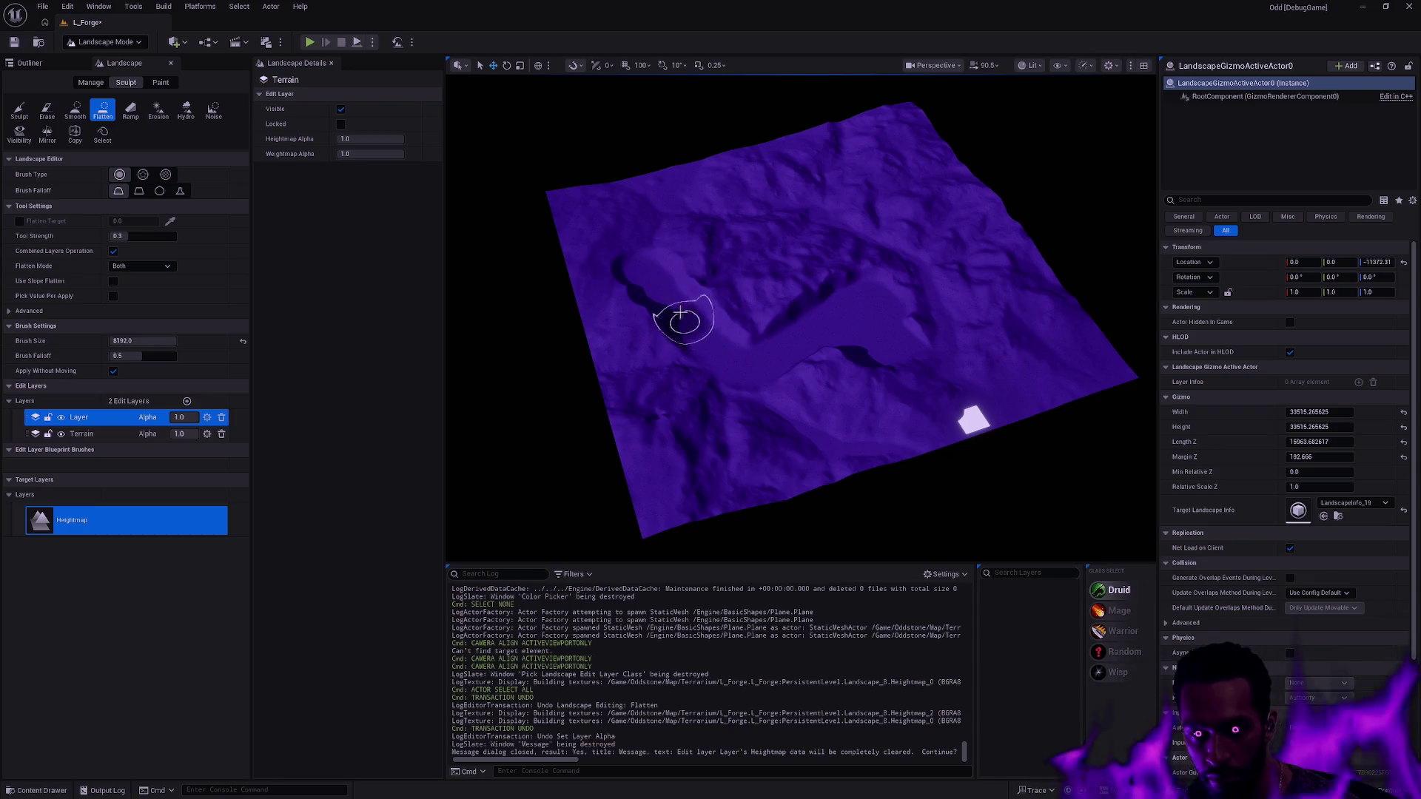
- Toggle the Terrain edit layer's visibility off and back on to compare the landscape
{"action": "scroll", "coordinate": [700, 298], "scroll_direction": "up", "scroll_amount": 10}
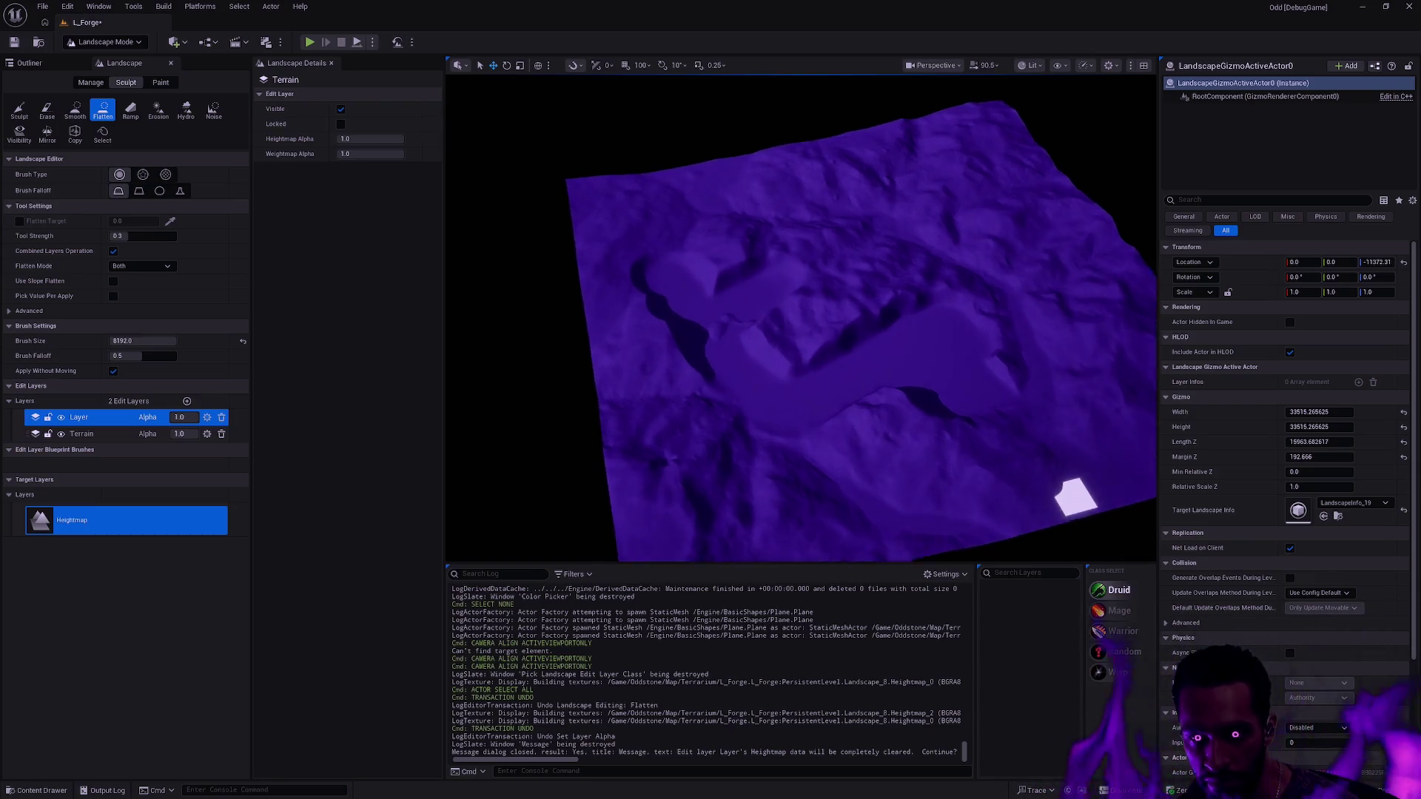
{"action": "scroll", "coordinate": [812, 333], "scroll_direction": "down", "scroll_amount": 6}
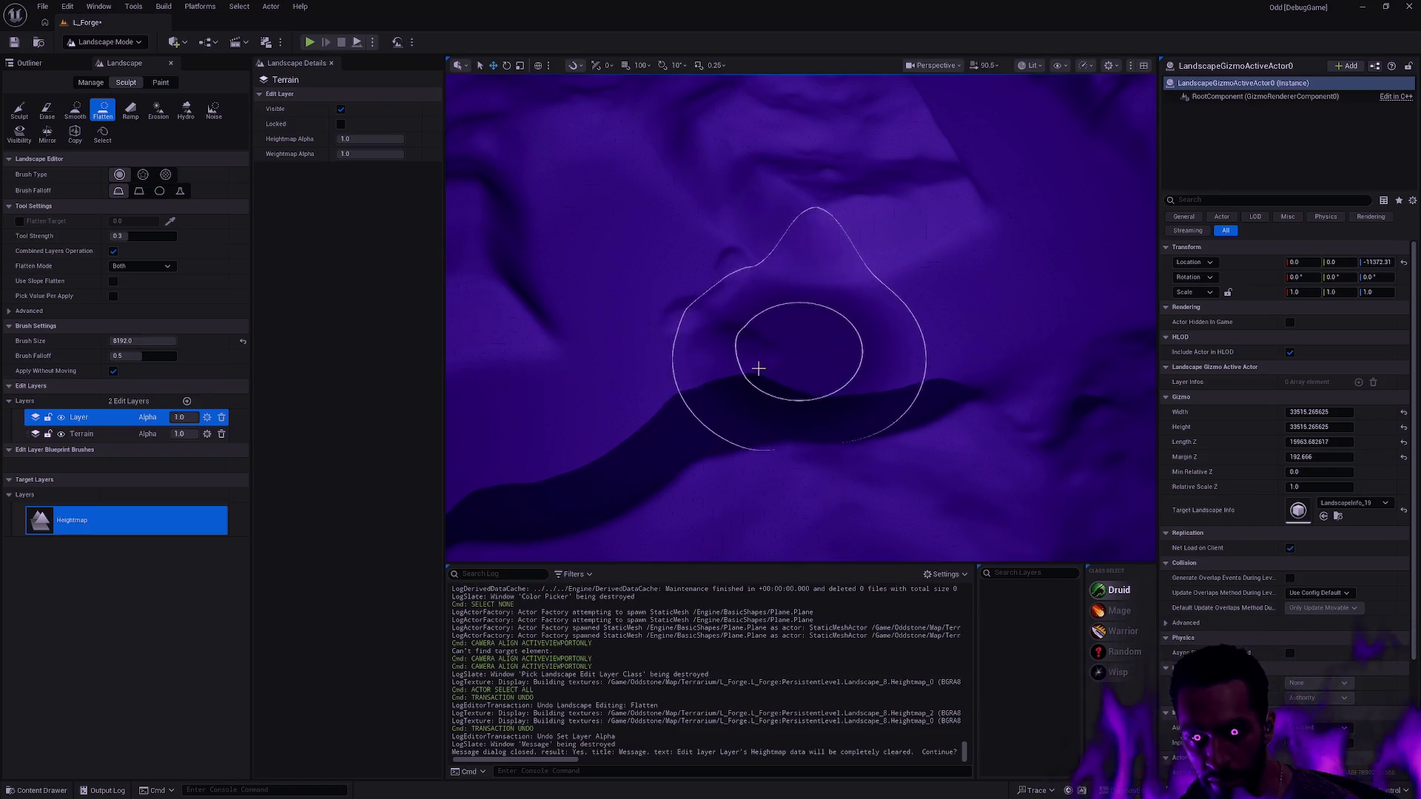
{"action": "scroll", "coordinate": [876, 364], "scroll_direction": "up", "scroll_amount": 6}
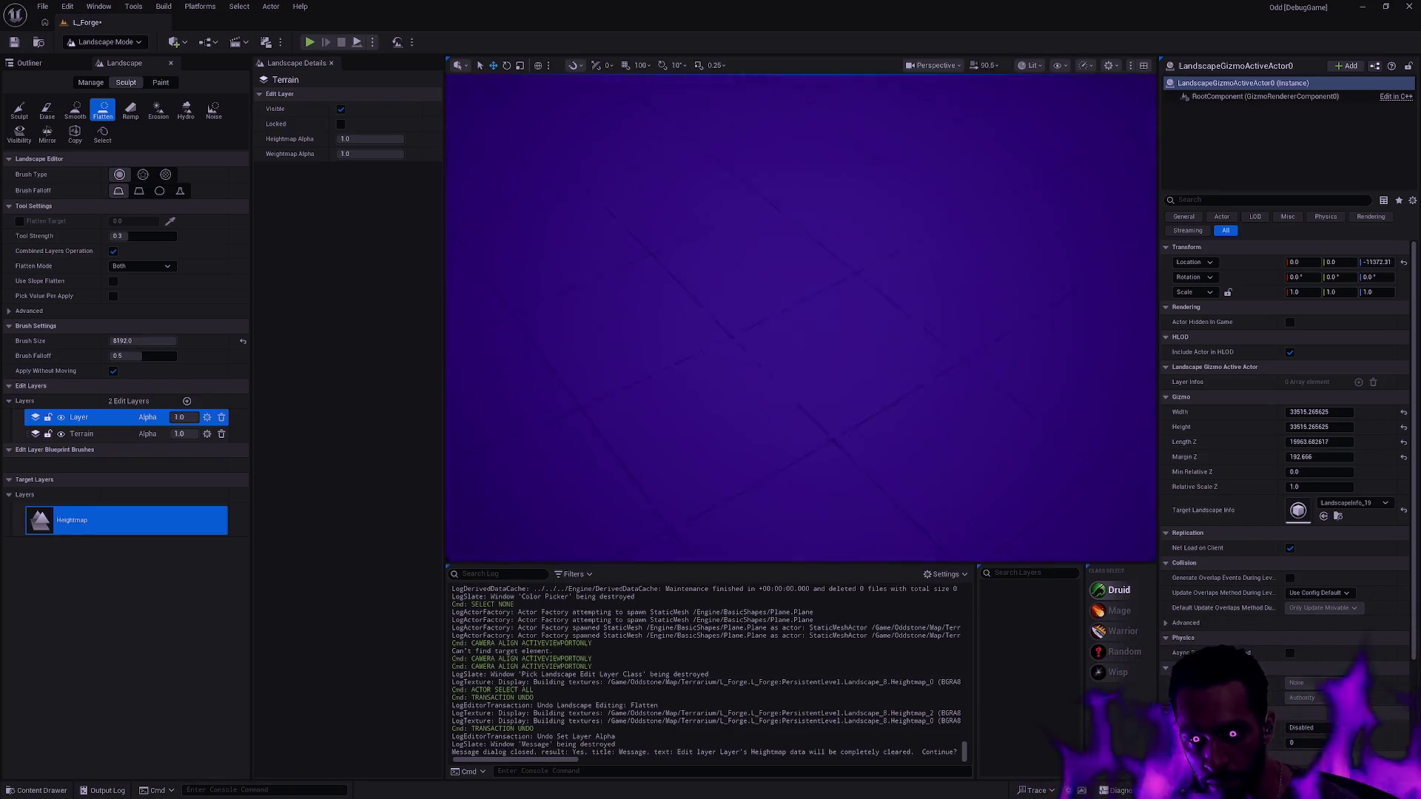
{"action": "scroll", "coordinate": [800, 318], "scroll_direction": "down", "scroll_amount": 4}
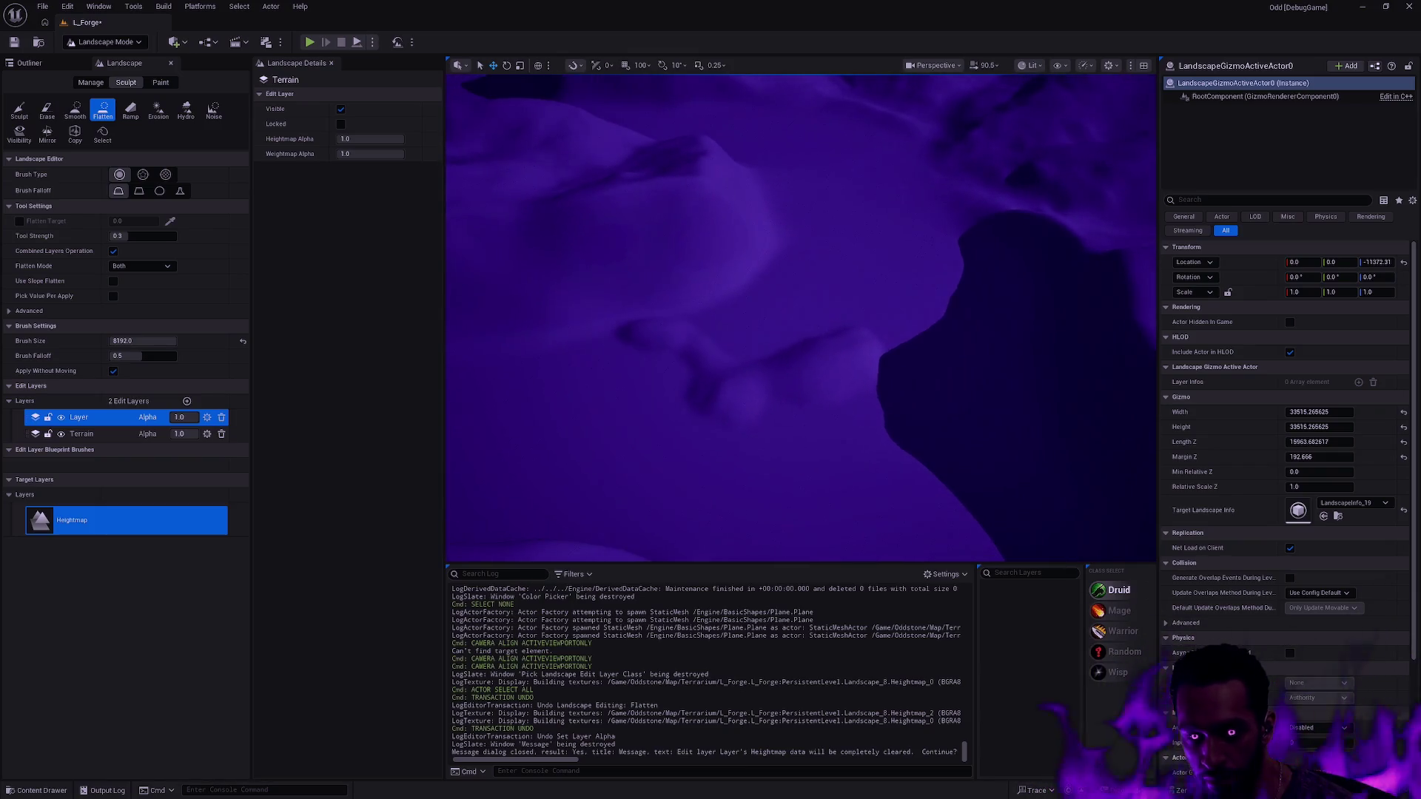
{"action": "left_click", "coordinate": [60, 420]}
{"action": "left_click", "coordinate": [60, 420]}
{"action": "left_click", "coordinate": [62, 433]}
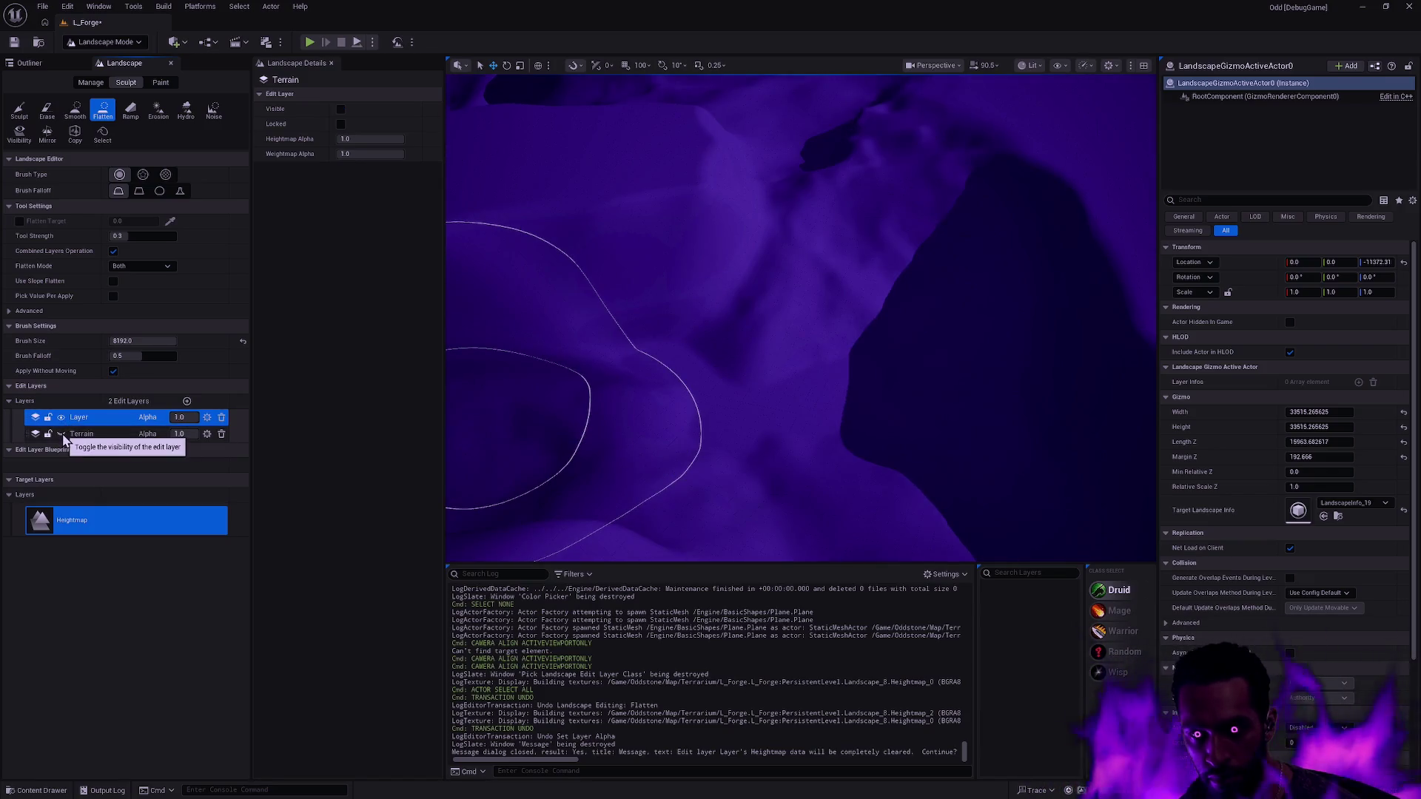
{"action": "scroll", "coordinate": [799, 318], "scroll_direction": "down", "scroll_amount": 5}
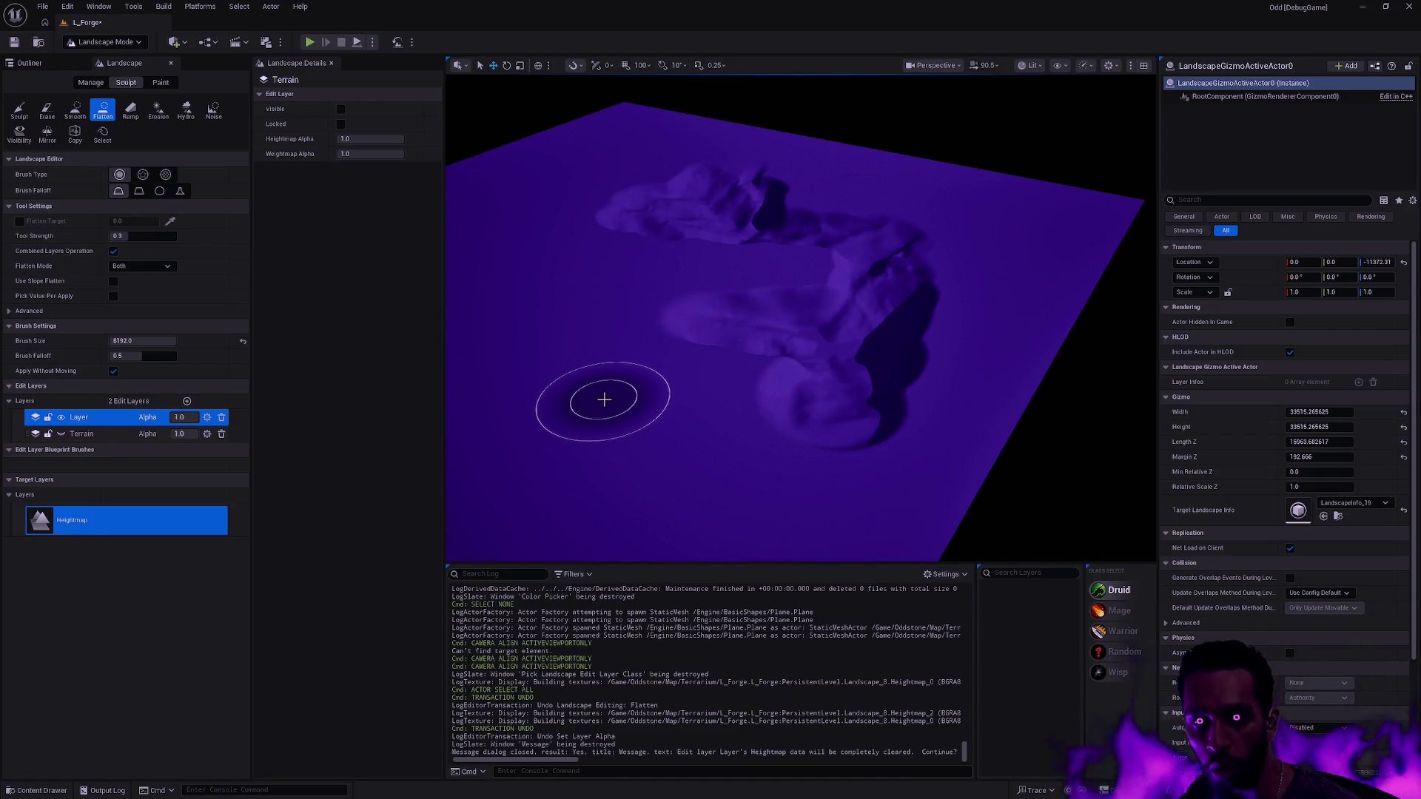
{"action": "scroll", "coordinate": [604, 399], "scroll_direction": "up", "scroll_amount": 10}
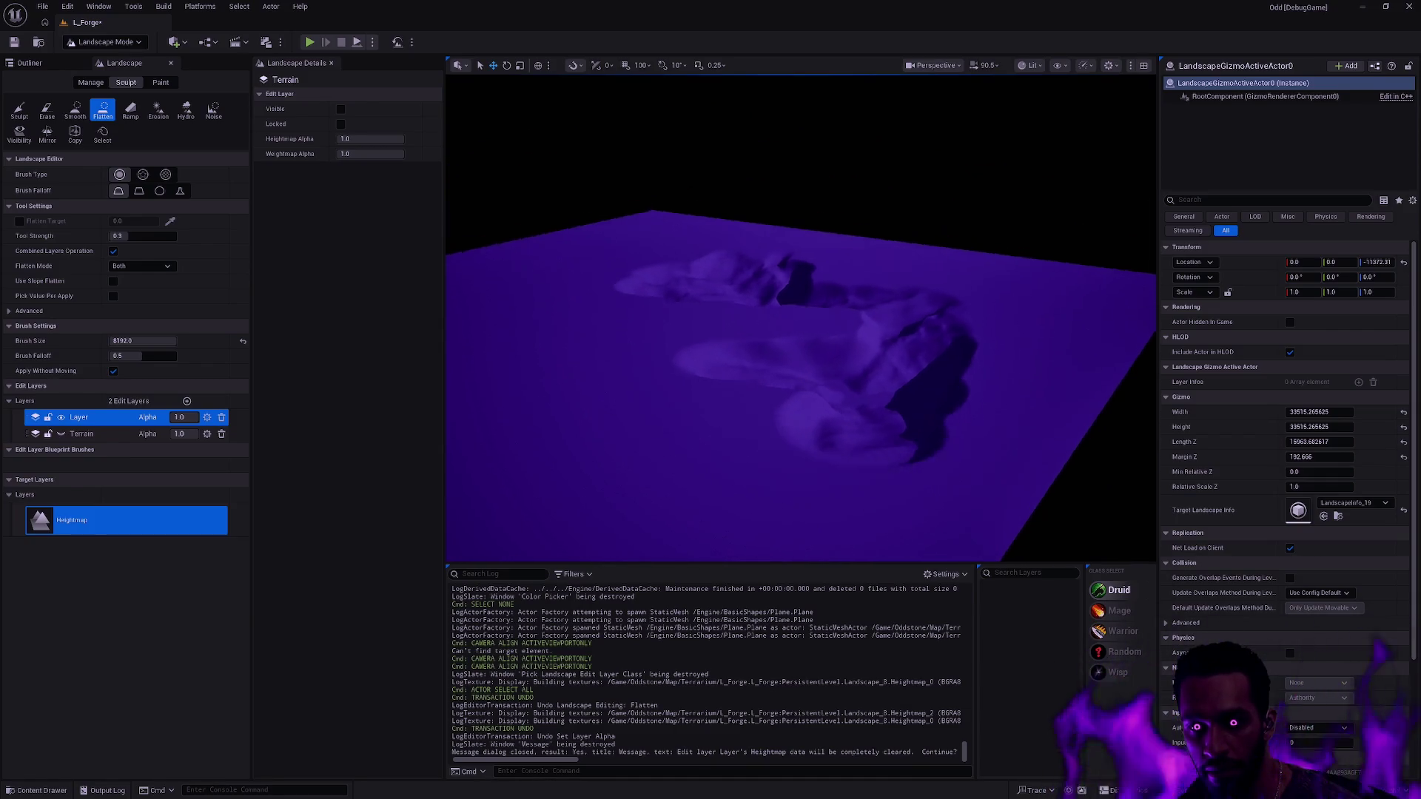
{"action": "scroll", "coordinate": [802, 318], "scroll_direction": "down", "scroll_amount": 8}
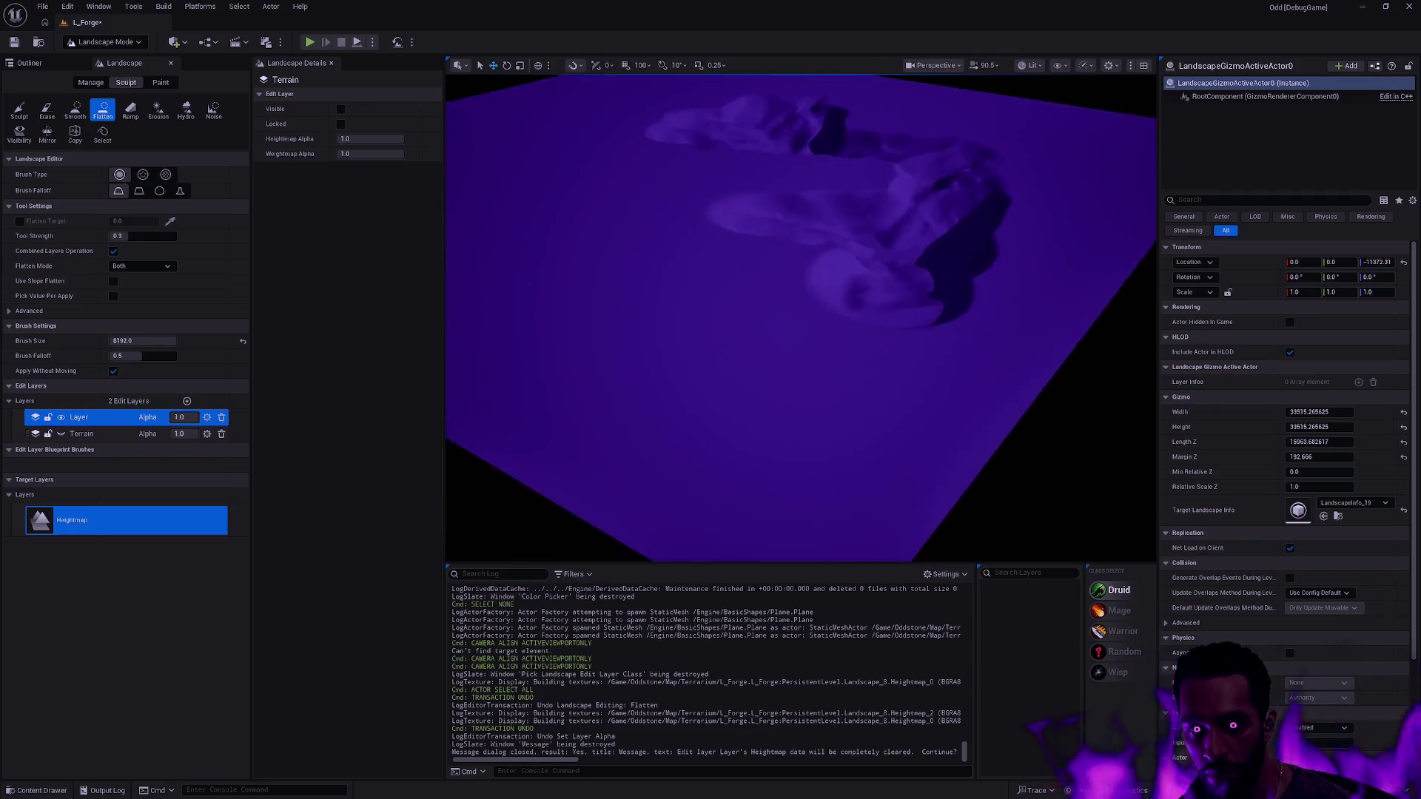
{"action": "scroll", "coordinate": [802, 318], "scroll_direction": "down", "scroll_amount": 2}
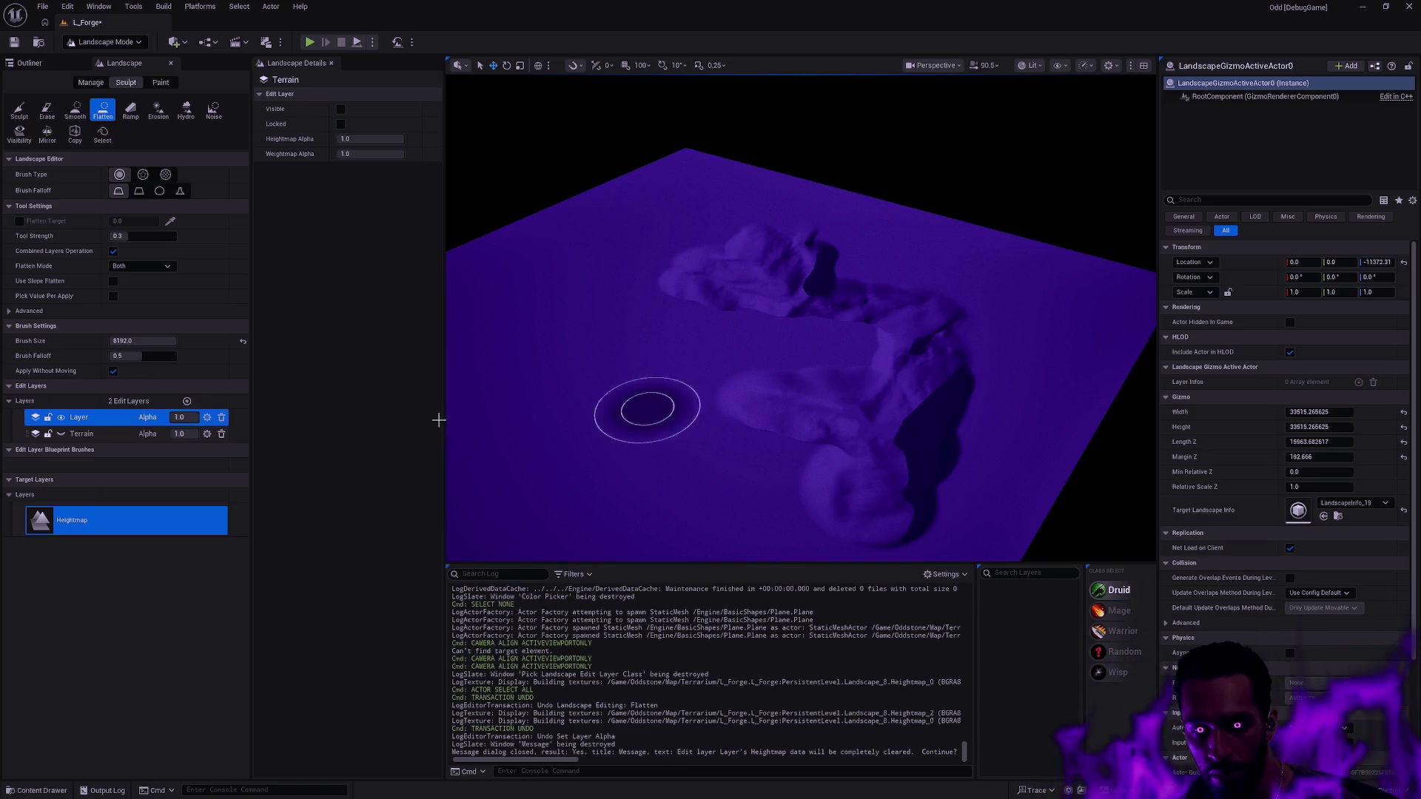
{"action": "left_click", "coordinate": [59, 433]}
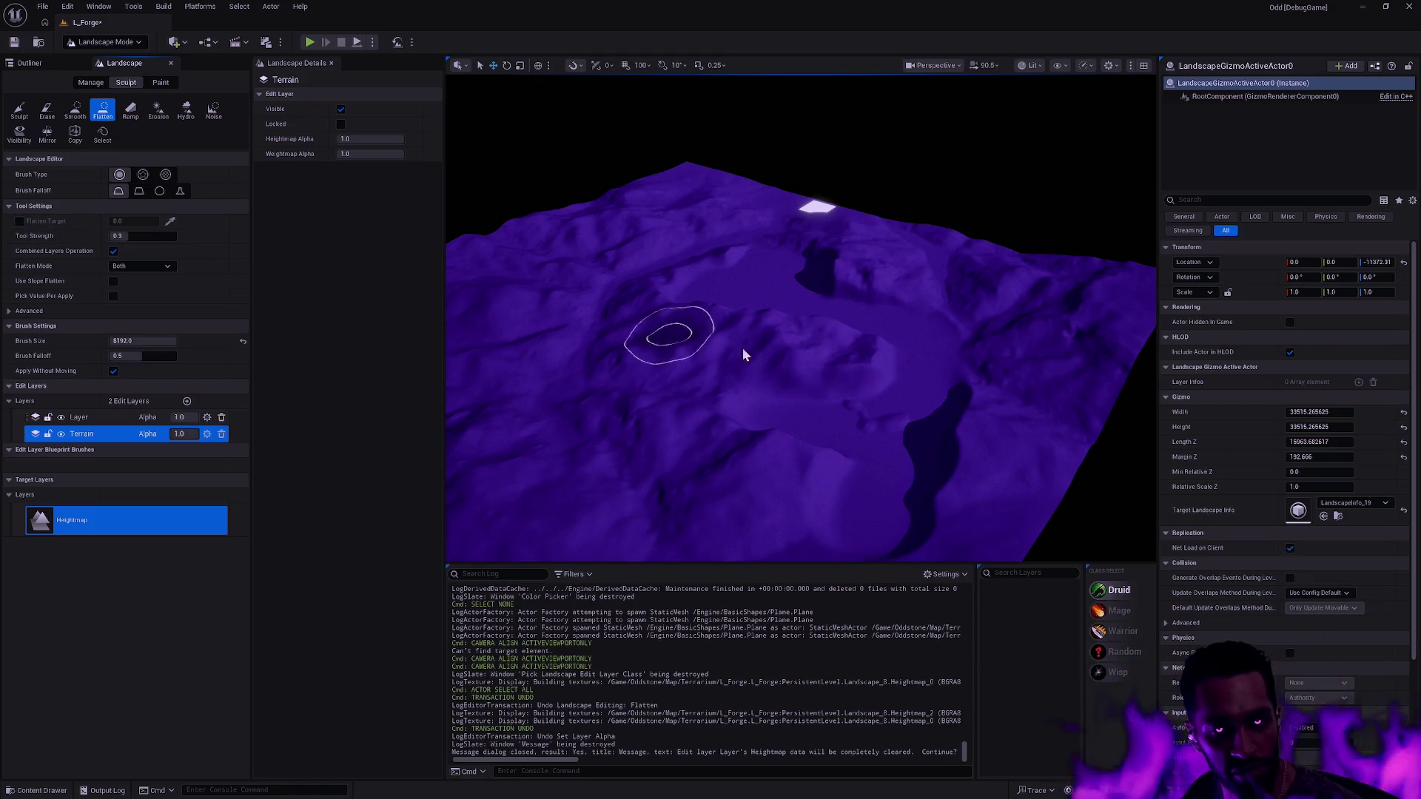
- Undo the visibility toggles, show Layer, and confirm Clear Edit Layer to wipe its heightmap
{"action": "key", "text": "ctrl+z"}
{"action": "key", "text": "ctrl+z"}
{"action": "key", "text": "ctrl+z"}
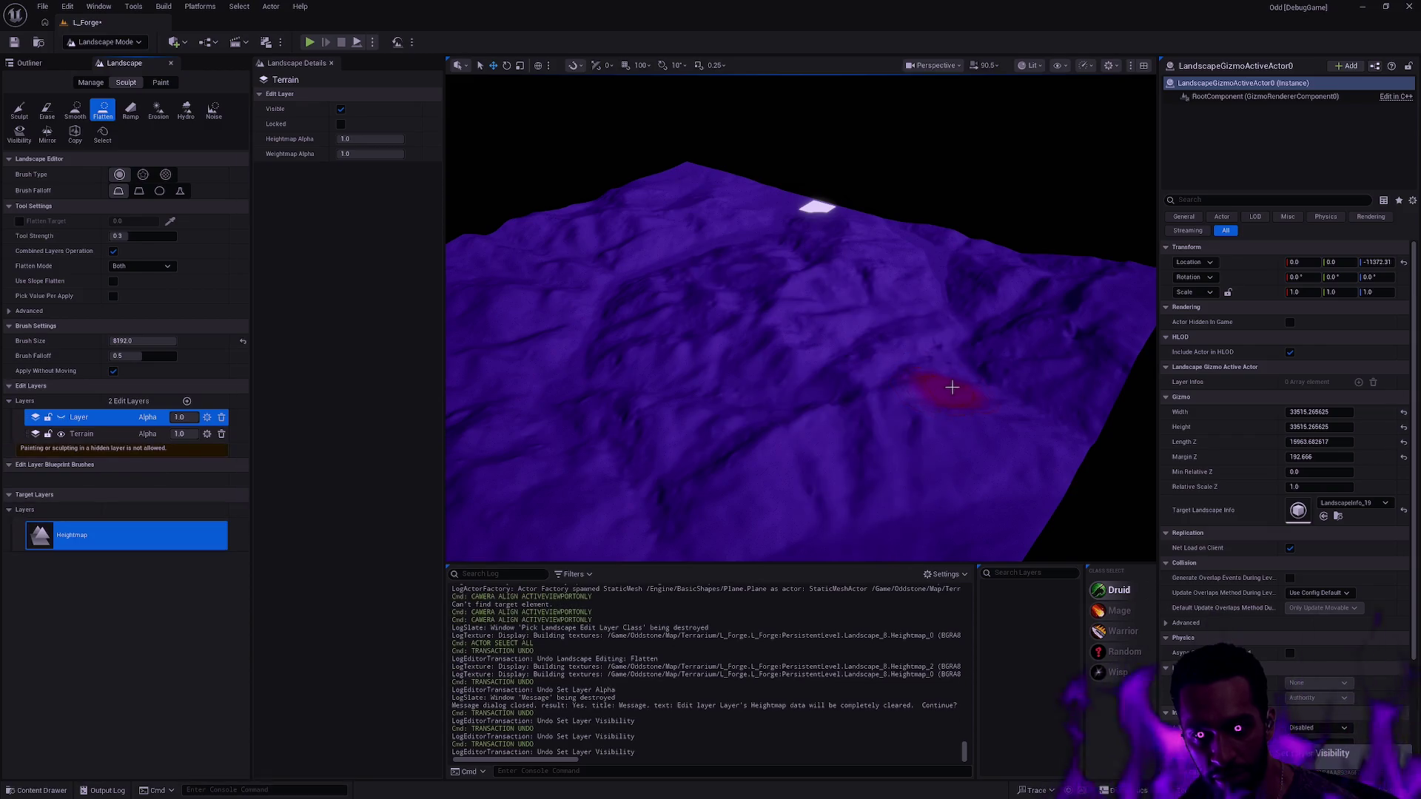
{"action": "right_click", "coordinate": [96, 417]}
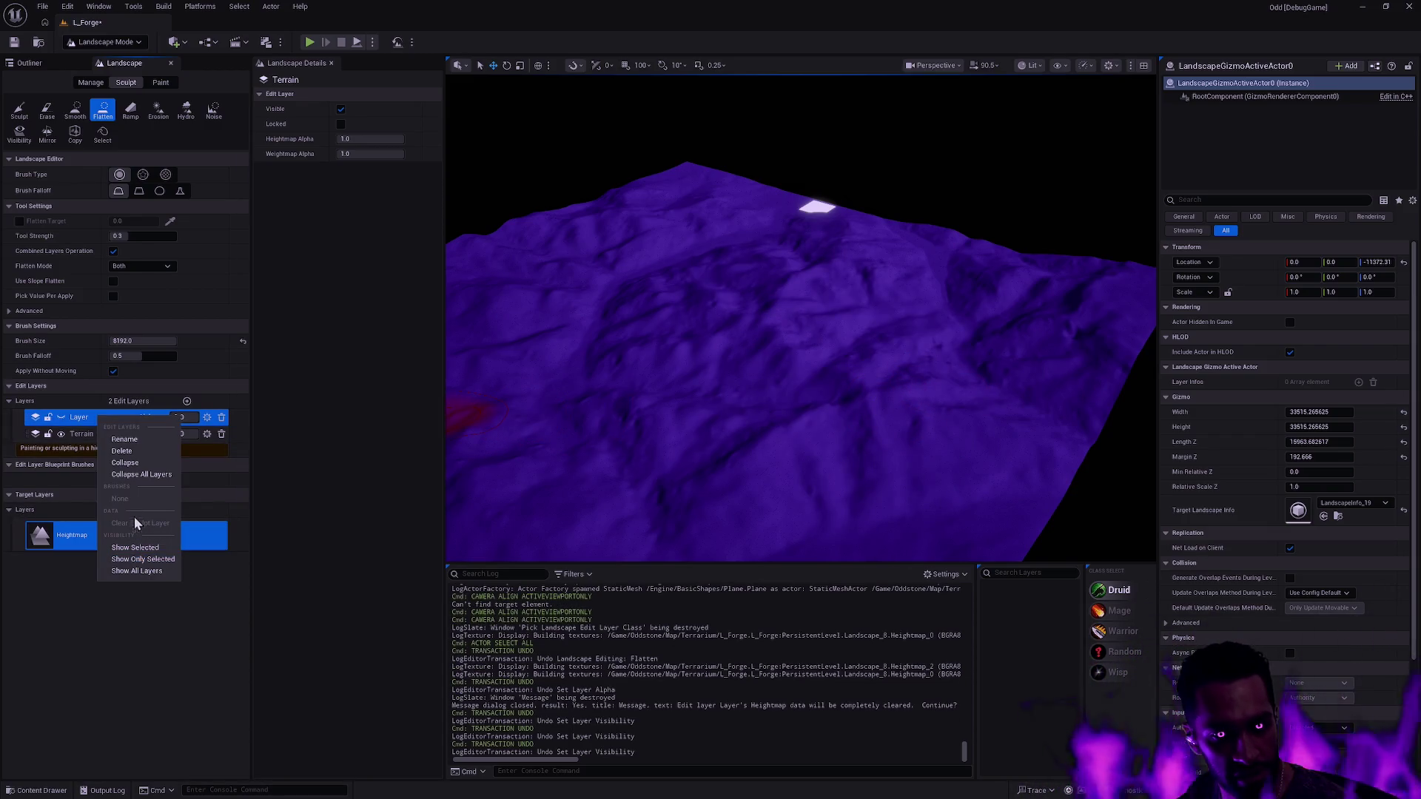
{"action": "right_click", "coordinate": [85, 416]}
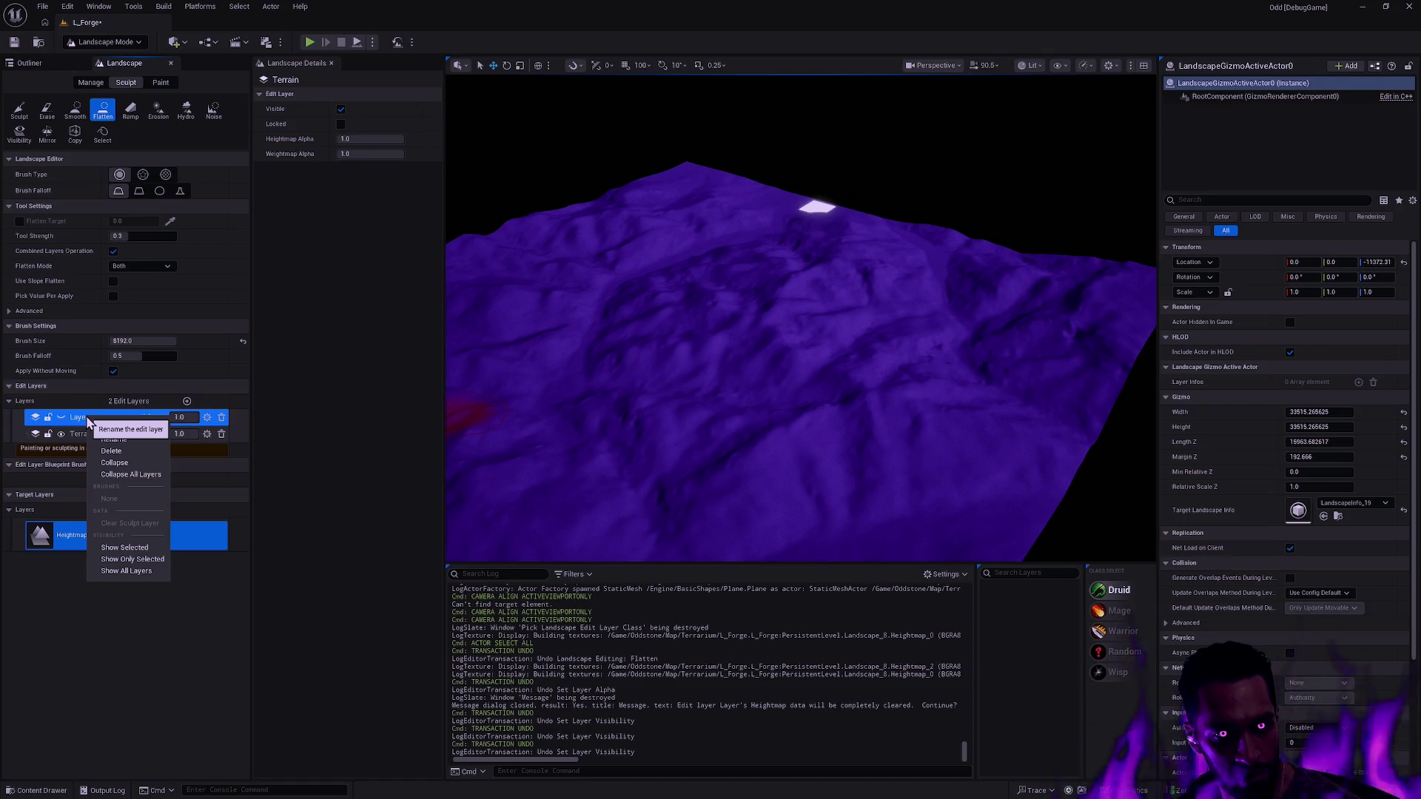
{"action": "left_click", "coordinate": [64, 420]}
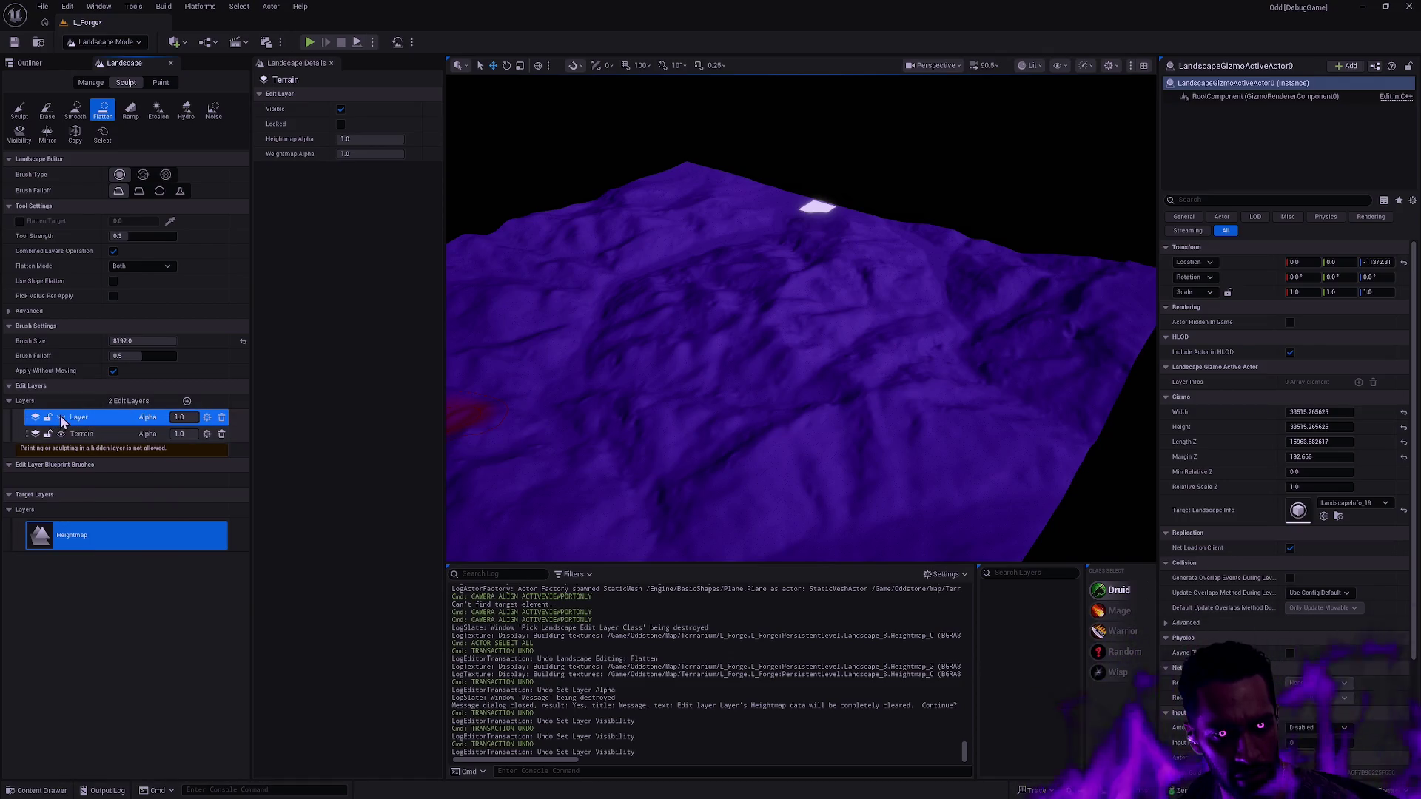
{"action": "left_click", "coordinate": [60, 417]}
{"action": "right_click", "coordinate": [94, 415]}
{"action": "left_click", "coordinate": [148, 511]}
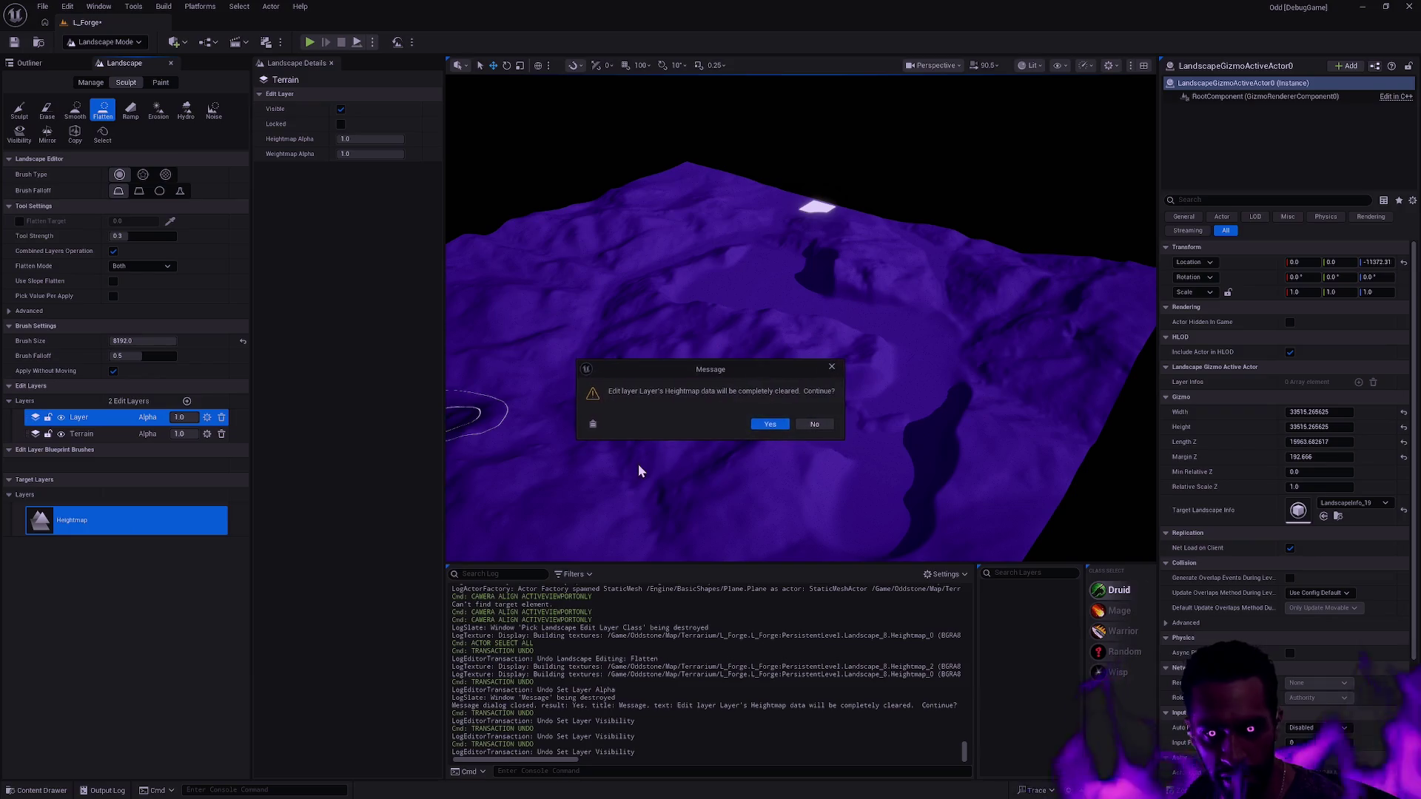
{"action": "left_click", "coordinate": [770, 424]}
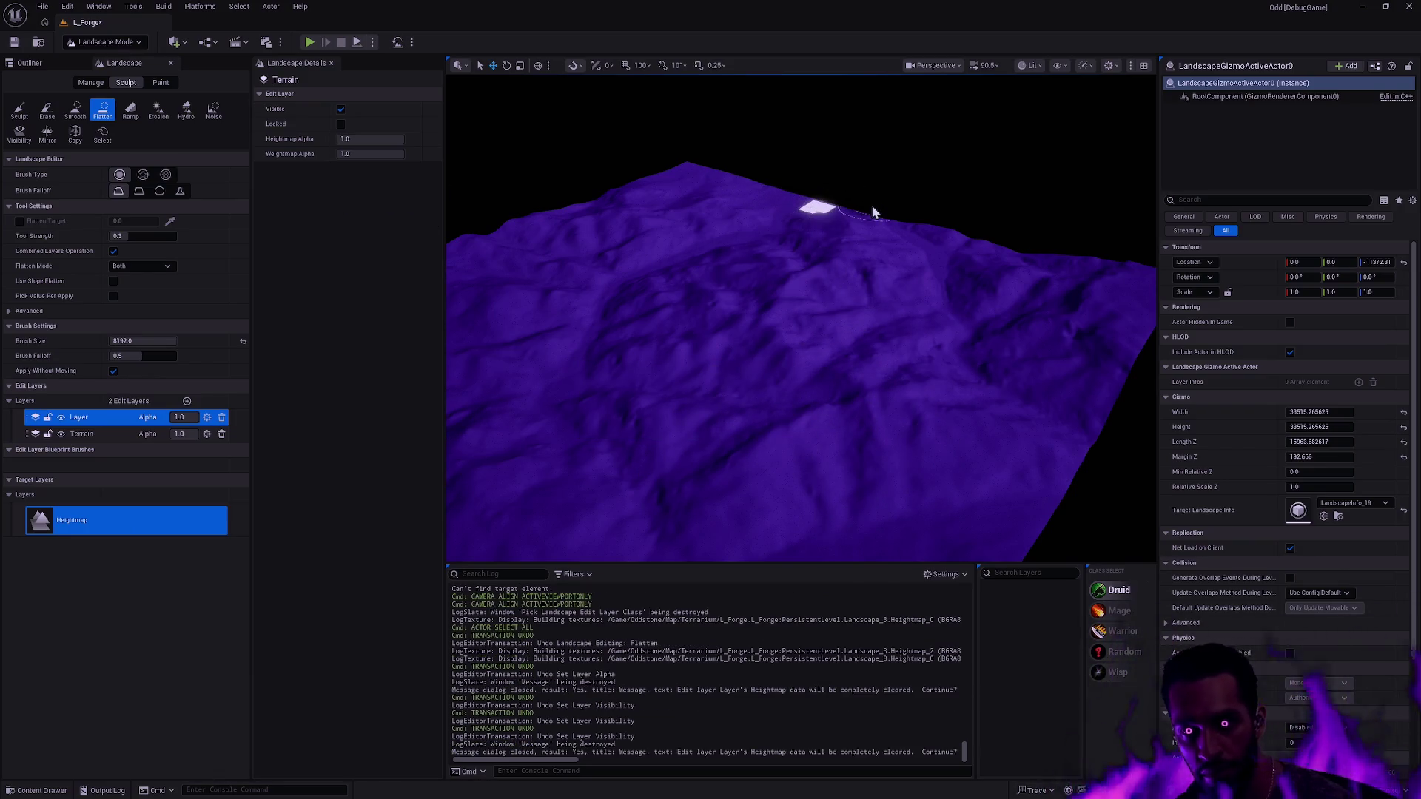
- Undo the last flatten strokes and switch to Selection Mode
{"action": "key", "text": "ctrl+z"}
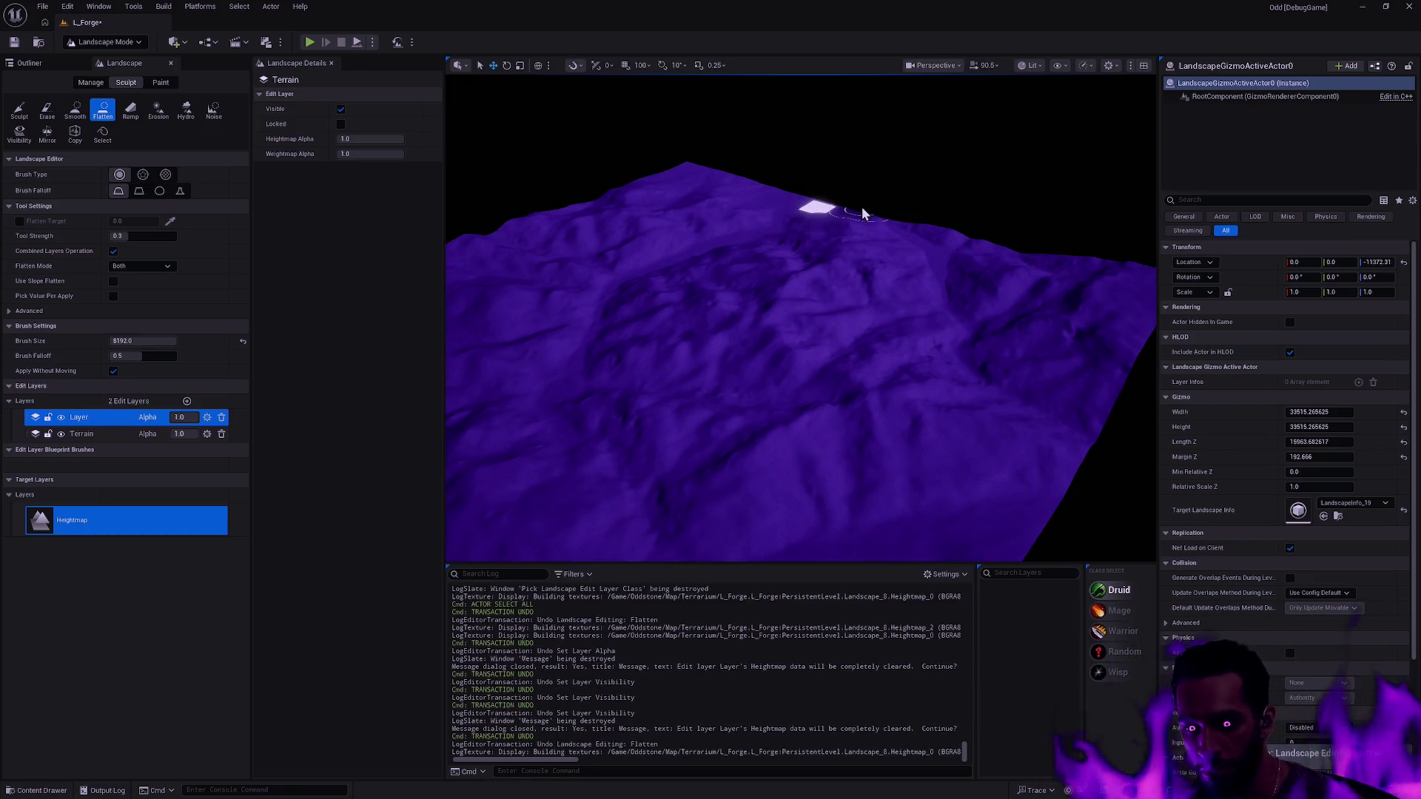
{"action": "key", "text": "ctrl+z"}
{"action": "key", "text": "shift+1"}
- Delete the small white Plane actor, return to Landscape Mode, and enable Flatten Target at 0.0
{"action": "left_click", "coordinate": [737, 179]}
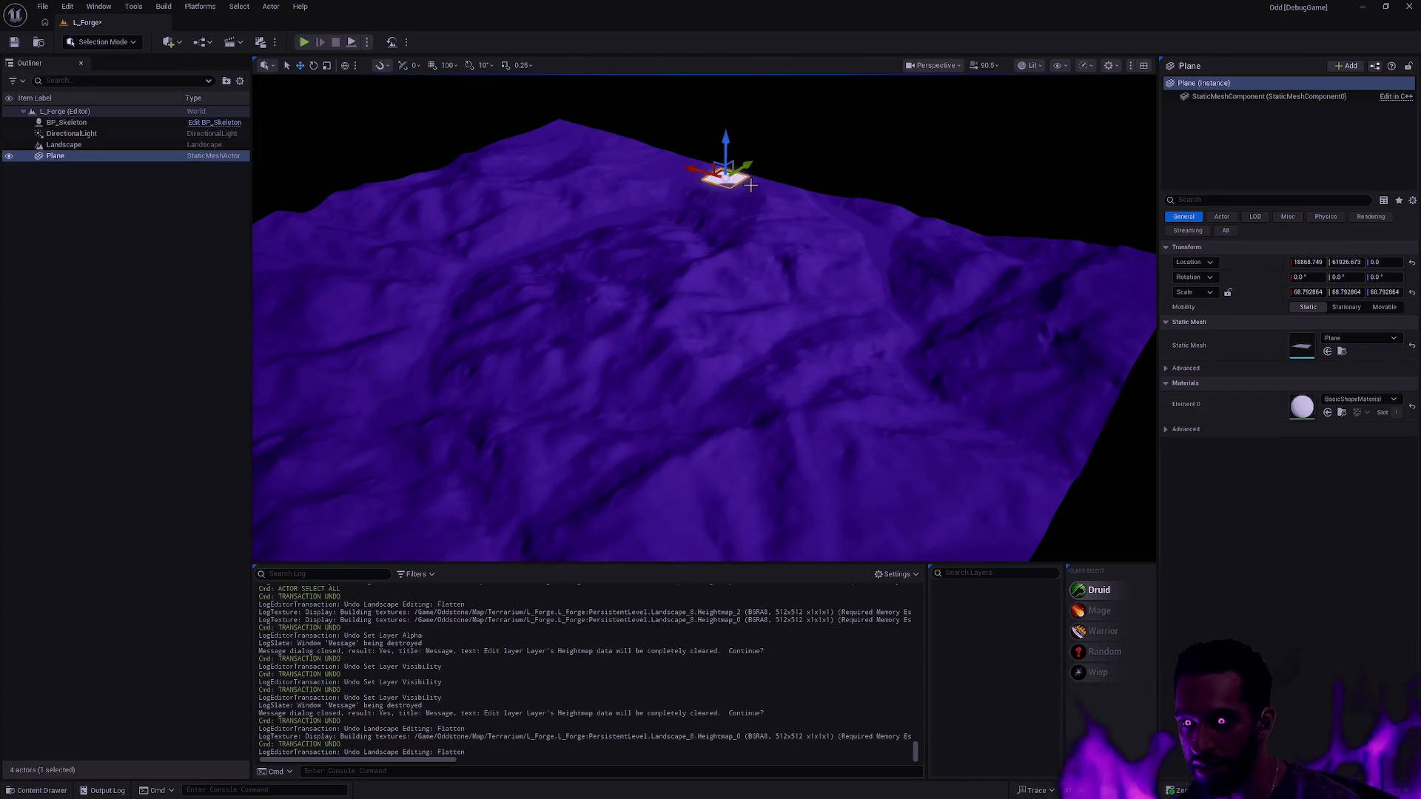
{"action": "key", "text": "Delete"}
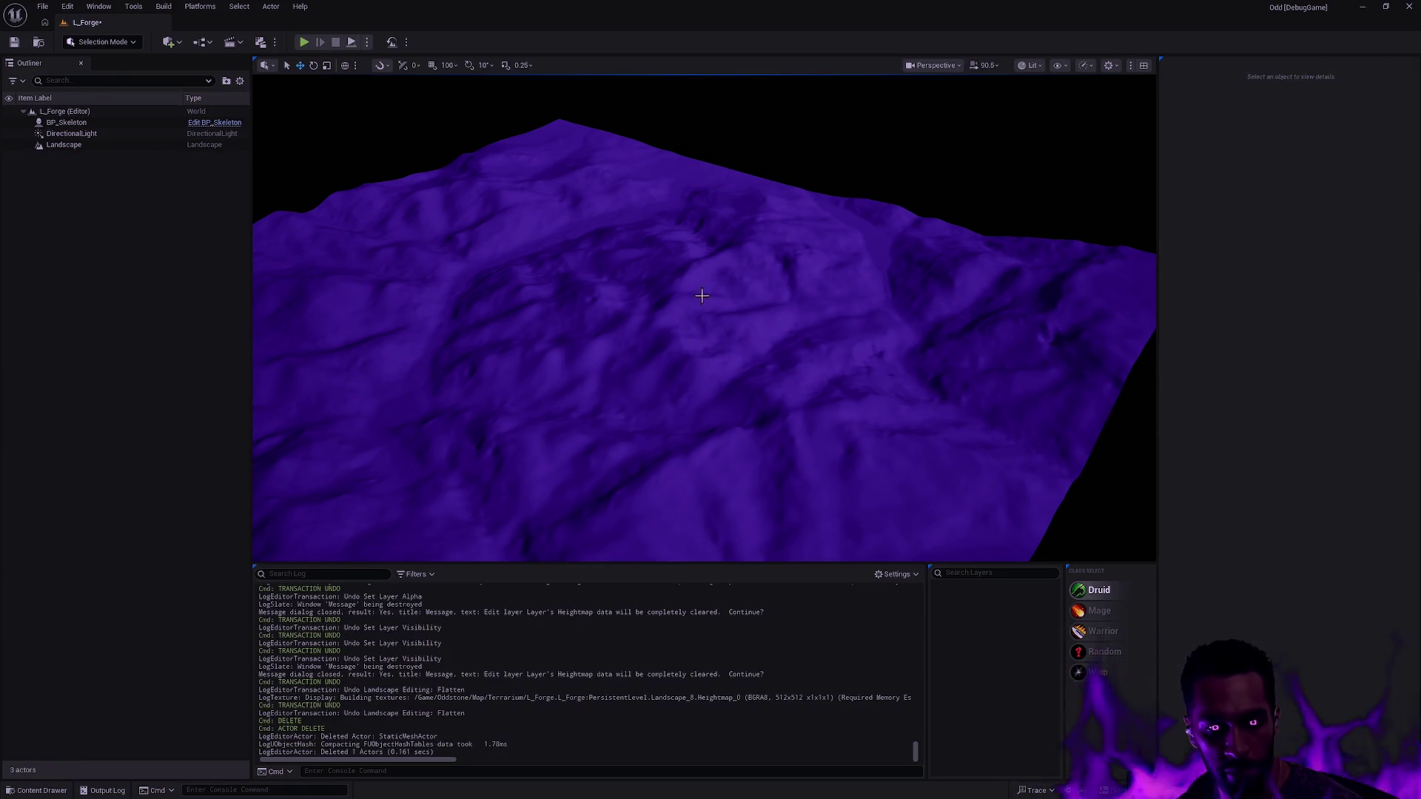
{"action": "key", "text": "shift+2"}
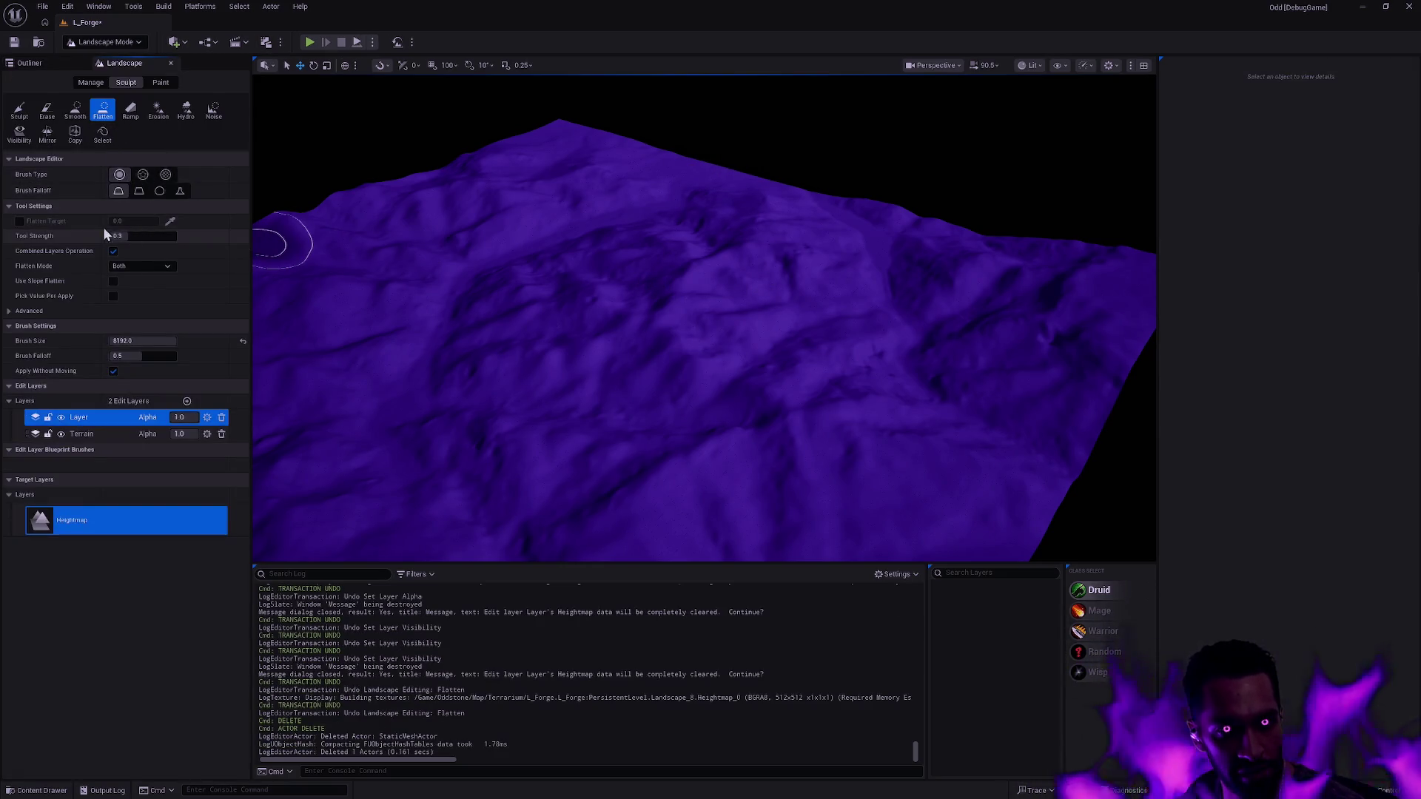
{"action": "left_click", "coordinate": [19, 221]}
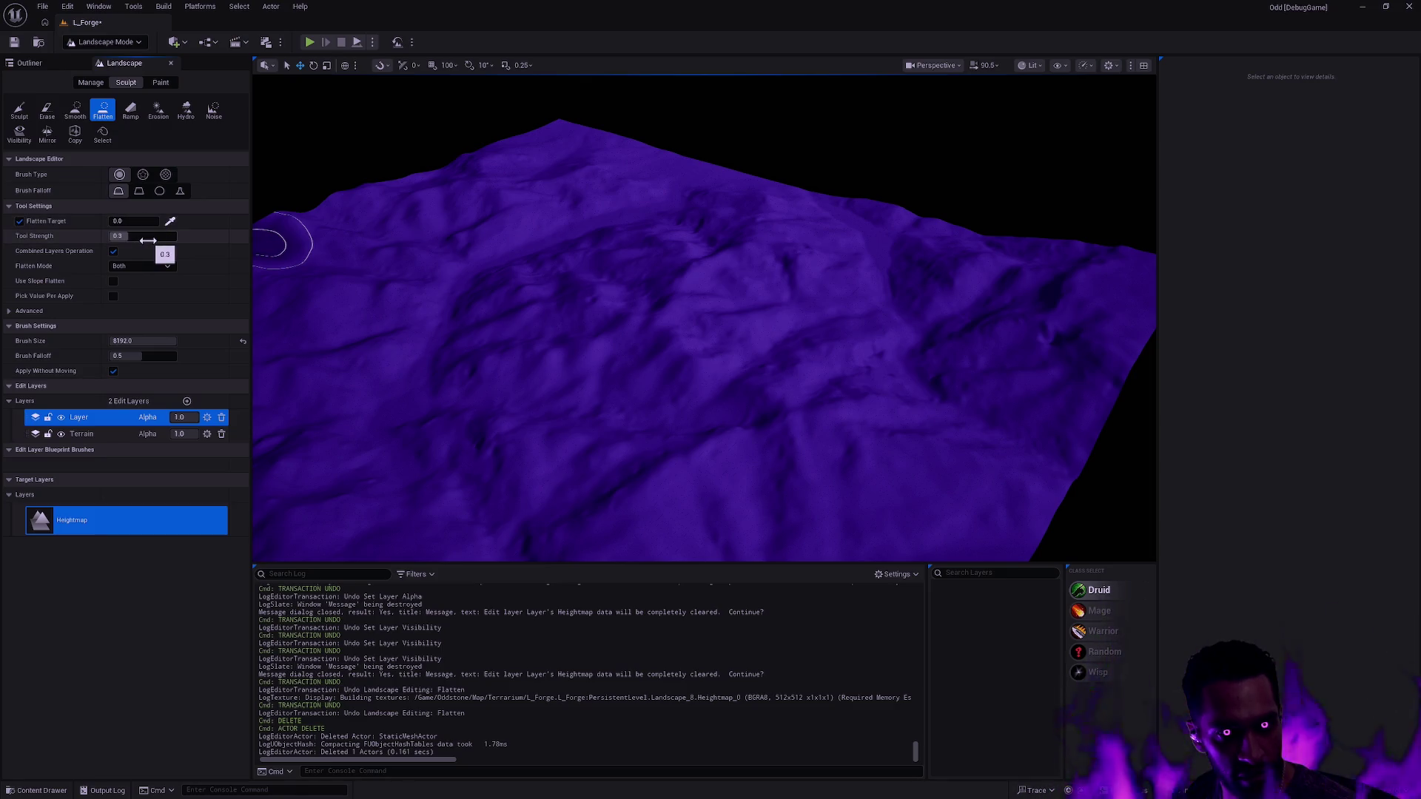
- Expand the Flatten tool's Advanced section to reveal terrace options, then orbit the landscape
{"action": "mouse_move", "coordinate": [61, 253]}
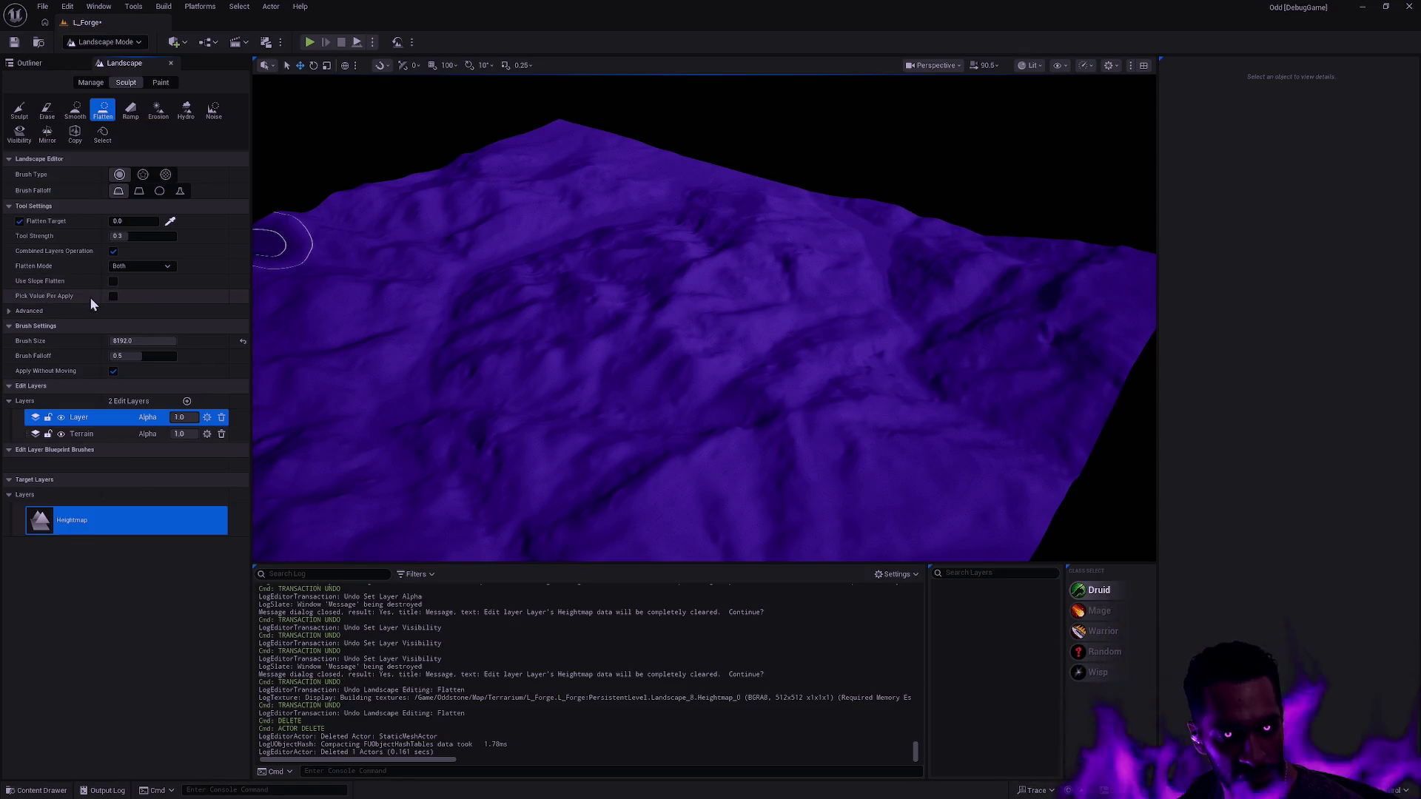
{"action": "left_click", "coordinate": [14, 311]}
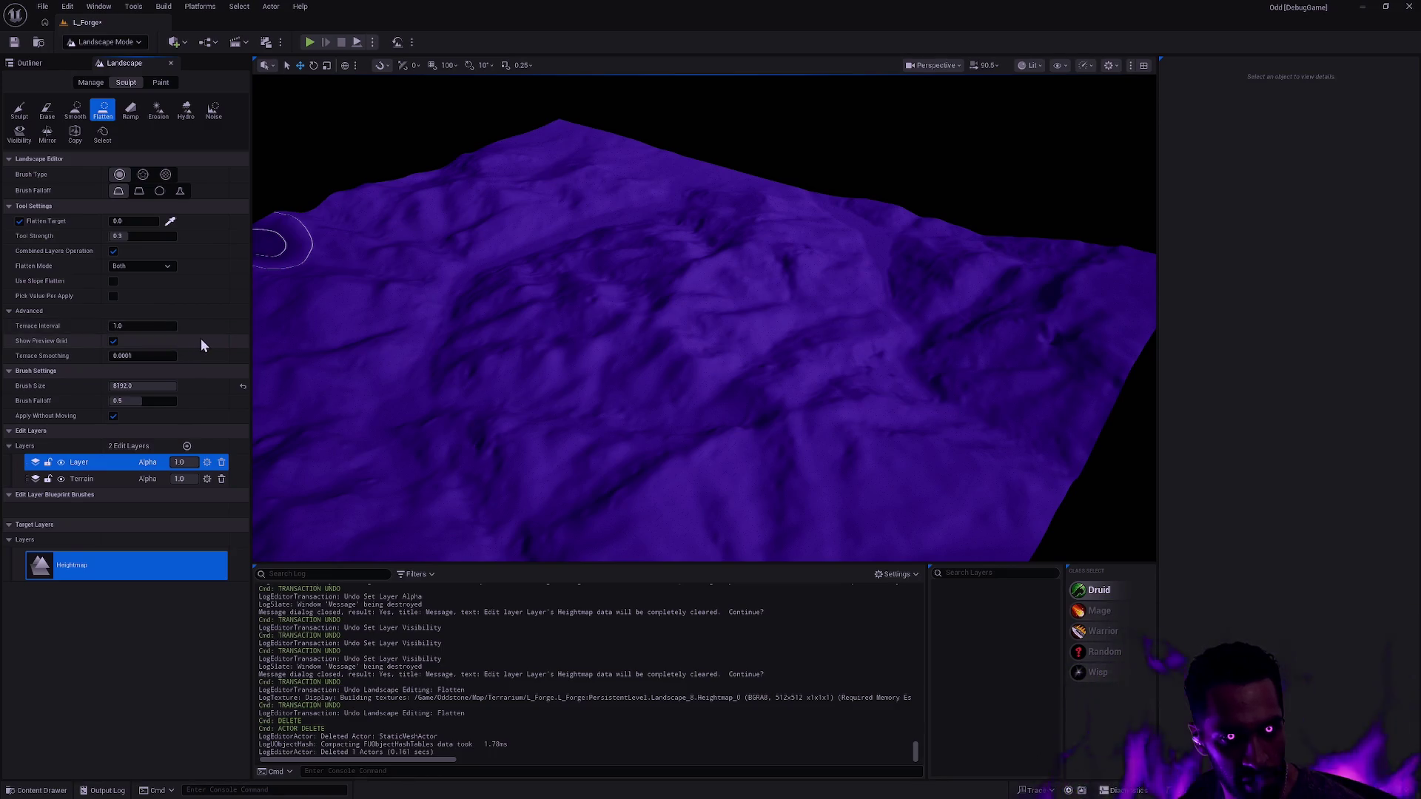
{"action": "mouse_move", "coordinate": [609, 356]}
{"action": "left_mouse_down"}
{"action": "mouse_move", "coordinate": [762, 340]}
{"action": "mouse_move", "coordinate": [570, 342]}
{"action": "mouse_move", "coordinate": [701, 353]}
{"action": "mouse_move", "coordinate": [717, 291]}
{"action": "mouse_move", "coordinate": [568, 245]}
{"action": "mouse_move", "coordinate": [679, 279]}
{"action": "mouse_move", "coordinate": [722, 318]}
{"action": "mouse_move", "coordinate": [603, 415]}
{"action": "mouse_move", "coordinate": [739, 459]}
{"action": "mouse_move", "coordinate": [913, 377]}
{"action": "mouse_move", "coordinate": [926, 254]}
{"action": "mouse_move", "coordinate": [1017, 354]}
{"action": "mouse_move", "coordinate": [873, 454]}
{"action": "mouse_move", "coordinate": [581, 495]}
{"action": "mouse_move", "coordinate": [415, 382]}
{"action": "left_mouse_up"}
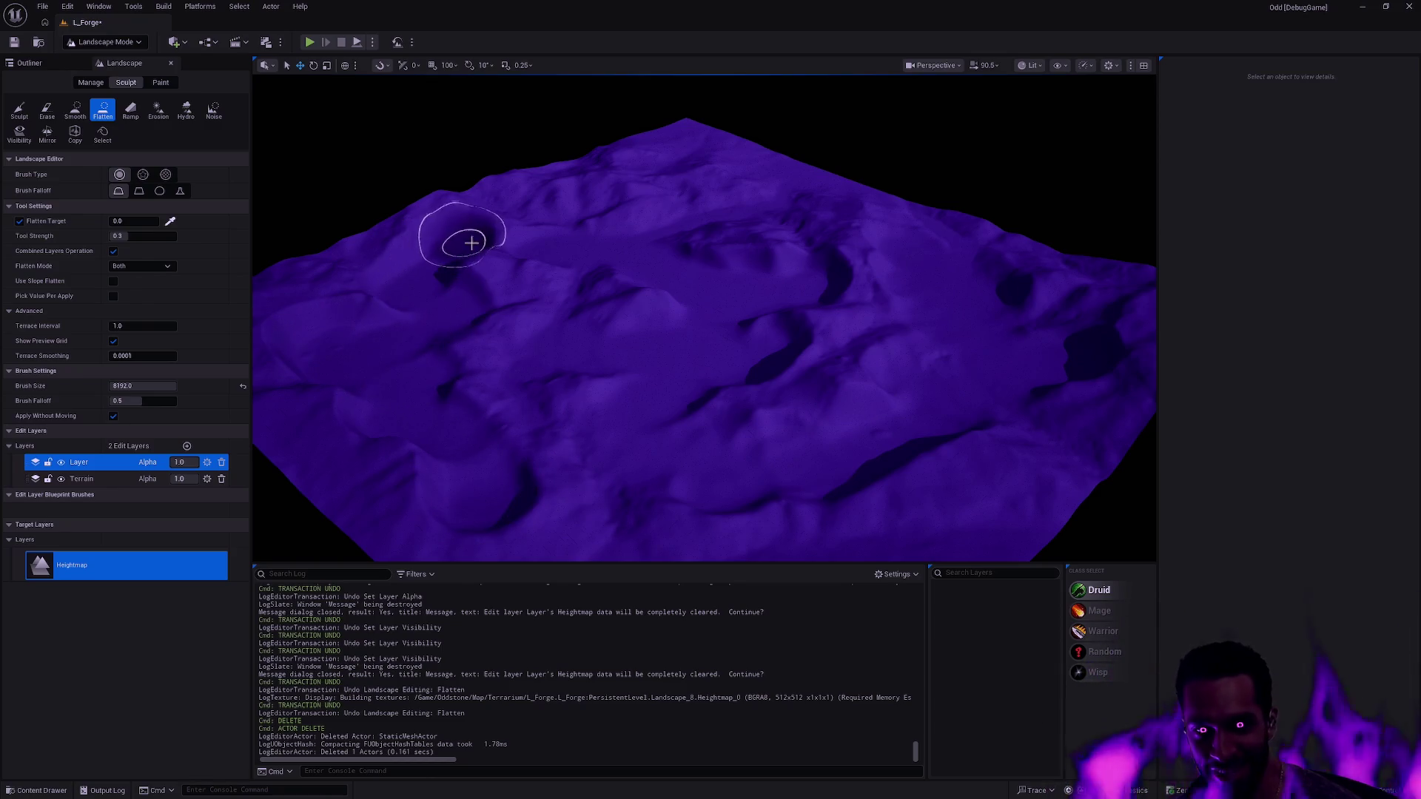
- Orbit closer over the terrain and undo the last flatten stroke
{"action": "left_click_drag", "start_coordinate": [562, 293], "coordinate": [518, 281]}
{"action": "mouse_move", "coordinate": [723, 317]}
{"action": "left_mouse_down"}
{"action": "mouse_move", "coordinate": [556, 323]}
{"action": "mouse_move", "coordinate": [856, 323]}
{"action": "mouse_move", "coordinate": [783, 381]}
{"action": "mouse_move", "coordinate": [528, 363]}
{"action": "mouse_move", "coordinate": [488, 304]}
{"action": "mouse_move", "coordinate": [634, 378]}
{"action": "mouse_move", "coordinate": [707, 279]}
{"action": "left_mouse_up"}
{"action": "mouse_move", "coordinate": [832, 382]}
{"action": "left_mouse_down"}
{"action": "mouse_move", "coordinate": [786, 343]}
{"action": "mouse_move", "coordinate": [835, 365]}
{"action": "left_mouse_up"}
{"action": "key", "text": "ctrl+z"}
{"action": "key", "text": "ctrl+z"}
{"action": "key", "text": "ctrl+z"}
{"action": "left_click_drag", "start_coordinate": [884, 407], "coordinate": [885, 407]}
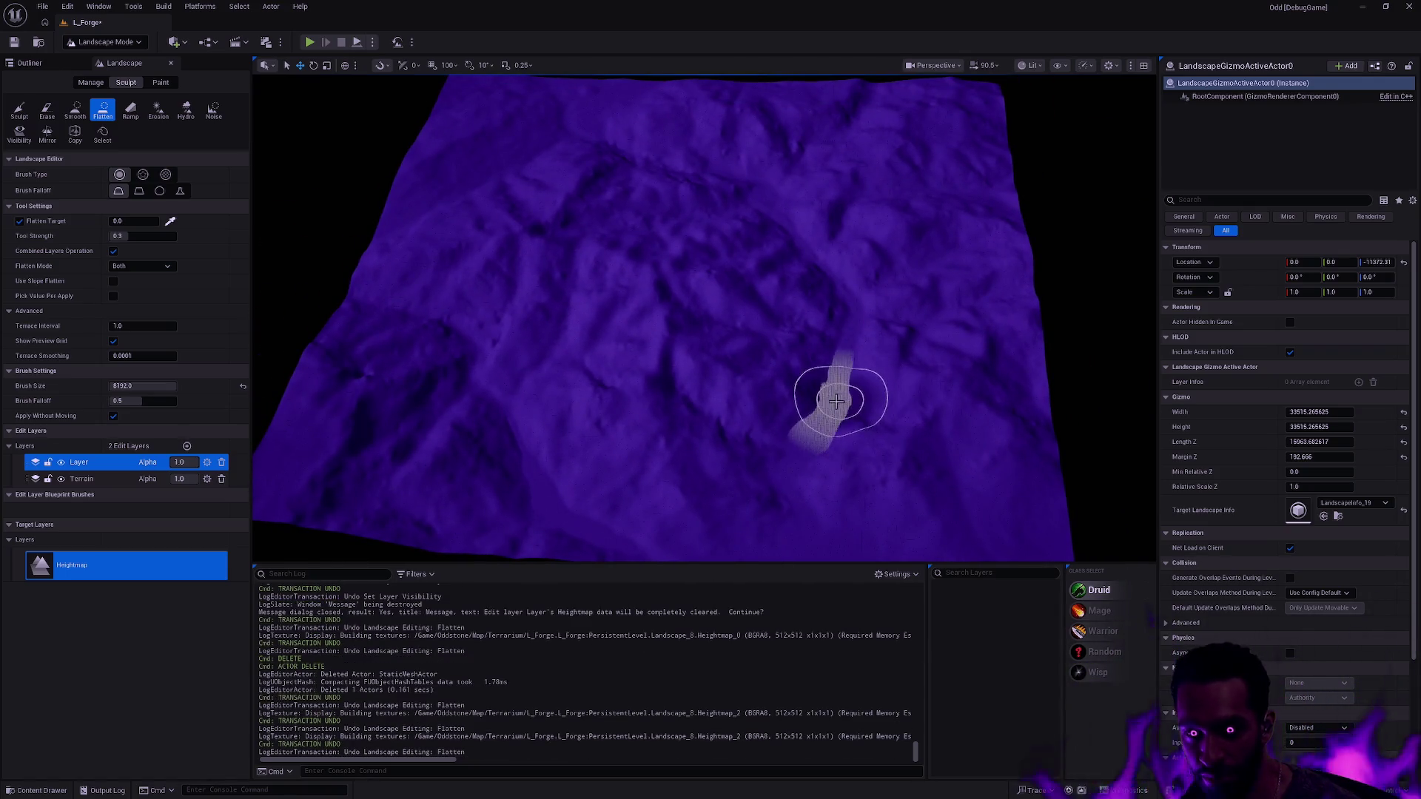
- Flatten a patch at the lower right, orbit to inspect it, then undo that stroke
{"action": "left_click_drag", "start_coordinate": [870, 511], "coordinate": [818, 397]}
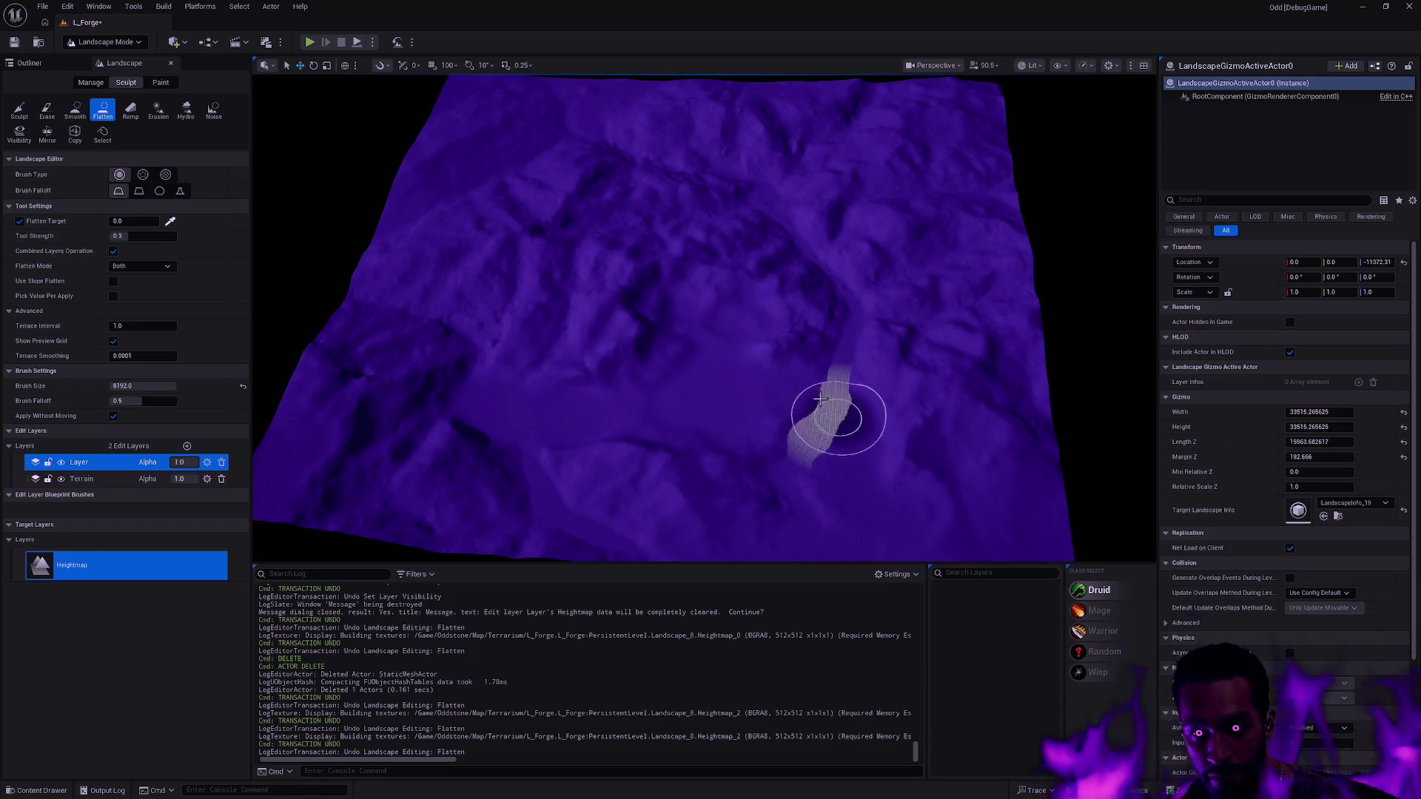
{"action": "mouse_move", "coordinate": [873, 308]}
{"action": "left_mouse_down"}
{"action": "mouse_move", "coordinate": [863, 286]}
{"action": "mouse_move", "coordinate": [745, 222]}
{"action": "mouse_move", "coordinate": [769, 185]}
{"action": "mouse_move", "coordinate": [856, 253]}
{"action": "mouse_move", "coordinate": [940, 379]}
{"action": "left_mouse_up"}
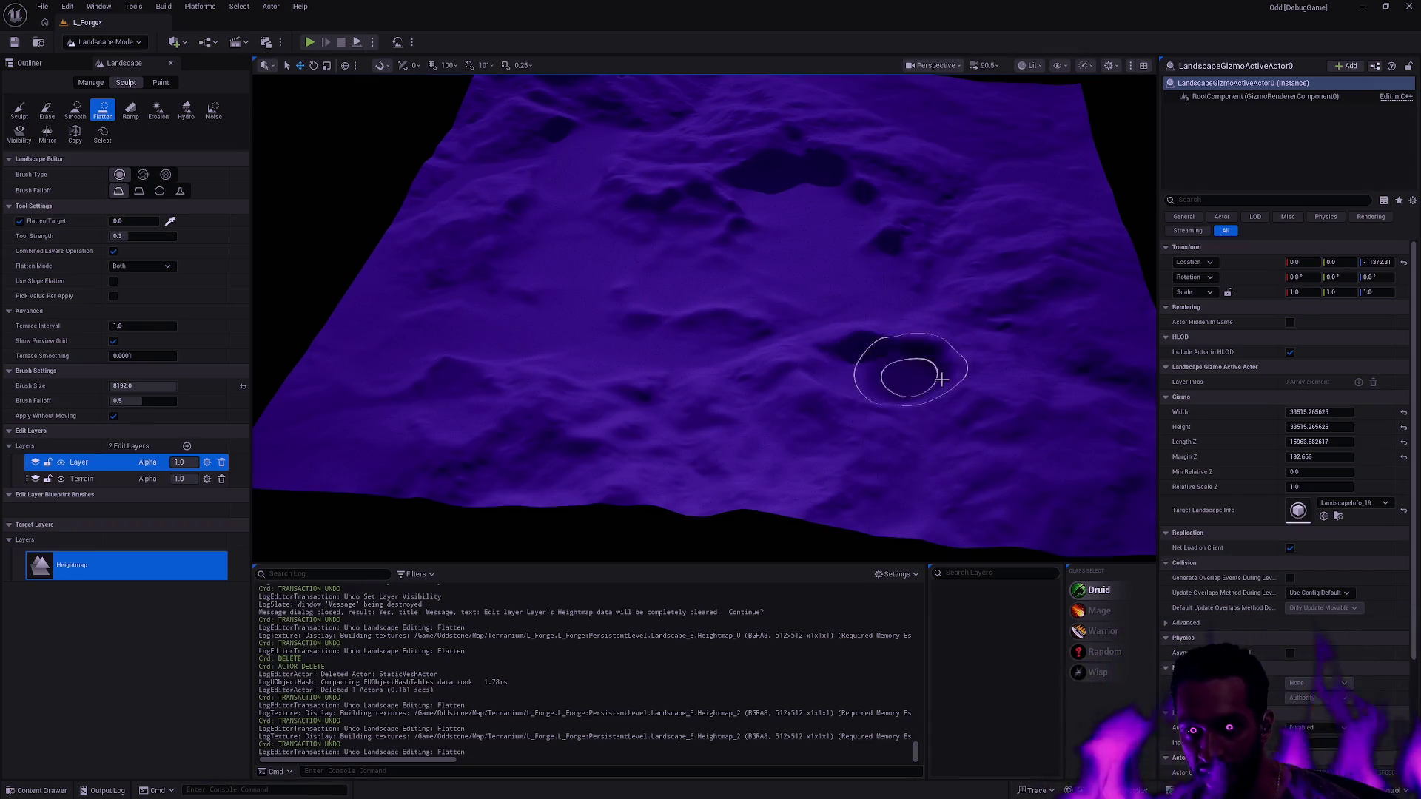
{"action": "left_click_drag", "start_coordinate": [946, 317], "coordinate": [1009, 279]}
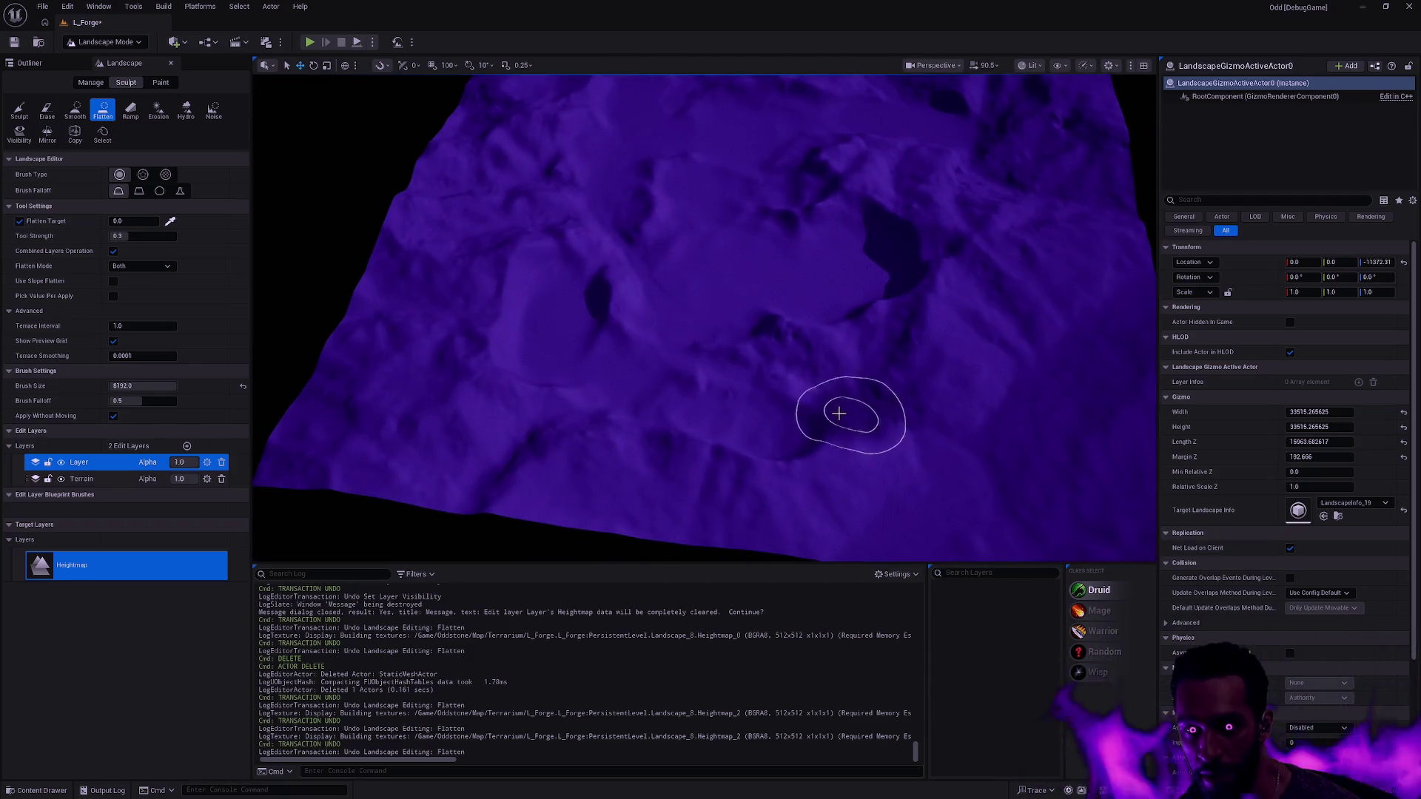
{"action": "mouse_move", "coordinate": [1006, 415]}
{"action": "left_mouse_down"}
{"action": "mouse_move", "coordinate": [1022, 434]}
{"action": "mouse_move", "coordinate": [554, 299]}
{"action": "left_mouse_up"}
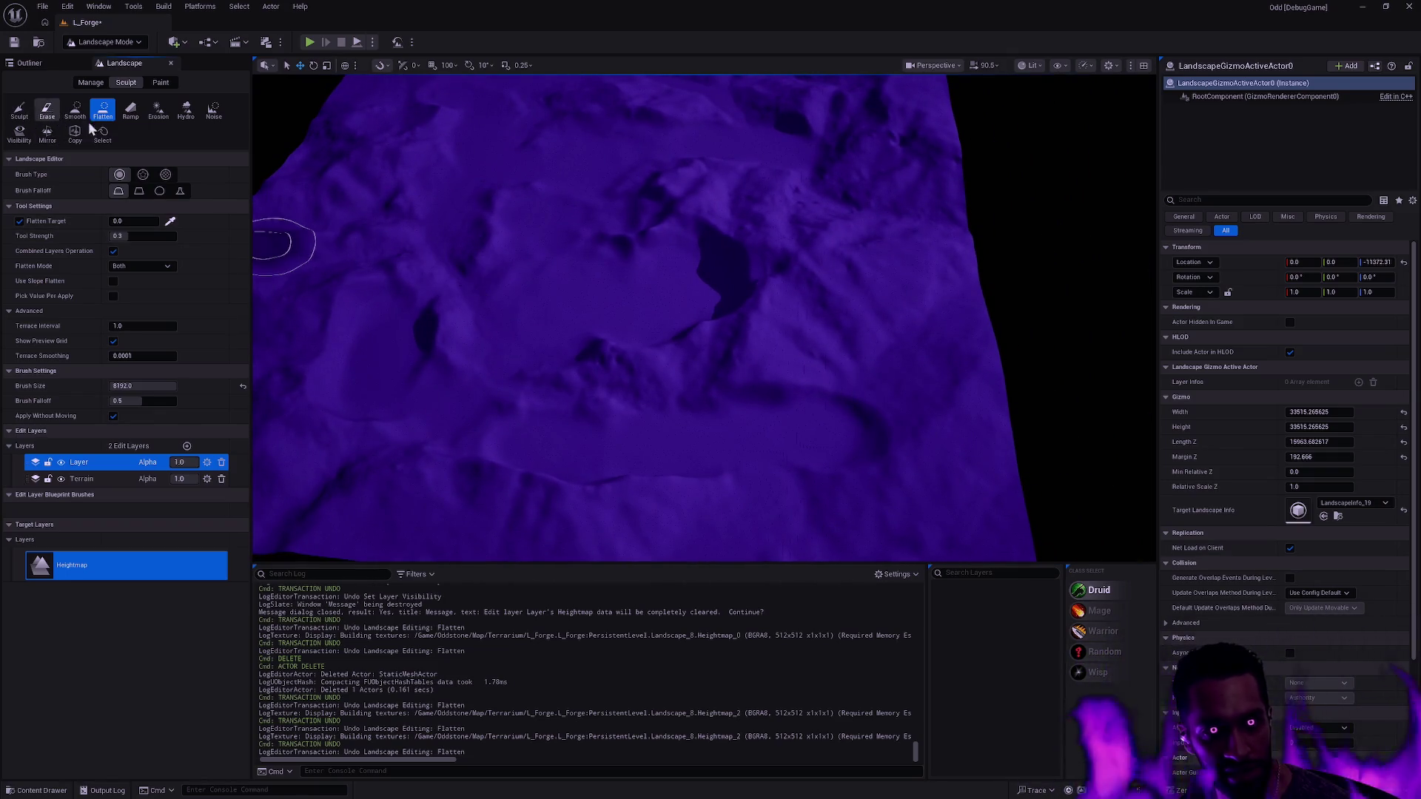
{"action": "key", "text": "ctrl+z"}
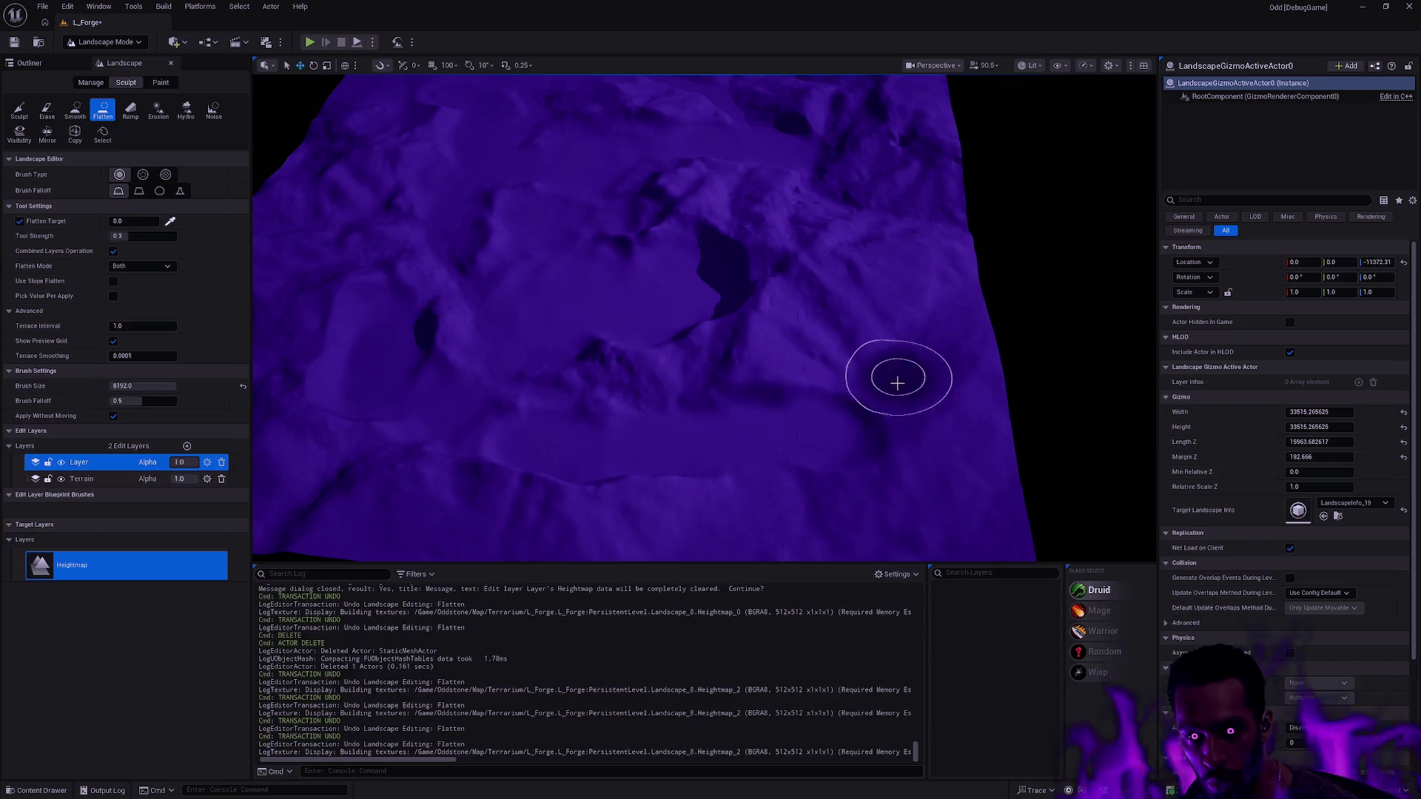
- Switch to the Erase tool, fly around the purple terrain from several angles, then pick Smooth
{"action": "left_click", "coordinate": [19, 112]}
{"action": "left_click", "coordinate": [47, 111]}
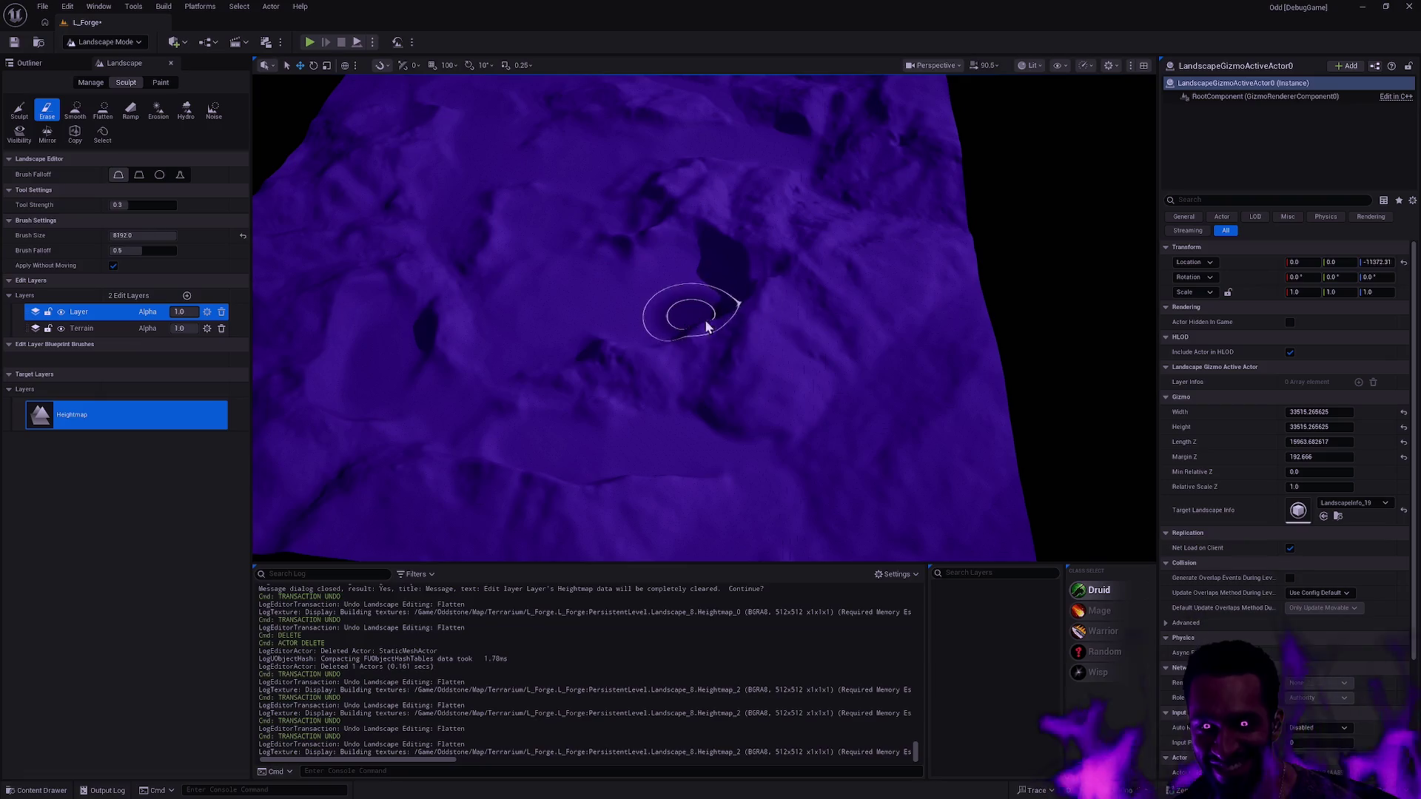
{"action": "mouse_move", "coordinate": [745, 317]}
{"action": "left_mouse_down"}
{"action": "mouse_move", "coordinate": [567, 303]}
{"action": "mouse_move", "coordinate": [625, 244]}
{"action": "mouse_move", "coordinate": [578, 301]}
{"action": "mouse_move", "coordinate": [549, 190]}
{"action": "mouse_move", "coordinate": [628, 227]}
{"action": "mouse_move", "coordinate": [793, 253]}
{"action": "left_mouse_up"}
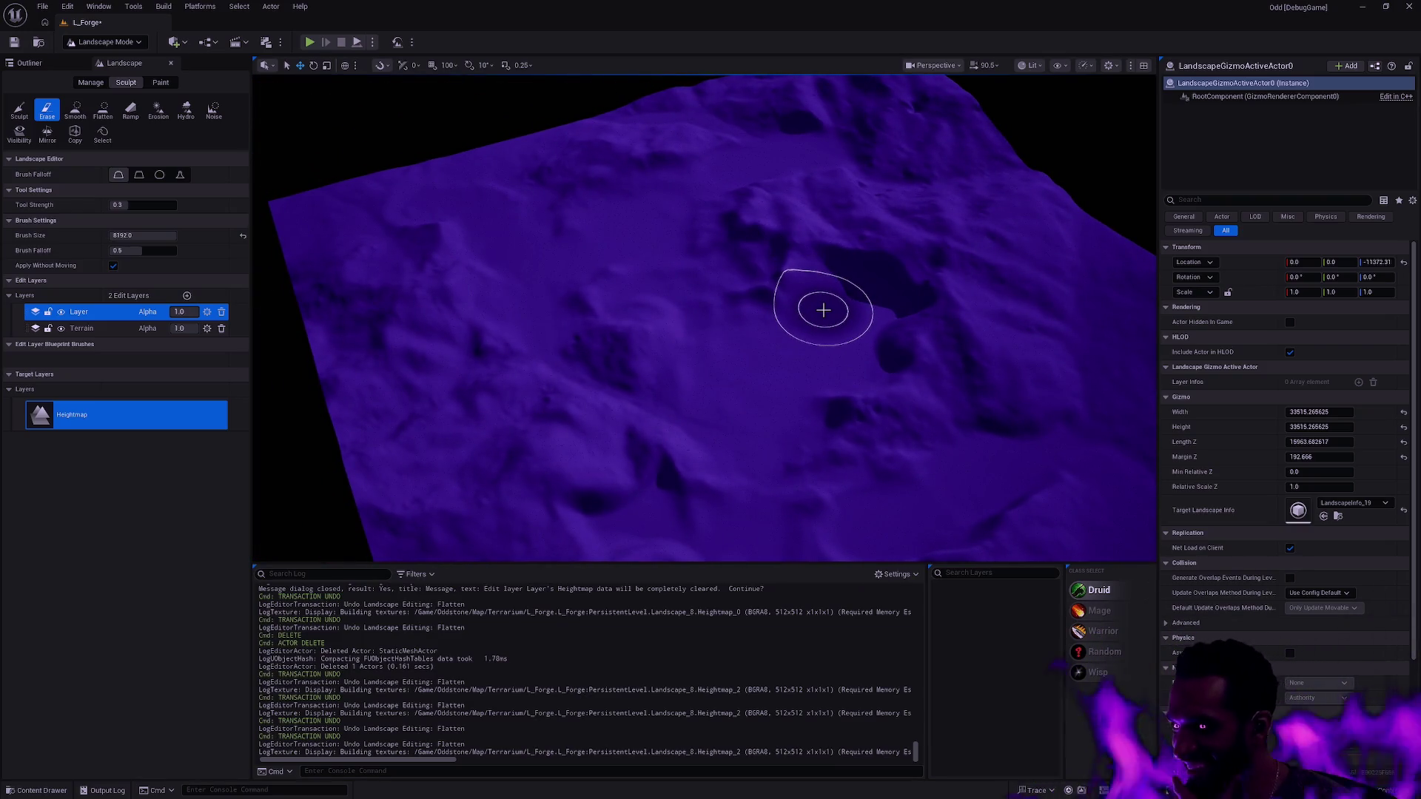
{"action": "mouse_move", "coordinate": [888, 348]}
{"action": "left_mouse_down"}
{"action": "mouse_move", "coordinate": [770, 392]}
{"action": "mouse_move", "coordinate": [880, 334]}
{"action": "left_mouse_up"}
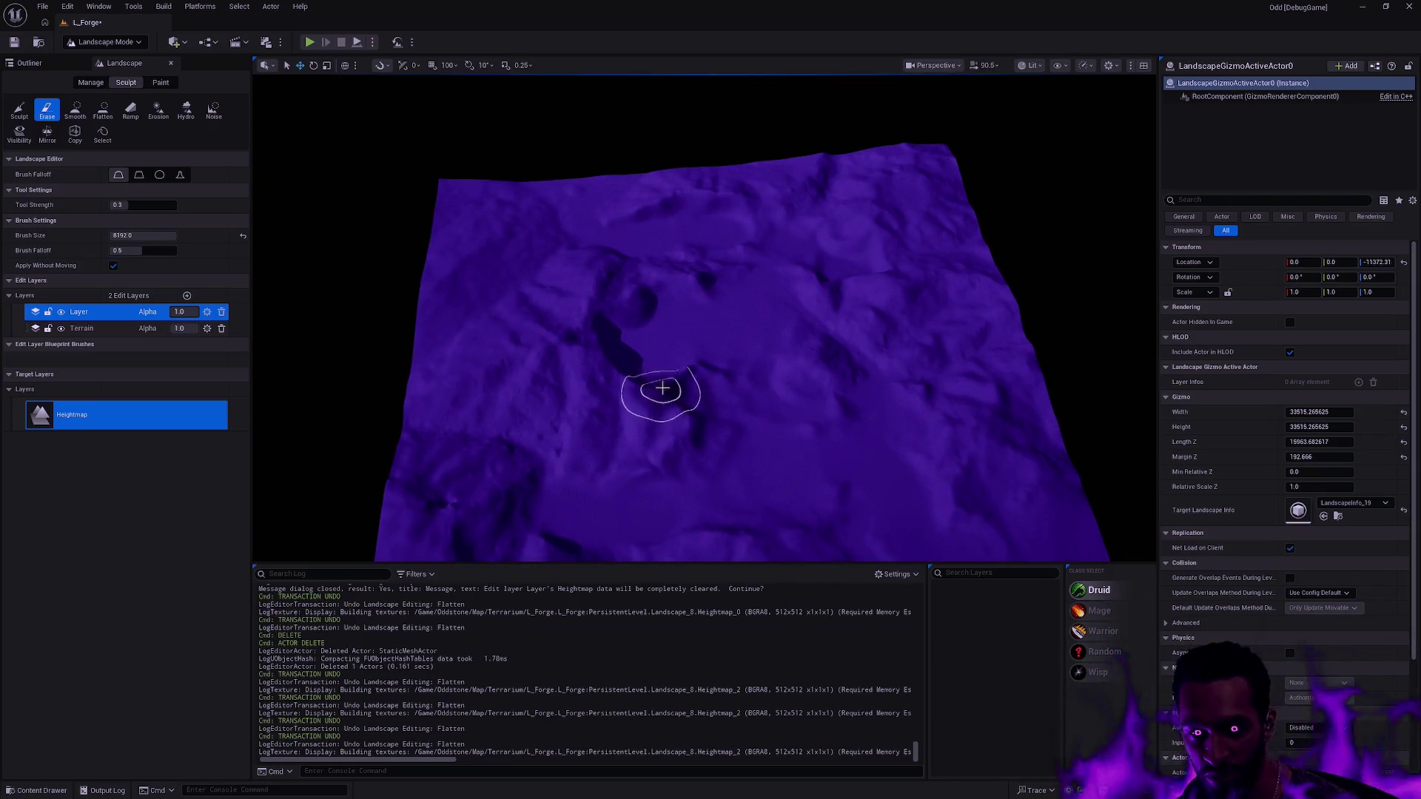
{"action": "mouse_move", "coordinate": [650, 362]}
{"action": "left_mouse_down"}
{"action": "mouse_move", "coordinate": [626, 367]}
{"action": "mouse_move", "coordinate": [774, 384]}
{"action": "left_mouse_up"}
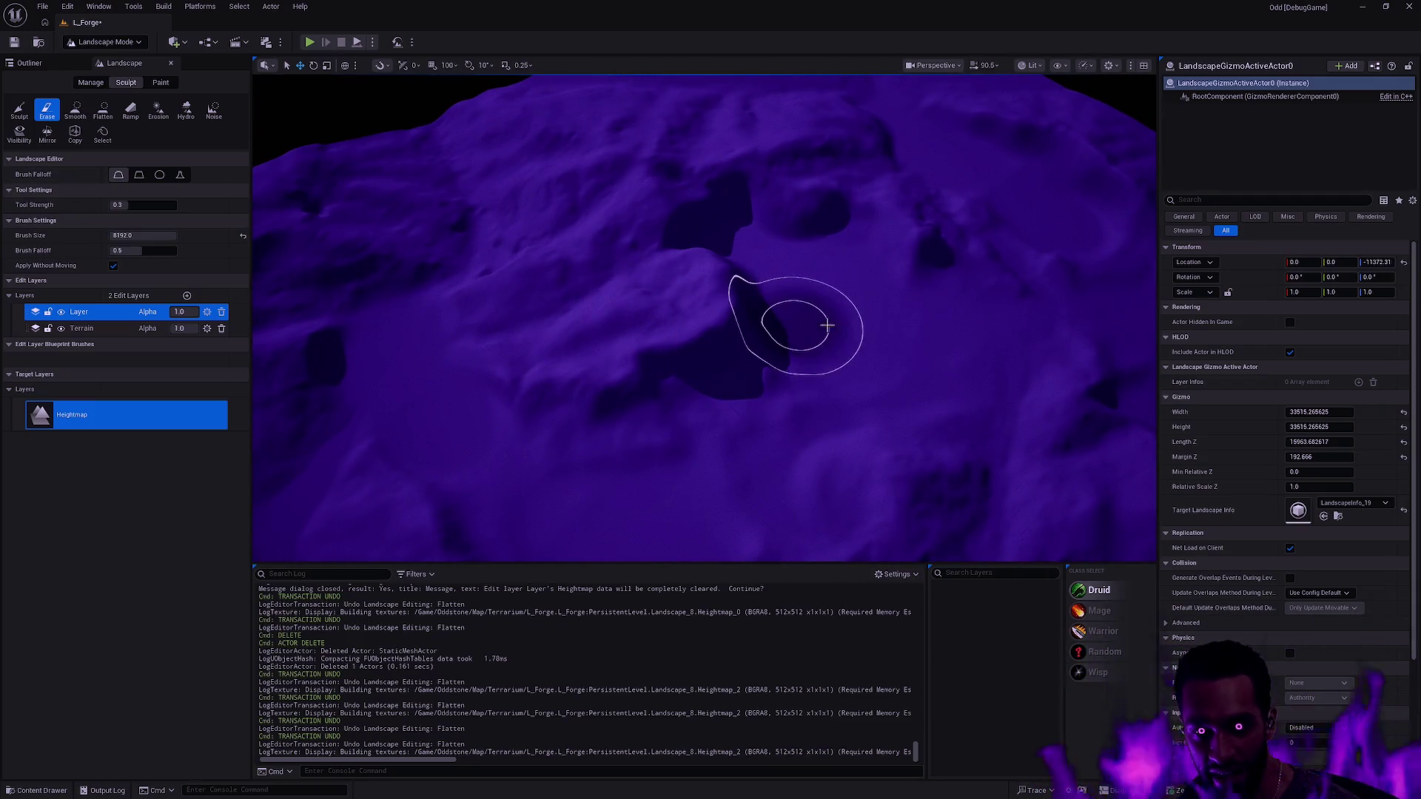
{"action": "mouse_move", "coordinate": [965, 320]}
{"action": "left_mouse_down"}
{"action": "mouse_move", "coordinate": [944, 331]}
{"action": "mouse_move", "coordinate": [992, 317]}
{"action": "left_mouse_up"}
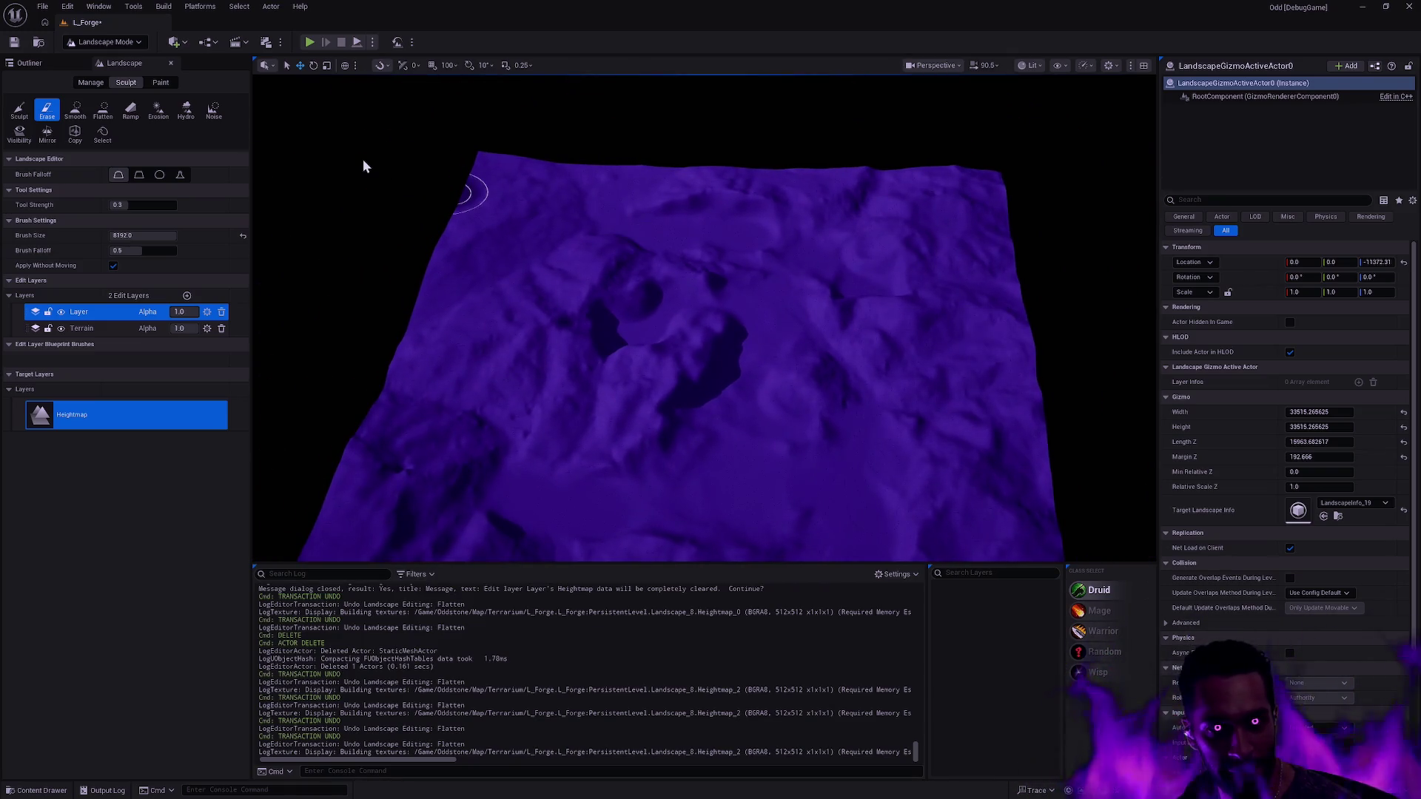
{"action": "left_click", "coordinate": [78, 111]}
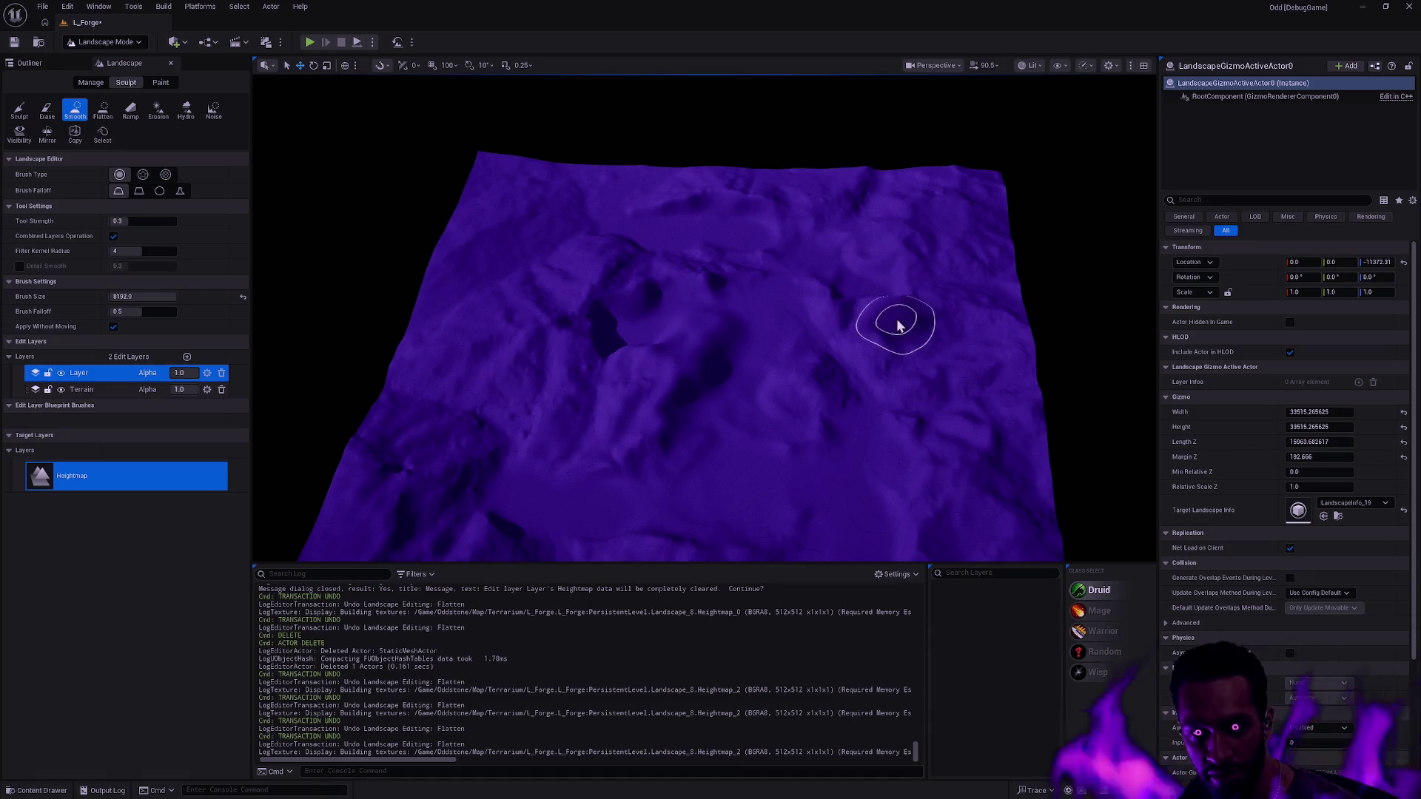
- Undo the Smooth stroke, try and undo Erosion strokes, and make Terrain the current layer
{"action": "key", "text": "ctrl+z"}
{"action": "scroll", "coordinate": [310, 201], "scroll_direction": "up", "scroll_amount": 3}
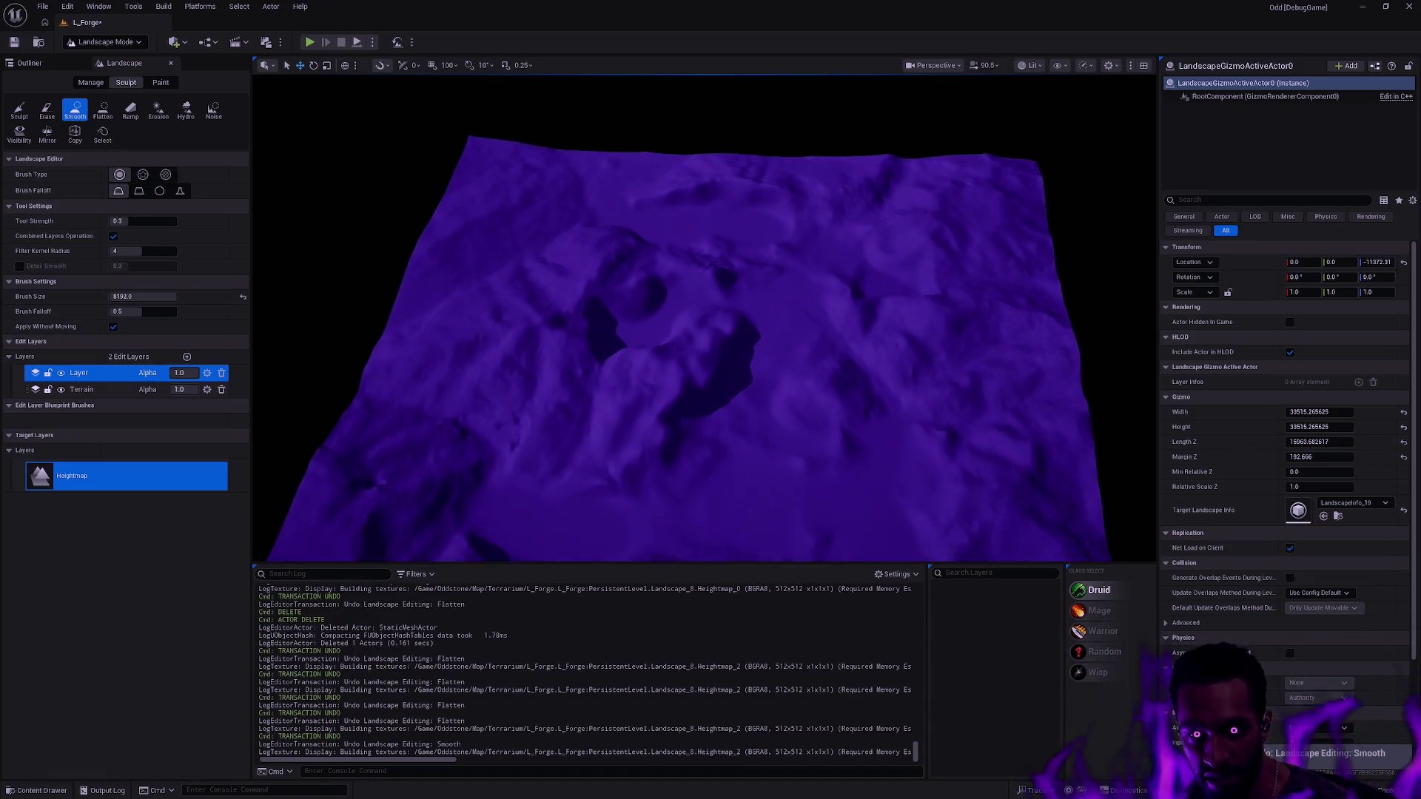
{"action": "left_click", "coordinate": [158, 113]}
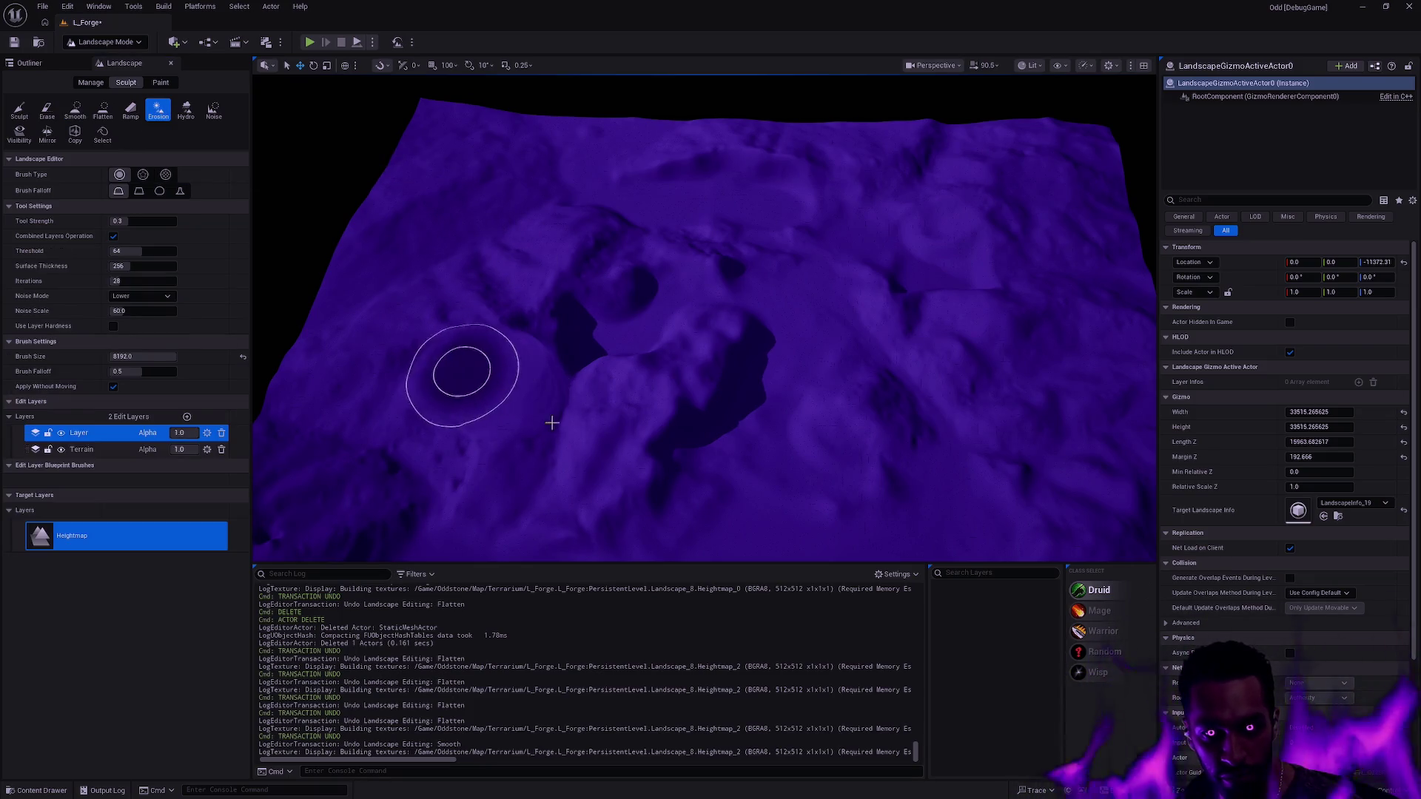
{"action": "key", "text": "ctrl+z"}
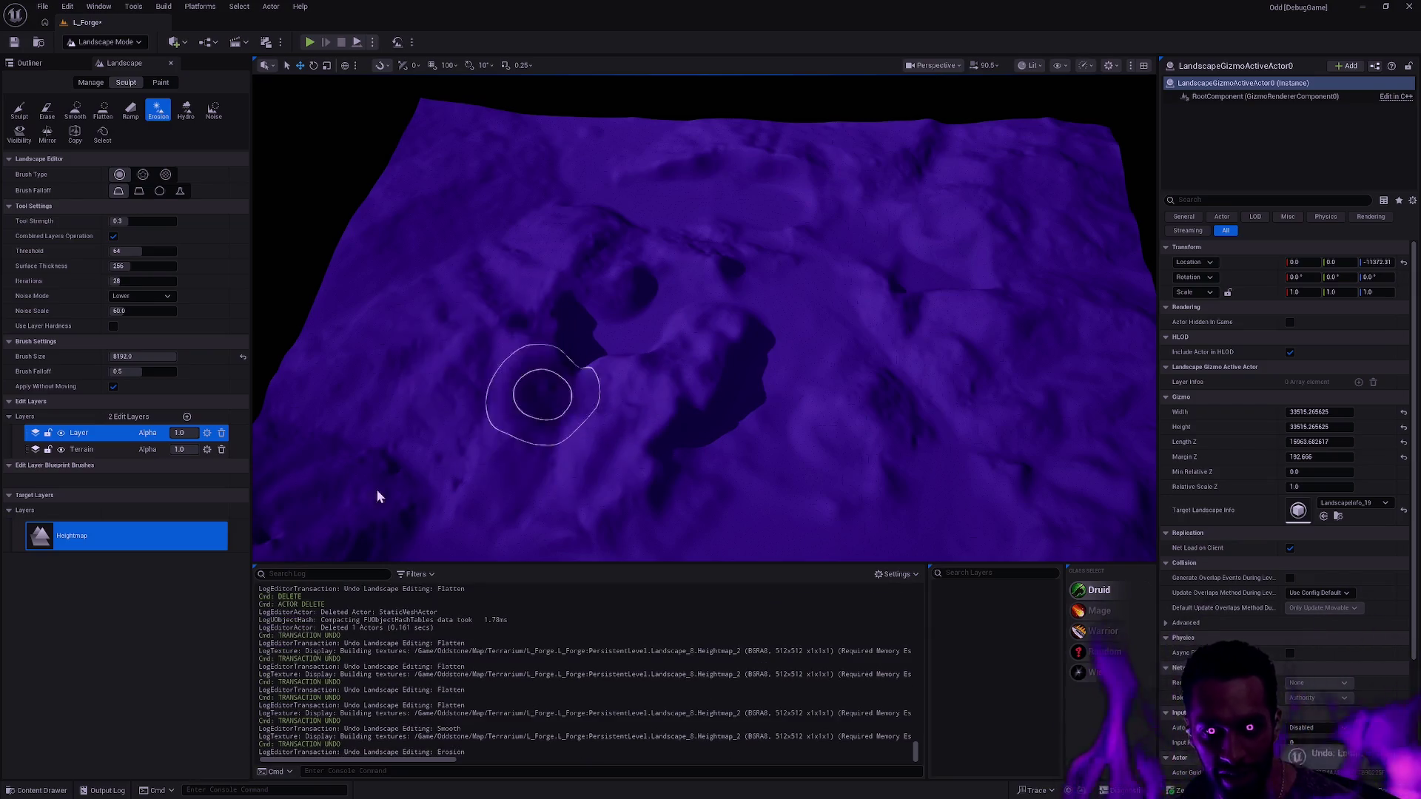
{"action": "left_click", "coordinate": [82, 449]}
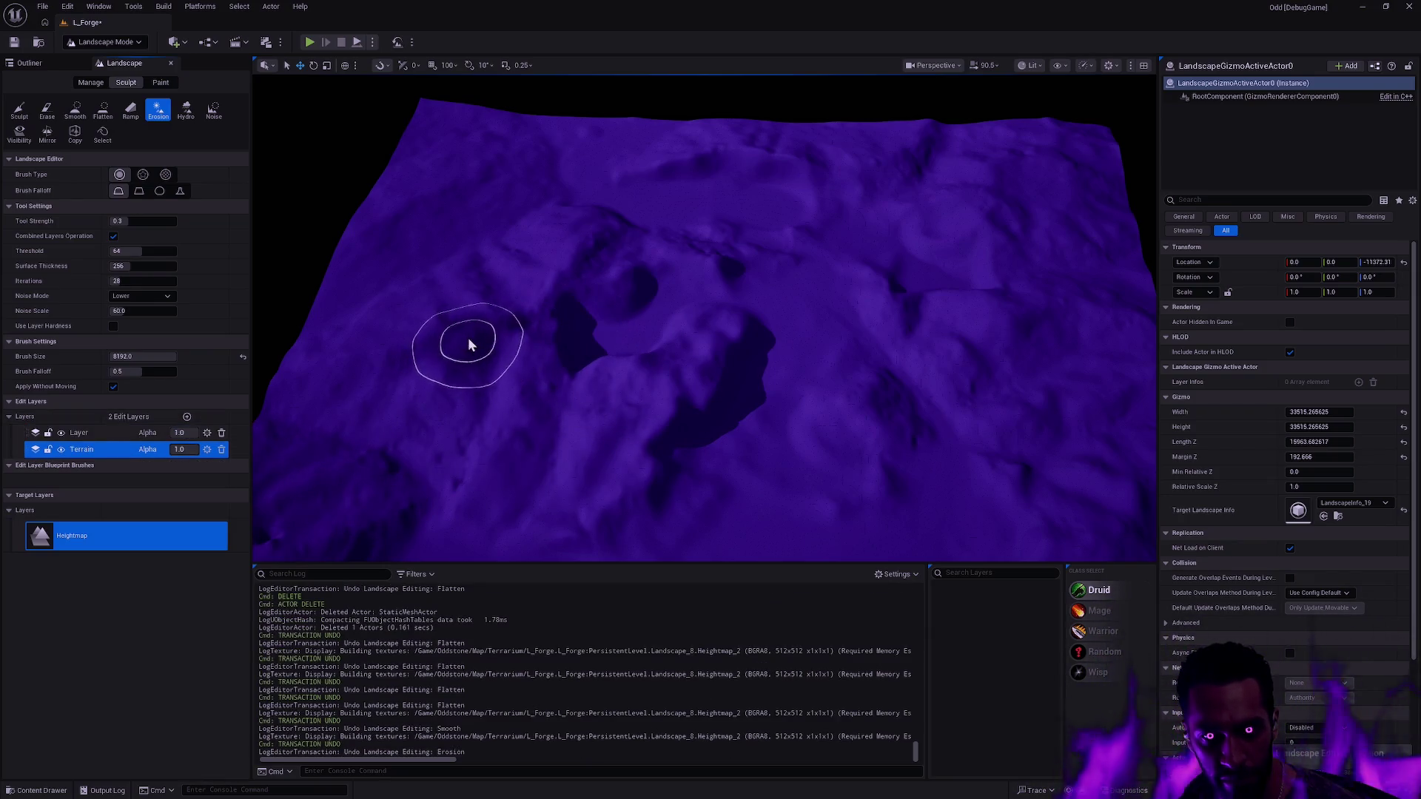
{"action": "scroll", "coordinate": [499, 387], "scroll_direction": "up", "scroll_amount": 5}
{"action": "scroll", "coordinate": [503, 355], "scroll_direction": "up", "scroll_amount": 5}
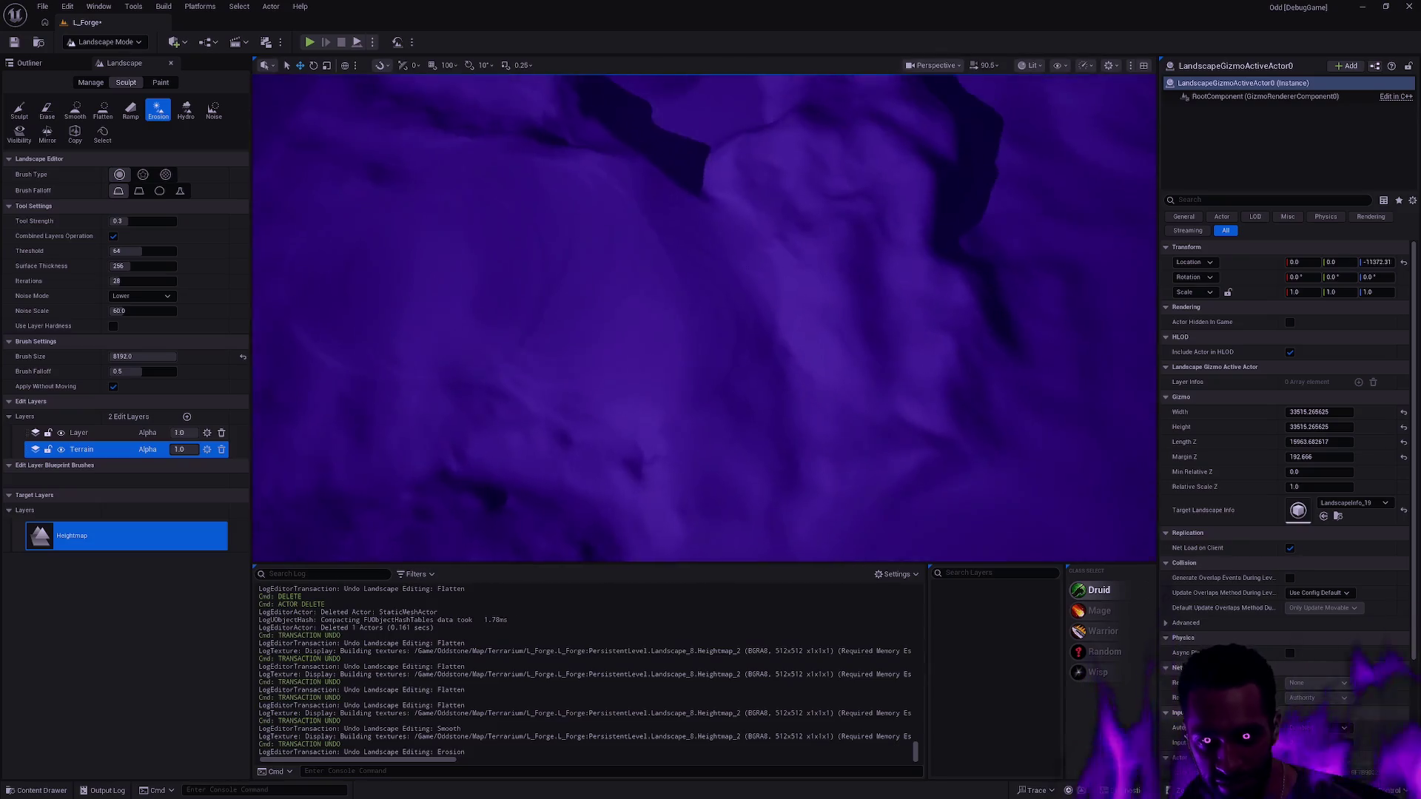
{"action": "key", "text": "ctrl+z"}
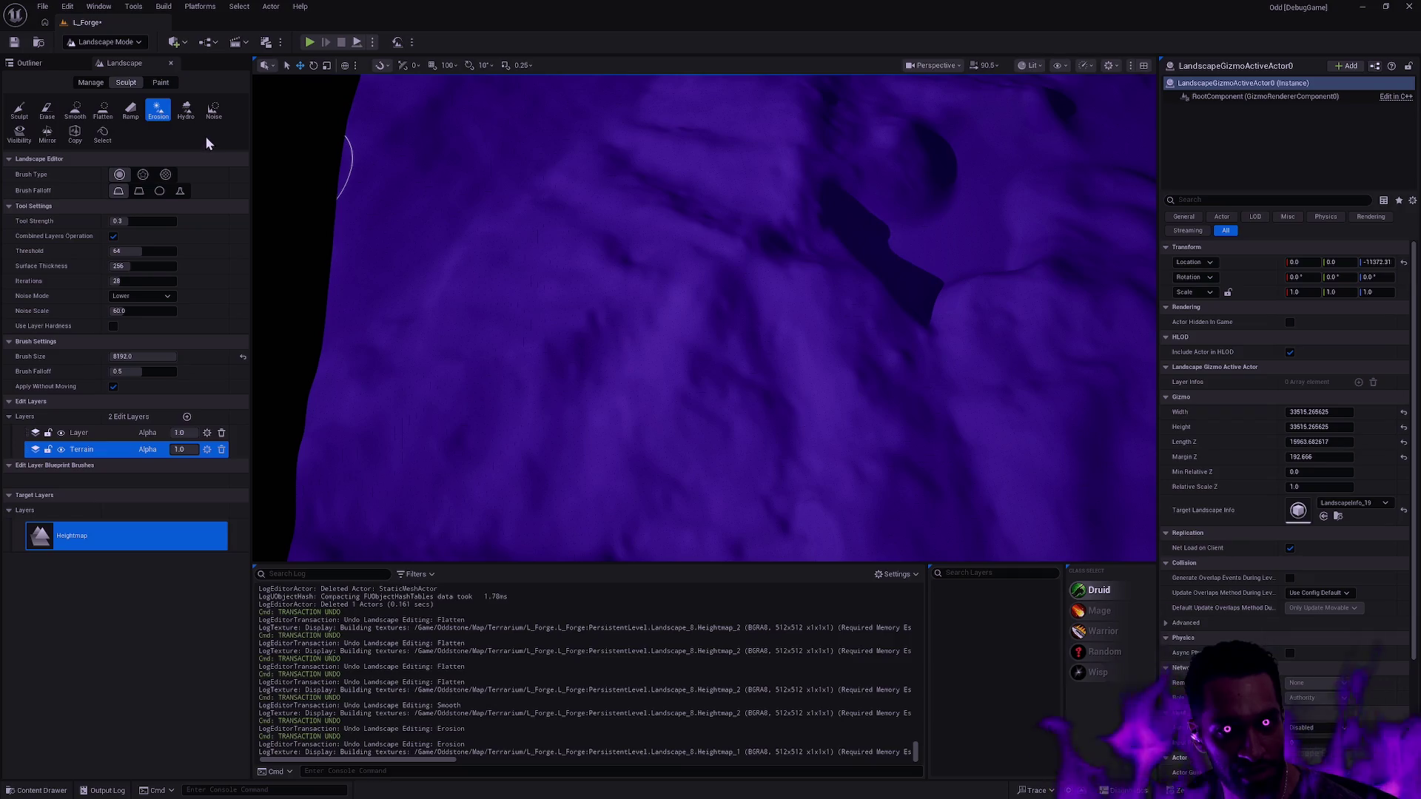
- Try Hydro erosion and undo it, then undo the layer switch so Layer stays current
{"action": "left_click", "coordinate": [187, 111]}
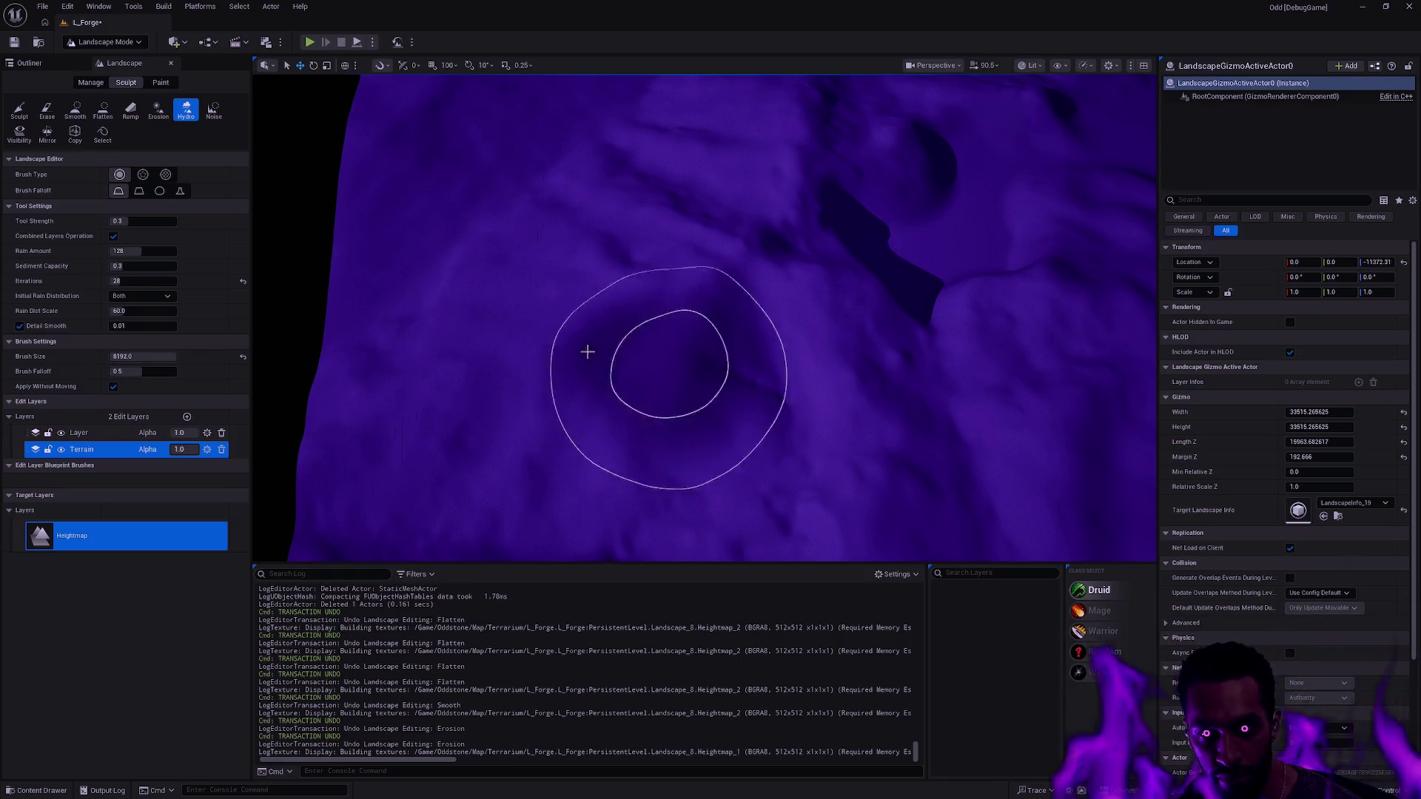
{"action": "scroll", "coordinate": [587, 351], "scroll_direction": "up", "scroll_amount": 3}
{"action": "scroll", "coordinate": [653, 371], "scroll_direction": "up", "scroll_amount": 3}
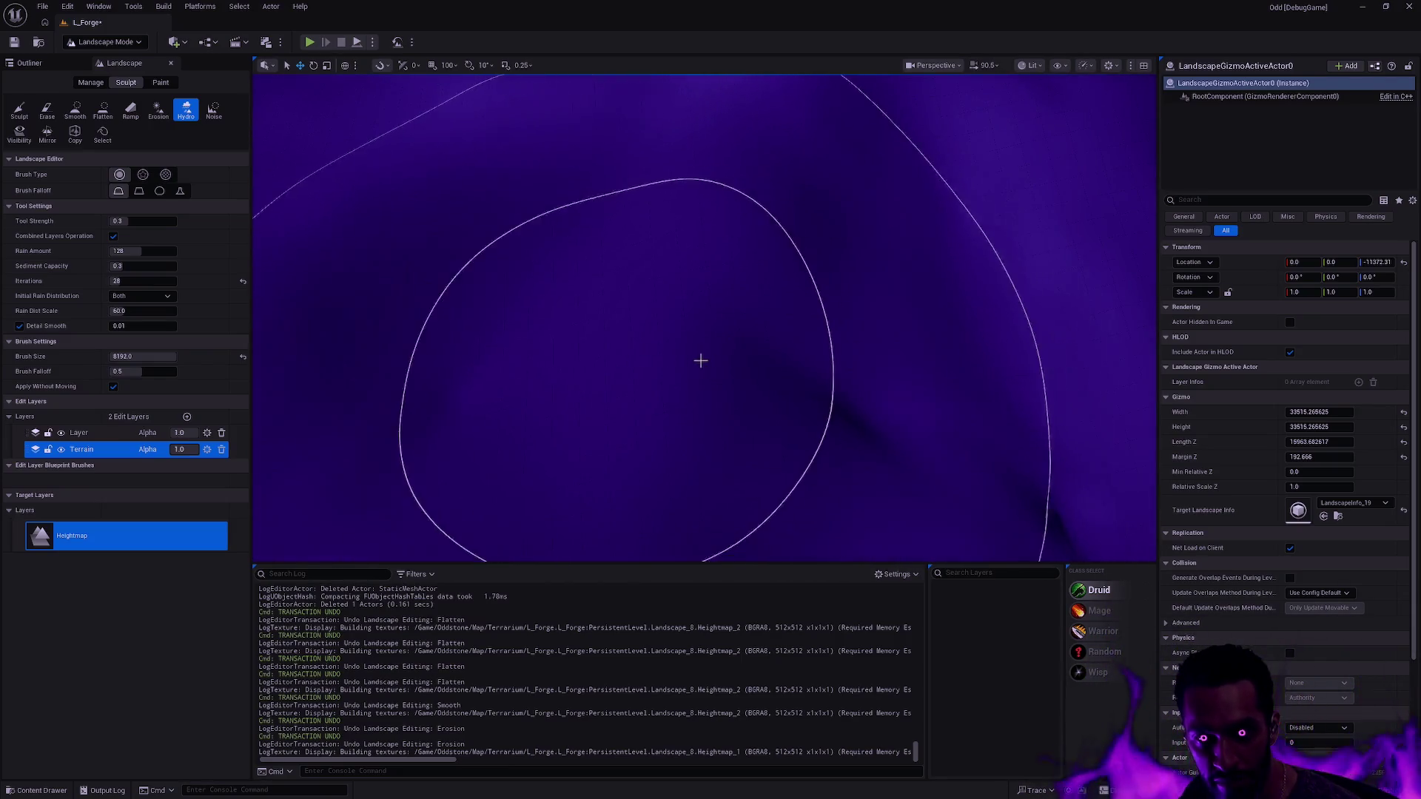
{"action": "scroll", "coordinate": [701, 358], "scroll_direction": "up", "scroll_amount": 3}
{"action": "scroll", "coordinate": [910, 388], "scroll_direction": "down", "scroll_amount": 5}
{"action": "key", "text": "ctrl+z"}
{"action": "key", "text": "ctrl+z"}
{"action": "key", "text": "ctrl+z"}
{"action": "key", "text": "ctrl+z"}
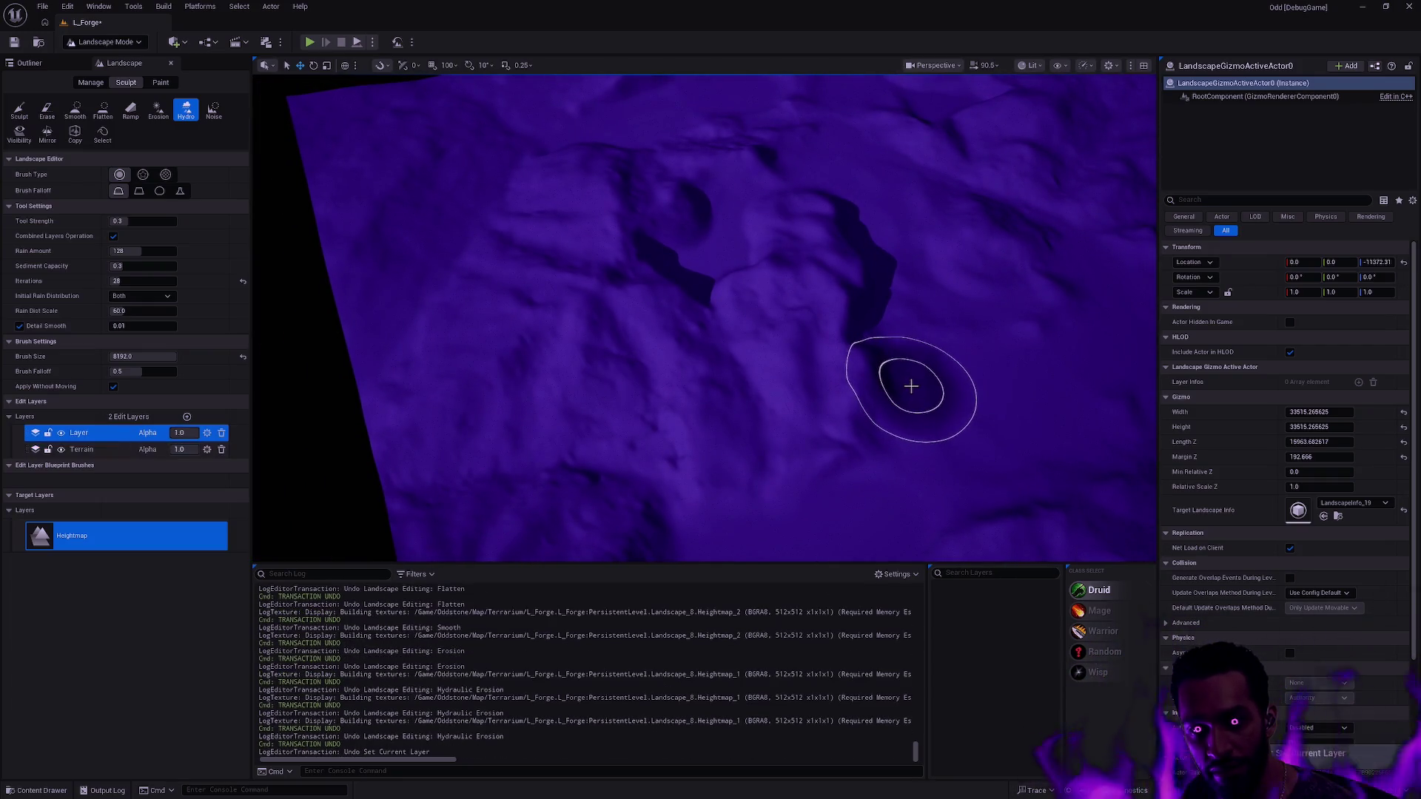
{"action": "key", "text": "ctrl+y"}
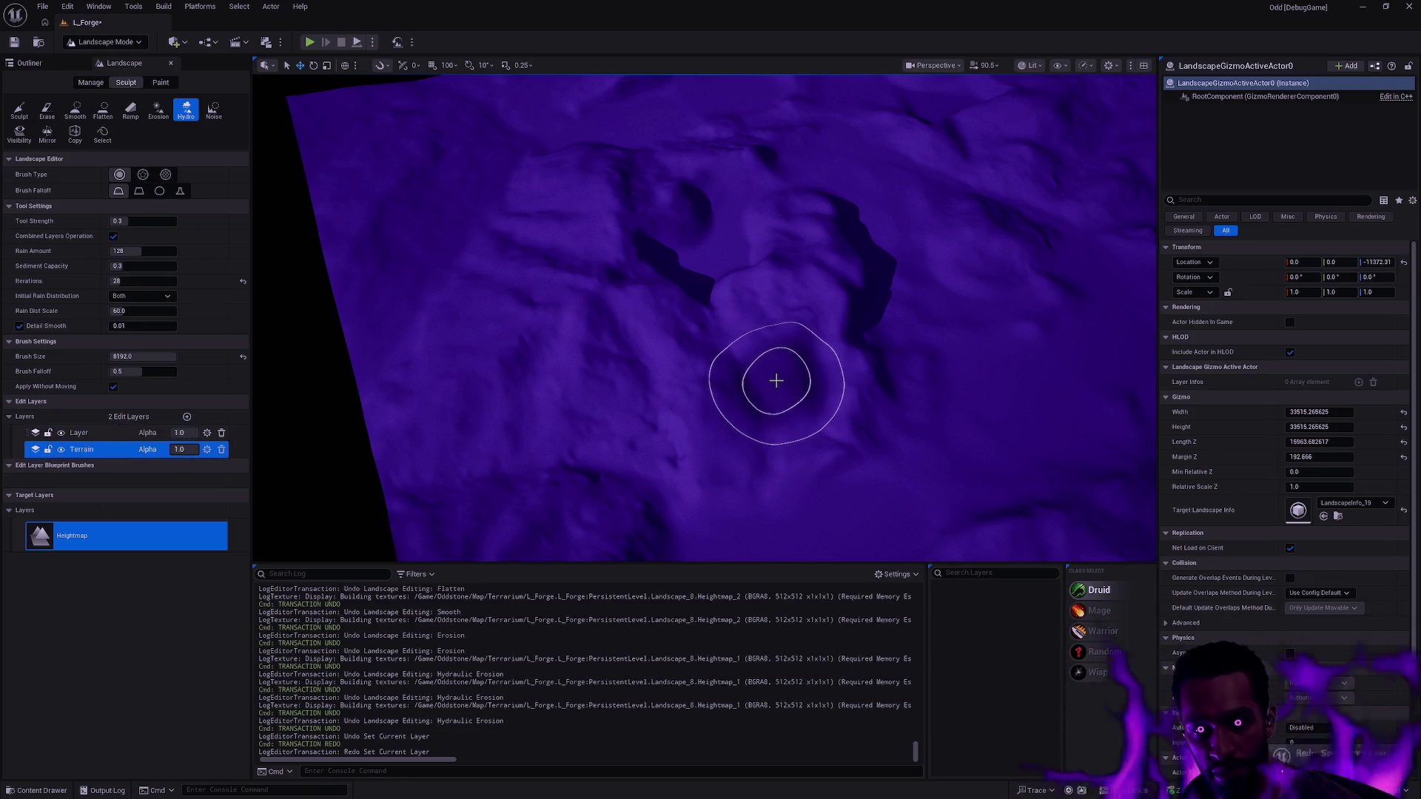
{"action": "key", "text": "ctrl+z"}
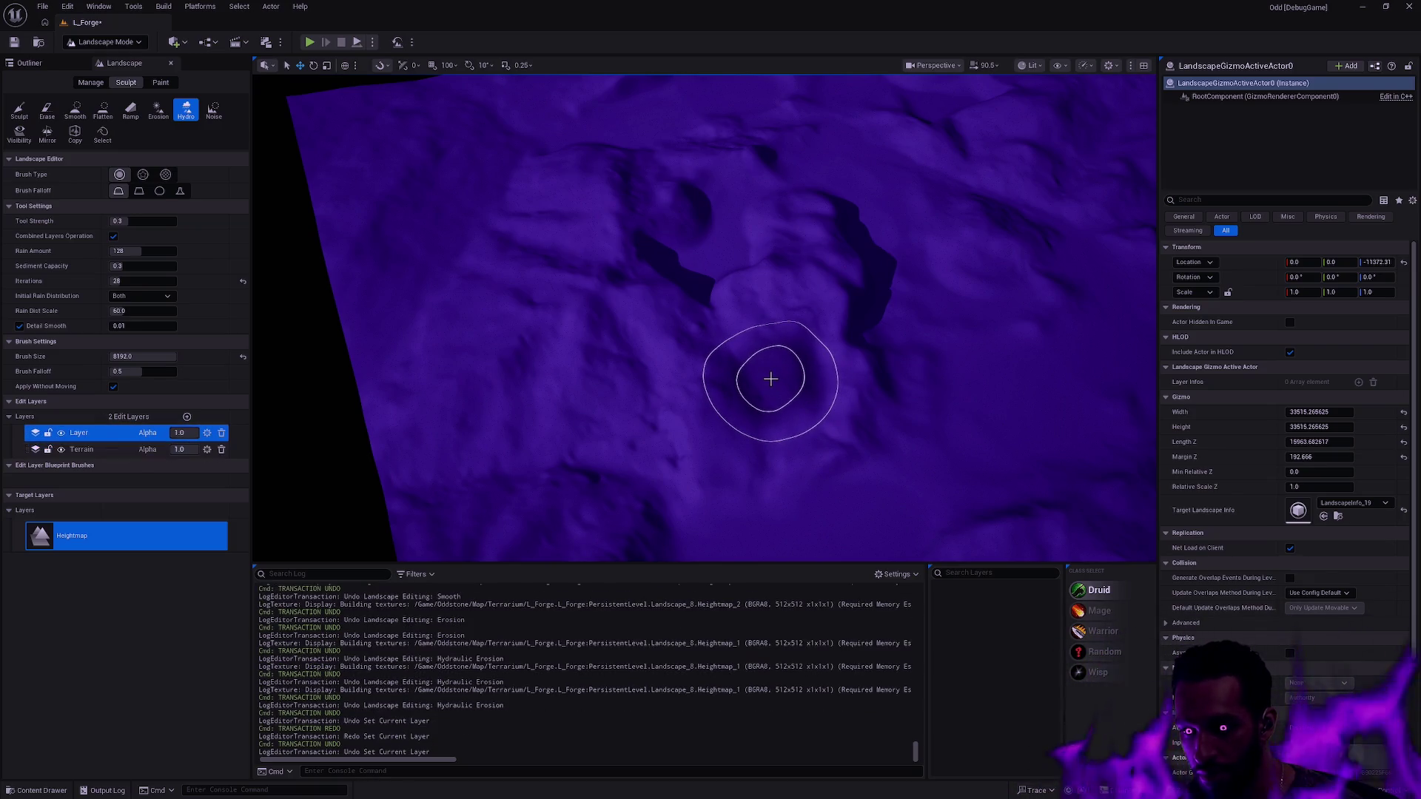
{"action": "key", "text": "ctrl+y"}
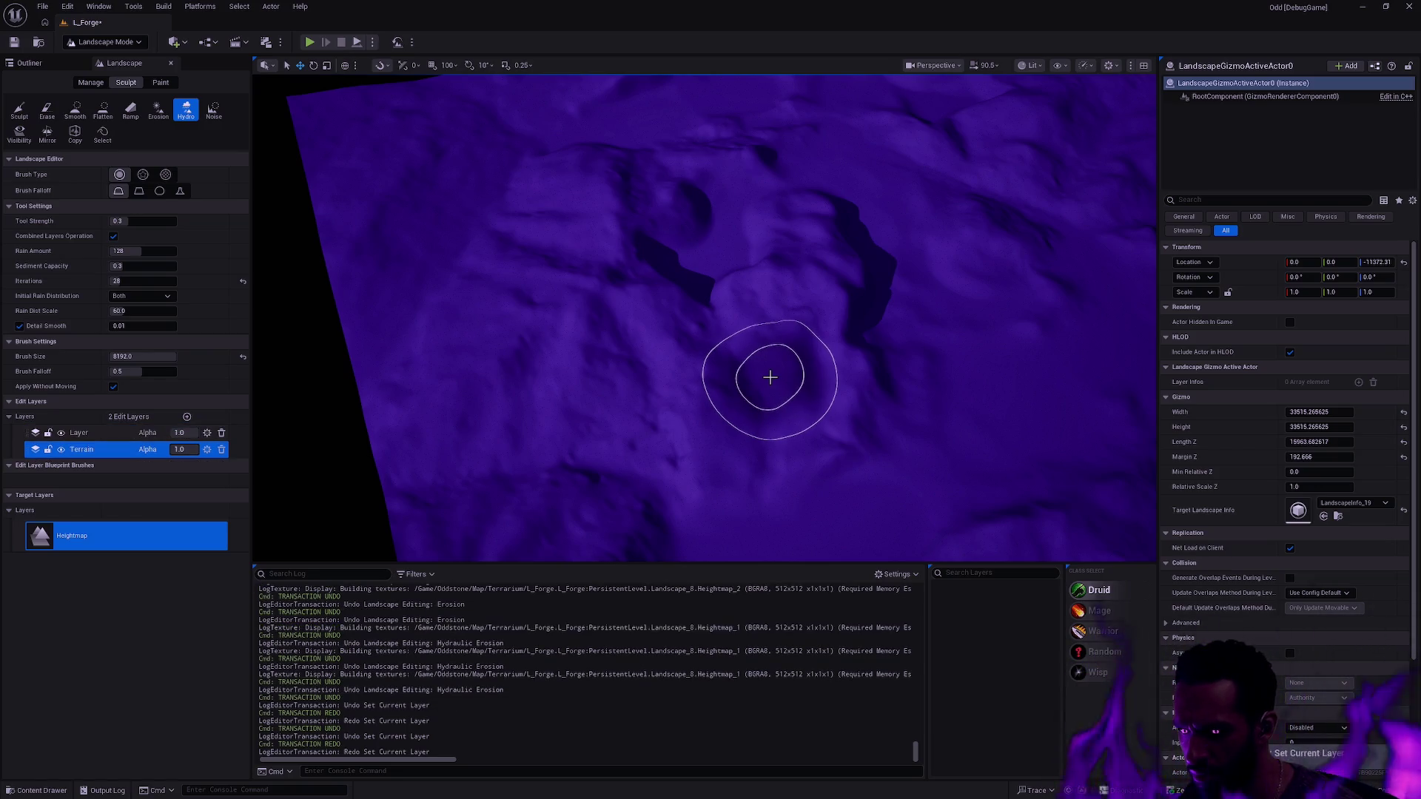
{"action": "key", "text": "ctrl+z"}
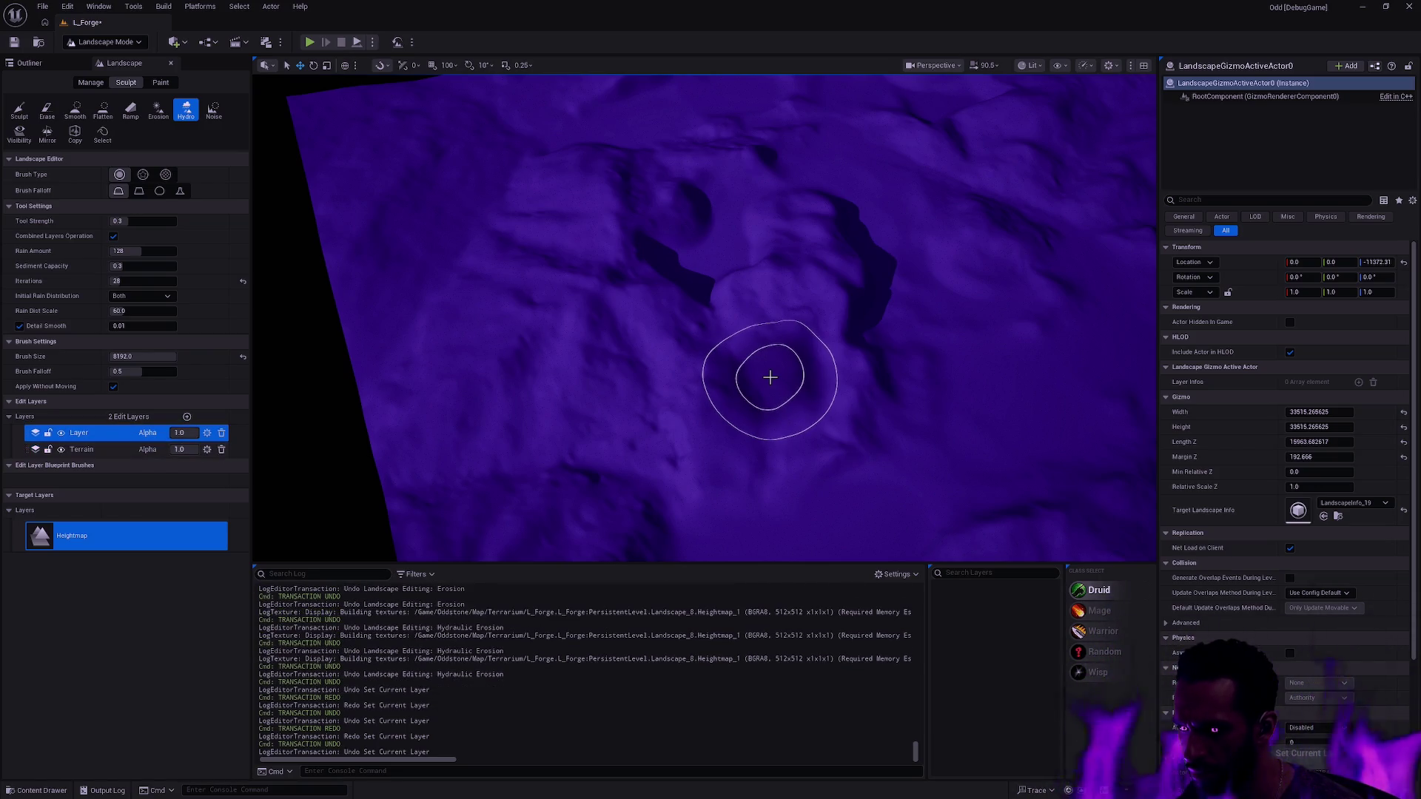
{"action": "left_click", "coordinate": [67, 7]}
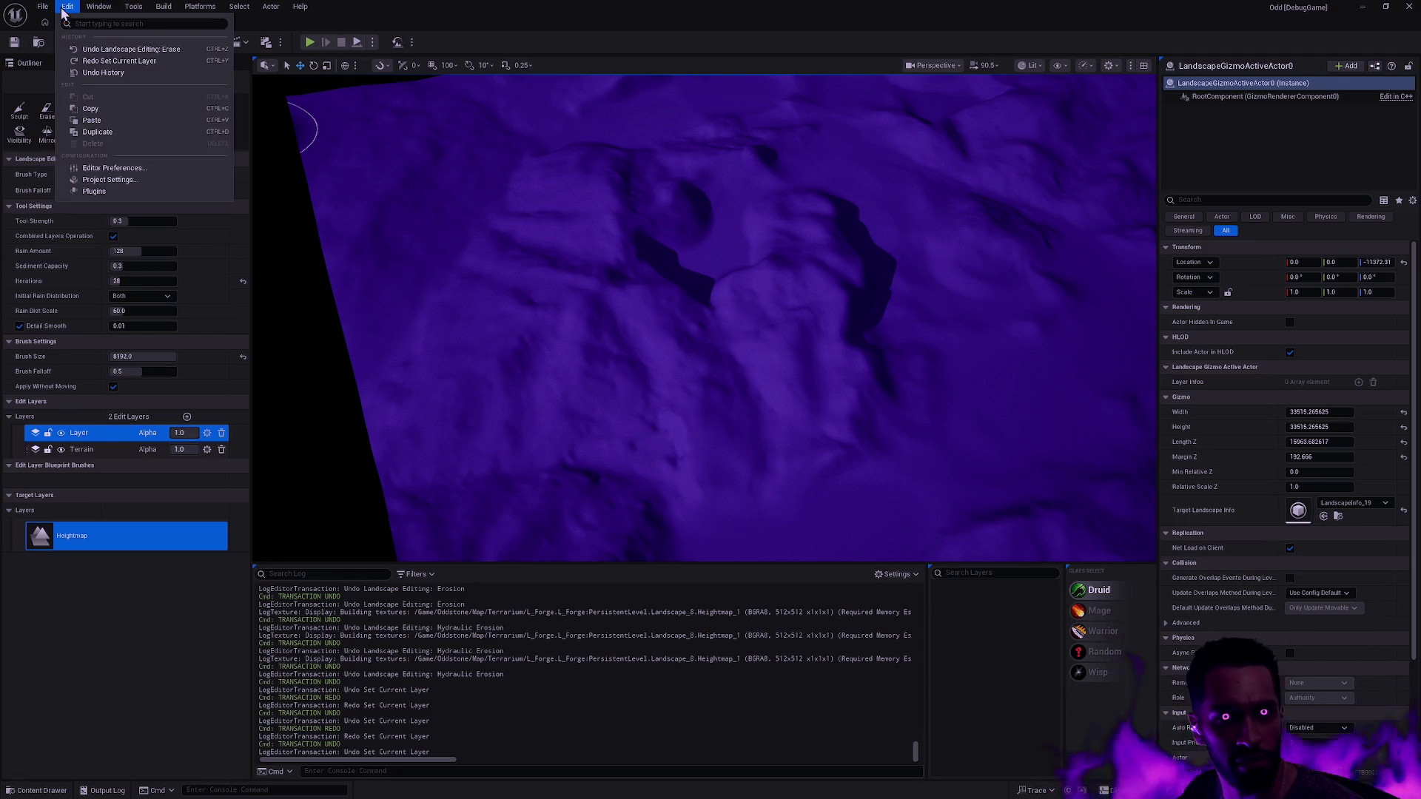
- Rebind Redo to Ctrl+Shift+Z in Editor Preferences' Keyboard Shortcuts, then return to the L_Forge tab
{"action": "left_click", "coordinate": [156, 169]}
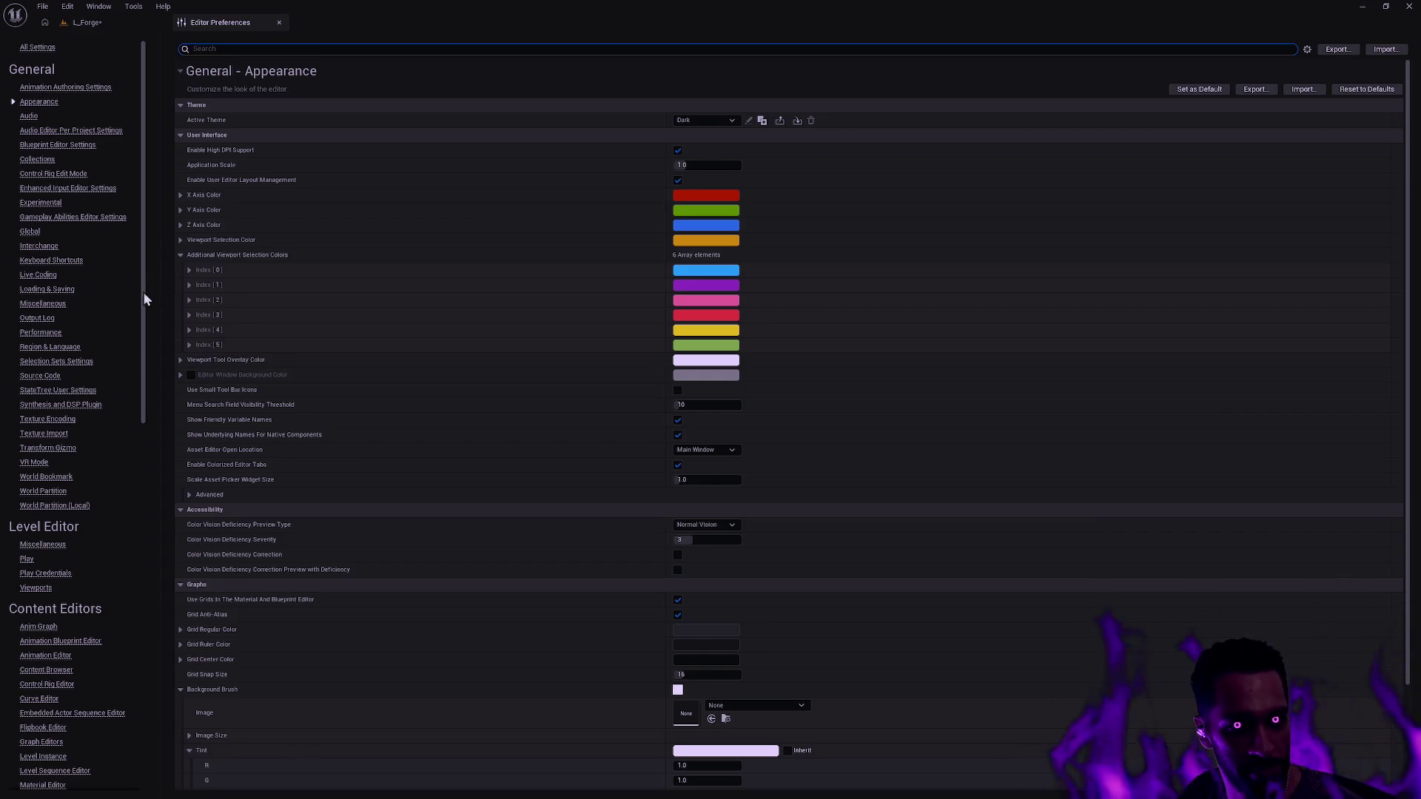
{"action": "left_click", "coordinate": [77, 261]}
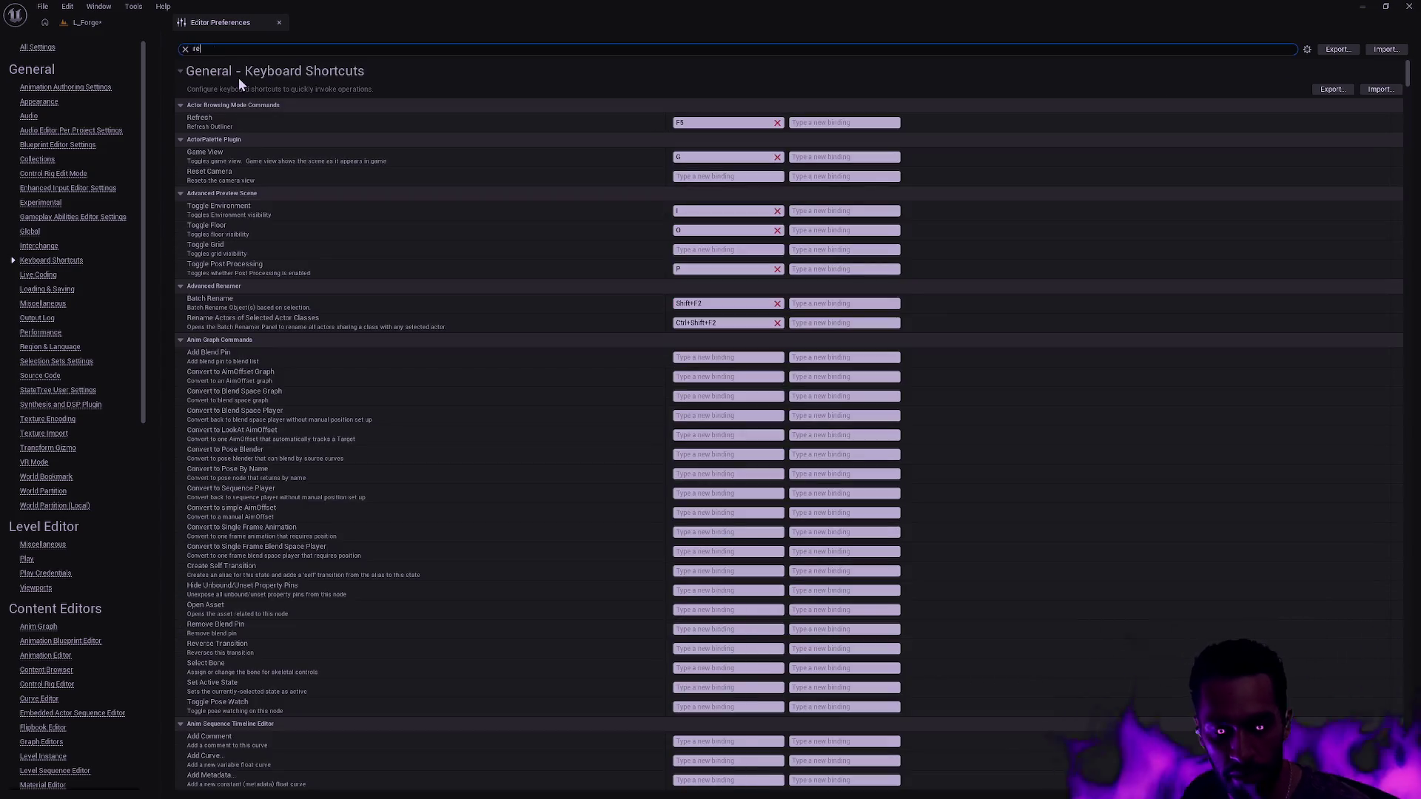
{"action": "type", "text": "do"}
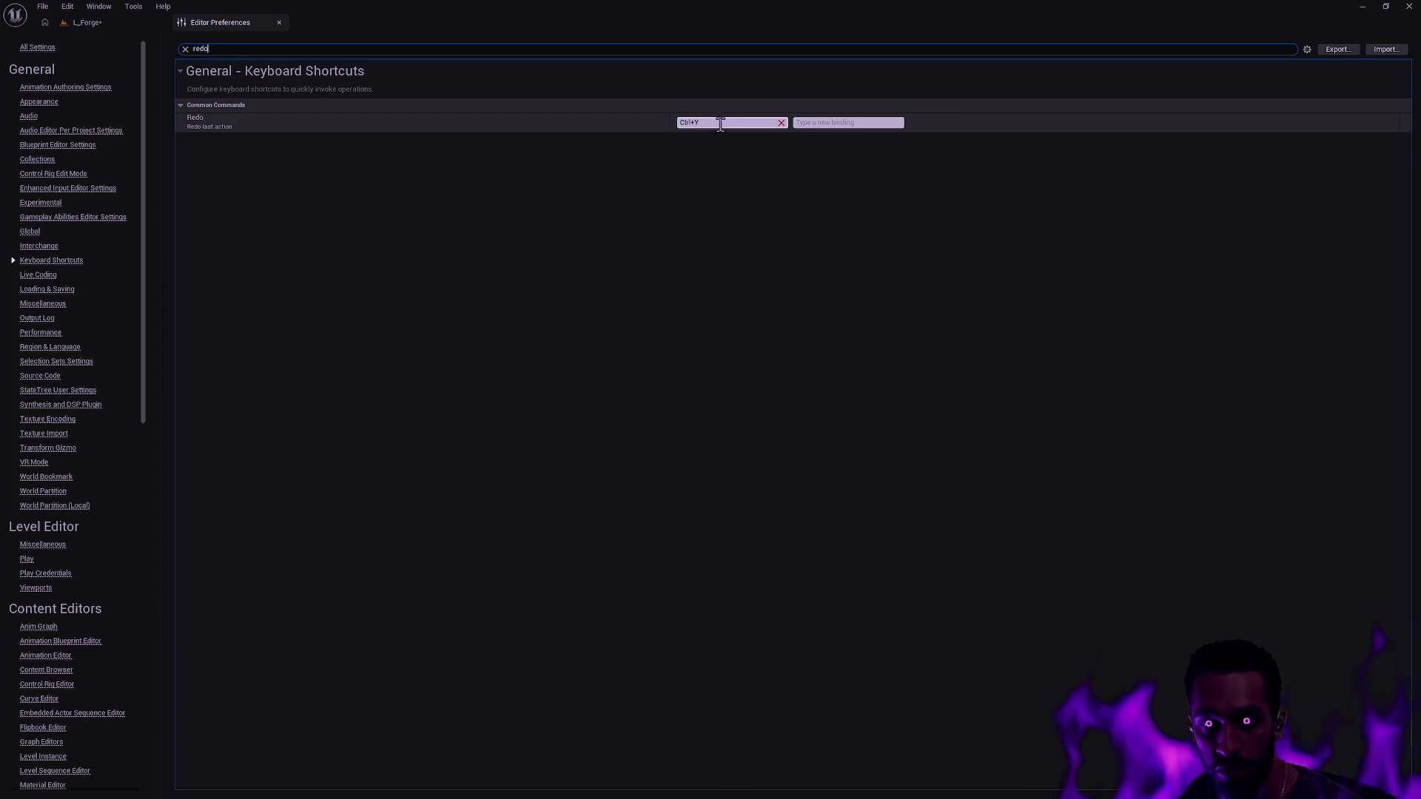
{"action": "left_click", "coordinate": [722, 123]}
{"action": "key", "text": "ctrl+shift+z"}
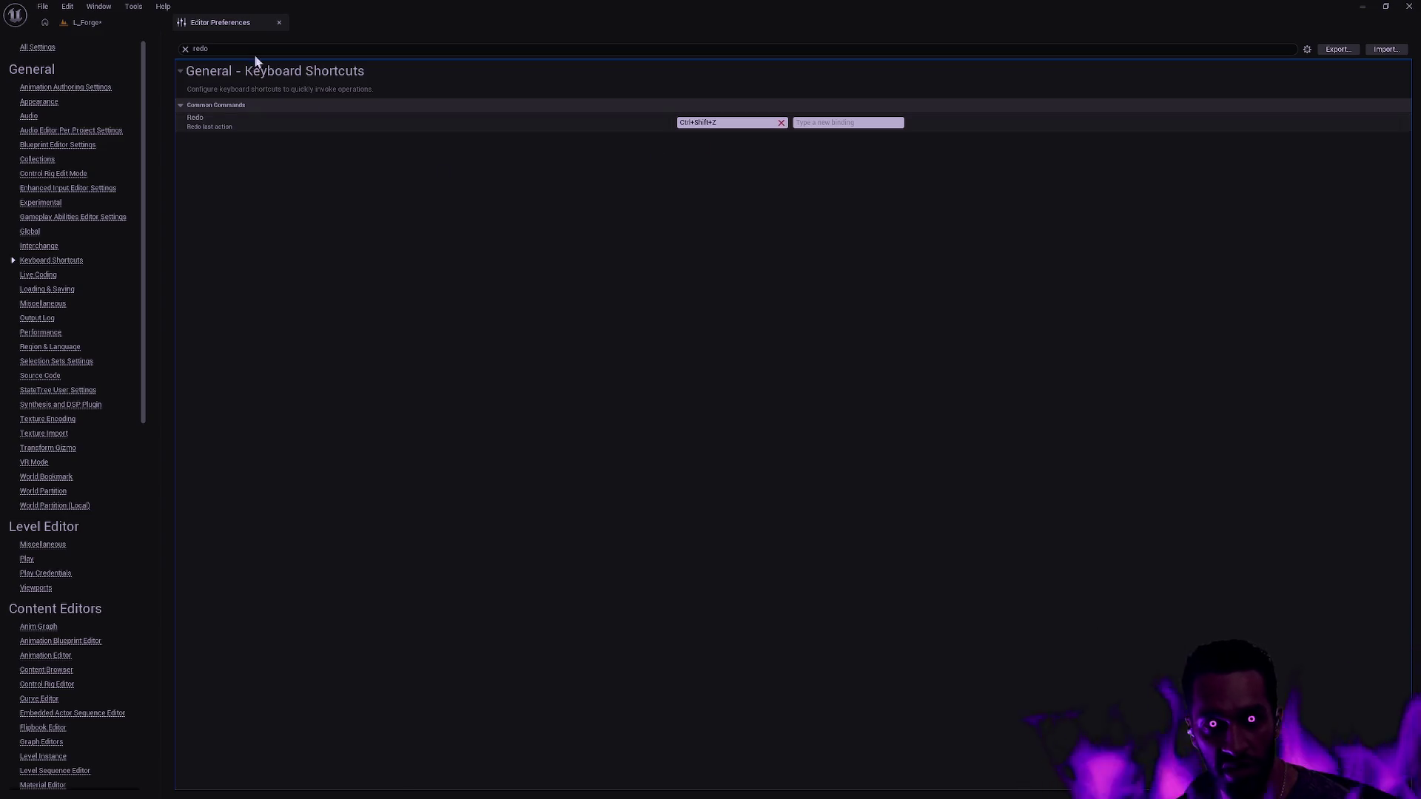
{"action": "left_click", "coordinate": [104, 25]}
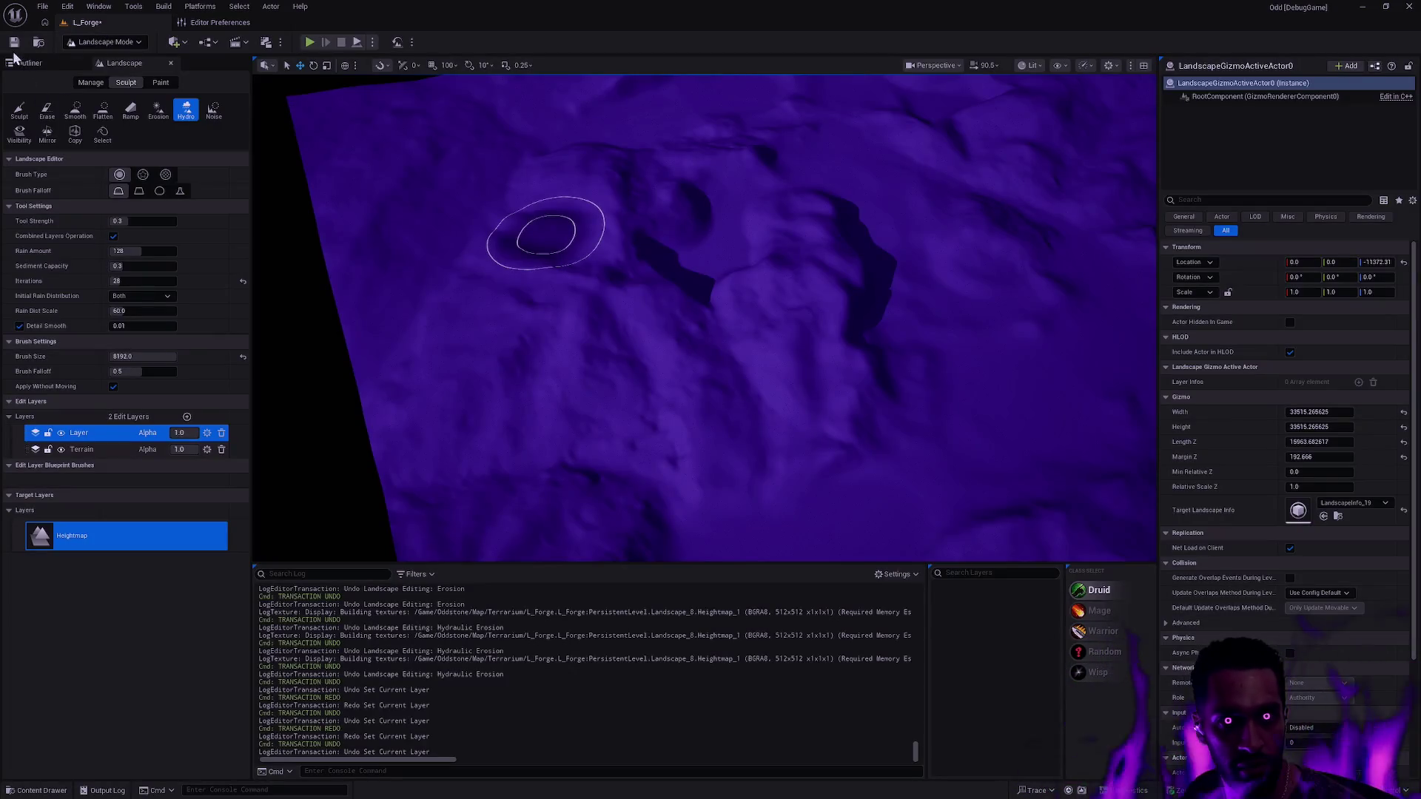
- Scroll through the Edit Layers list and select the Flatten sculpting tool, target still 0.0
{"action": "scroll", "coordinate": [780, 302], "scroll_direction": "up", "scroll_amount": 3}
{"action": "scroll", "coordinate": [705, 318], "scroll_direction": "down", "scroll_amount": 5}
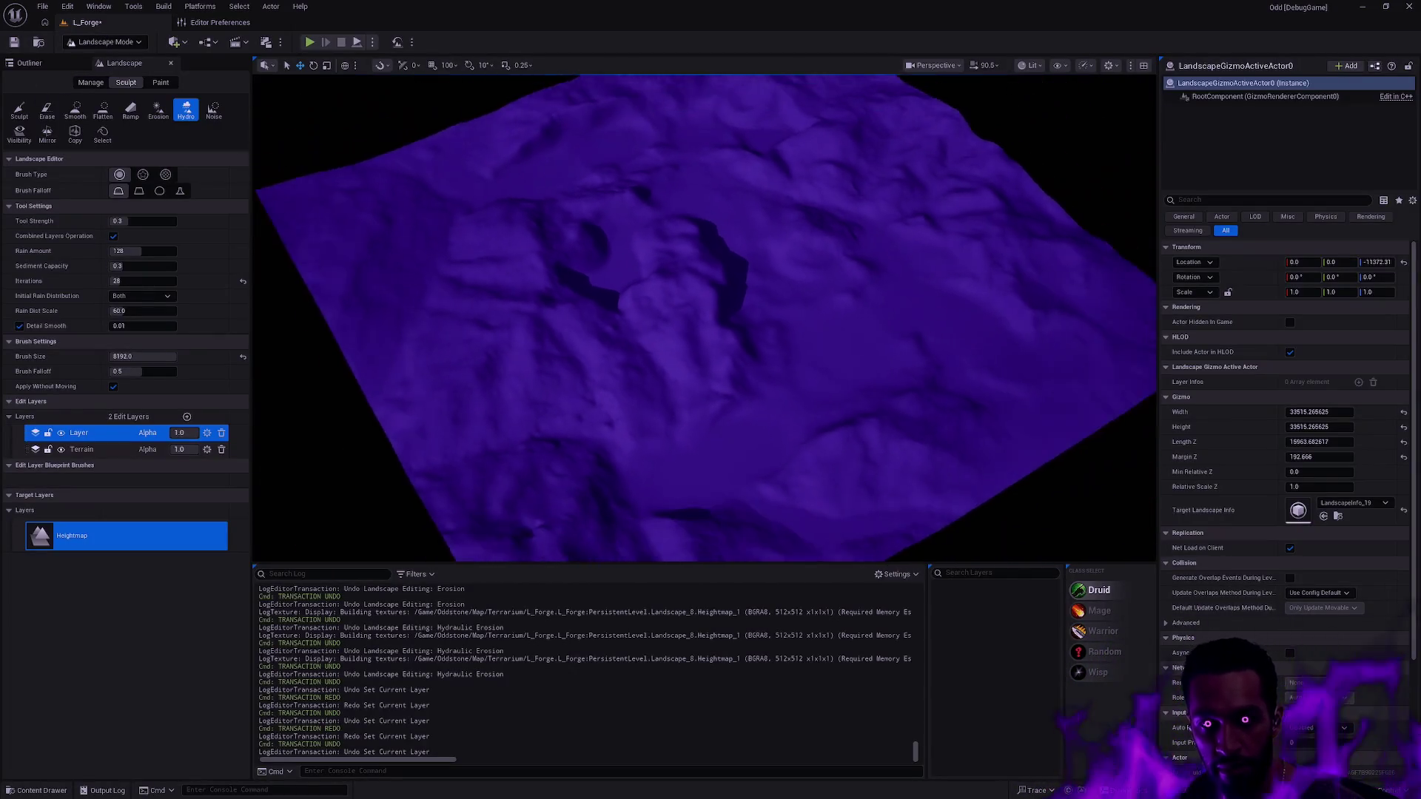
{"action": "scroll", "coordinate": [704, 318], "scroll_direction": "up", "scroll_amount": 5}
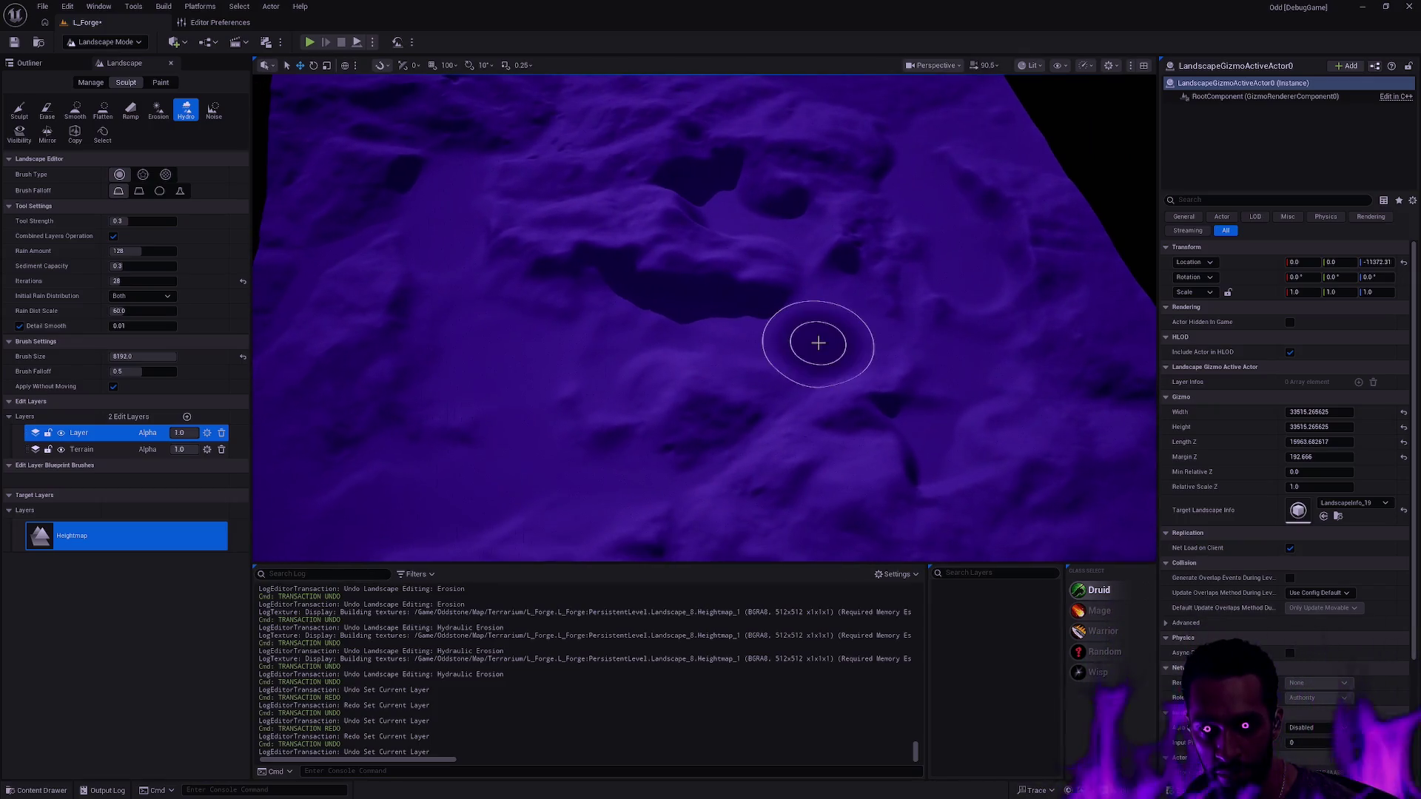
{"action": "scroll", "coordinate": [819, 340], "scroll_direction": "down", "scroll_amount": 5}
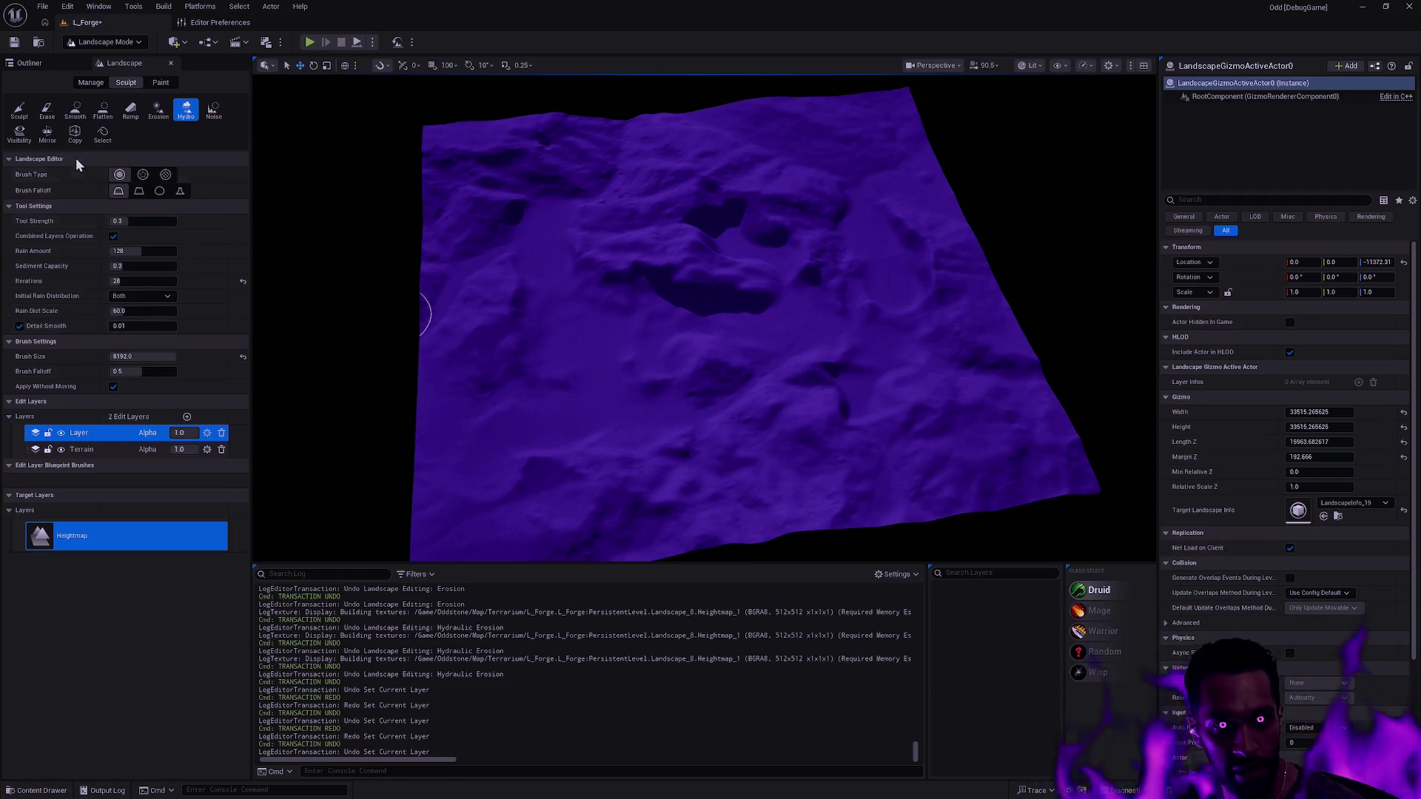
{"action": "left_click", "coordinate": [103, 111]}
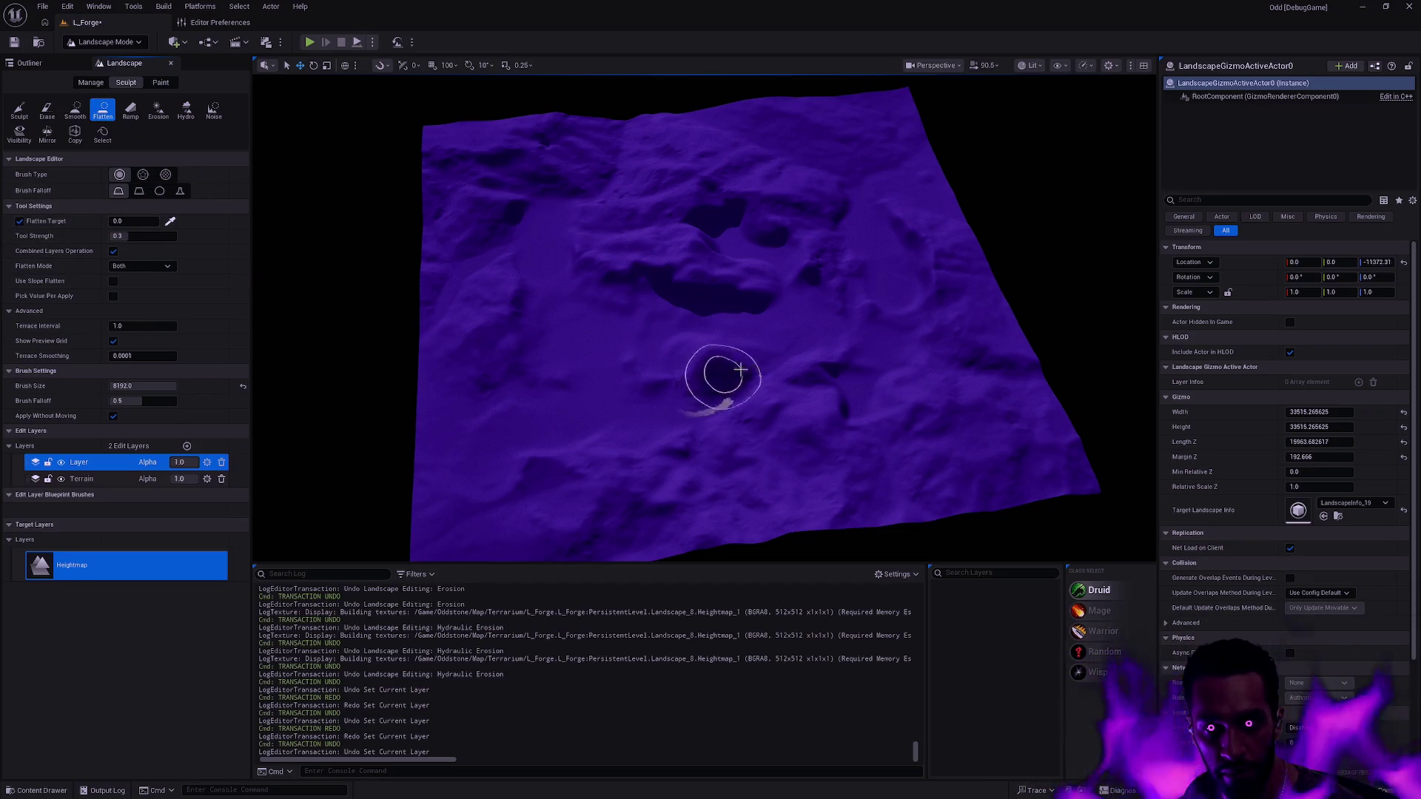
- Hide and re-show the edit layer to check its contribution, then zoom around the terrain
{"action": "left_click", "coordinate": [63, 464]}
{"action": "left_click", "coordinate": [63, 464]}
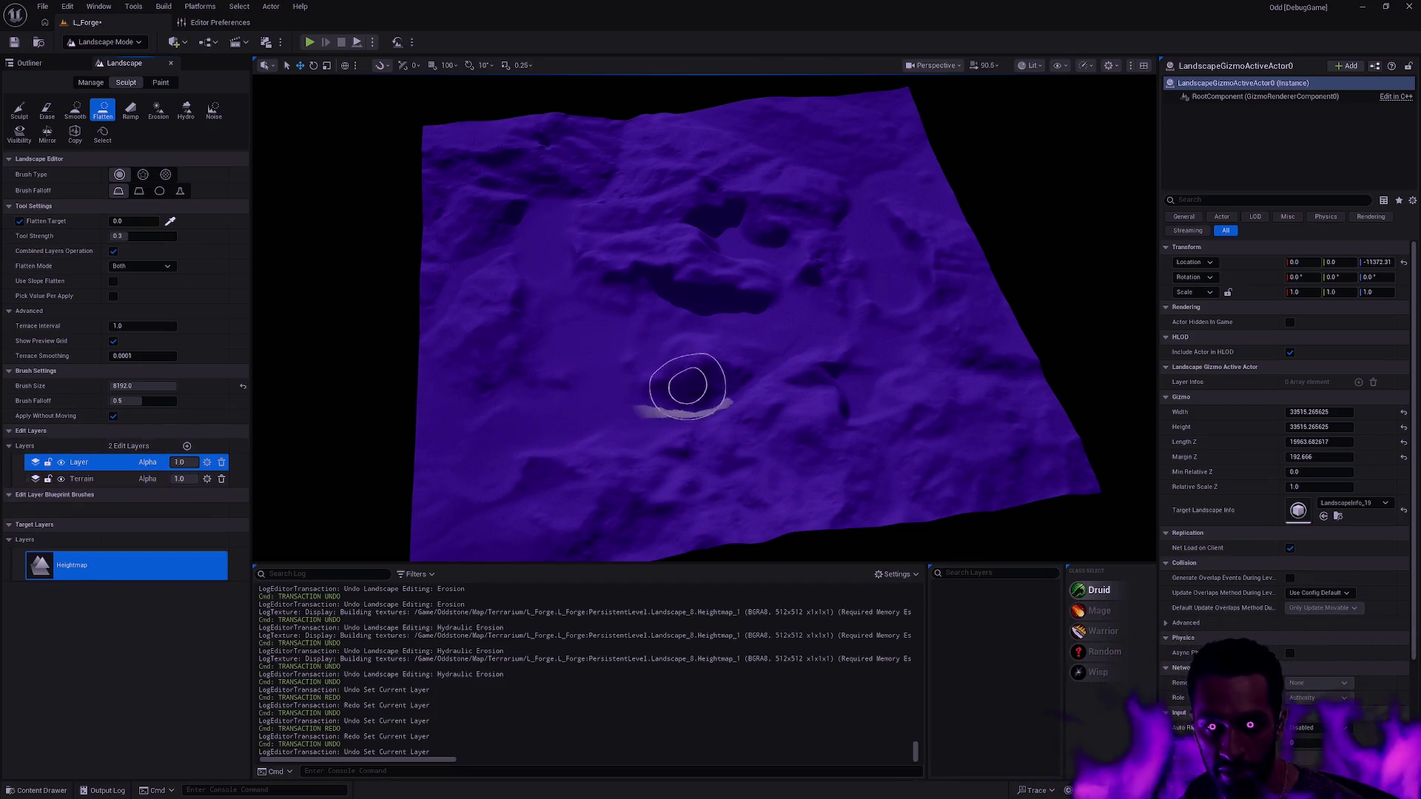
{"action": "scroll", "coordinate": [687, 386], "scroll_direction": "up", "scroll_amount": 5}
{"action": "scroll", "coordinate": [834, 364], "scroll_direction": "up", "scroll_amount": 5}
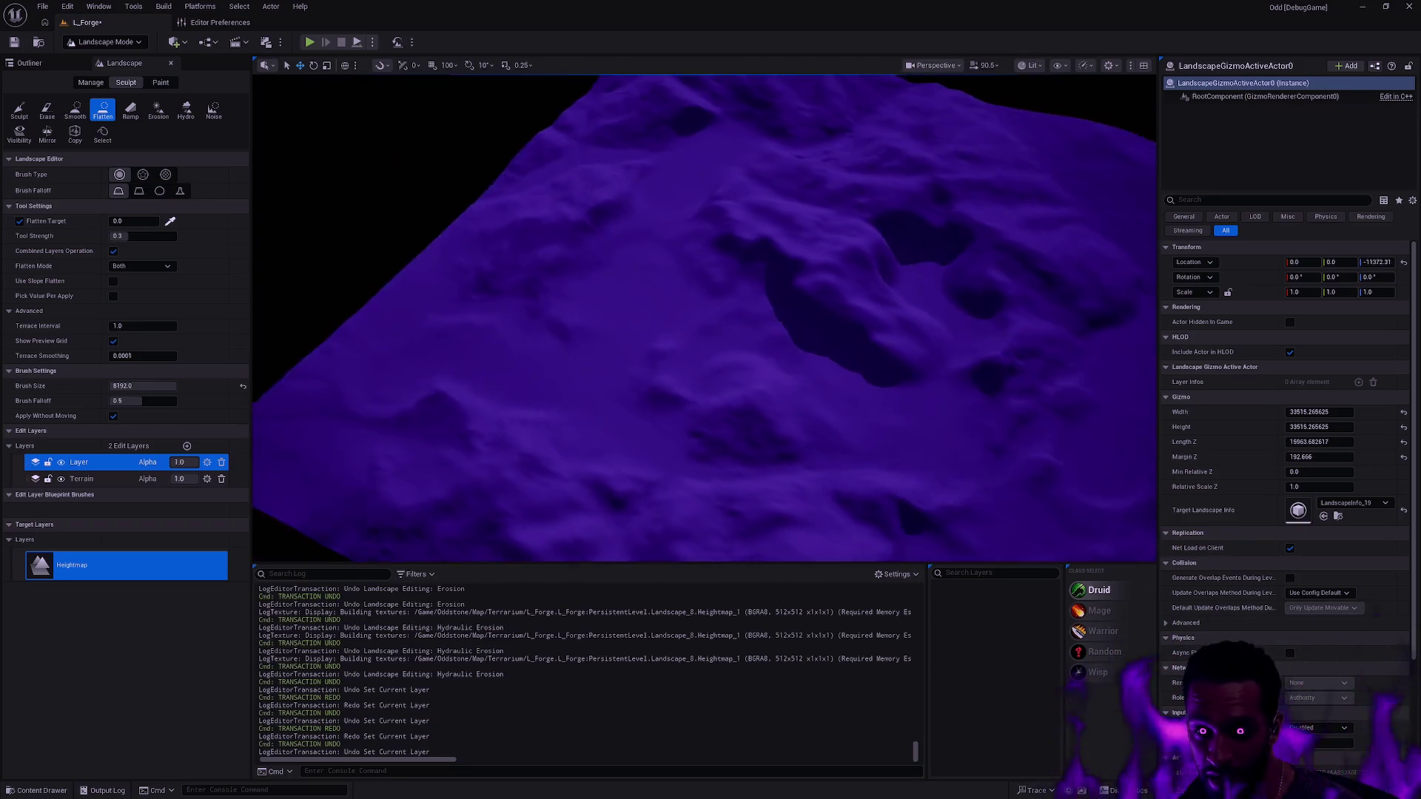
{"action": "scroll", "coordinate": [704, 319], "scroll_direction": "down", "scroll_amount": 5}
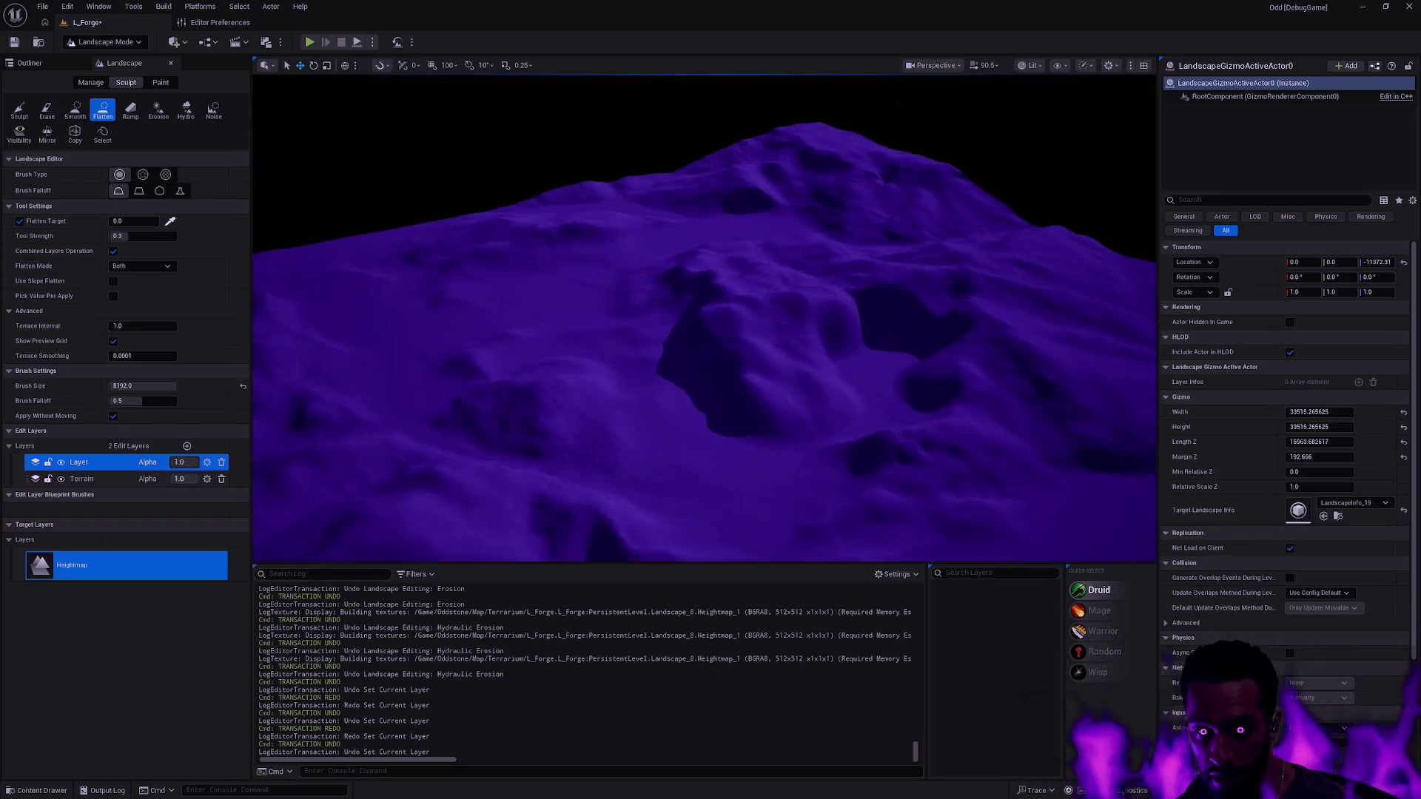
{"action": "scroll", "coordinate": [705, 318], "scroll_direction": "up", "scroll_amount": 5}
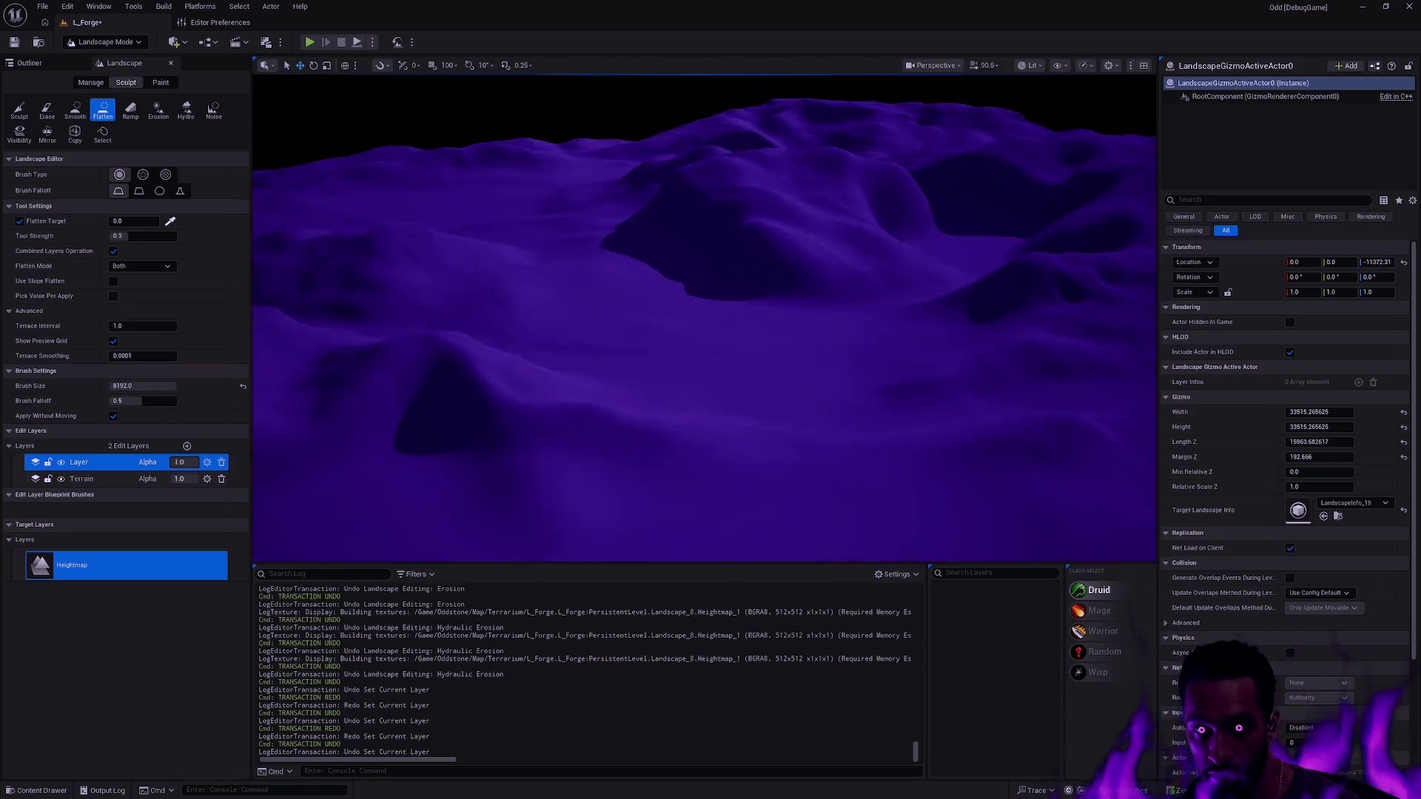
{"action": "scroll", "coordinate": [705, 318], "scroll_direction": "down", "scroll_amount": 5}
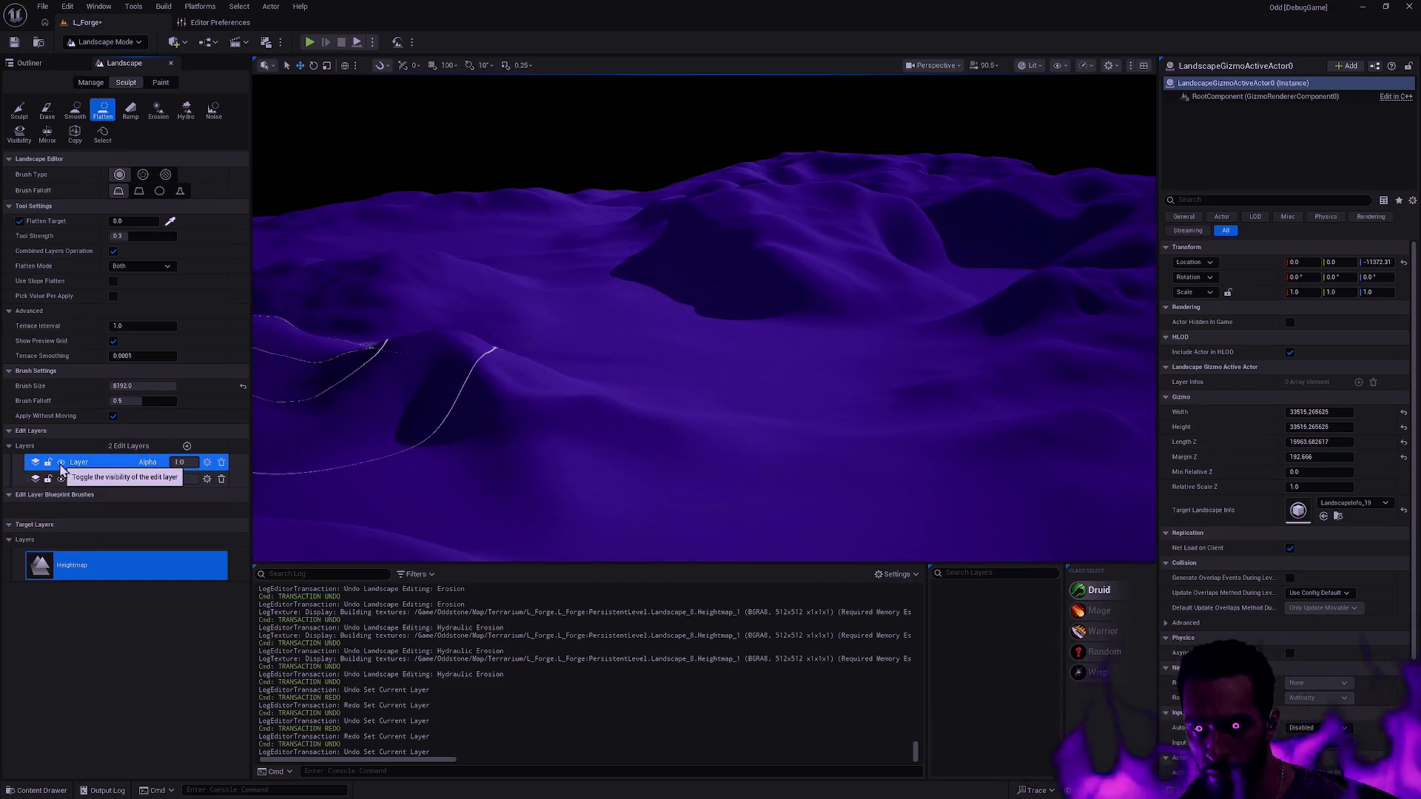
{"action": "scroll", "coordinate": [686, 406], "scroll_direction": "up", "scroll_amount": 5}
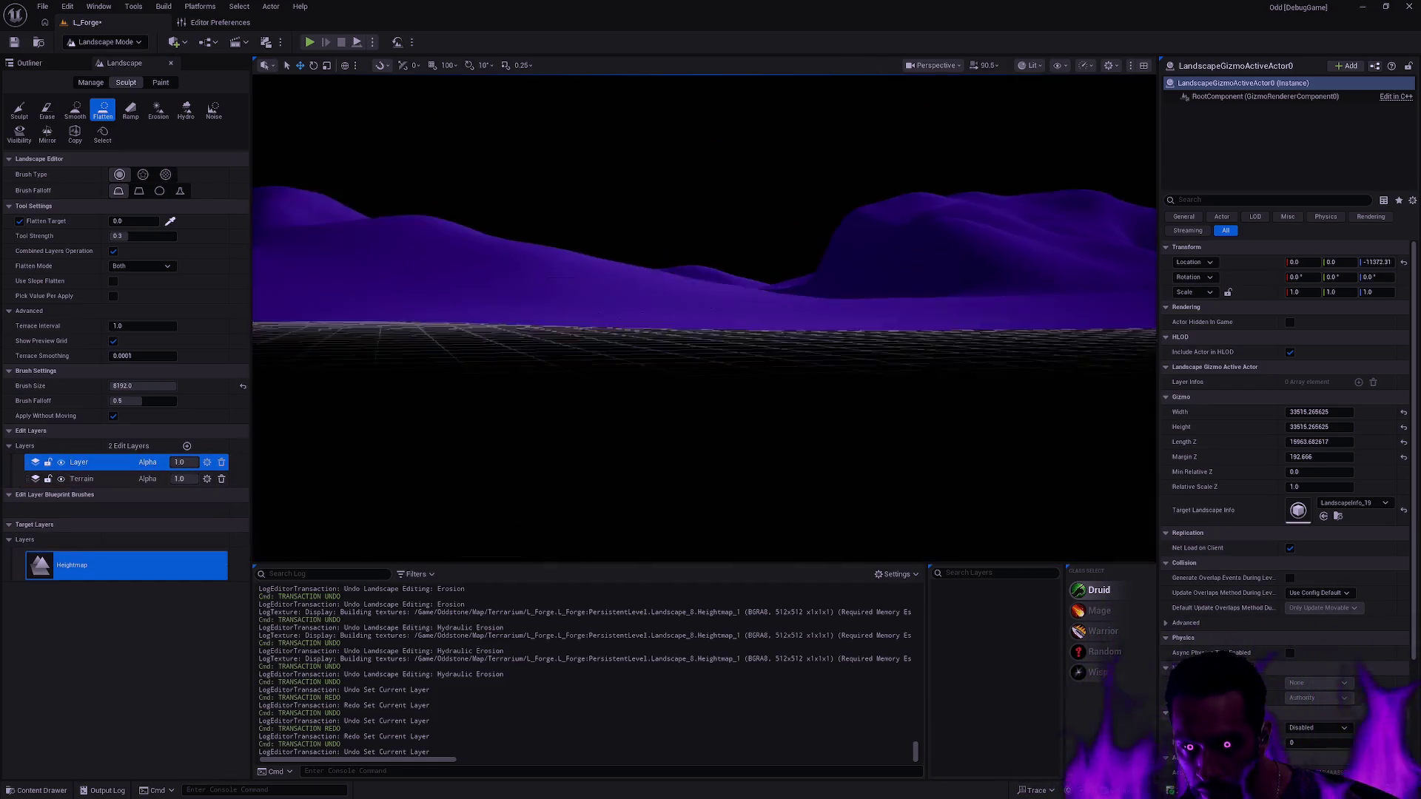
{"action": "scroll", "coordinate": [705, 318], "scroll_direction": "up", "scroll_amount": 5}
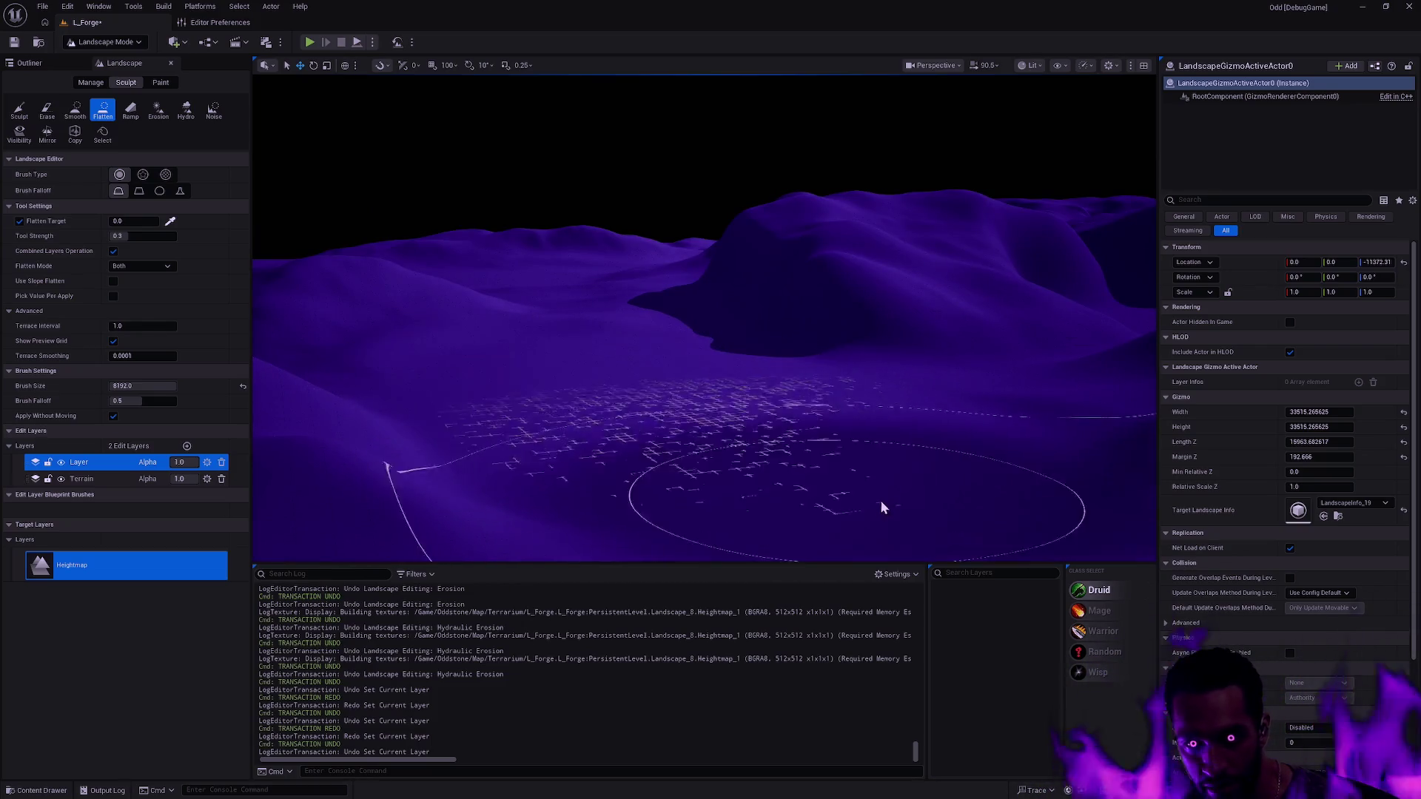
{"action": "scroll", "coordinate": [882, 502], "scroll_direction": "up", "scroll_amount": 5}
{"action": "scroll", "coordinate": [664, 357], "scroll_direction": "up", "scroll_amount": 5}
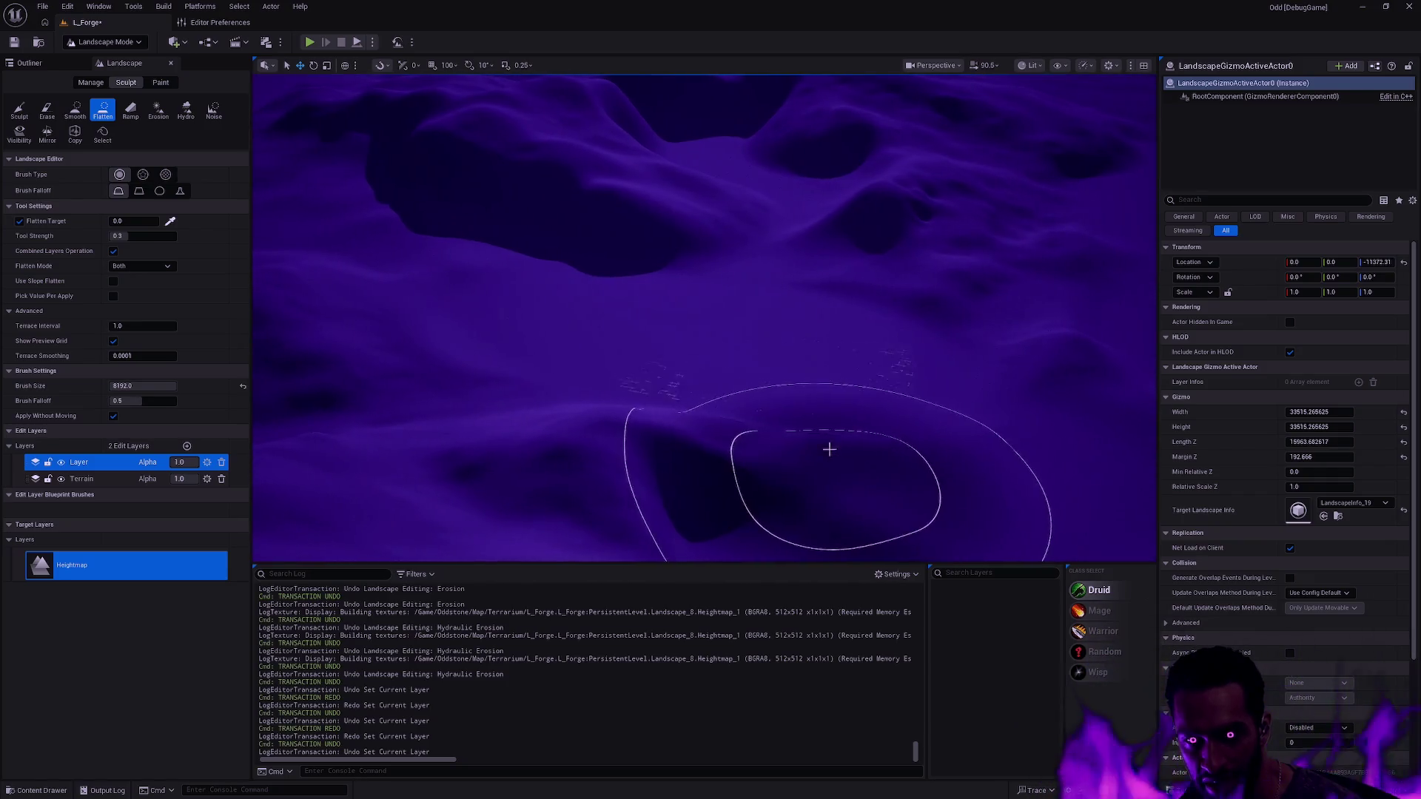
{"action": "scroll", "coordinate": [665, 357], "scroll_direction": "up", "scroll_amount": 5}
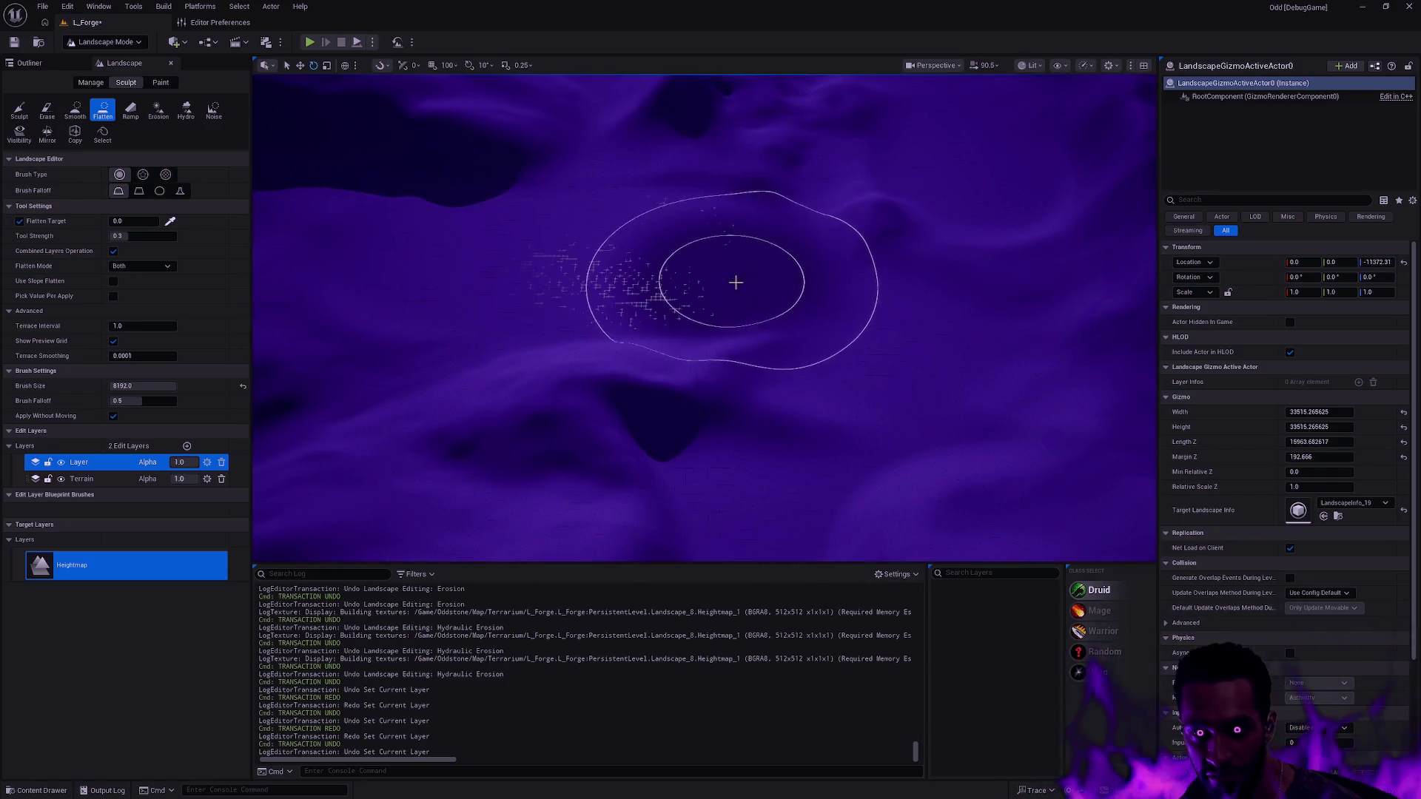
{"action": "scroll", "coordinate": [856, 301], "scroll_direction": "up", "scroll_amount": 5}
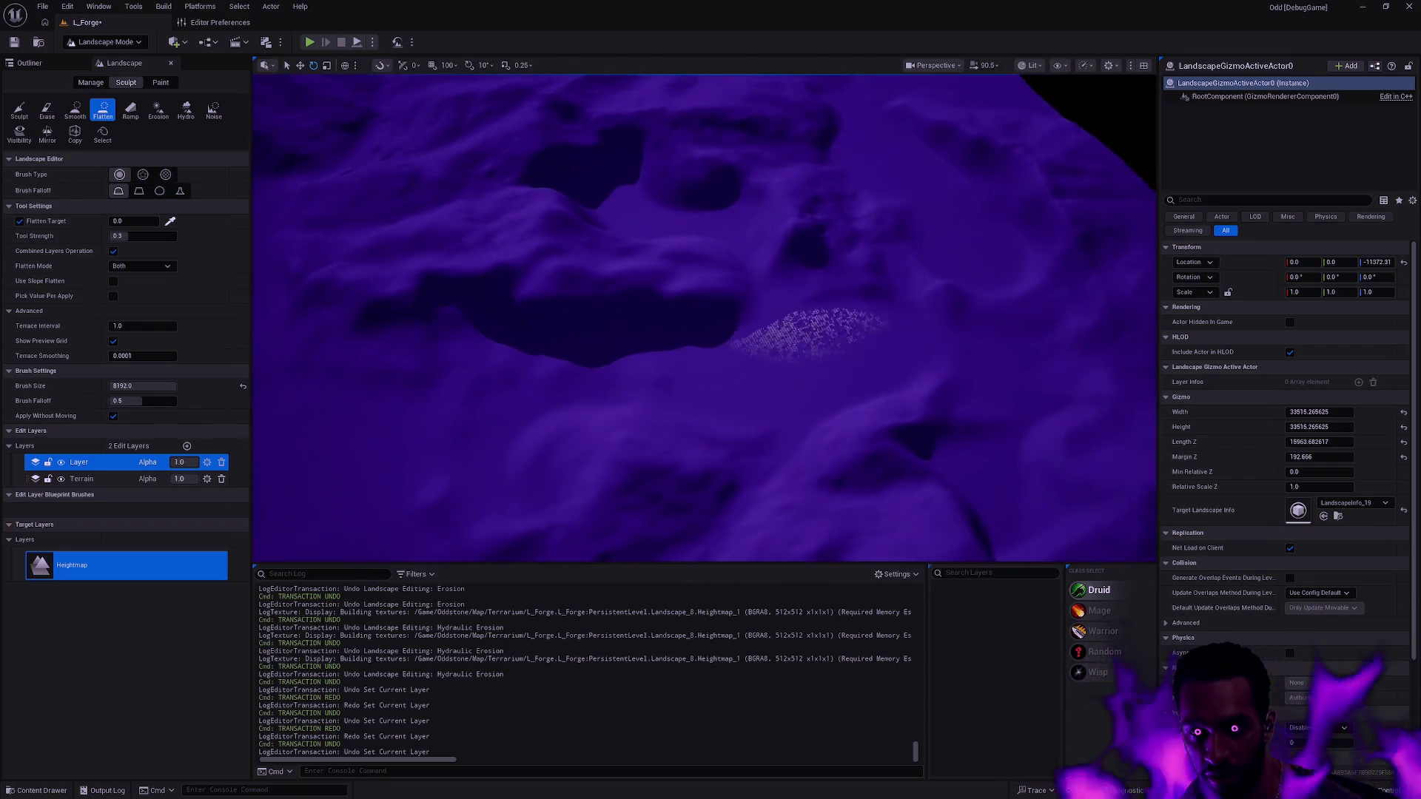
{"action": "scroll", "coordinate": [889, 327], "scroll_direction": "down", "scroll_amount": 3}
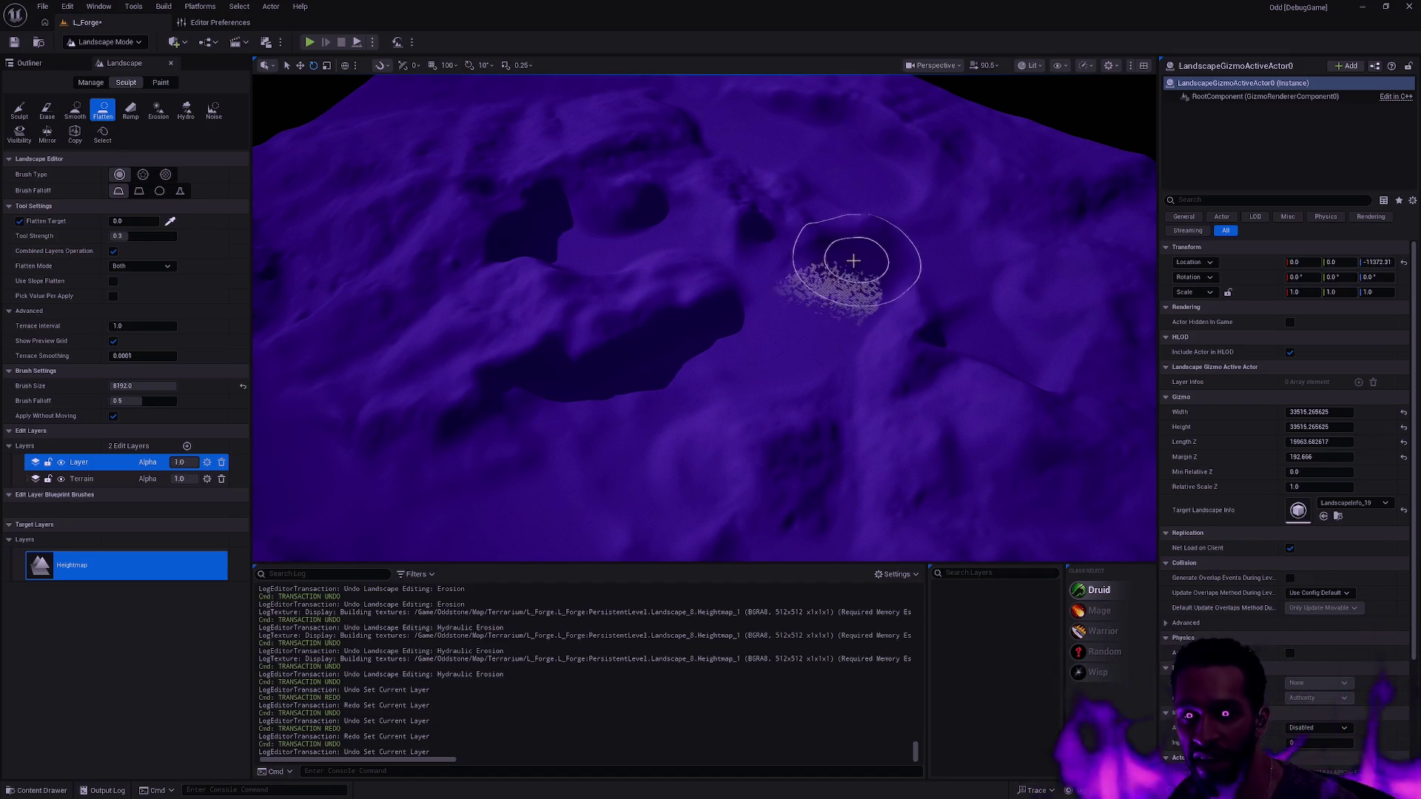
- Orbit around the terrain and undo the trial flatten stroke
{"action": "left_click_drag", "start_coordinate": [634, 238], "coordinate": [634, 238]}
{"action": "left_click_drag", "start_coordinate": [840, 317], "coordinate": [840, 317]}
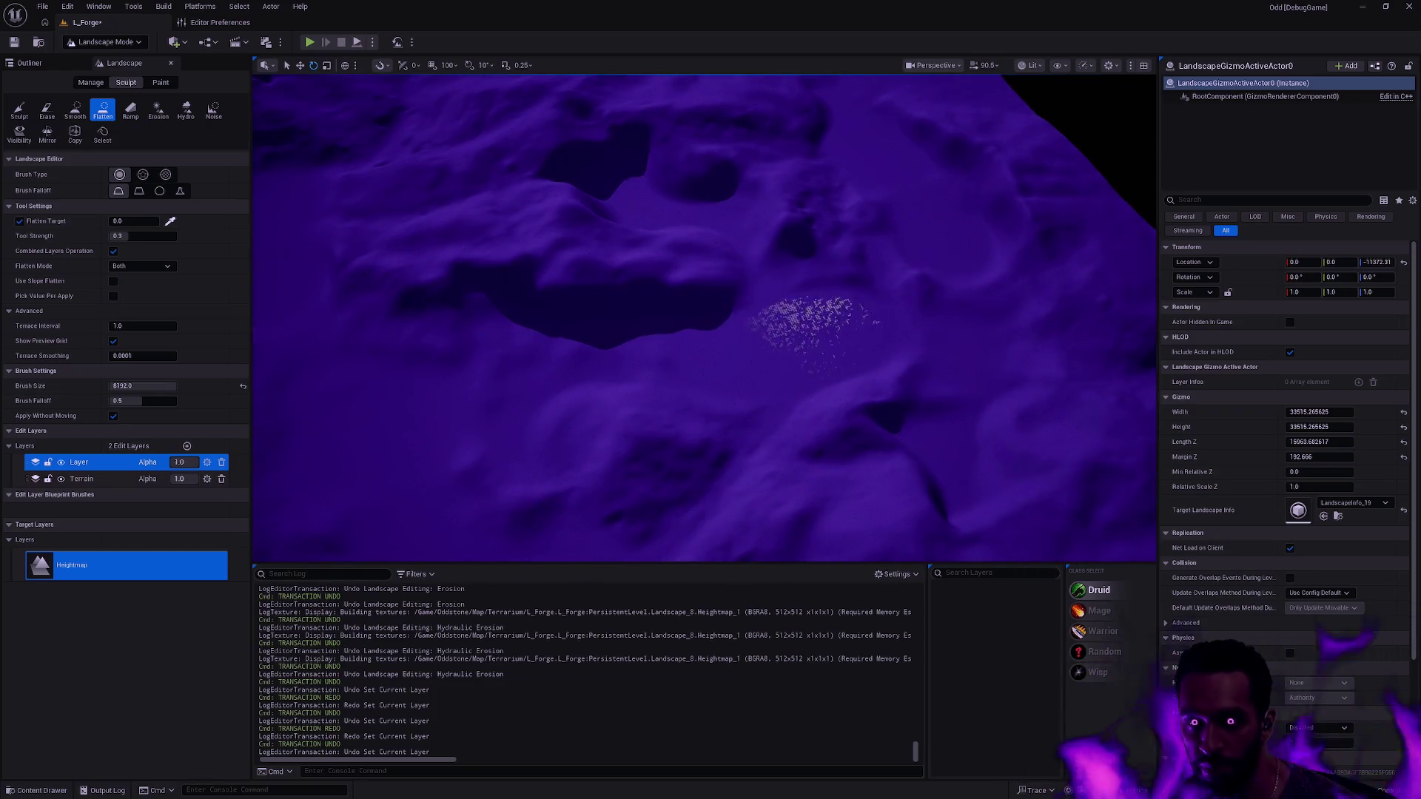
{"action": "left_click_drag", "start_coordinate": [903, 210], "coordinate": [903, 210]}
{"action": "mouse_move", "coordinate": [804, 341]}
{"action": "left_mouse_down"}
{"action": "mouse_move", "coordinate": [984, 327]}
{"action": "mouse_move", "coordinate": [900, 255]}
{"action": "mouse_move", "coordinate": [910, 326]}
{"action": "mouse_move", "coordinate": [942, 320]}
{"action": "mouse_move", "coordinate": [696, 259]}
{"action": "mouse_move", "coordinate": [558, 279]}
{"action": "mouse_move", "coordinate": [770, 356]}
{"action": "mouse_move", "coordinate": [651, 308]}
{"action": "mouse_move", "coordinate": [783, 406]}
{"action": "mouse_move", "coordinate": [831, 333]}
{"action": "mouse_move", "coordinate": [859, 342]}
{"action": "left_mouse_up"}
{"action": "key", "text": "ctrl+z"}
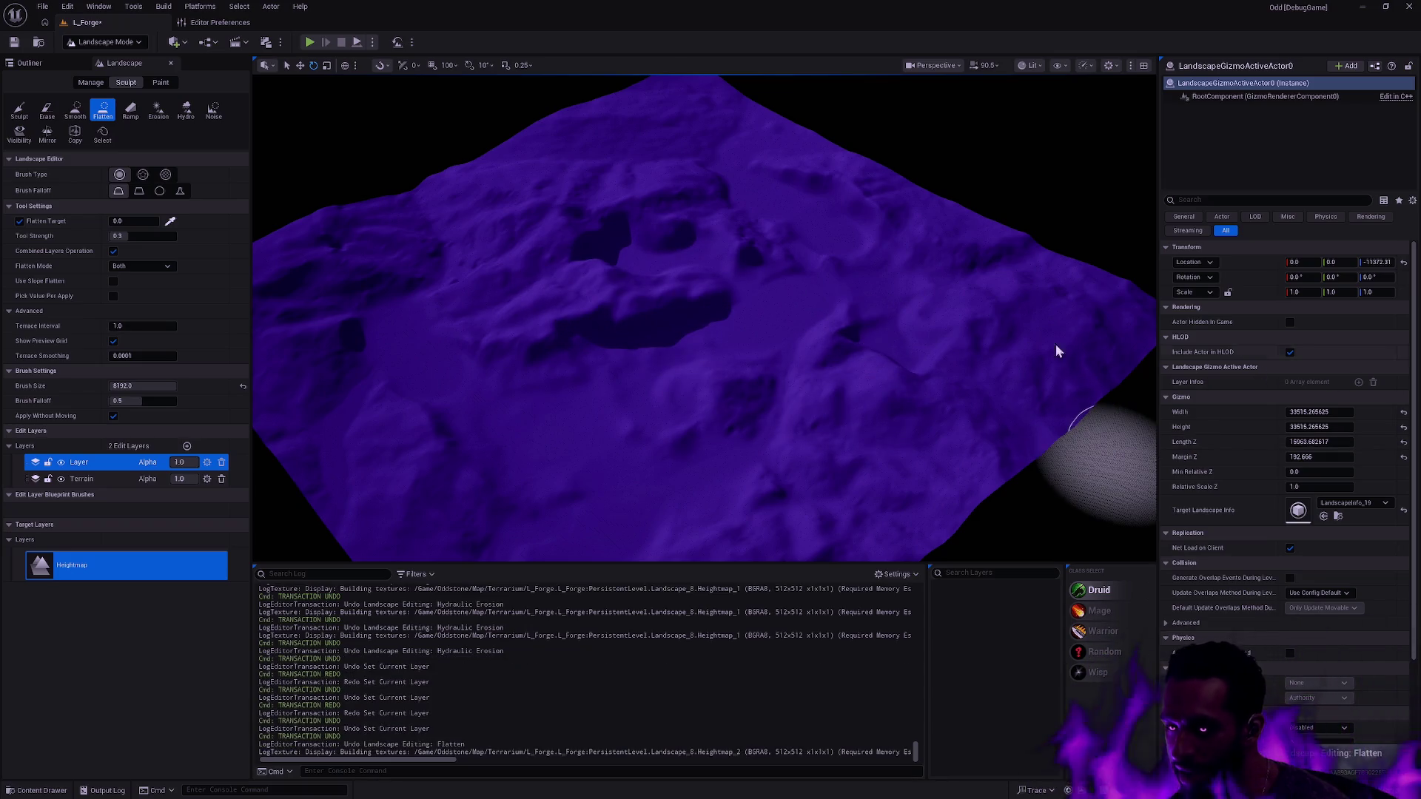
- Switch to Selection Mode, select the Landscape, and pick M_Depth_Terrain_Grid in the Map > Depth folder
{"action": "left_click", "coordinate": [1259, 96]}
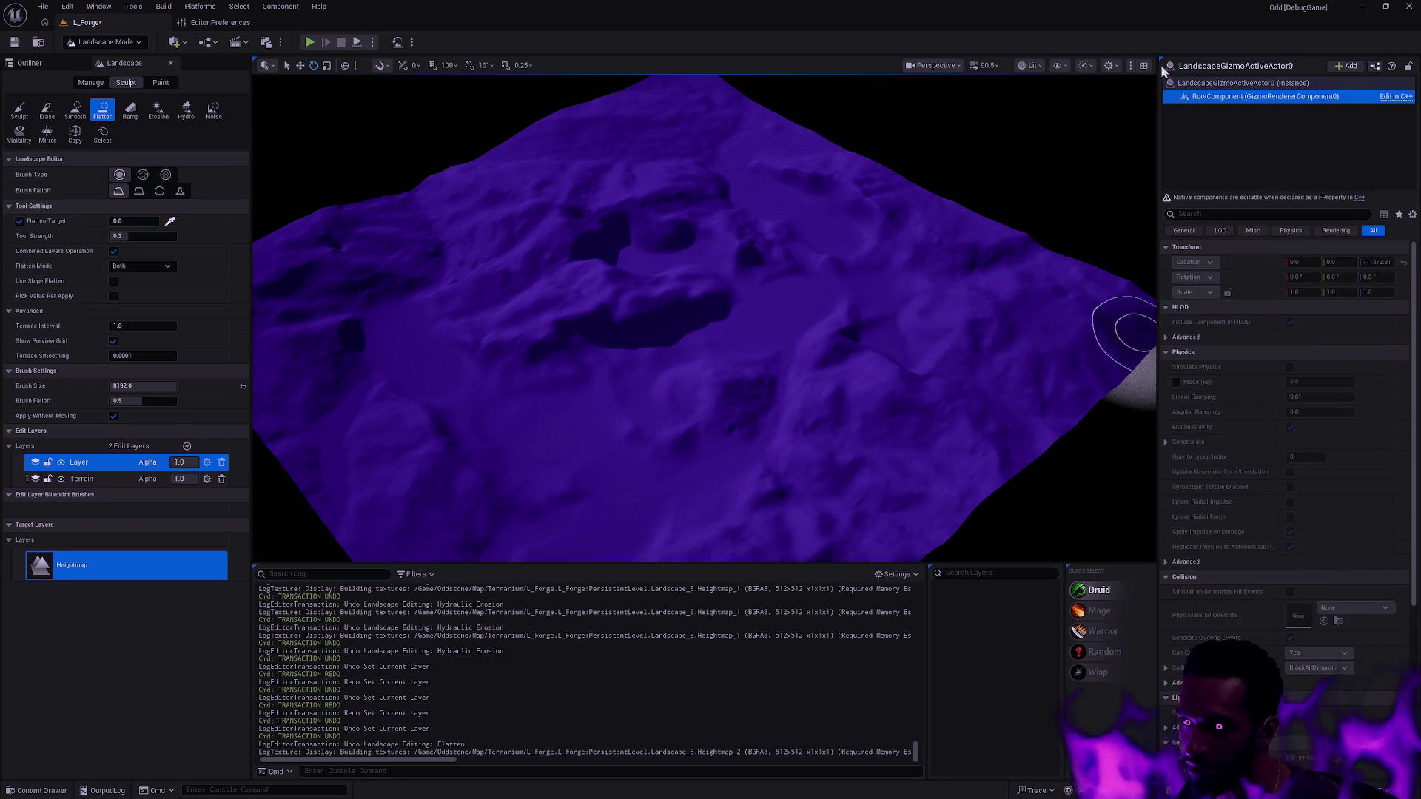
{"action": "left_click", "coordinate": [1251, 83]}
{"action": "key", "text": "shift+1"}
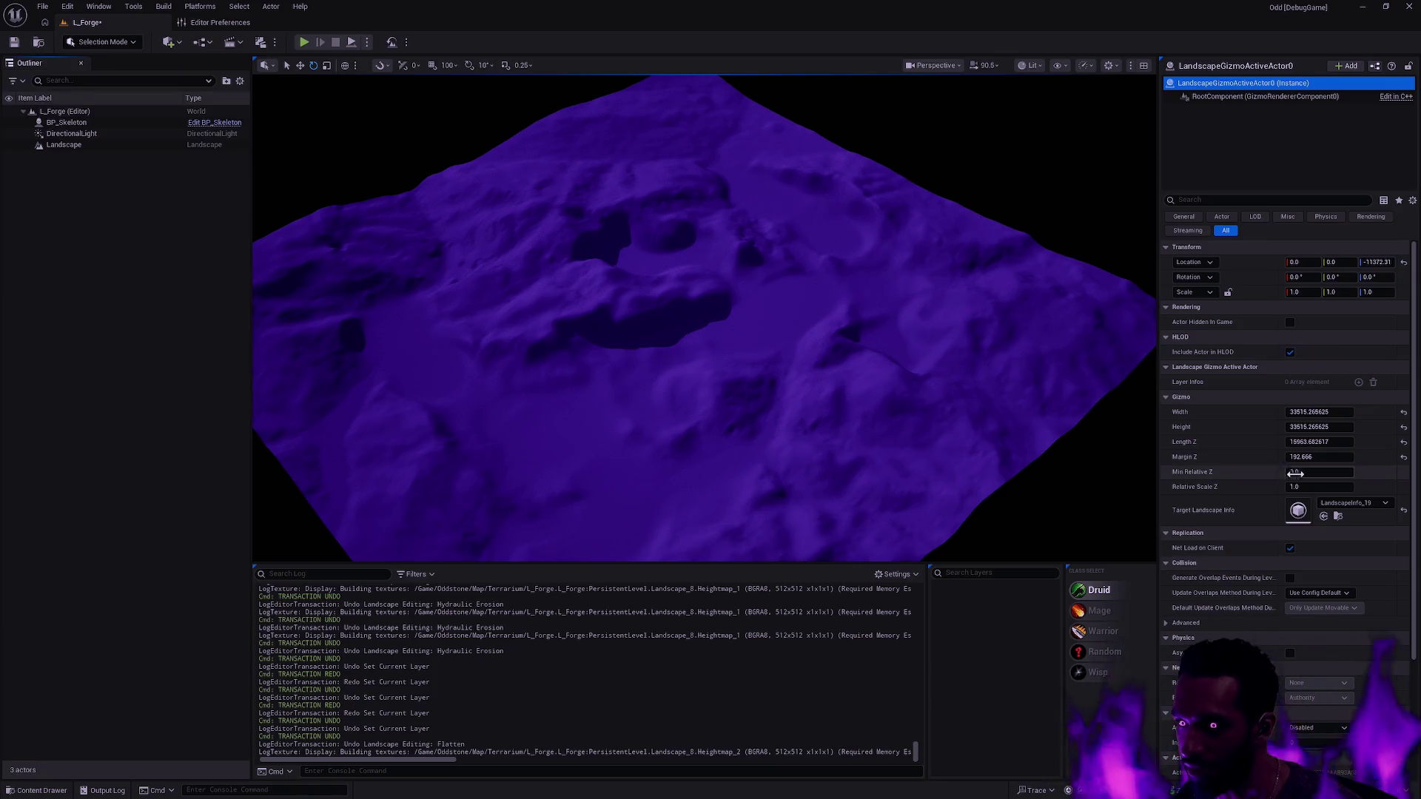
{"action": "left_click", "coordinate": [1111, 311]}
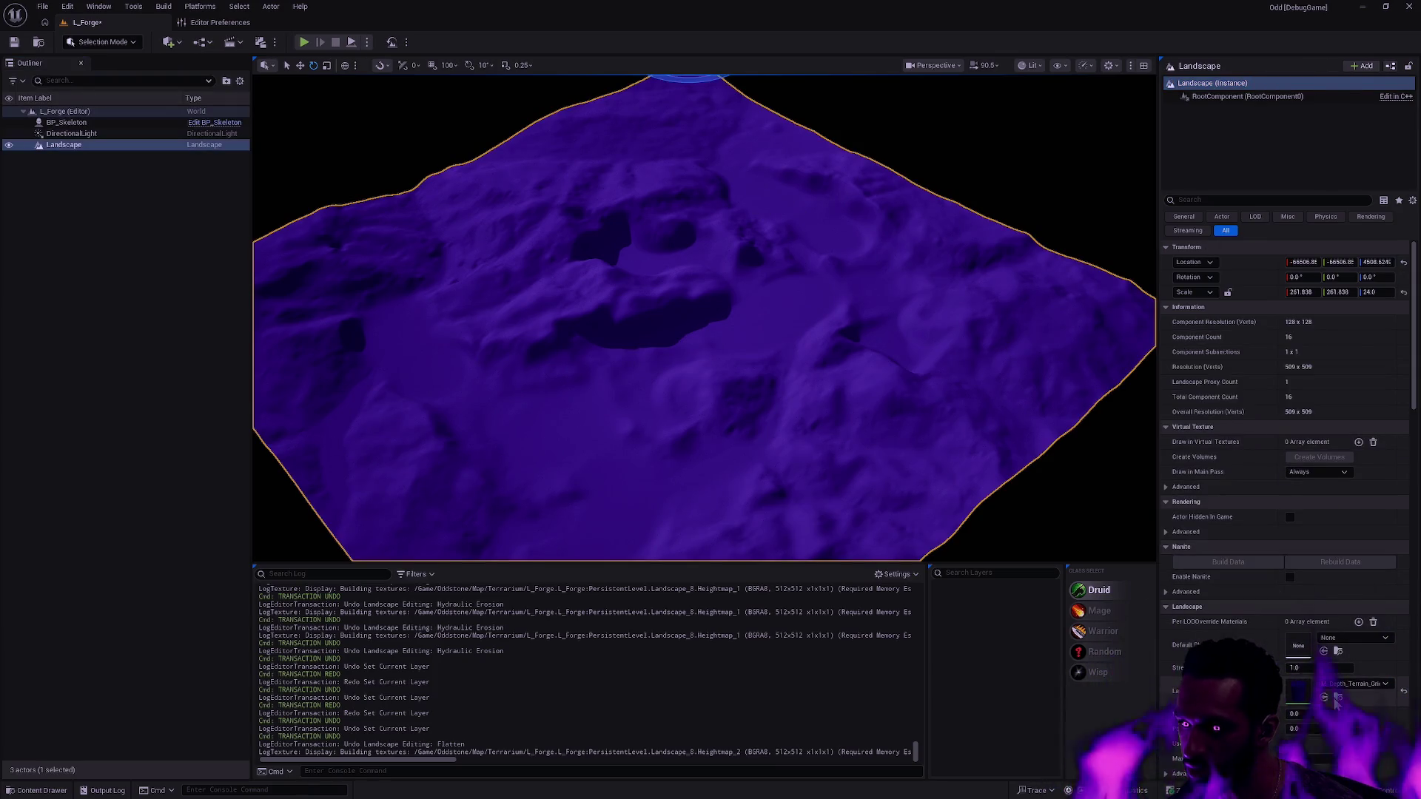
{"action": "left_click", "coordinate": [1339, 697]}
{"action": "left_click", "coordinate": [903, 585]}
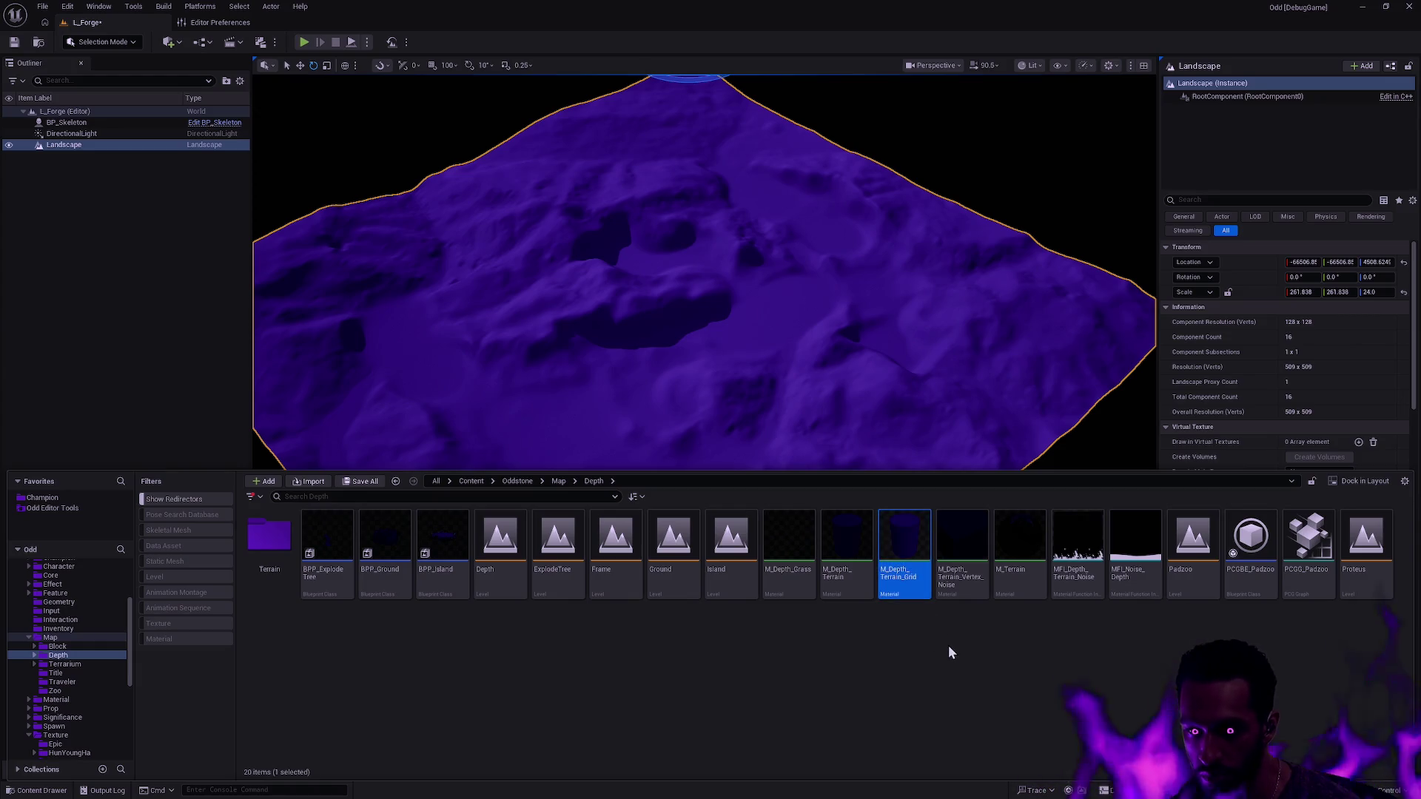
- Duplicate M_Depth_Terrain_Grid and name the copy M_Forge_Terrain_Grid
{"action": "key", "text": "ctrl+d"}
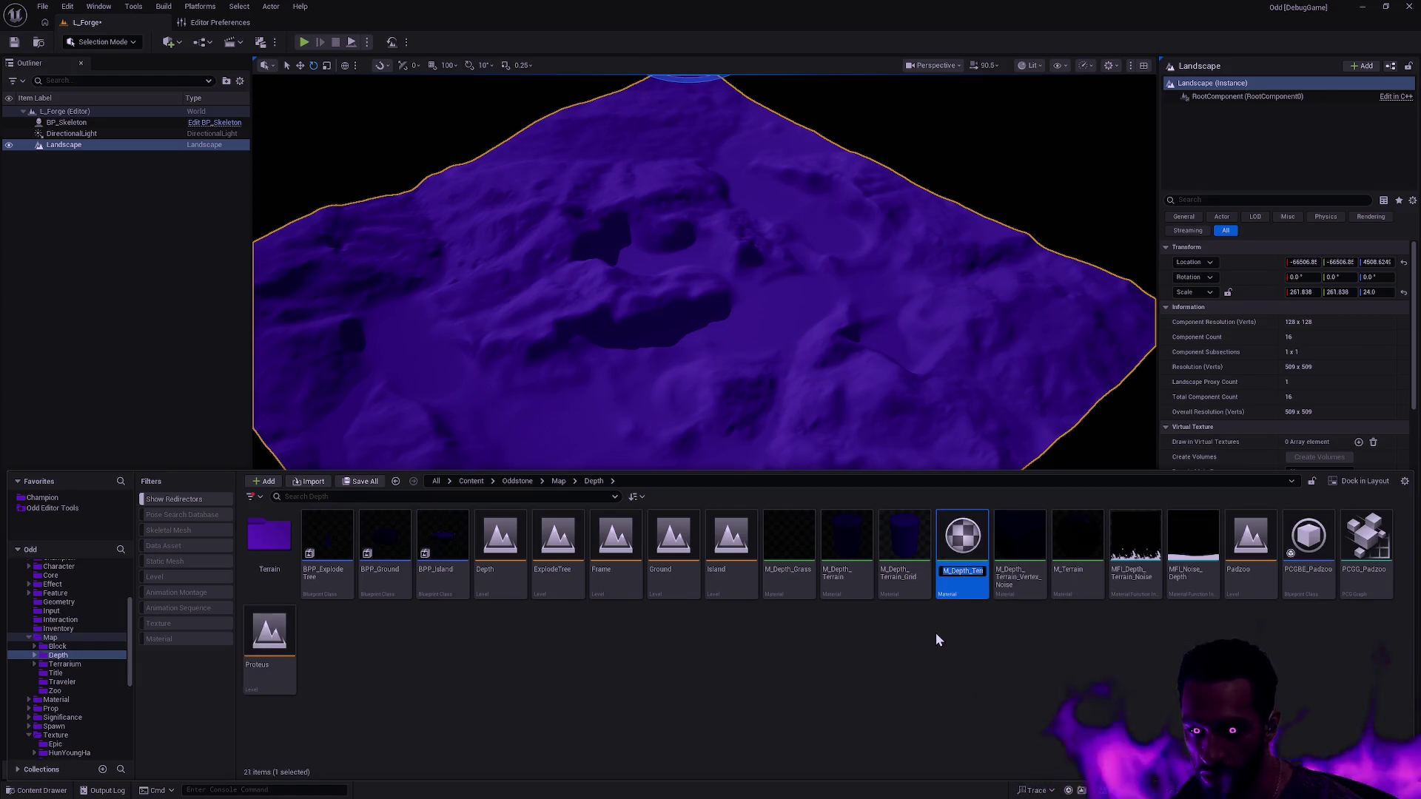
{"action": "type", "text": "M_Fro"}
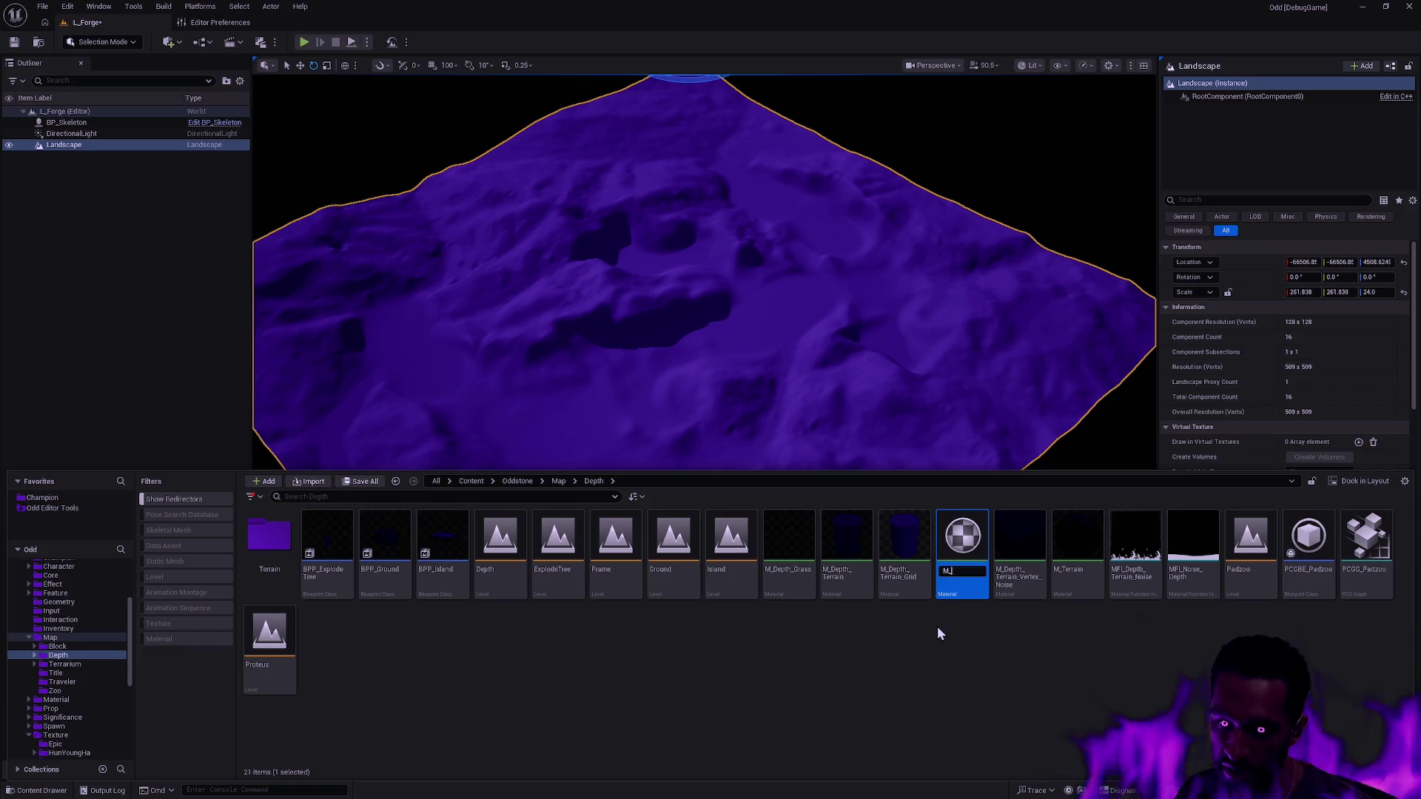
{"action": "key", "text": "BackSpace"}
{"action": "key", "text": "BackSpace"}
{"action": "type", "text": "oer"}
{"action": "key", "text": "BackSpace"}
{"action": "key", "text": "BackSpace"}
{"action": "type", "text": "rge_Terrain_grid"}
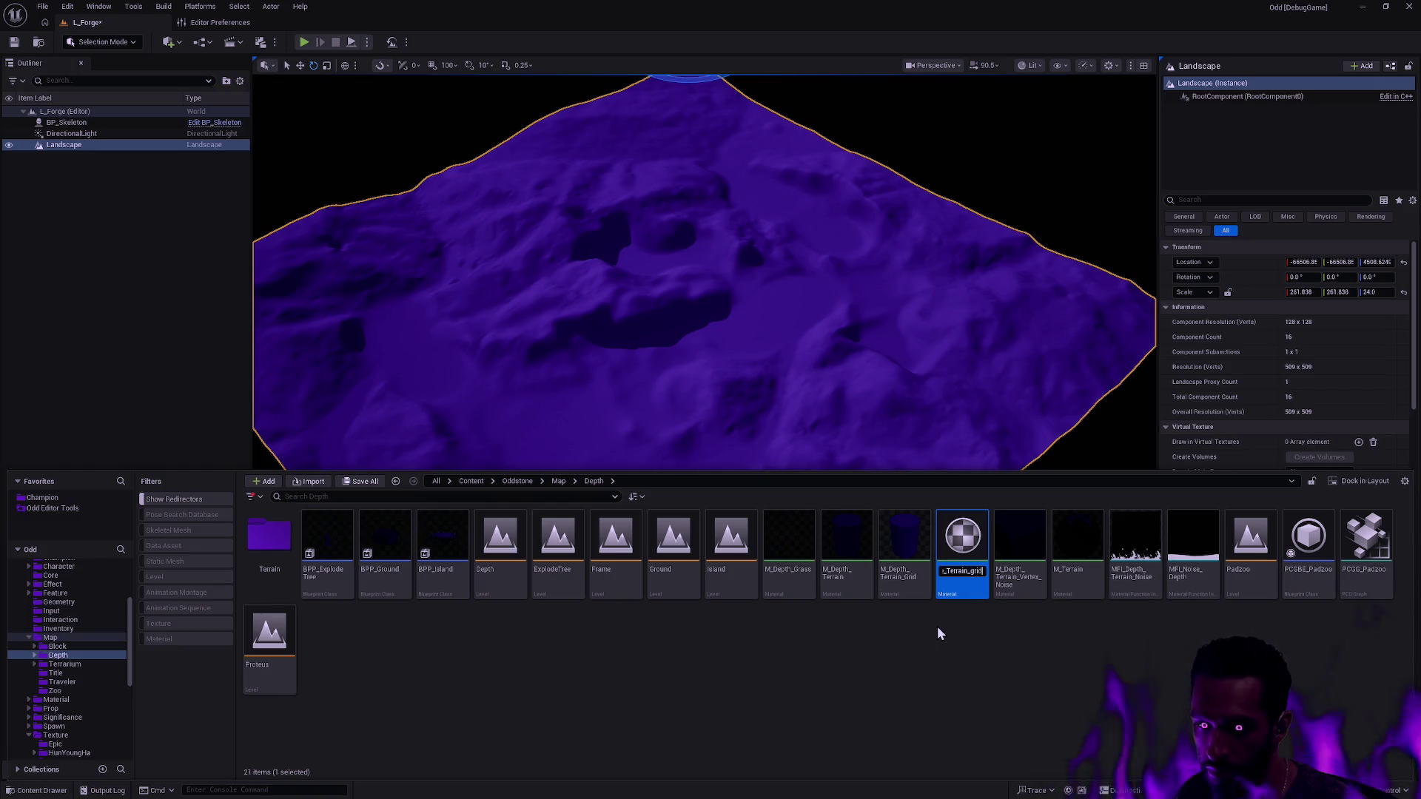
{"action": "key", "text": "Return"}
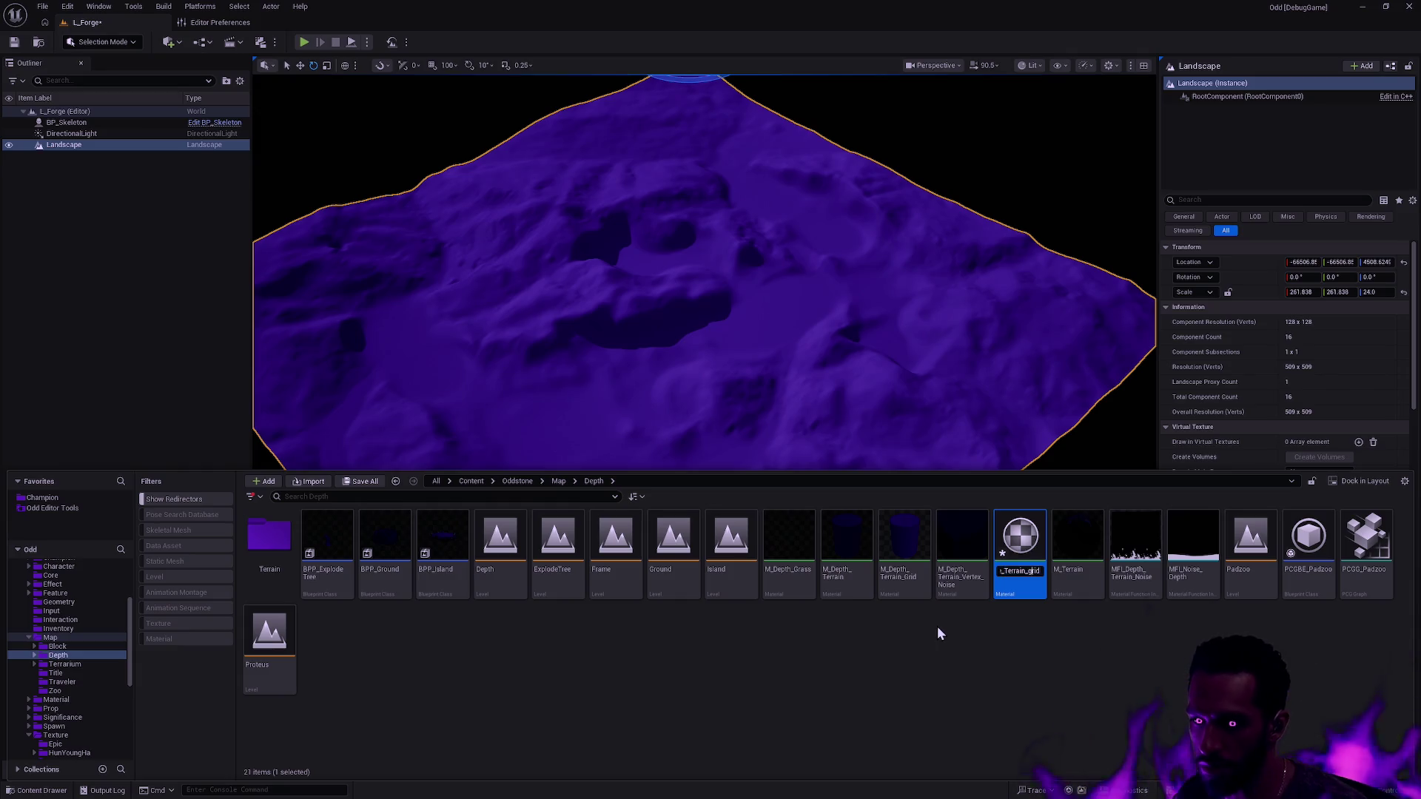
- Drag the new M_Forge_Terrain_Grid material onto the Terrarium folder
{"action": "mouse_move", "coordinate": [1020, 545]}
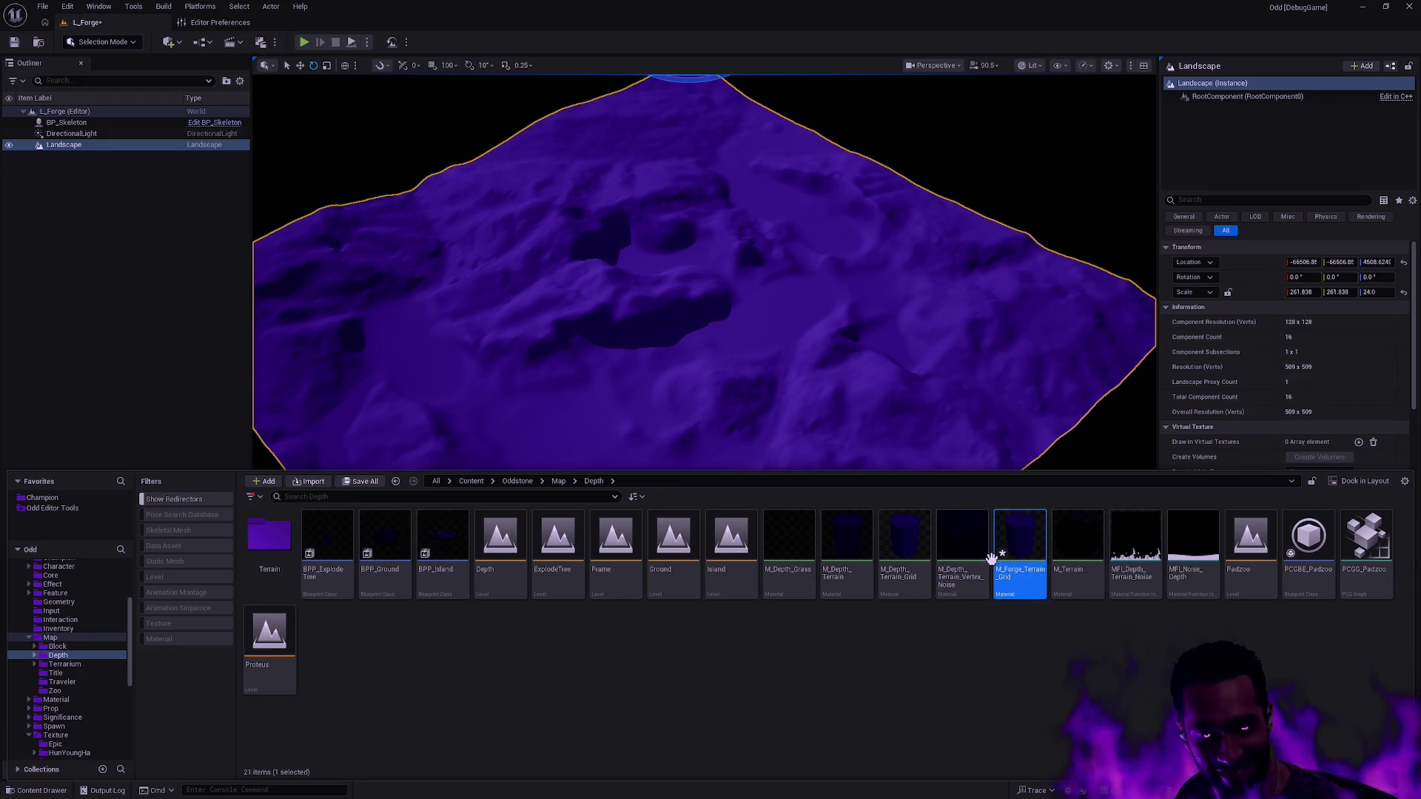
{"action": "mouse_move", "coordinate": [1008, 576]}
{"action": "left_mouse_down"}
{"action": "mouse_move", "coordinate": [785, 617]}
{"action": "mouse_move", "coordinate": [997, 558]}
{"action": "mouse_move", "coordinate": [998, 616]}
{"action": "left_mouse_up"}
{"action": "key", "text": "ctrl+space"}
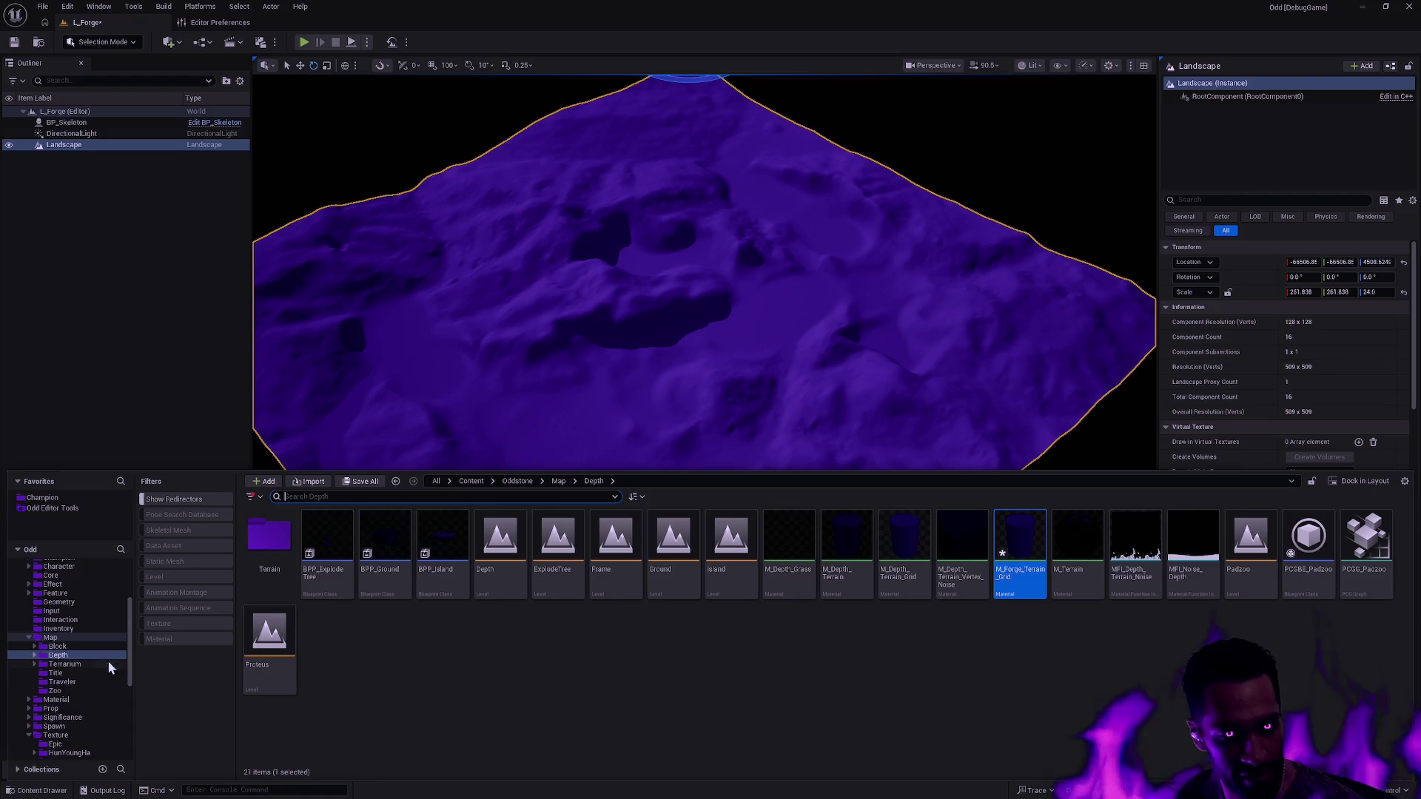
{"action": "mouse_move", "coordinate": [1020, 555]}
{"action": "left_mouse_down"}
{"action": "mouse_move", "coordinate": [814, 599]}
{"action": "mouse_move", "coordinate": [84, 666]}
{"action": "left_mouse_up"}
- Move M_Forge_Terrain_Grid into Terrarium with Move Here, then select it there
{"action": "key", "text": "Escape"}
{"action": "left_click", "coordinate": [81, 665]}
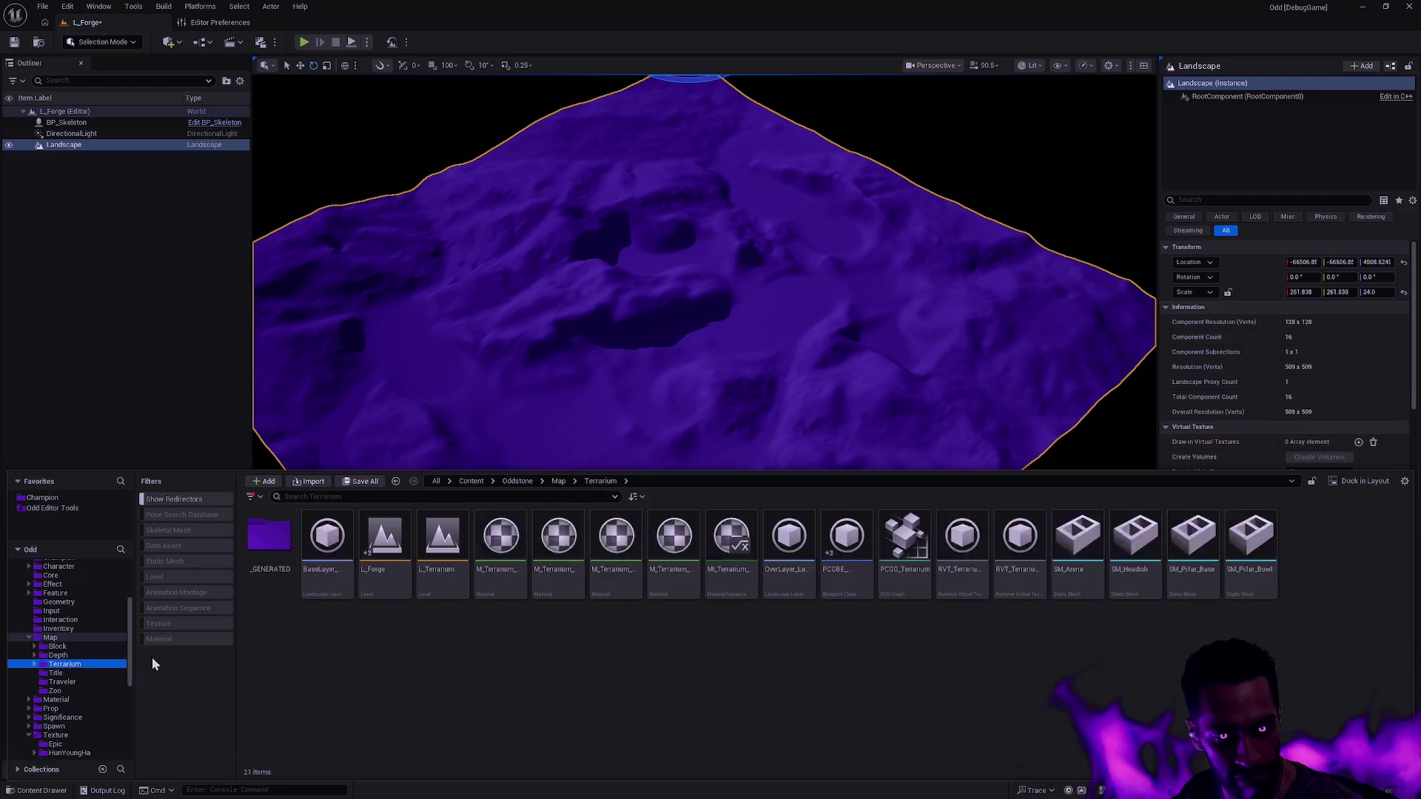
{"action": "key", "text": "alt+Left"}
{"action": "left_click_drag", "start_coordinate": [1020, 555], "coordinate": [91, 666]}
{"action": "left_click", "coordinate": [135, 686]}
{"action": "left_click", "coordinate": [76, 666]}
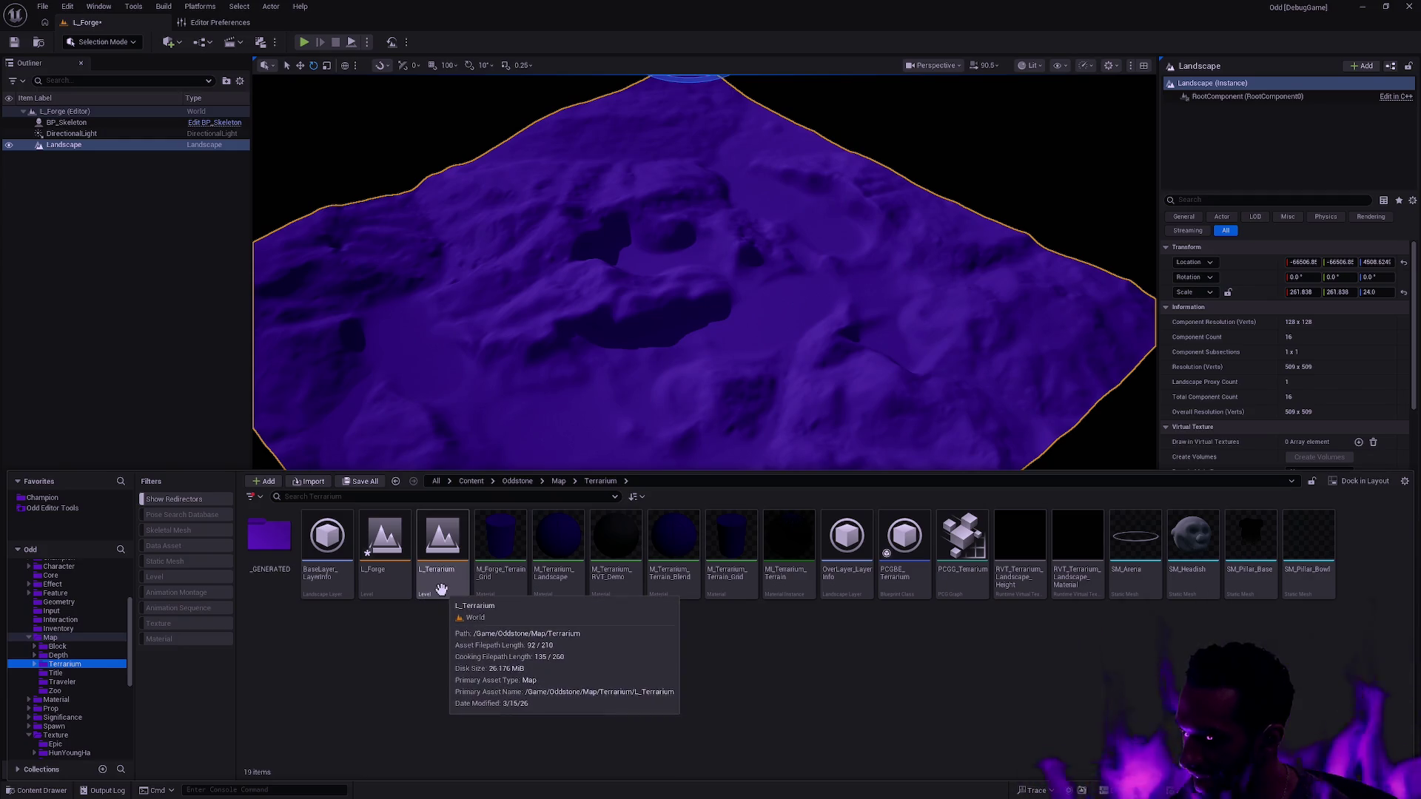
{"action": "mouse_move", "coordinate": [635, 581]}
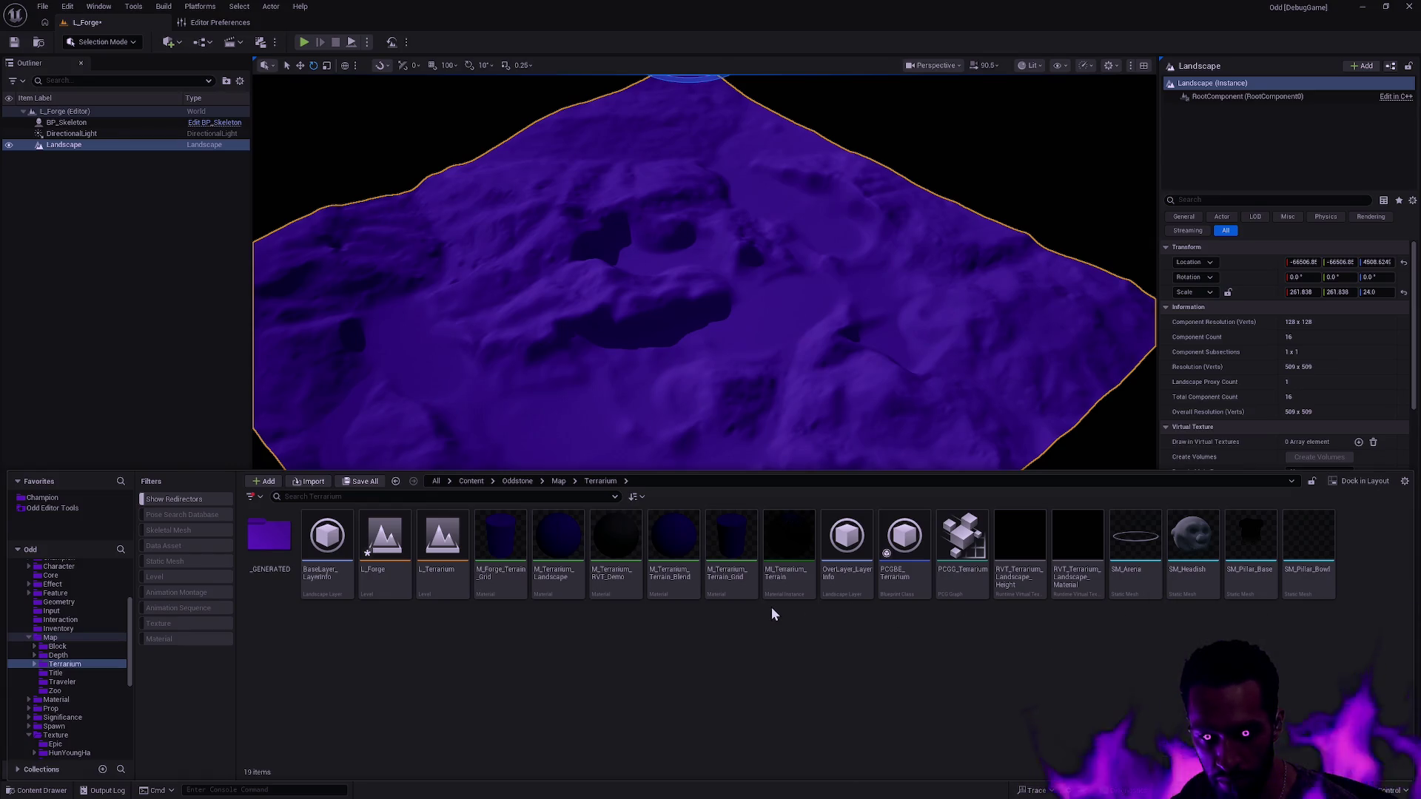
{"action": "left_click", "coordinate": [500, 544]}
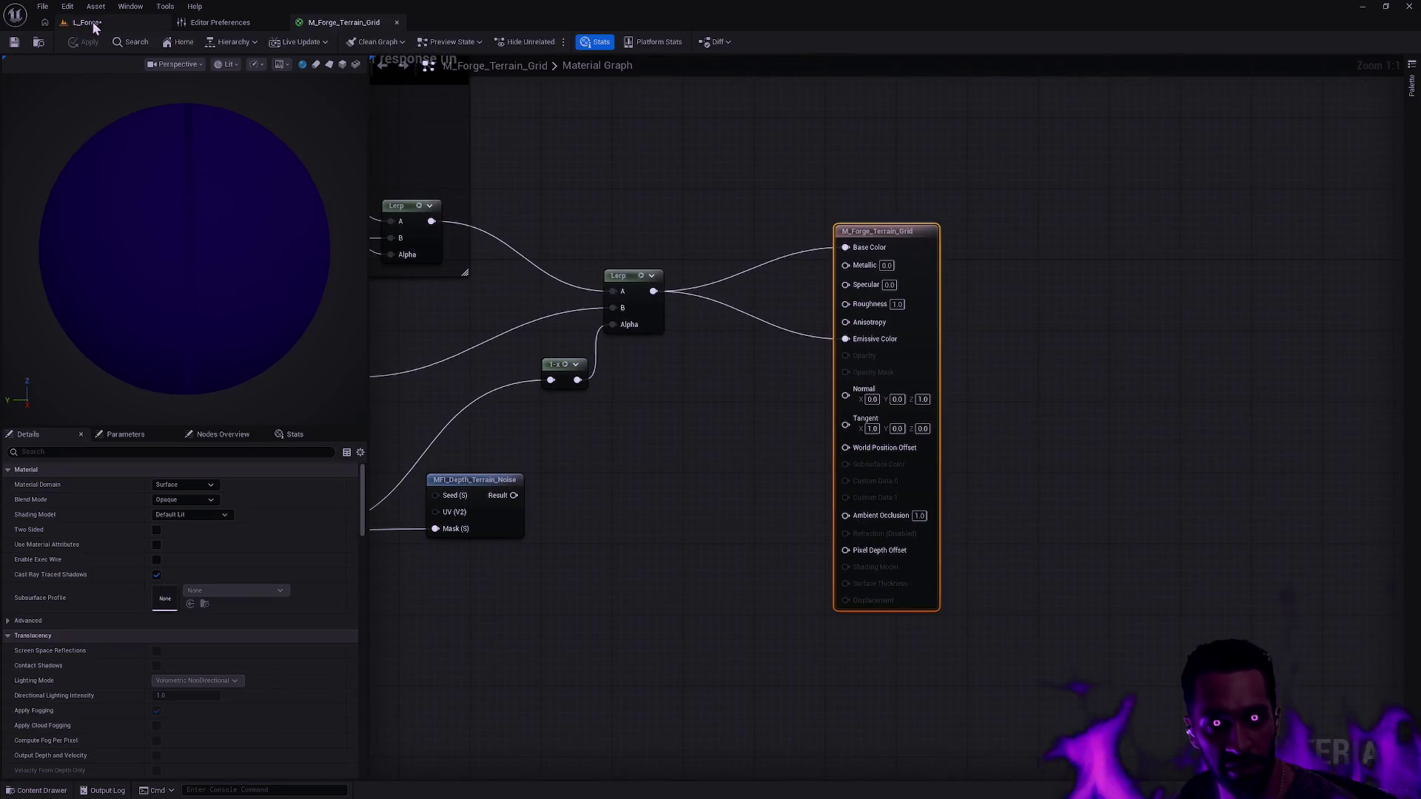
- Drop M_Forge_Terrain_Grid onto the Landscape's Landscape Material slot, then return to its material graph
{"action": "left_click", "coordinate": [87, 22]}
{"action": "key", "text": "ctrl+space"}
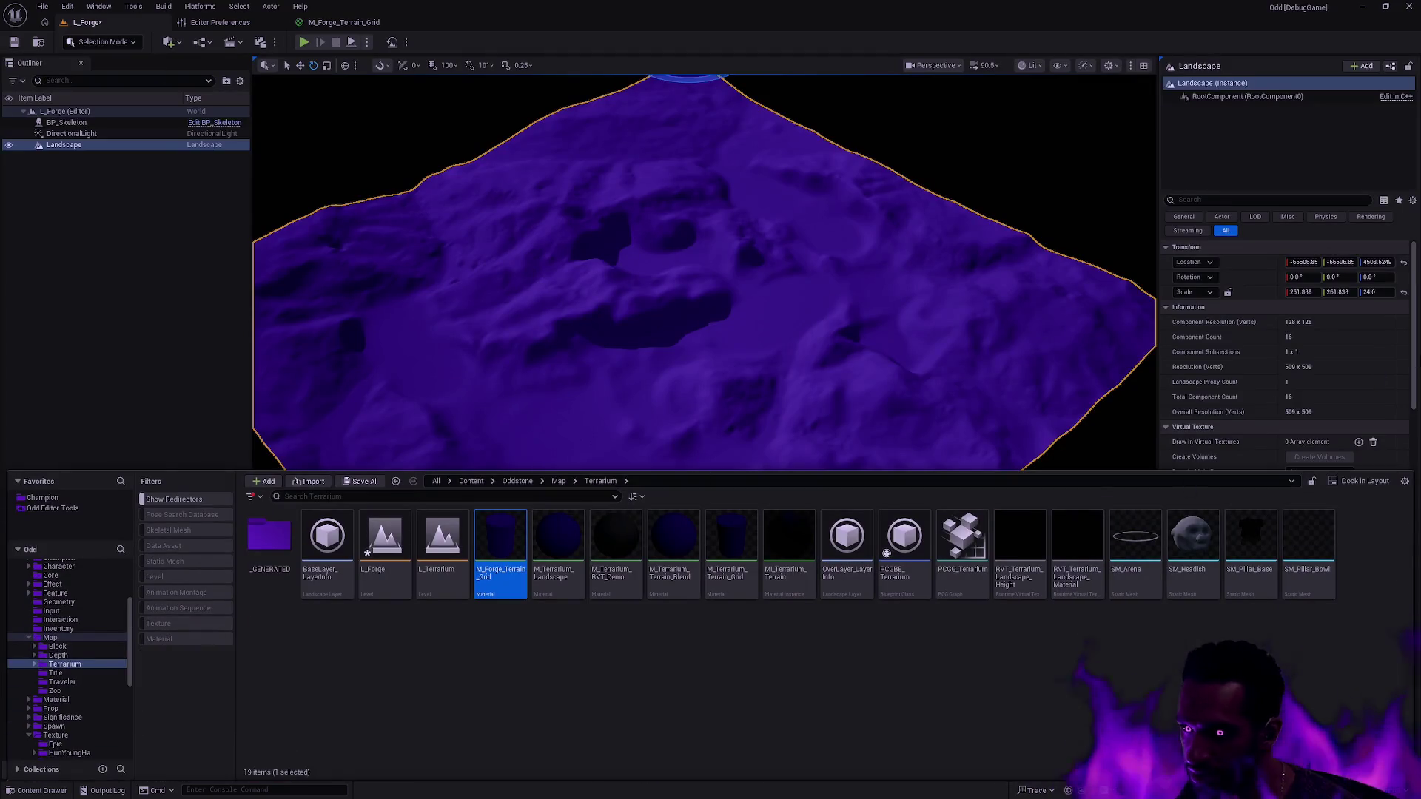
{"action": "left_click", "coordinate": [1292, 375]}
{"action": "scroll", "coordinate": [1292, 375], "scroll_direction": "down", "scroll_amount": 5}
{"action": "key", "text": "ctrl+space"}
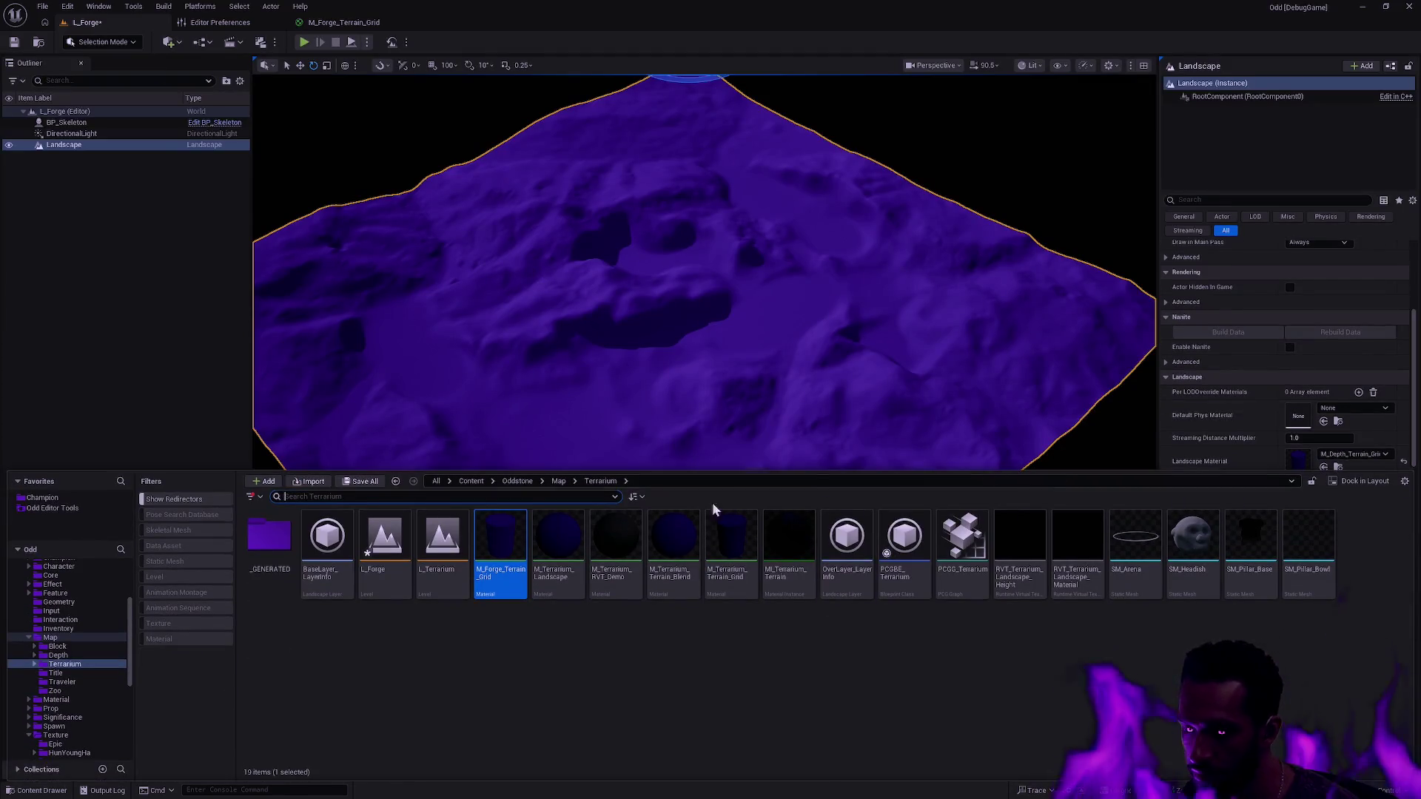
{"action": "left_click_drag", "start_coordinate": [487, 575], "coordinate": [1300, 460]}
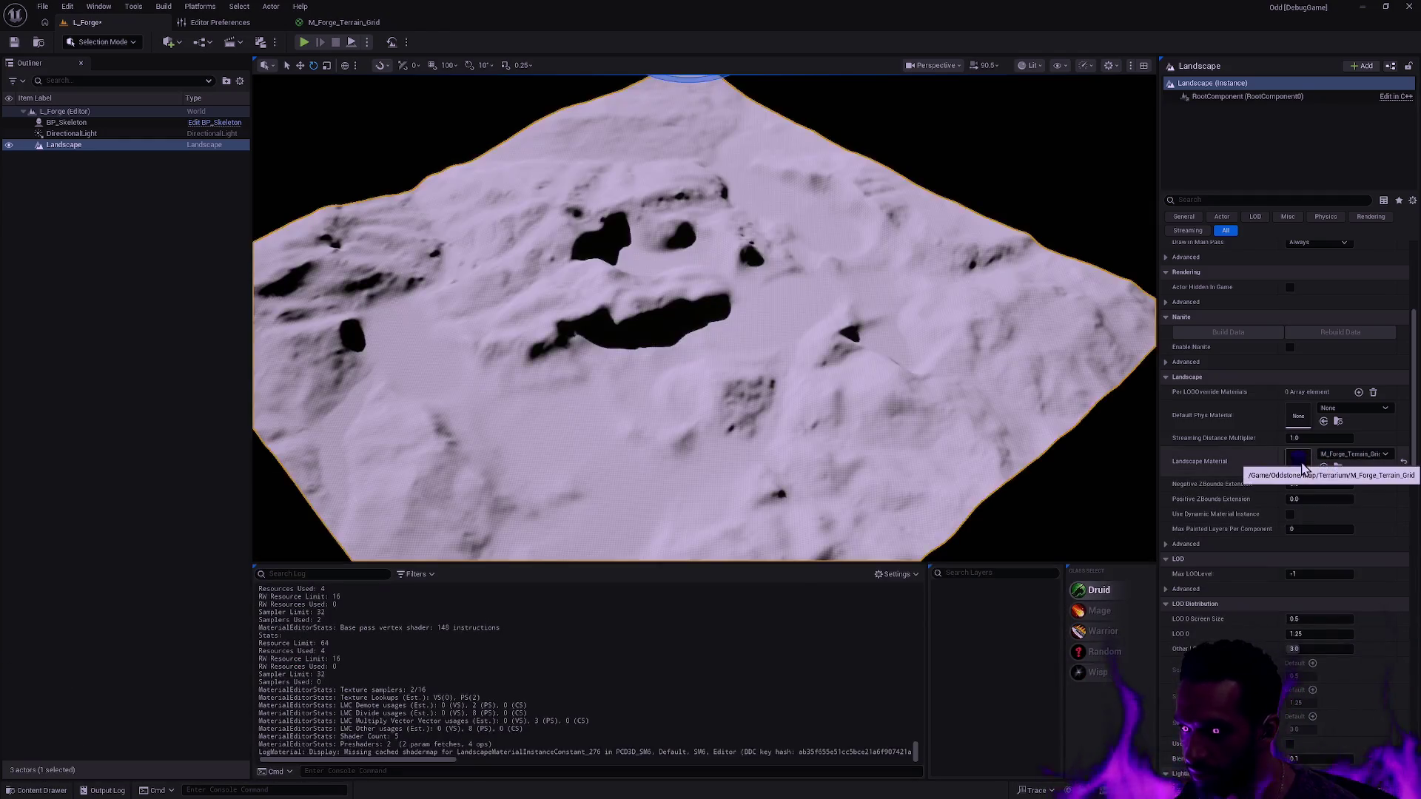
{"action": "key", "text": "ctrl+space"}
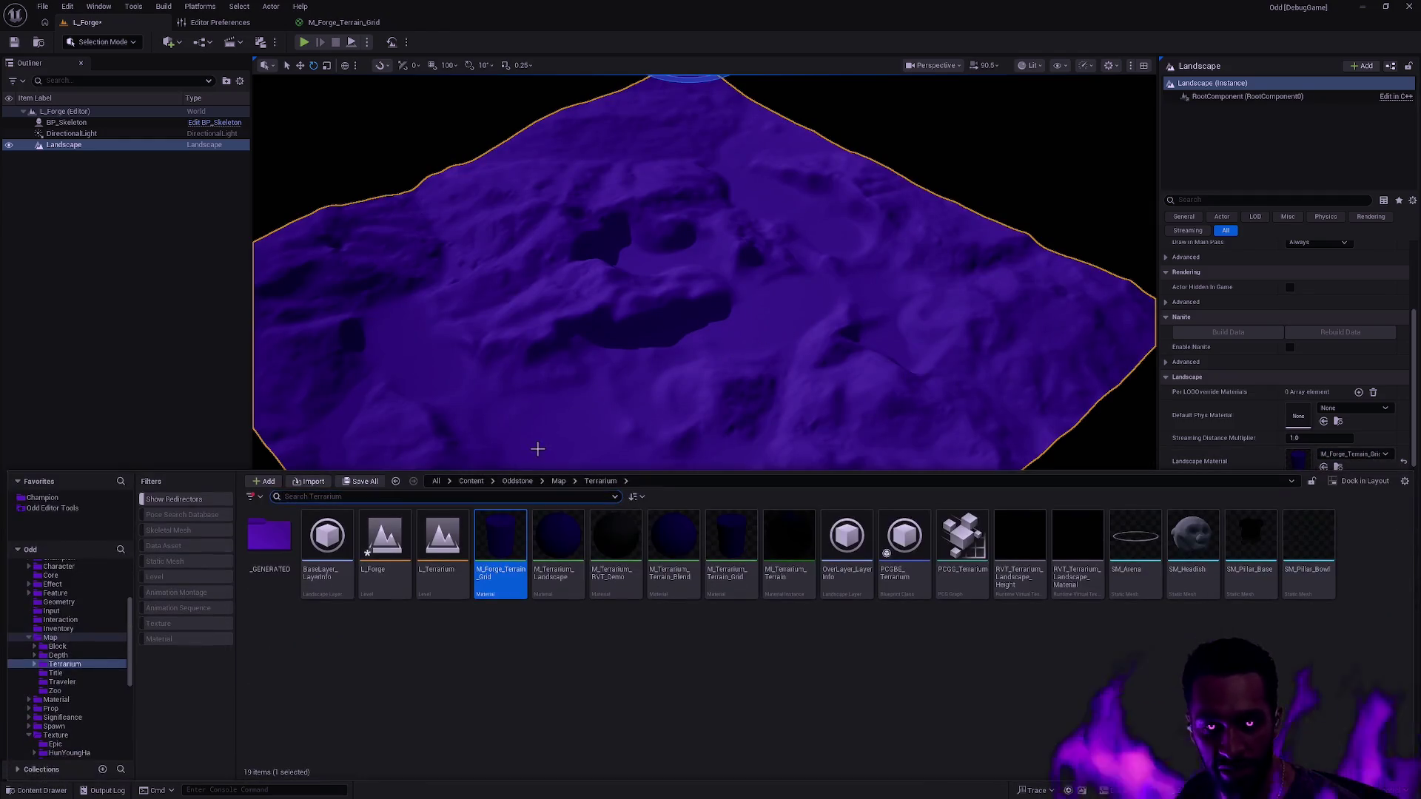
{"action": "left_click", "coordinate": [343, 22]}
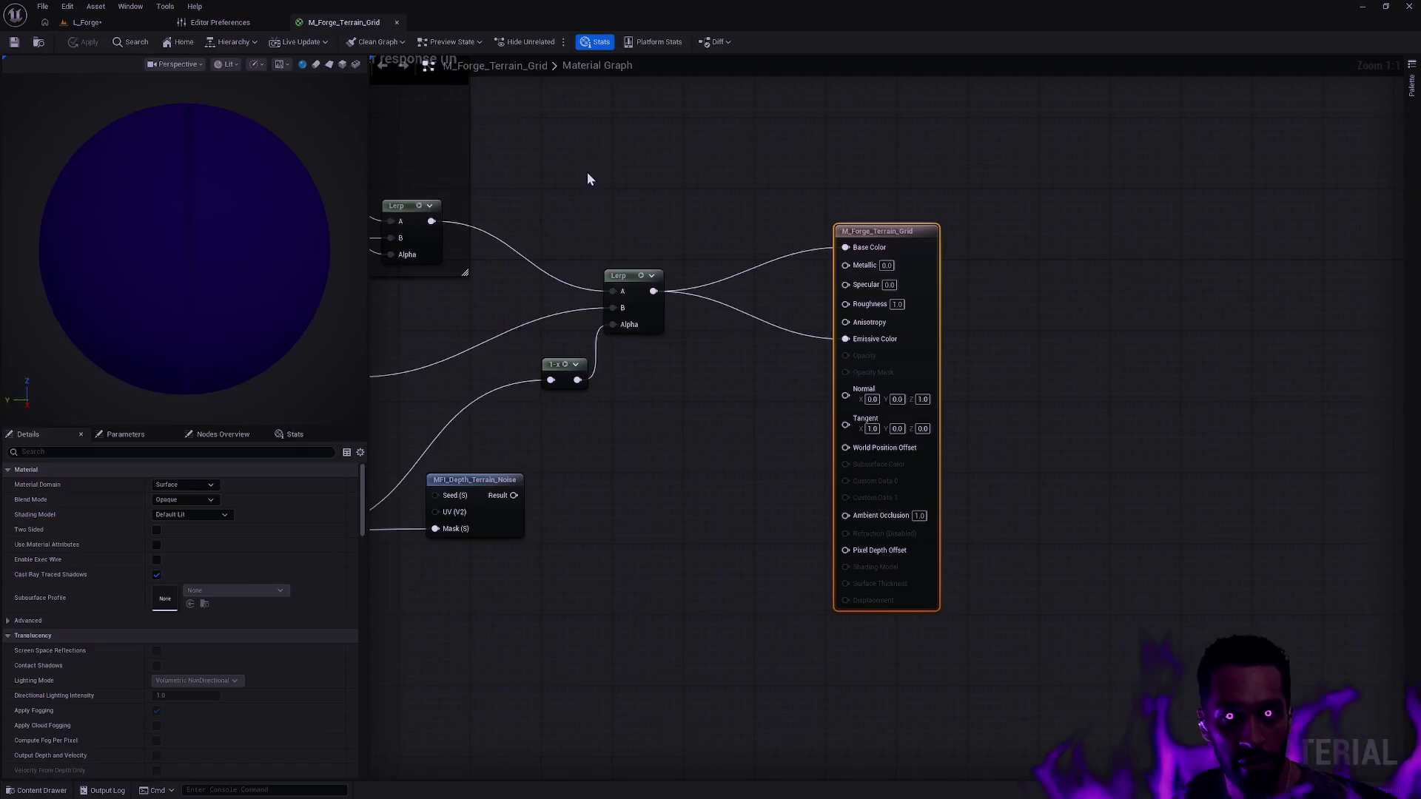
- Find the Lerp feeding Emissive Color and break that link
{"action": "scroll", "coordinate": [587, 172], "scroll_direction": "up", "scroll_amount": 3}
{"action": "scroll", "coordinate": [1180, 512], "scroll_direction": "down", "scroll_amount": 4}
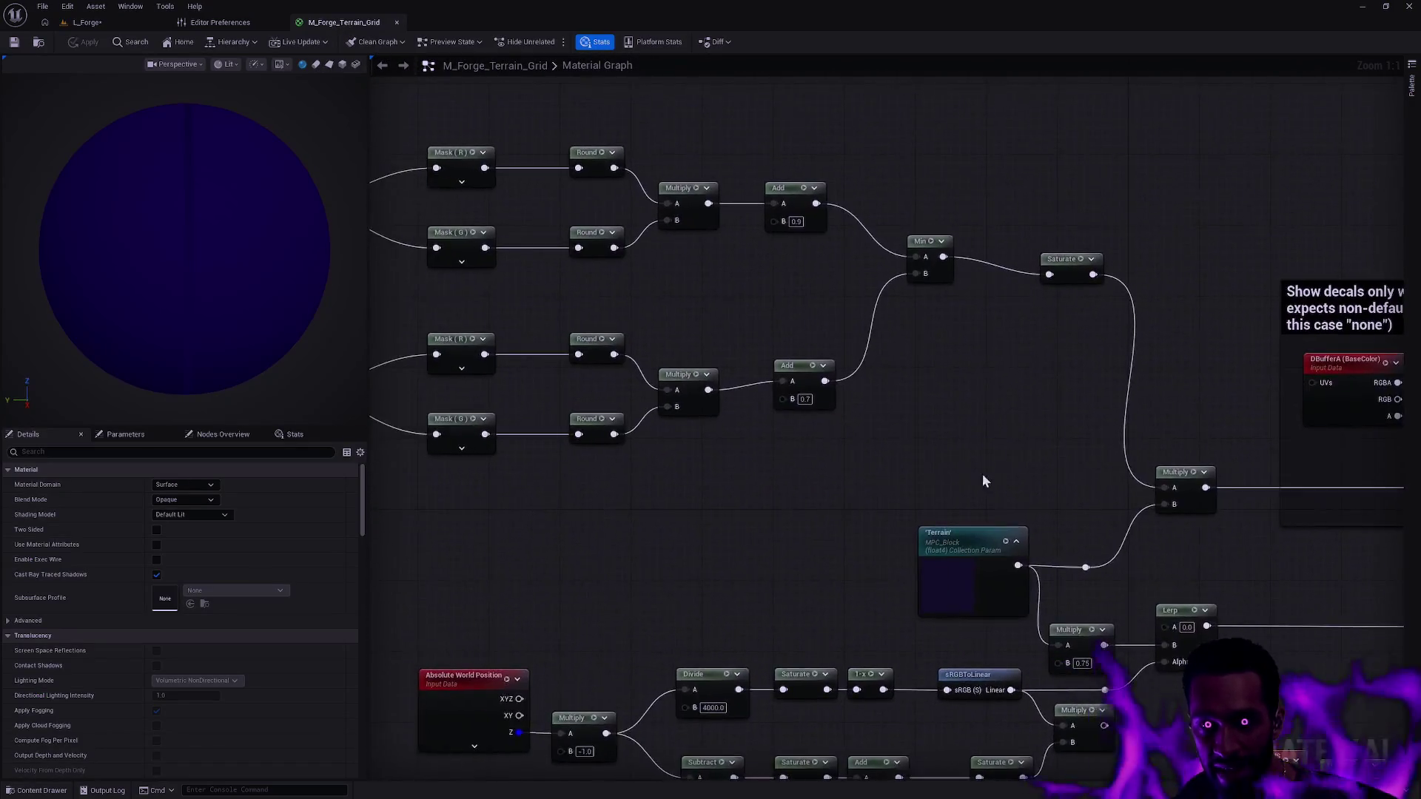
{"action": "scroll", "coordinate": [901, 445], "scroll_direction": "up", "scroll_amount": 3}
{"action": "left_click_drag", "start_coordinate": [901, 445], "coordinate": [695, 380]}
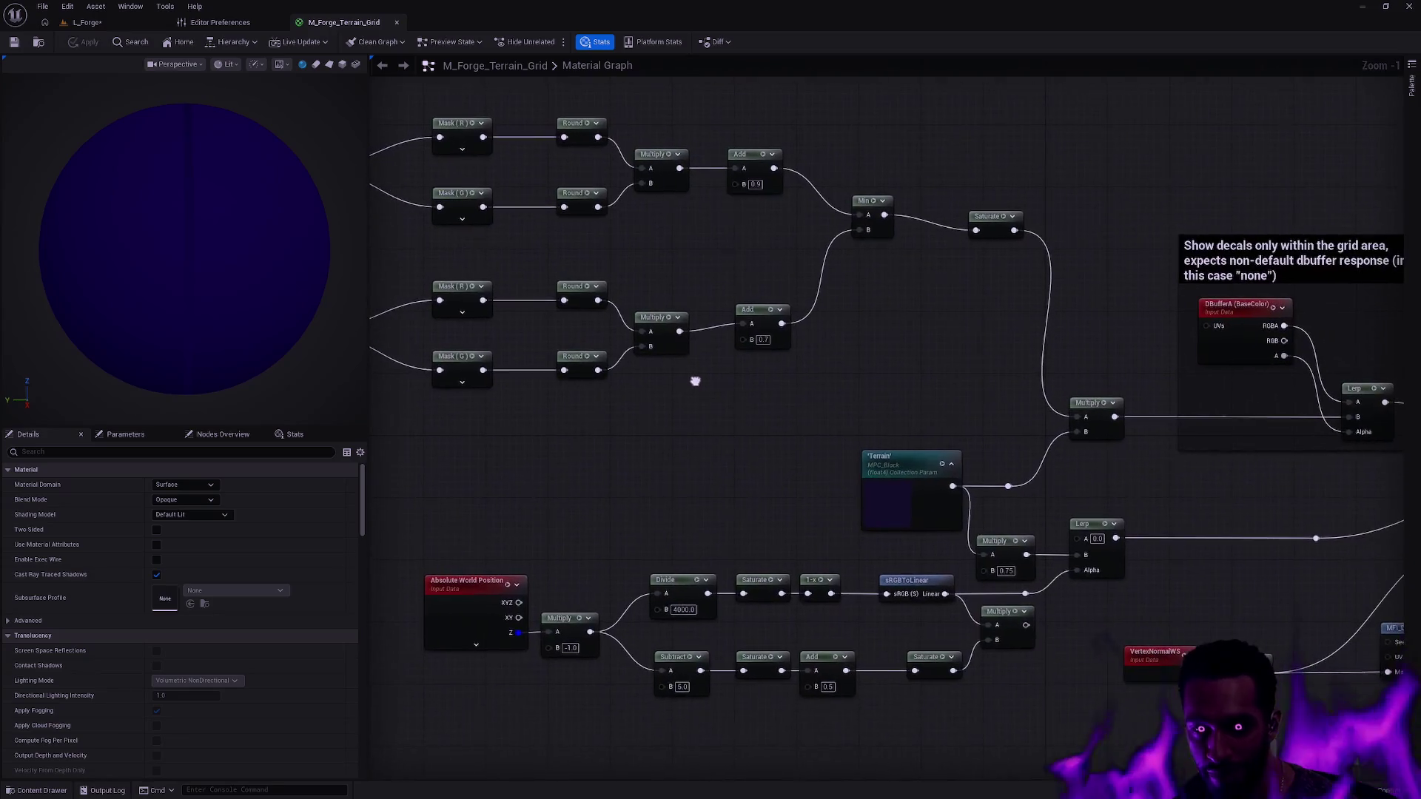
{"action": "scroll", "coordinate": [1173, 459], "scroll_direction": "down", "scroll_amount": 3}
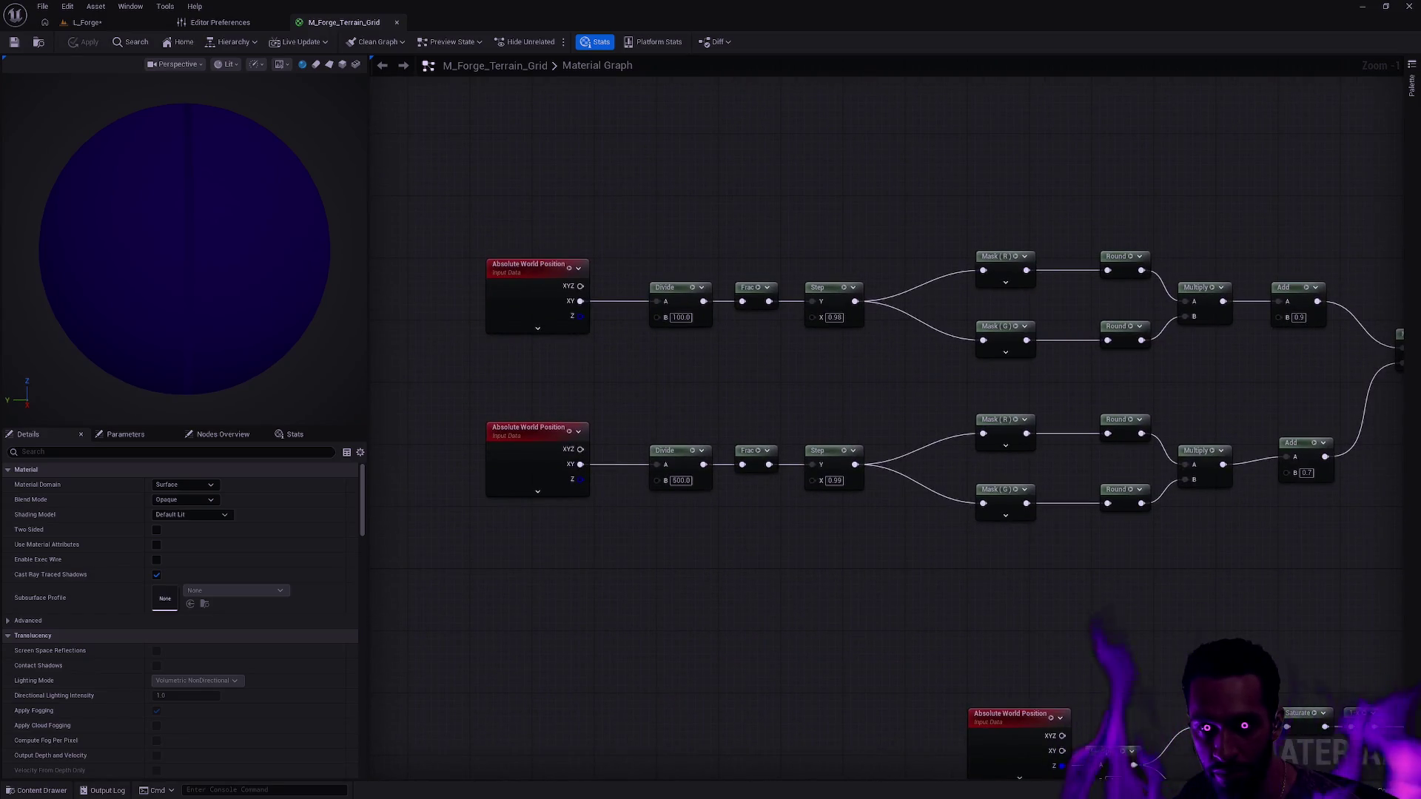
{"action": "scroll", "coordinate": [881, 487], "scroll_direction": "up", "scroll_amount": 3}
{"action": "left_click_drag", "start_coordinate": [880, 487], "coordinate": [658, 412]}
{"action": "scroll", "coordinate": [879, 486], "scroll_direction": "down", "scroll_amount": 3}
{"action": "scroll", "coordinate": [930, 454], "scroll_direction": "up", "scroll_amount": 3}
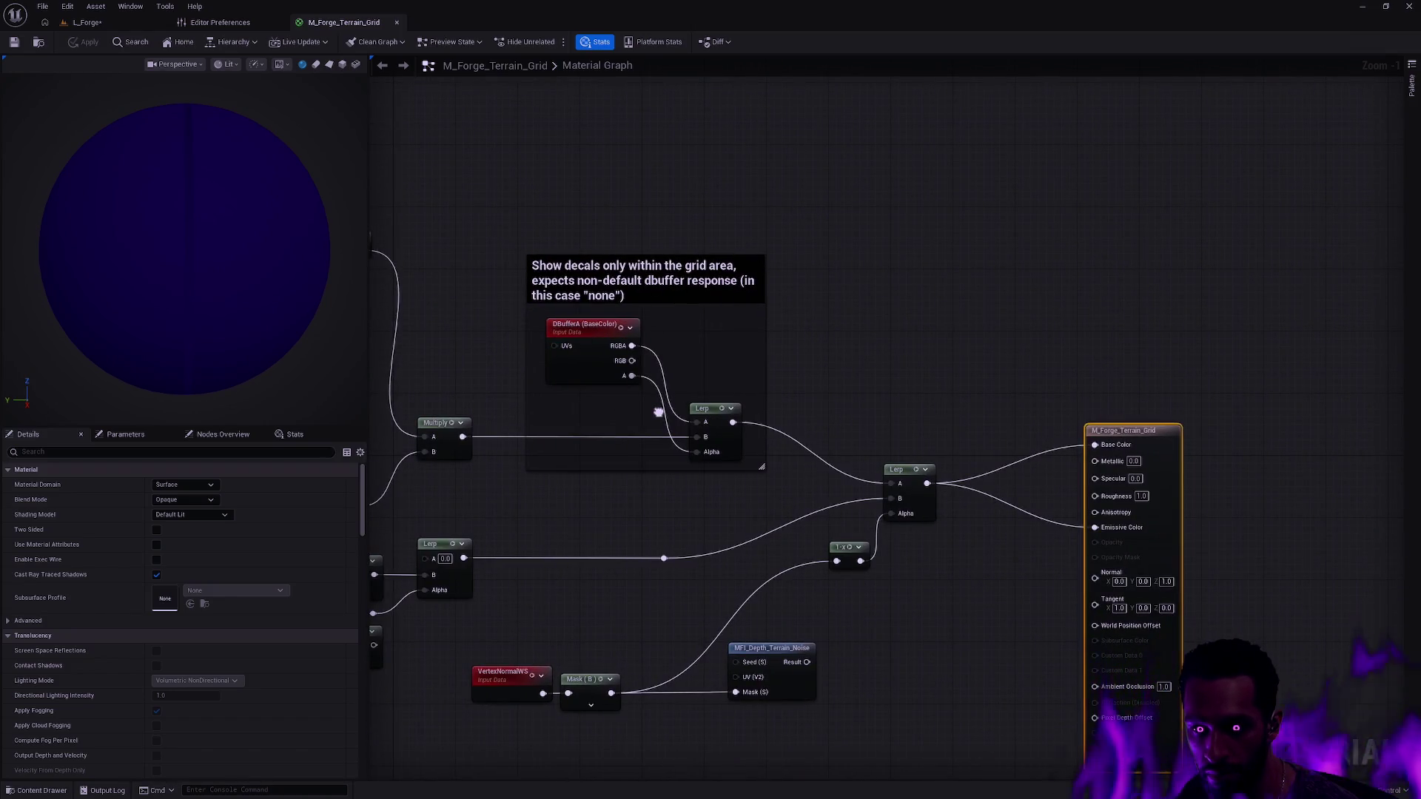
{"action": "left_click", "coordinate": [1040, 519], "text": "alt"}
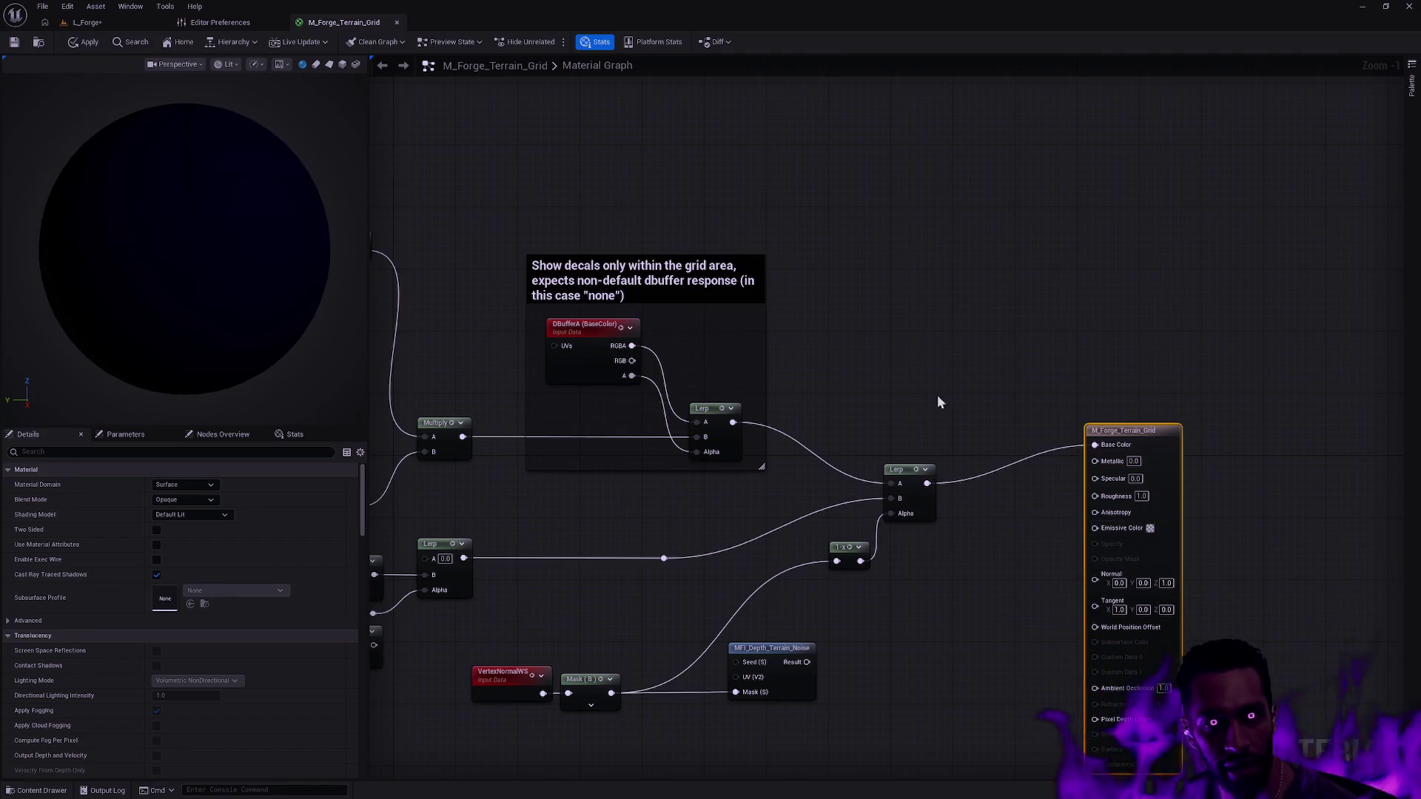
- Set Emissive Color to black 000000FF, apply, and check the landscape in the level
{"action": "left_click", "coordinate": [1150, 528]}
{"action": "left_click_drag", "start_coordinate": [1295, 655], "coordinate": [1331, 688]}
{"action": "left_click", "coordinate": [1329, 761]}
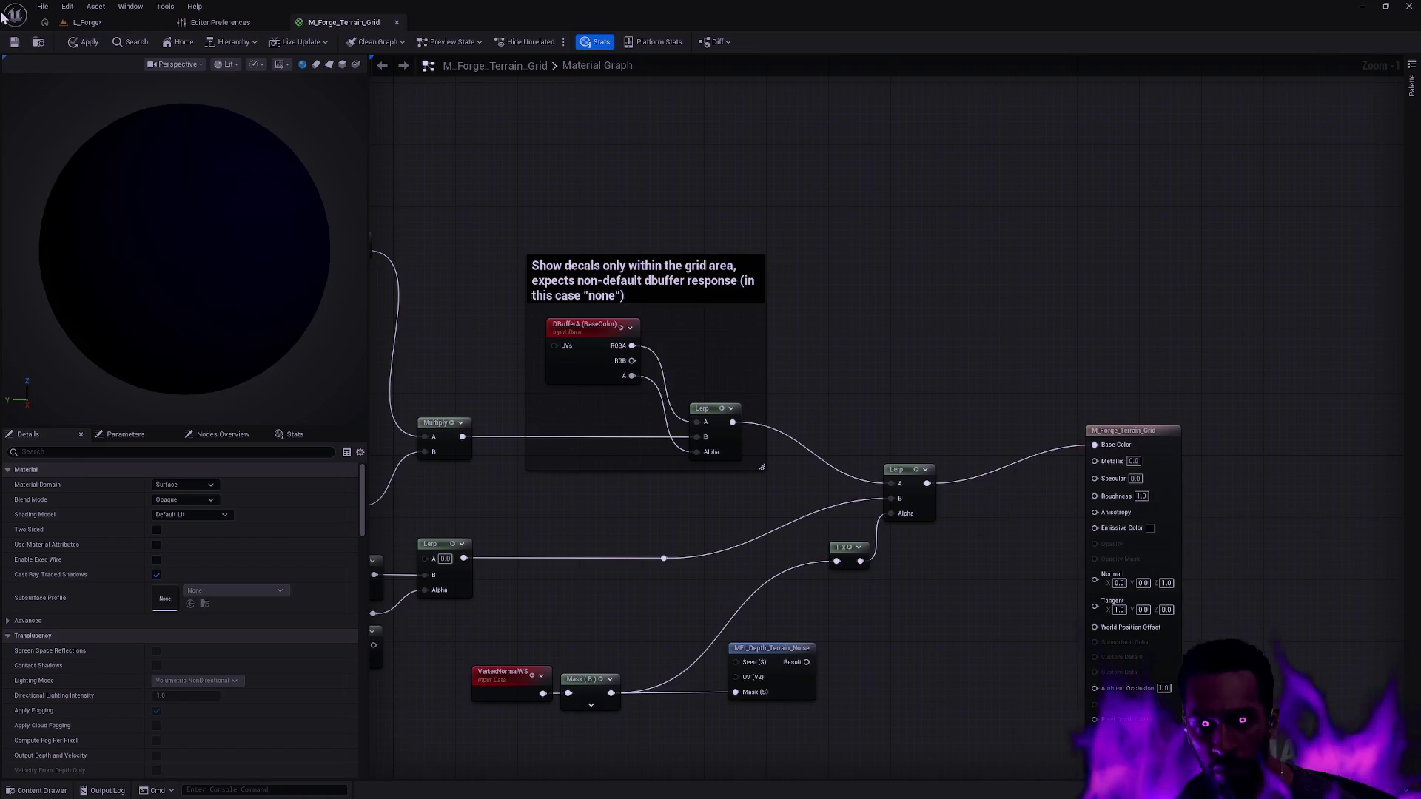
{"action": "left_click", "coordinate": [86, 41]}
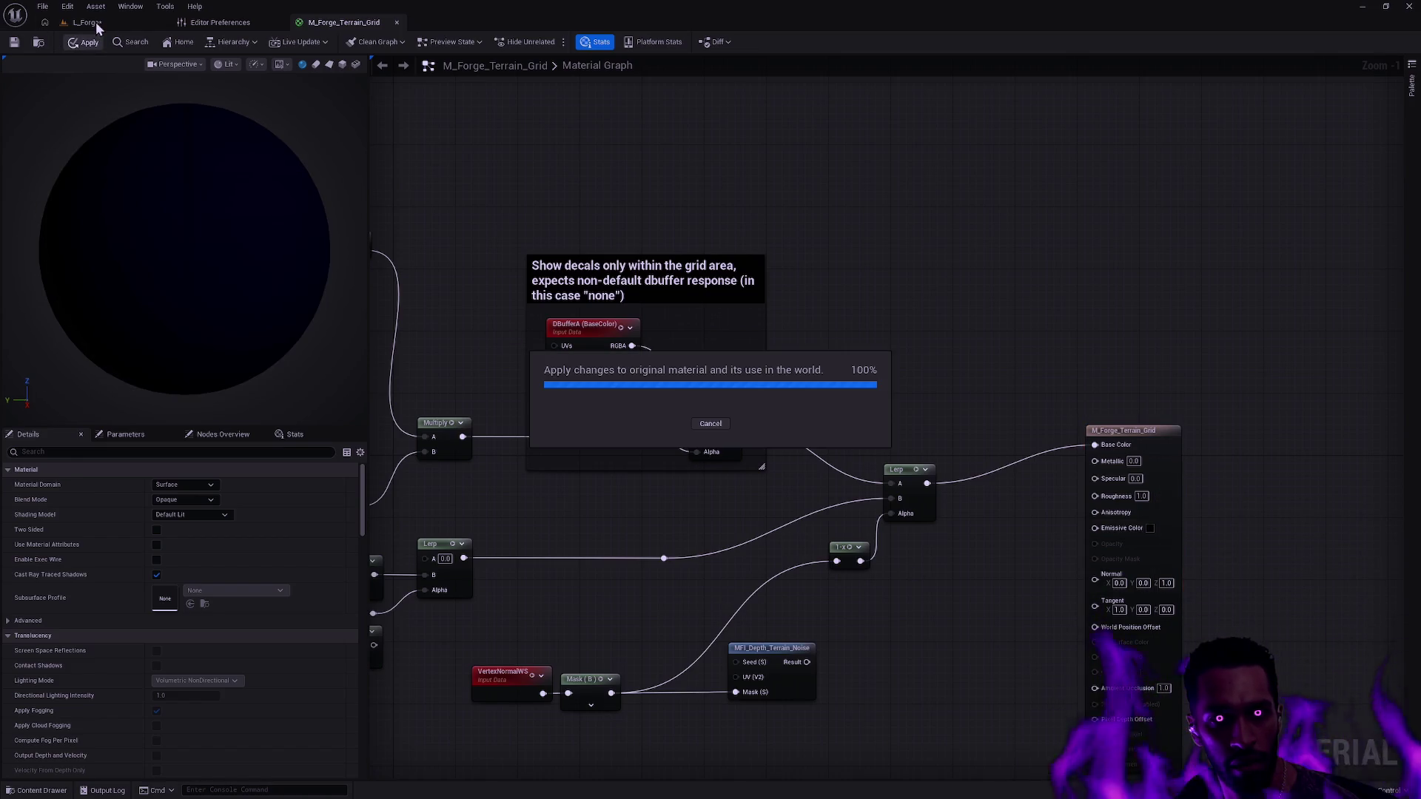
{"action": "left_click", "coordinate": [92, 23]}
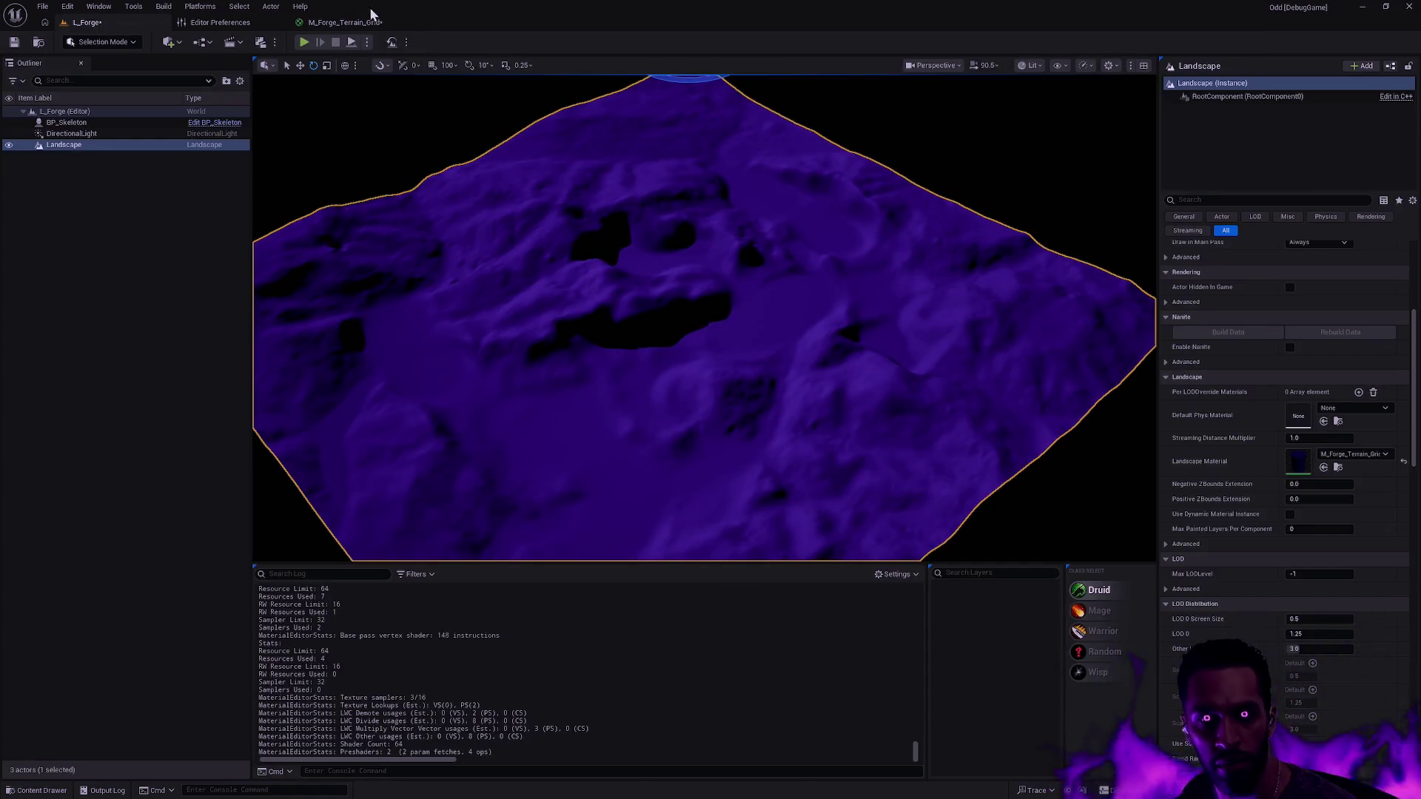
{"action": "left_click", "coordinate": [372, 22]}
{"action": "left_click_drag", "start_coordinate": [941, 421], "coordinate": [945, 383]}
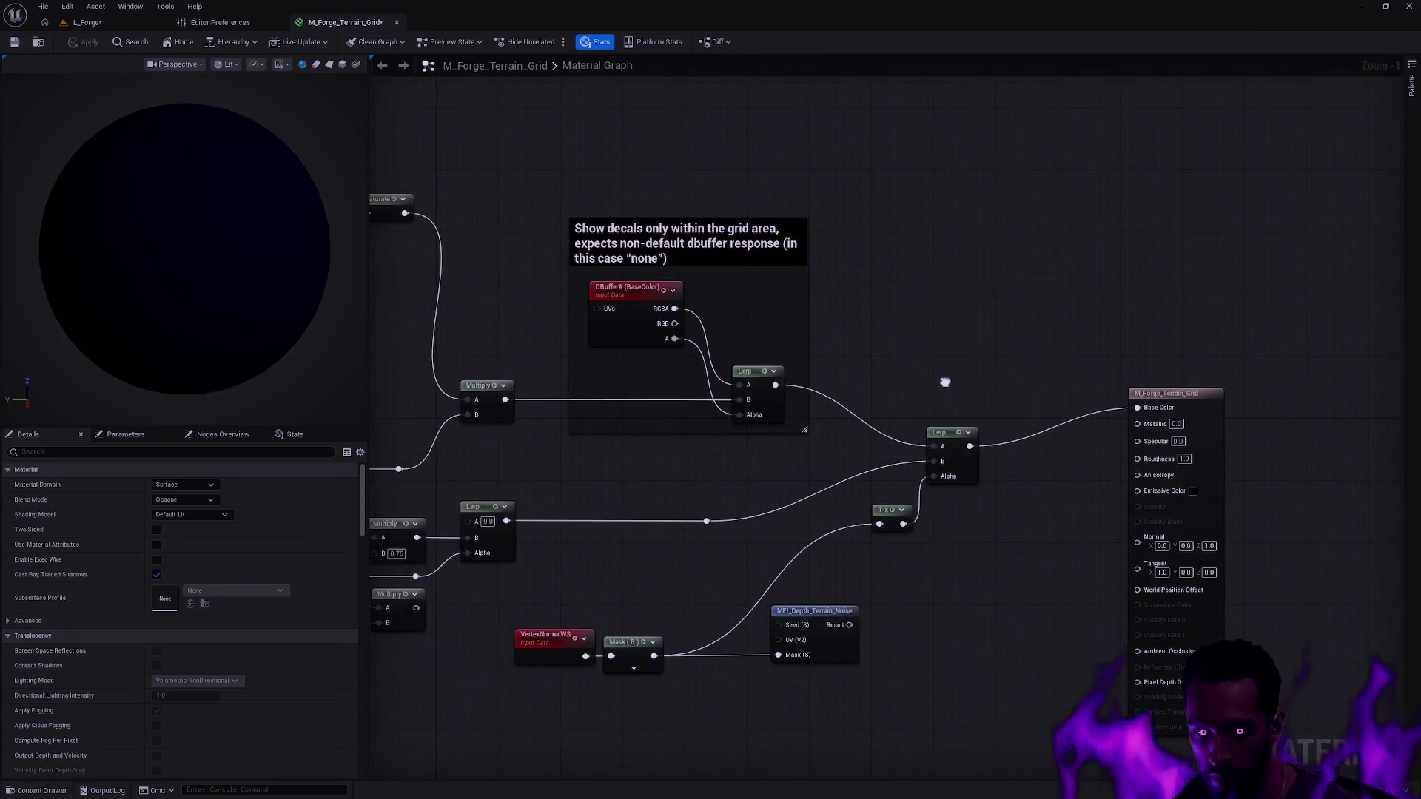
- Add an Absolute World Position node and pan across the existing world-position chains
{"action": "right_click", "coordinate": [917, 285]}
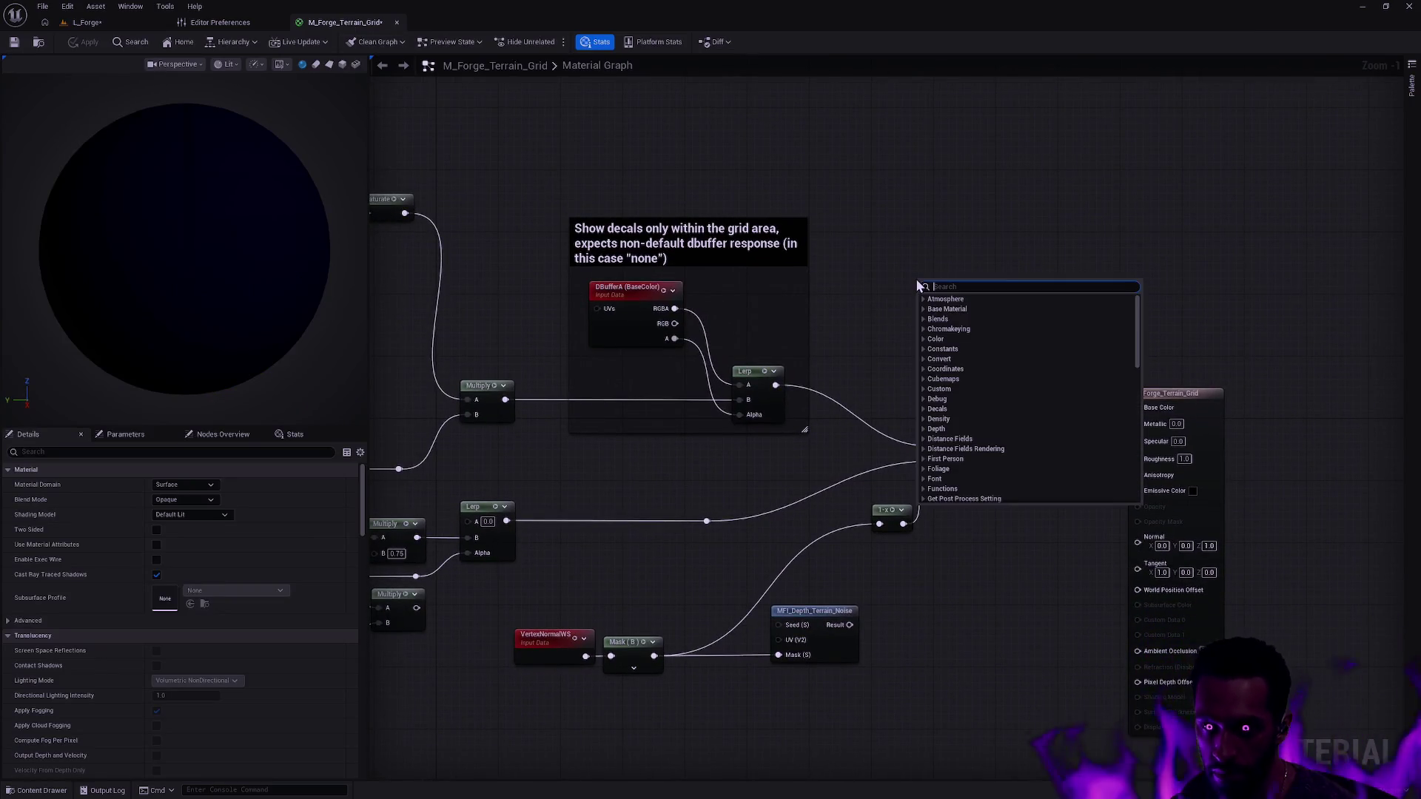
{"action": "type", "text": "absolute world"}
{"action": "key", "text": "Return"}
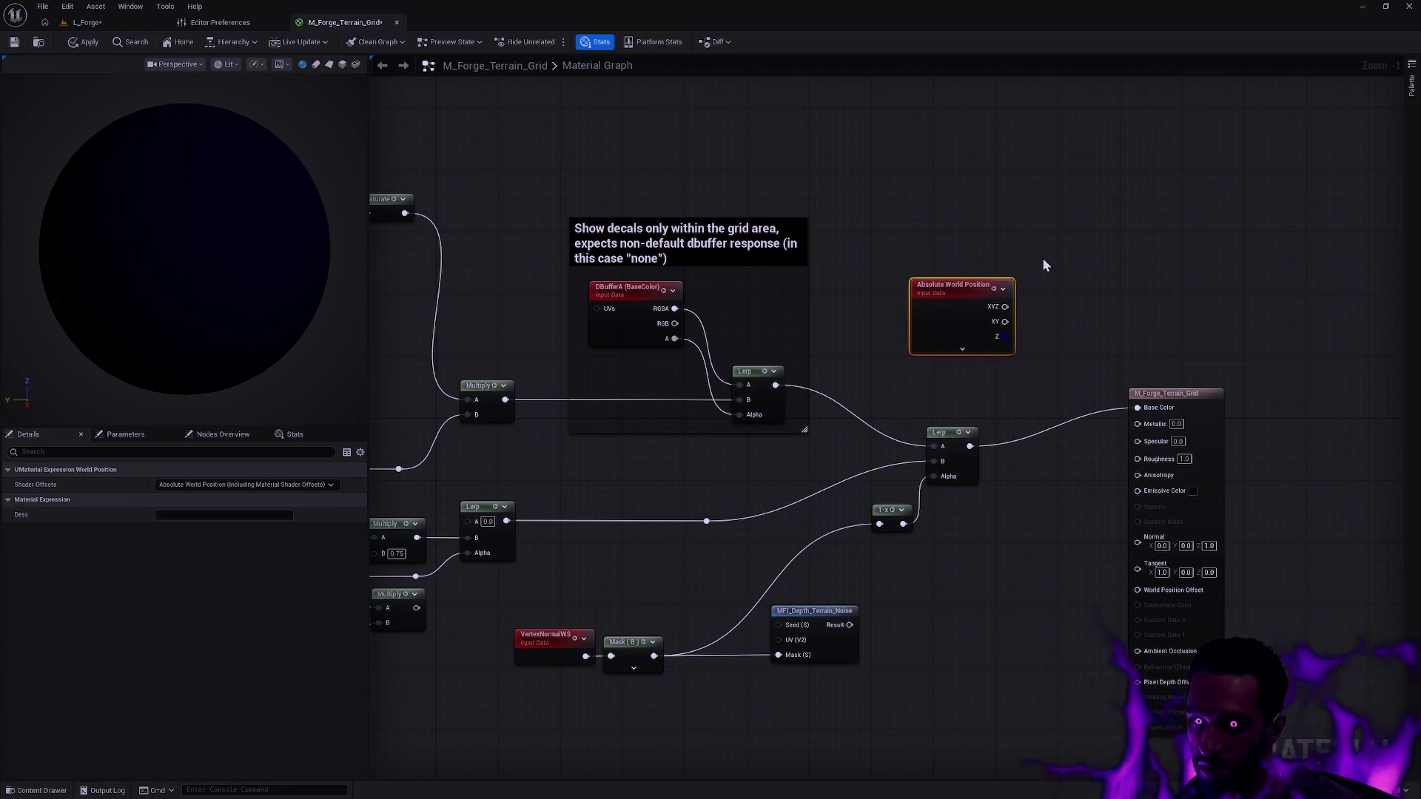
{"action": "left_click_drag", "start_coordinate": [1047, 266], "coordinate": [738, 325]}
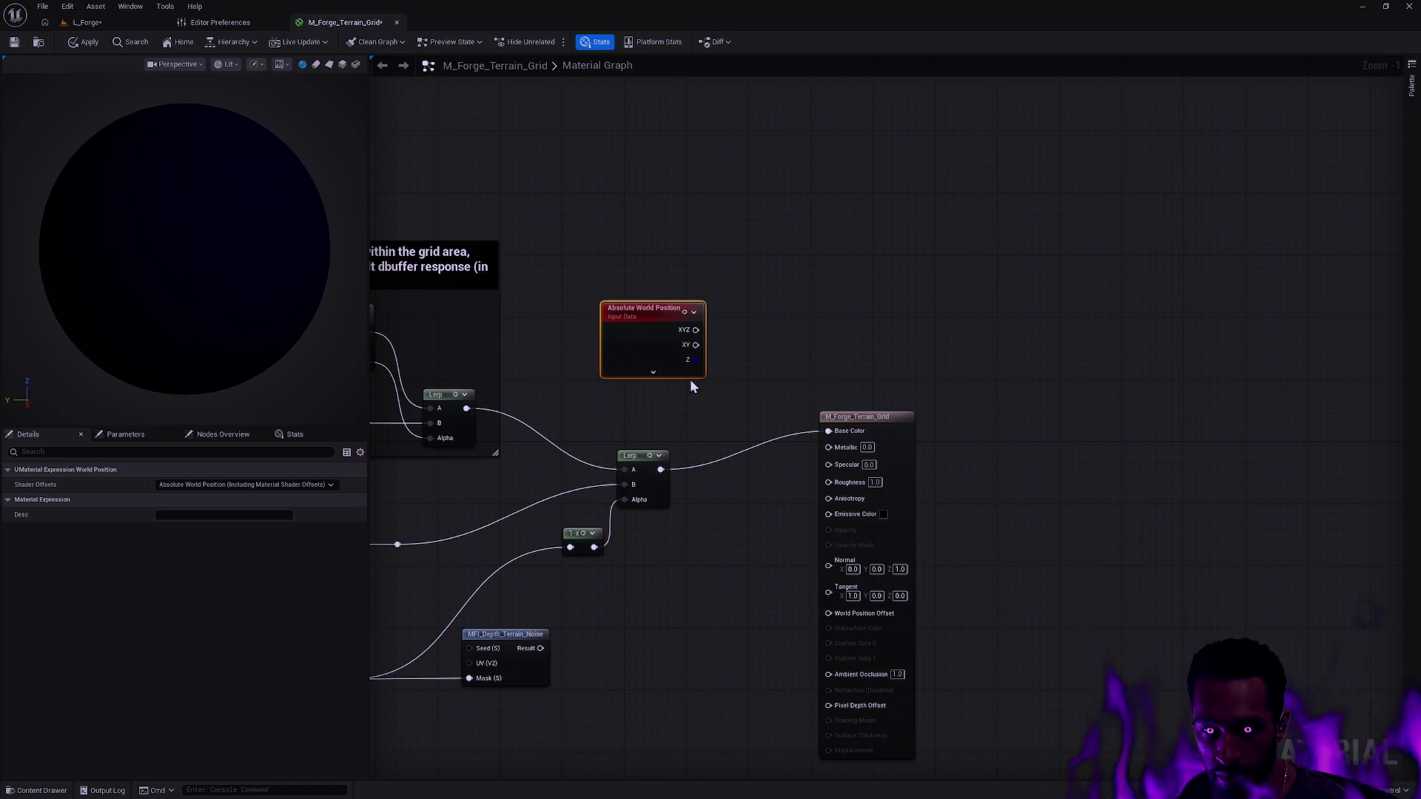
{"action": "mouse_move", "coordinate": [650, 390]}
{"action": "left_mouse_down"}
{"action": "mouse_move", "coordinate": [757, 419]}
{"action": "mouse_move", "coordinate": [1092, 378]}
{"action": "left_mouse_up"}
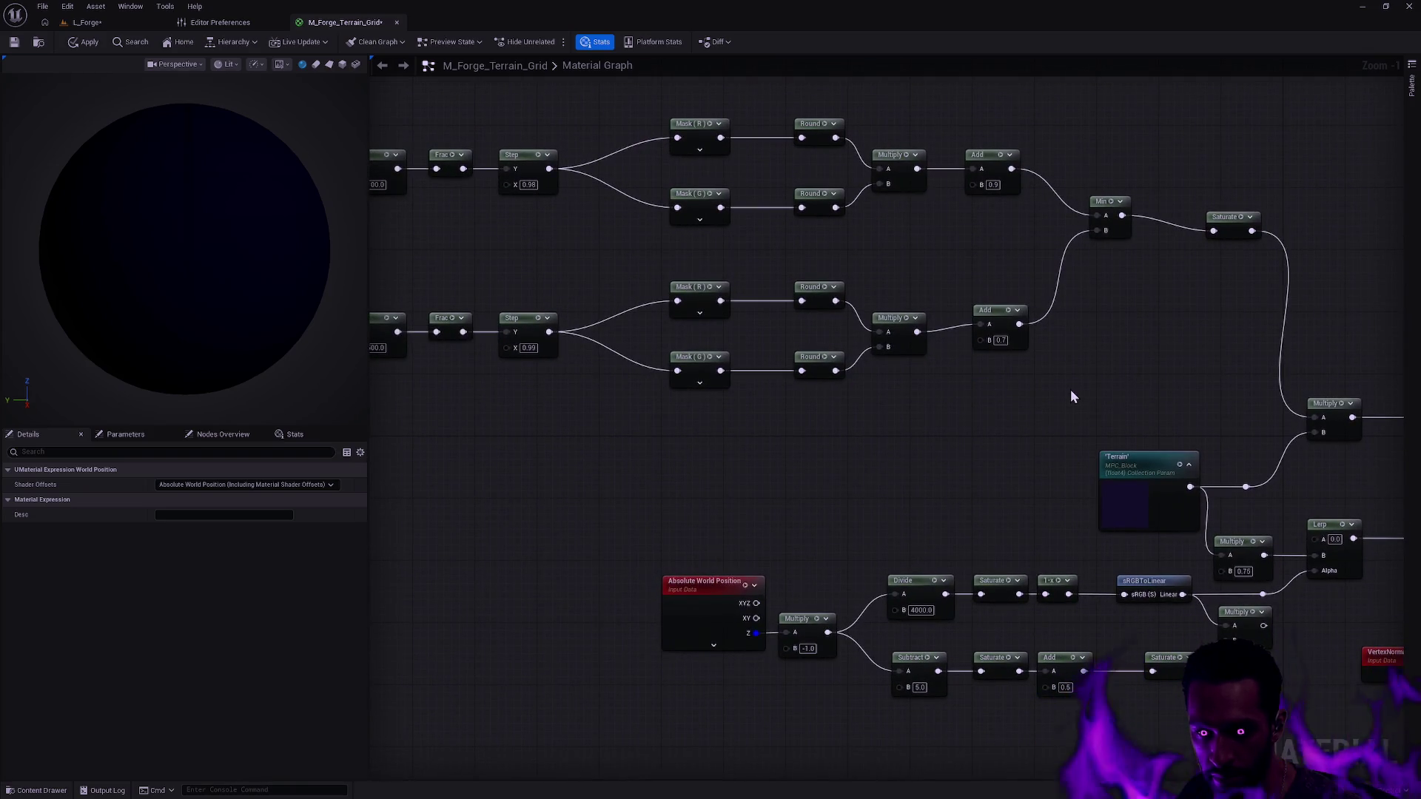
{"action": "left_click_drag", "start_coordinate": [948, 394], "coordinate": [1217, 580]}
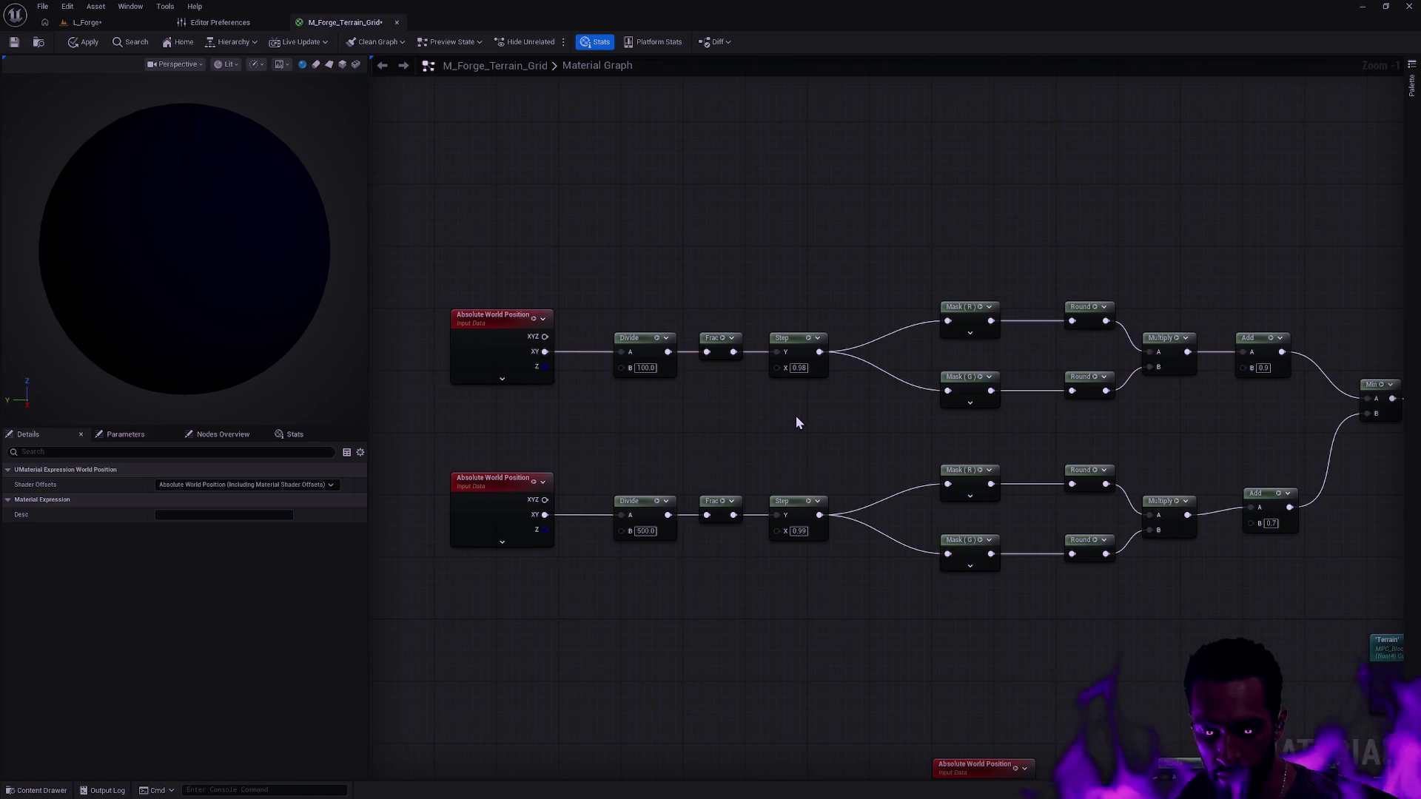
{"action": "key", "text": "Home"}
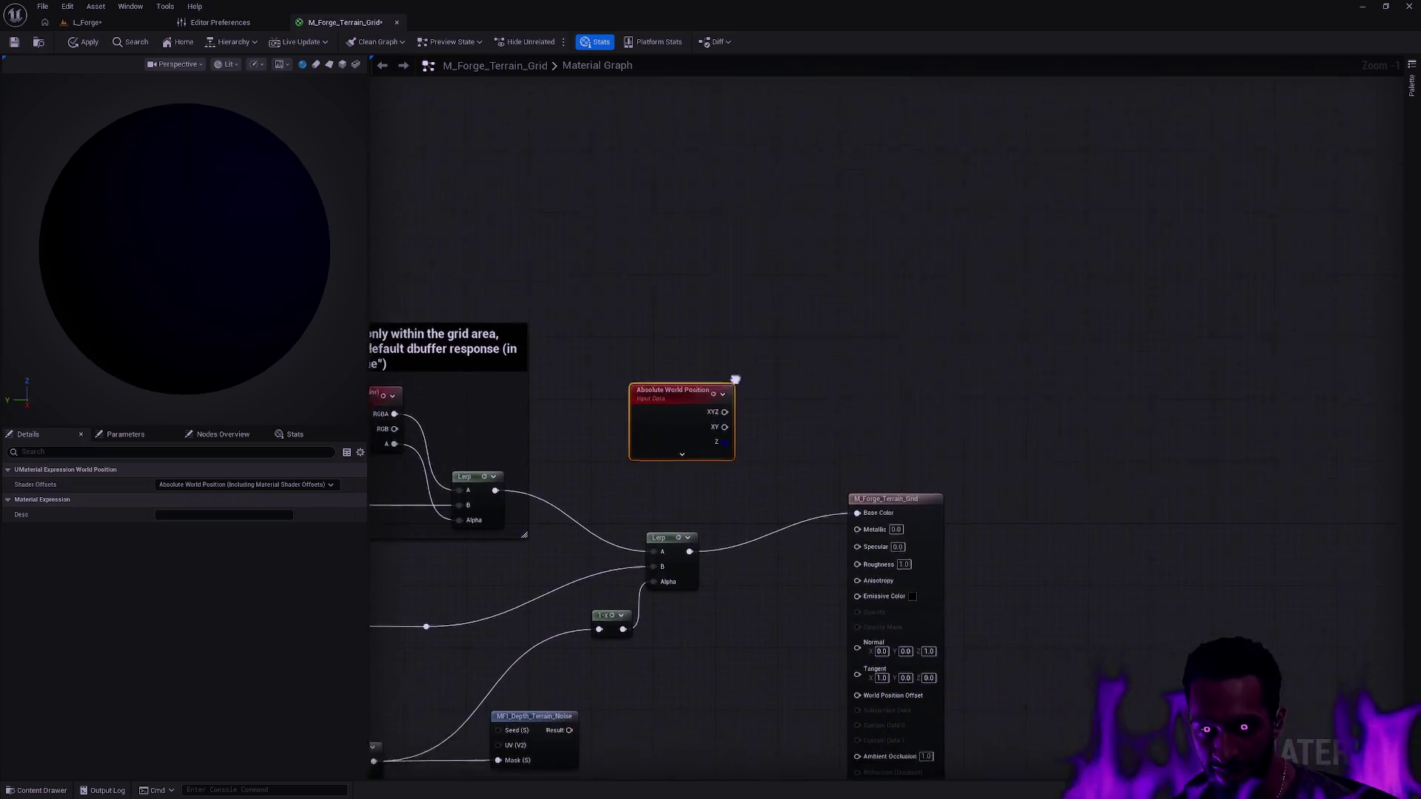
- Create a Lerp from the world-position Z output with Z plugged into its Alpha
{"action": "mouse_move", "coordinate": [789, 481]}
{"action": "left_mouse_down"}
{"action": "mouse_move", "coordinate": [858, 480]}
{"action": "mouse_move", "coordinate": [849, 503]}
{"action": "left_mouse_up"}
{"action": "mouse_move", "coordinate": [621, 414]}
{"action": "left_mouse_down"}
{"action": "mouse_move", "coordinate": [692, 411]}
{"action": "mouse_move", "coordinate": [707, 382]}
{"action": "left_mouse_up"}
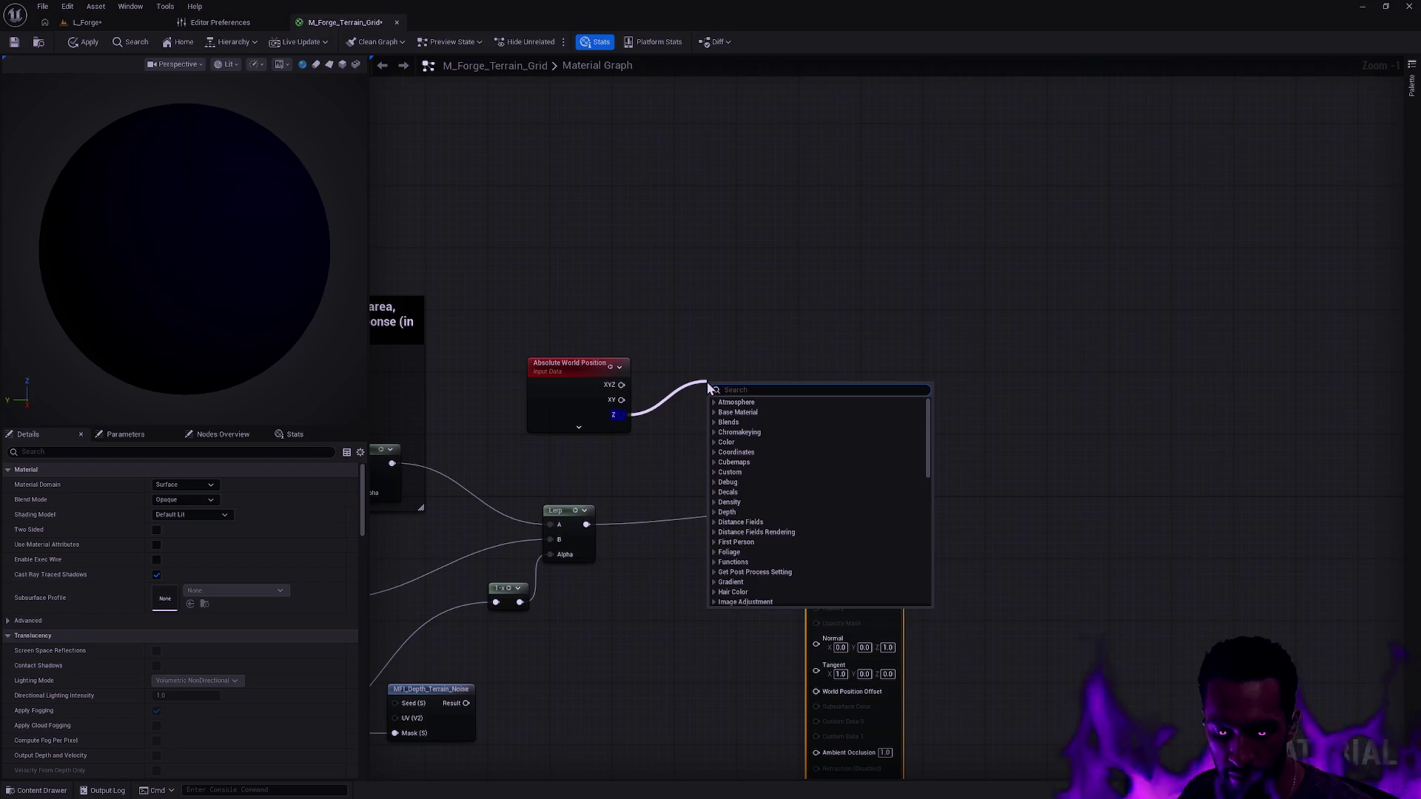
{"action": "type", "text": "lerp"}
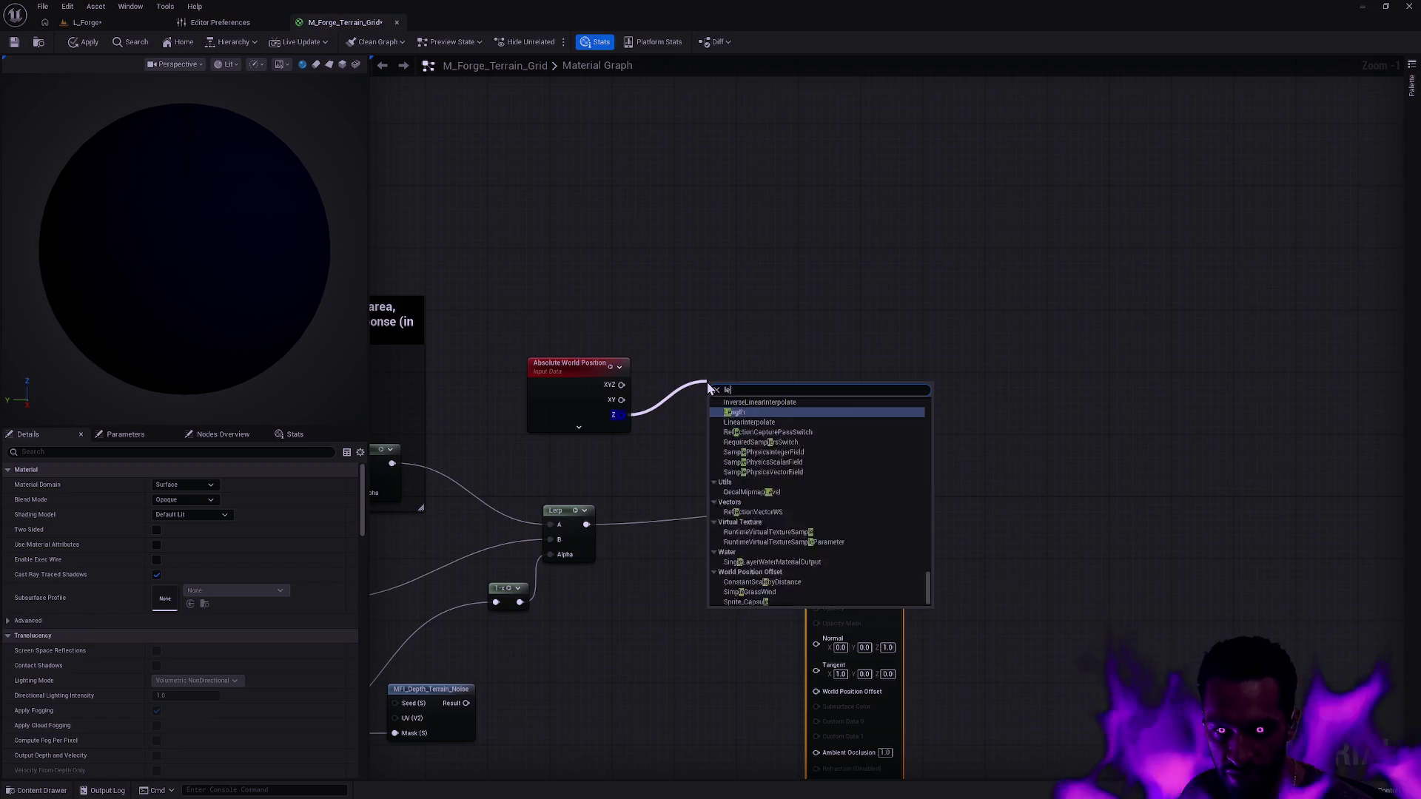
{"action": "key", "text": "Return"}
{"action": "mouse_move", "coordinate": [737, 388]}
{"action": "left_mouse_down"}
{"action": "mouse_move", "coordinate": [800, 358]}
{"action": "mouse_move", "coordinate": [779, 407]}
{"action": "mouse_move", "coordinate": [807, 363]}
{"action": "left_mouse_up"}
- Replace the old Base Color link with the new Lerp's output
{"action": "left_click_drag", "start_coordinate": [847, 495], "coordinate": [949, 487]}
{"action": "left_click", "coordinate": [869, 444]}
{"action": "left_click", "coordinate": [840, 505], "text": "alt"}
{"action": "left_click_drag", "start_coordinate": [792, 370], "coordinate": [921, 512]}
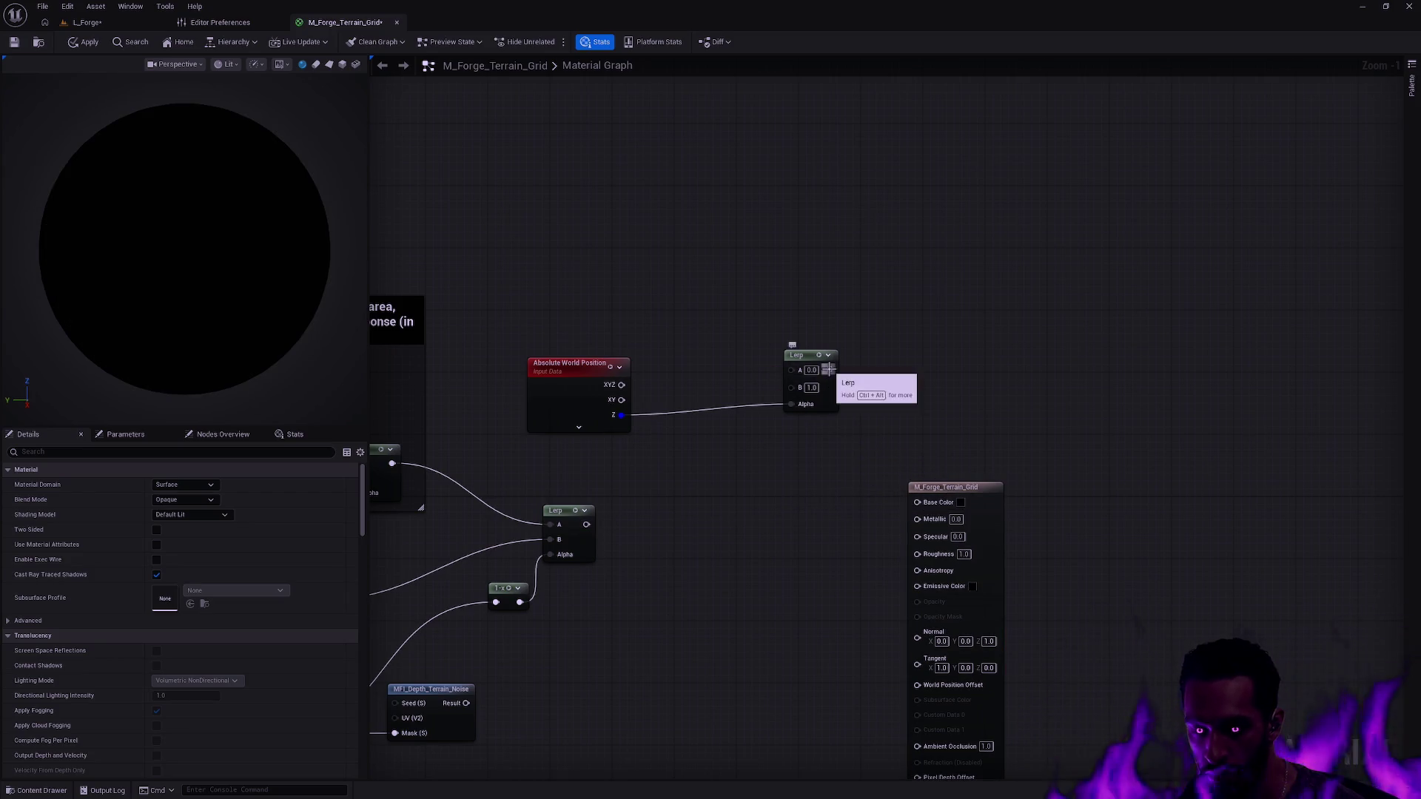
{"action": "left_click_drag", "start_coordinate": [829, 370], "coordinate": [918, 501]}
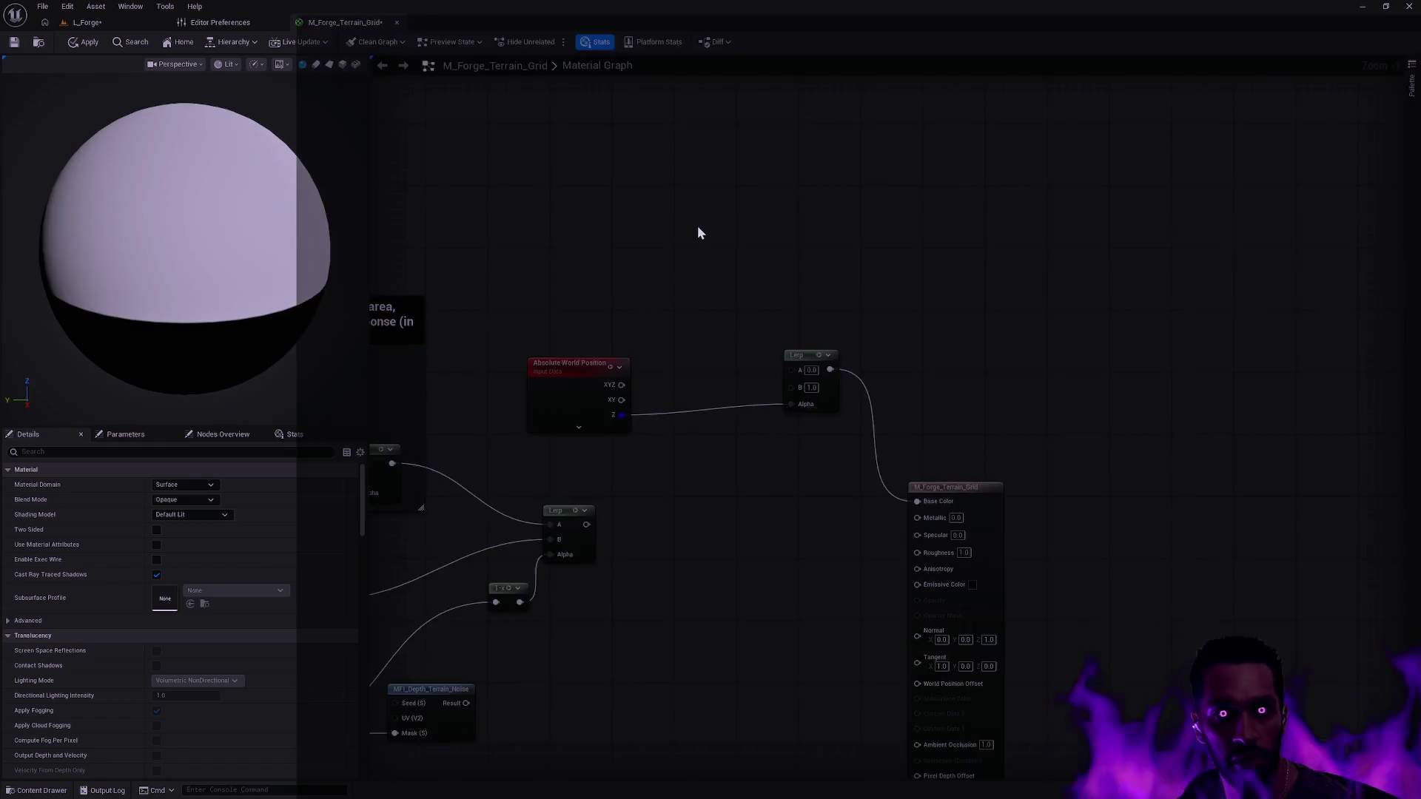
- Dock the material editor on the right beside the level editor and tidy the nodes
{"action": "key", "text": "super+Down"}
{"action": "left_click_drag", "start_coordinate": [816, 229], "coordinate": [1417, 285]}
{"action": "left_click", "coordinate": [374, 385]}
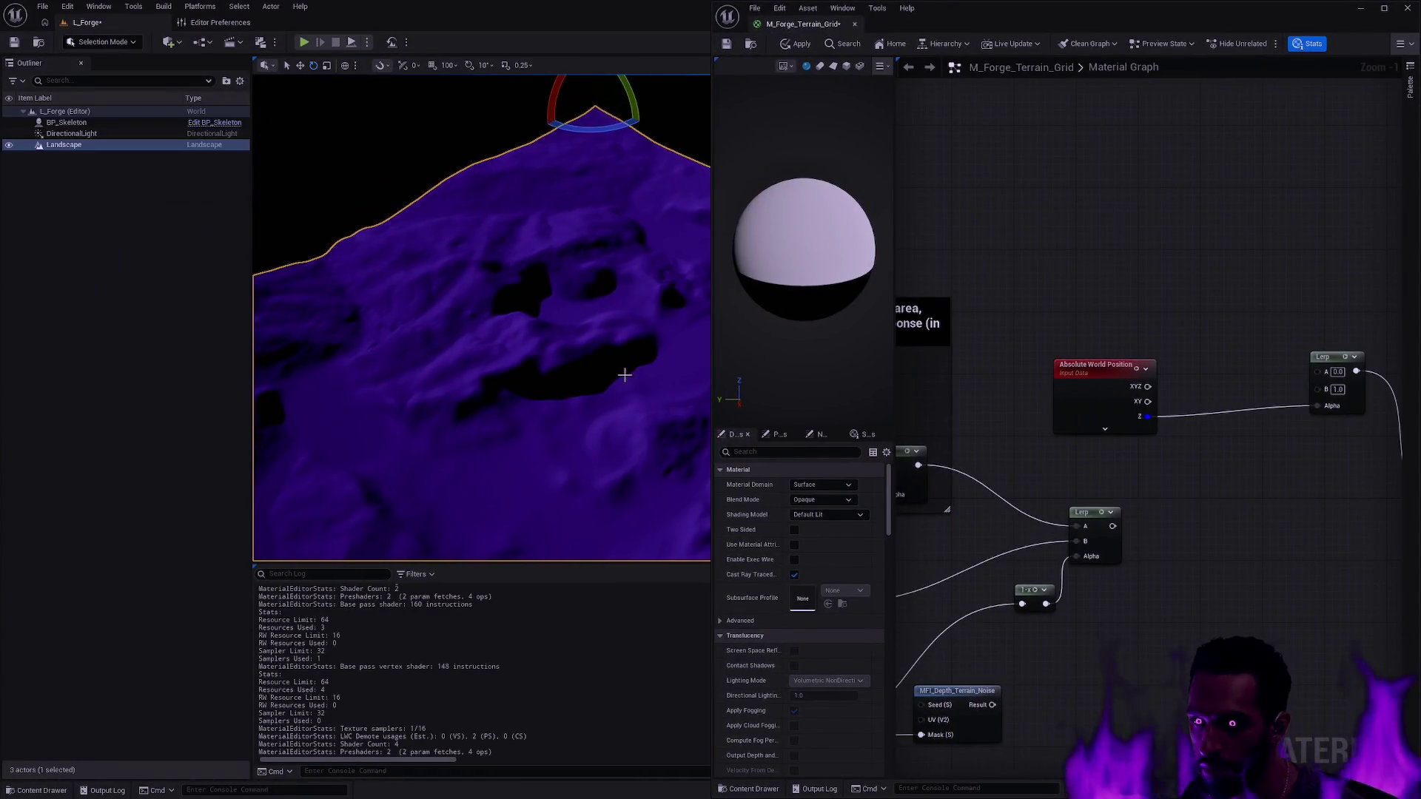
{"action": "left_click_drag", "start_coordinate": [1141, 310], "coordinate": [974, 306]}
{"action": "left_click_drag", "start_coordinate": [1160, 354], "coordinate": [1159, 376]}
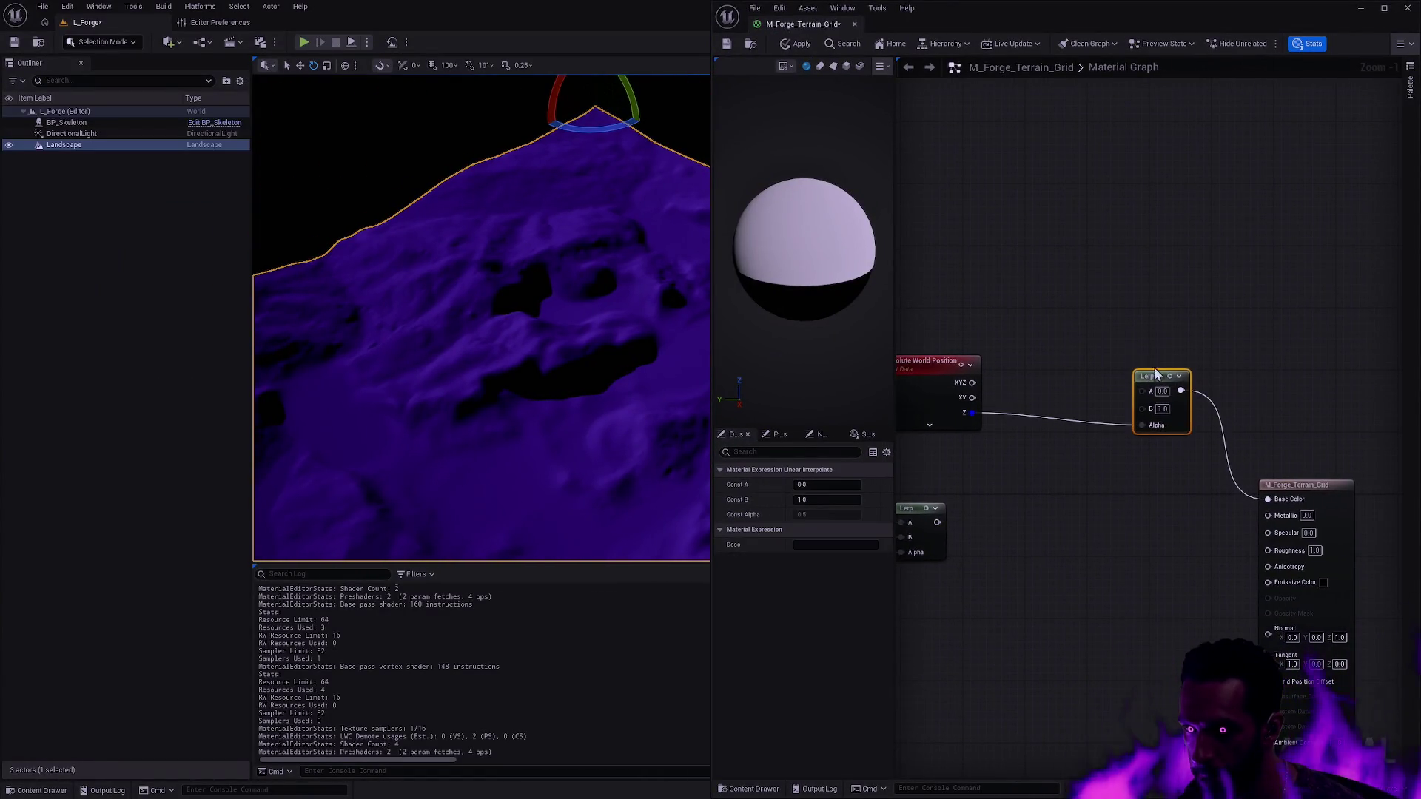
{"action": "left_click_drag", "start_coordinate": [929, 361], "coordinate": [1000, 369]}
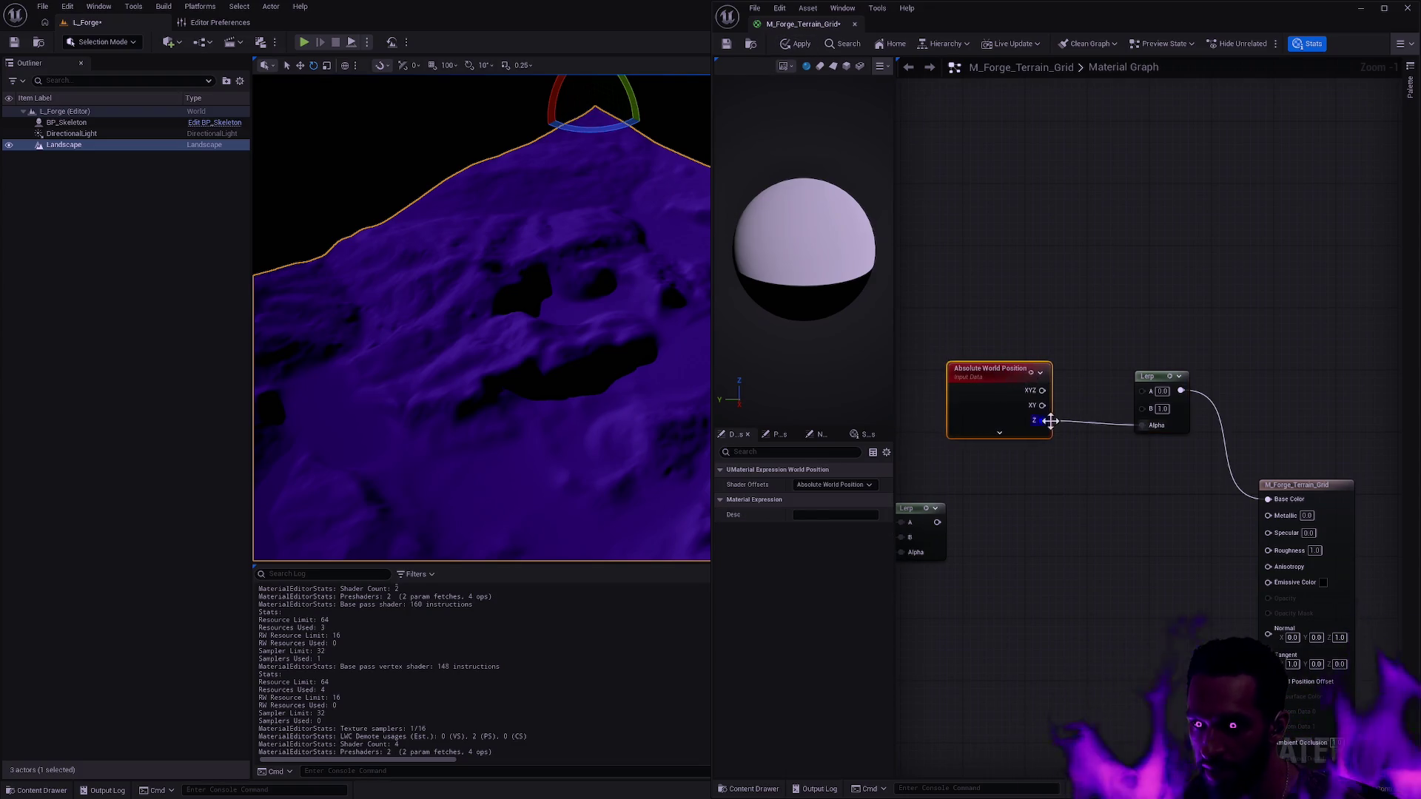
- Try a Divide node on world Z, then delete it
{"action": "left_click_drag", "start_coordinate": [1051, 421], "coordinate": [1085, 438]}
{"action": "type", "text": "divide"}
{"action": "key", "text": "Return"}
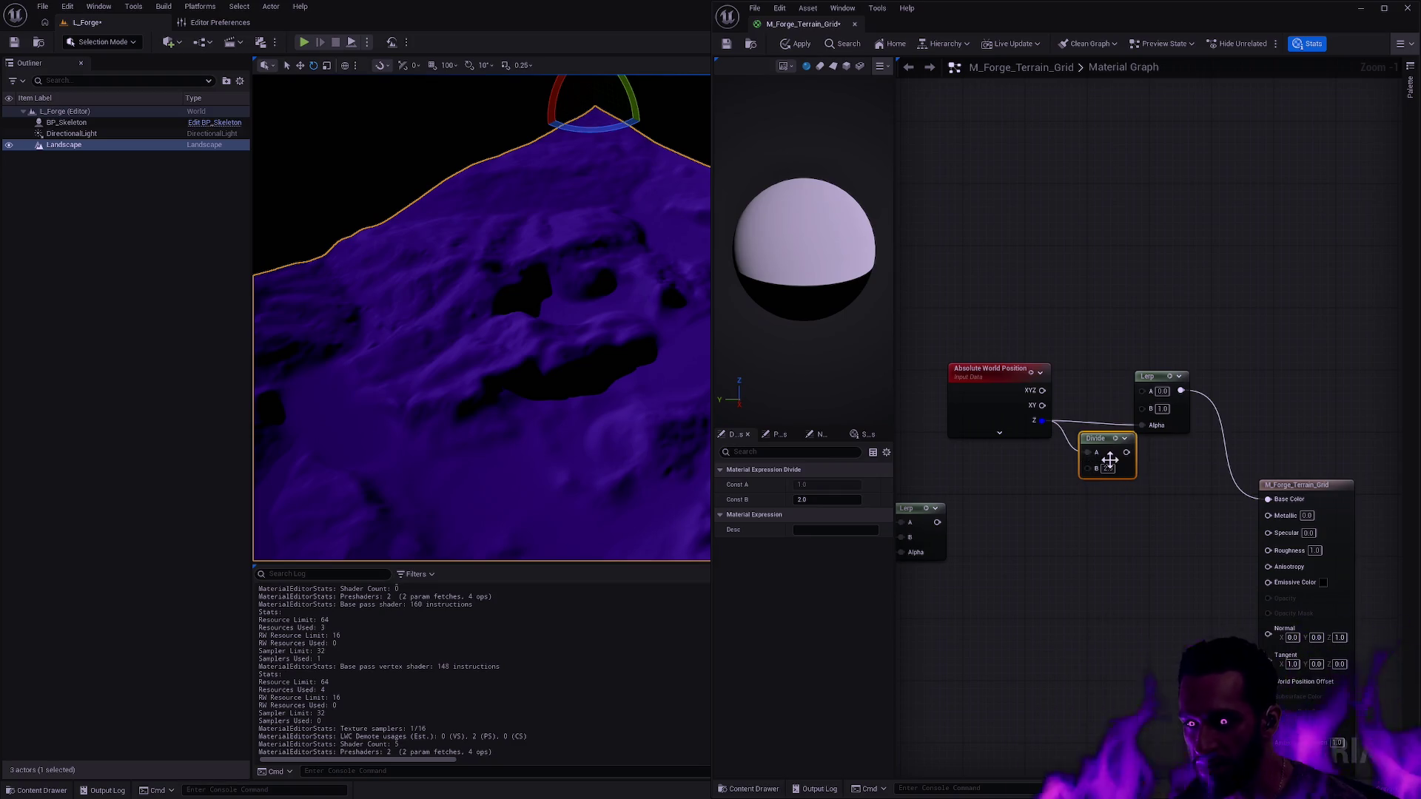
{"action": "key", "text": "Delete"}
- Feed world Z through a Subtract node with B = 5 into the Lerp Alpha
{"action": "left_click_drag", "start_coordinate": [1043, 420], "coordinate": [1076, 450]}
{"action": "type", "text": "subtract"}
{"action": "key", "text": "Return"}
{"action": "left_click", "coordinate": [1099, 485]}
{"action": "type", "text": "5"}
{"action": "left_click", "coordinate": [1157, 495]}
{"action": "left_click_drag", "start_coordinate": [1119, 468], "coordinate": [1143, 425]}
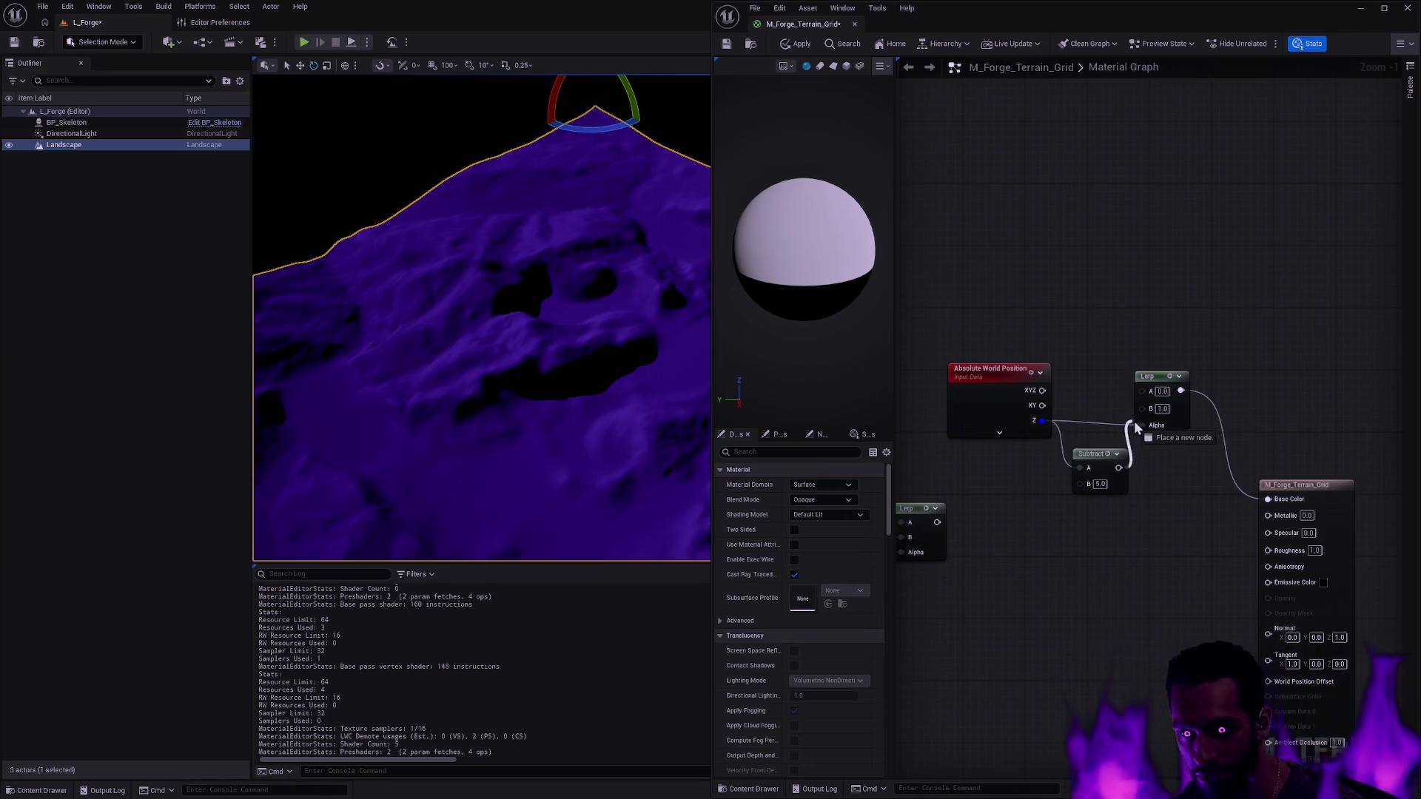
- Apply the material and fly over the black-and-white banded landscape
{"action": "left_click", "coordinate": [797, 46]}
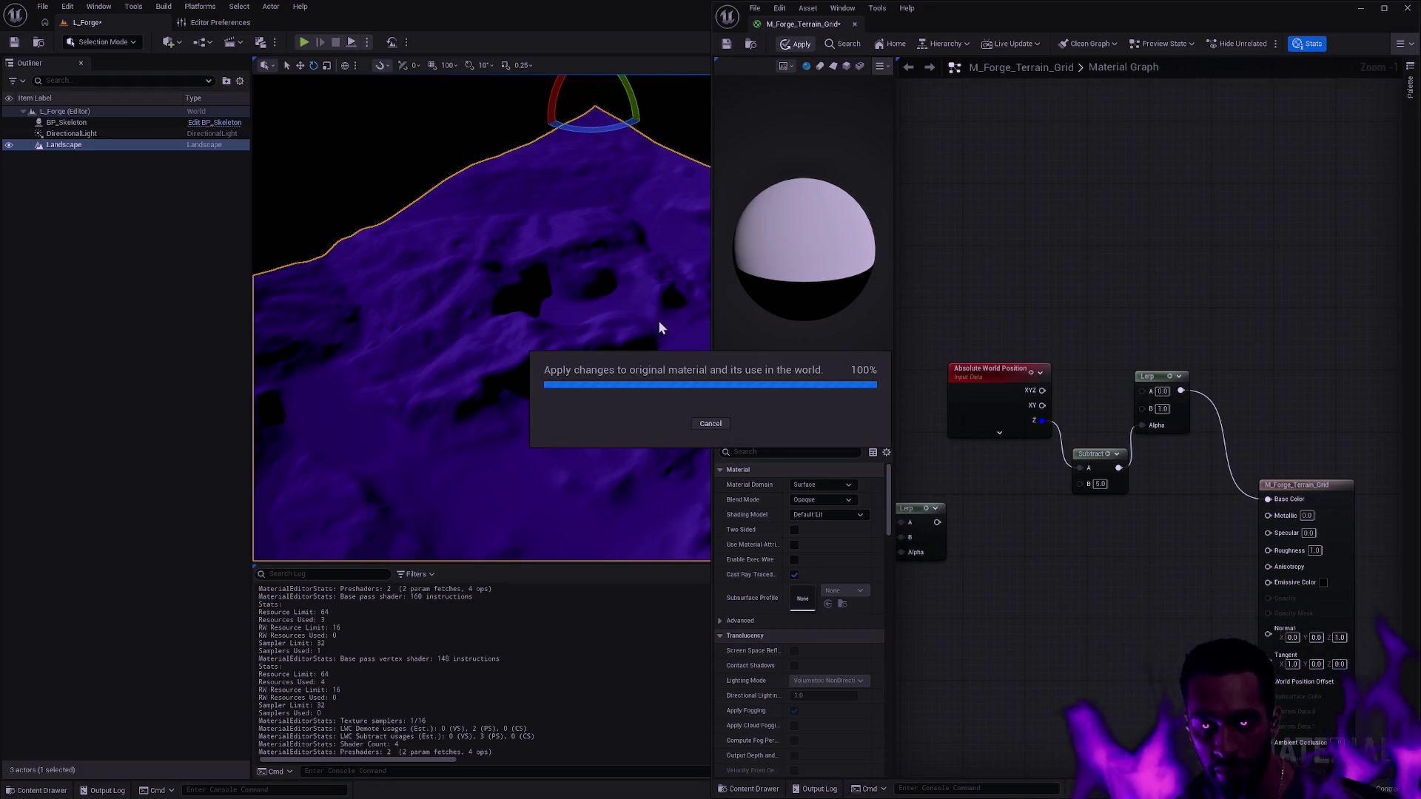
{"action": "left_click_drag", "start_coordinate": [701, 314], "coordinate": [496, 340]}
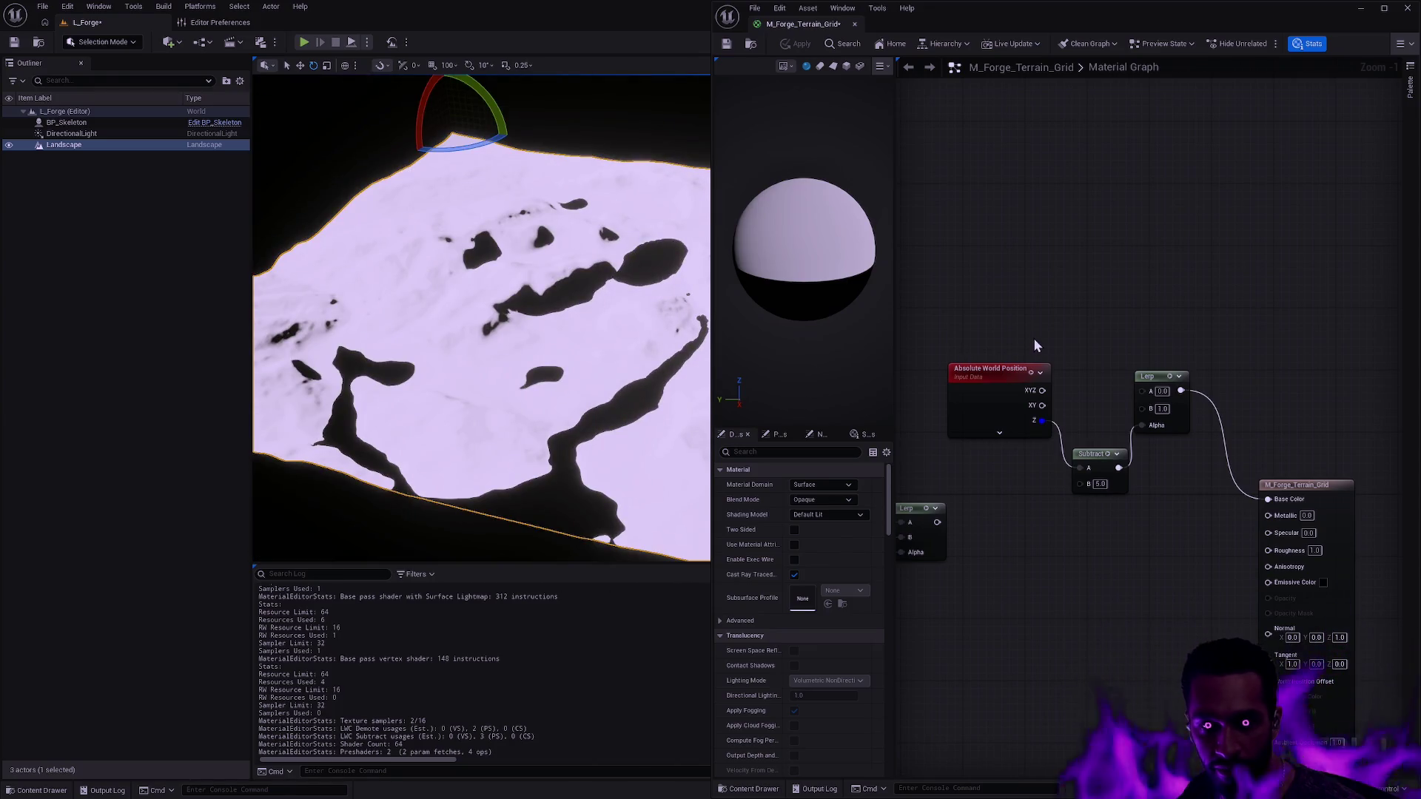
{"action": "left_click", "coordinate": [1156, 377]}
{"action": "key", "text": "ctrl+z"}
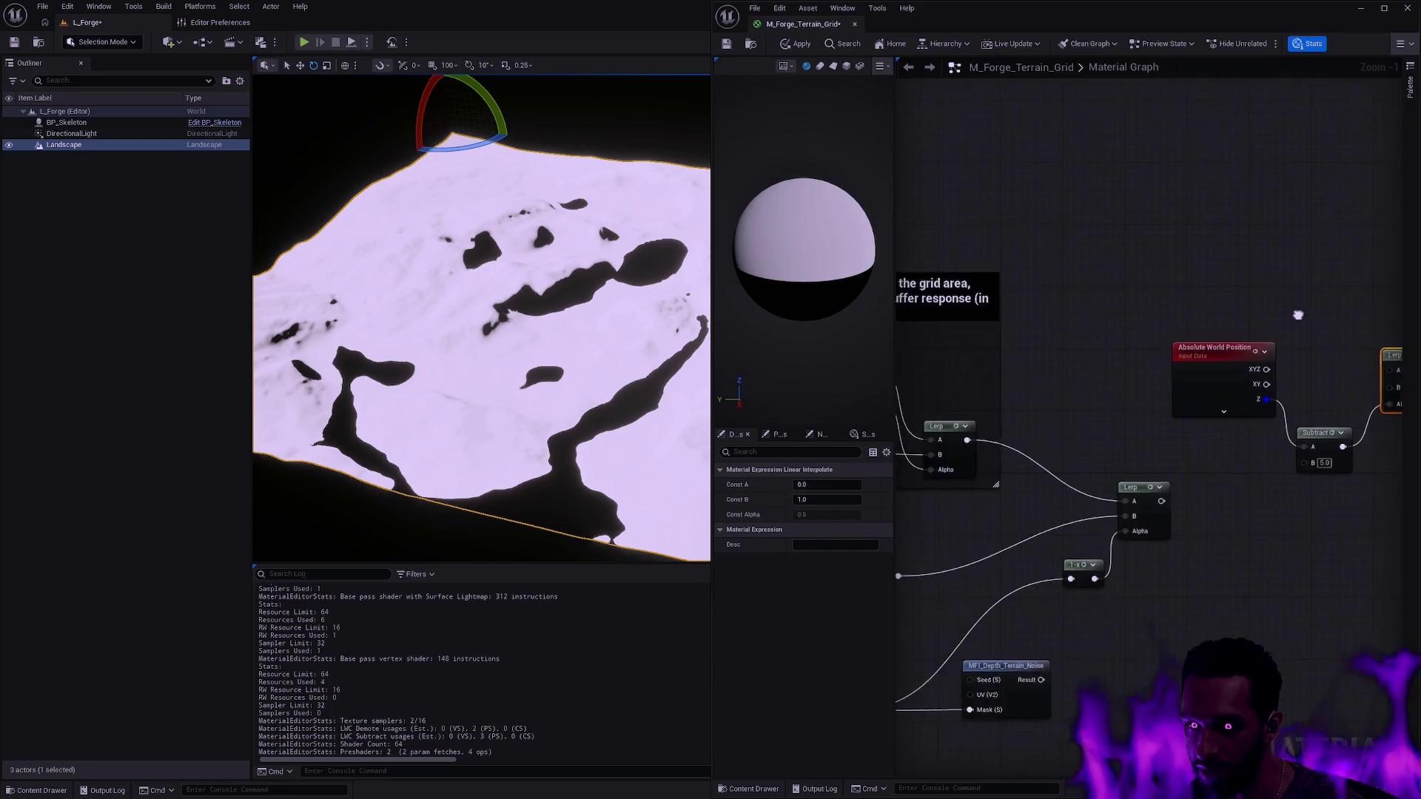
{"action": "key", "text": "ctrl+y"}
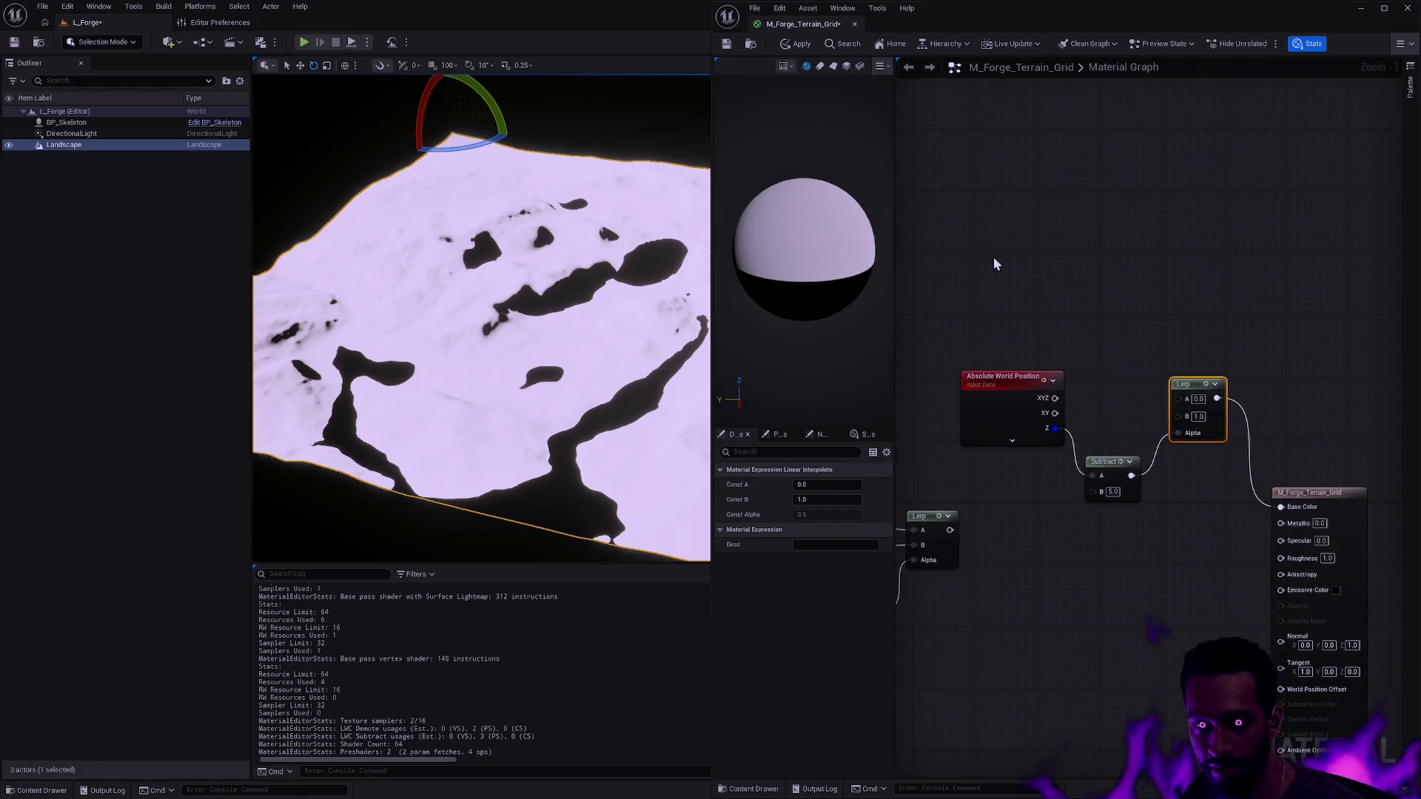
{"action": "key", "text": "ctrl+z"}
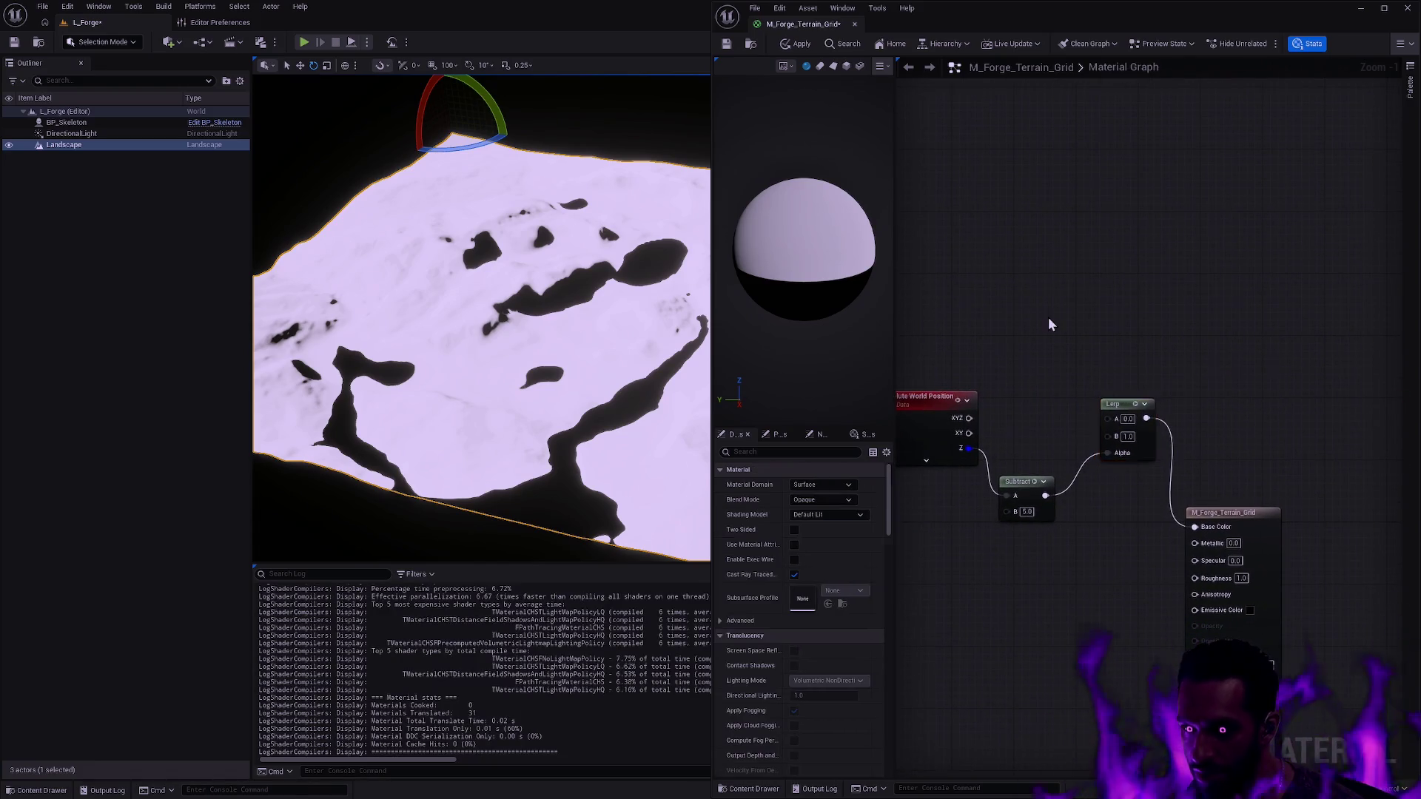
{"action": "right_click", "coordinate": [1000, 236]}
{"action": "key", "text": "Escape"}
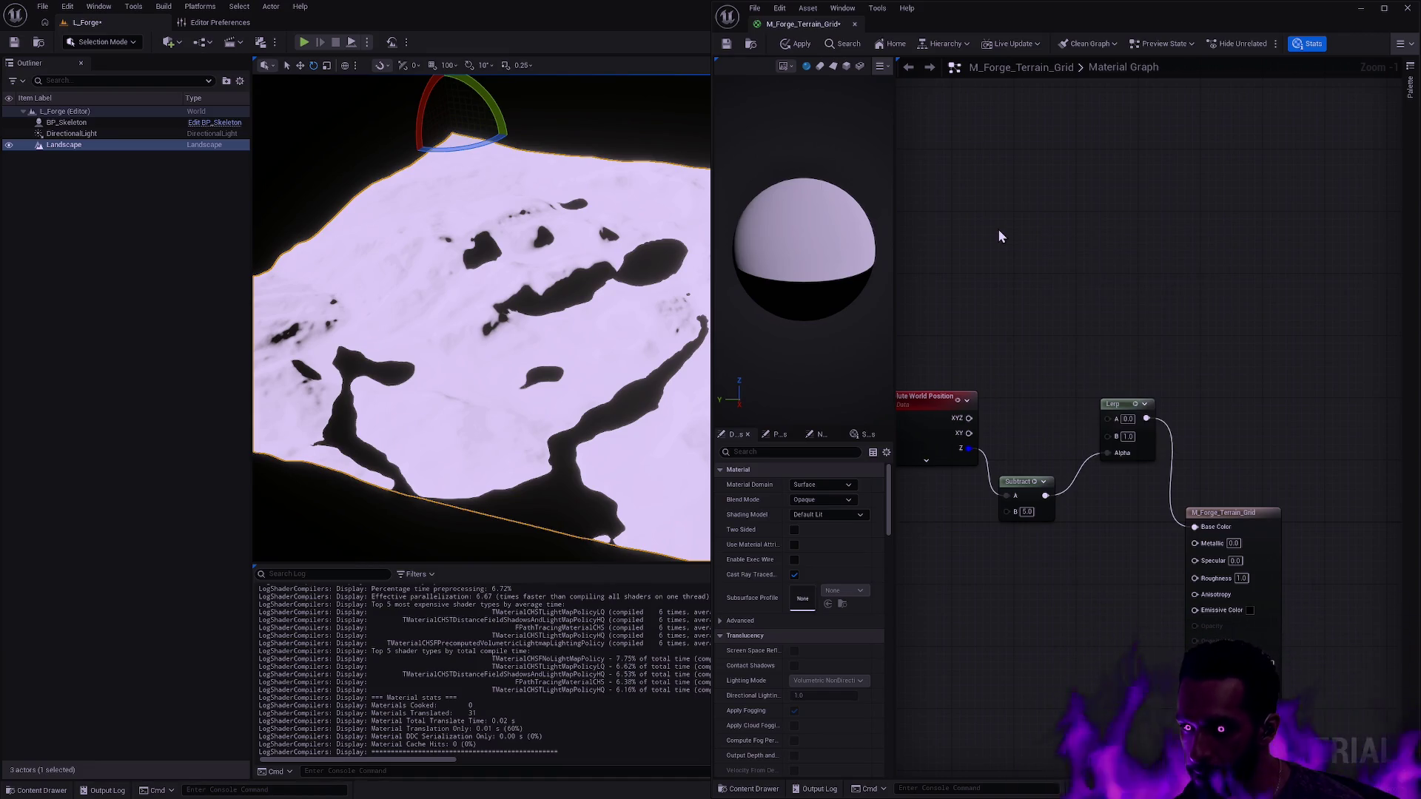
- Add a colour constant node and set it to a vivid blue
{"action": "left_click", "coordinate": [1000, 237]}
{"action": "left_click_drag", "start_coordinate": [1007, 232], "coordinate": [960, 232]}
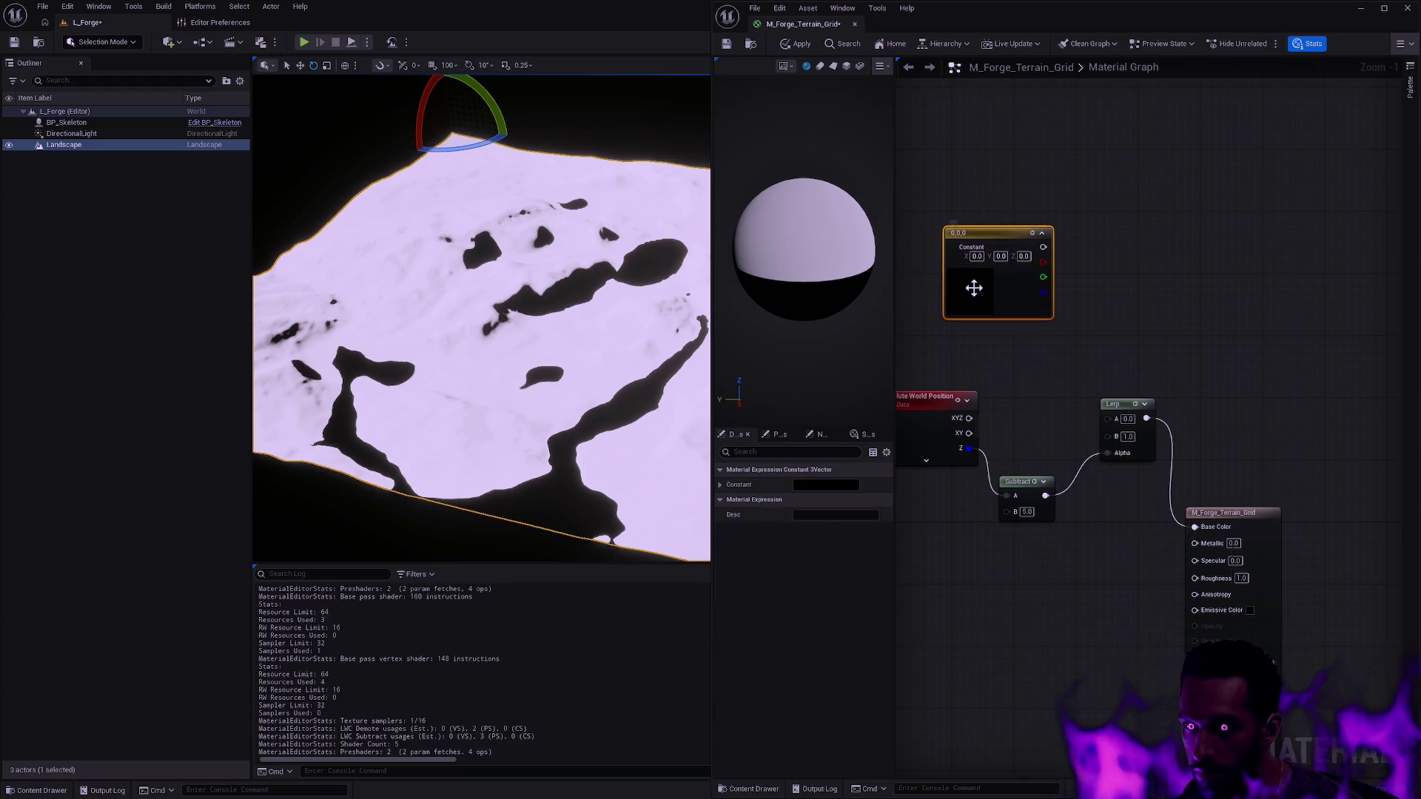
{"action": "double_click", "coordinate": [974, 292]}
{"action": "left_click", "coordinate": [1010, 528]}
{"action": "left_click", "coordinate": [1139, 569]}
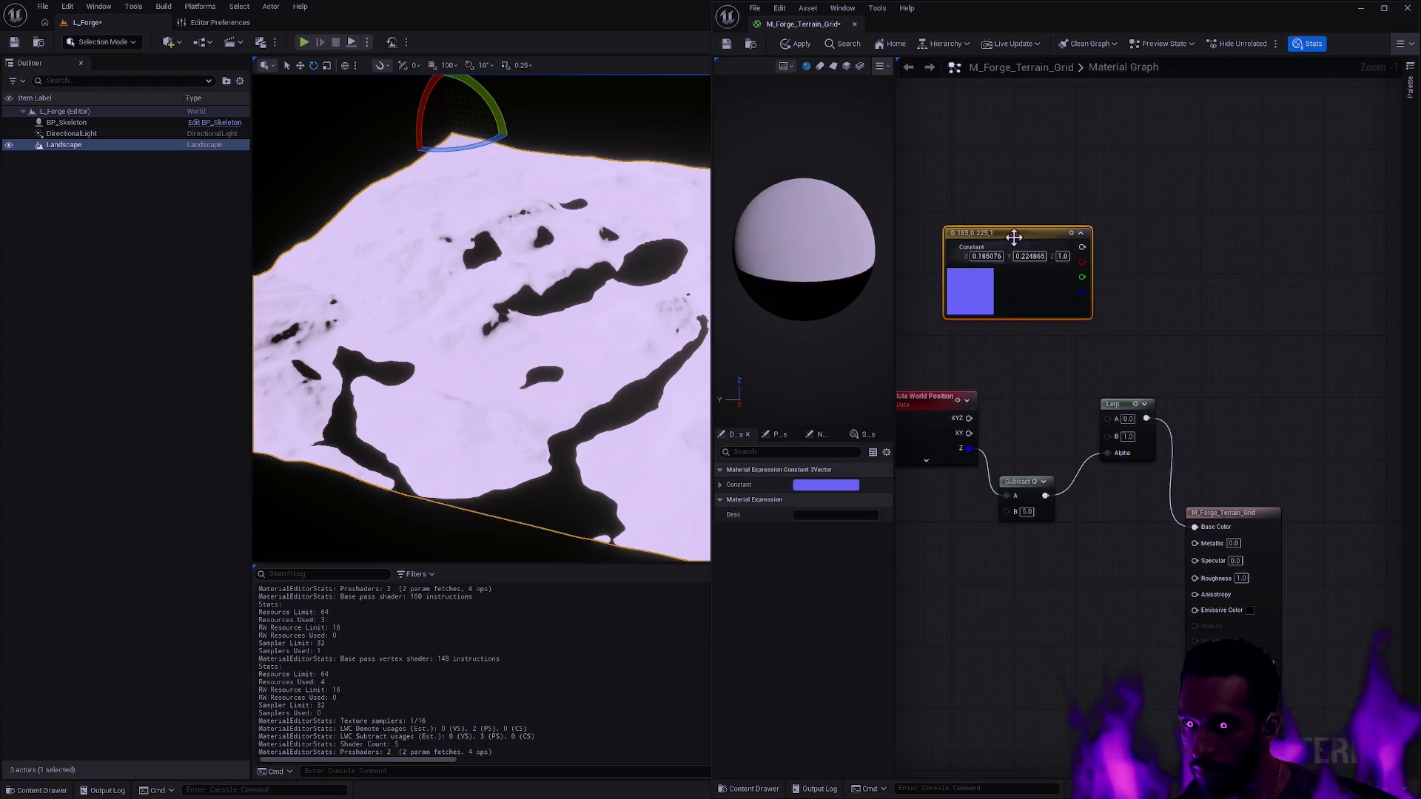
{"action": "left_click_drag", "start_coordinate": [1051, 163], "coordinate": [1052, 116]}
{"action": "double_click", "coordinate": [1008, 175]}
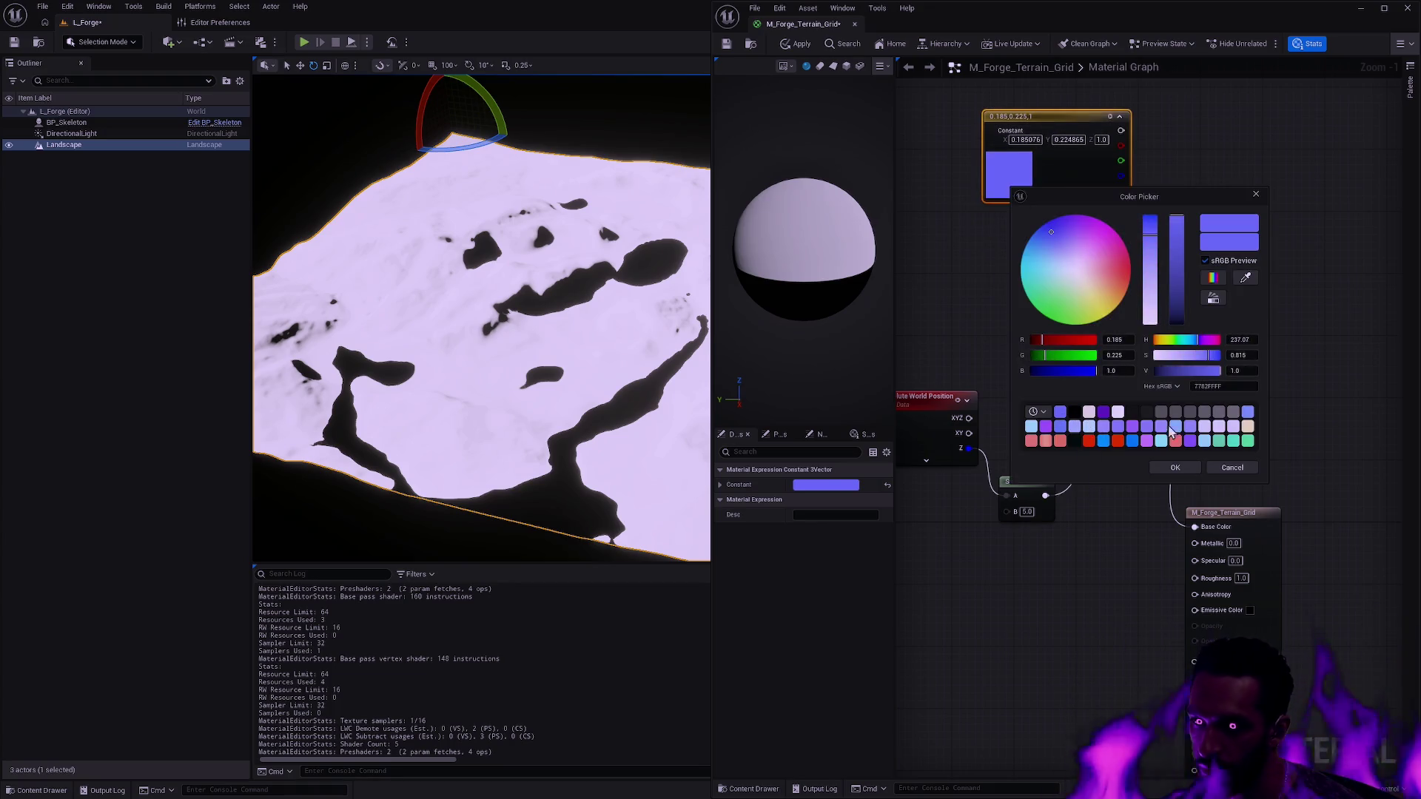
{"action": "left_click", "coordinate": [1132, 441]}
{"action": "left_click", "coordinate": [1176, 467]}
- Duplicate the blue constant and make the copy red
{"action": "key", "text": "ctrl+d"}
{"action": "mouse_move", "coordinate": [1179, 234]}
{"action": "left_mouse_down"}
{"action": "mouse_move", "coordinate": [1017, 242]}
{"action": "mouse_move", "coordinate": [1113, 348]}
{"action": "mouse_move", "coordinate": [1108, 437]}
{"action": "left_mouse_up"}
{"action": "double_click", "coordinate": [985, 300]}
{"action": "left_click", "coordinate": [1112, 549]}
{"action": "left_click", "coordinate": [1156, 574]}
- Wire the blue constant into Lerp A, apply, and view the orange-red landscape
{"action": "left_click_drag", "start_coordinate": [1101, 130], "coordinate": [1108, 419]}
{"action": "left_click", "coordinate": [798, 44]}
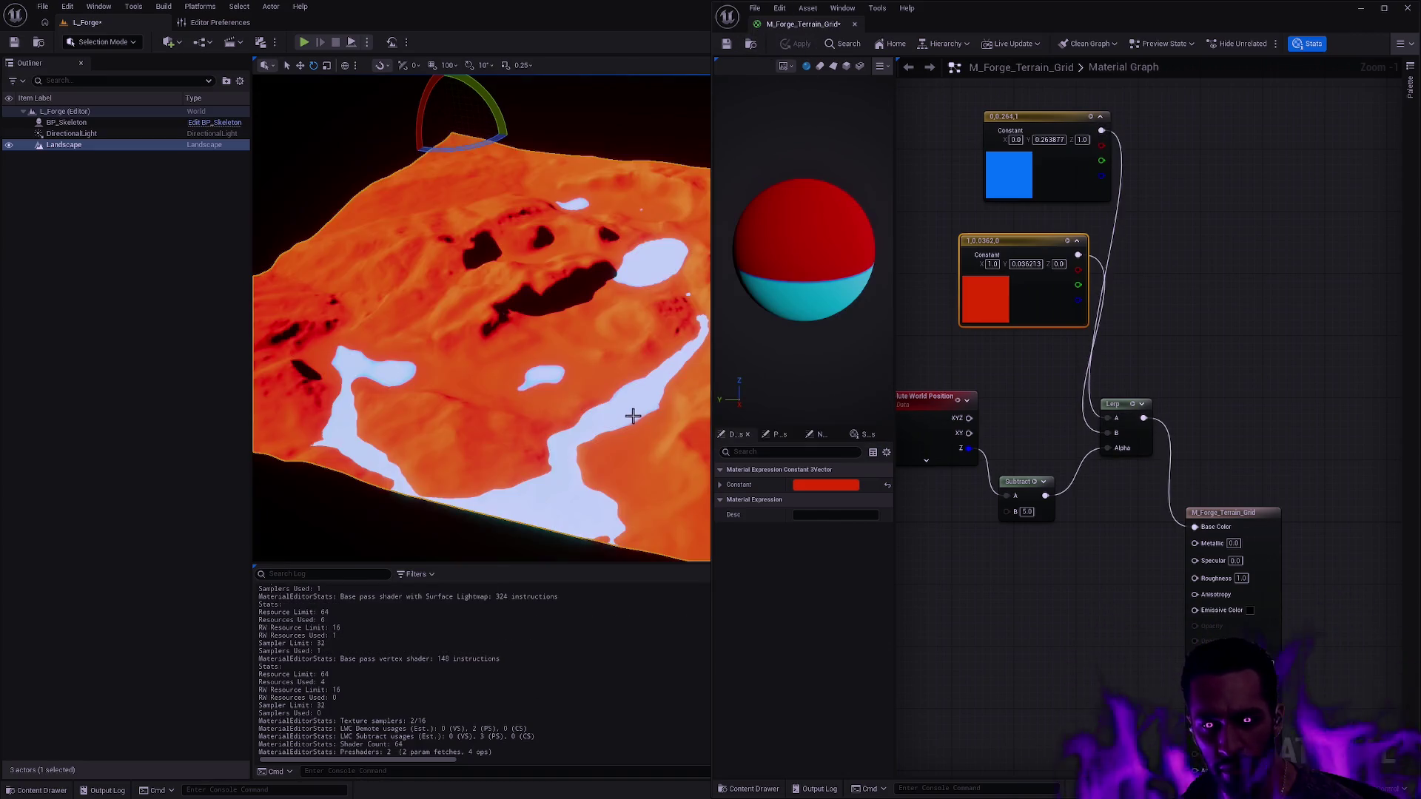
{"action": "left_click_drag", "start_coordinate": [636, 413], "coordinate": [636, 59]}
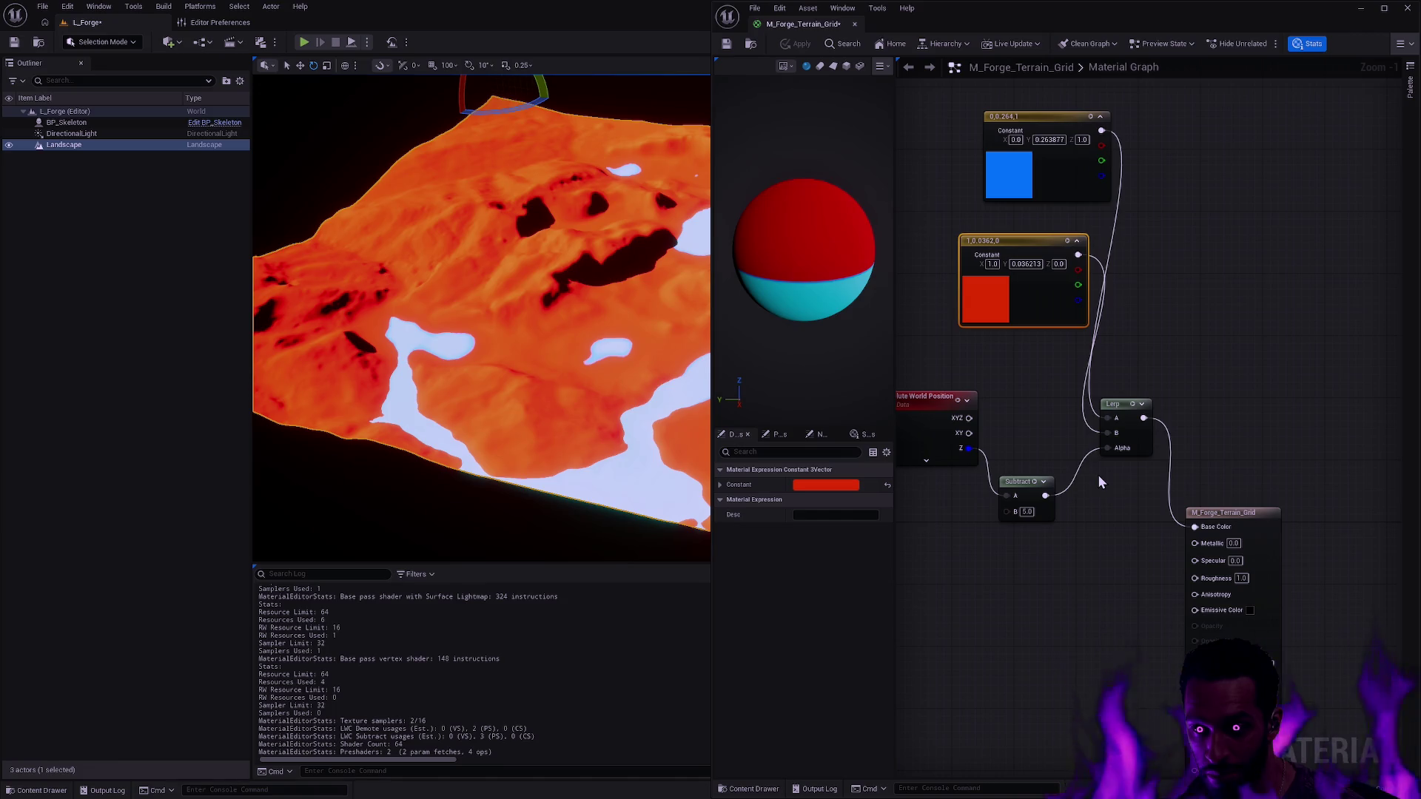
- Try a Normalize node after Subtract, then delete it and cancel a further node search
{"action": "left_click_drag", "start_coordinate": [1046, 495], "coordinate": [1087, 505]}
{"action": "type", "text": "norma"}
{"action": "key", "text": "Return"}
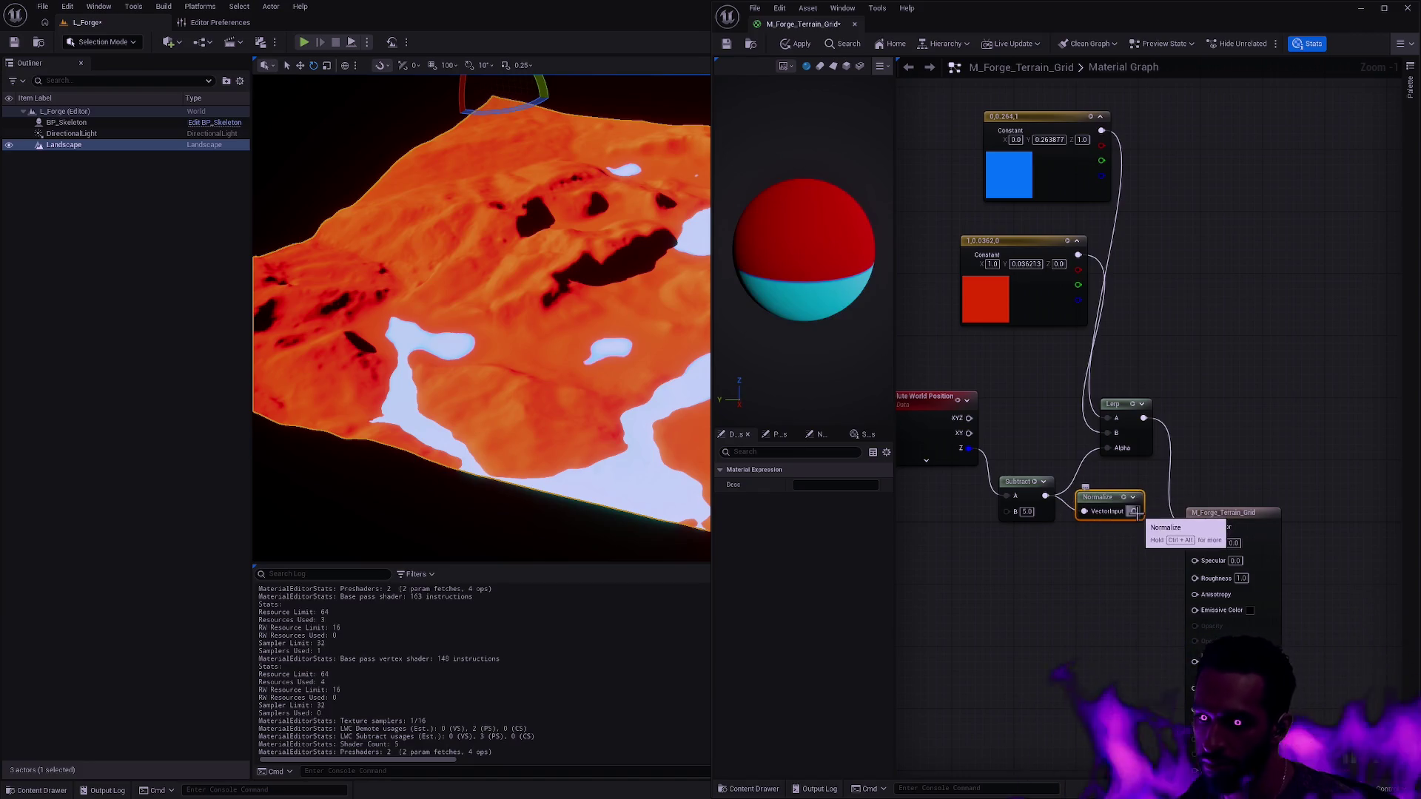
{"action": "key", "text": "Delete"}
{"action": "left_click_drag", "start_coordinate": [1046, 495], "coordinate": [1099, 495]}
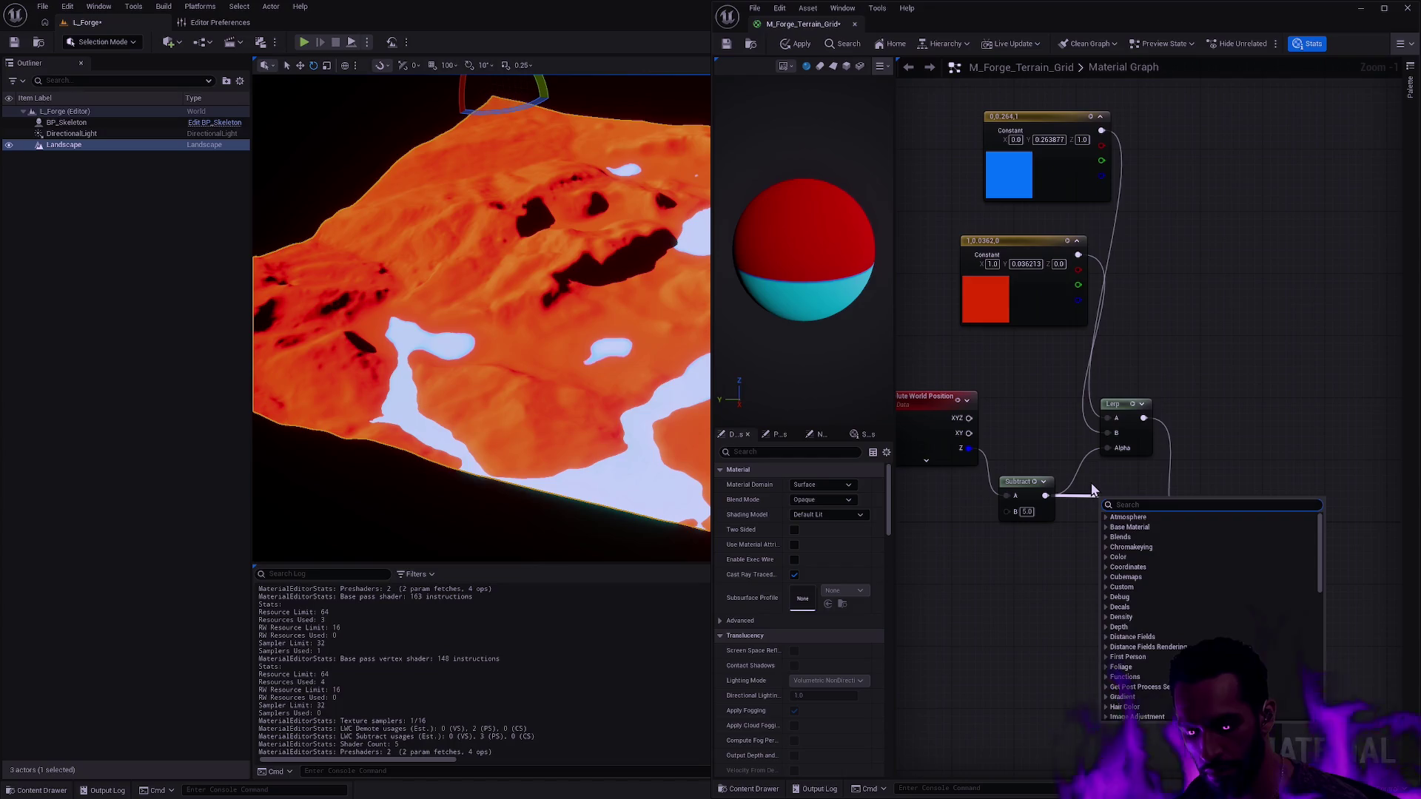
{"action": "key", "text": "Escape"}
{"action": "scroll", "coordinate": [1155, 490], "scroll_direction": "down", "scroll_amount": 1}
{"action": "left_click_drag", "start_coordinate": [1159, 497], "coordinate": [1316, 467]}
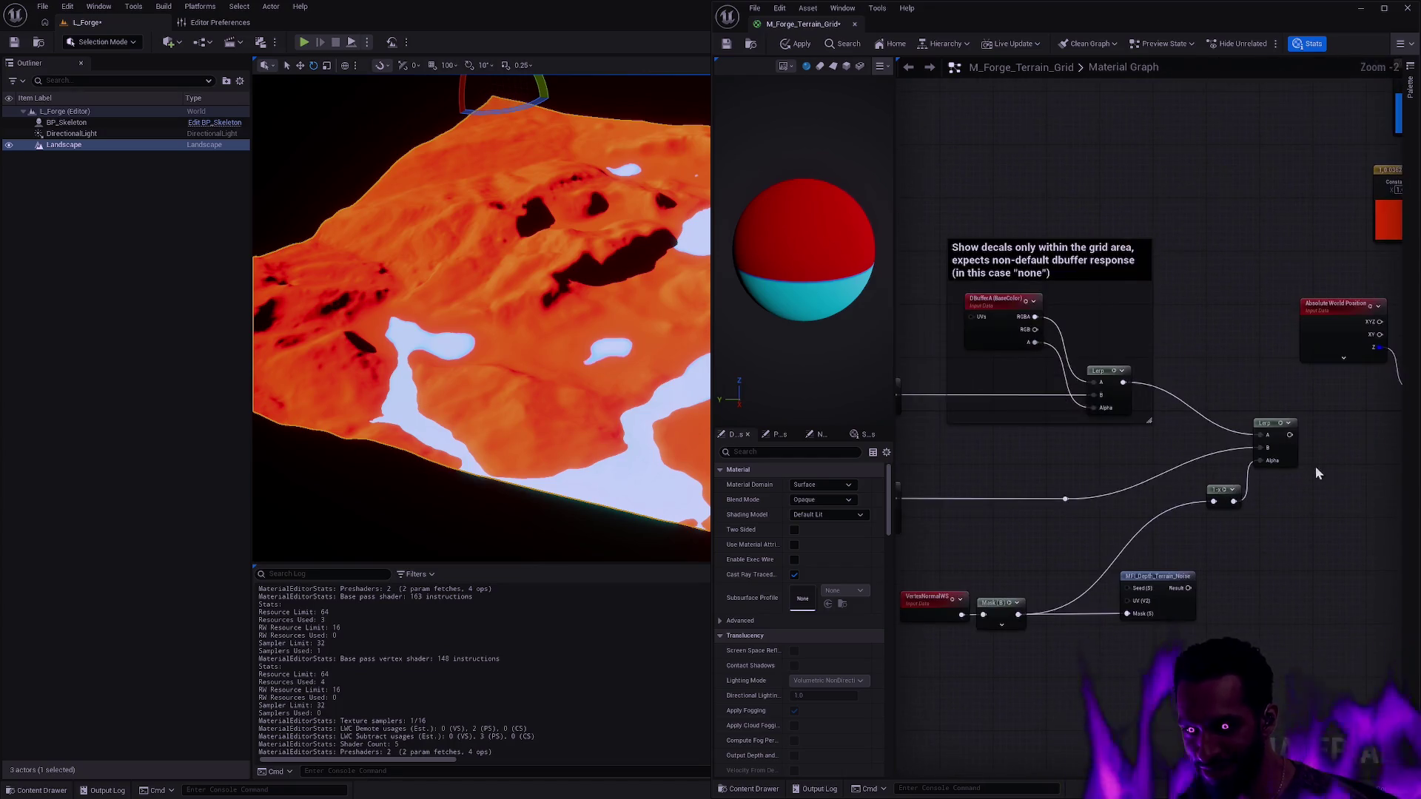
- Add a Saturate node after Subtract and apply the material
{"action": "left_click_drag", "start_coordinate": [1101, 473], "coordinate": [1283, 473]}
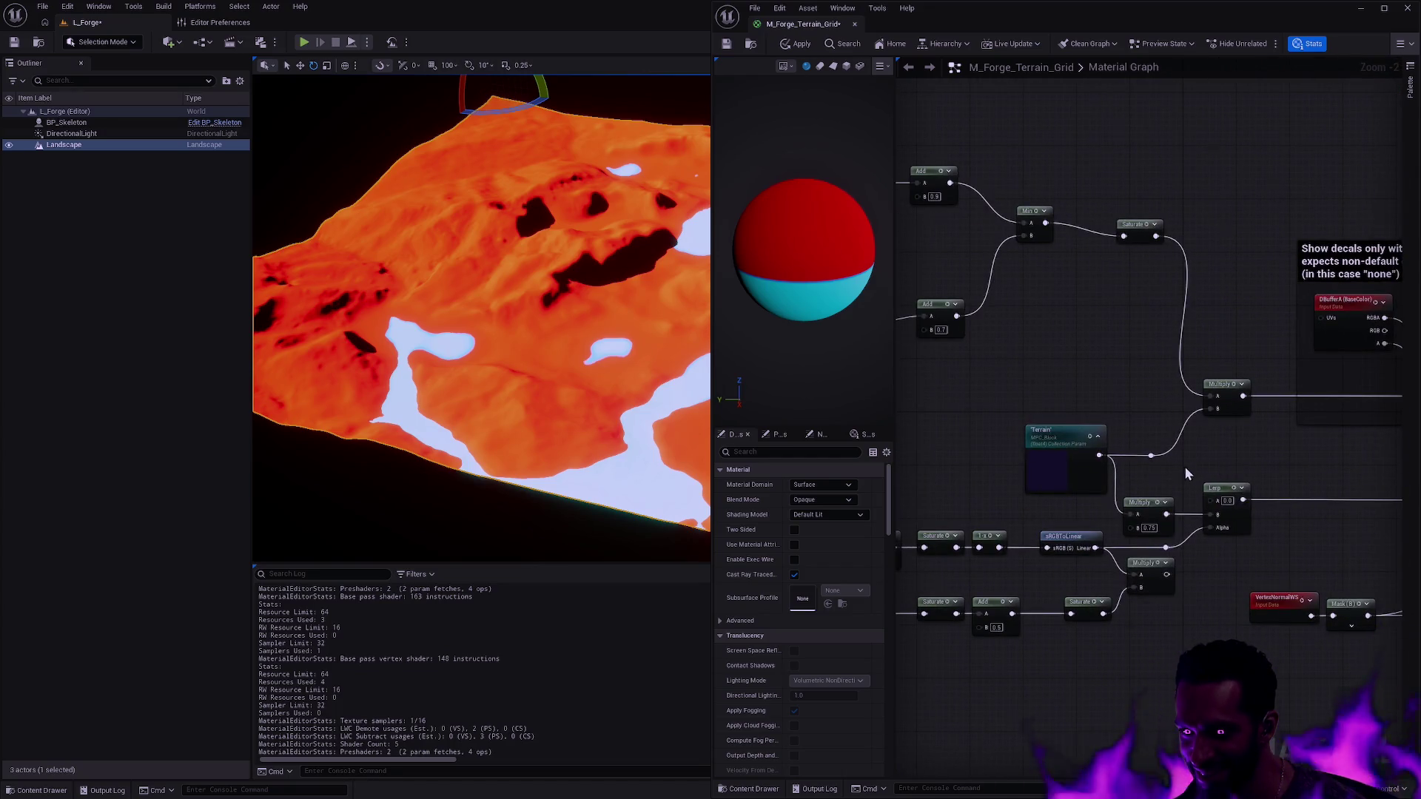
{"action": "scroll", "coordinate": [1183, 468], "scroll_direction": "up", "scroll_amount": 1}
{"action": "scroll", "coordinate": [1134, 437], "scroll_direction": "up", "scroll_amount": 1}
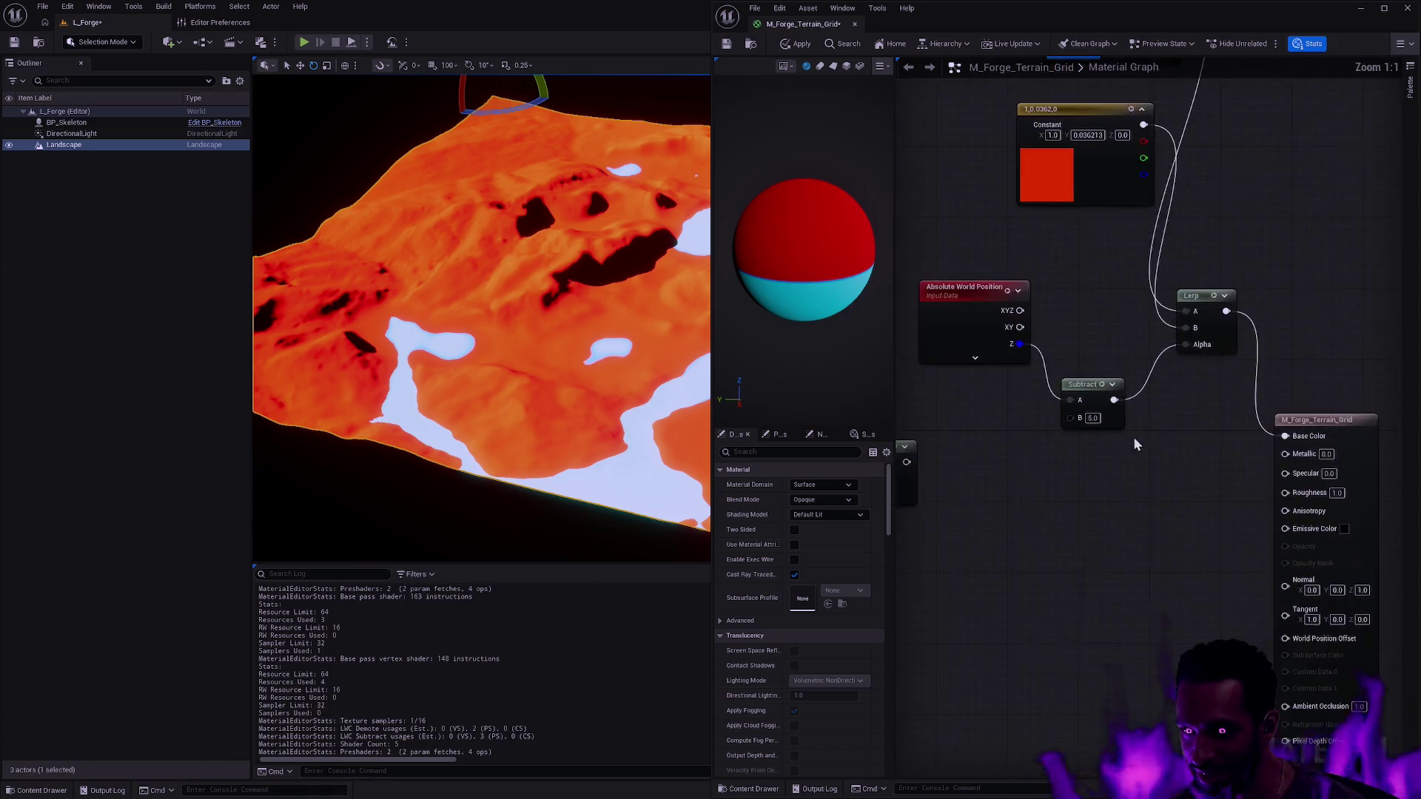
{"action": "left_click_drag", "start_coordinate": [1080, 437], "coordinate": [1161, 409]}
{"action": "type", "text": "saturate"}
{"action": "key", "text": "Return"}
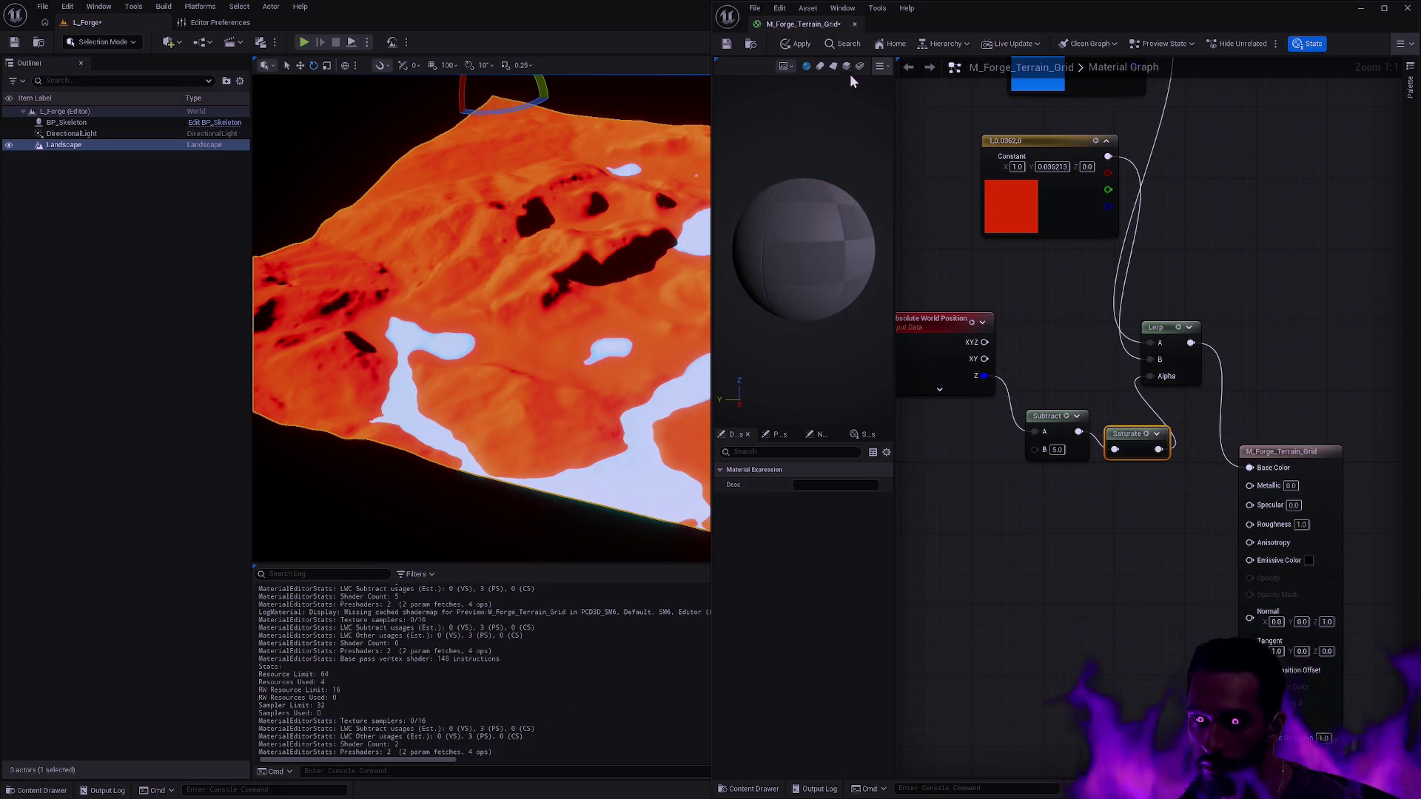
{"action": "left_click", "coordinate": [801, 44]}
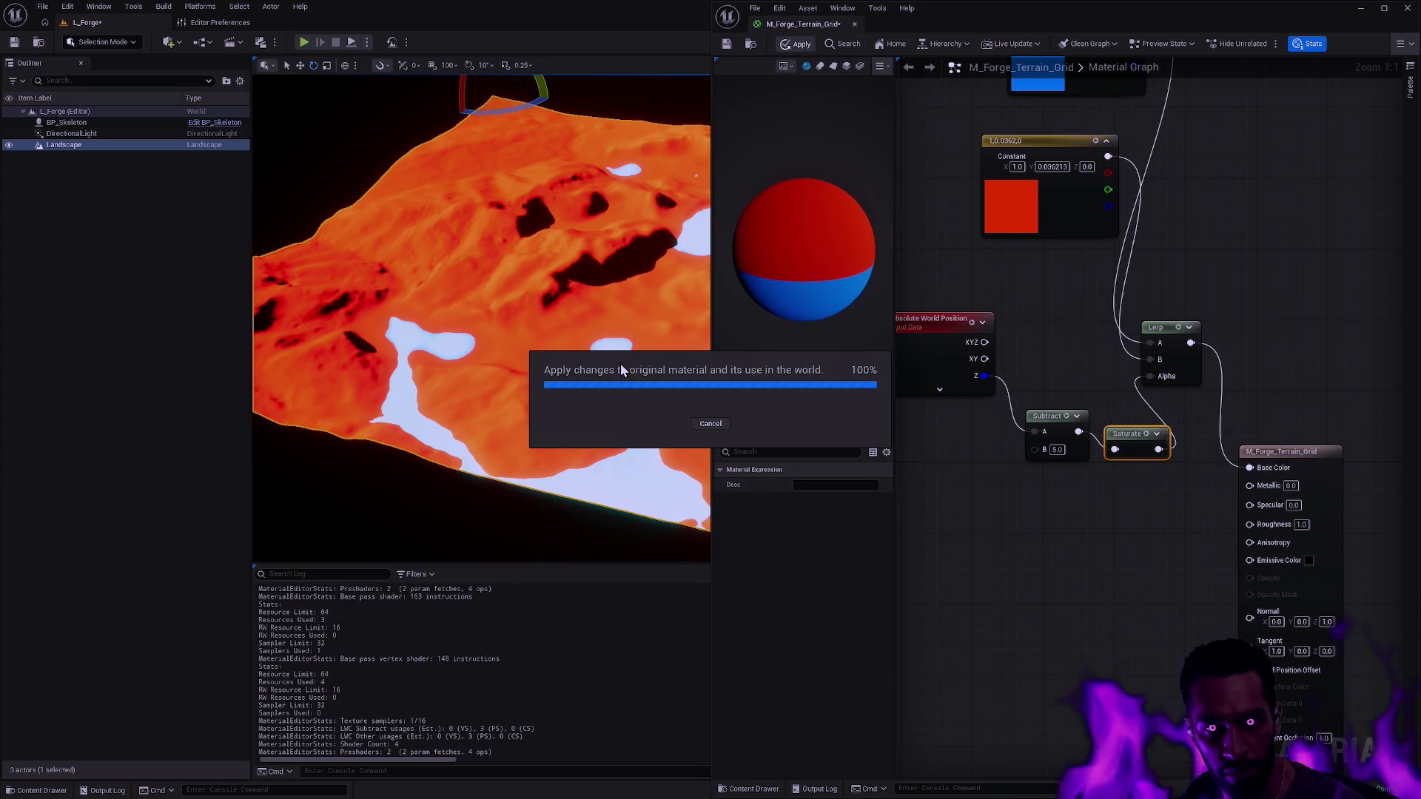
- View the orange ground and blue lowlands top-down and open the red constant's colour
{"action": "mouse_move", "coordinate": [621, 363]}
{"action": "left_mouse_down"}
{"action": "mouse_move", "coordinate": [620, 333]}
{"action": "mouse_move", "coordinate": [620, 396]}
{"action": "left_mouse_up"}
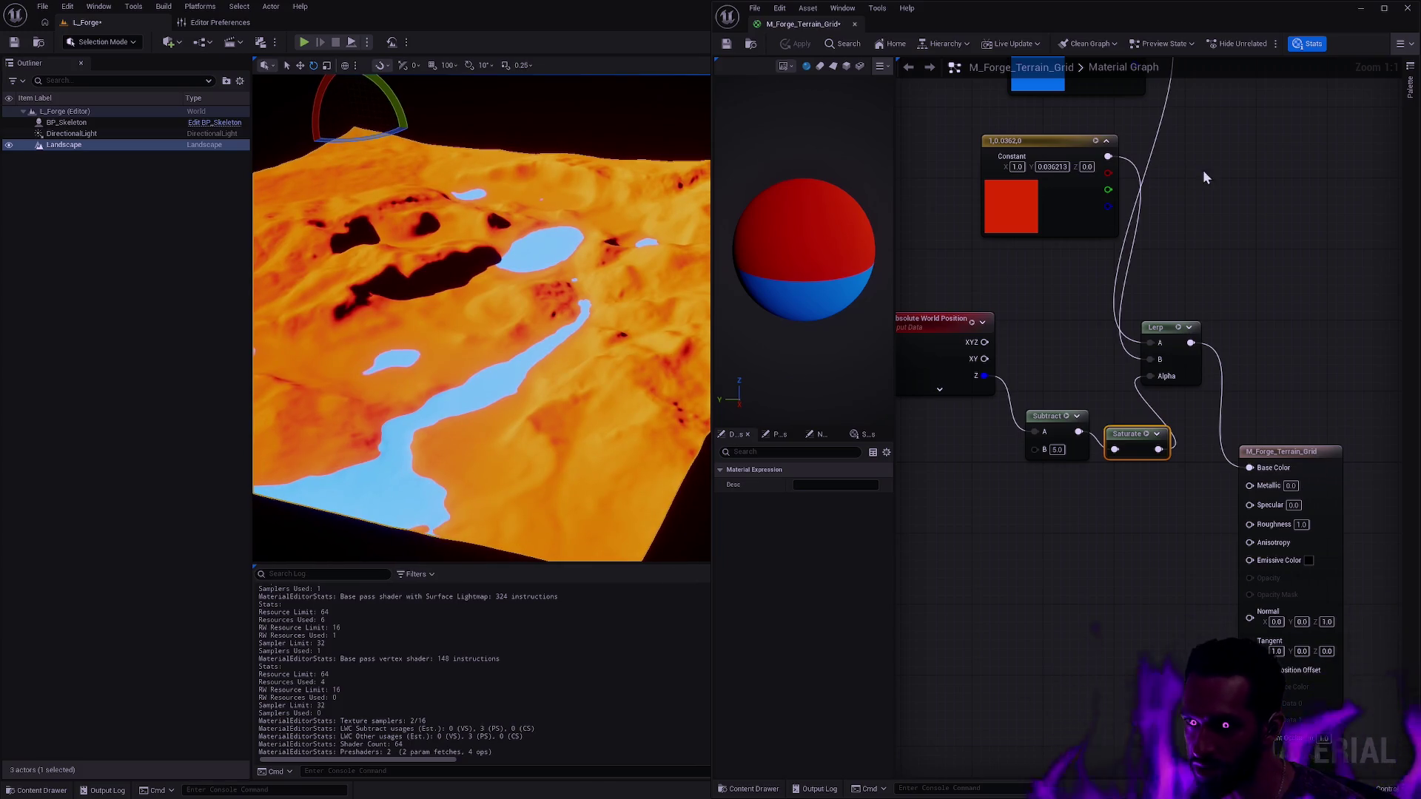
{"action": "left_click_drag", "start_coordinate": [1069, 260], "coordinate": [1135, 308]}
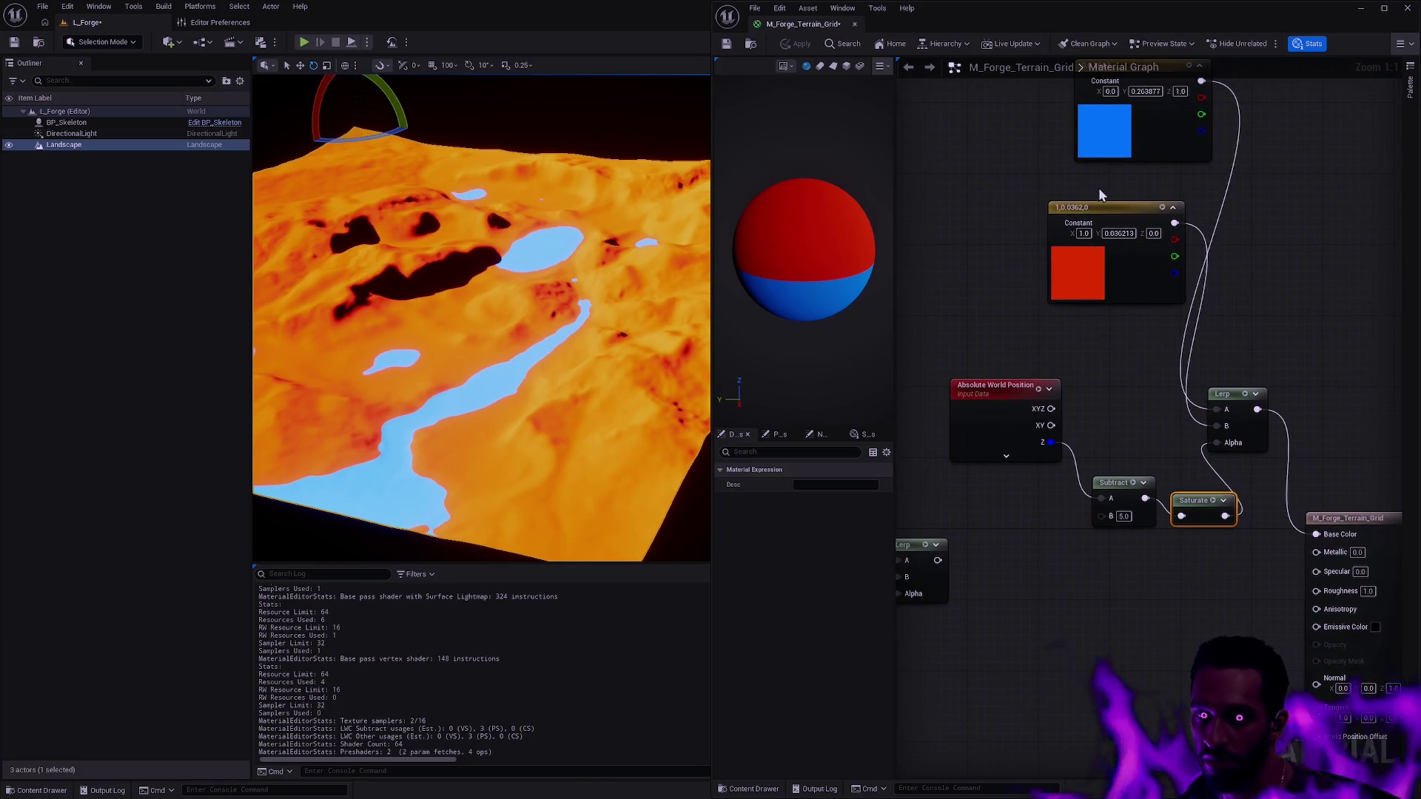
{"action": "left_click_drag", "start_coordinate": [673, 291], "coordinate": [673, 327]}
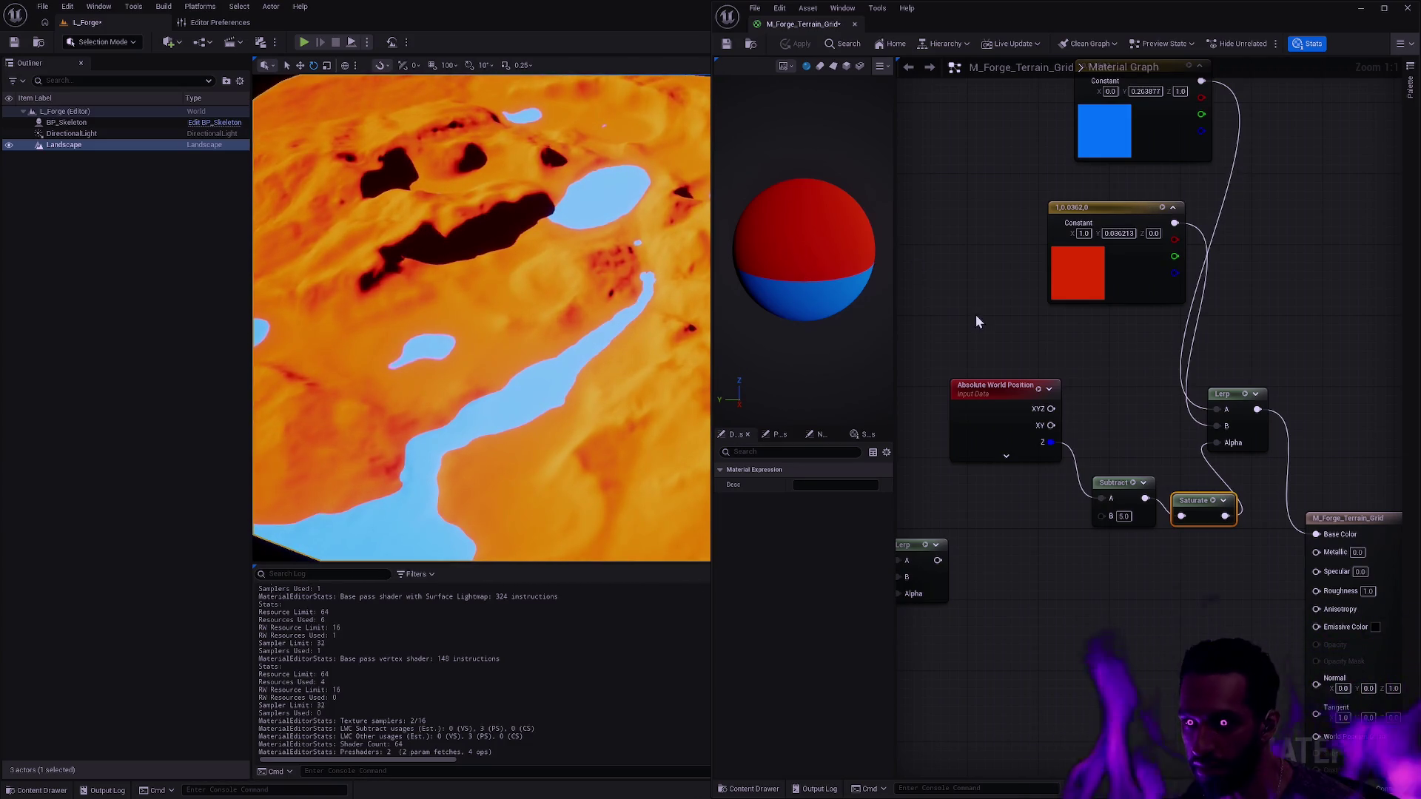
{"action": "double_click", "coordinate": [1106, 280]}
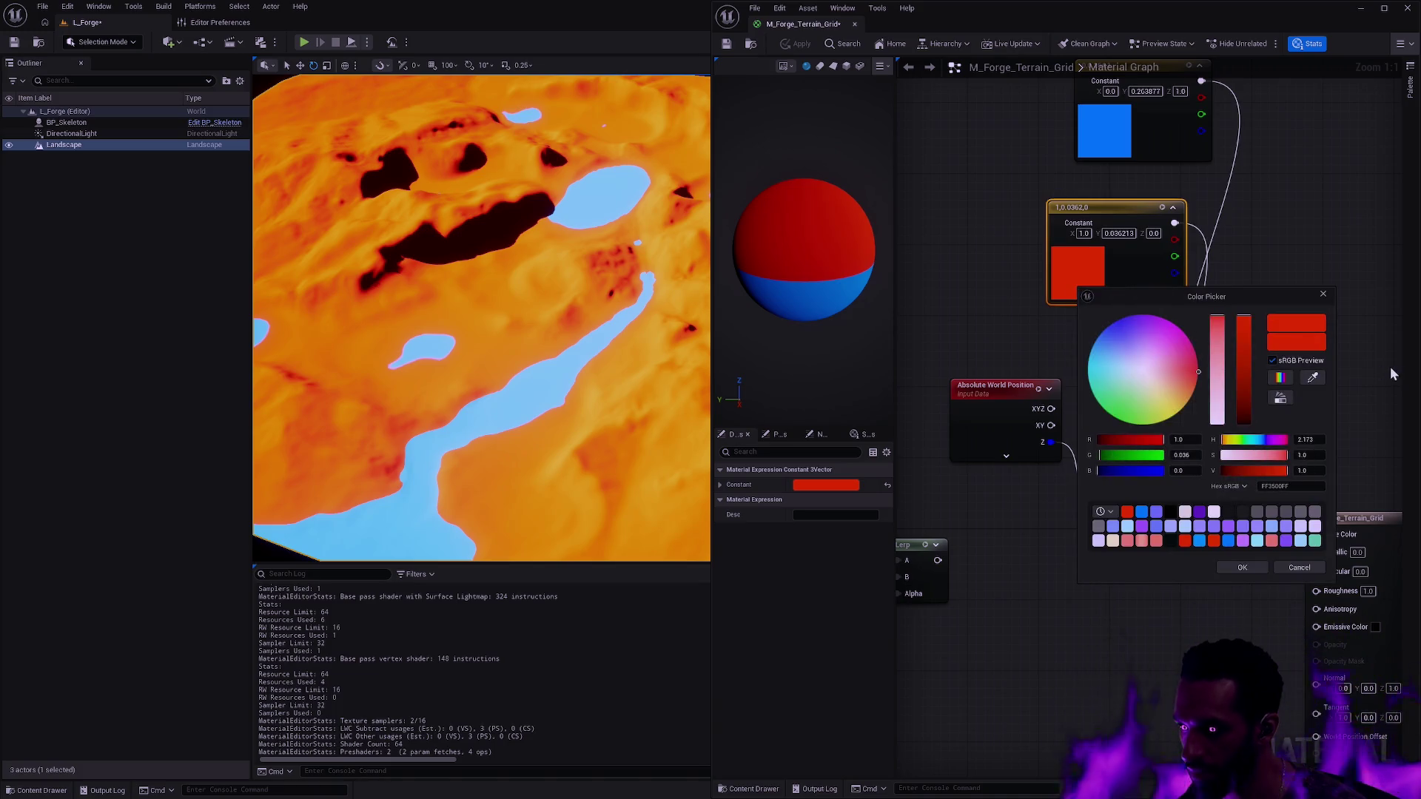
- Desaturate the red constant to a pale pink, apply the material, and select the blue constant
{"action": "left_click_drag", "start_coordinate": [1249, 395], "coordinate": [1216, 392]}
{"action": "left_click", "coordinate": [1243, 567]}
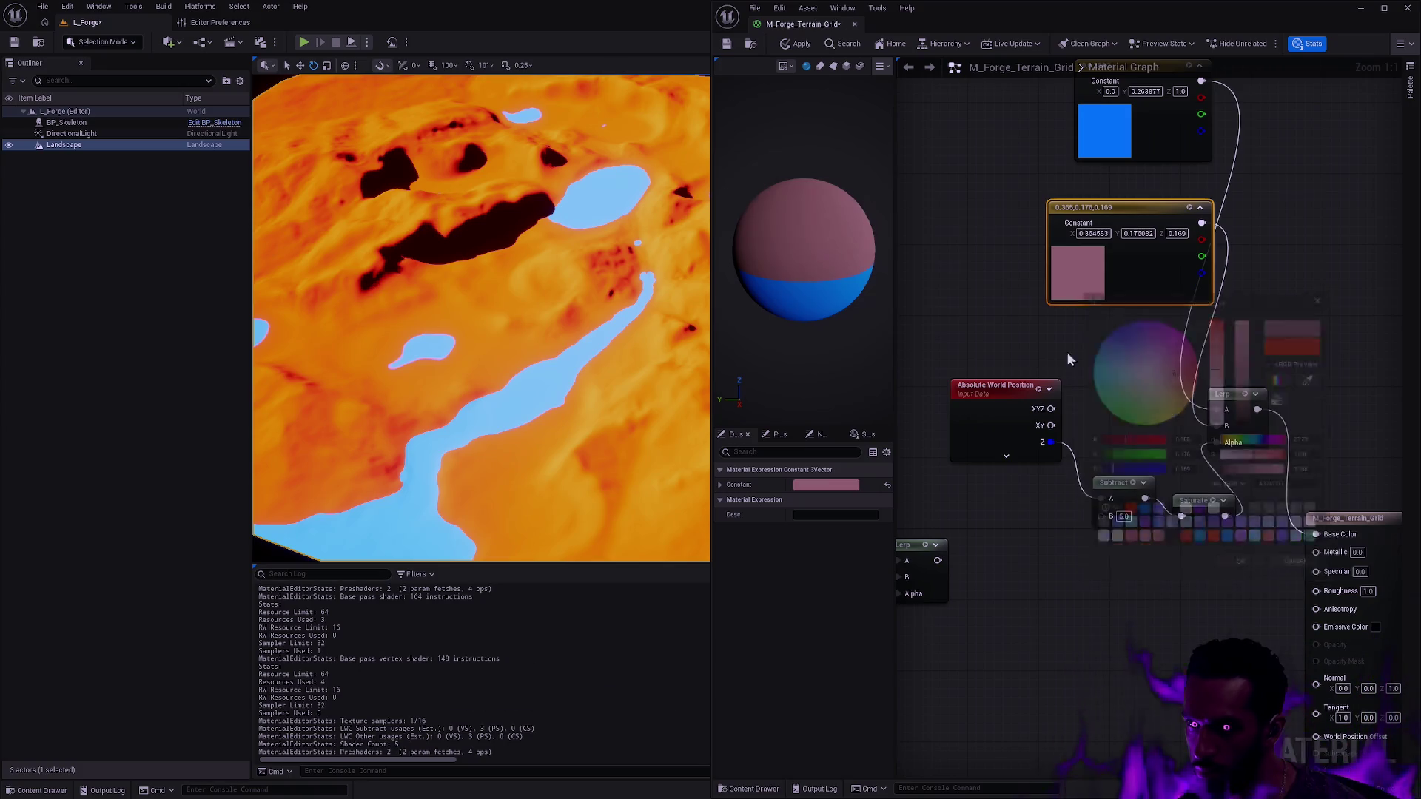
{"action": "left_click", "coordinate": [797, 44]}
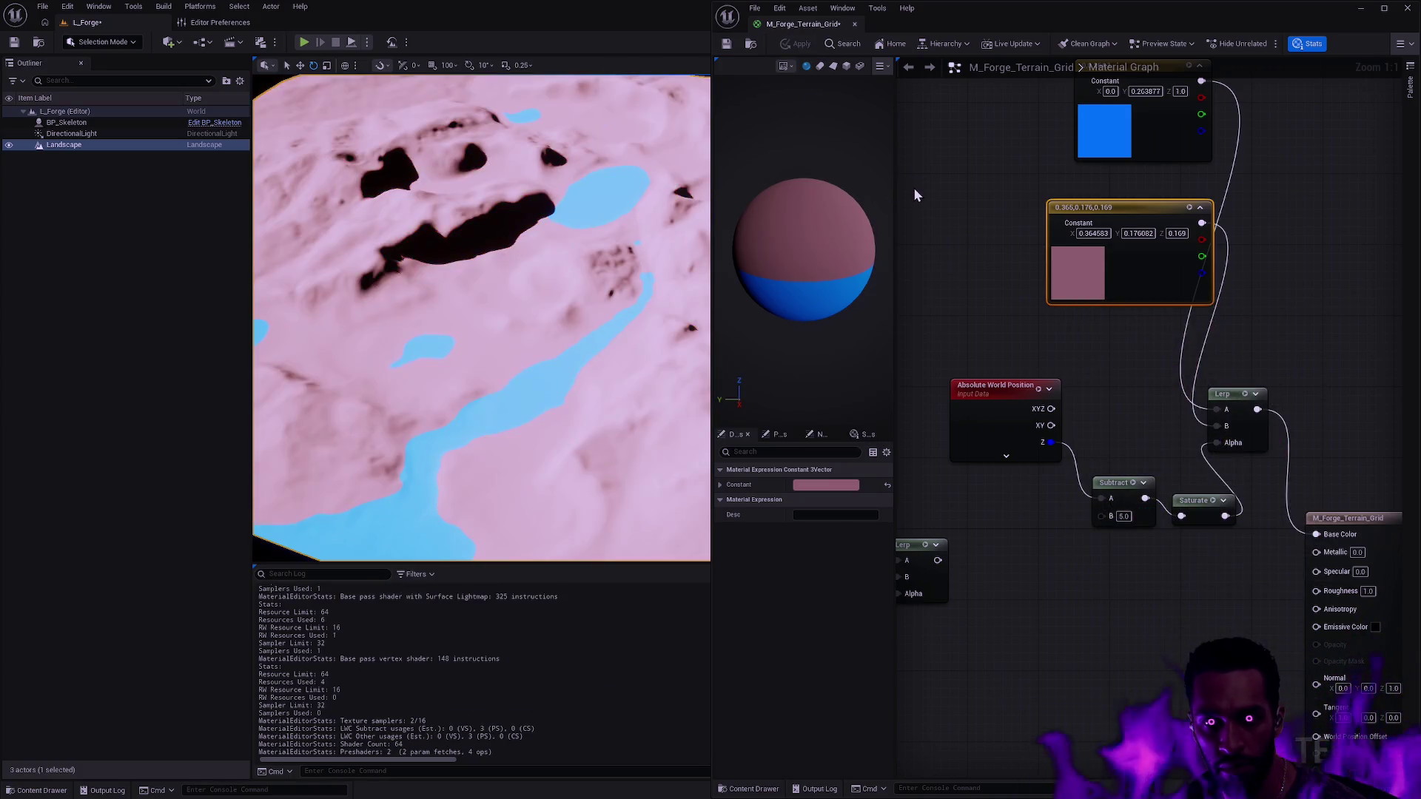
{"action": "left_click", "coordinate": [1137, 118]}
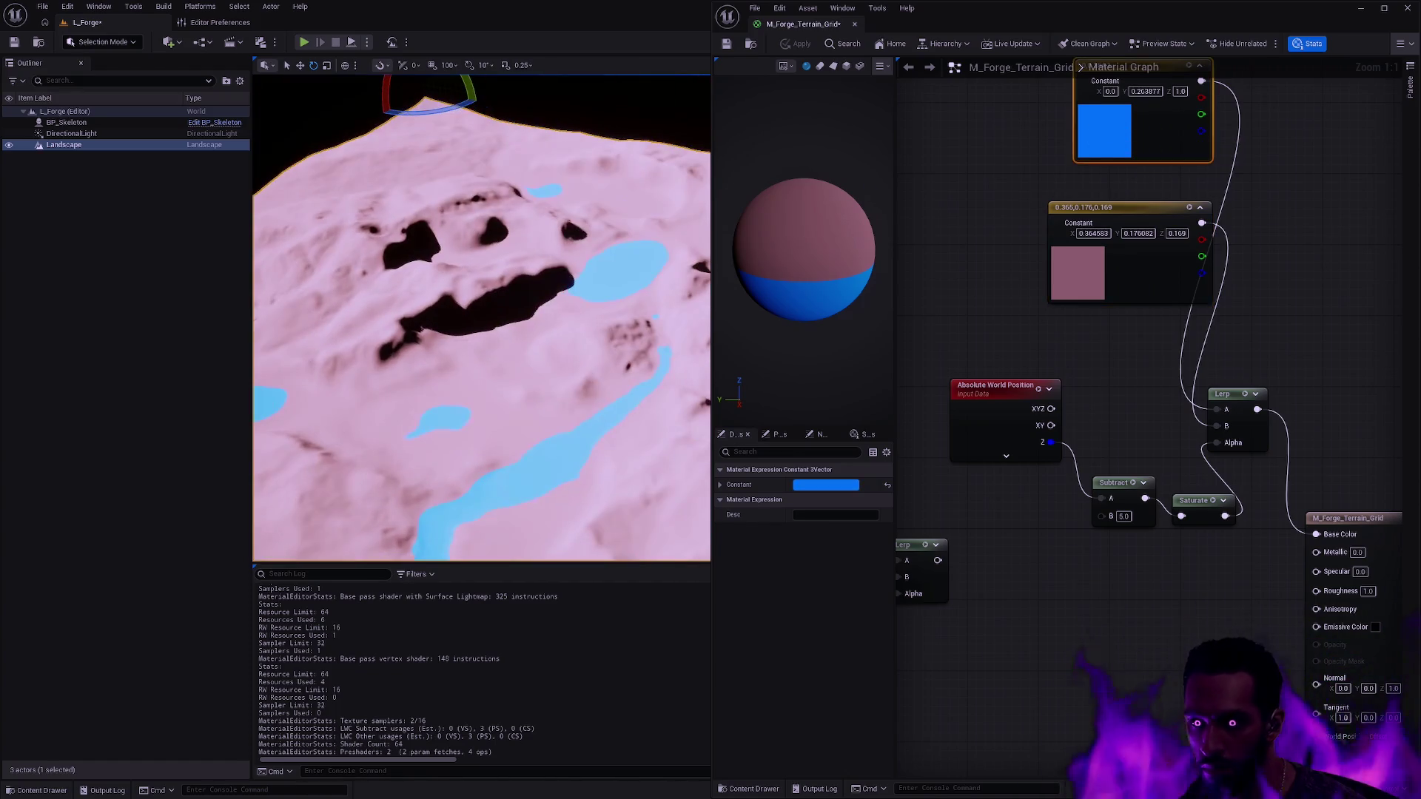
{"action": "scroll", "coordinate": [1079, 345], "scroll_direction": "down", "scroll_amount": 2}
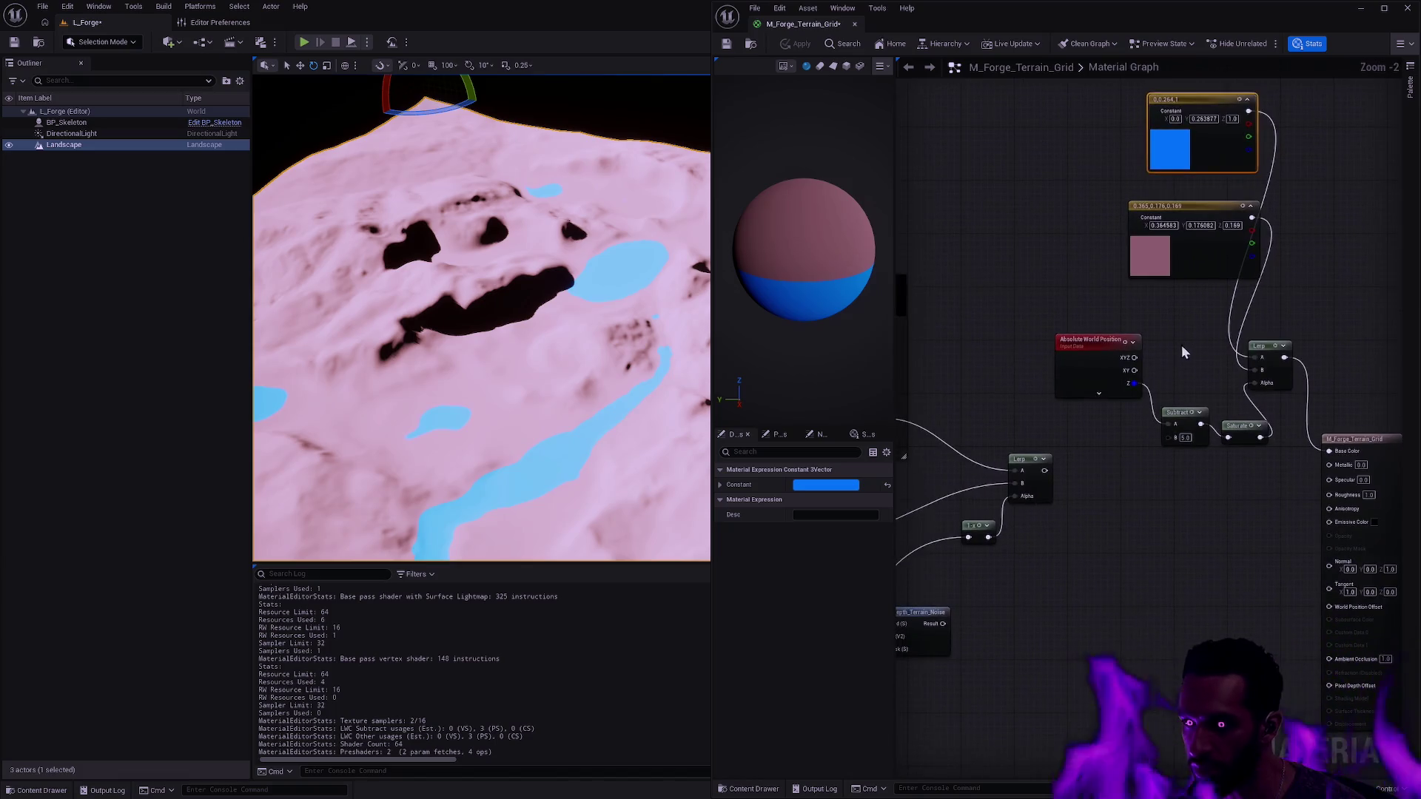
{"action": "mouse_move", "coordinate": [1044, 471]}
{"action": "left_mouse_down"}
{"action": "mouse_move", "coordinate": [1129, 436]}
{"action": "mouse_move", "coordinate": [1156, 402]}
{"action": "mouse_move", "coordinate": [1249, 371]}
{"action": "left_mouse_up"}
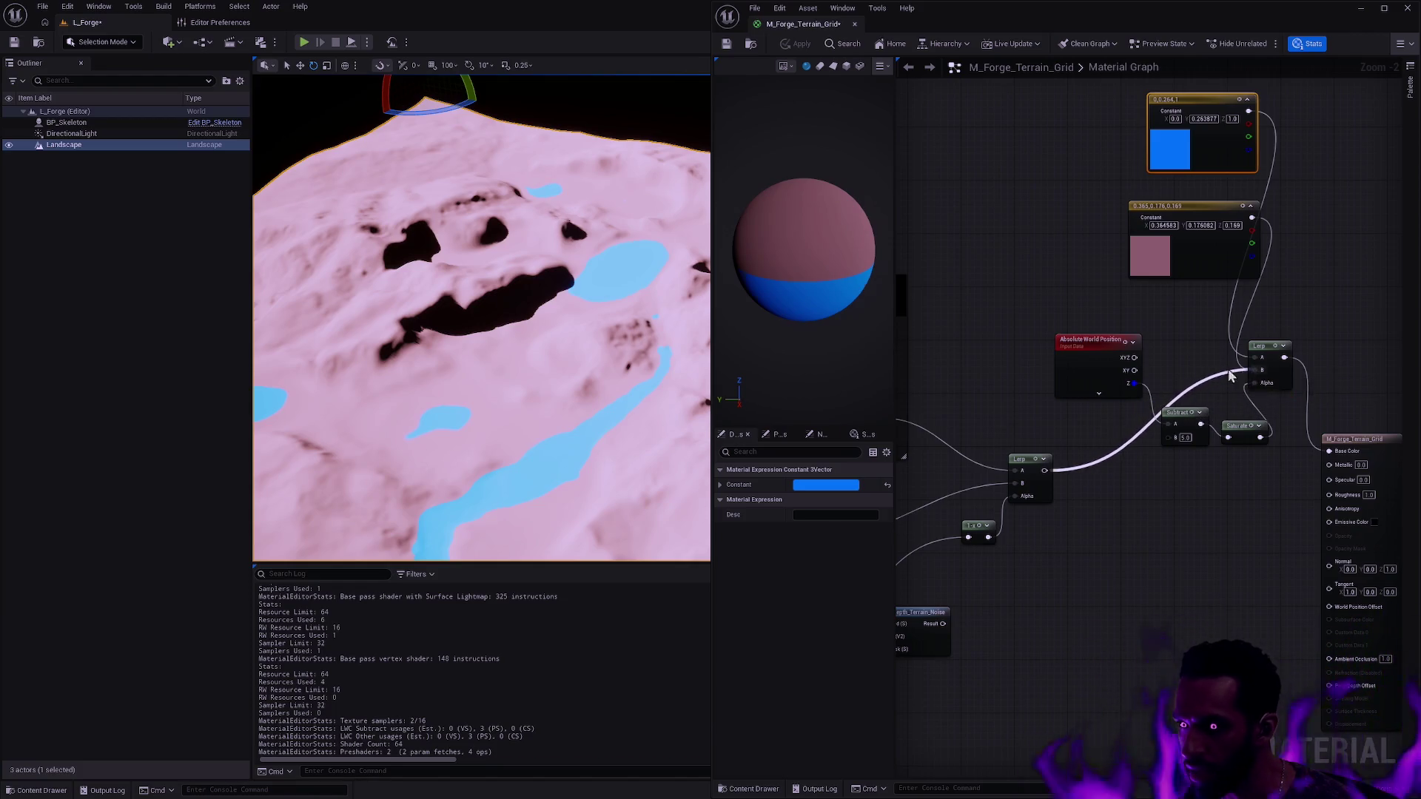
- Move the world-position, Subtract and Saturate nodes lower, set Subtract B to 2, then select the pink constant
{"action": "left_click_drag", "start_coordinate": [1095, 342], "coordinate": [1118, 528]}
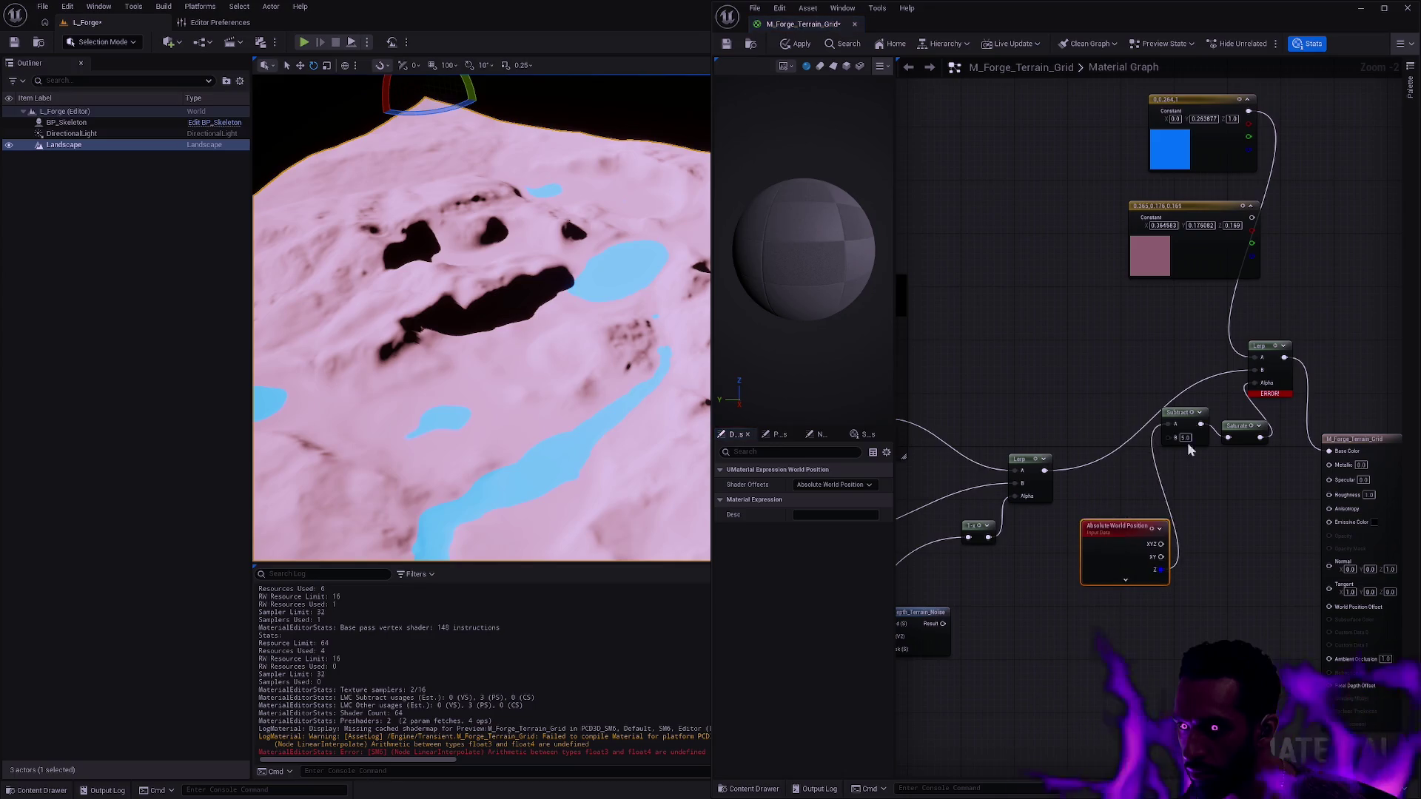
{"action": "left_click", "coordinate": [1187, 442]}
{"action": "left_click", "coordinate": [1240, 432], "text": "ctrl"}
{"action": "left_click_drag", "start_coordinate": [1240, 432], "coordinate": [1243, 489]}
{"action": "left_click_drag", "start_coordinate": [1118, 548], "coordinate": [1092, 560]}
{"action": "left_click_drag", "start_coordinate": [1181, 485], "coordinate": [1176, 524]}
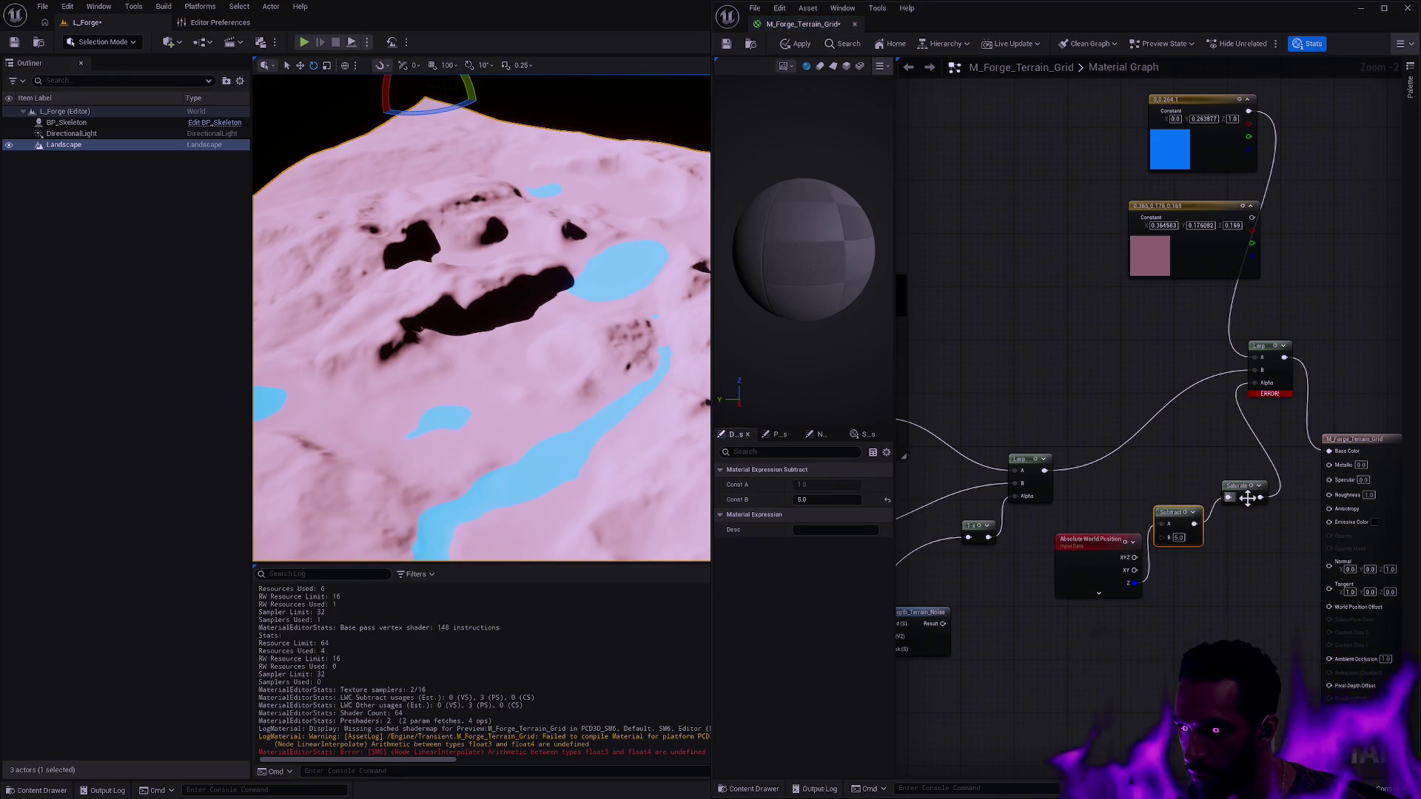
{"action": "type", "text": "2"}
{"action": "left_click", "coordinate": [1246, 533]}
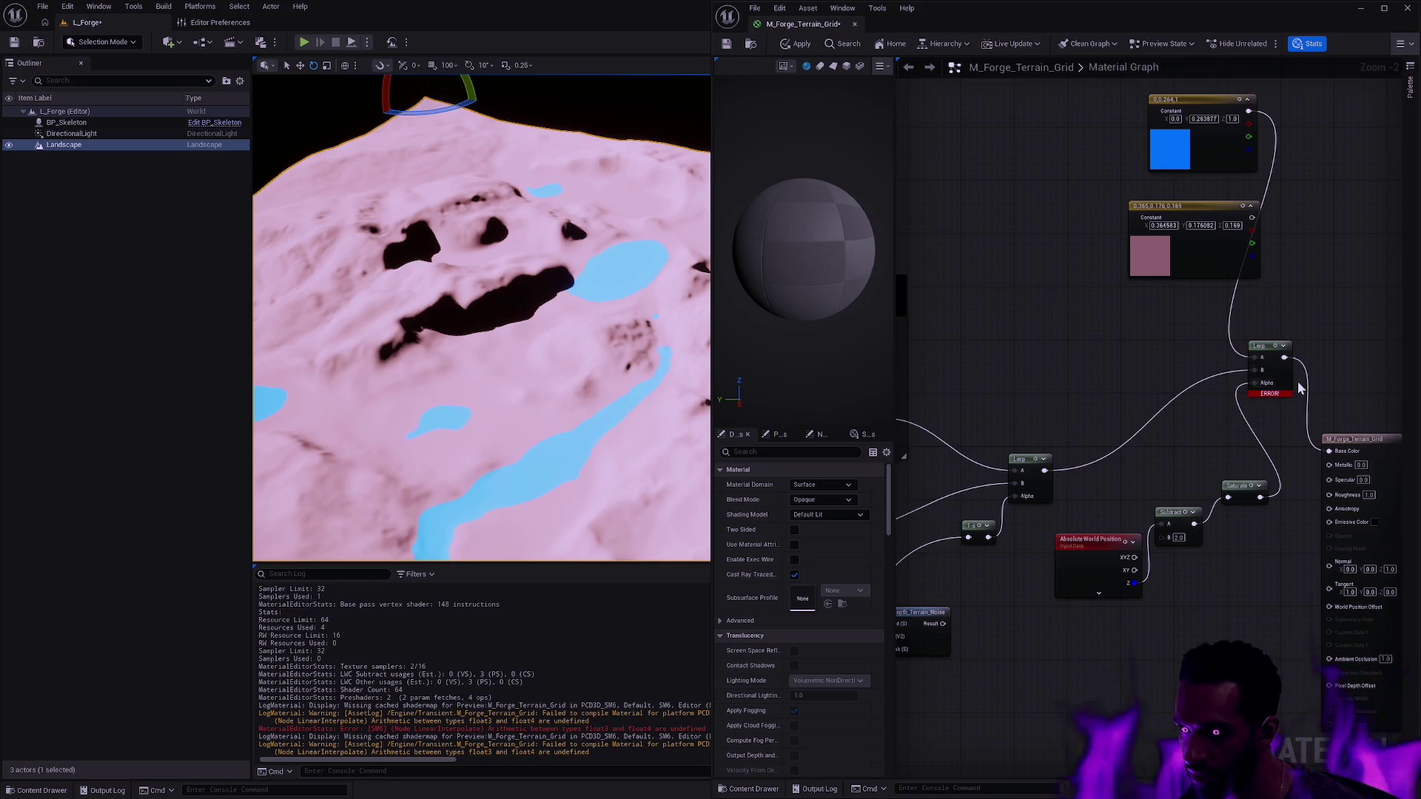
{"action": "left_click_drag", "start_coordinate": [1118, 328], "coordinate": [1058, 335]}
{"action": "left_click", "coordinate": [1152, 265]}
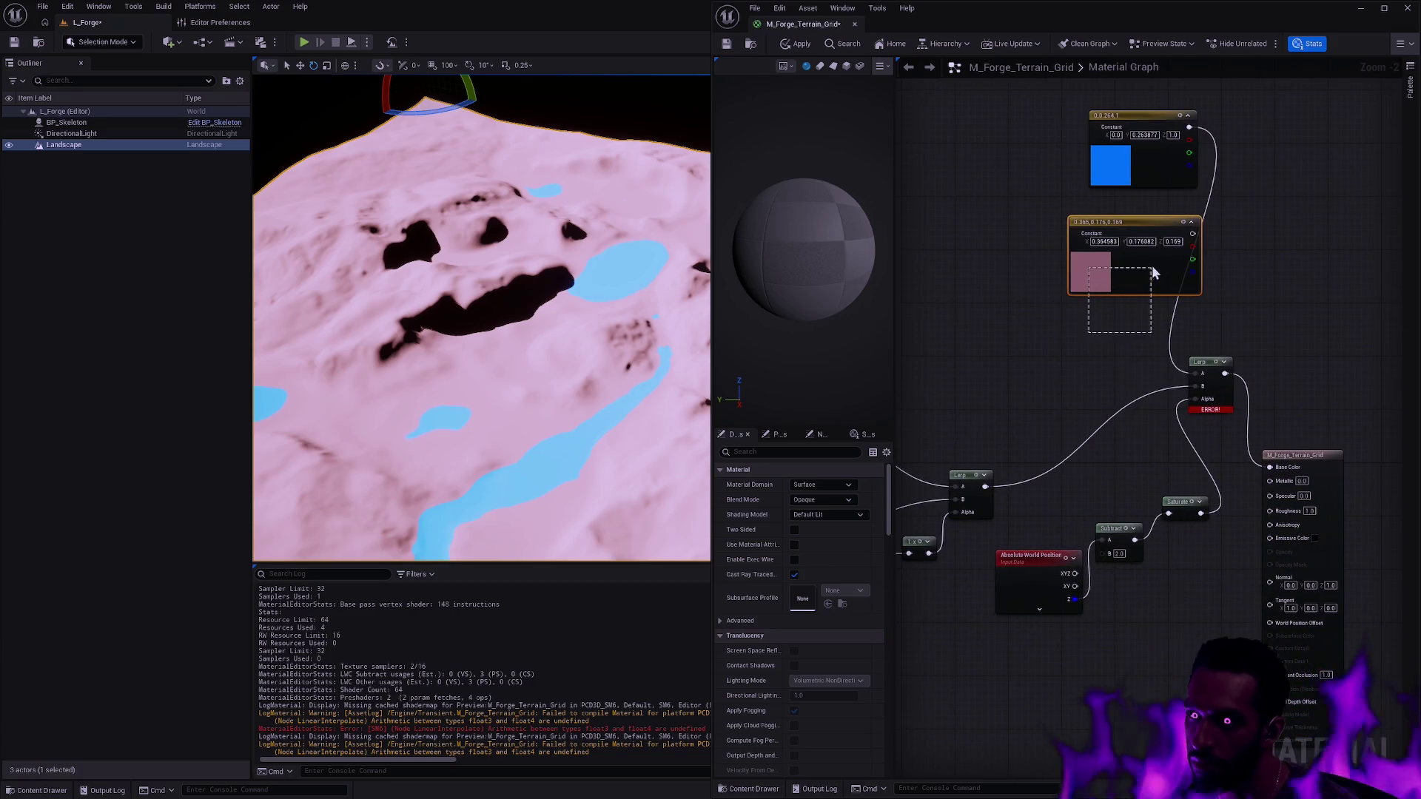
- Replace the pink and blue constants with a new Constant4Vector wired into the Lerp's A input
{"action": "key", "text": "Delete"}
{"action": "left_click", "coordinate": [1009, 273]}
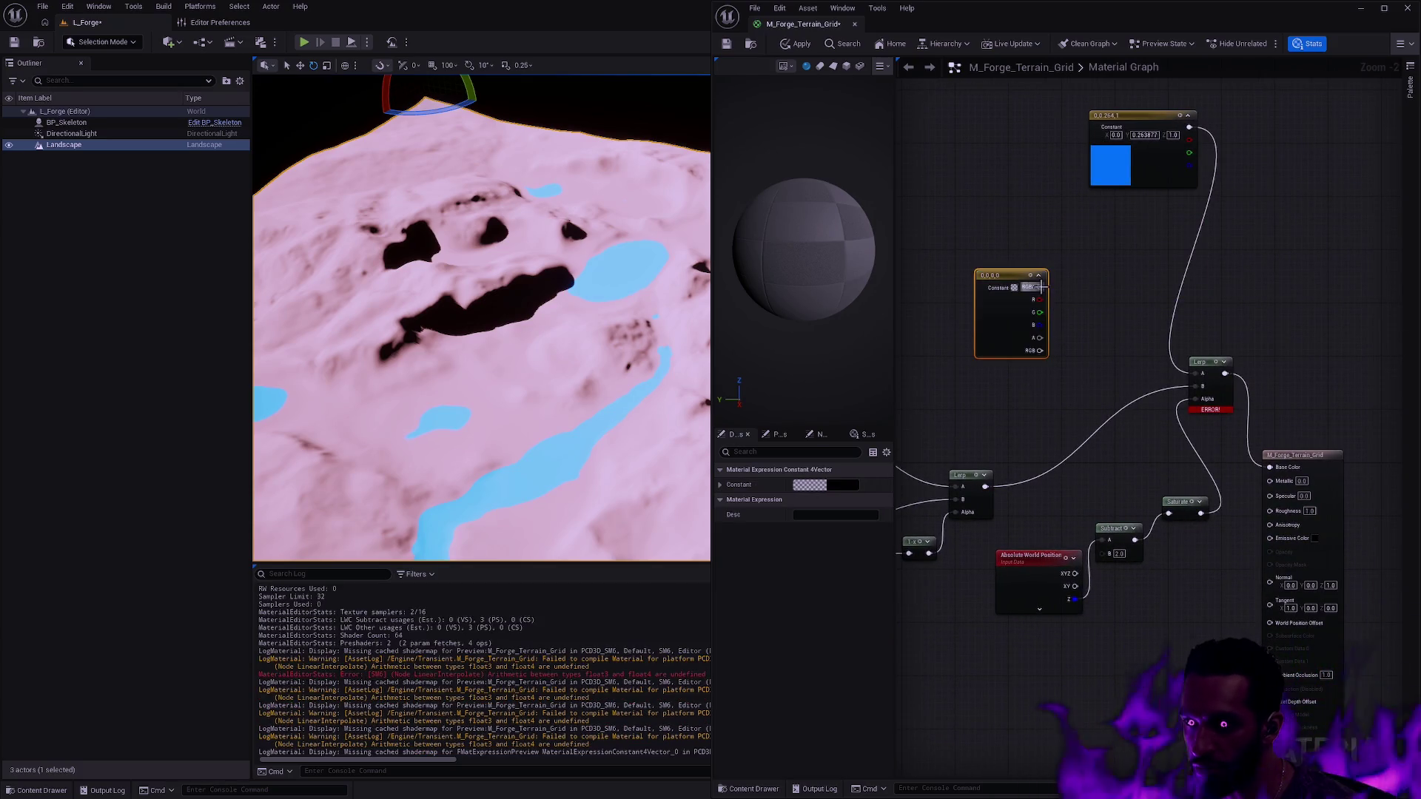
{"action": "left_click_drag", "start_coordinate": [1040, 286], "coordinate": [1199, 373]}
{"action": "left_click", "coordinate": [1088, 134]}
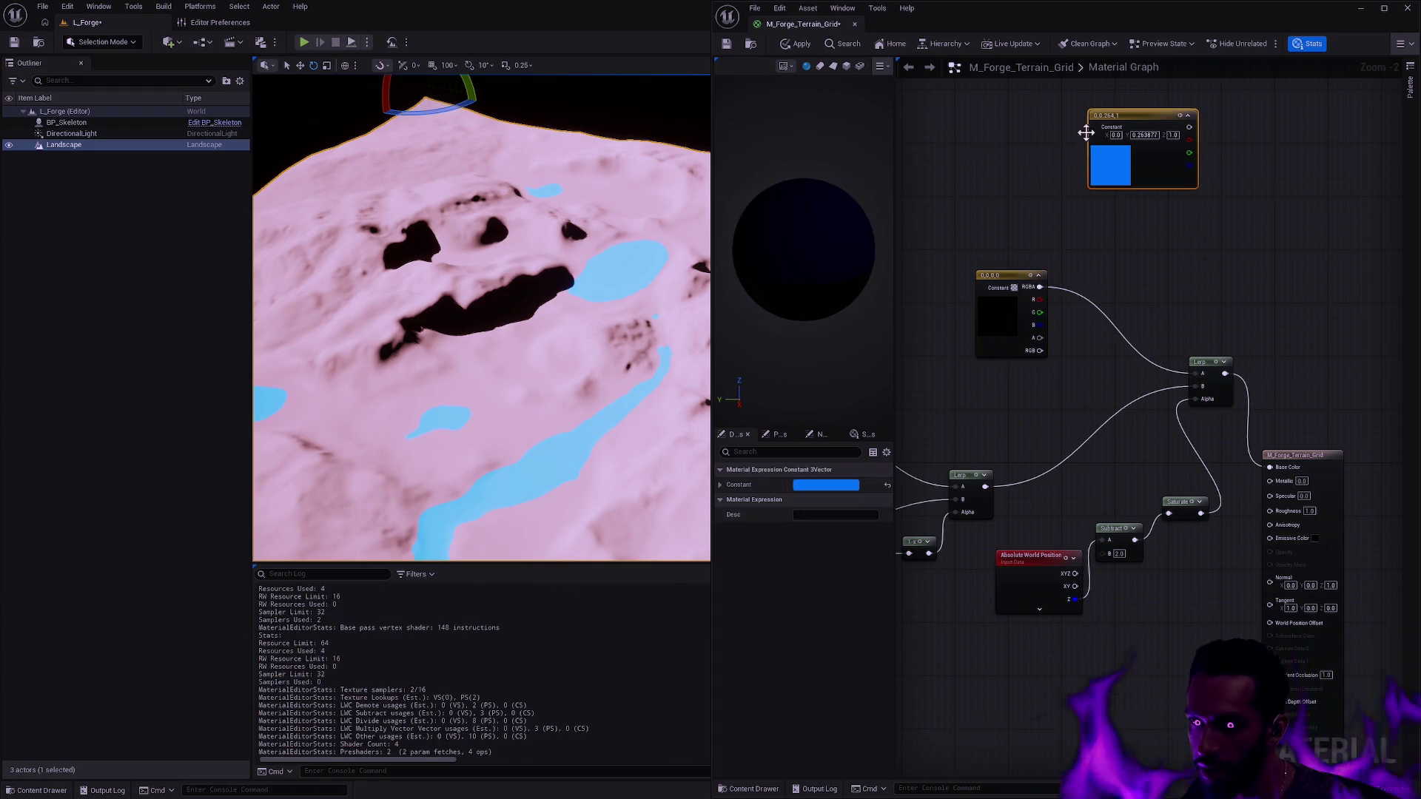
{"action": "key", "text": "Delete"}
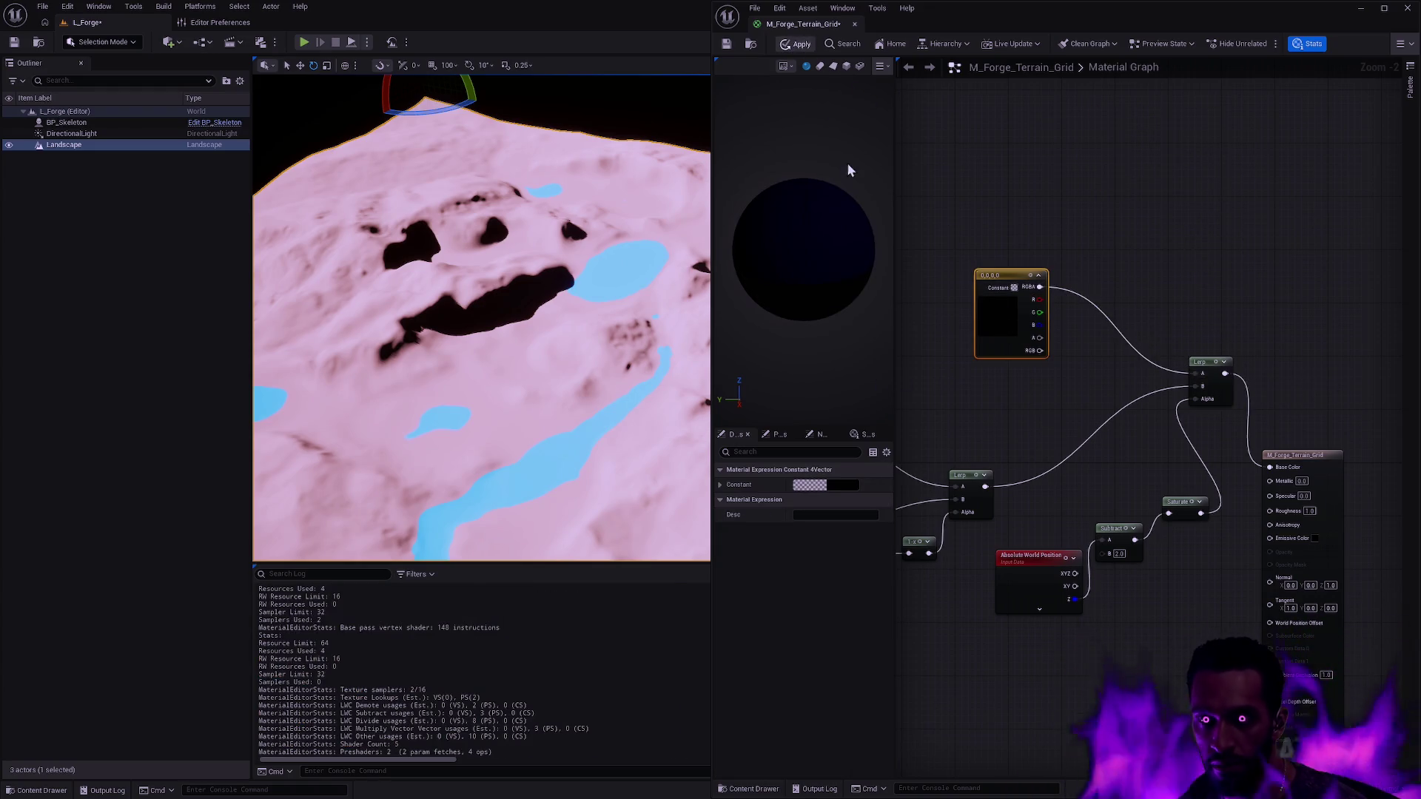
{"action": "key", "text": "ctrl+s"}
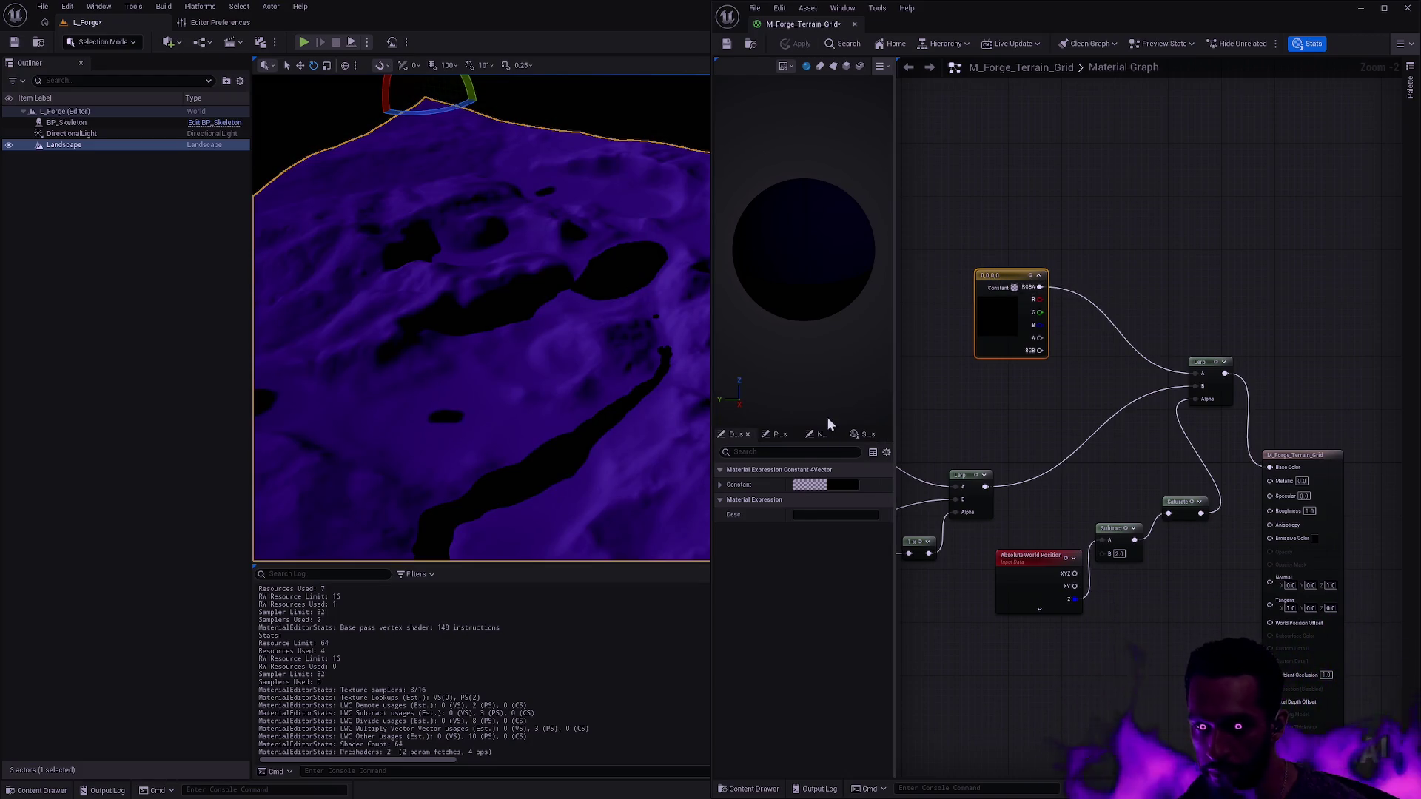
- Set the new constant to red, apply and save the material, and dock the material editor
{"action": "left_click", "coordinate": [815, 485]}
{"action": "left_click_drag", "start_coordinate": [946, 571], "coordinate": [963, 567]}
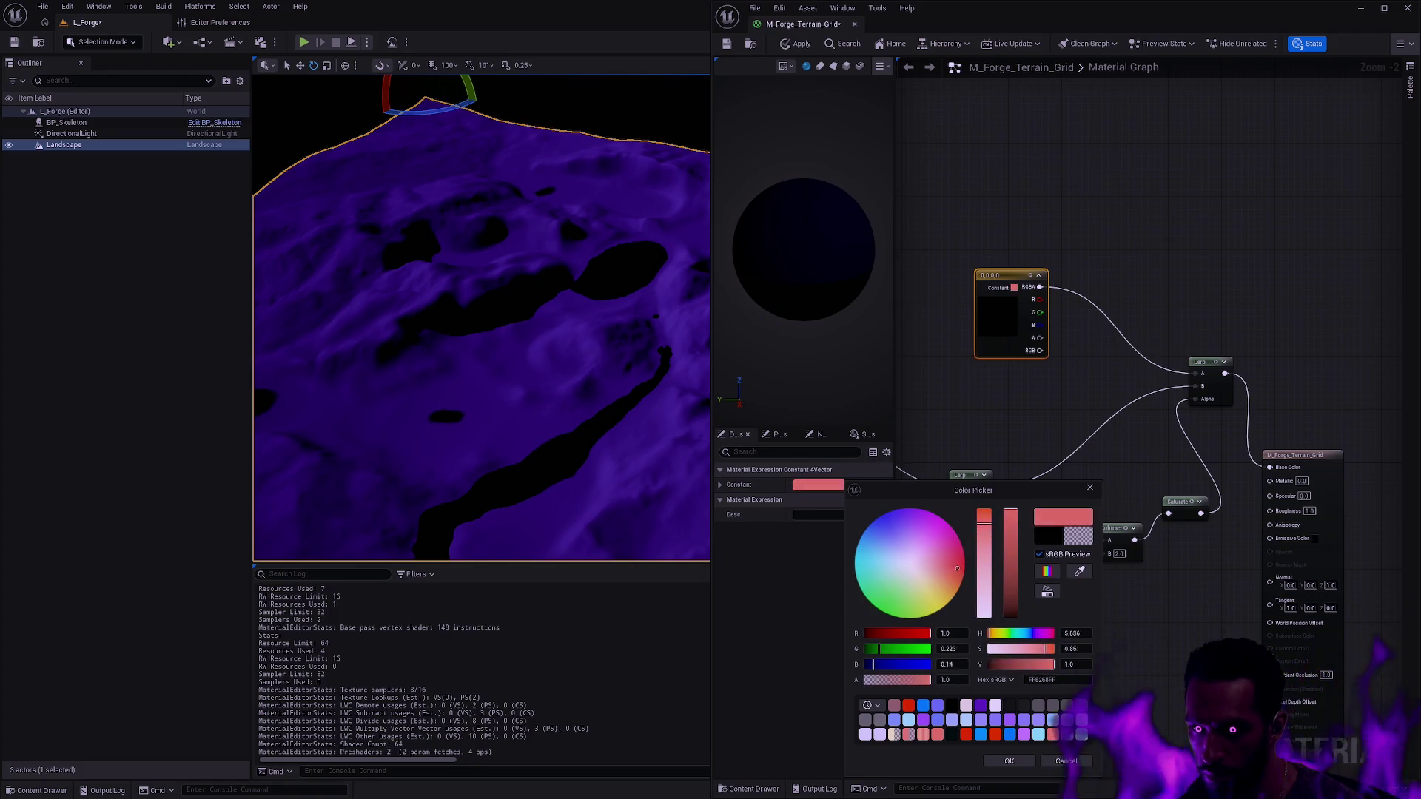
{"action": "left_click", "coordinate": [1009, 762]}
{"action": "left_click", "coordinate": [794, 44]}
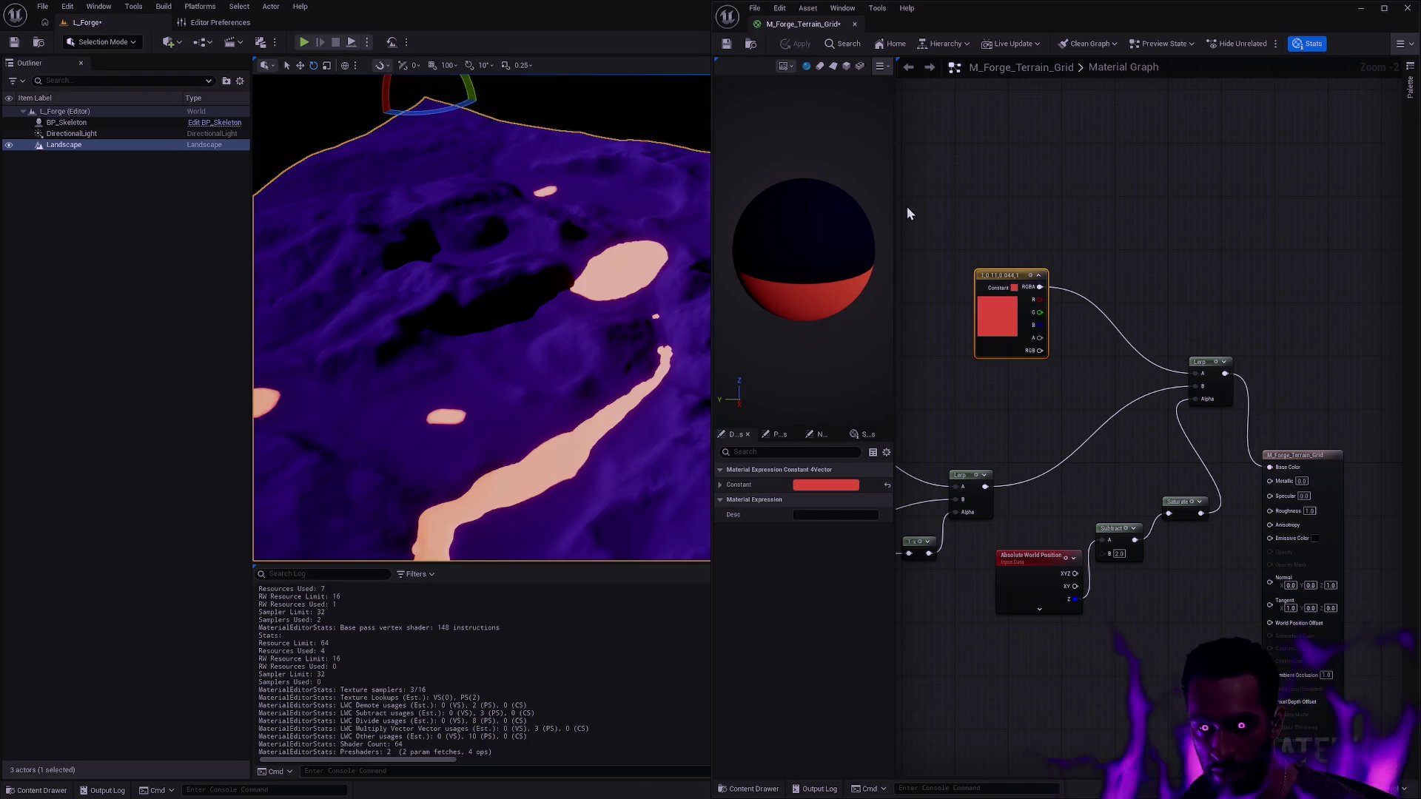
{"action": "left_click", "coordinate": [727, 44]}
{"action": "left_click_drag", "start_coordinate": [613, 209], "coordinate": [548, 266]}
{"action": "left_click_drag", "start_coordinate": [802, 23], "coordinate": [447, 23]}
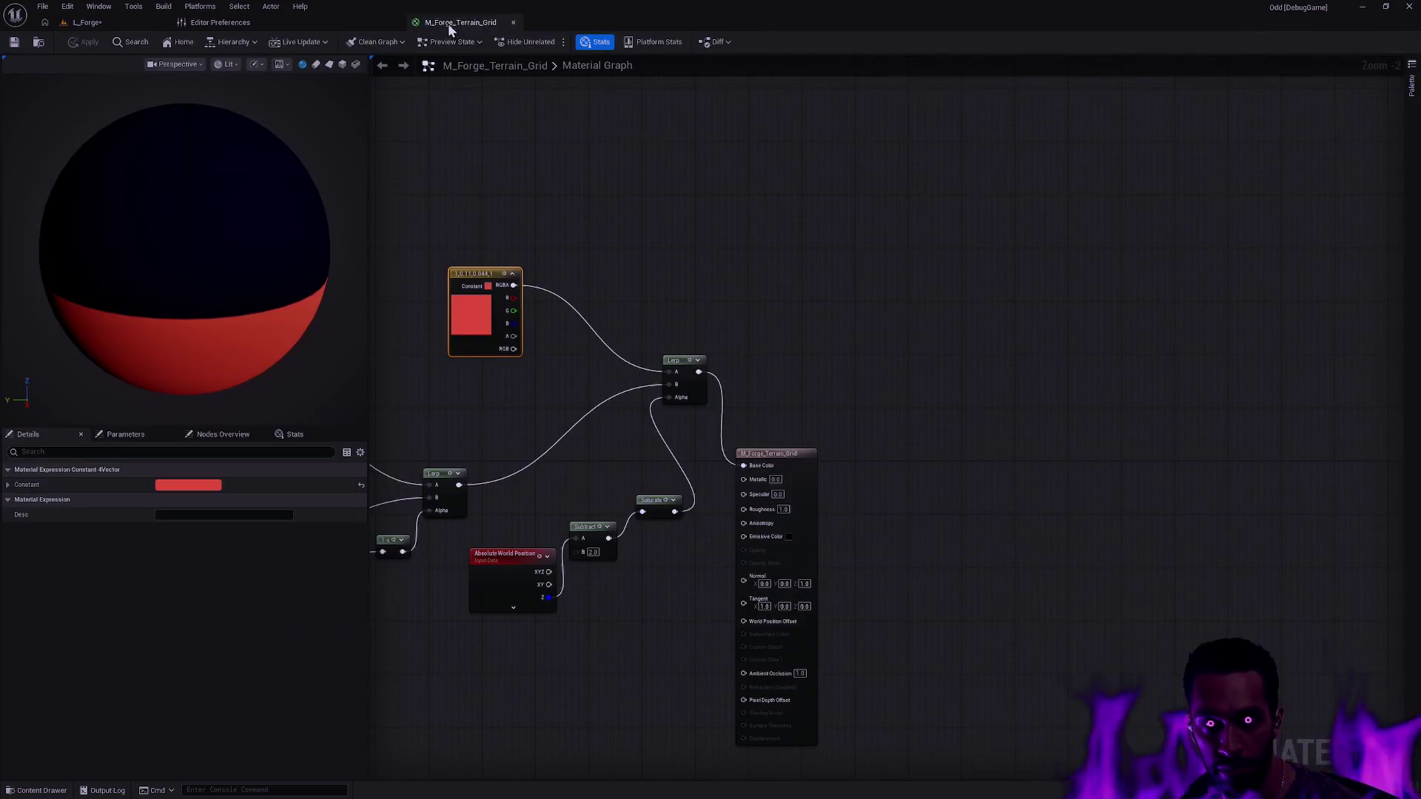
- Finish docking the material editor, then select the landscape and enter Landscape sculpting mode
{"action": "left_click", "coordinate": [87, 23]}
{"action": "key", "text": "f"}
{"action": "left_click_drag", "start_coordinate": [843, 248], "coordinate": [781, 360]}
{"action": "key", "text": "Escape"}
{"action": "left_click", "coordinate": [781, 360]}
{"action": "key", "text": "shift+2"}
{"action": "mouse_move", "coordinate": [683, 349]}
{"action": "left_mouse_down"}
{"action": "mouse_move", "coordinate": [652, 311]}
{"action": "mouse_move", "coordinate": [651, 281]}
{"action": "left_mouse_up"}
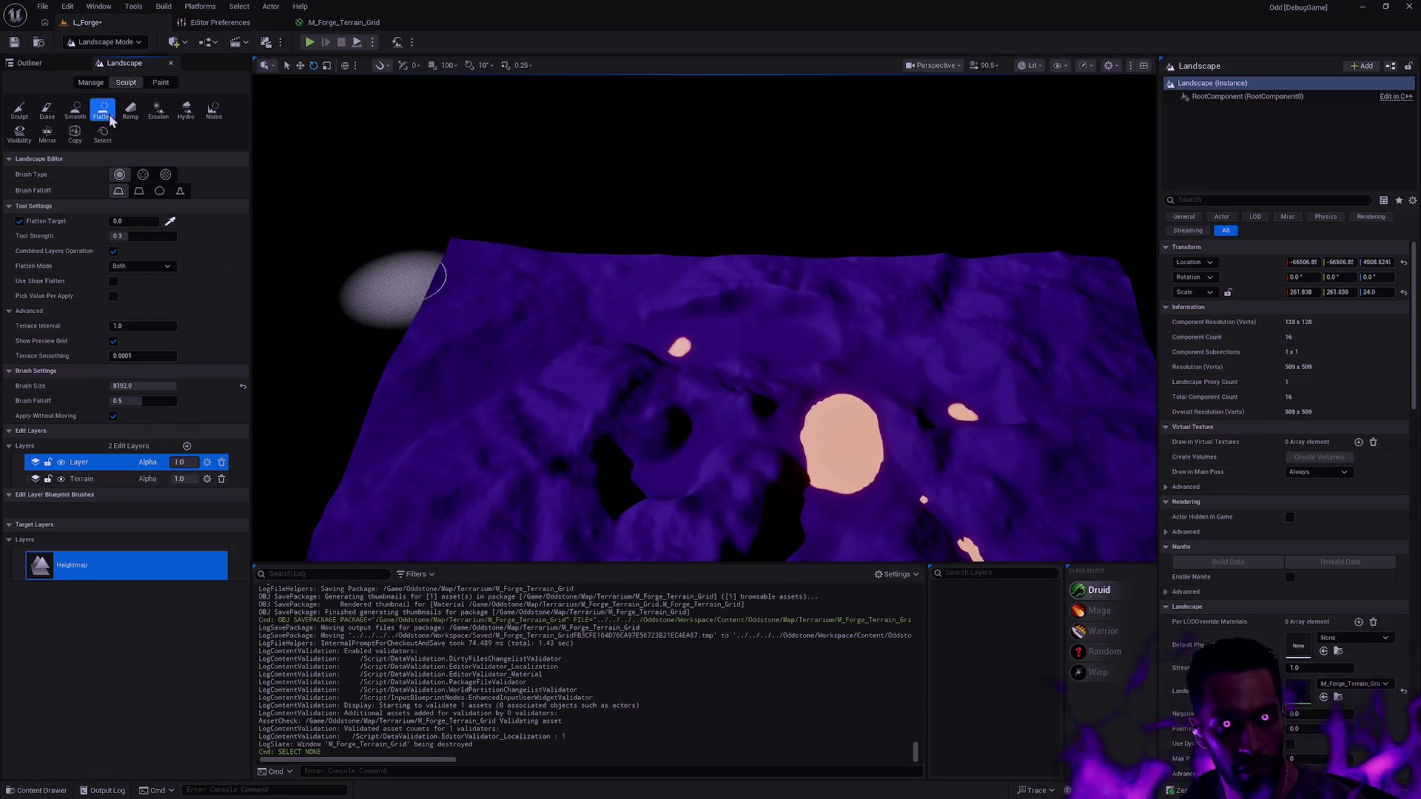
{"action": "mouse_move", "coordinate": [666, 333]}
{"action": "left_mouse_down"}
{"action": "mouse_move", "coordinate": [637, 222]}
{"action": "mouse_move", "coordinate": [652, 237]}
{"action": "left_mouse_up"}
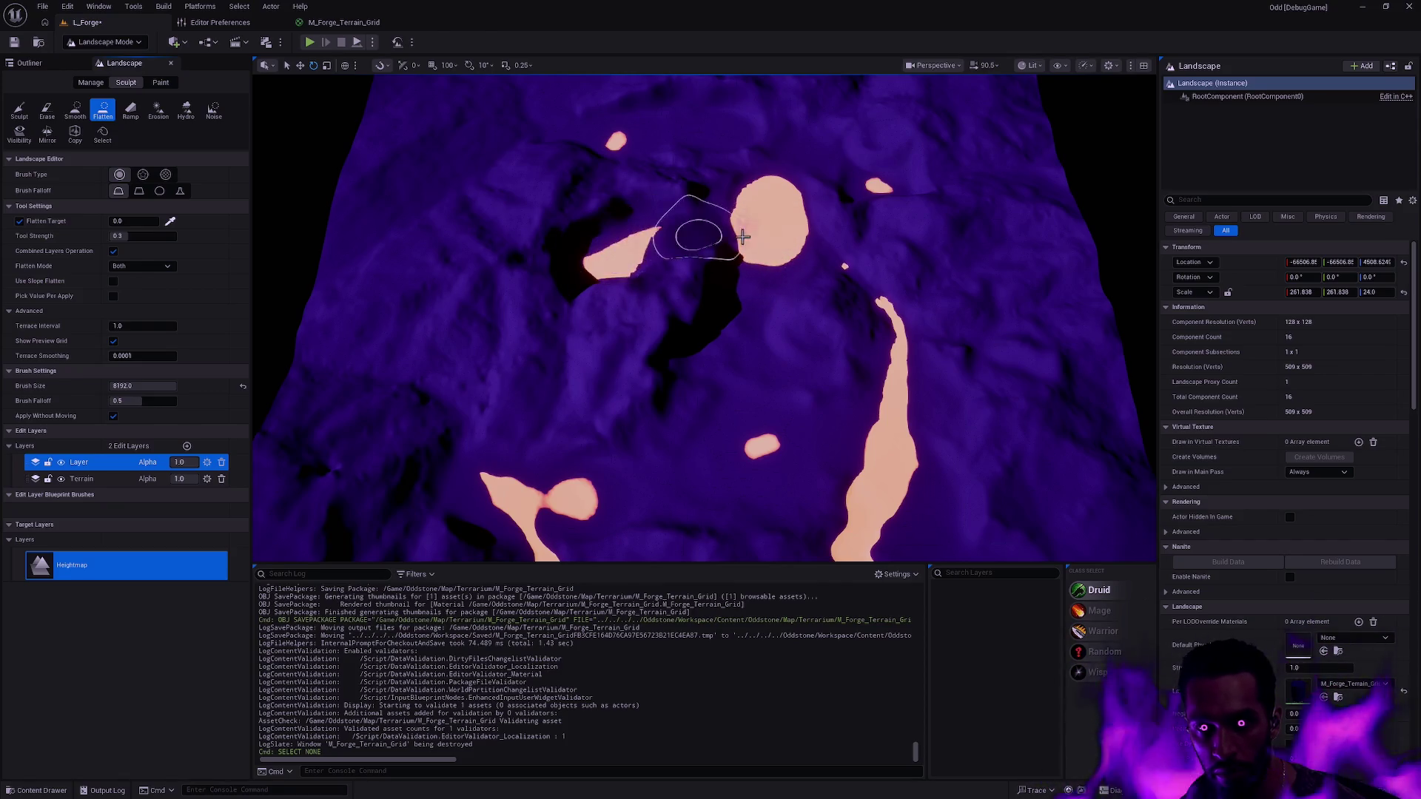
- Flatten pale plateaus across the lower and upper-left terrain, then pick the Erase tool
{"action": "mouse_move", "coordinate": [512, 283]}
{"action": "left_mouse_down"}
{"action": "mouse_move", "coordinate": [723, 331]}
{"action": "mouse_move", "coordinate": [621, 300]}
{"action": "mouse_move", "coordinate": [691, 366]}
{"action": "mouse_move", "coordinate": [636, 349]}
{"action": "mouse_move", "coordinate": [742, 371]}
{"action": "mouse_move", "coordinate": [849, 300]}
{"action": "mouse_move", "coordinate": [914, 370]}
{"action": "mouse_move", "coordinate": [747, 333]}
{"action": "mouse_move", "coordinate": [726, 422]}
{"action": "mouse_move", "coordinate": [911, 454]}
{"action": "left_mouse_up"}
{"action": "mouse_move", "coordinate": [581, 168]}
{"action": "left_mouse_down"}
{"action": "mouse_move", "coordinate": [676, 177]}
{"action": "mouse_move", "coordinate": [740, 143]}
{"action": "mouse_move", "coordinate": [799, 165]}
{"action": "mouse_move", "coordinate": [833, 230]}
{"action": "left_mouse_up"}
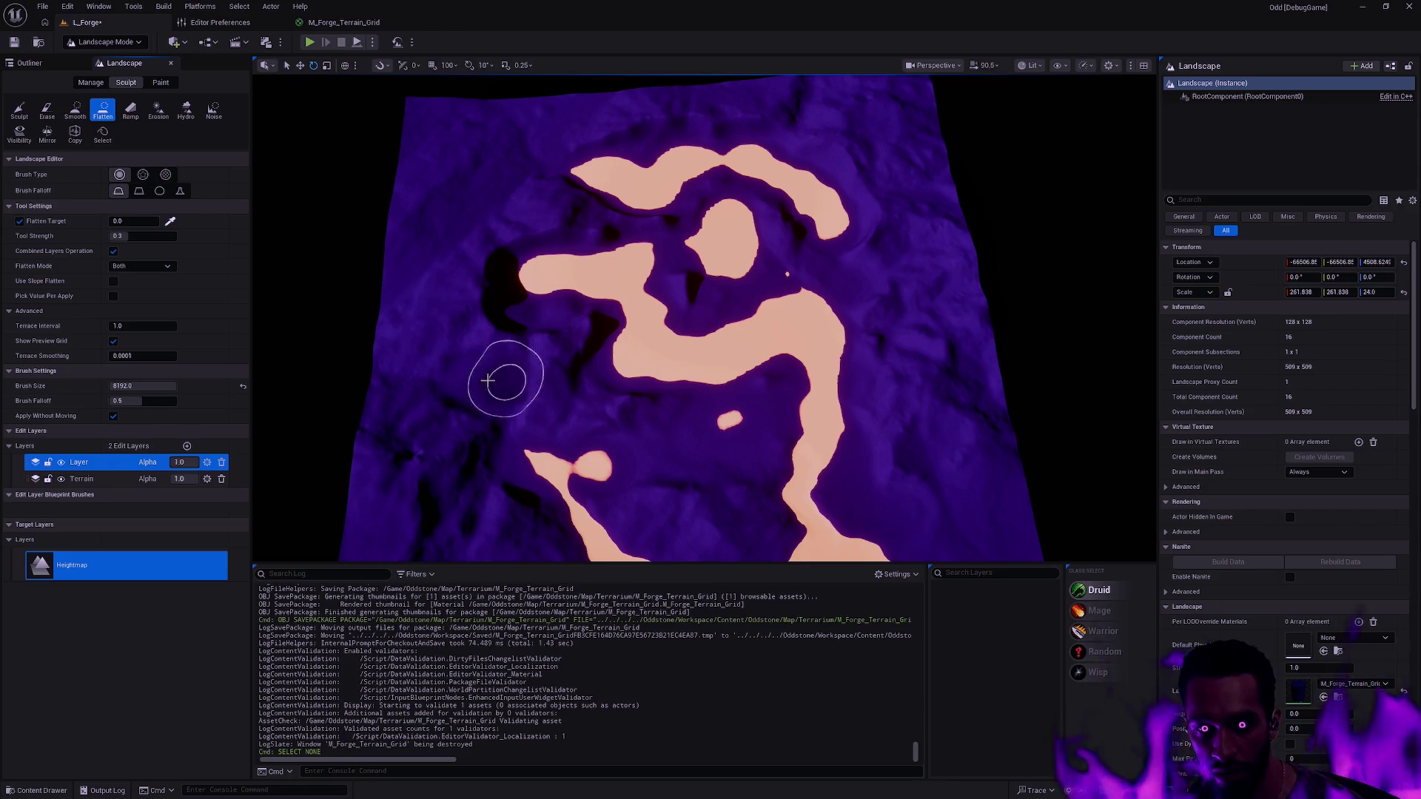
{"action": "mouse_move", "coordinate": [578, 401]}
{"action": "left_mouse_down"}
{"action": "mouse_move", "coordinate": [636, 311]}
{"action": "mouse_move", "coordinate": [704, 300]}
{"action": "mouse_move", "coordinate": [666, 289]}
{"action": "mouse_move", "coordinate": [682, 412]}
{"action": "left_mouse_up"}
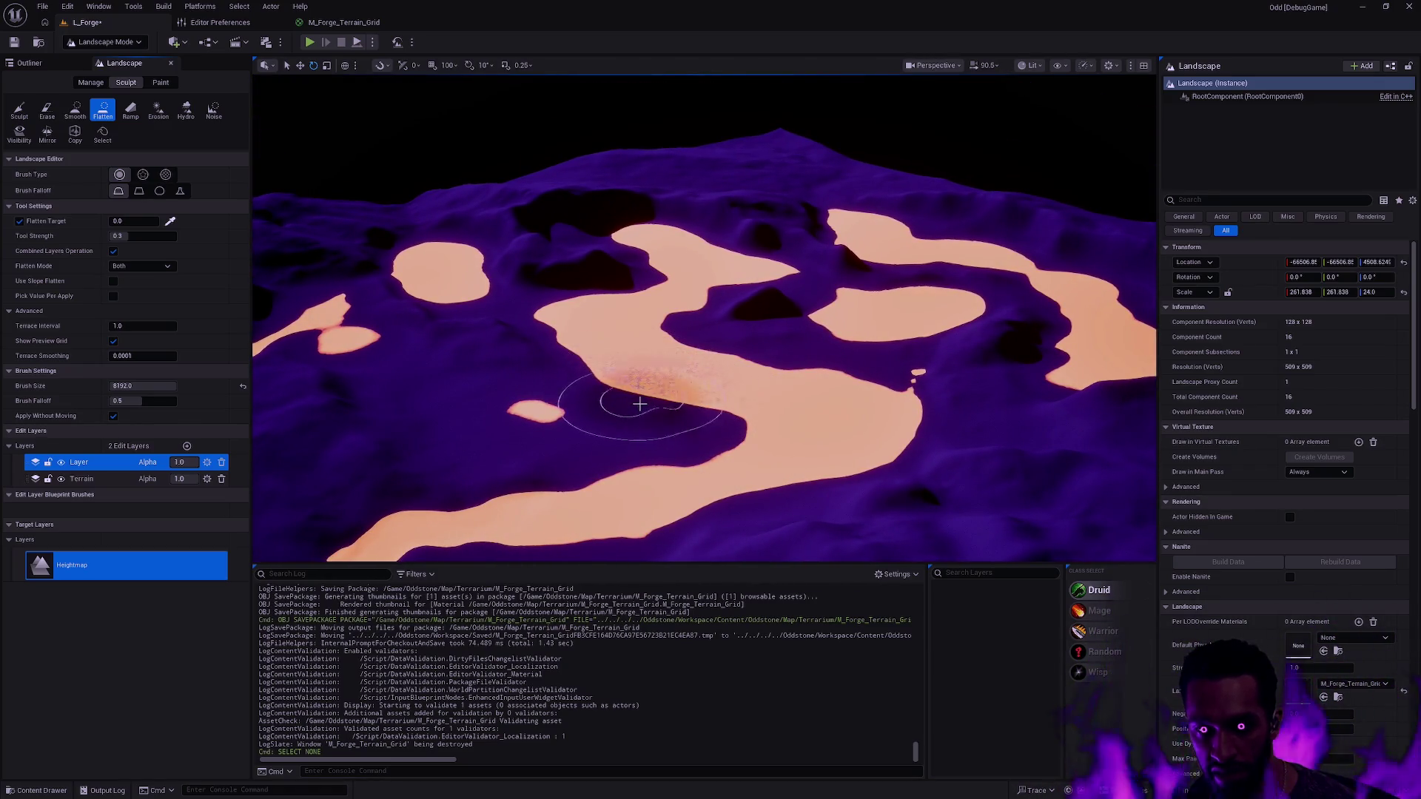
{"action": "mouse_move", "coordinate": [630, 396]}
{"action": "left_mouse_down"}
{"action": "mouse_move", "coordinate": [703, 370]}
{"action": "mouse_move", "coordinate": [651, 348]}
{"action": "mouse_move", "coordinate": [703, 319]}
{"action": "left_mouse_up"}
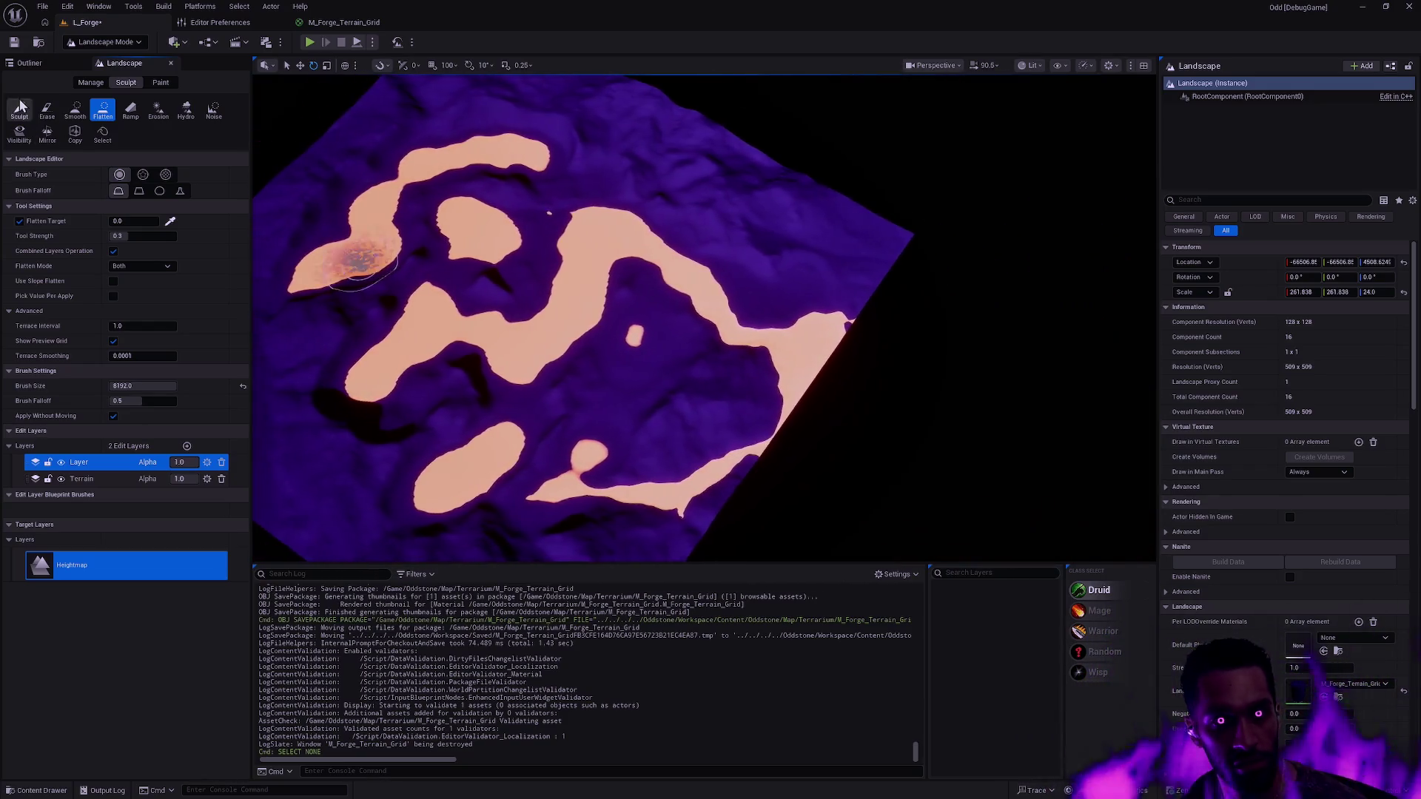
{"action": "left_click", "coordinate": [47, 111]}
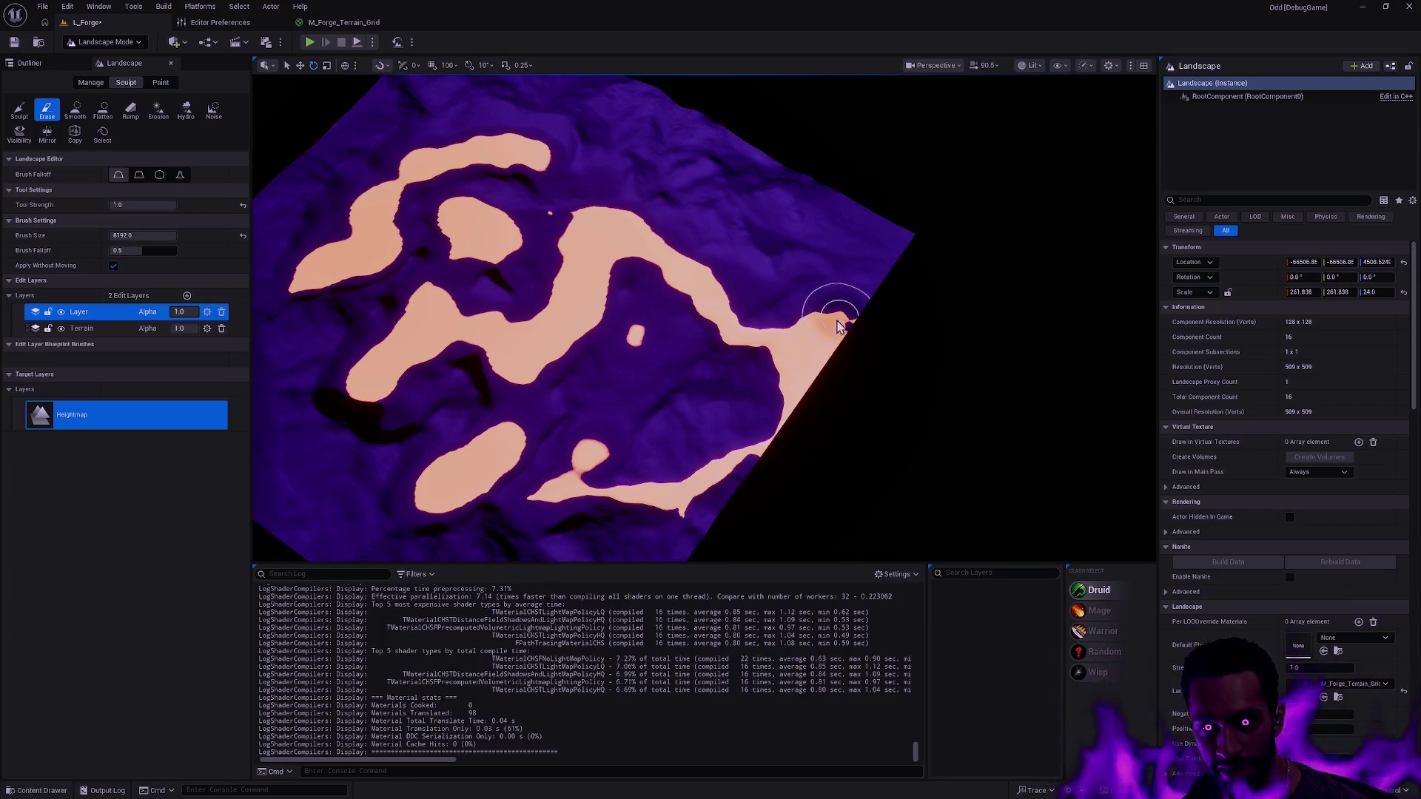
- Toggle the Layer edit layer's visibility, leaving it hidden, and switch to Selection Mode
{"action": "left_click", "coordinate": [62, 312]}
{"action": "left_click", "coordinate": [61, 312]}
{"action": "left_click", "coordinate": [61, 313]}
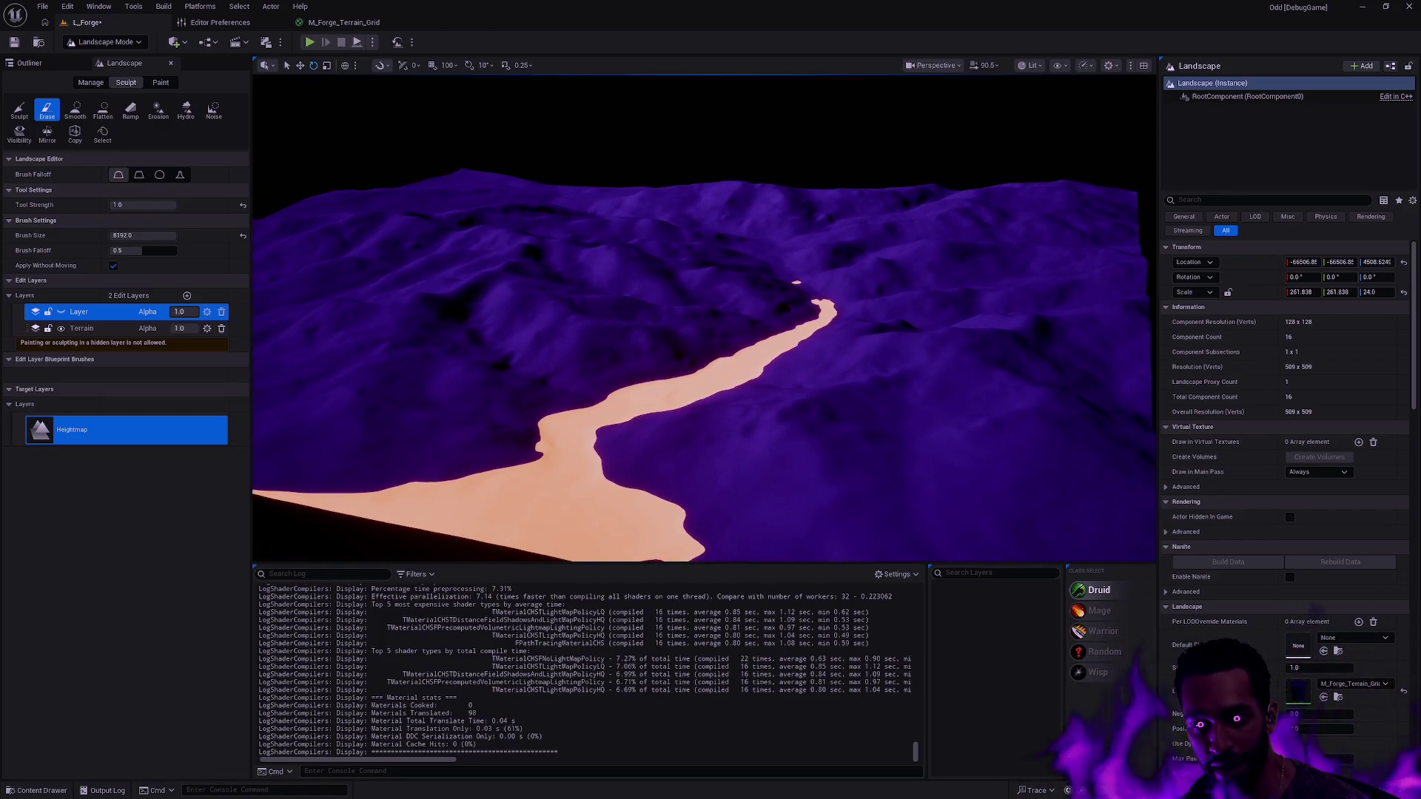
{"action": "scroll", "coordinate": [727, 344], "scroll_direction": "down", "scroll_amount": 3}
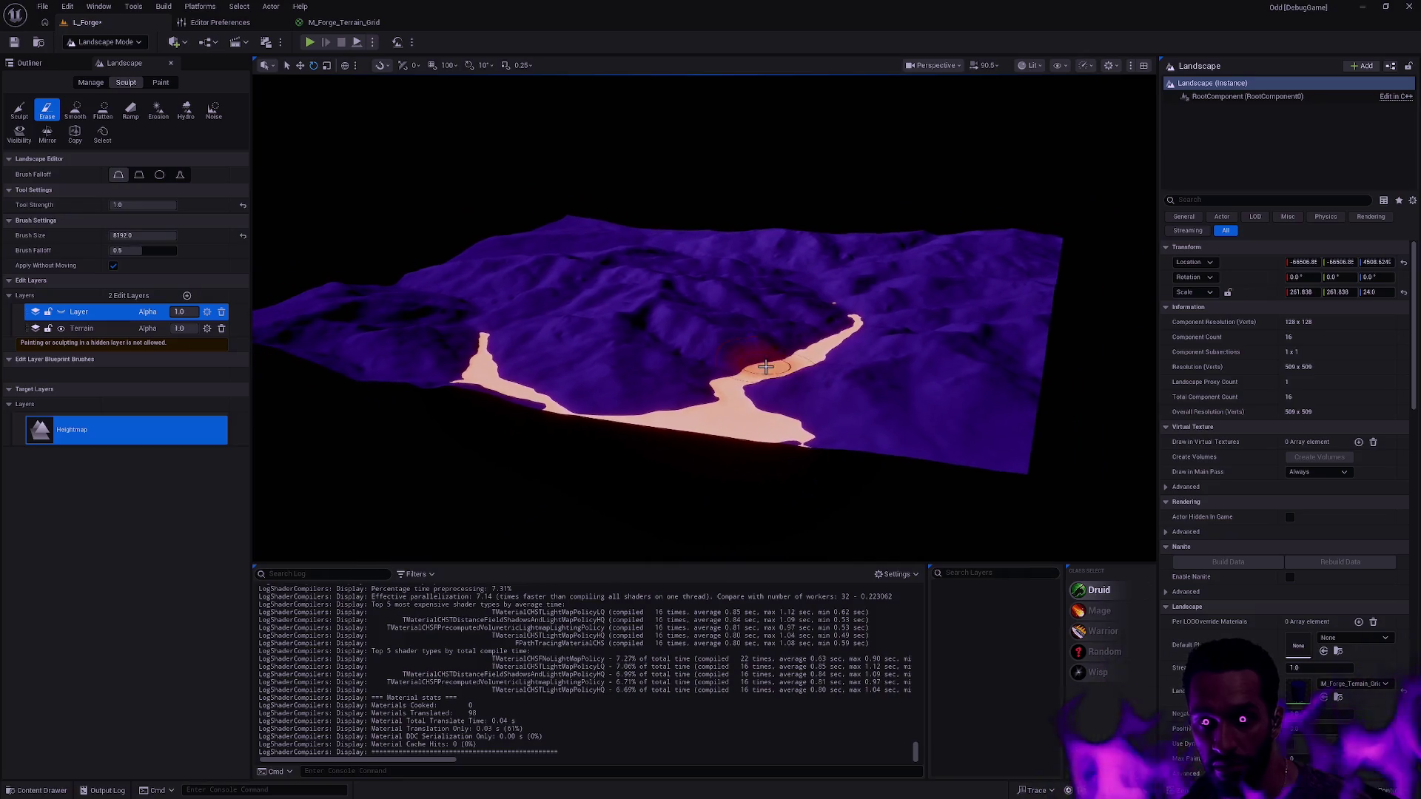
{"action": "key", "text": "shift+1"}
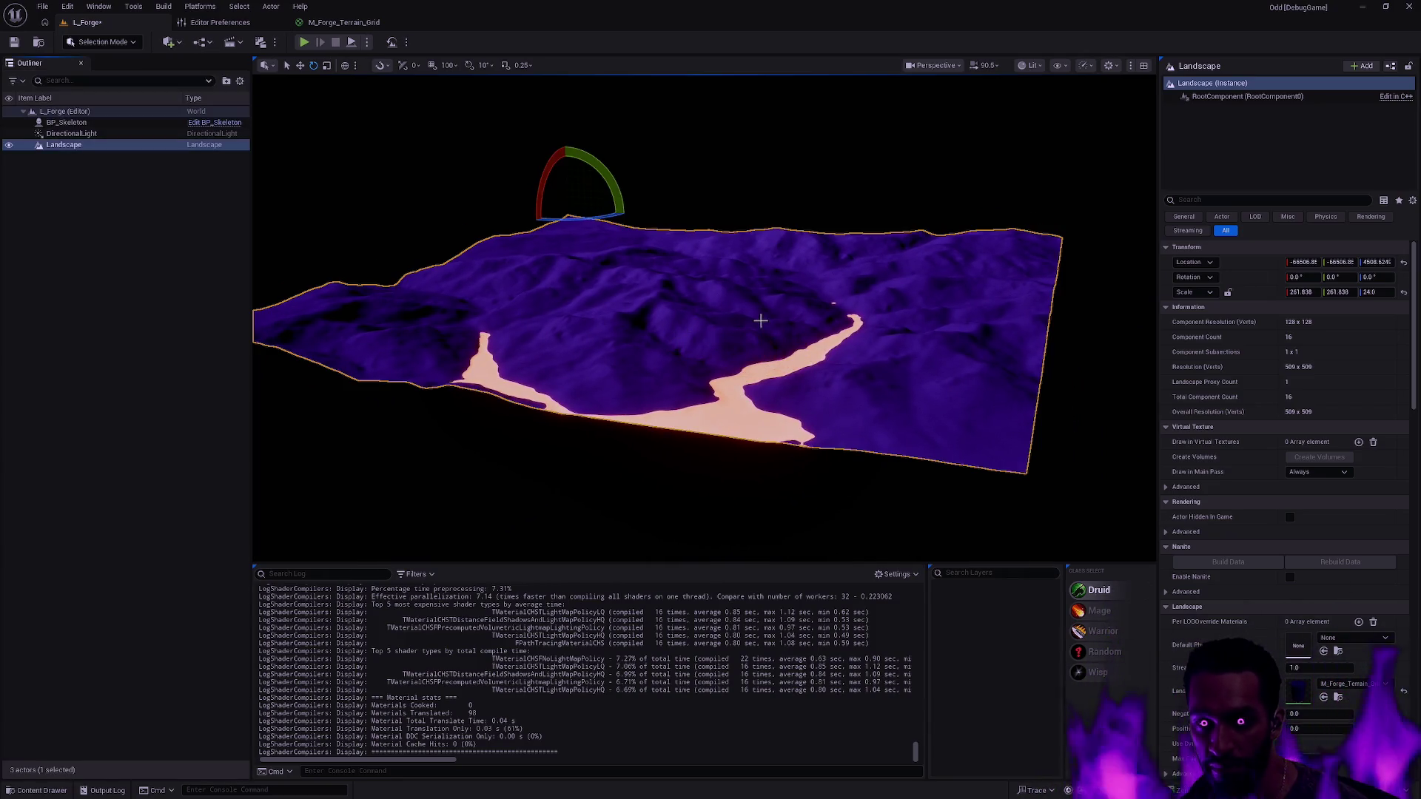
- Raise the landscape with the Z gizmo, return to sculpting and make the Layer edit layer visible
{"action": "mouse_move", "coordinate": [566, 182]}
{"action": "left_mouse_down"}
{"action": "mouse_move", "coordinate": [564, 166]}
{"action": "mouse_move", "coordinate": [511, 241]}
{"action": "mouse_move", "coordinate": [582, 264]}
{"action": "left_mouse_up"}
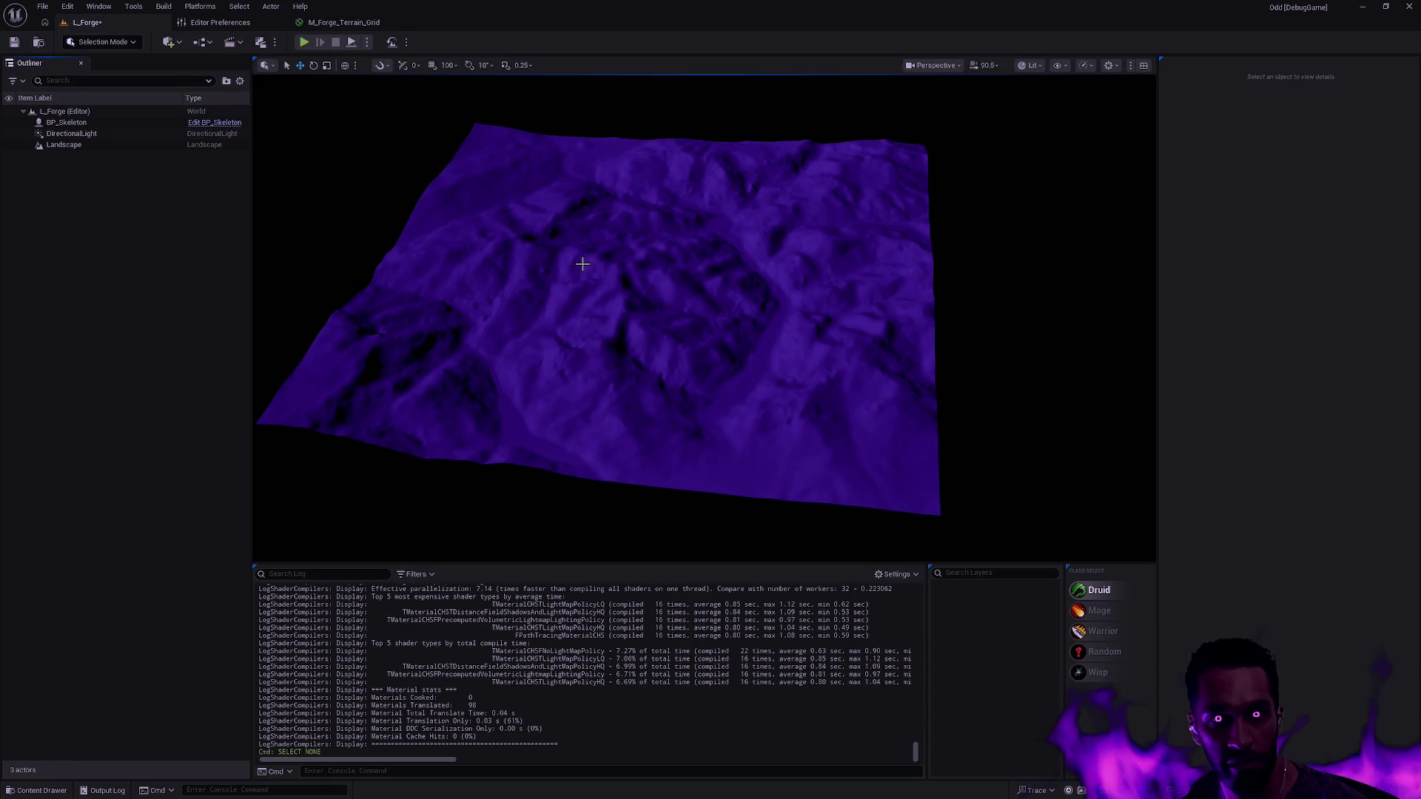
{"action": "left_click", "coordinate": [554, 251]}
{"action": "key", "text": "shift+2"}
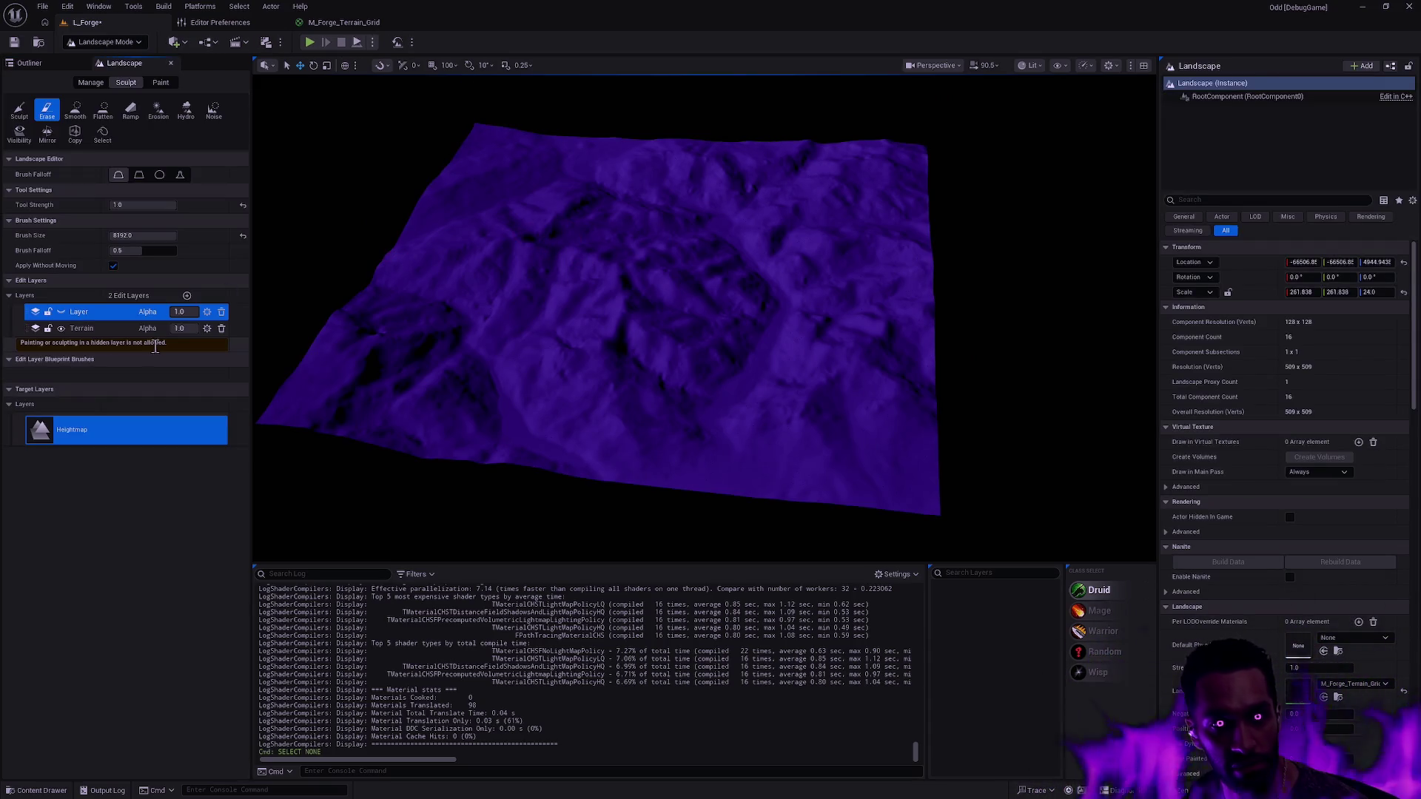
{"action": "left_click", "coordinate": [61, 312]}
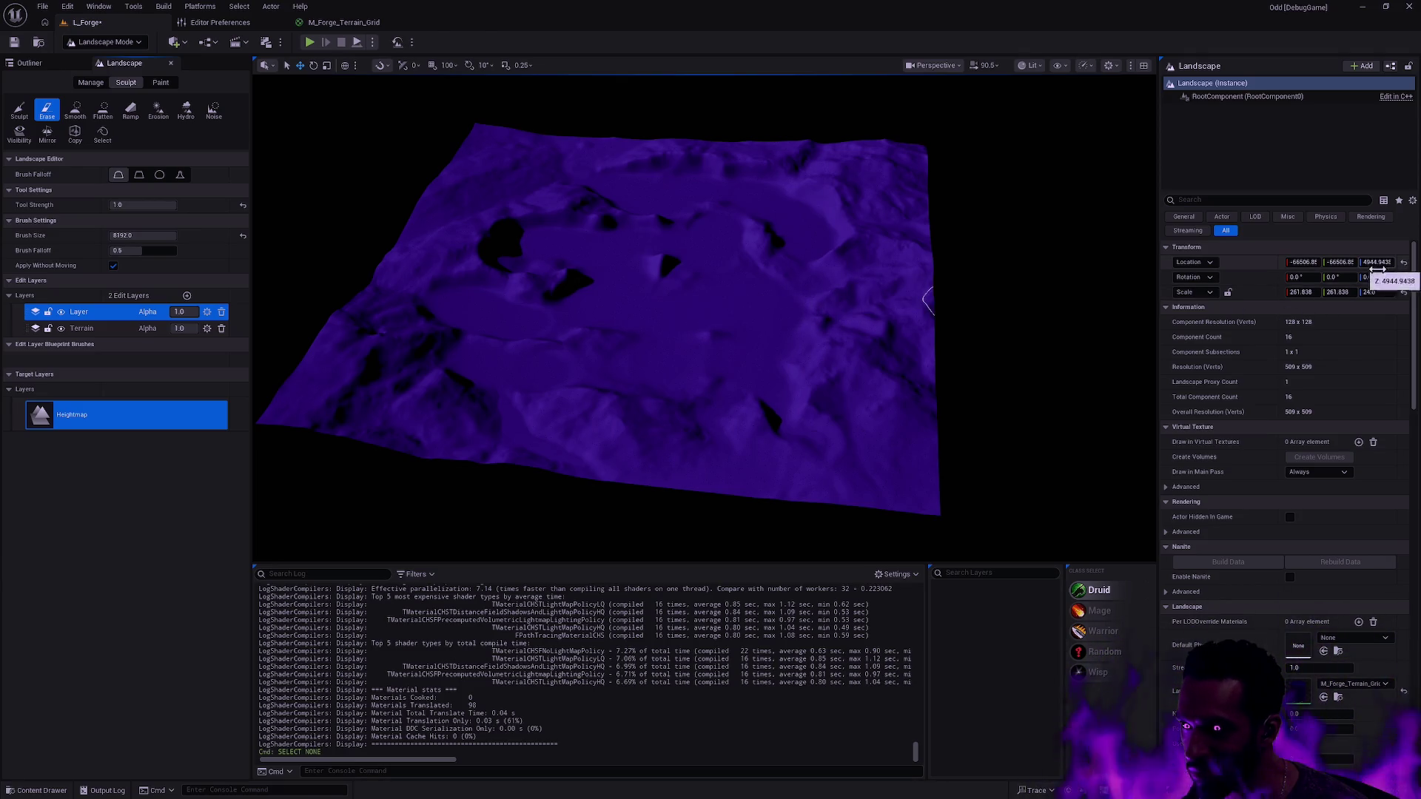
{"action": "key", "text": "shift+1"}
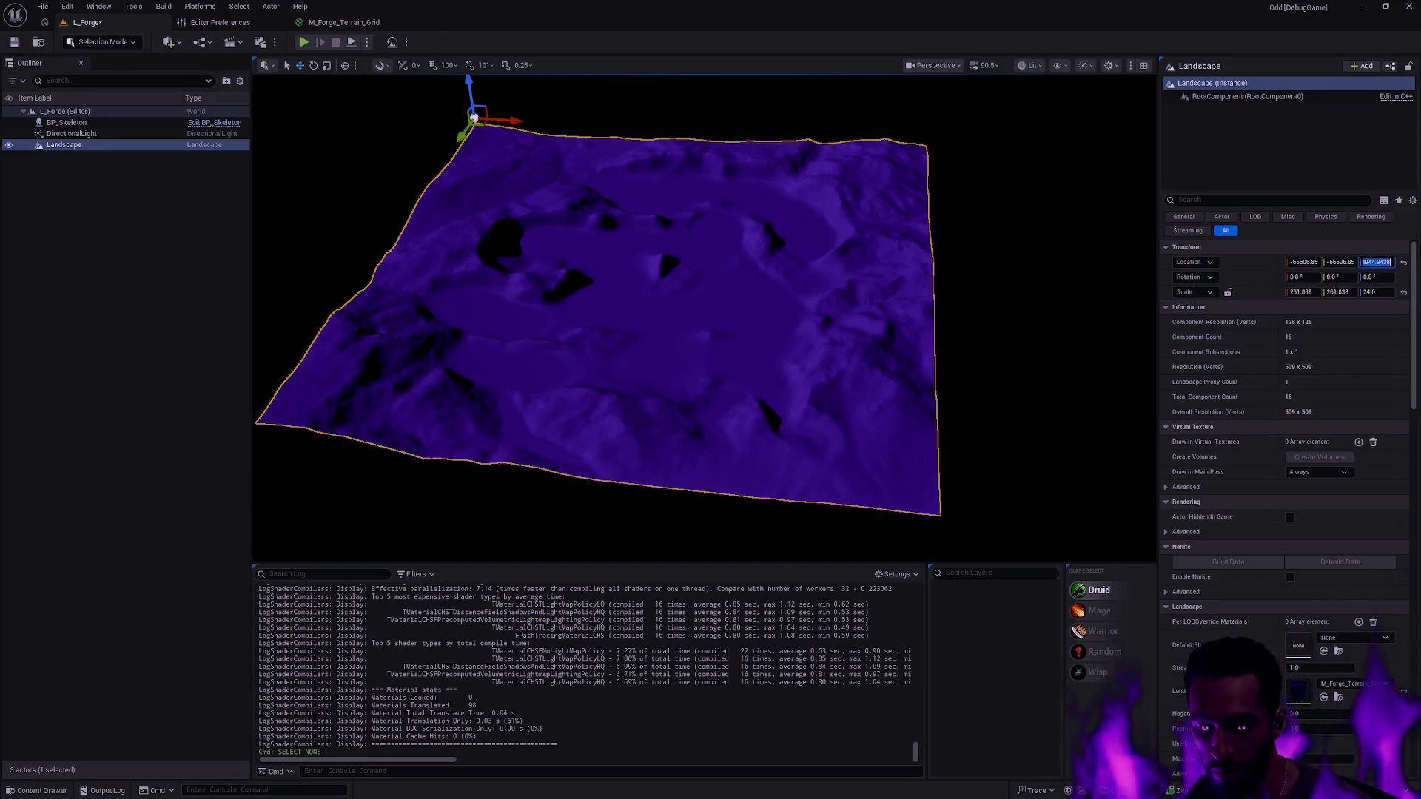
- Set the landscape's Z location to 0, undo it twice, and reselect the landscape
{"action": "type", "text": "0"}
{"action": "key", "text": "Return"}
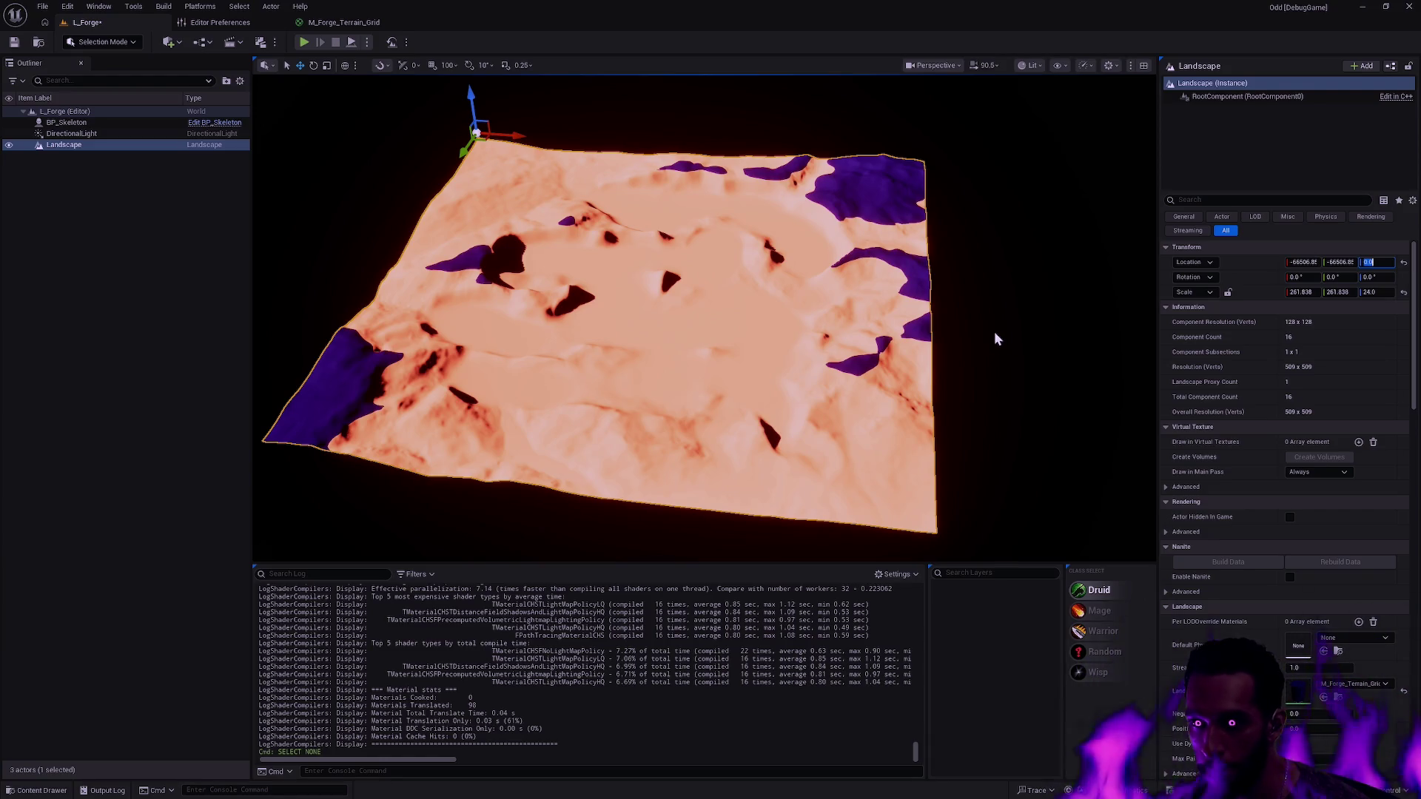
{"action": "key", "text": "ctrl+z"}
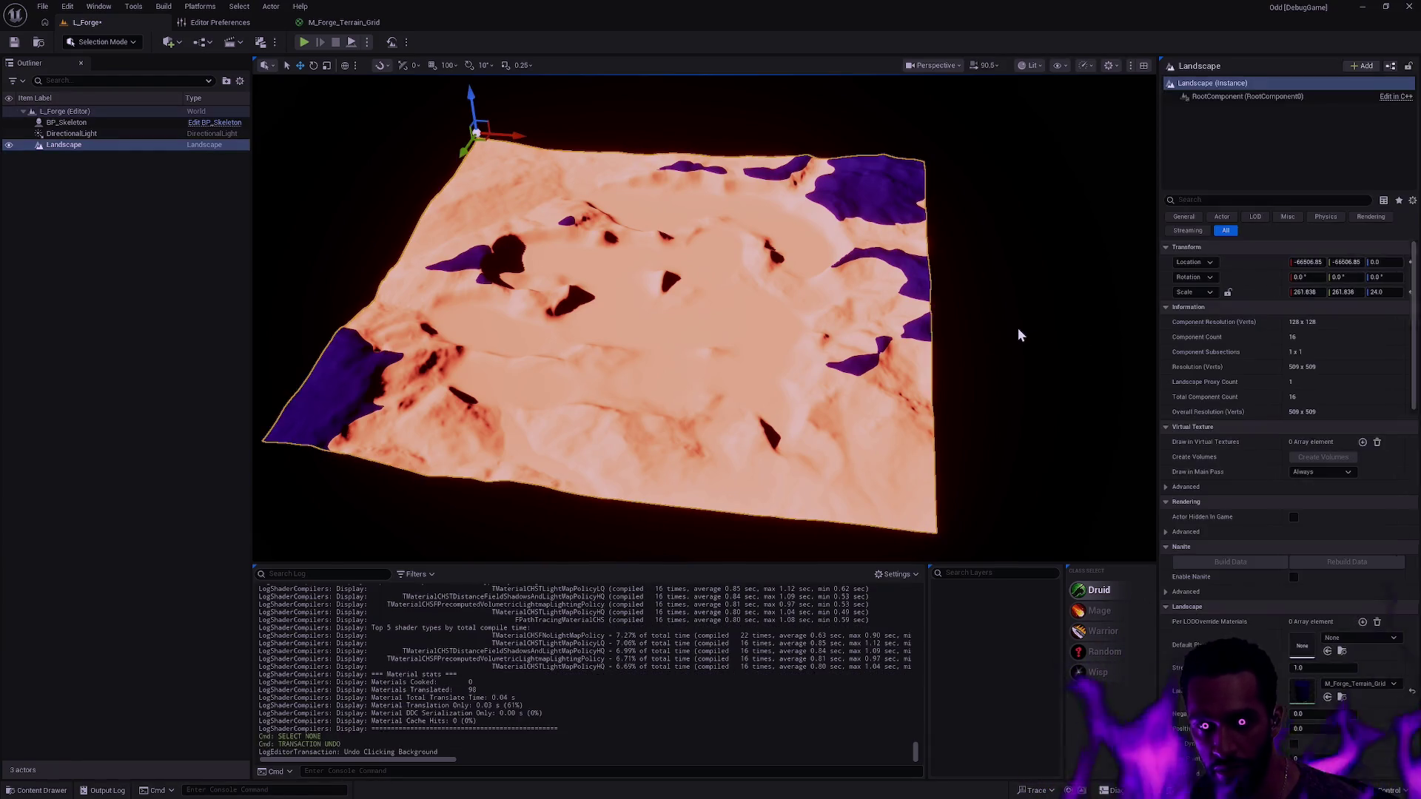
{"action": "key", "text": "ctrl+z"}
{"action": "mouse_move", "coordinate": [1019, 328]}
{"action": "left_mouse_down"}
{"action": "mouse_move", "coordinate": [1019, 266]}
{"action": "mouse_move", "coordinate": [1018, 319]}
{"action": "mouse_move", "coordinate": [910, 342]}
{"action": "left_mouse_up"}
{"action": "left_click", "coordinate": [910, 342]}
- Flatten a test patch near the terrain centre in Landscape Mode, then re-enter sculpting
{"action": "scroll", "coordinate": [768, 275], "scroll_direction": "up", "scroll_amount": 10}
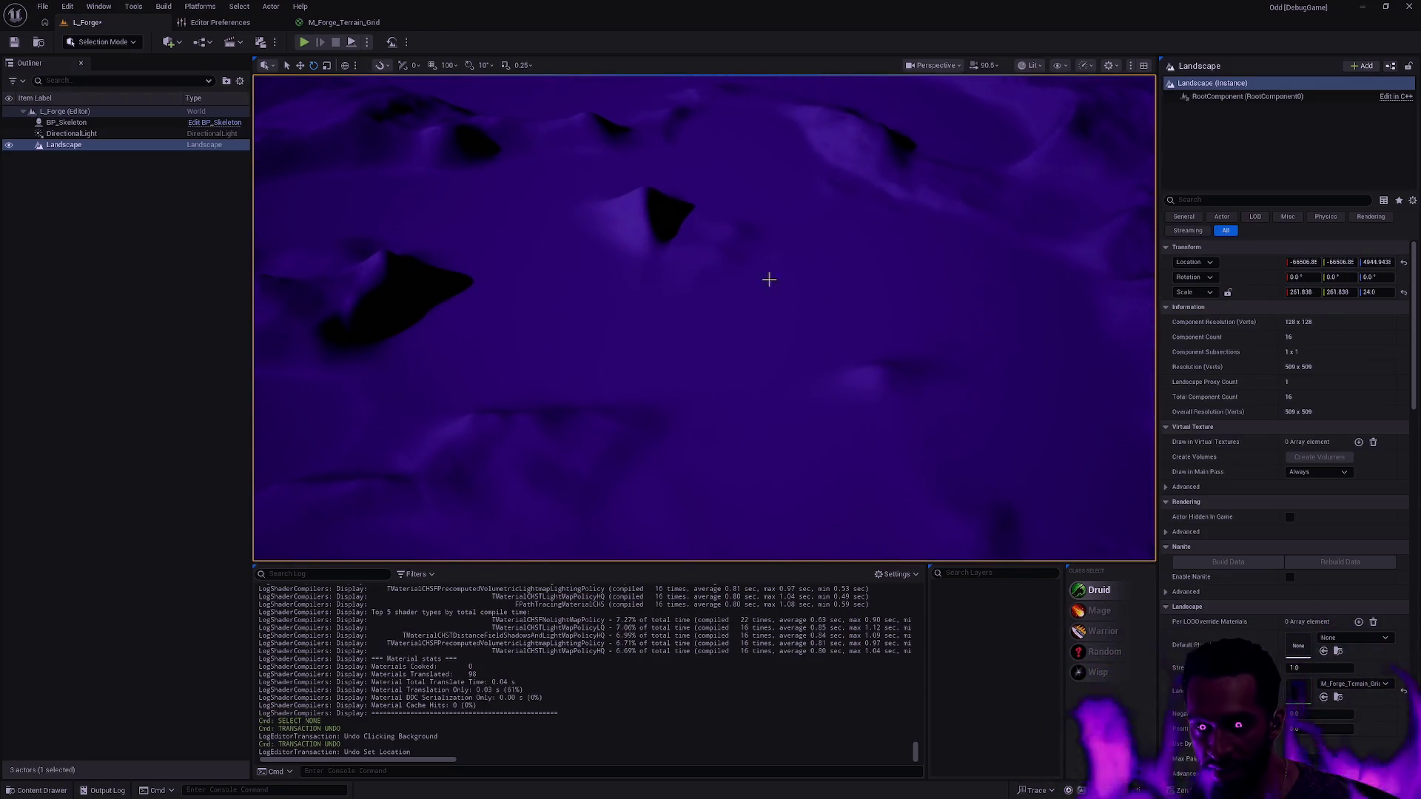
{"action": "key", "text": "shift+2"}
{"action": "left_click", "coordinate": [103, 110]}
{"action": "mouse_move", "coordinate": [766, 310]}
{"action": "left_mouse_down"}
{"action": "mouse_move", "coordinate": [823, 290]}
{"action": "mouse_move", "coordinate": [755, 333]}
{"action": "mouse_move", "coordinate": [673, 308]}
{"action": "mouse_move", "coordinate": [943, 320]}
{"action": "left_mouse_up"}
{"action": "scroll", "coordinate": [944, 320], "scroll_direction": "down", "scroll_amount": 10}
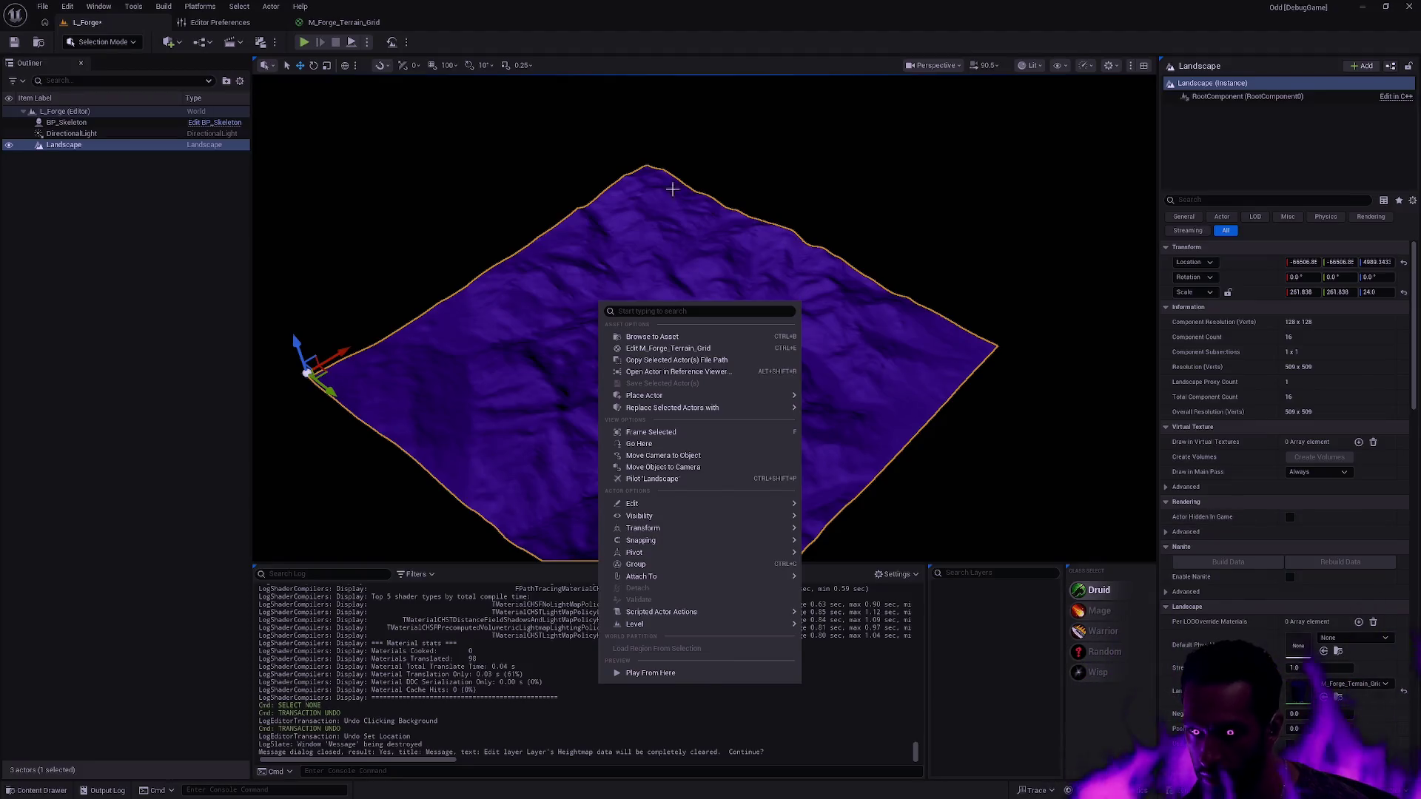
{"action": "left_click", "coordinate": [507, 171]}
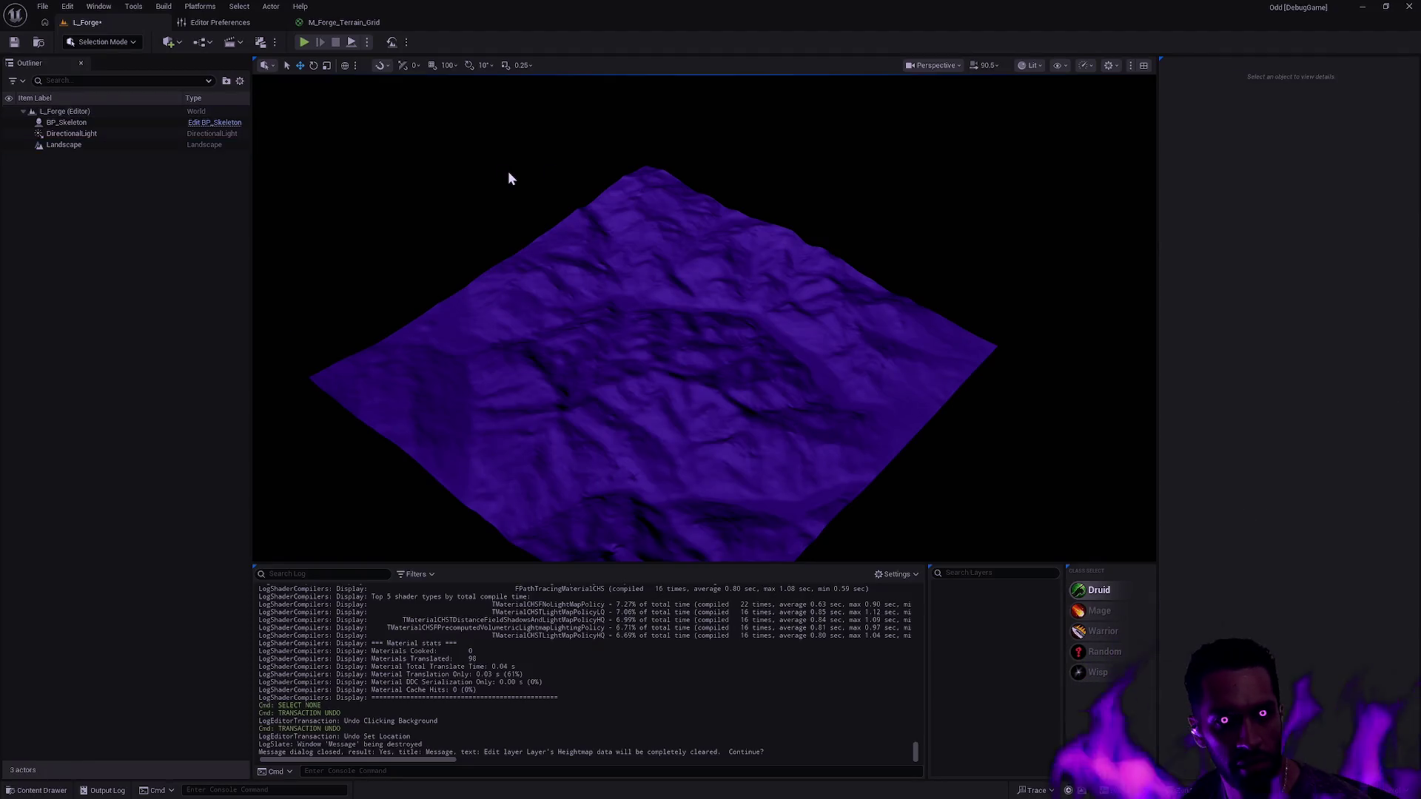
{"action": "key", "text": "shift+2"}
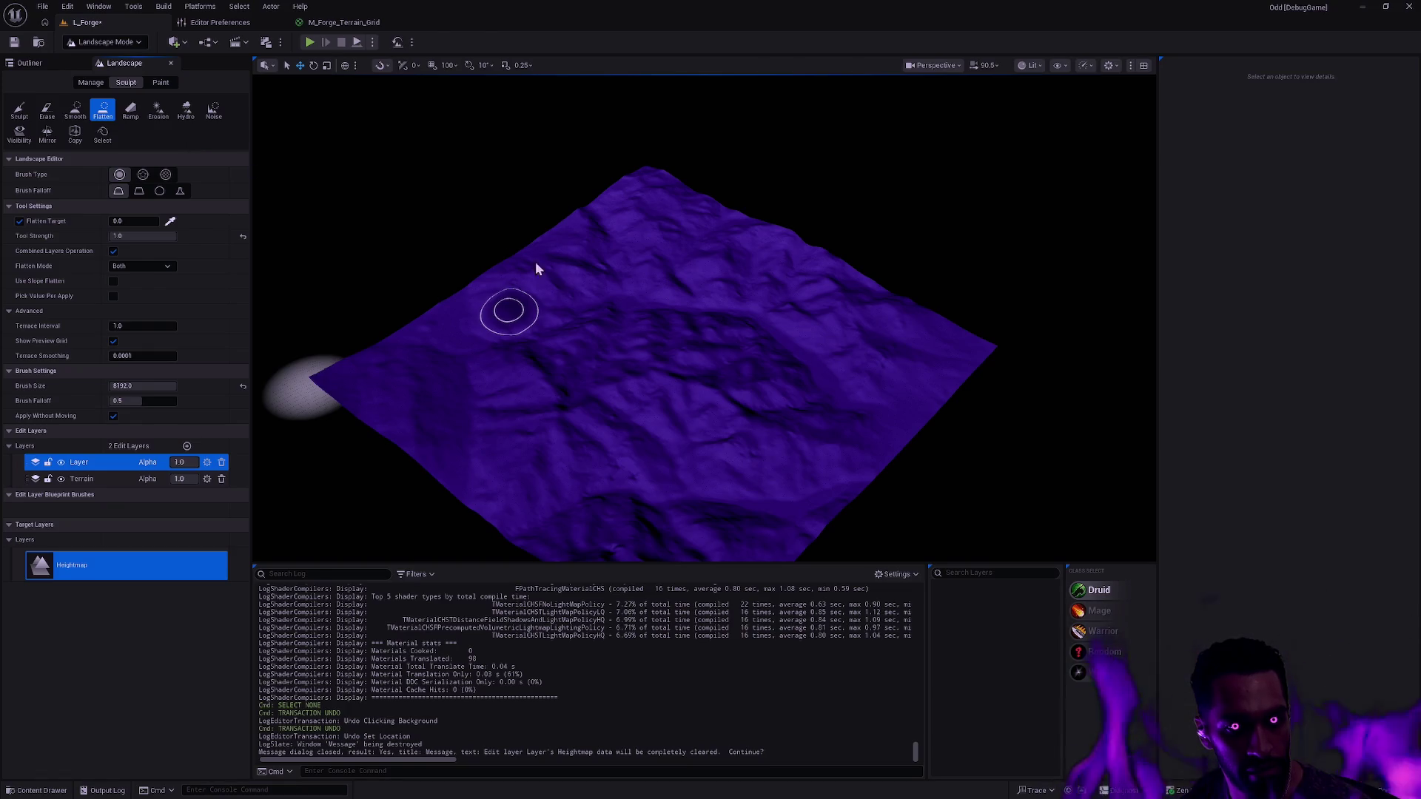
- Switch to Selection Mode and nudge the camera so the landscape sits higher
{"action": "key", "text": "shift+1"}
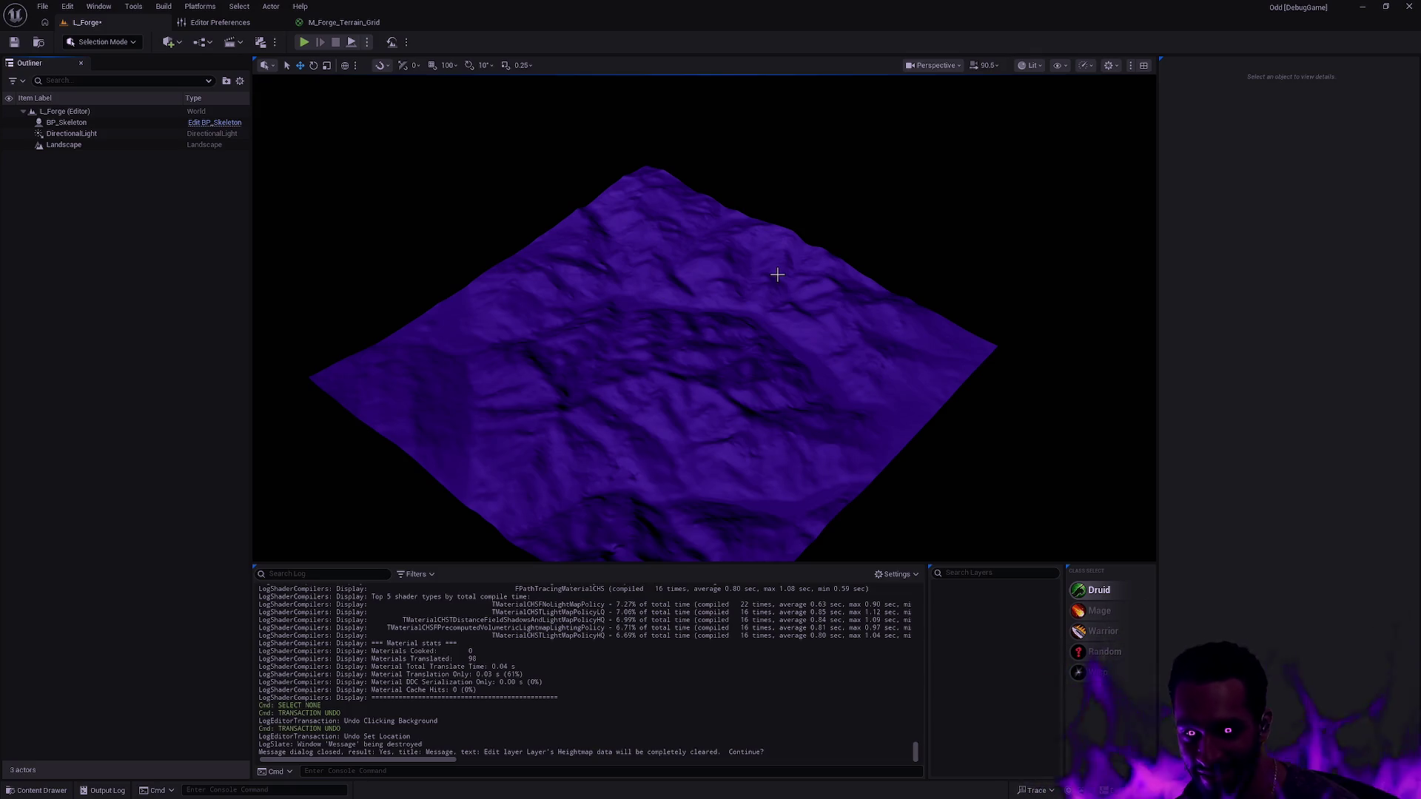
{"action": "mouse_move", "coordinate": [765, 340]}
{"action": "left_mouse_down"}
{"action": "mouse_move", "coordinate": [741, 252]}
{"action": "mouse_move", "coordinate": [767, 333]}
{"action": "left_mouse_up"}
- Exit sculpting into Selection Mode, select the Landscape actor and frame it with F
{"action": "key", "text": "shift+2"}
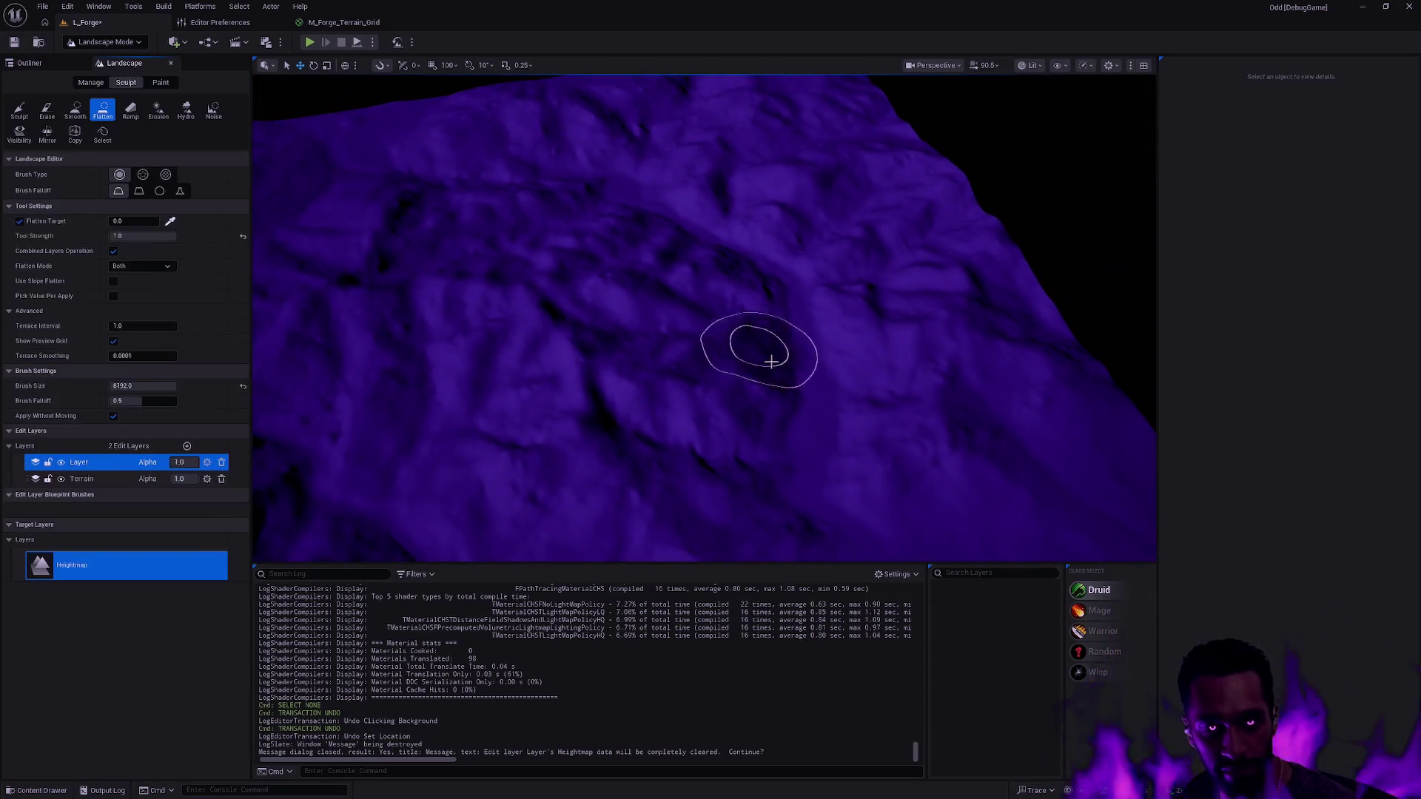
{"action": "key", "text": "shift+1"}
{"action": "left_click", "coordinate": [771, 373]}
{"action": "key", "text": "f"}
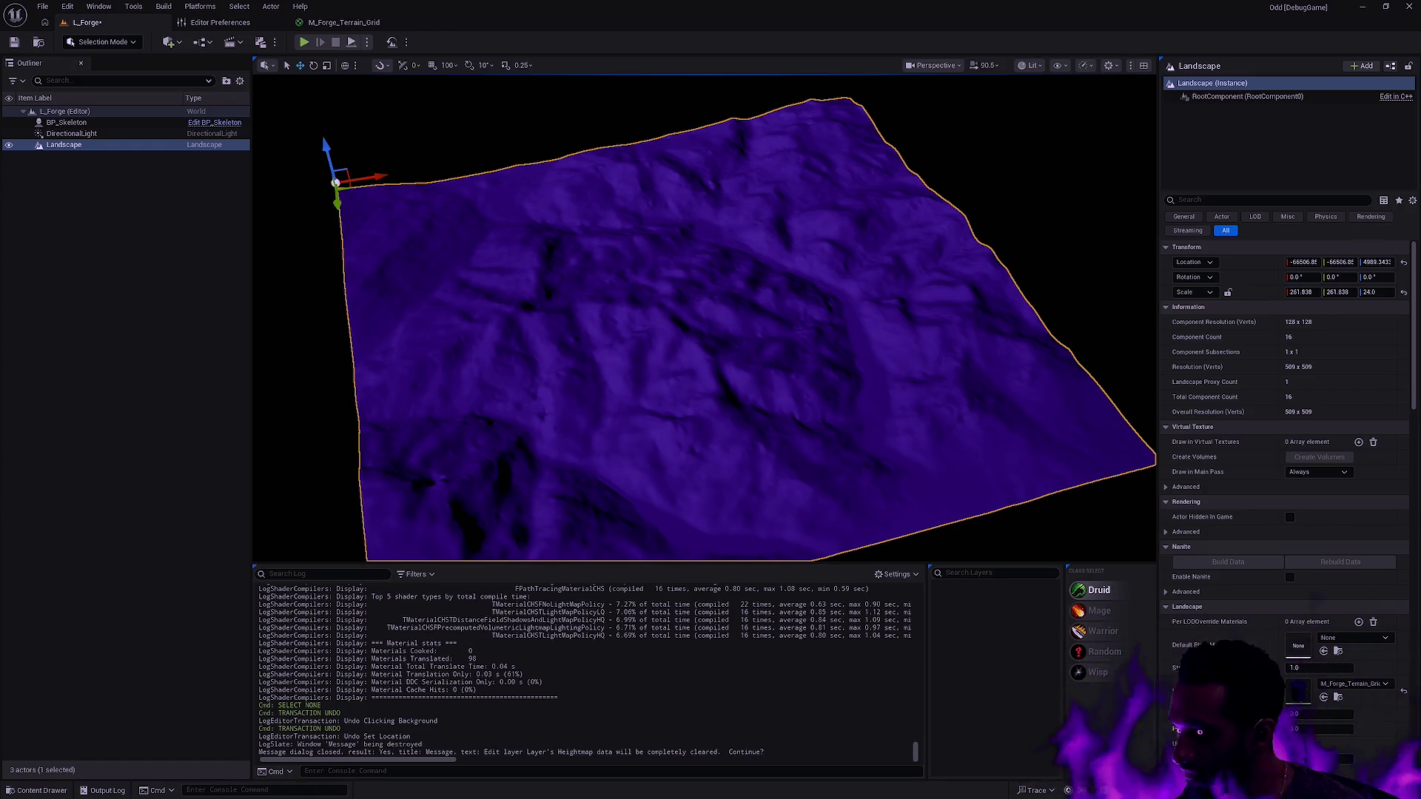
- Set the Landscape's Location Z to 5000 and Scale X and Y to 260 in Details
{"action": "key", "text": "shift+2"}
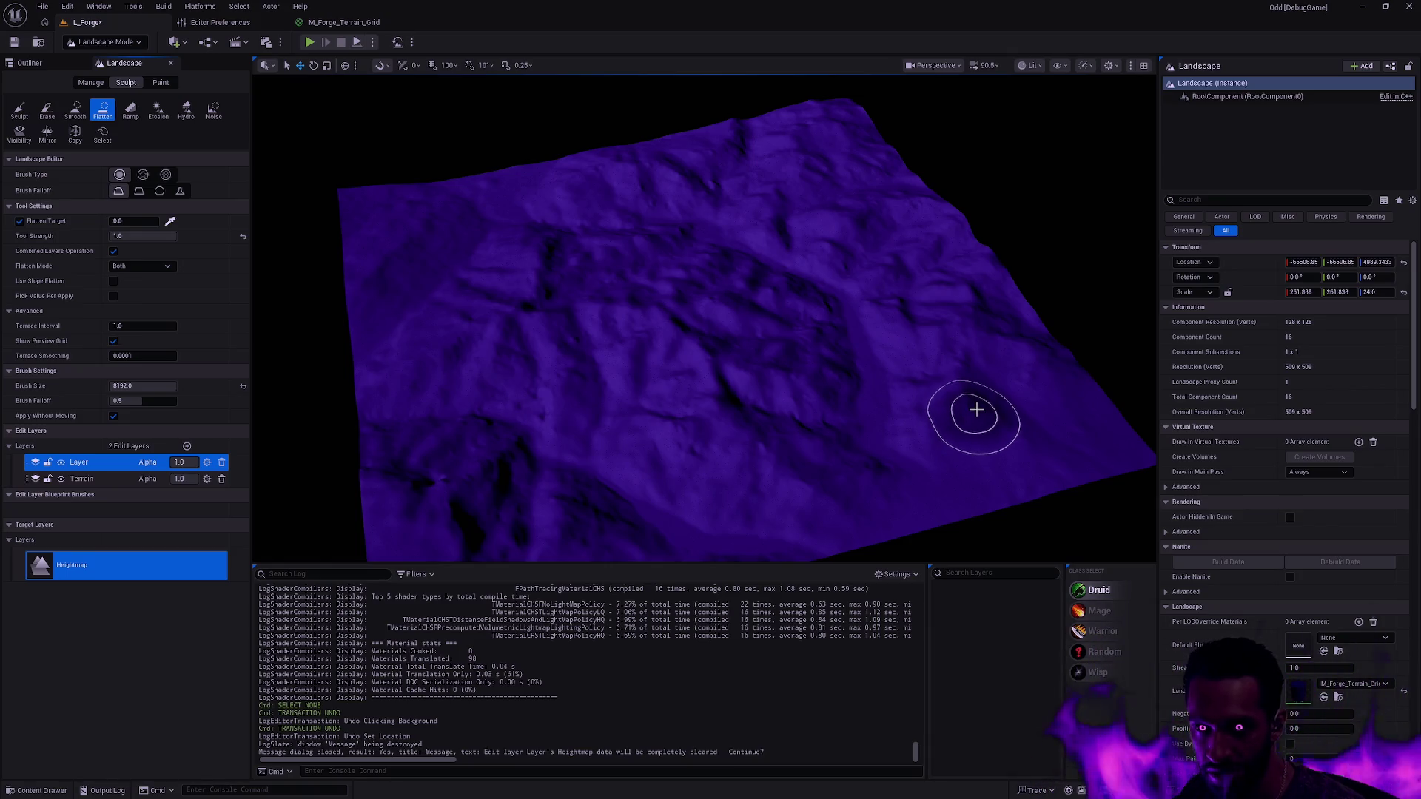
{"action": "left_click", "coordinate": [1377, 262]}
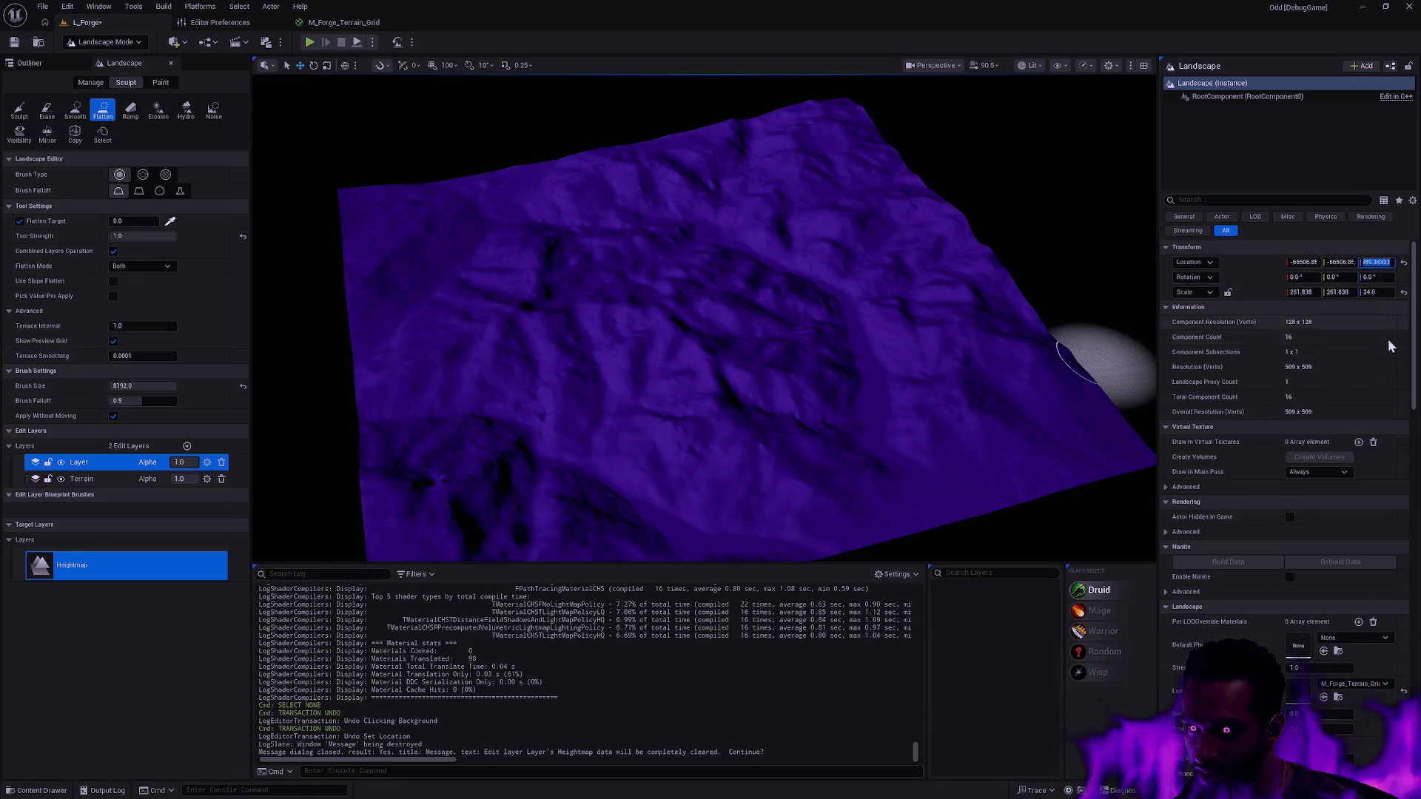
{"action": "type", "text": "5000.0"}
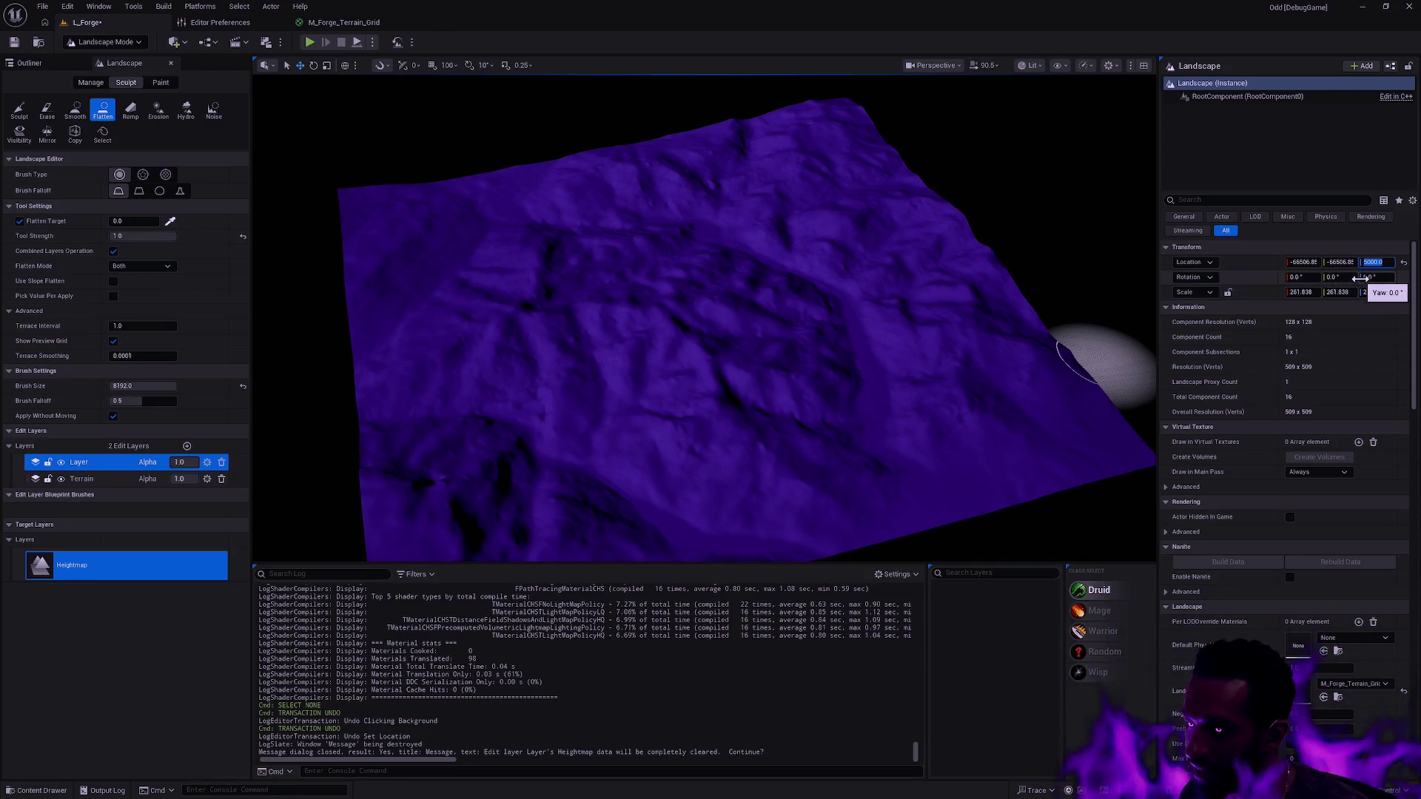
{"action": "left_click", "coordinate": [1302, 293]}
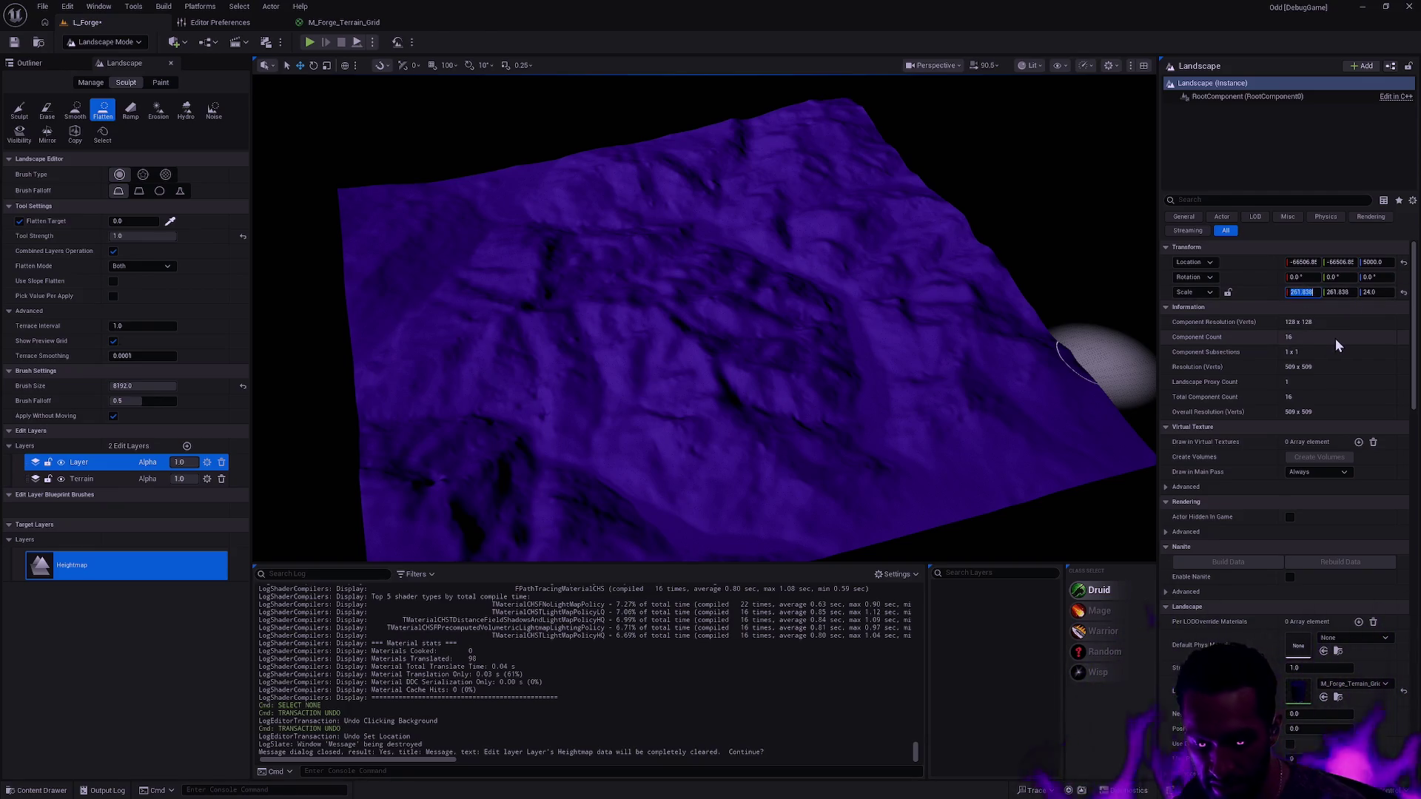
{"action": "type", "text": "260"}
{"action": "key", "text": "Tab"}
{"action": "type", "text": "2"}
{"action": "key", "text": "Return"}
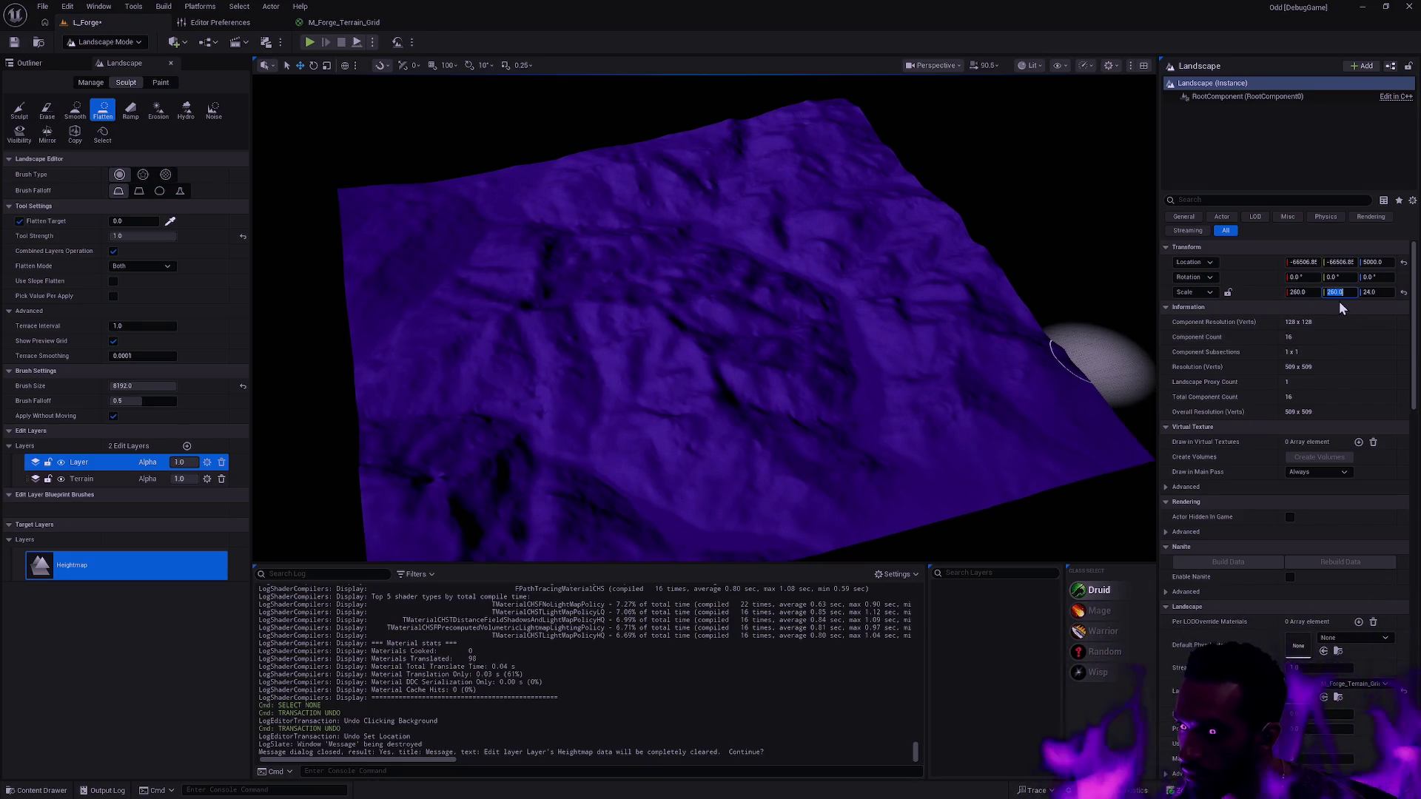
- Check the X scale and step through the Location X and Y values
{"action": "left_click", "coordinate": [1302, 292]}
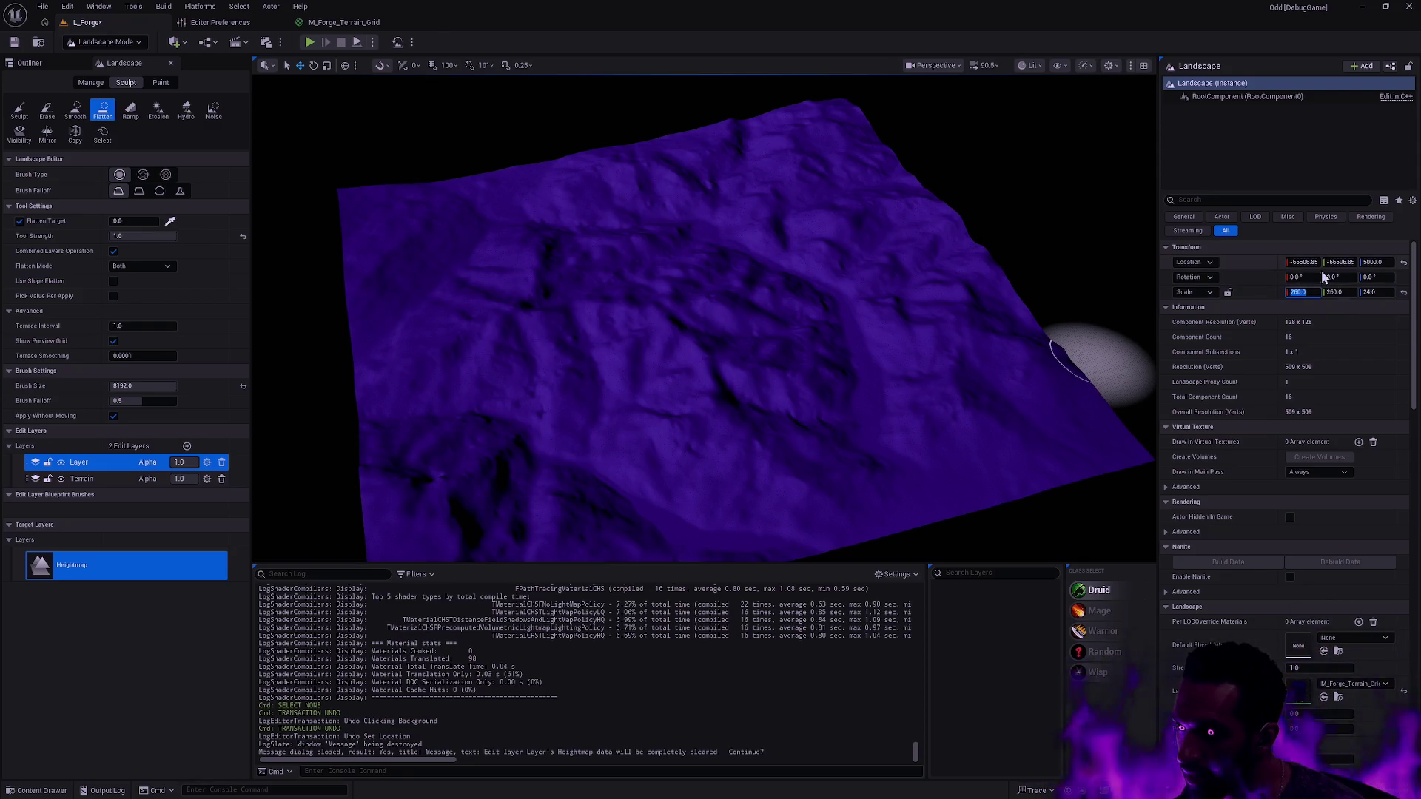
{"action": "left_click", "coordinate": [1314, 261]}
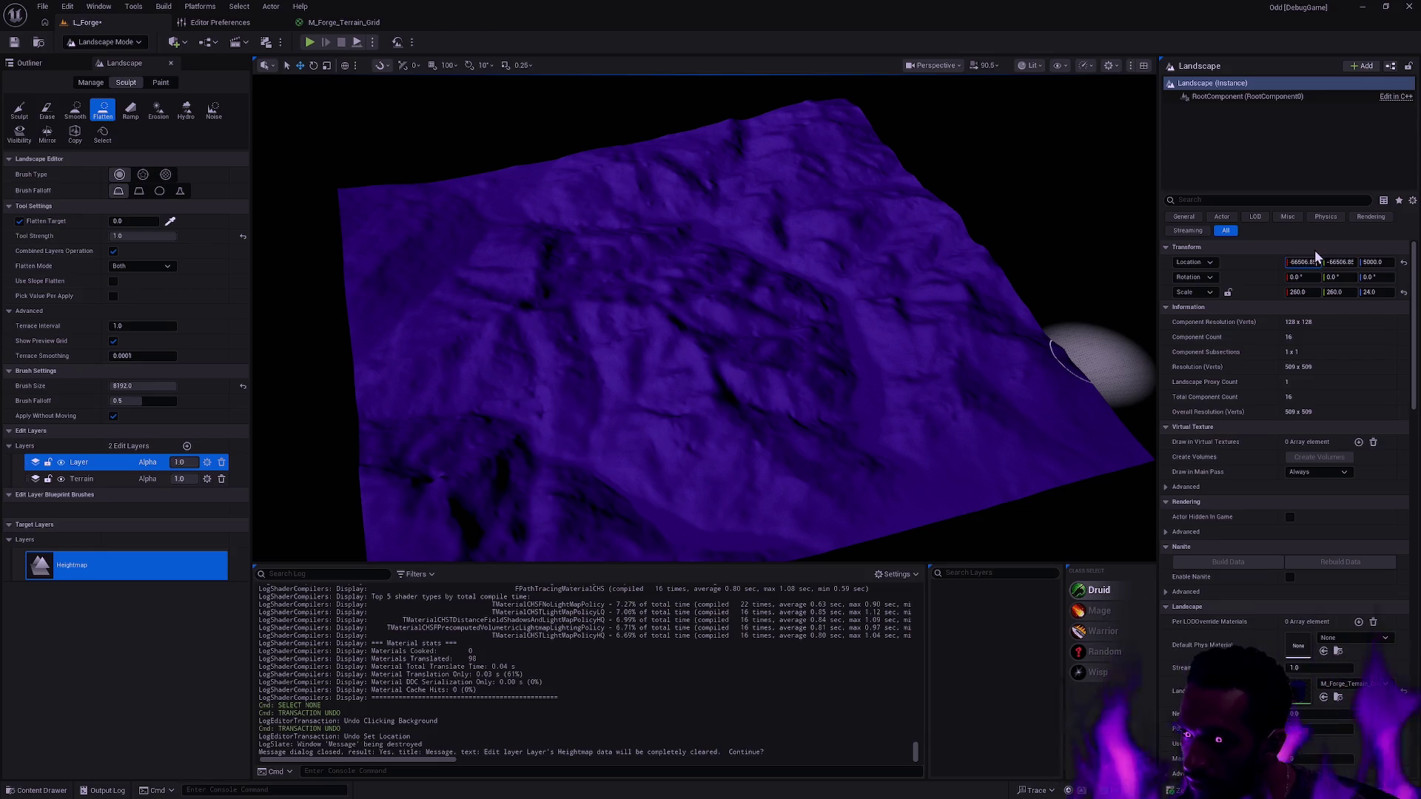
{"action": "left_click_drag", "start_coordinate": [1295, 263], "coordinate": [1374, 254]}
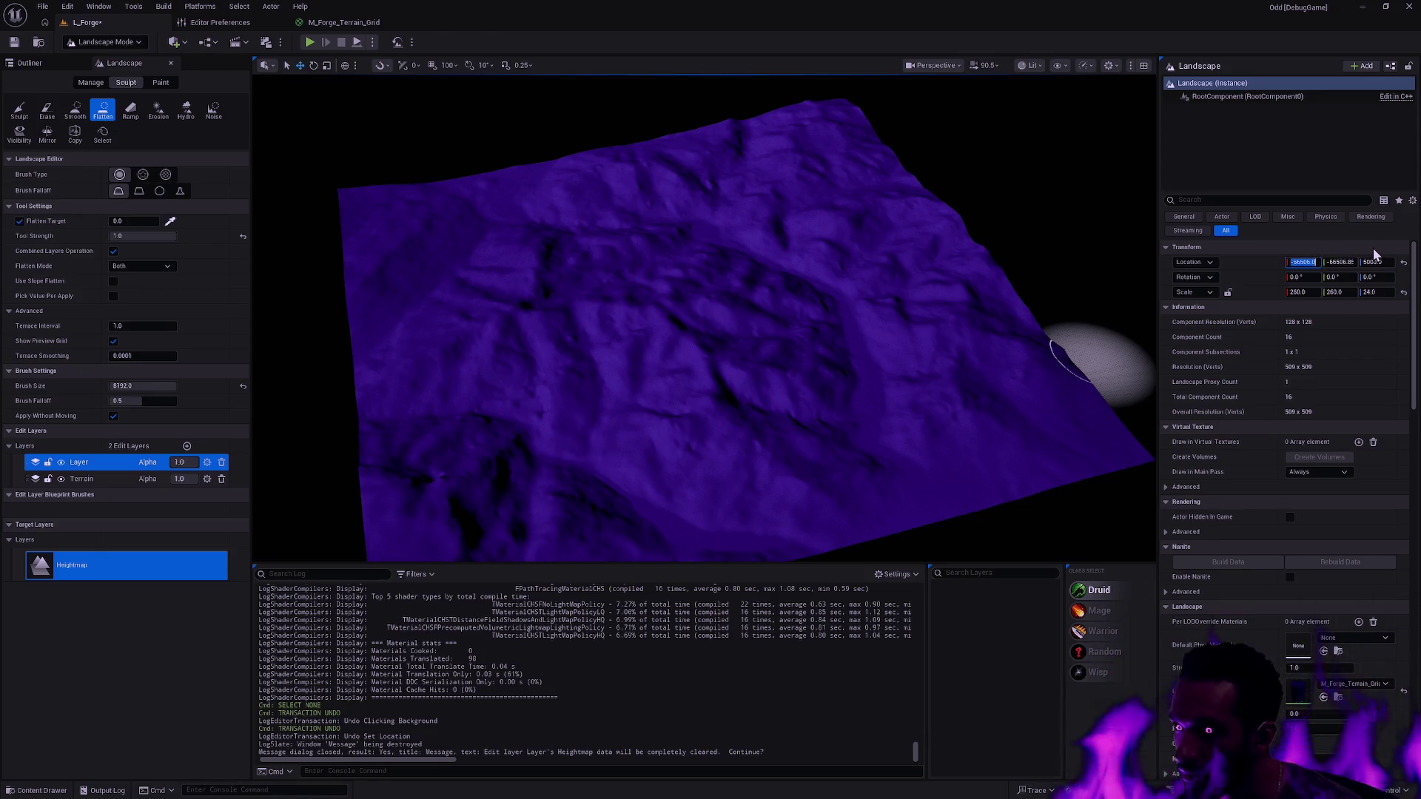
{"action": "key", "text": "Tab"}
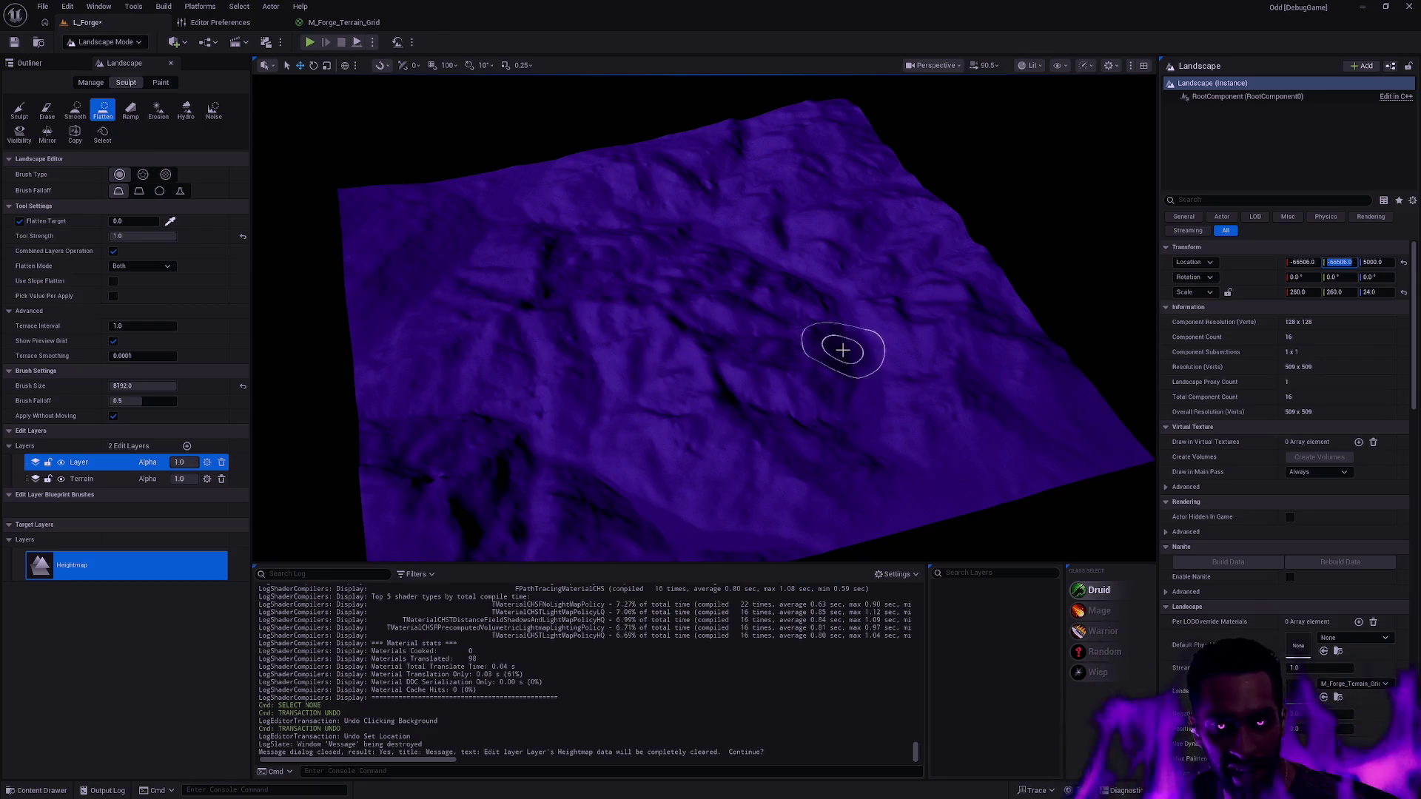
- Flatten a plateau across the terrain, then toggle Layer and Terrain visibility to compare
{"action": "mouse_move", "coordinate": [977, 444]}
{"action": "left_mouse_down"}
{"action": "mouse_move", "coordinate": [920, 387]}
{"action": "mouse_move", "coordinate": [844, 362]}
{"action": "mouse_move", "coordinate": [792, 385]}
{"action": "mouse_move", "coordinate": [767, 450]}
{"action": "mouse_move", "coordinate": [703, 472]}
{"action": "mouse_move", "coordinate": [644, 452]}
{"action": "mouse_move", "coordinate": [622, 414]}
{"action": "mouse_move", "coordinate": [644, 366]}
{"action": "mouse_move", "coordinate": [518, 374]}
{"action": "mouse_move", "coordinate": [636, 318]}
{"action": "mouse_move", "coordinate": [629, 281]}
{"action": "mouse_move", "coordinate": [659, 337]}
{"action": "mouse_move", "coordinate": [644, 370]}
{"action": "left_mouse_up"}
{"action": "scroll", "coordinate": [644, 385], "scroll_direction": "up", "scroll_amount": 5}
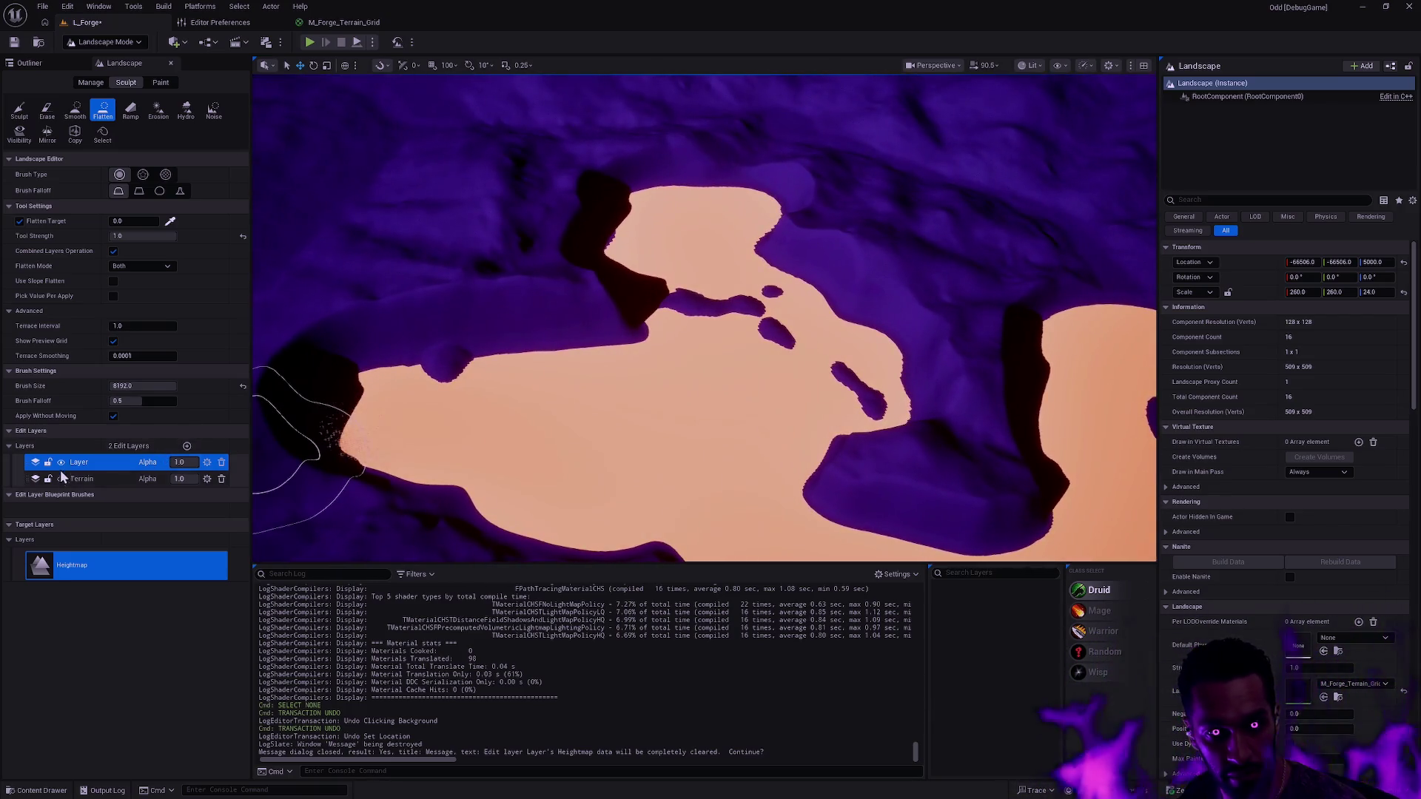
{"action": "left_click", "coordinate": [61, 462]}
{"action": "left_click", "coordinate": [61, 462]}
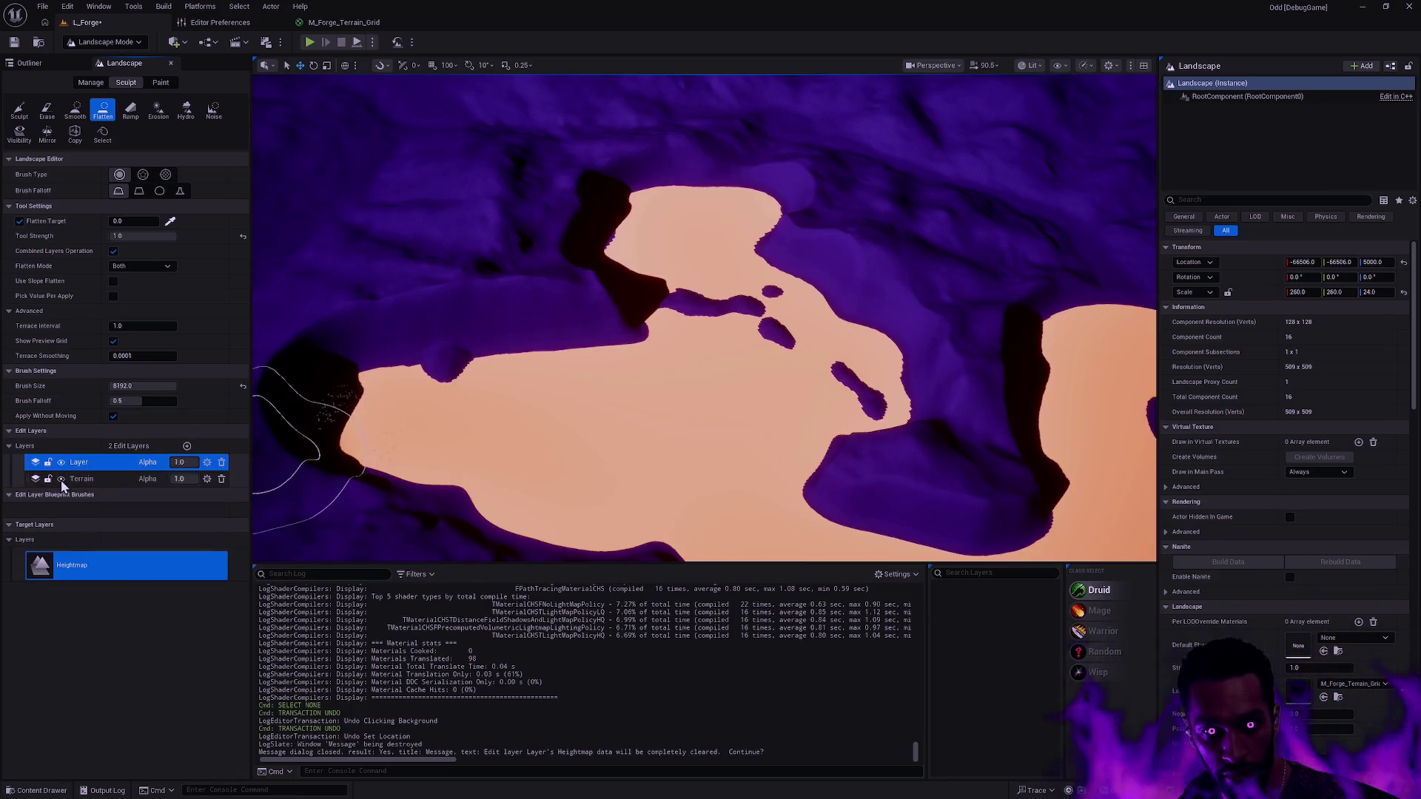
{"action": "left_click", "coordinate": [61, 479]}
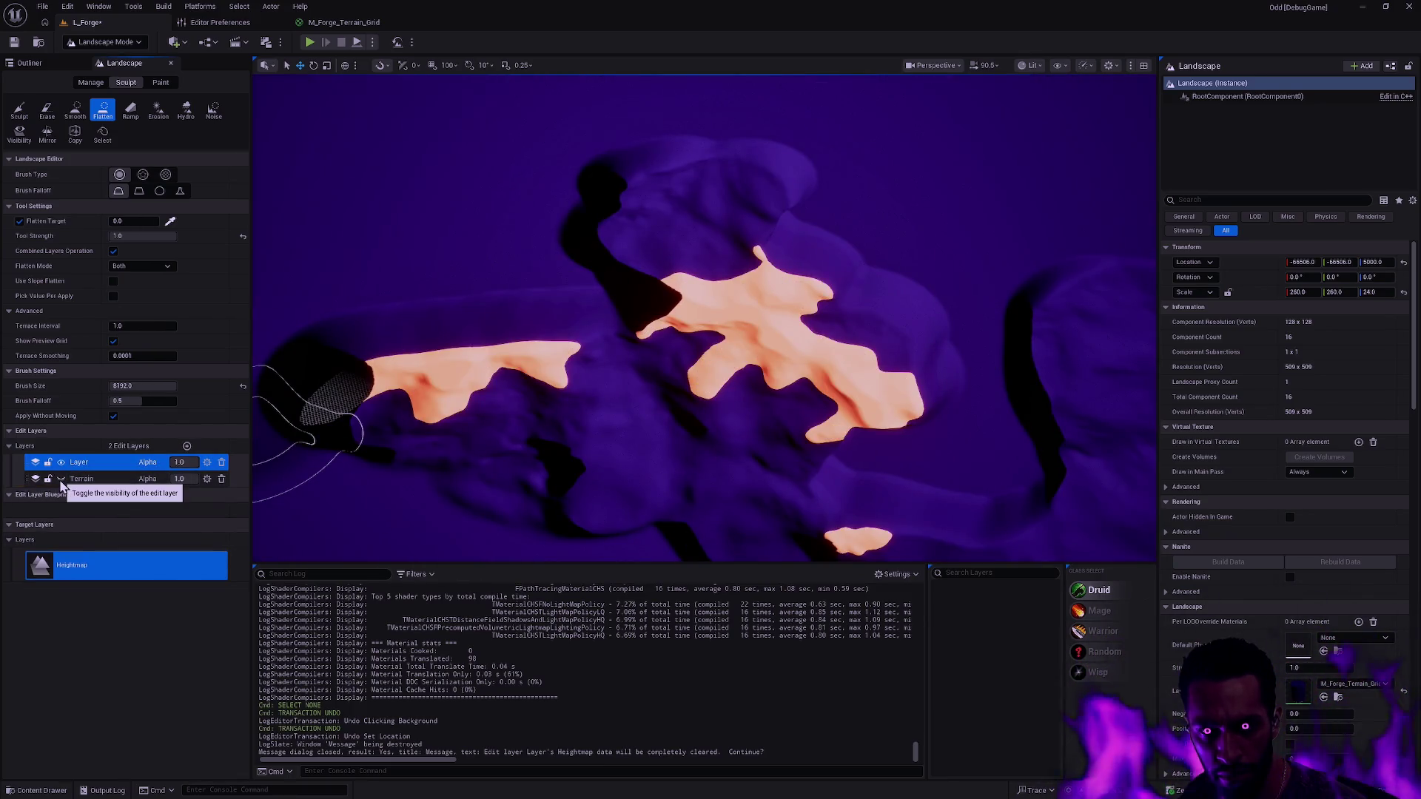
{"action": "left_click", "coordinate": [62, 479]}
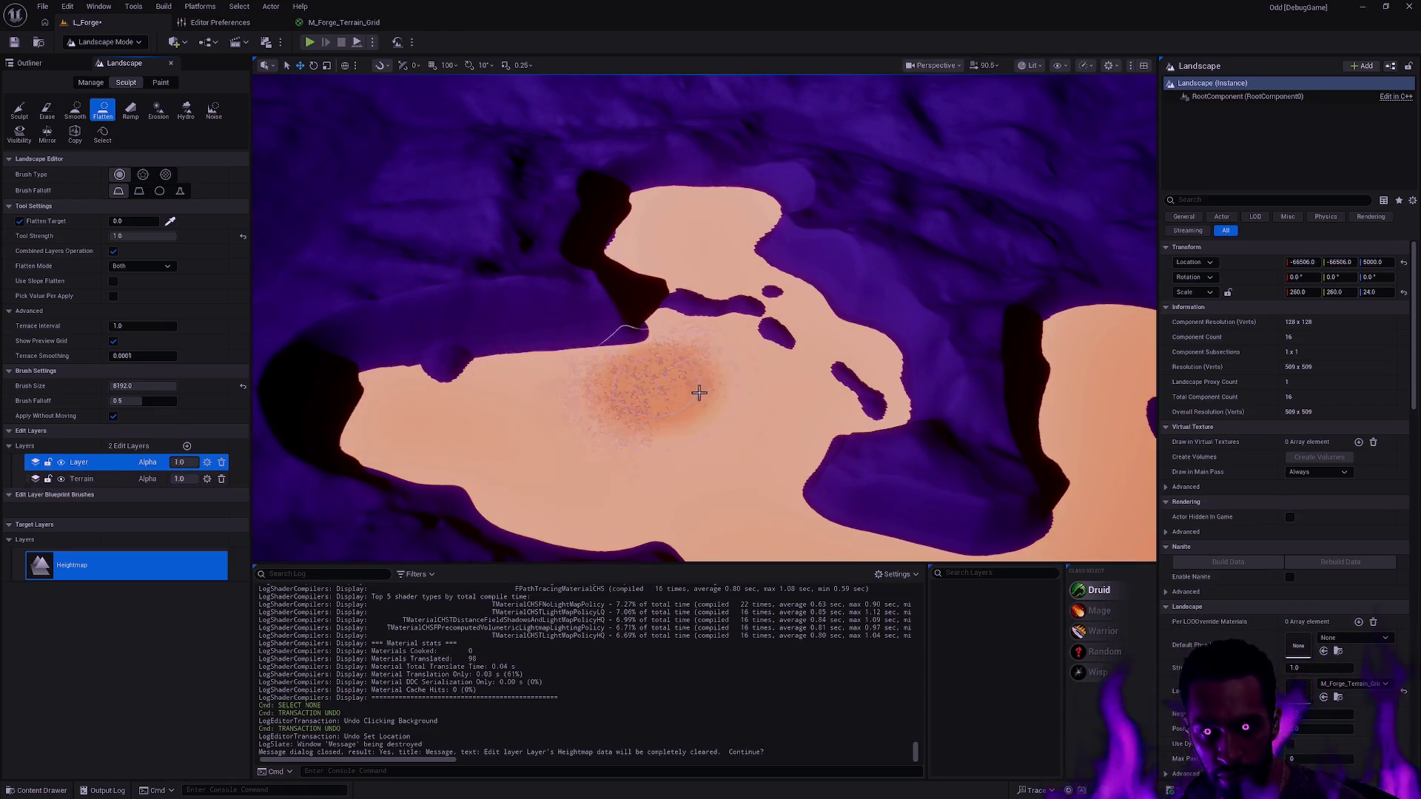
- Orbit to a lower view and toggle Terrain's visibility, leaving it shown and active
{"action": "mouse_move", "coordinate": [699, 393]}
{"action": "left_mouse_down"}
{"action": "mouse_move", "coordinate": [707, 347]}
{"action": "mouse_move", "coordinate": [684, 351]}
{"action": "mouse_move", "coordinate": [704, 355]}
{"action": "mouse_move", "coordinate": [685, 333]}
{"action": "mouse_move", "coordinate": [835, 377]}
{"action": "left_mouse_up"}
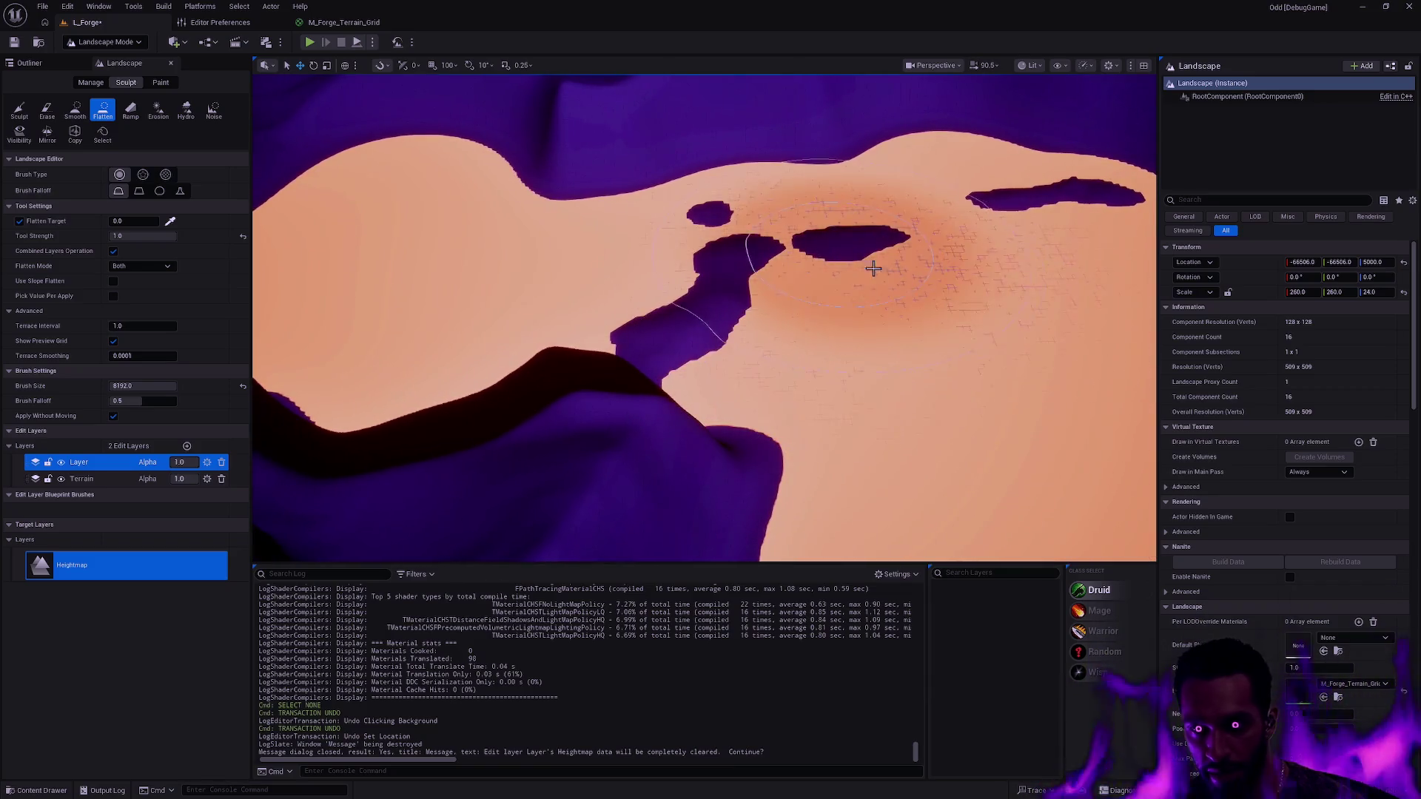
{"action": "left_click_drag", "start_coordinate": [920, 353], "coordinate": [725, 324]}
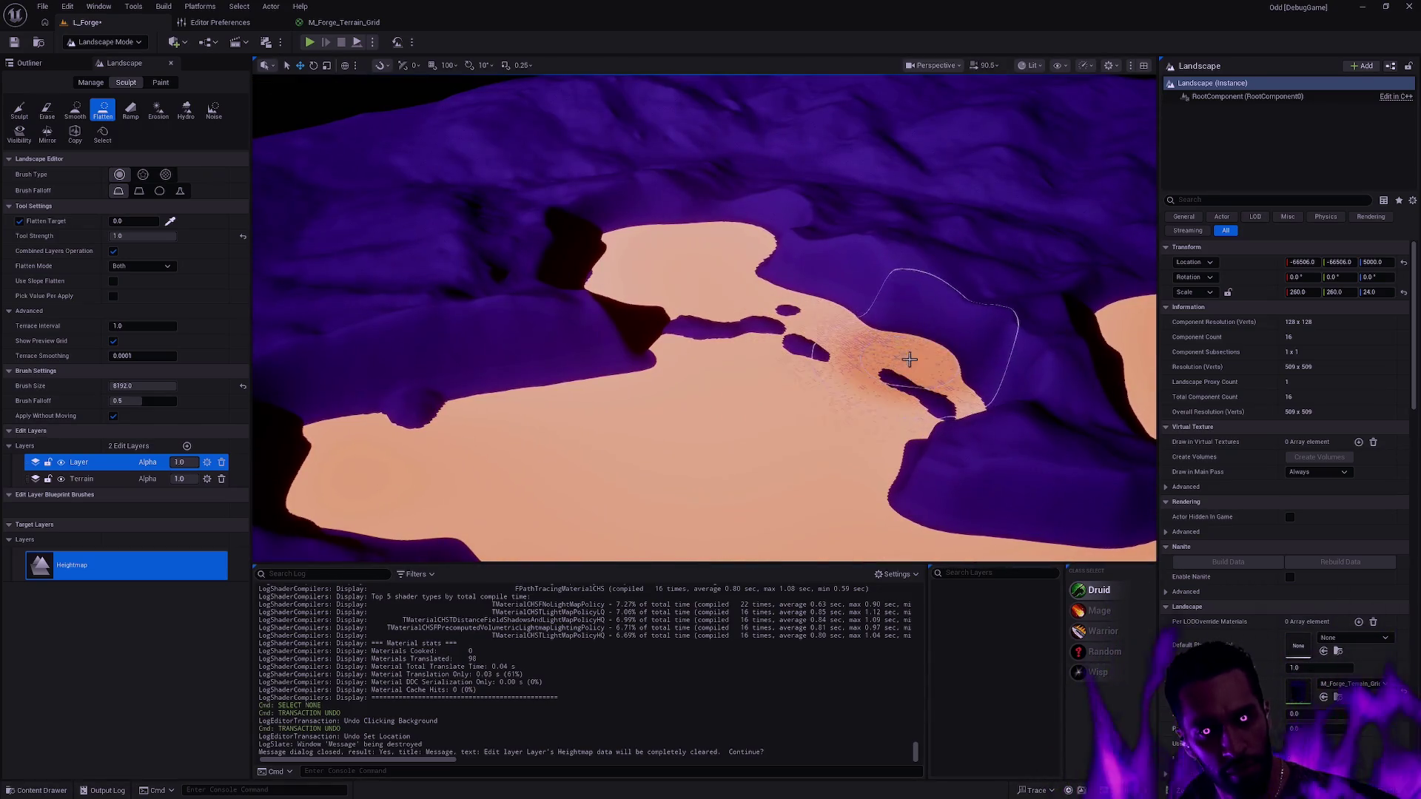
{"action": "left_click", "coordinate": [63, 480]}
{"action": "left_click", "coordinate": [62, 479]}
{"action": "left_click", "coordinate": [63, 480]}
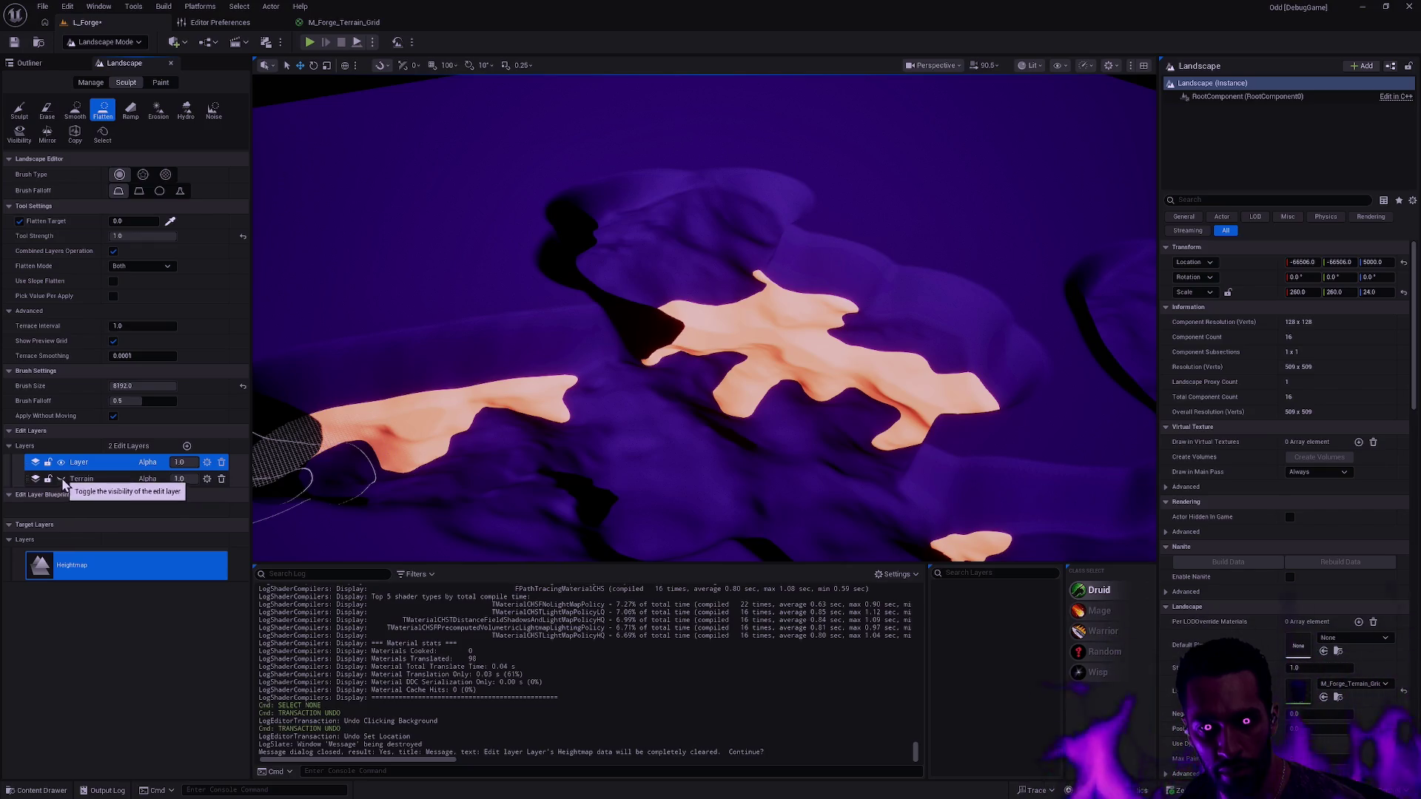
{"action": "left_click", "coordinate": [62, 479]}
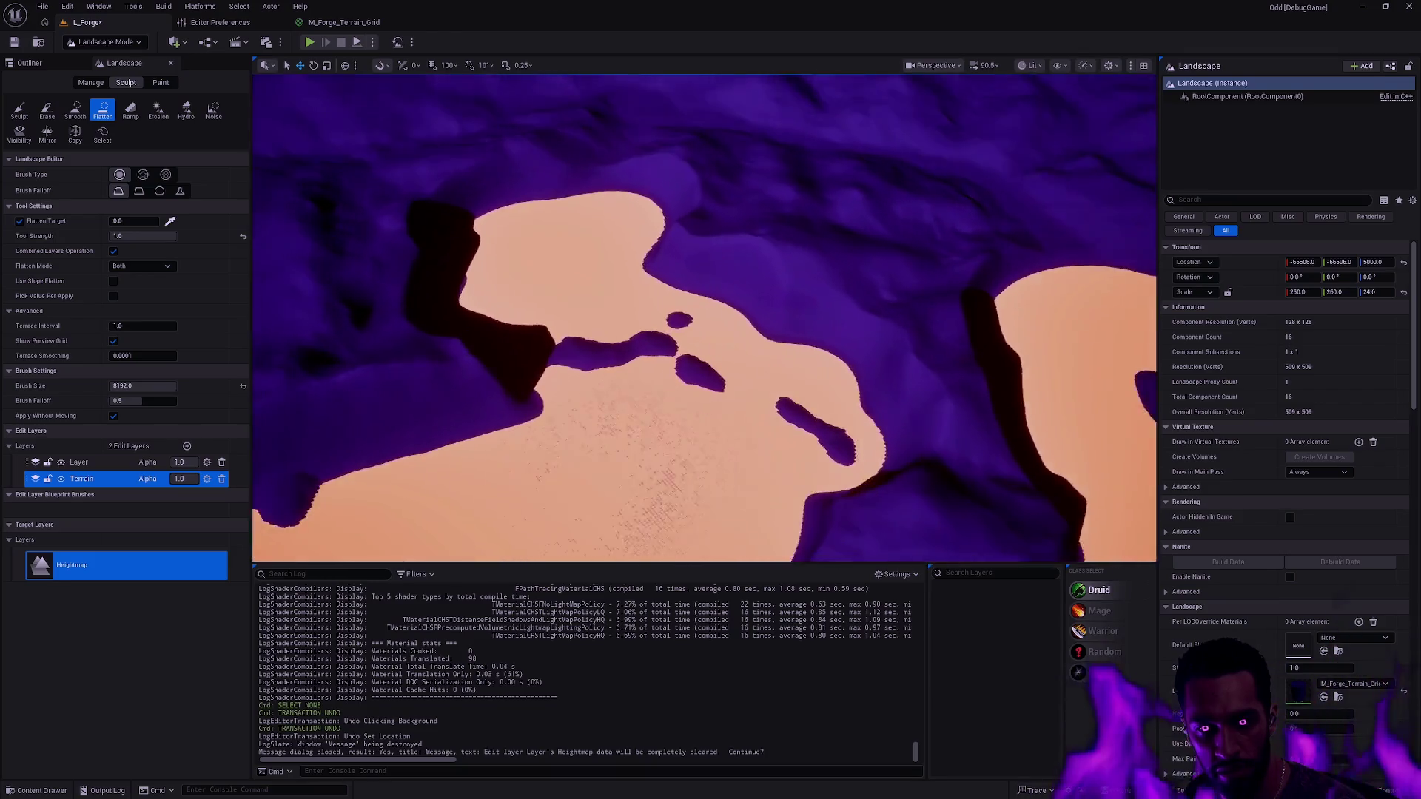
- Extend the flattened plateau up and to the right
{"action": "mouse_move", "coordinate": [682, 371]}
{"action": "left_mouse_down"}
{"action": "mouse_move", "coordinate": [908, 326]}
{"action": "mouse_move", "coordinate": [924, 211]}
{"action": "mouse_move", "coordinate": [936, 318]}
{"action": "mouse_move", "coordinate": [723, 228]}
{"action": "mouse_move", "coordinate": [587, 212]}
{"action": "mouse_move", "coordinate": [789, 321]}
{"action": "mouse_move", "coordinate": [587, 295]}
{"action": "mouse_move", "coordinate": [717, 311]}
{"action": "mouse_move", "coordinate": [832, 295]}
{"action": "mouse_move", "coordinate": [770, 296]}
{"action": "left_mouse_up"}
{"action": "scroll", "coordinate": [770, 297], "scroll_direction": "up", "scroll_amount": 5}
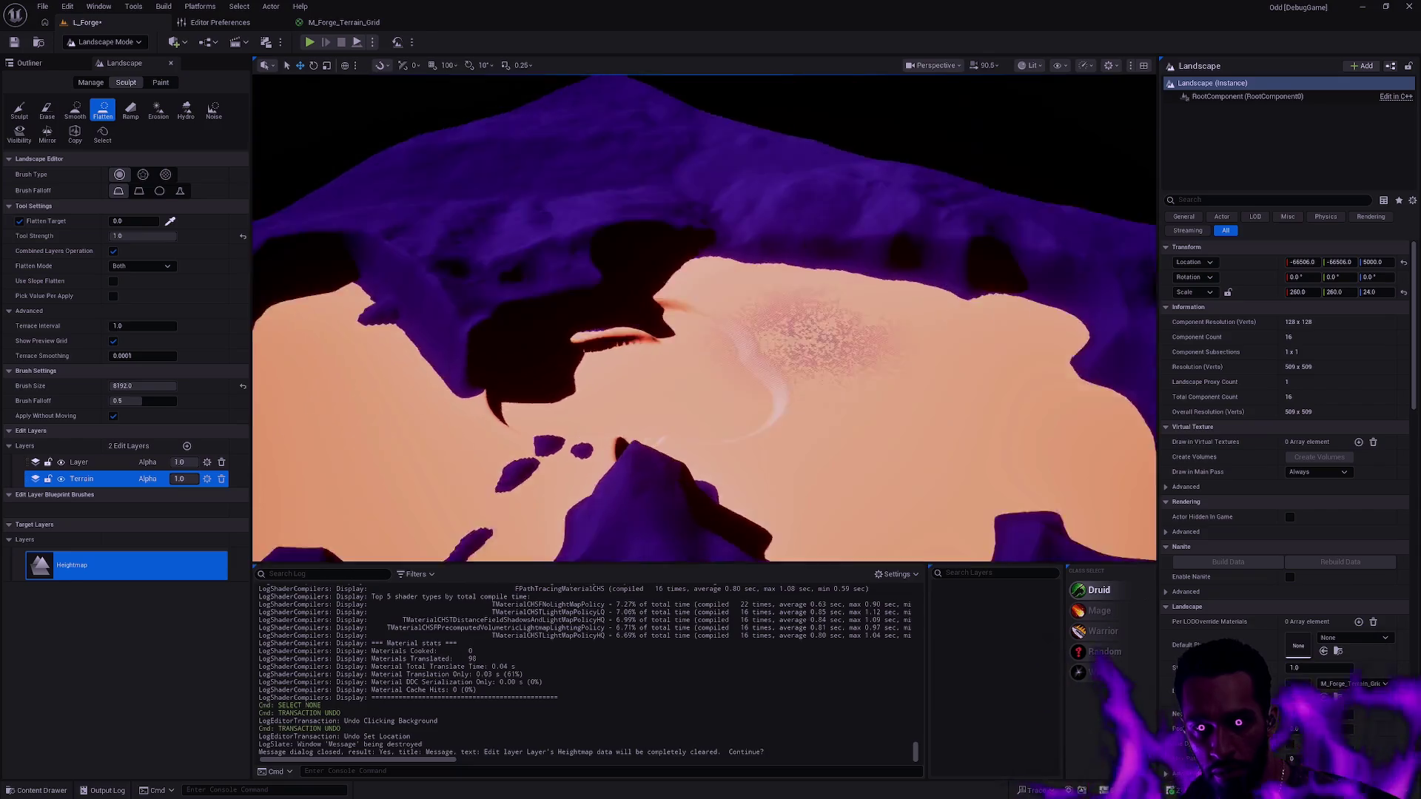
{"action": "scroll", "coordinate": [705, 318], "scroll_direction": "up", "scroll_amount": 5}
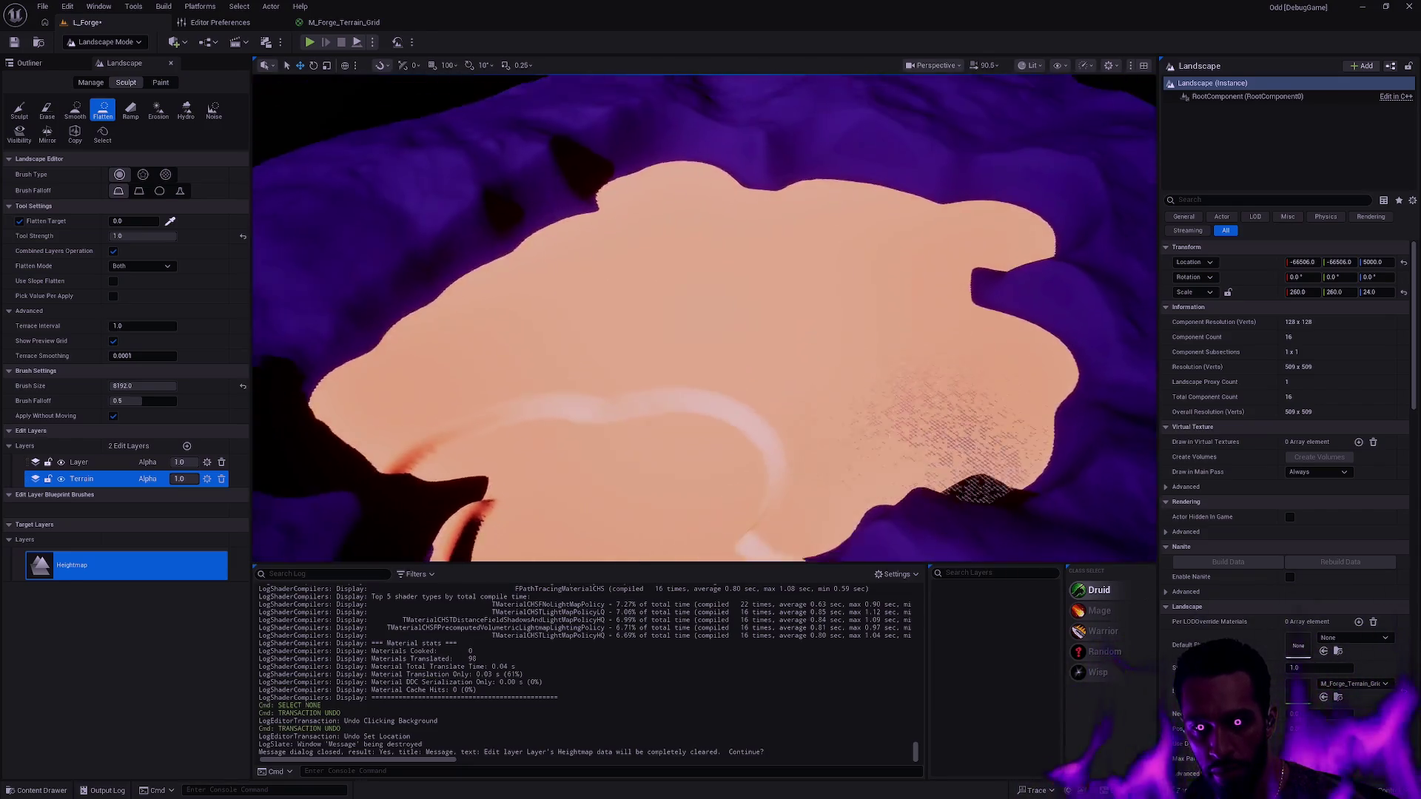
{"action": "scroll", "coordinate": [738, 365], "scroll_direction": "up", "scroll_amount": 5}
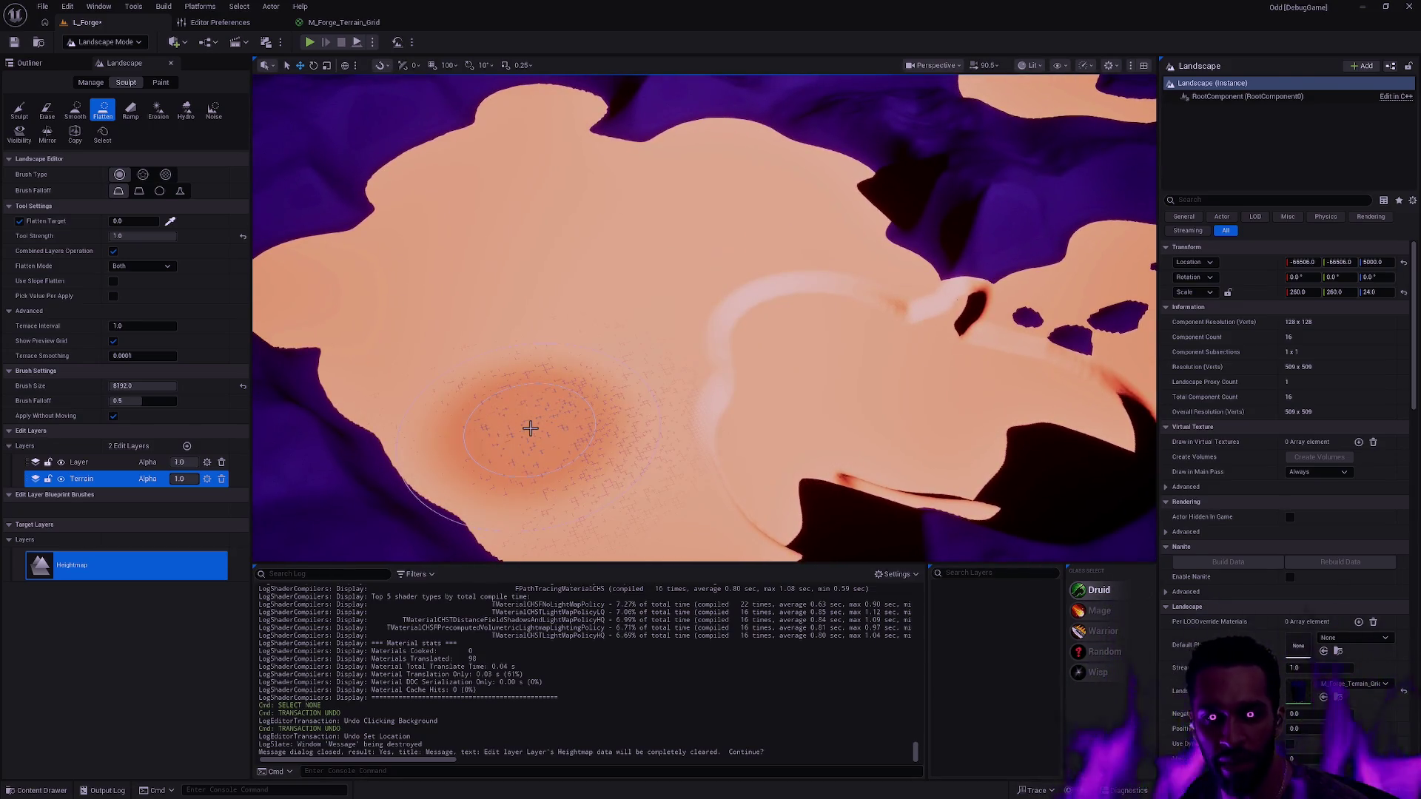
- Undo the Terrain flattening, lock Terrain, and make the Layer edit layer active and visible
{"action": "key", "text": "ctrl+z"}
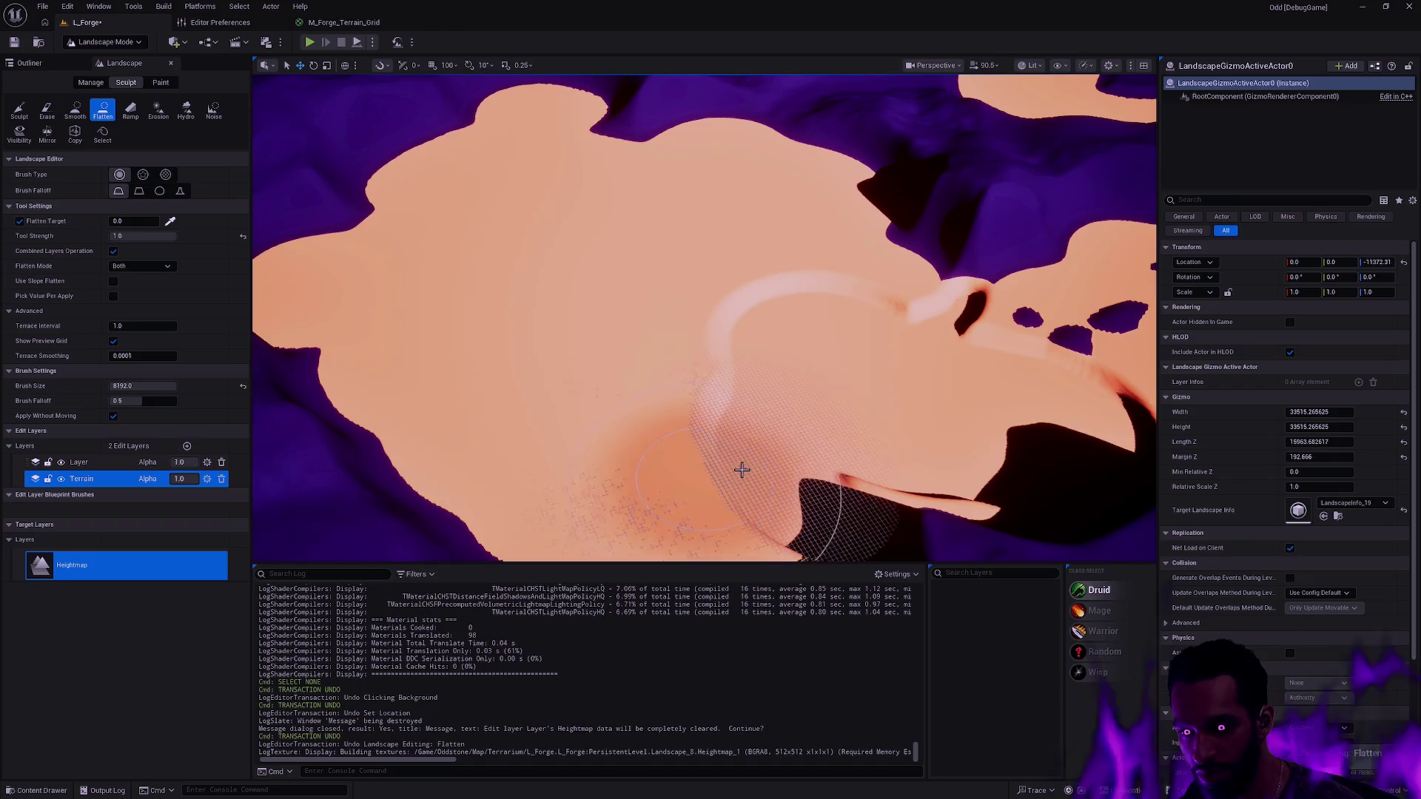
{"action": "key", "text": "ctrl+z"}
{"action": "key", "text": "ctrl+z"}
{"action": "key", "text": "ctrl+z"}
{"action": "key", "text": "ctrl+z"}
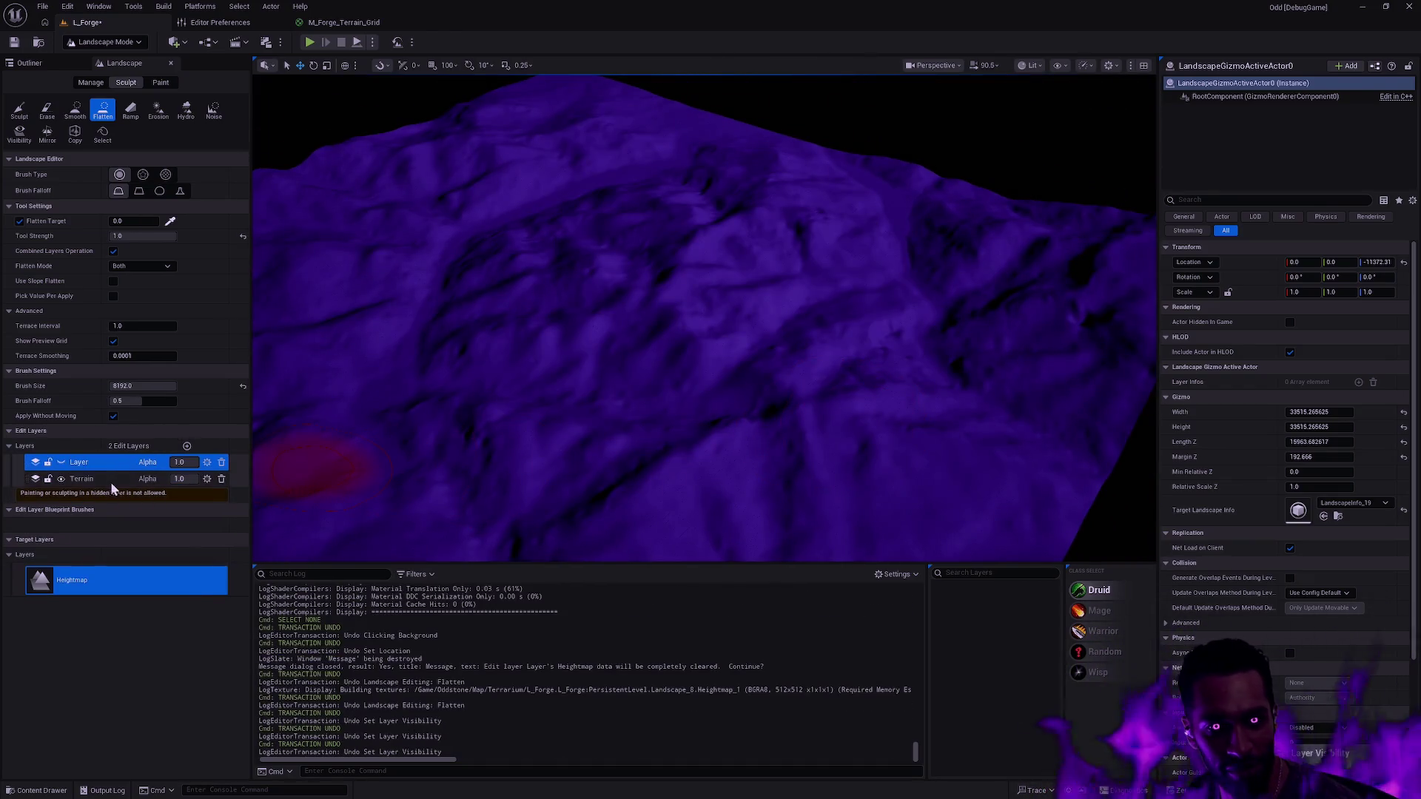
{"action": "left_click", "coordinate": [47, 479]}
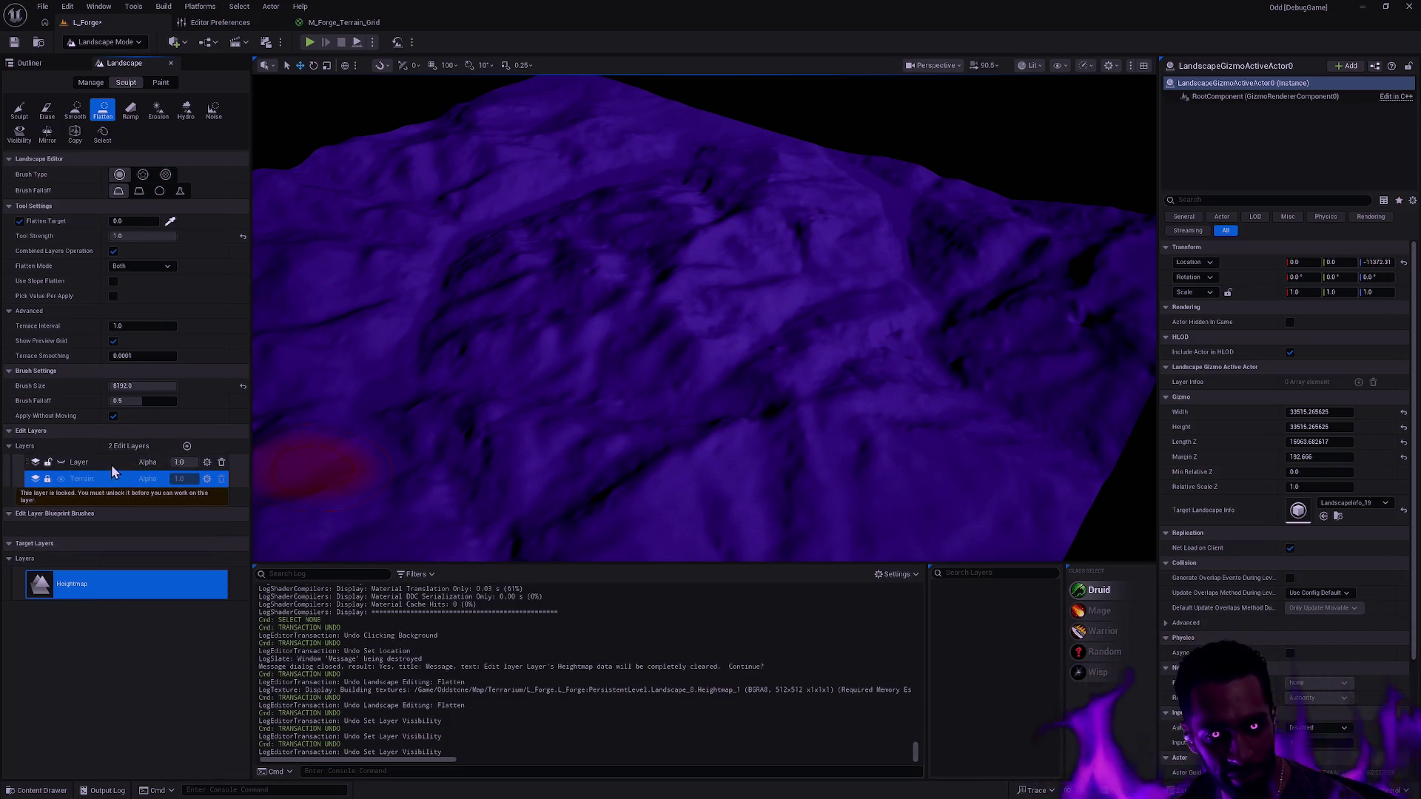
{"action": "left_click", "coordinate": [111, 465]}
{"action": "left_click", "coordinate": [60, 462]}
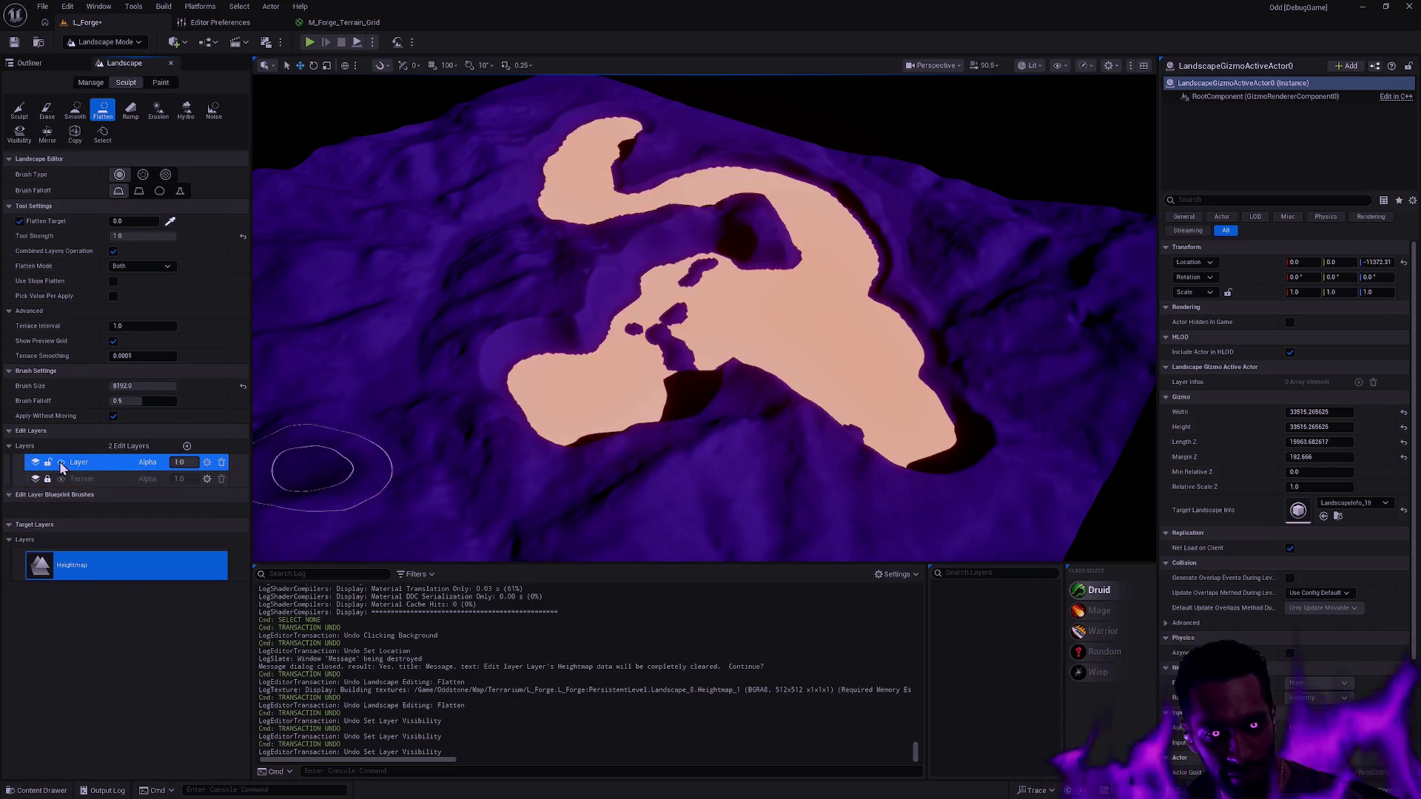
- Clear the Layer edit layer's sculpting and flatten a fresh plateau on it
{"action": "right_click", "coordinate": [112, 470]}
{"action": "left_click", "coordinate": [154, 571]}
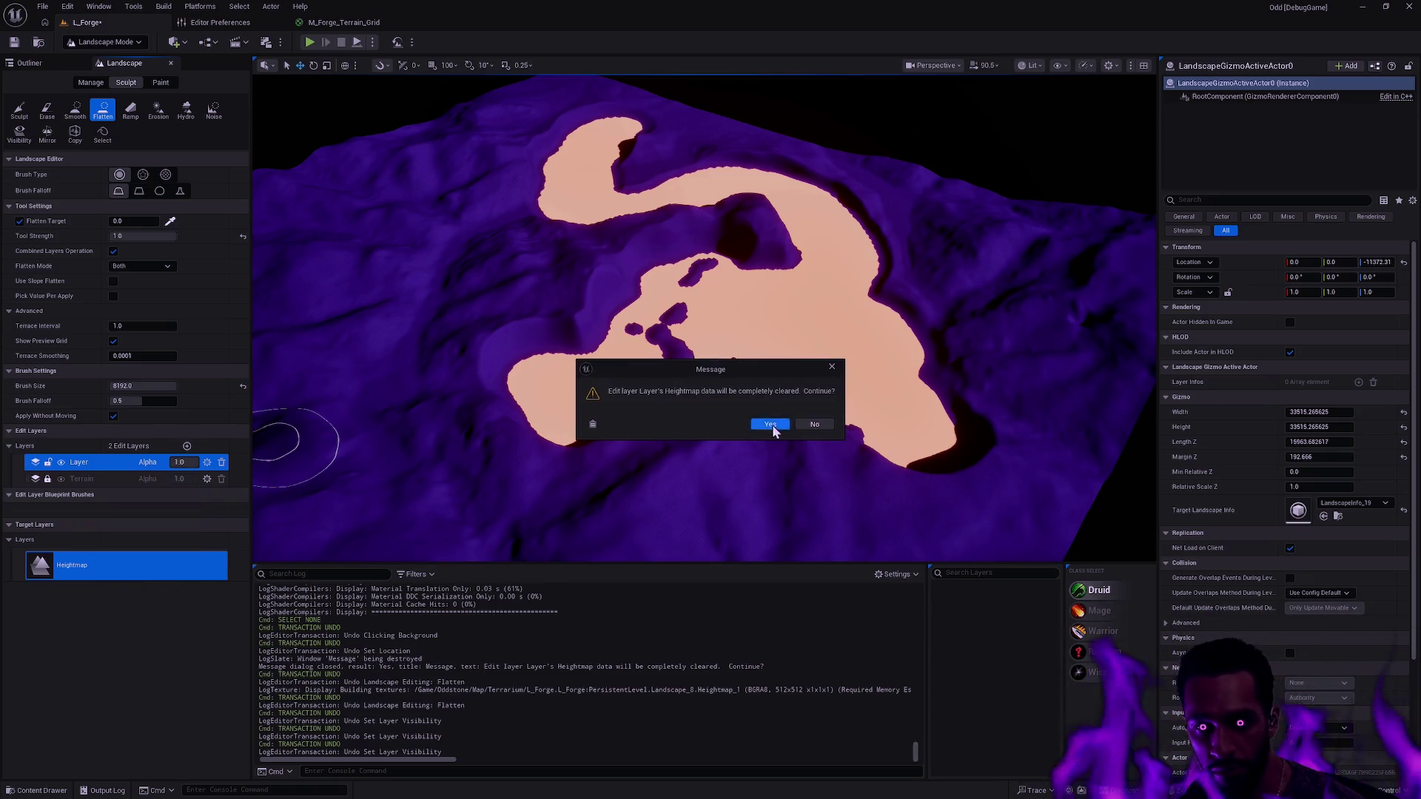
{"action": "left_click", "coordinate": [772, 424]}
{"action": "mouse_move", "coordinate": [470, 359]}
{"action": "left_mouse_down"}
{"action": "mouse_move", "coordinate": [787, 368]}
{"action": "mouse_move", "coordinate": [518, 296]}
{"action": "mouse_move", "coordinate": [714, 267]}
{"action": "mouse_move", "coordinate": [688, 222]}
{"action": "mouse_move", "coordinate": [784, 252]}
{"action": "mouse_move", "coordinate": [829, 340]}
{"action": "mouse_move", "coordinate": [628, 420]}
{"action": "mouse_move", "coordinate": [809, 437]}
{"action": "mouse_move", "coordinate": [831, 508]}
{"action": "mouse_move", "coordinate": [1063, 349]}
{"action": "mouse_move", "coordinate": [931, 382]}
{"action": "mouse_move", "coordinate": [688, 222]}
{"action": "mouse_move", "coordinate": [869, 301]}
{"action": "mouse_move", "coordinate": [676, 190]}
{"action": "mouse_move", "coordinate": [843, 181]}
{"action": "mouse_move", "coordinate": [745, 175]}
{"action": "mouse_move", "coordinate": [651, 143]}
{"action": "mouse_move", "coordinate": [831, 143]}
{"action": "mouse_move", "coordinate": [952, 222]}
{"action": "mouse_move", "coordinate": [1047, 365]}
{"action": "mouse_move", "coordinate": [729, 229]}
{"action": "mouse_move", "coordinate": [774, 197]}
{"action": "mouse_move", "coordinate": [751, 222]}
{"action": "mouse_move", "coordinate": [829, 347]}
{"action": "mouse_move", "coordinate": [714, 508]}
{"action": "mouse_move", "coordinate": [723, 469]}
{"action": "left_mouse_up"}
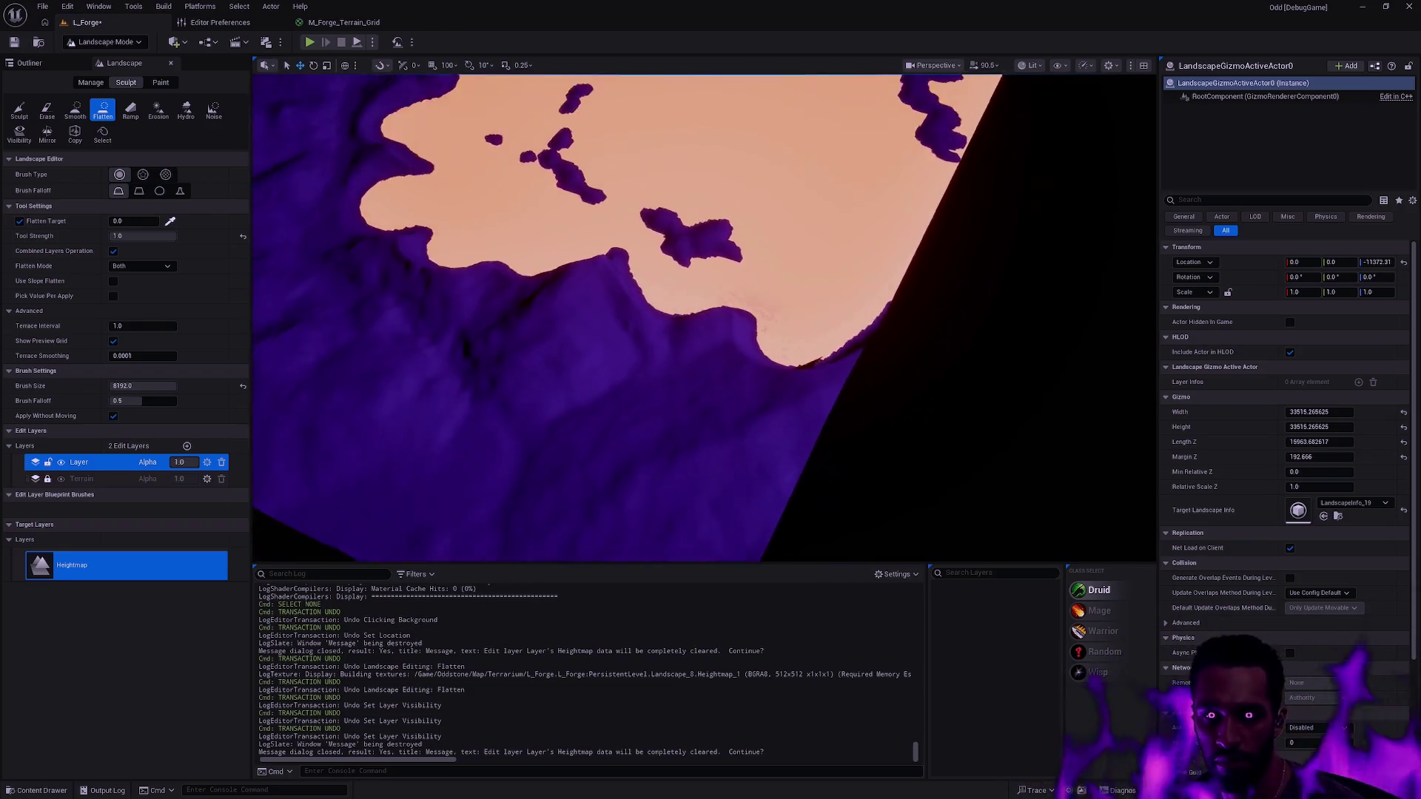
- Flatten the lower edge and left shoreline into the peach plateau
{"action": "scroll", "coordinate": [657, 259], "scroll_direction": "down", "scroll_amount": 5}
{"action": "mouse_move", "coordinate": [599, 305]}
{"action": "left_mouse_down"}
{"action": "mouse_move", "coordinate": [556, 286]}
{"action": "mouse_move", "coordinate": [691, 317]}
{"action": "mouse_move", "coordinate": [809, 317]}
{"action": "mouse_move", "coordinate": [766, 365]}
{"action": "mouse_move", "coordinate": [744, 452]}
{"action": "mouse_move", "coordinate": [666, 524]}
{"action": "mouse_move", "coordinate": [681, 385]}
{"action": "mouse_move", "coordinate": [621, 408]}
{"action": "mouse_move", "coordinate": [590, 482]}
{"action": "mouse_move", "coordinate": [422, 415]}
{"action": "mouse_move", "coordinate": [618, 454]}
{"action": "left_mouse_up"}
{"action": "scroll", "coordinate": [615, 351], "scroll_direction": "down", "scroll_amount": 5}
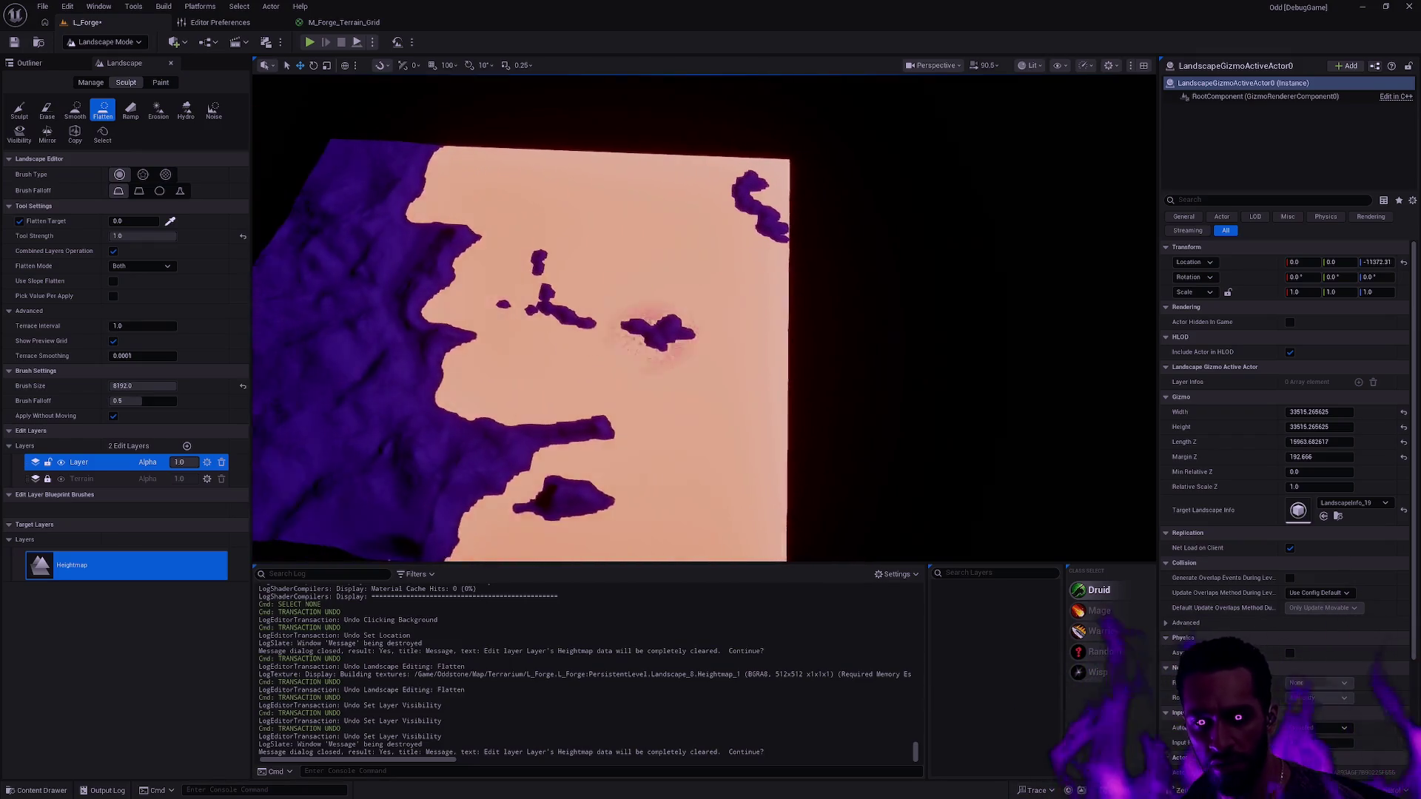
{"action": "mouse_move", "coordinate": [716, 446]}
{"action": "left_mouse_down"}
{"action": "mouse_move", "coordinate": [676, 494]}
{"action": "mouse_move", "coordinate": [634, 469]}
{"action": "mouse_move", "coordinate": [459, 510]}
{"action": "mouse_move", "coordinate": [554, 478]}
{"action": "mouse_move", "coordinate": [496, 442]}
{"action": "mouse_move", "coordinate": [587, 397]}
{"action": "mouse_move", "coordinate": [657, 438]}
{"action": "mouse_move", "coordinate": [631, 354]}
{"action": "mouse_move", "coordinate": [633, 379]}
{"action": "mouse_move", "coordinate": [654, 342]}
{"action": "left_mouse_up"}
{"action": "left_click_drag", "start_coordinate": [574, 284], "coordinate": [606, 256]}
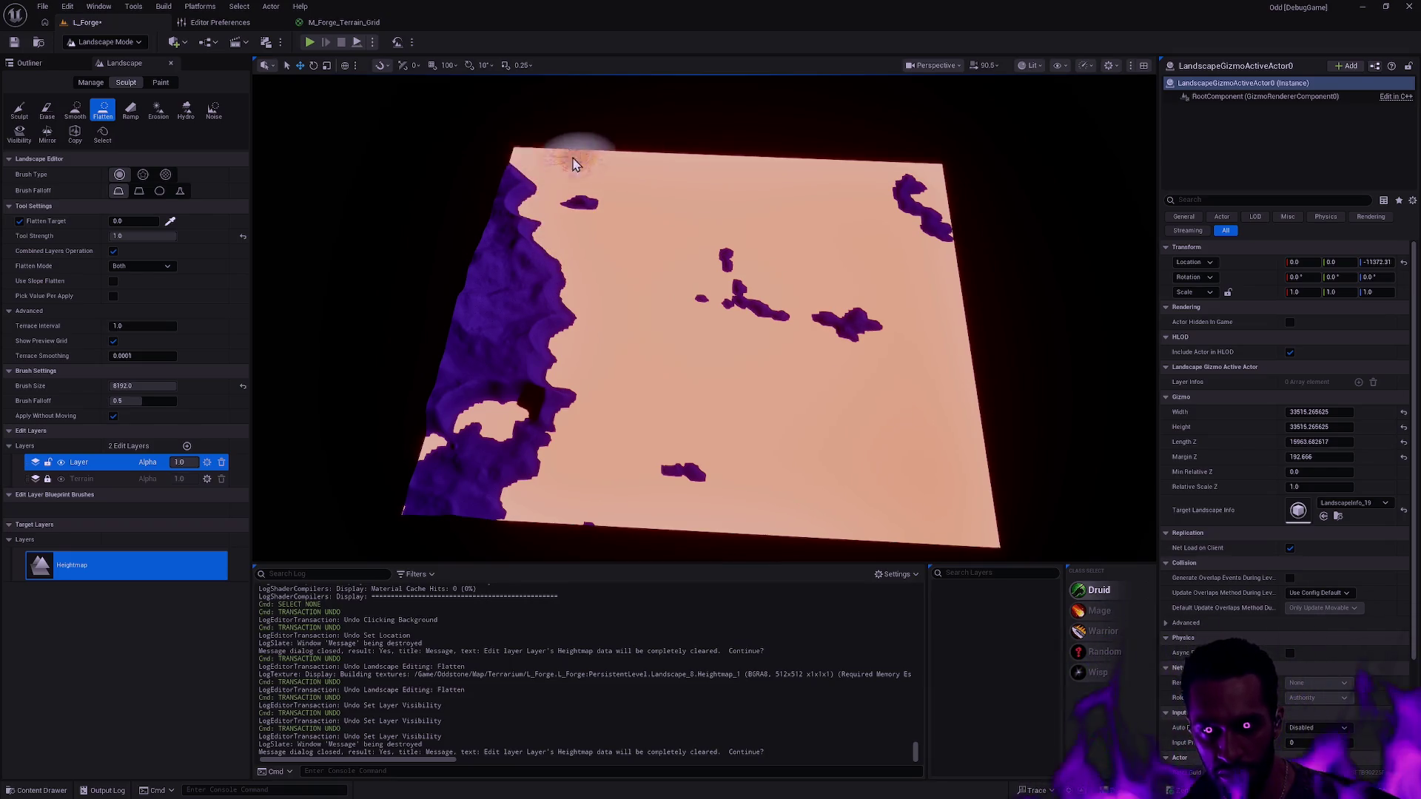
{"action": "mouse_move", "coordinate": [505, 207]}
{"action": "left_mouse_down"}
{"action": "mouse_move", "coordinate": [500, 240]}
{"action": "mouse_move", "coordinate": [527, 262]}
{"action": "mouse_move", "coordinate": [521, 326]}
{"action": "mouse_move", "coordinate": [422, 321]}
{"action": "mouse_move", "coordinate": [527, 328]}
{"action": "mouse_move", "coordinate": [491, 376]}
{"action": "mouse_move", "coordinate": [556, 412]}
{"action": "mouse_move", "coordinate": [435, 467]}
{"action": "mouse_move", "coordinate": [459, 384]}
{"action": "mouse_move", "coordinate": [485, 460]}
{"action": "mouse_move", "coordinate": [518, 489]}
{"action": "mouse_move", "coordinate": [574, 457]}
{"action": "left_mouse_up"}
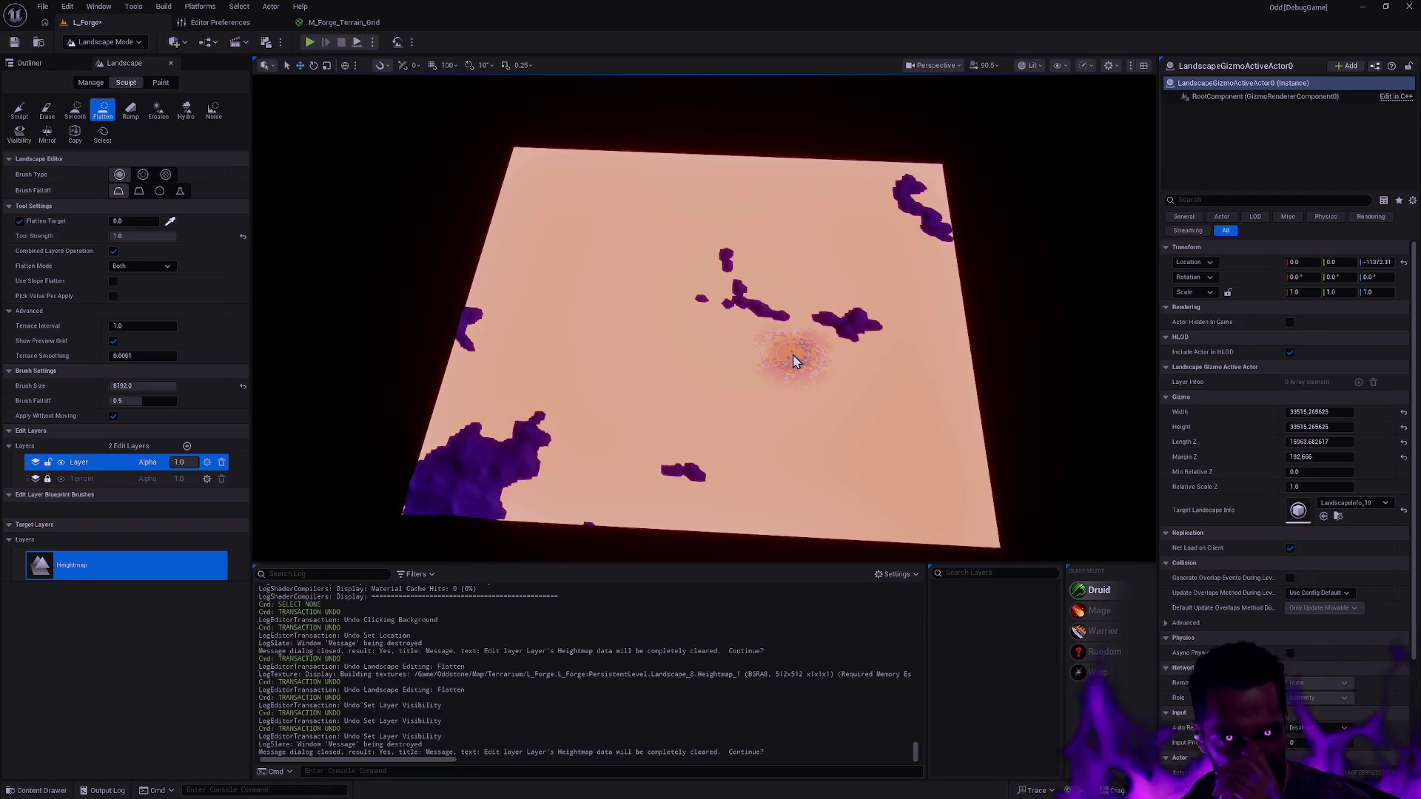
- Orbit to a higher view and hide the Layer edit layer to see the original terrain
{"action": "left_click_drag", "start_coordinate": [851, 363], "coordinate": [847, 362]}
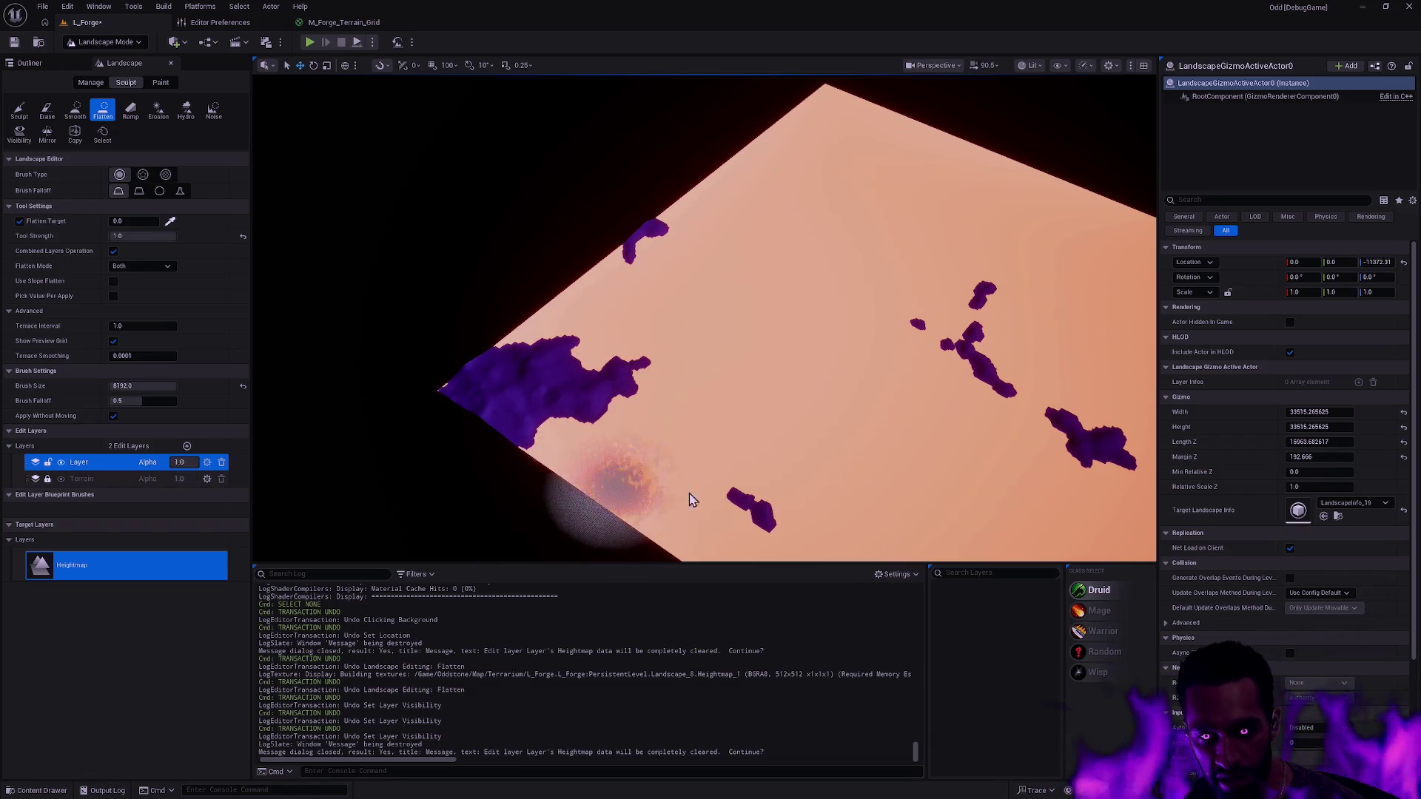
{"action": "mouse_move", "coordinate": [824, 530]}
{"action": "left_mouse_down"}
{"action": "mouse_move", "coordinate": [873, 521]}
{"action": "mouse_move", "coordinate": [848, 498]}
{"action": "mouse_move", "coordinate": [634, 470]}
{"action": "left_mouse_up"}
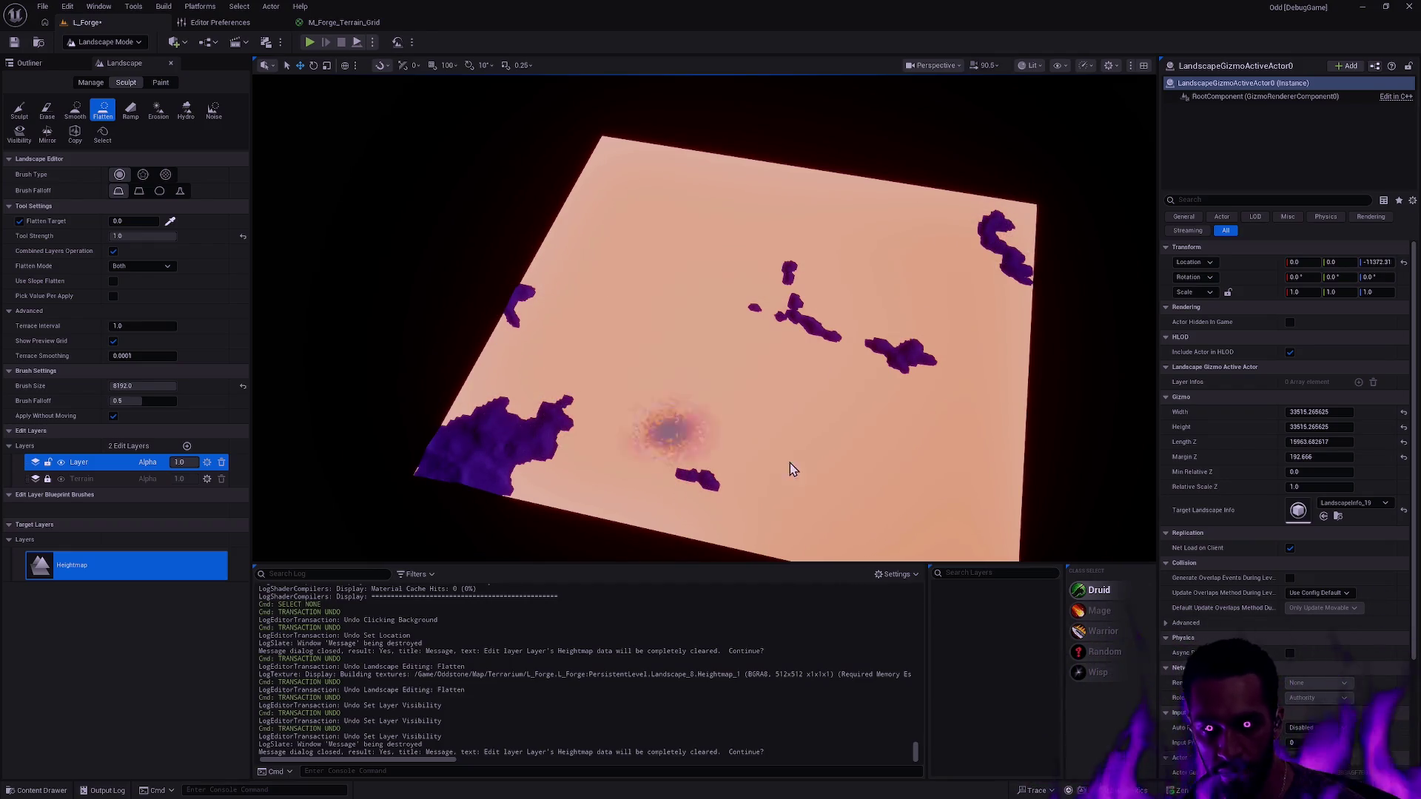
{"action": "left_click", "coordinate": [61, 463]}
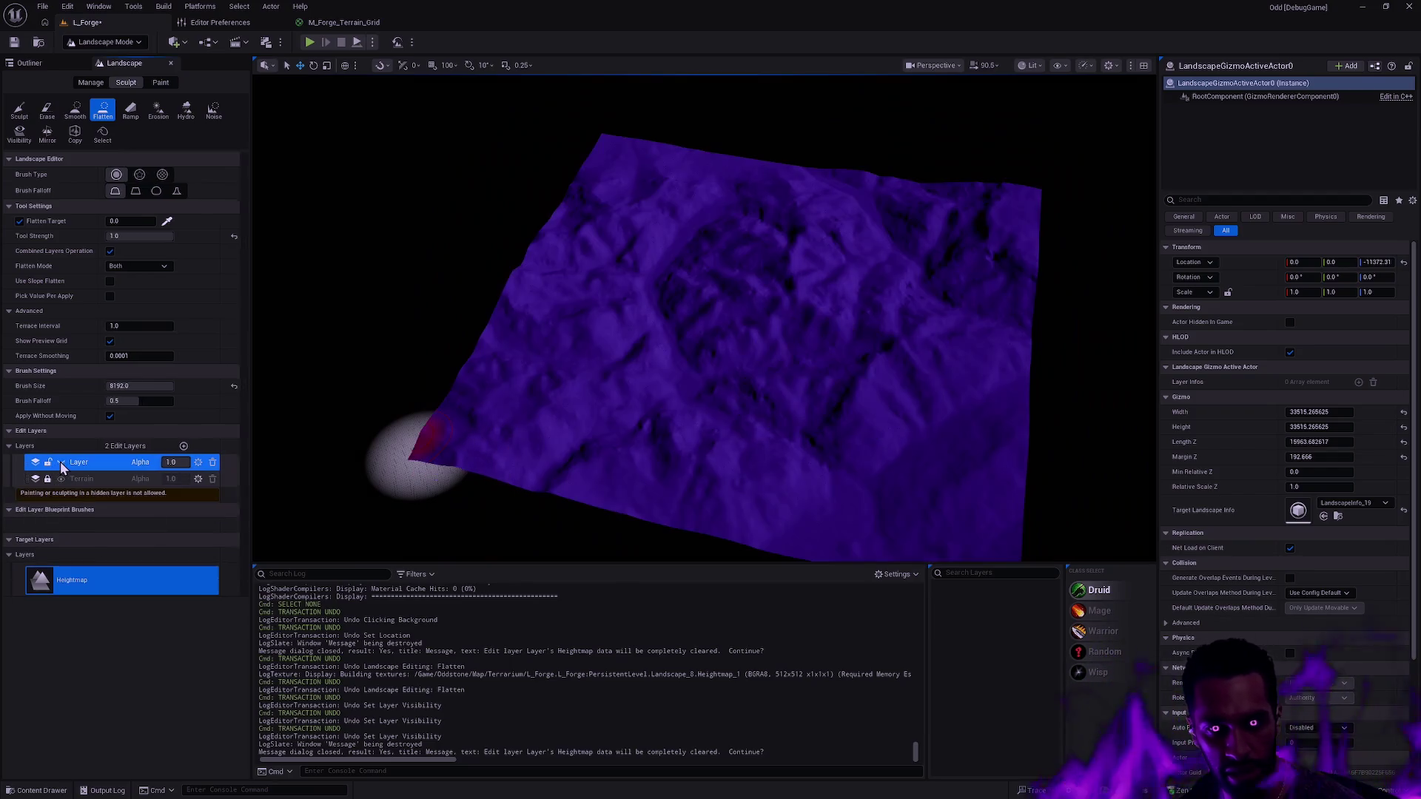
- Show the edit layer, disable Combined Layers Operation, and undo a test Flatten stroke
{"action": "left_click", "coordinate": [61, 462]}
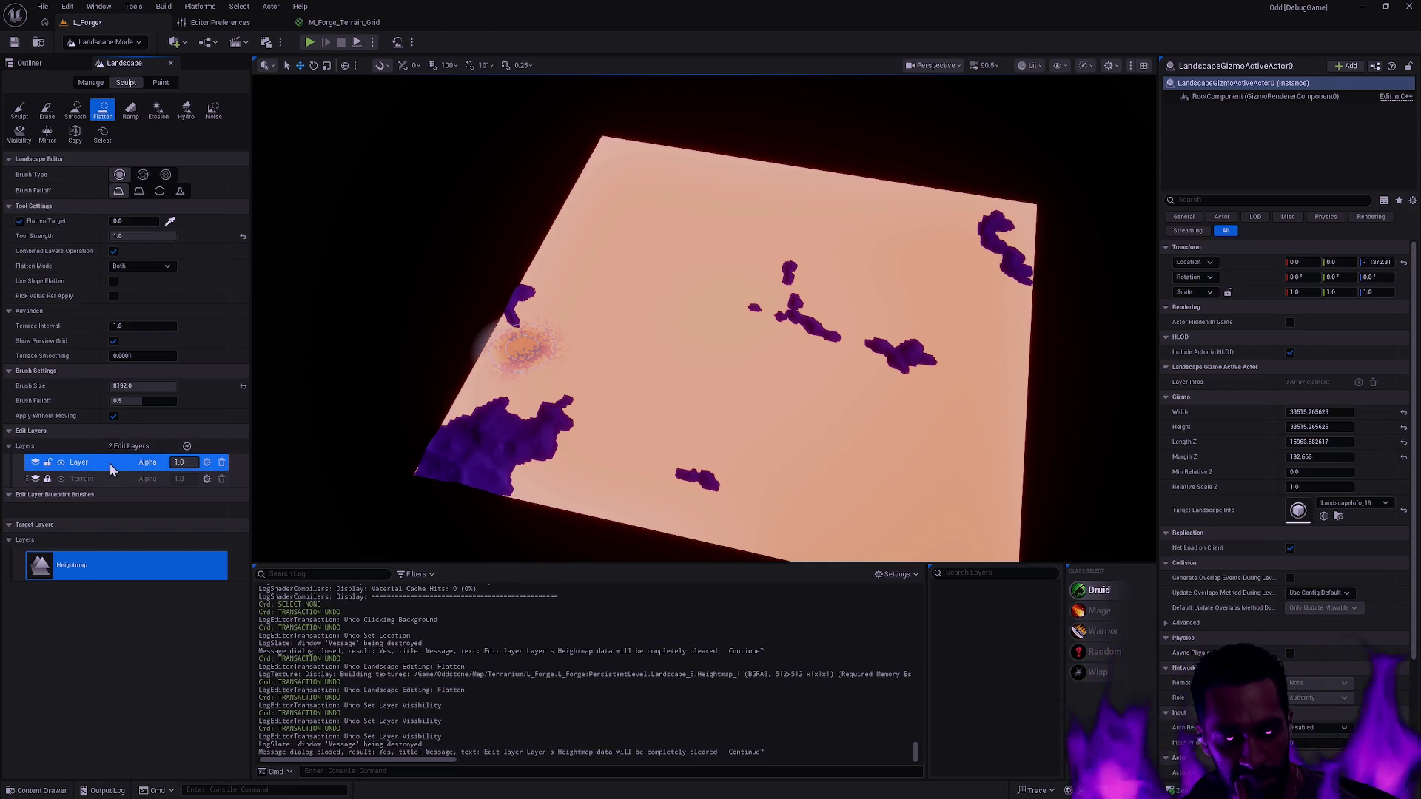
{"action": "left_click", "coordinate": [114, 251]}
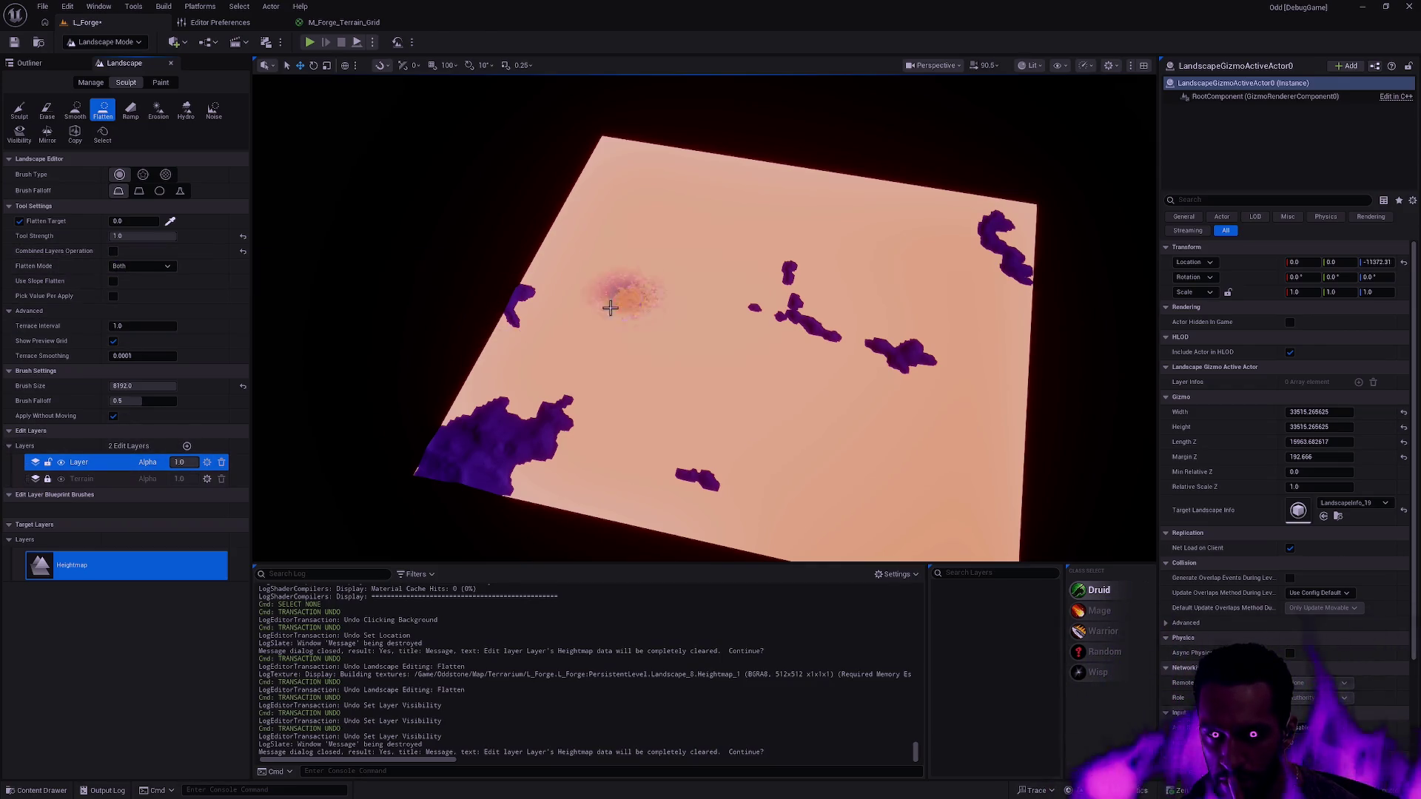
{"action": "mouse_move", "coordinate": [519, 334]}
{"action": "left_mouse_down"}
{"action": "mouse_move", "coordinate": [507, 419]}
{"action": "mouse_move", "coordinate": [635, 393]}
{"action": "mouse_move", "coordinate": [761, 444]}
{"action": "mouse_move", "coordinate": [784, 316]}
{"action": "mouse_move", "coordinate": [723, 247]}
{"action": "mouse_move", "coordinate": [888, 287]}
{"action": "mouse_move", "coordinate": [805, 278]}
{"action": "mouse_move", "coordinate": [859, 376]}
{"action": "left_mouse_up"}
{"action": "key", "text": "ctrl+z"}
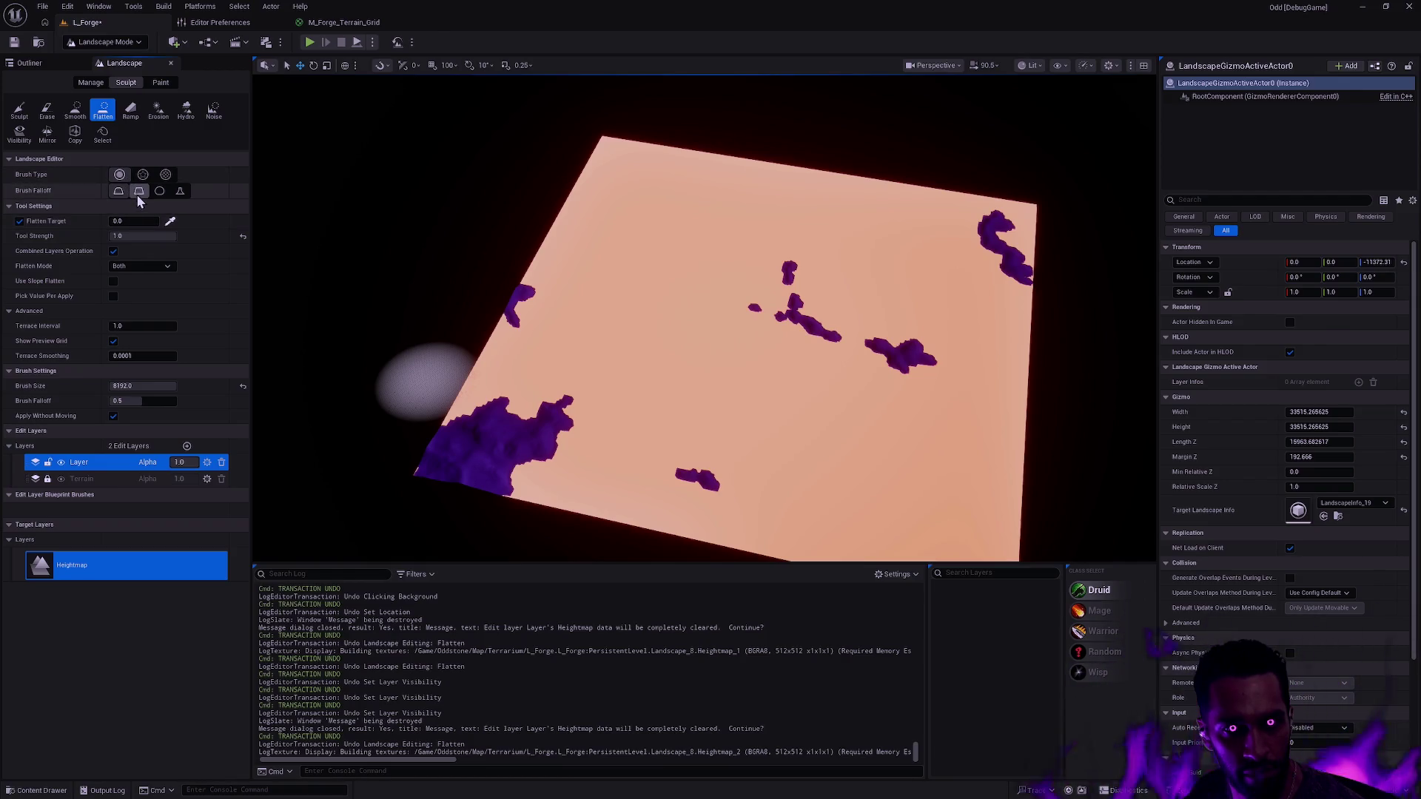
{"action": "left_click", "coordinate": [155, 268]}
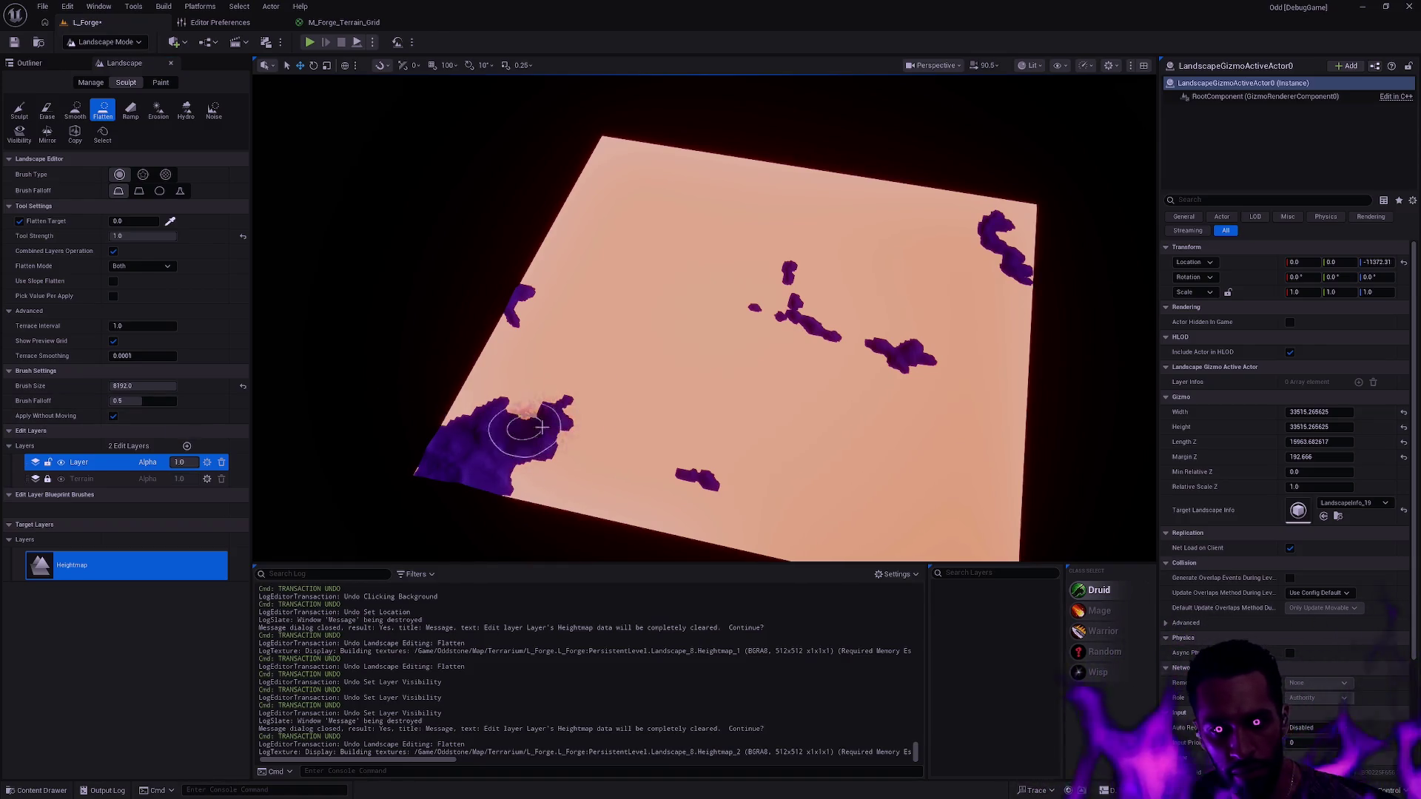
- Move the camera closer and repeatedly toggle the Layer's visibility to compare against the original terrain
{"action": "mouse_move", "coordinate": [748, 485]}
{"action": "left_mouse_down"}
{"action": "mouse_move", "coordinate": [818, 412]}
{"action": "mouse_move", "coordinate": [918, 244]}
{"action": "mouse_move", "coordinate": [903, 200]}
{"action": "mouse_move", "coordinate": [754, 423]}
{"action": "left_mouse_up"}
{"action": "left_click_drag", "start_coordinate": [717, 362], "coordinate": [716, 133]}
{"action": "left_click", "coordinate": [60, 462]}
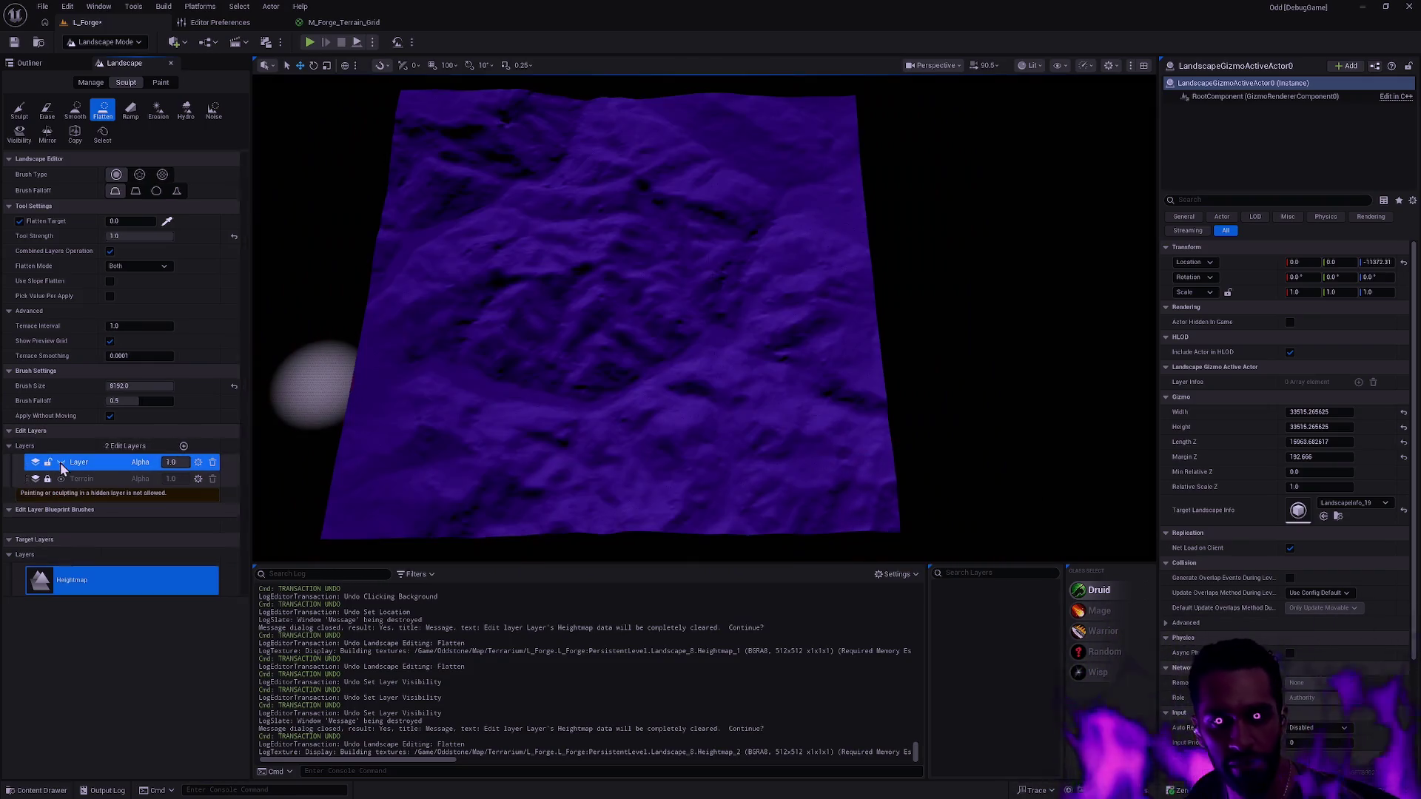
{"action": "left_click", "coordinate": [61, 462]}
{"action": "left_click", "coordinate": [61, 461]}
{"action": "left_click", "coordinate": [60, 462]}
{"action": "left_click", "coordinate": [61, 462]}
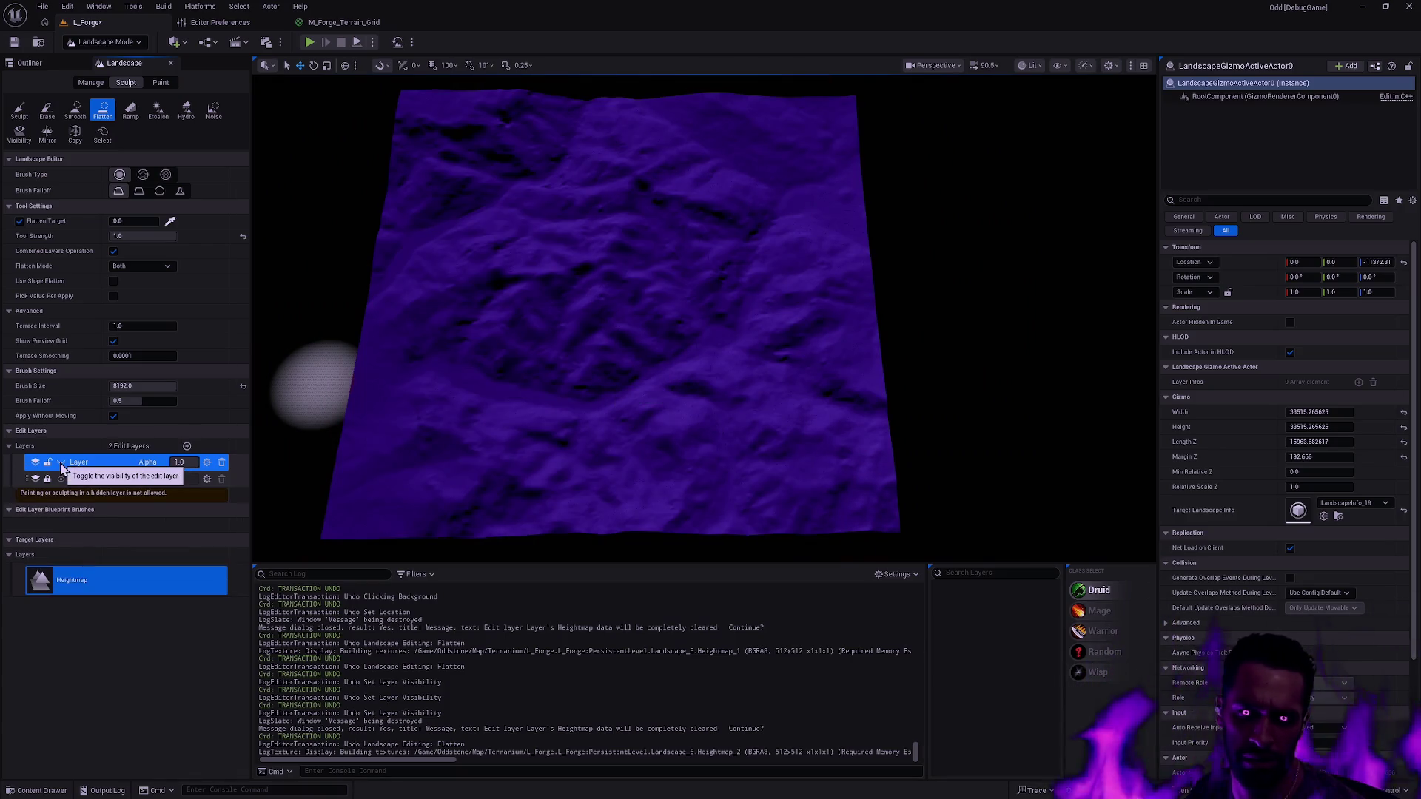
{"action": "left_click", "coordinate": [60, 461]}
{"action": "left_click", "coordinate": [60, 462]}
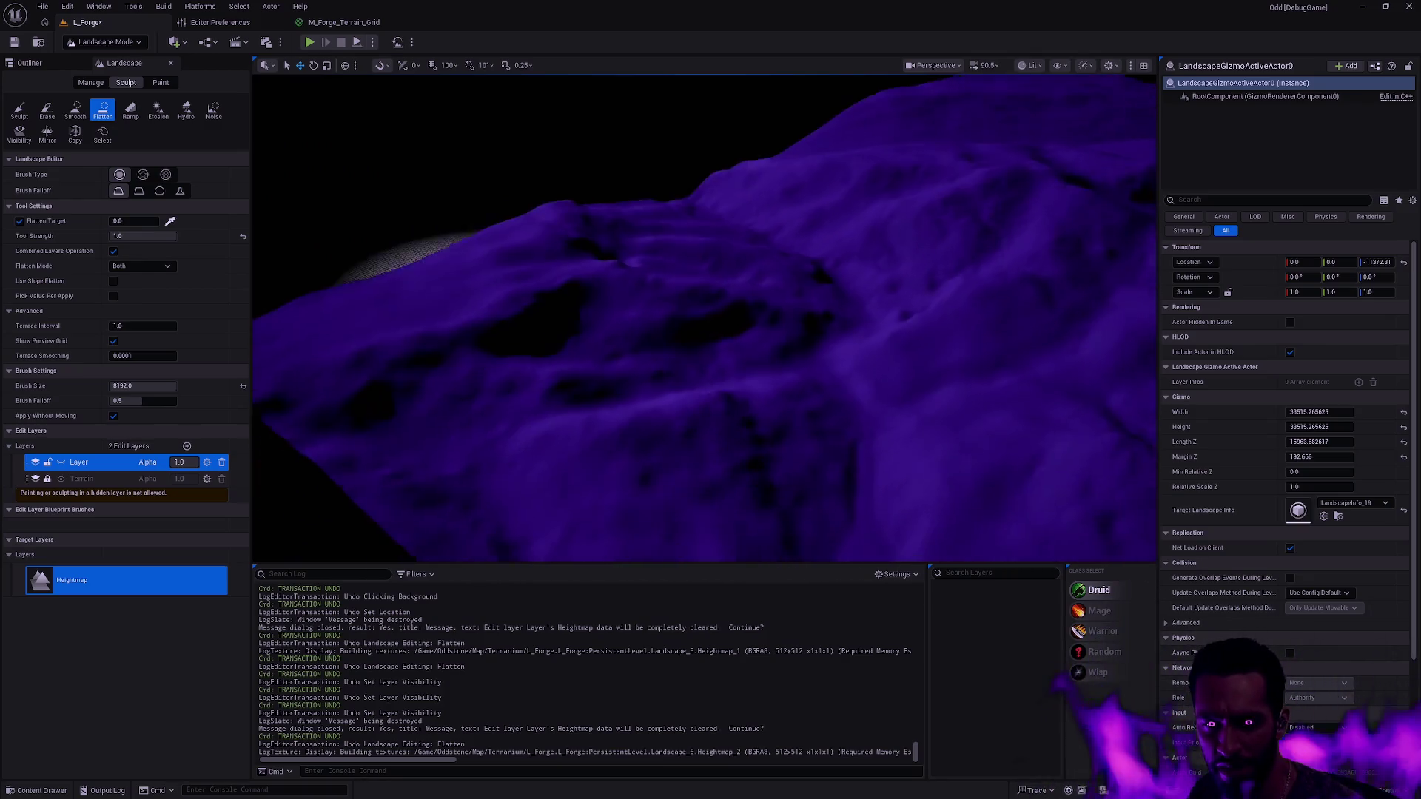
{"action": "left_click", "coordinate": [61, 462]}
{"action": "left_click", "coordinate": [61, 461]}
{"action": "left_click", "coordinate": [61, 462]}
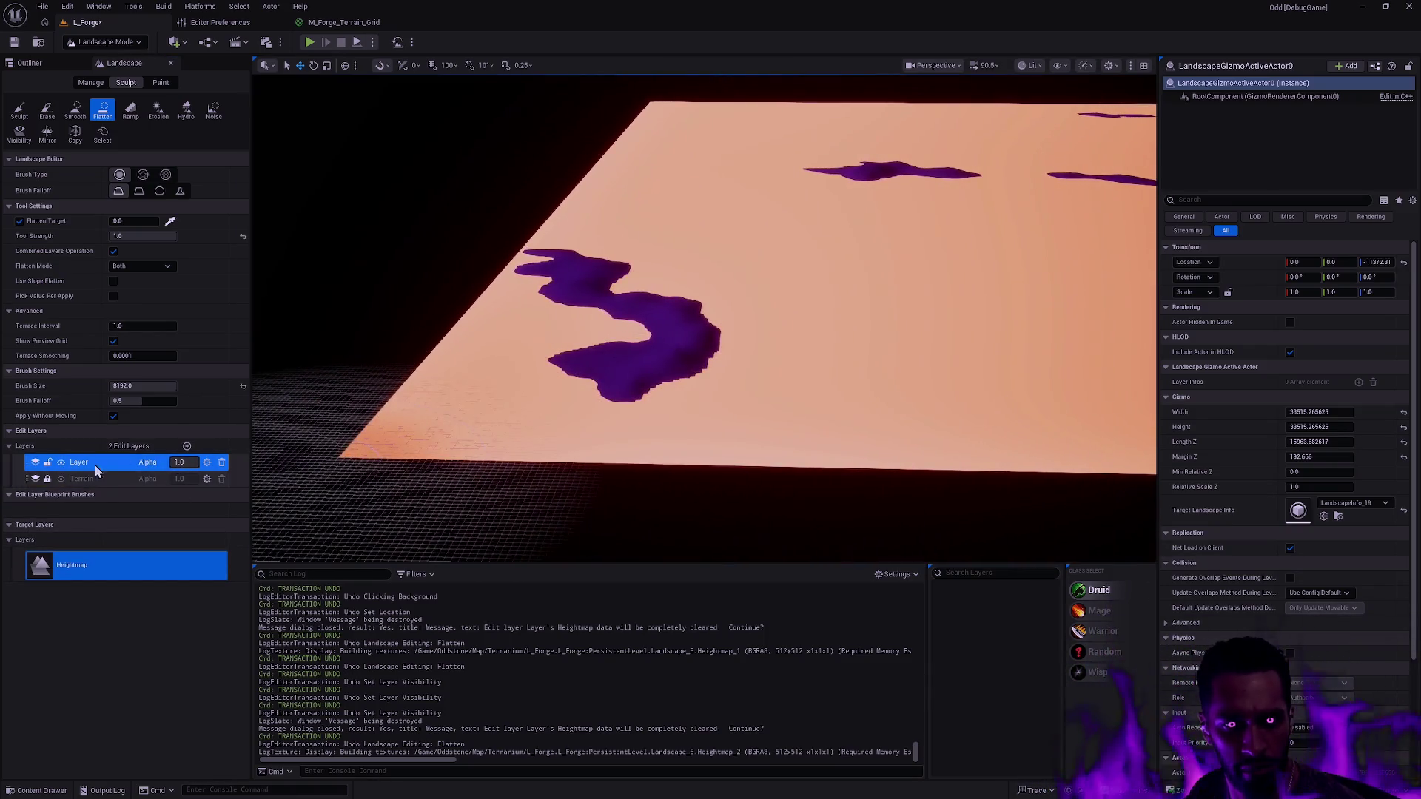
- Set the flatten edit layer's Alpha to 0.0 after trying the slider
{"action": "left_click", "coordinate": [61, 462]}
{"action": "left_click", "coordinate": [61, 462]}
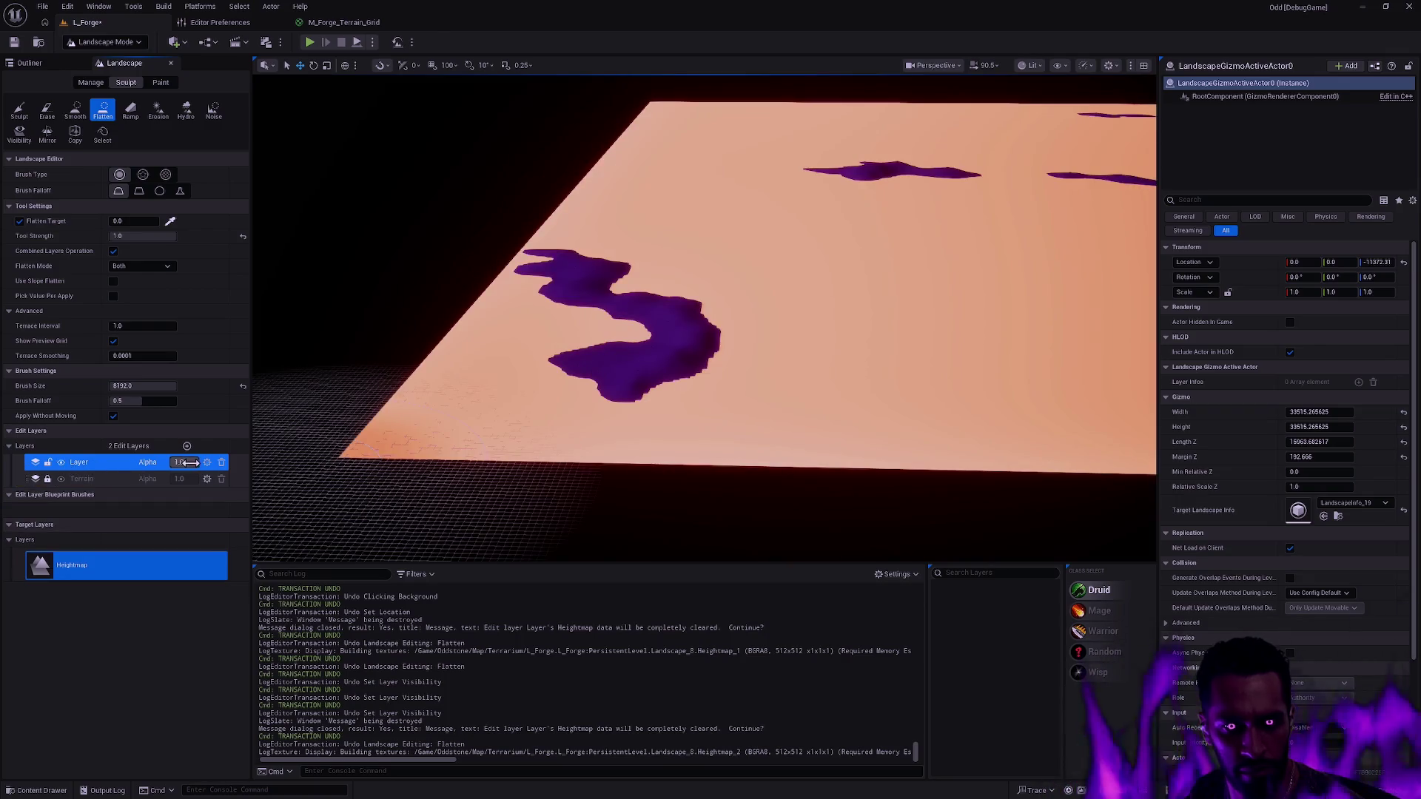
{"action": "left_click", "coordinate": [207, 463]}
{"action": "mouse_move", "coordinate": [189, 463]}
{"action": "left_mouse_down"}
{"action": "mouse_move", "coordinate": [205, 469]}
{"action": "mouse_move", "coordinate": [184, 467]}
{"action": "left_mouse_up"}
{"action": "mouse_move", "coordinate": [190, 464]}
{"action": "left_mouse_down"}
{"action": "mouse_move", "coordinate": [208, 471]}
{"action": "mouse_move", "coordinate": [164, 468]}
{"action": "mouse_move", "coordinate": [207, 468]}
{"action": "mouse_move", "coordinate": [194, 462]}
{"action": "left_mouse_up"}
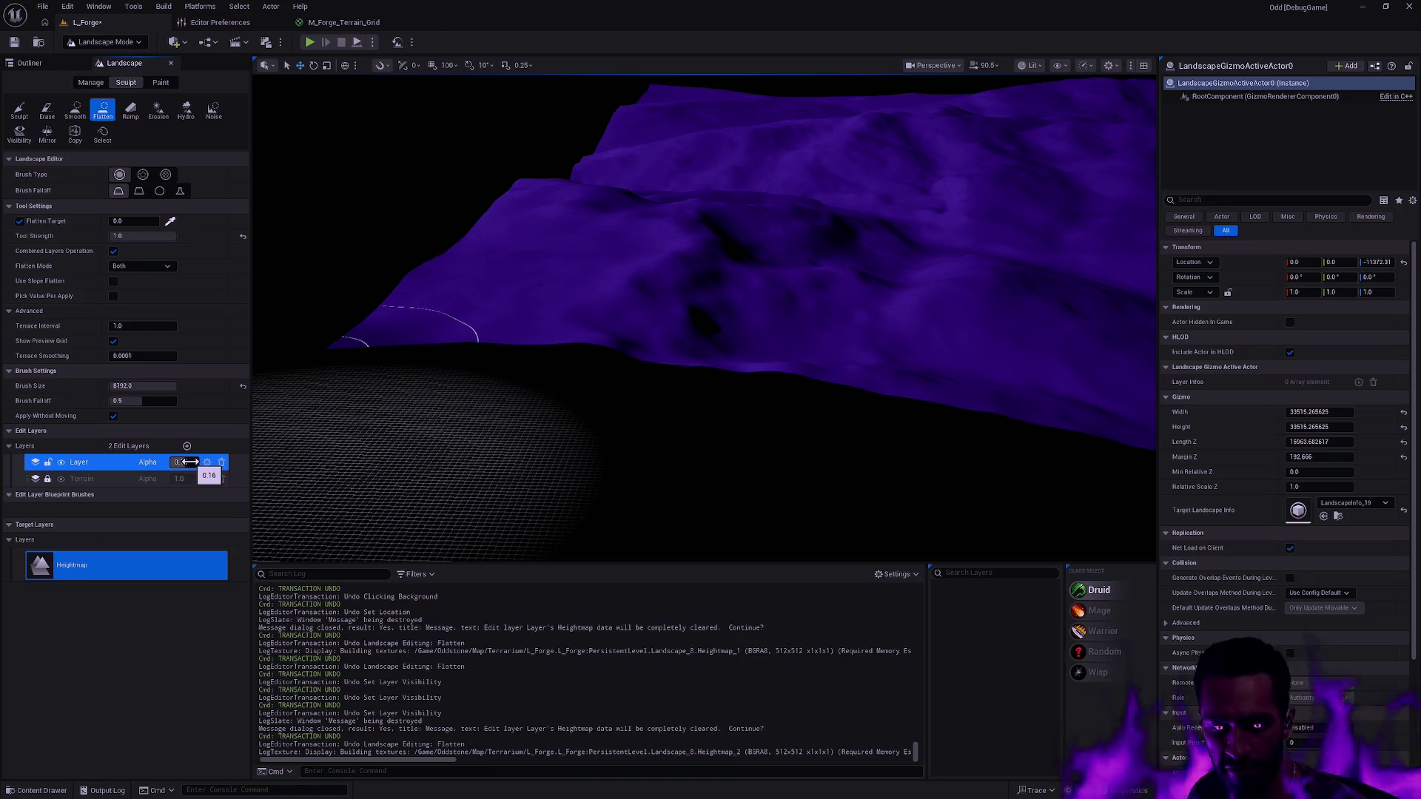
{"action": "left_click", "coordinate": [191, 462]}
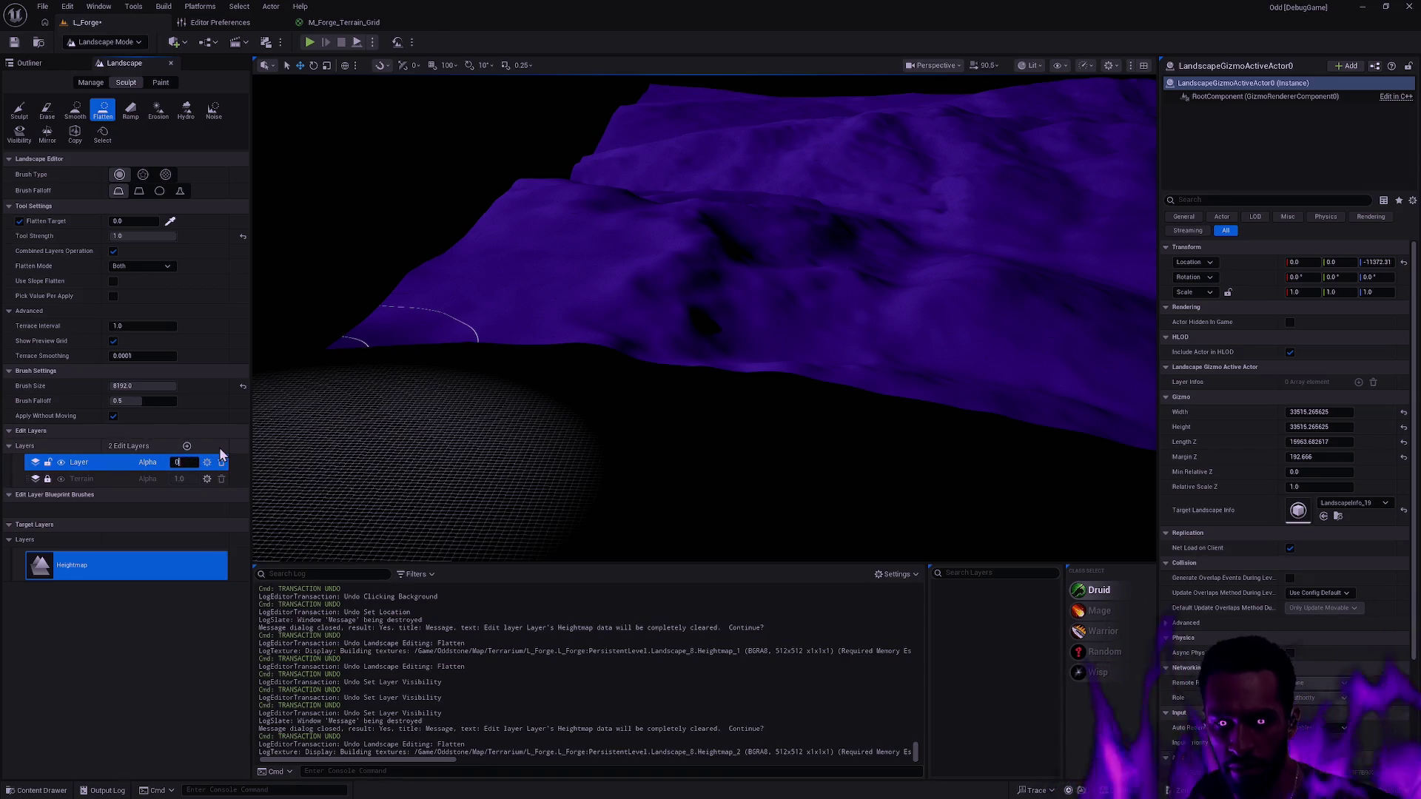
{"action": "key", "text": "Return"}
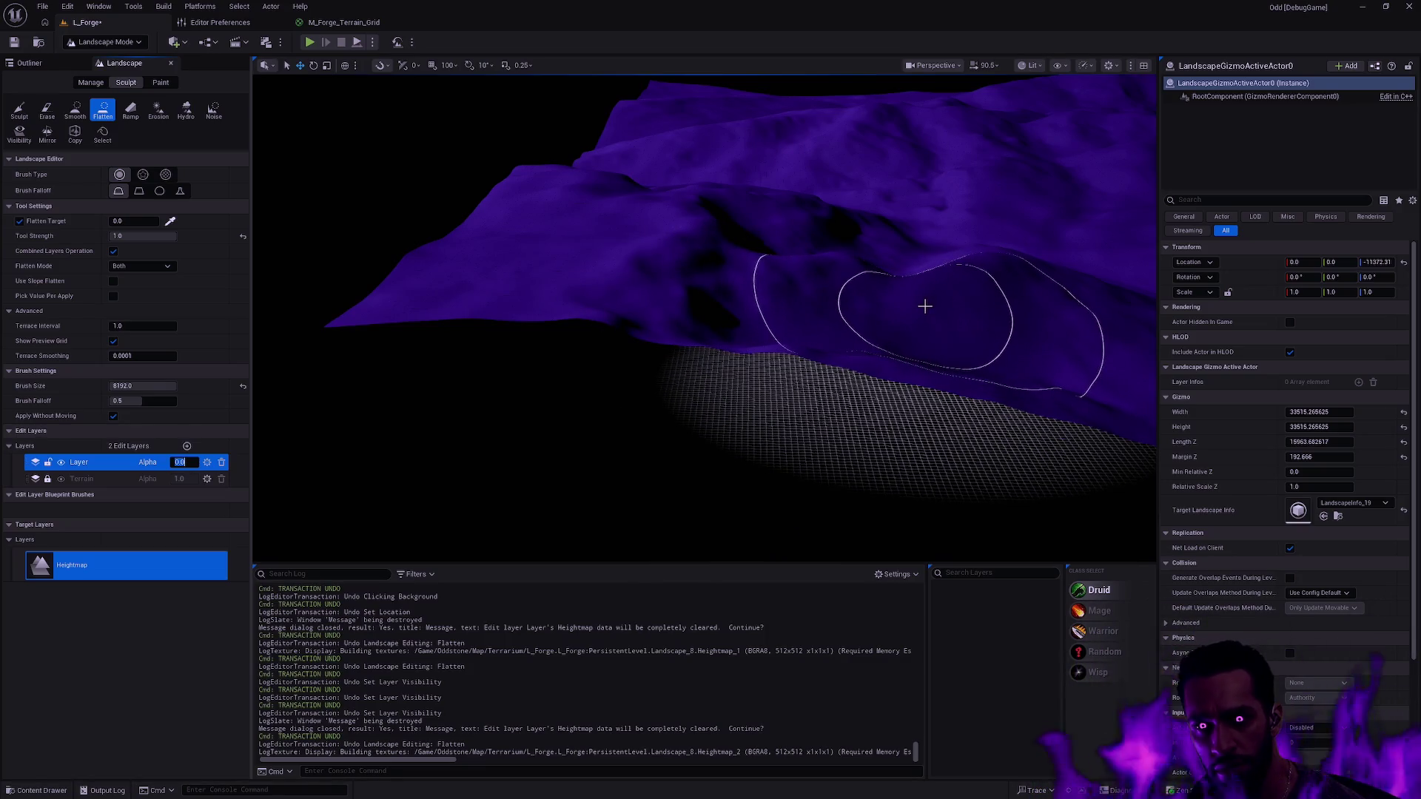
- Zoom and tilt the camera toward the terrain, then open the viewport view modes list
{"action": "scroll", "coordinate": [924, 305], "scroll_direction": "down", "scroll_amount": 3}
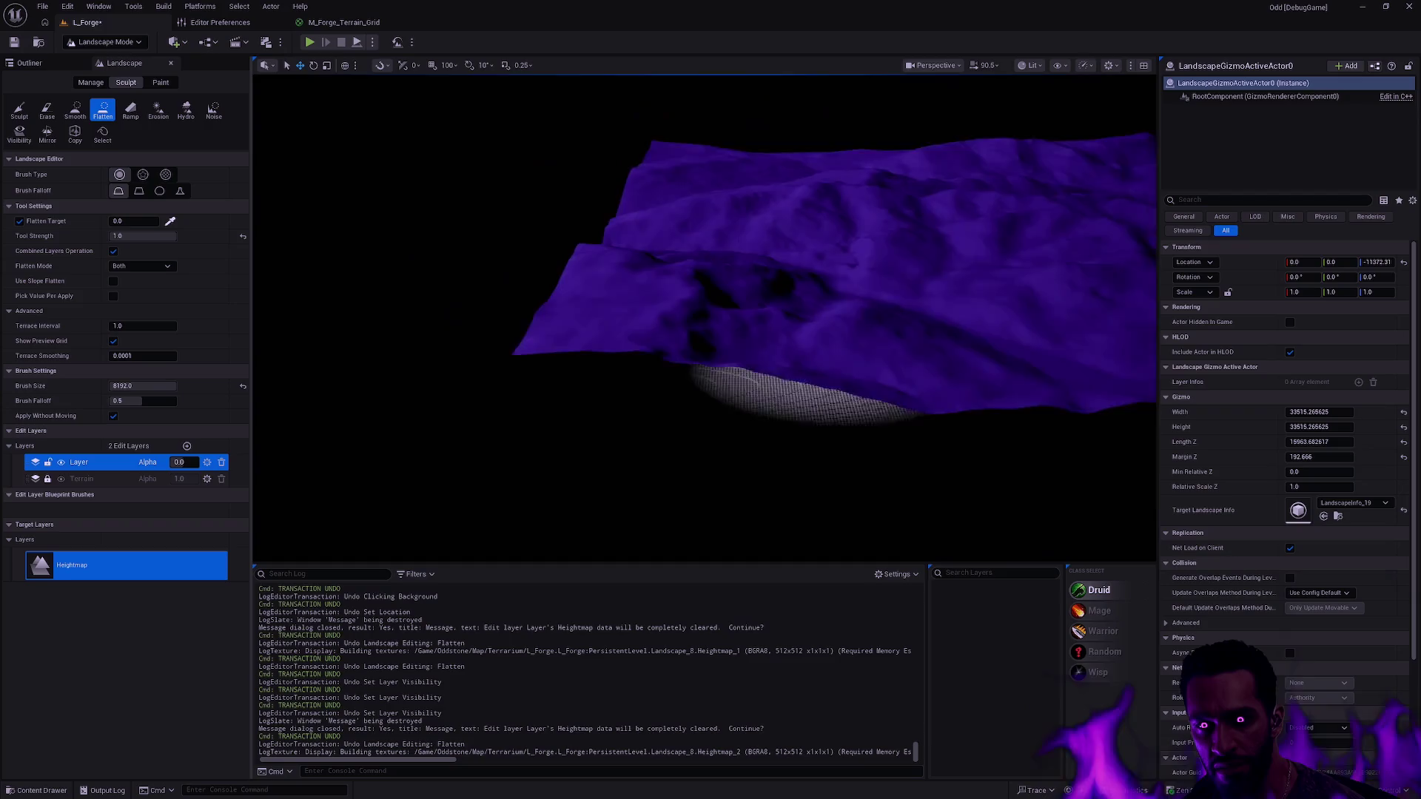
{"action": "scroll", "coordinate": [741, 311], "scroll_direction": "up", "scroll_amount": 5}
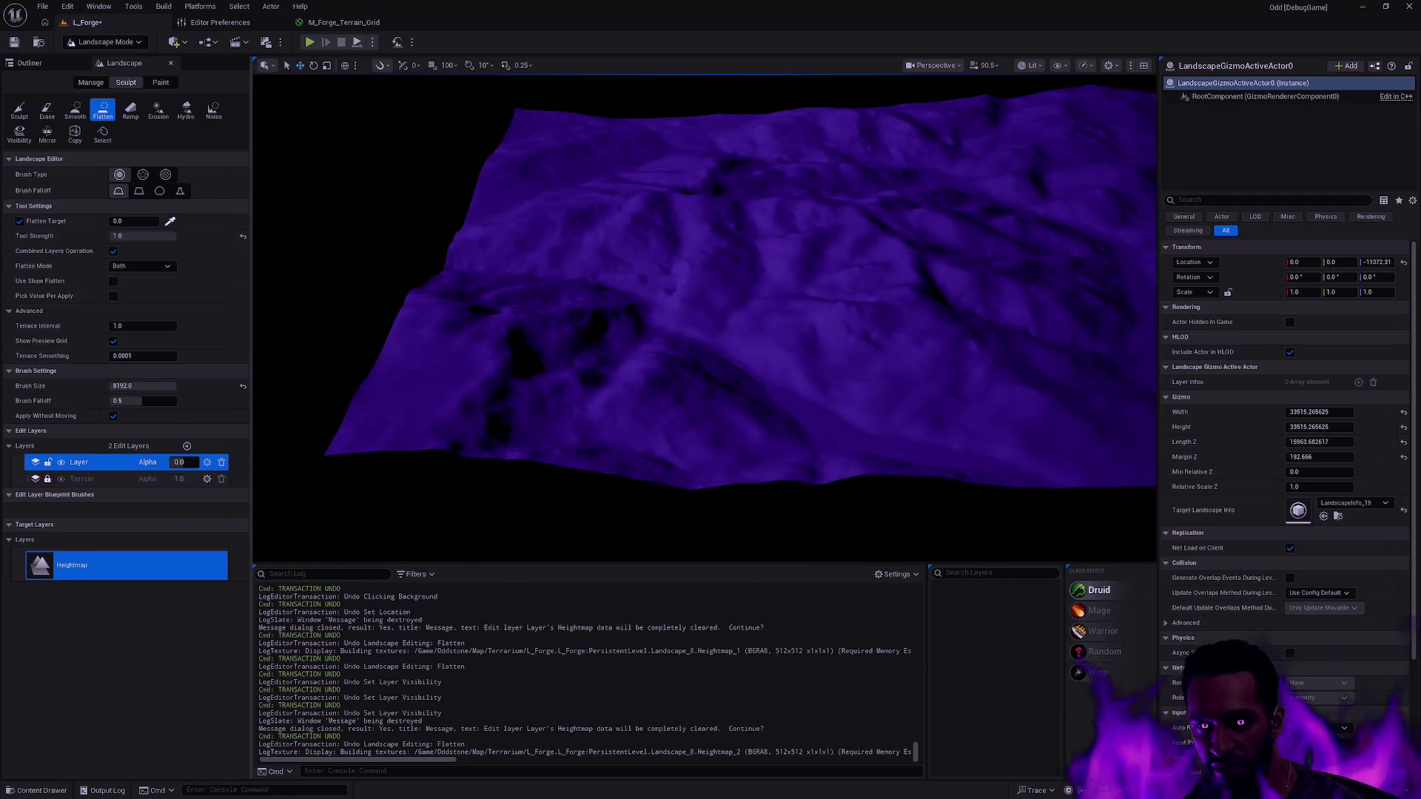
{"action": "scroll", "coordinate": [703, 318], "scroll_direction": "up", "scroll_amount": 3}
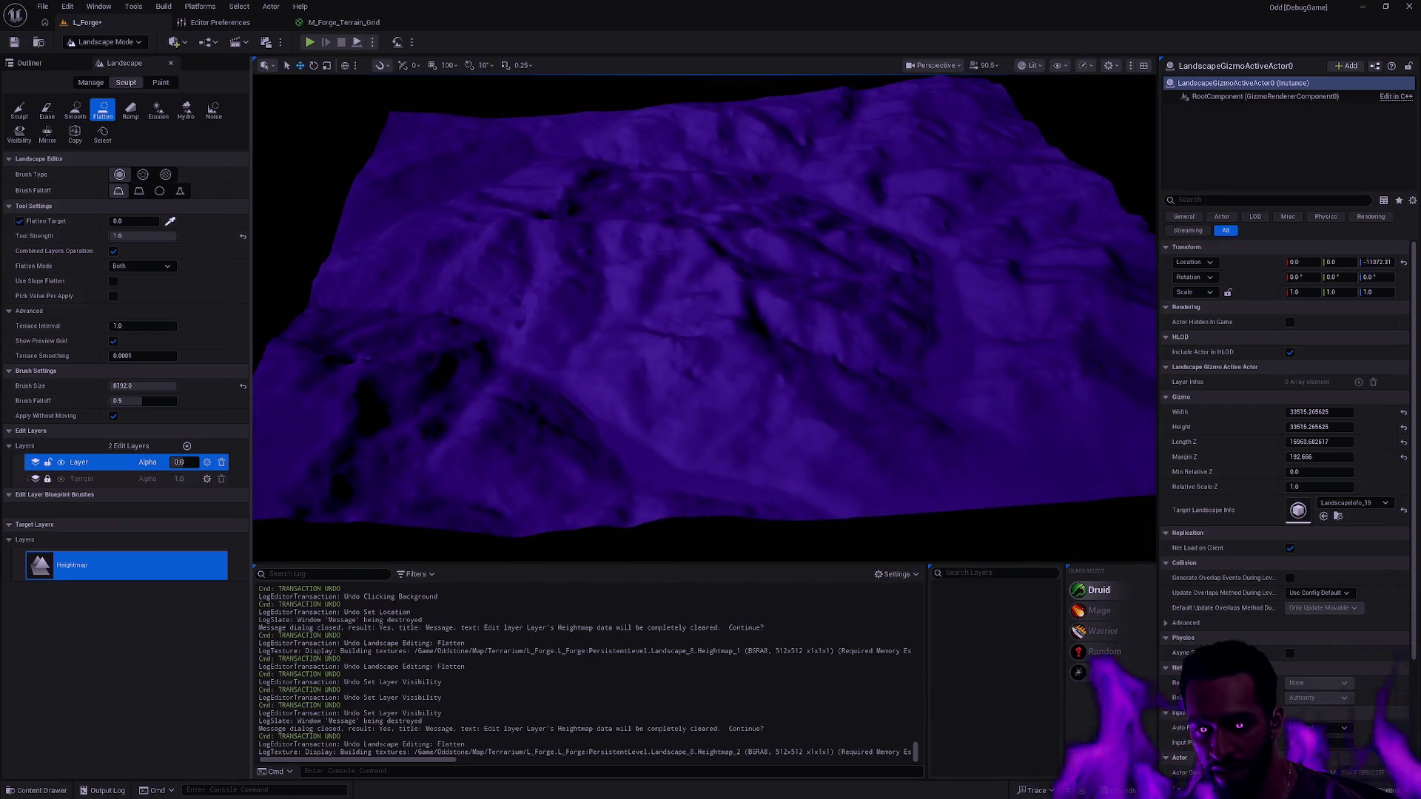
{"action": "scroll", "coordinate": [704, 318], "scroll_direction": "down", "scroll_amount": 1}
{"action": "mouse_move", "coordinate": [703, 318]}
{"action": "left_mouse_down"}
{"action": "mouse_move", "coordinate": [715, 392]}
{"action": "mouse_move", "coordinate": [707, 318]}
{"action": "mouse_move", "coordinate": [710, 363]}
{"action": "mouse_move", "coordinate": [711, 348]}
{"action": "left_mouse_up"}
{"action": "left_click", "coordinate": [1030, 66]}
{"action": "mouse_move", "coordinate": [1085, 144]}
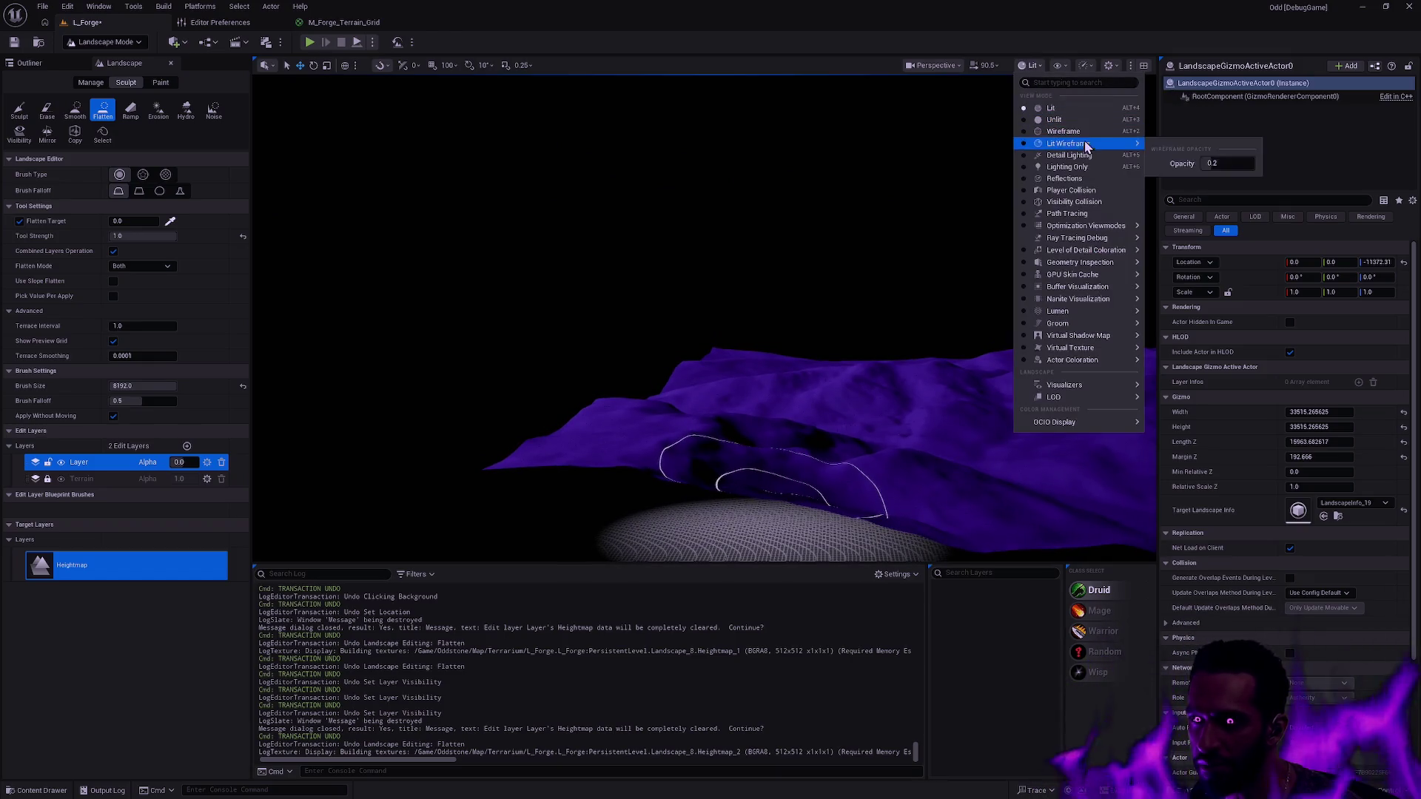
{"action": "left_click", "coordinate": [940, 67]}
{"action": "left_click", "coordinate": [966, 162]}
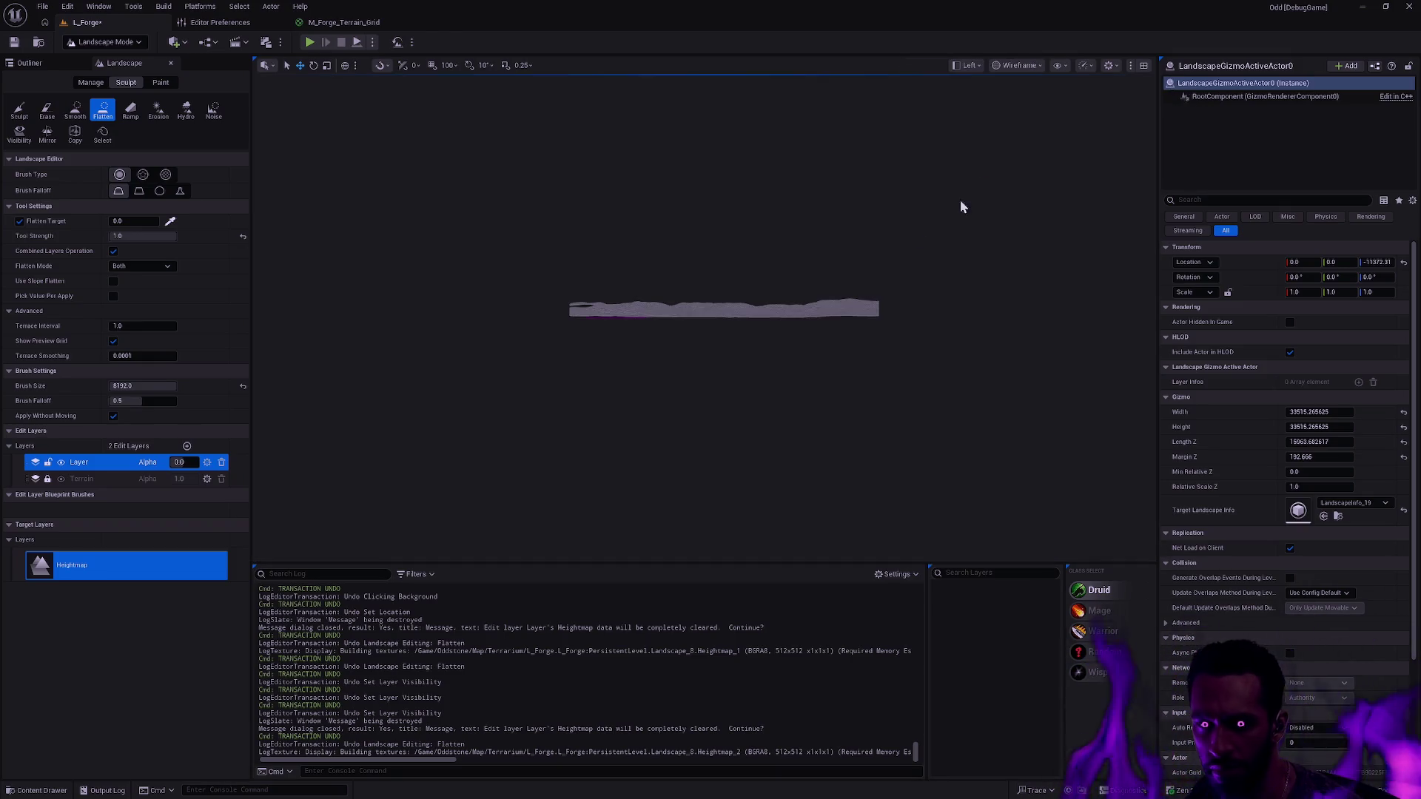
{"action": "scroll", "coordinate": [749, 279], "scroll_direction": "up", "scroll_amount": 5}
{"action": "left_click", "coordinate": [1018, 65]}
{"action": "left_click", "coordinate": [1042, 112]}
{"action": "left_click_drag", "start_coordinate": [672, 235], "coordinate": [780, 244]}
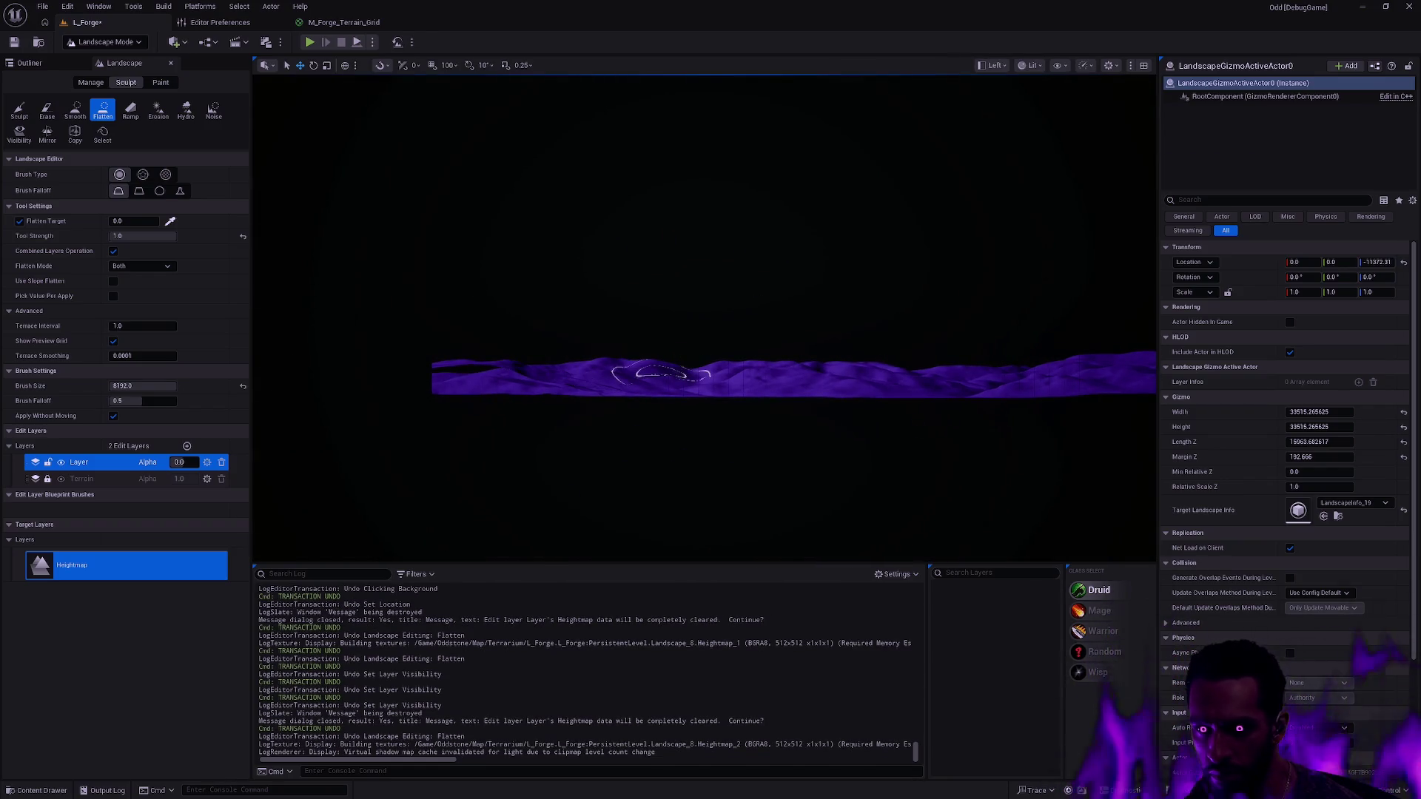
{"action": "left_click_drag", "start_coordinate": [911, 419], "coordinate": [791, 426]}
{"action": "left_click", "coordinate": [179, 462]}
{"action": "type", "text": "1"}
{"action": "key", "text": "Return"}
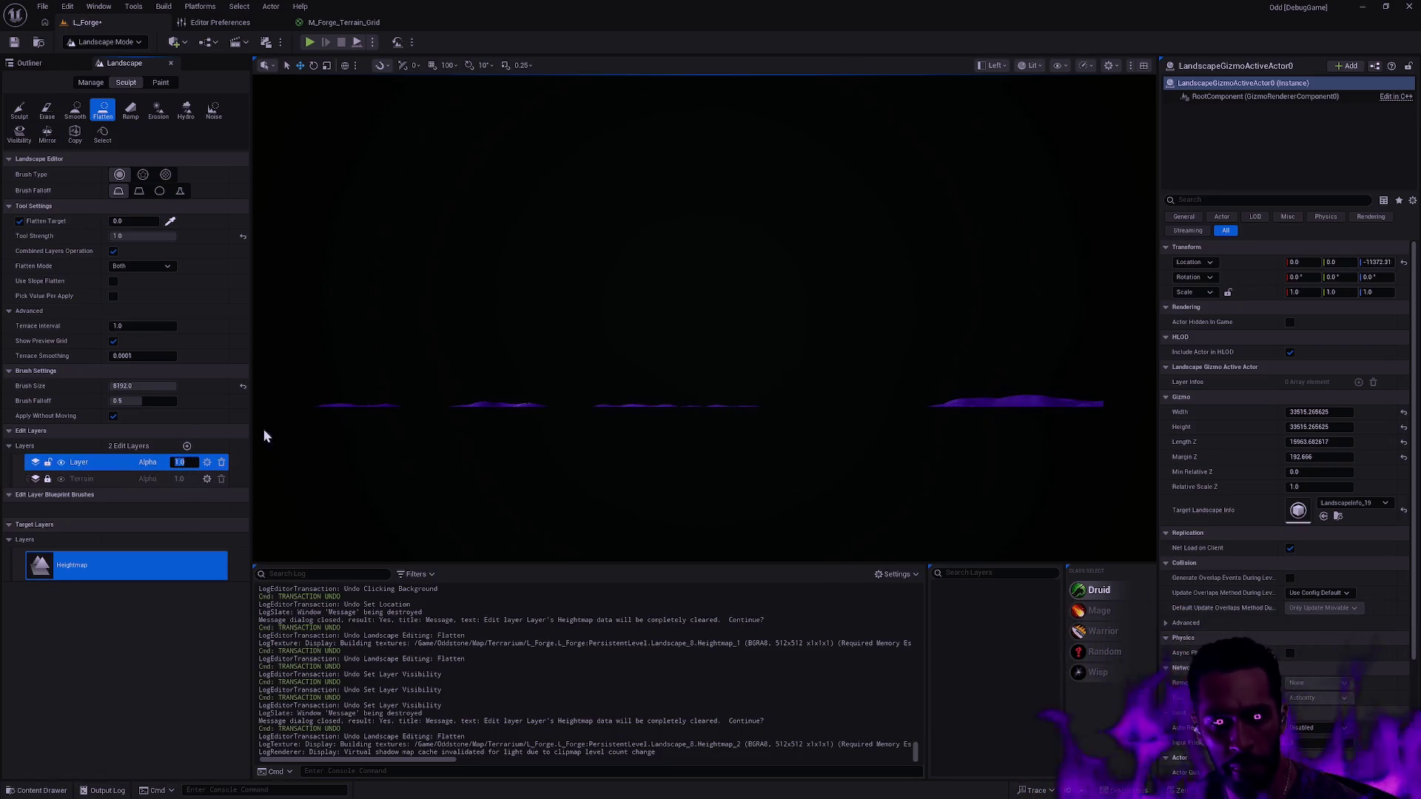
{"action": "left_click", "coordinate": [61, 463]}
{"action": "left_click", "coordinate": [60, 462]}
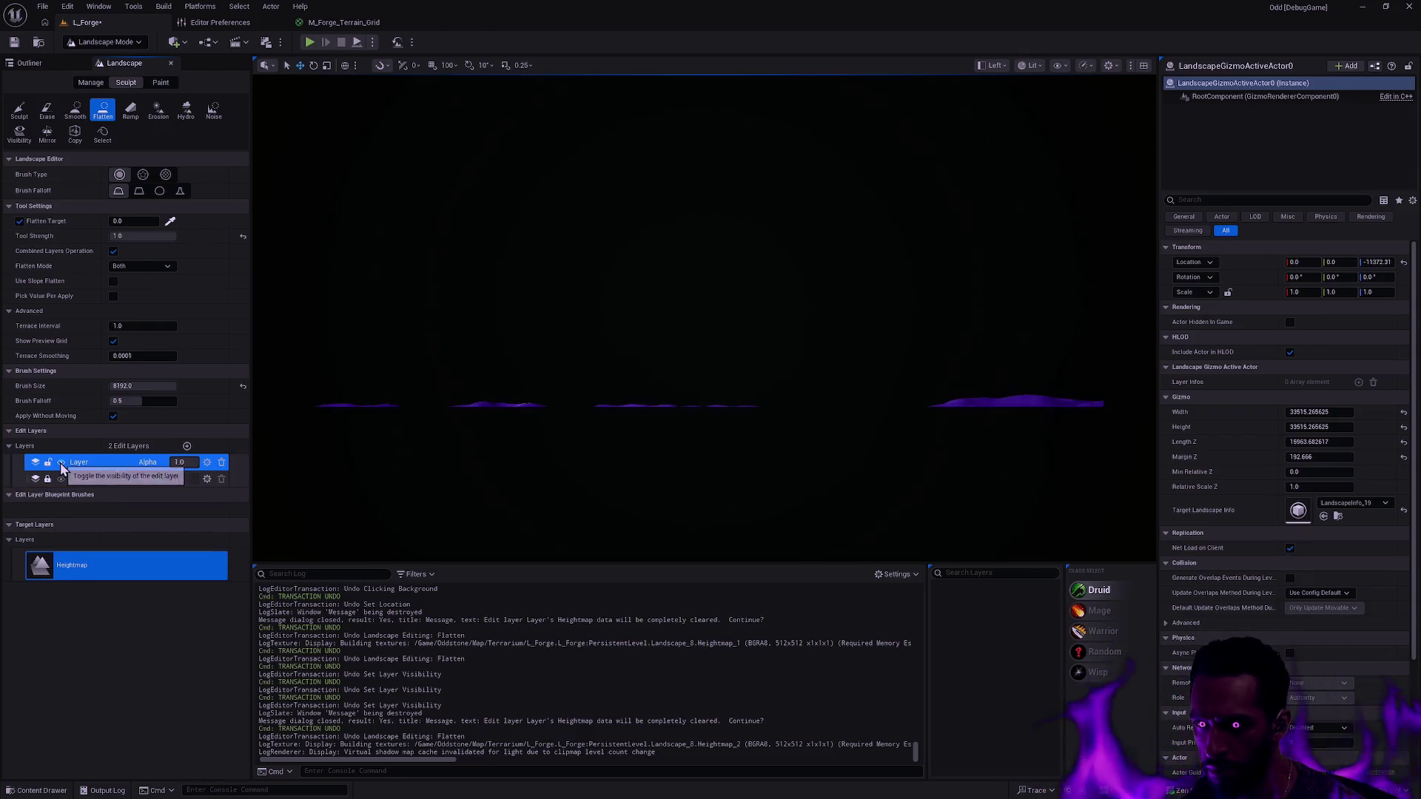
{"action": "left_click", "coordinate": [61, 463]}
{"action": "left_click", "coordinate": [61, 463]}
{"action": "left_click", "coordinate": [61, 462]}
{"action": "left_click", "coordinate": [61, 463]}
{"action": "left_click", "coordinate": [60, 462]}
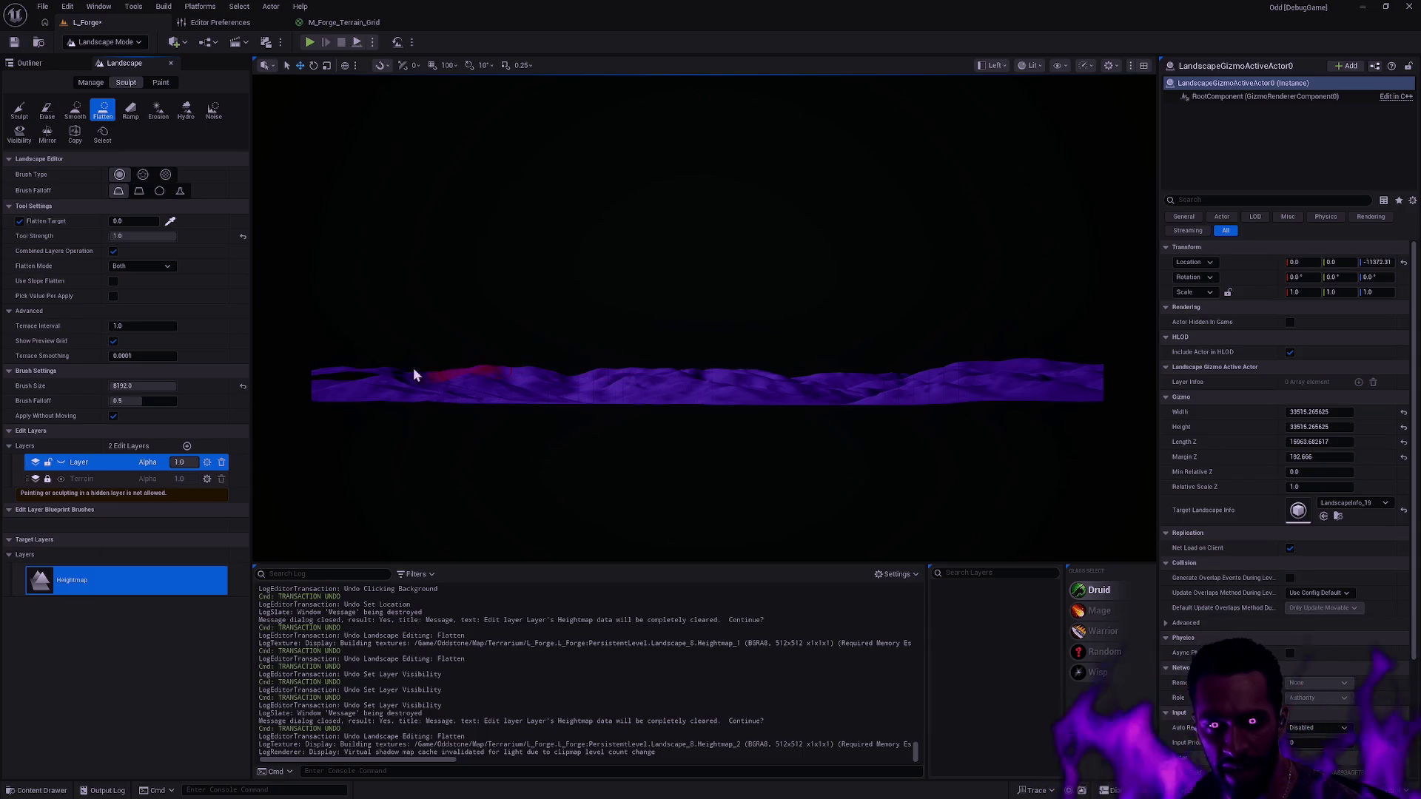
{"action": "left_click", "coordinate": [61, 462]}
{"action": "left_click", "coordinate": [61, 462]}
{"action": "left_click", "coordinate": [61, 462]}
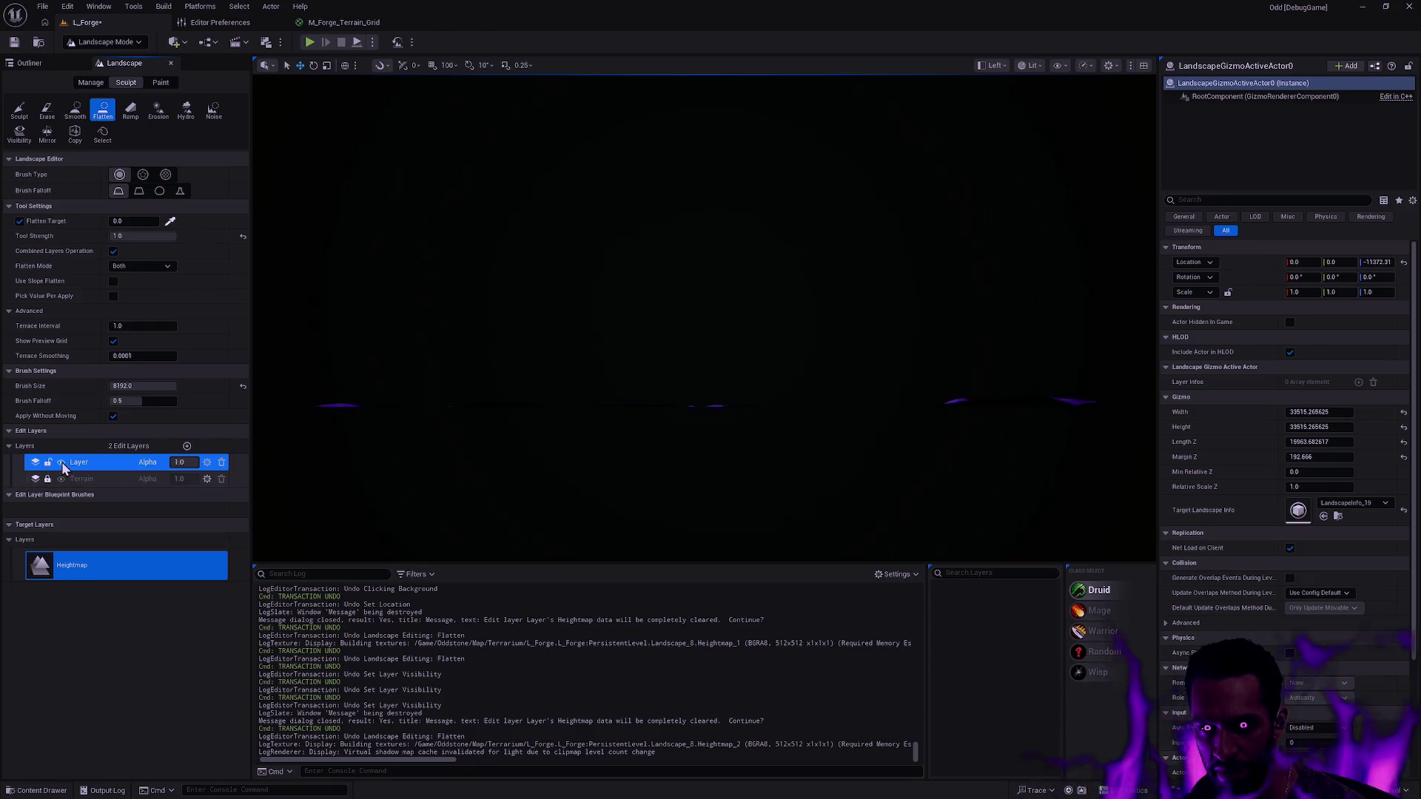
{"action": "left_click", "coordinate": [60, 462]}
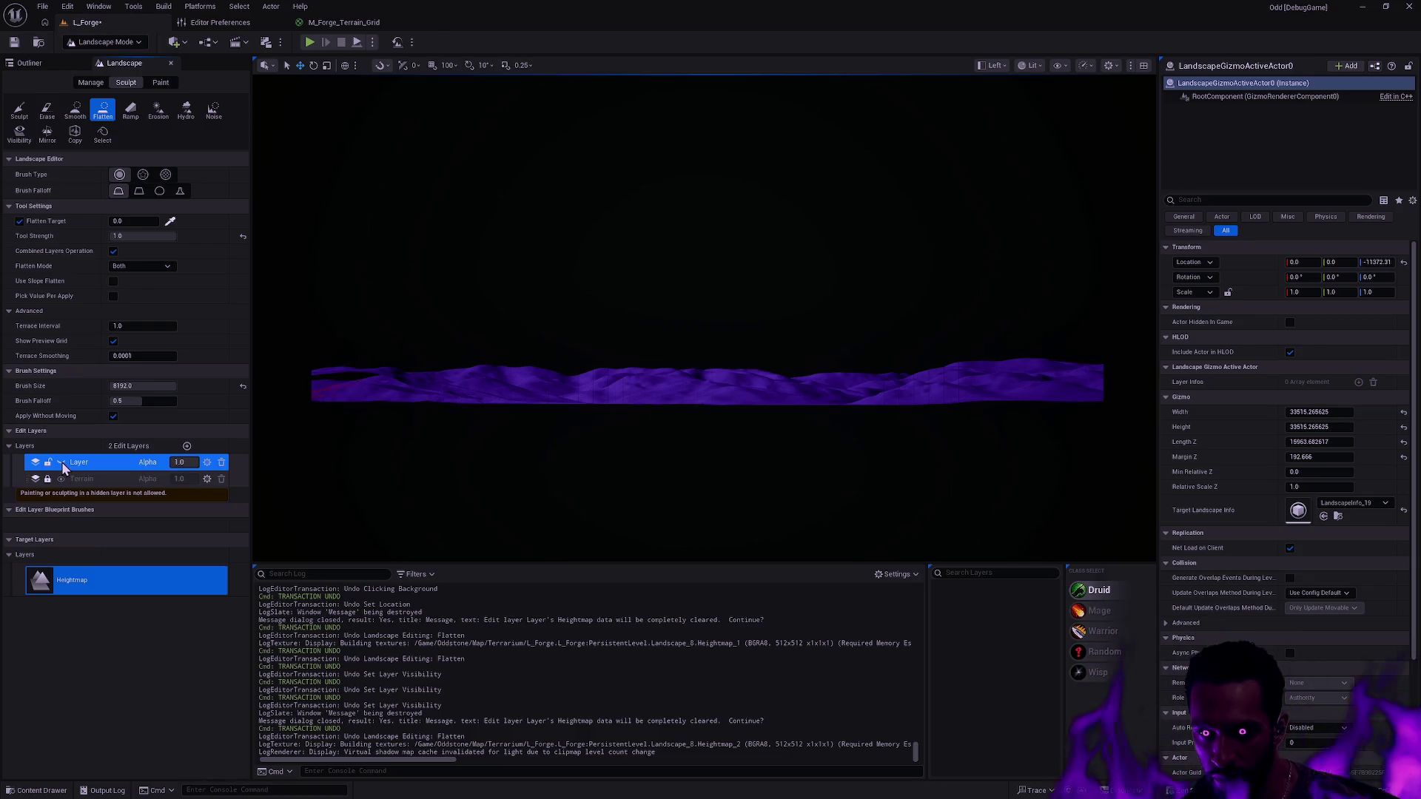
{"action": "left_click", "coordinate": [61, 462]}
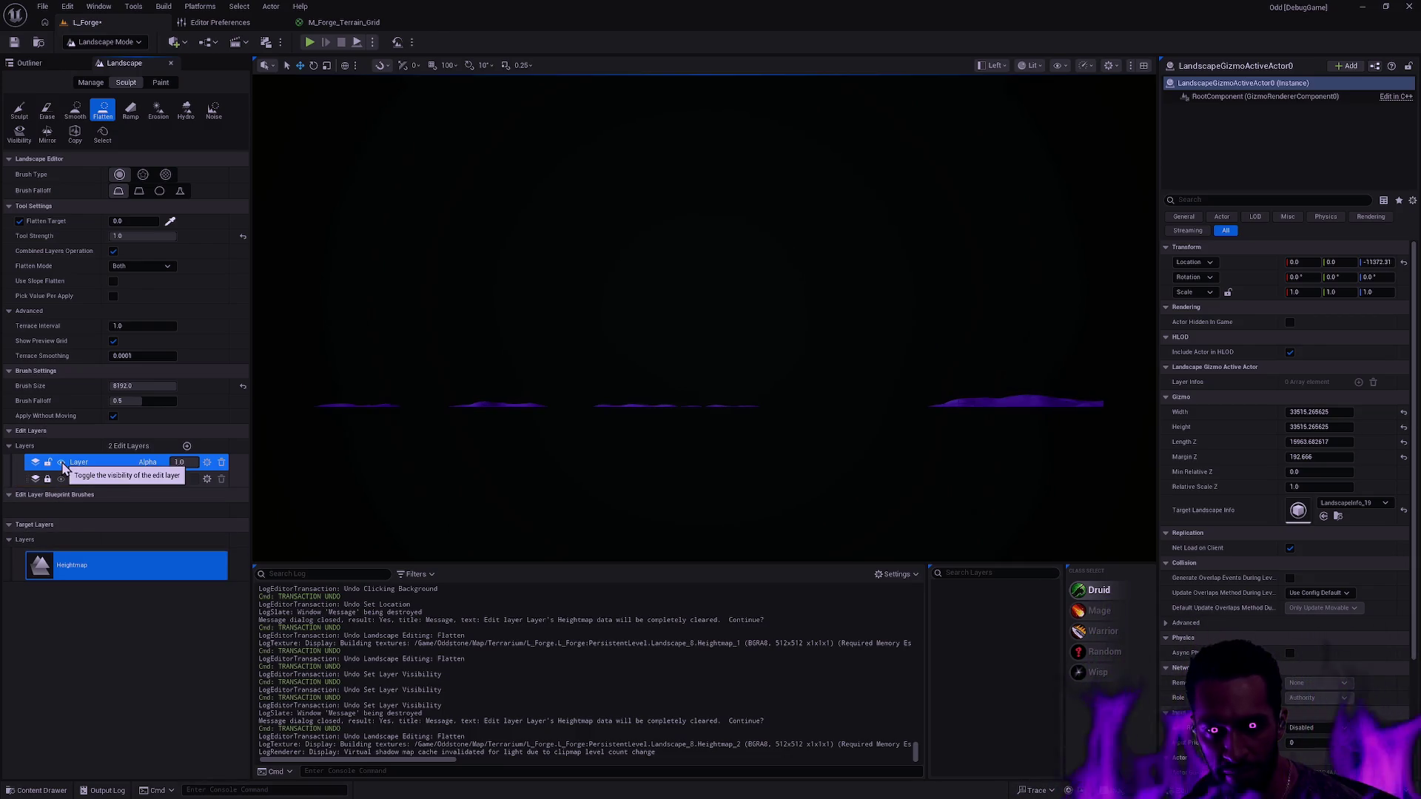
{"action": "left_click", "coordinate": [60, 462]}
{"action": "left_click", "coordinate": [61, 462]}
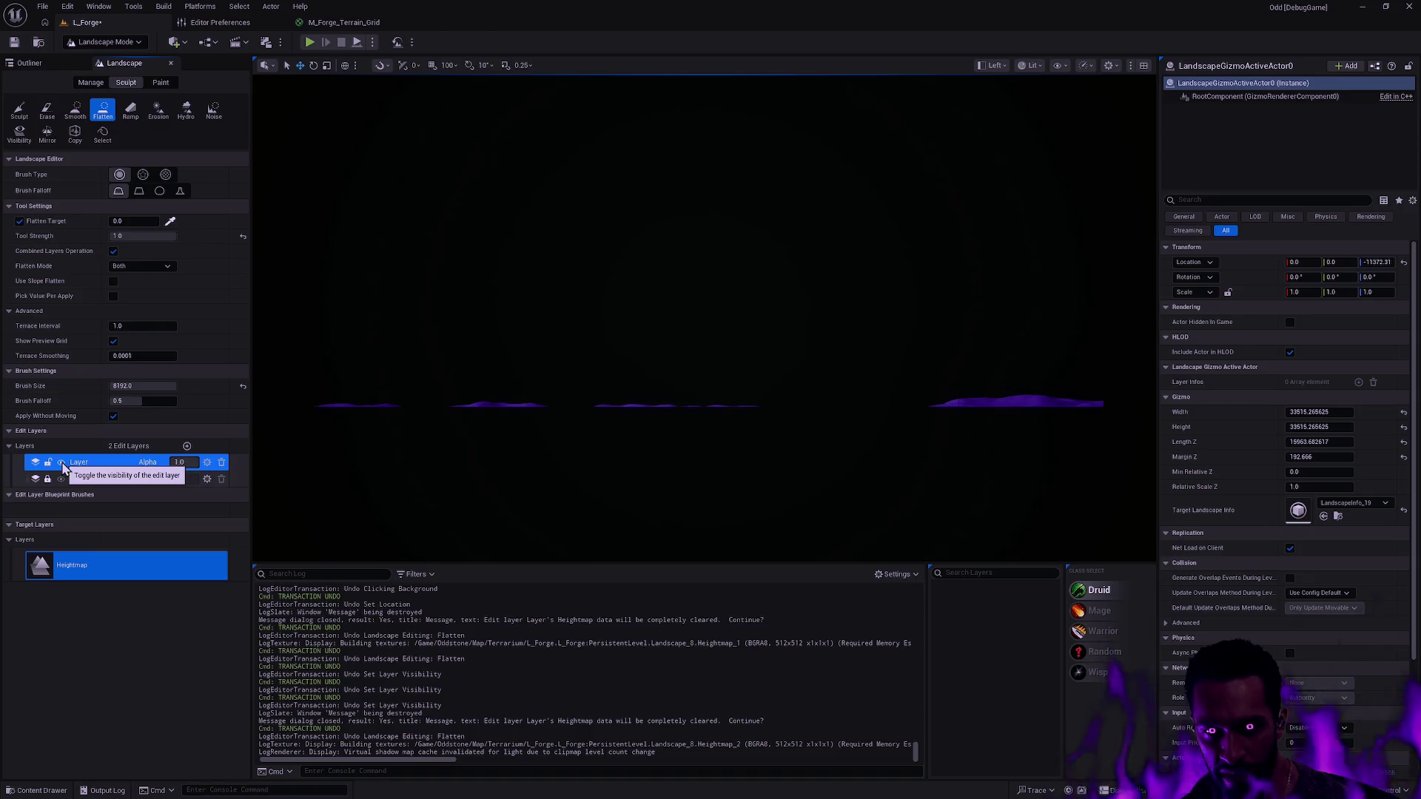
{"action": "left_click", "coordinate": [61, 462]}
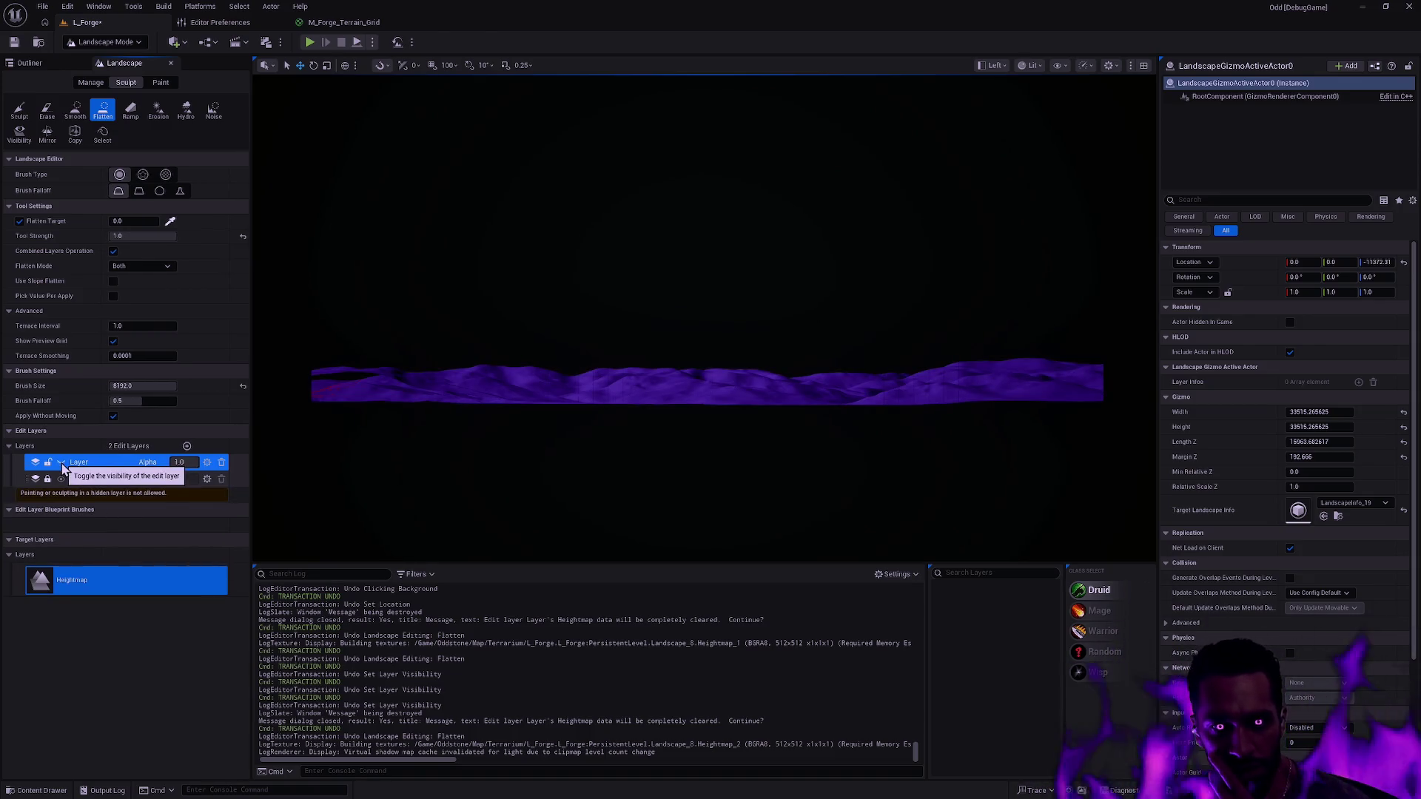
{"action": "left_click", "coordinate": [61, 462]}
{"action": "left_click", "coordinate": [61, 462]}
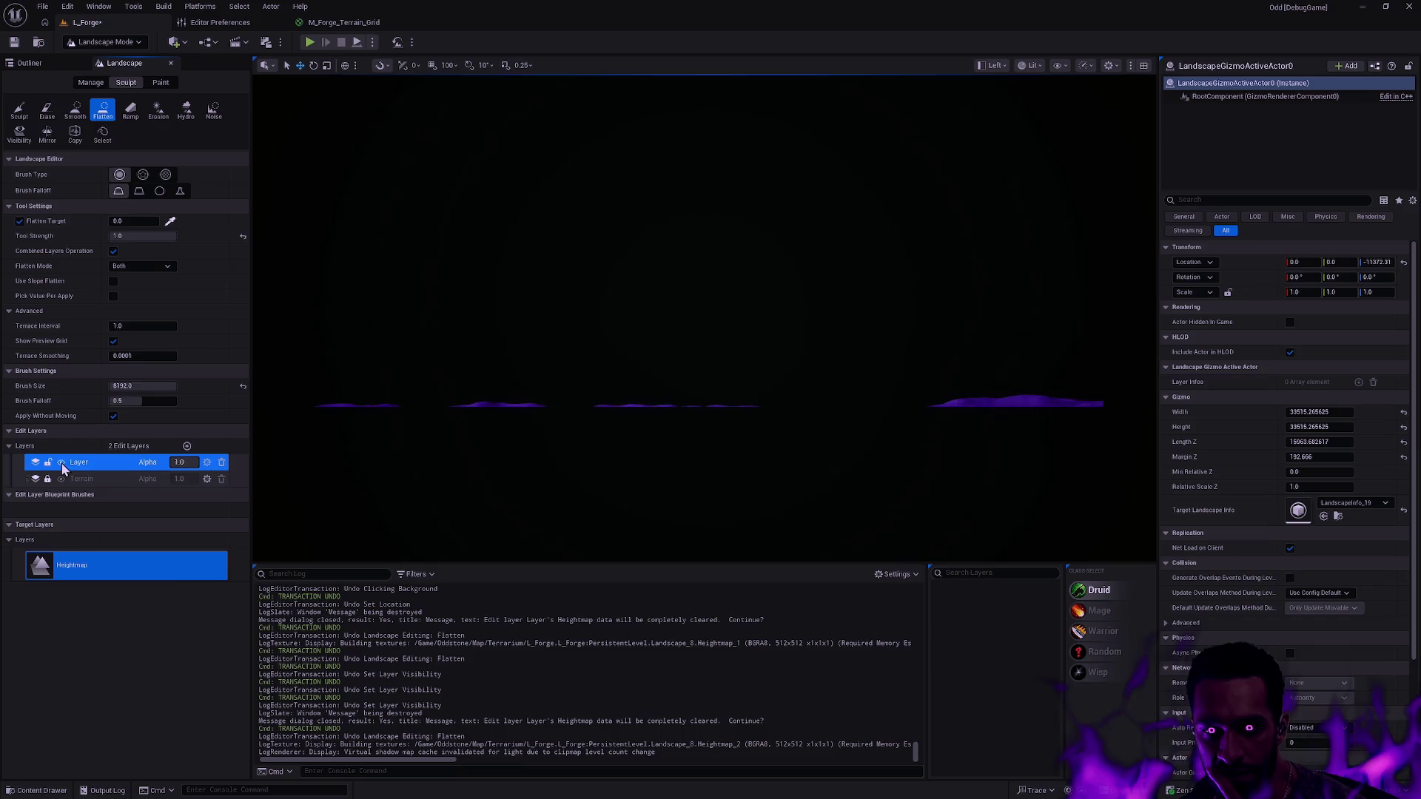
{"action": "left_click", "coordinate": [61, 462]}
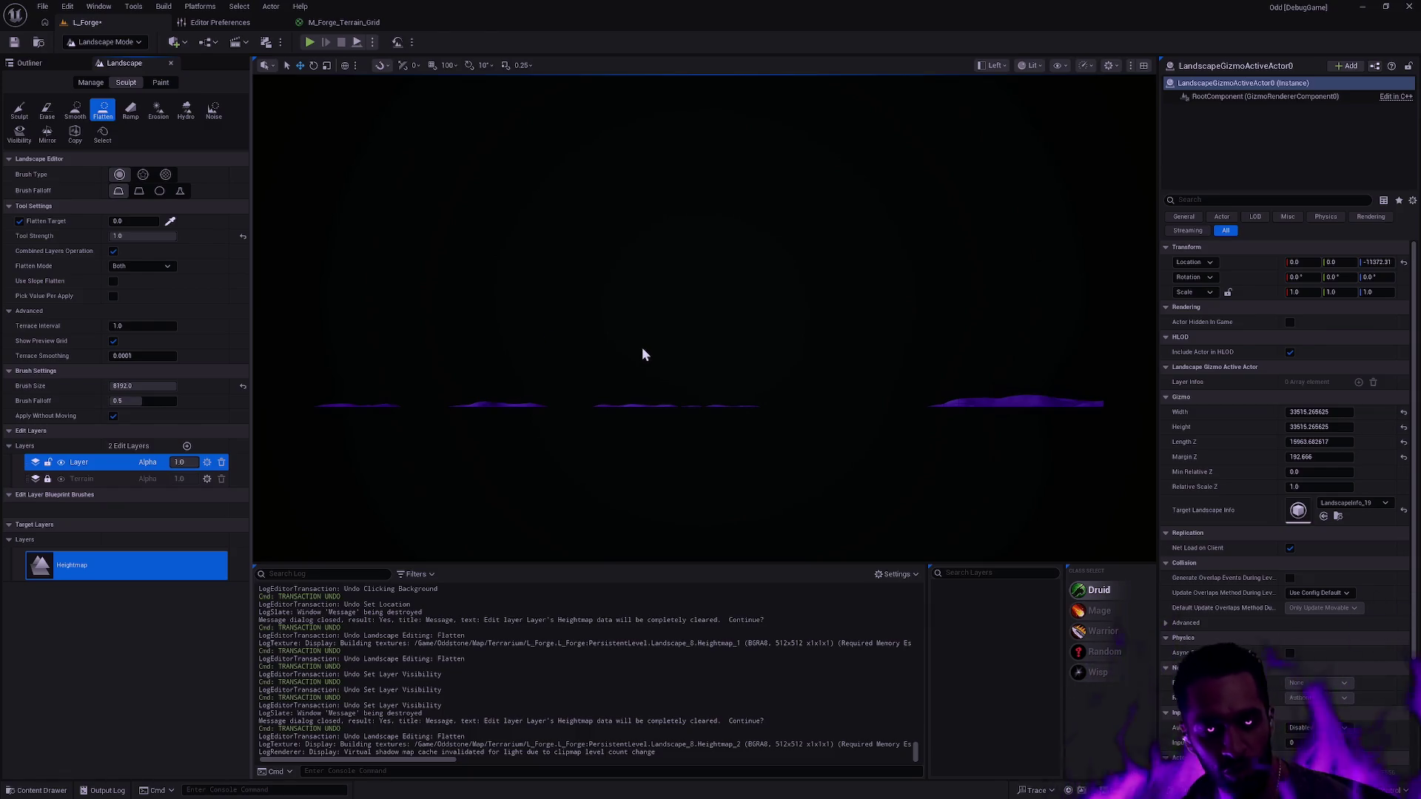
{"action": "mouse_move", "coordinate": [547, 418]}
{"action": "left_mouse_down"}
{"action": "mouse_move", "coordinate": [546, 457]}
{"action": "mouse_move", "coordinate": [555, 403]}
{"action": "mouse_move", "coordinate": [635, 414]}
{"action": "mouse_move", "coordinate": [679, 388]}
{"action": "left_mouse_up"}
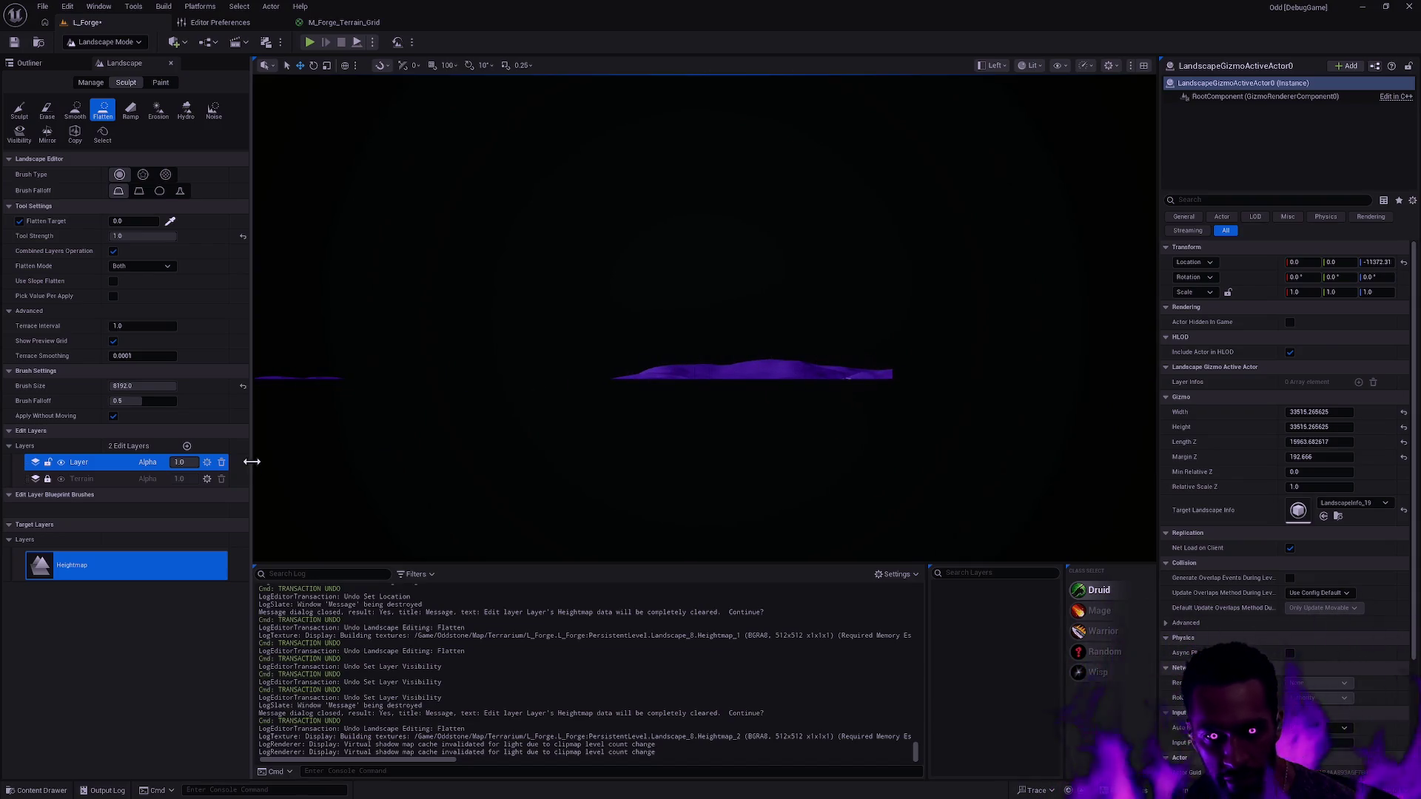
{"action": "left_click", "coordinate": [181, 462]}
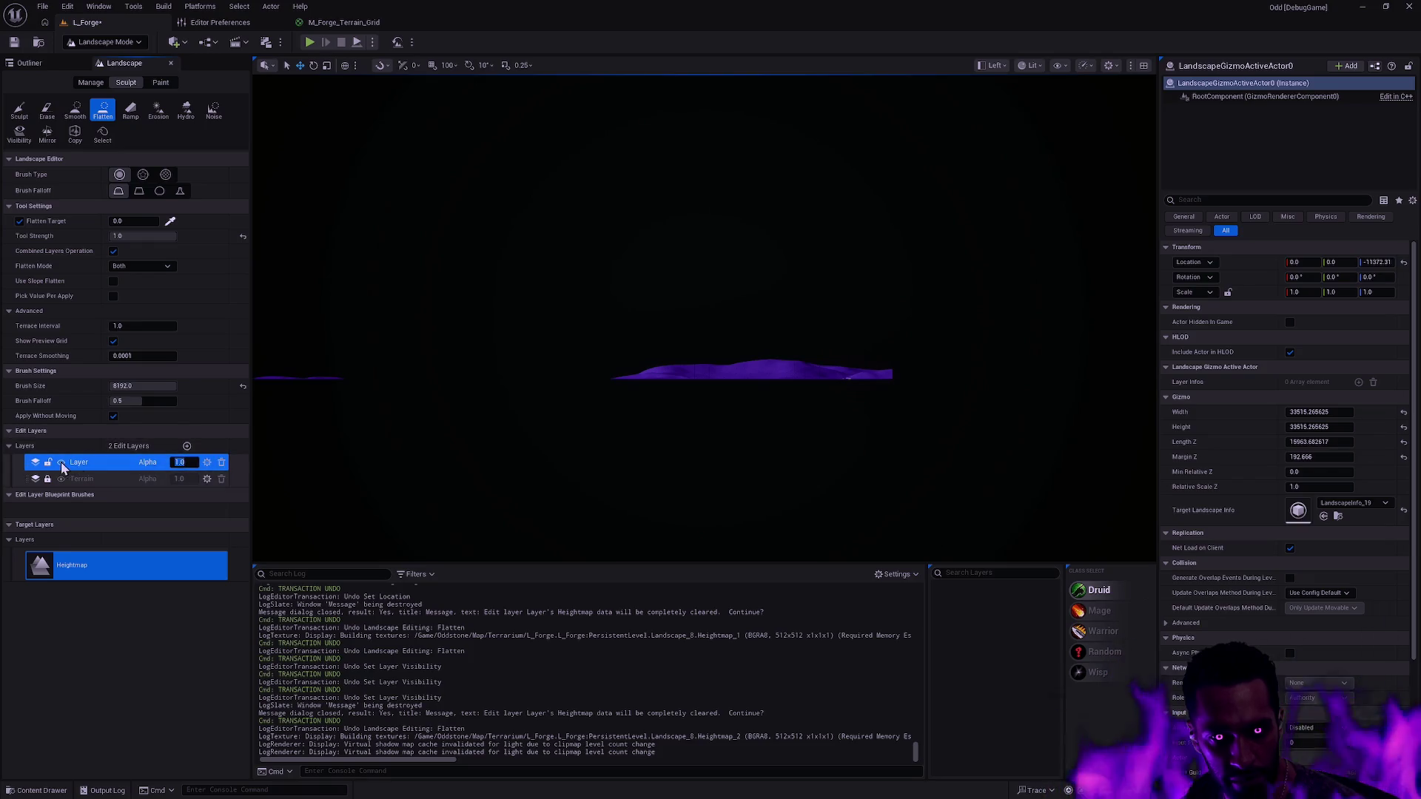
{"action": "left_click_drag", "start_coordinate": [189, 459], "coordinate": [187, 459]}
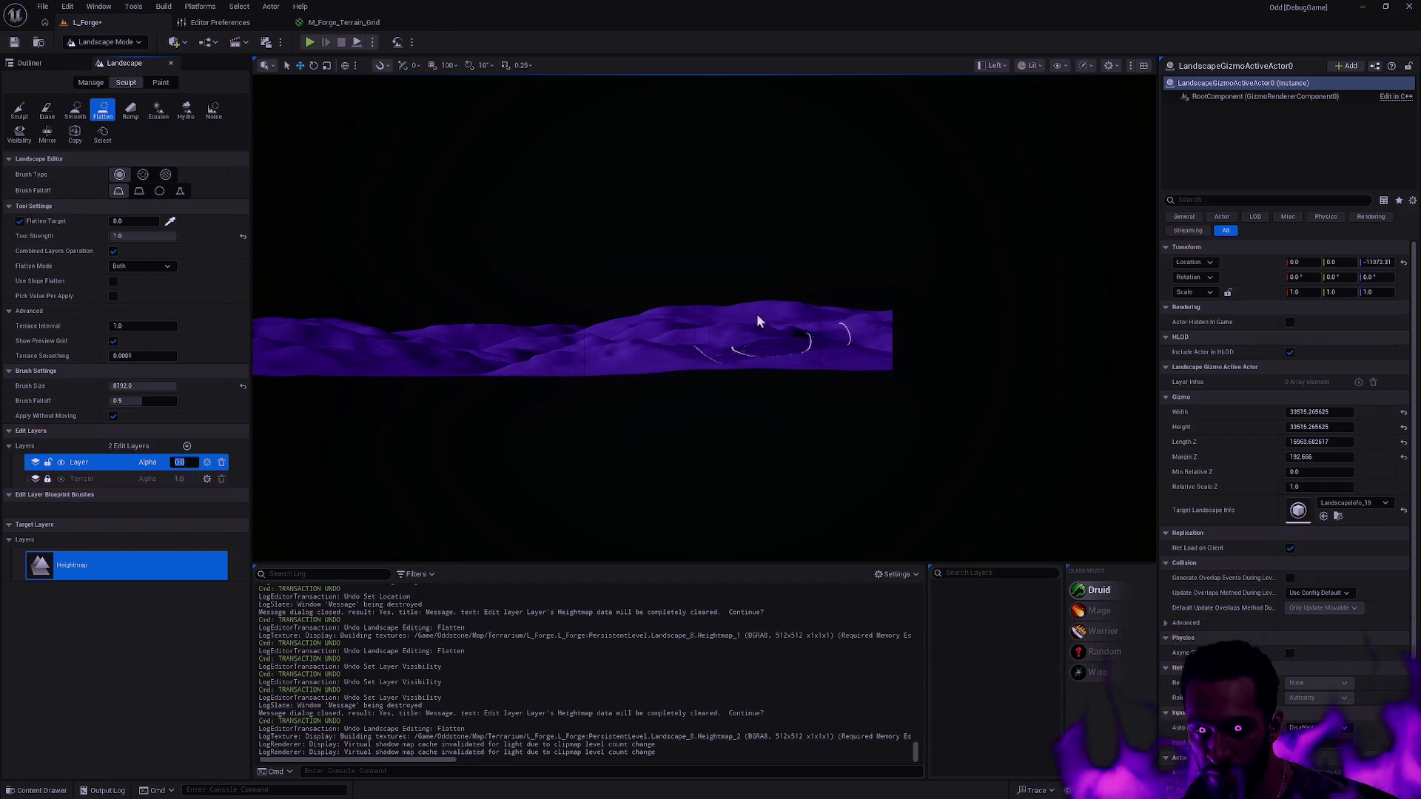
{"action": "mouse_move", "coordinate": [490, 348]}
{"action": "left_mouse_down"}
{"action": "mouse_move", "coordinate": [1145, 390]}
{"action": "mouse_move", "coordinate": [1059, 321]}
{"action": "mouse_move", "coordinate": [726, 326]}
{"action": "left_mouse_up"}
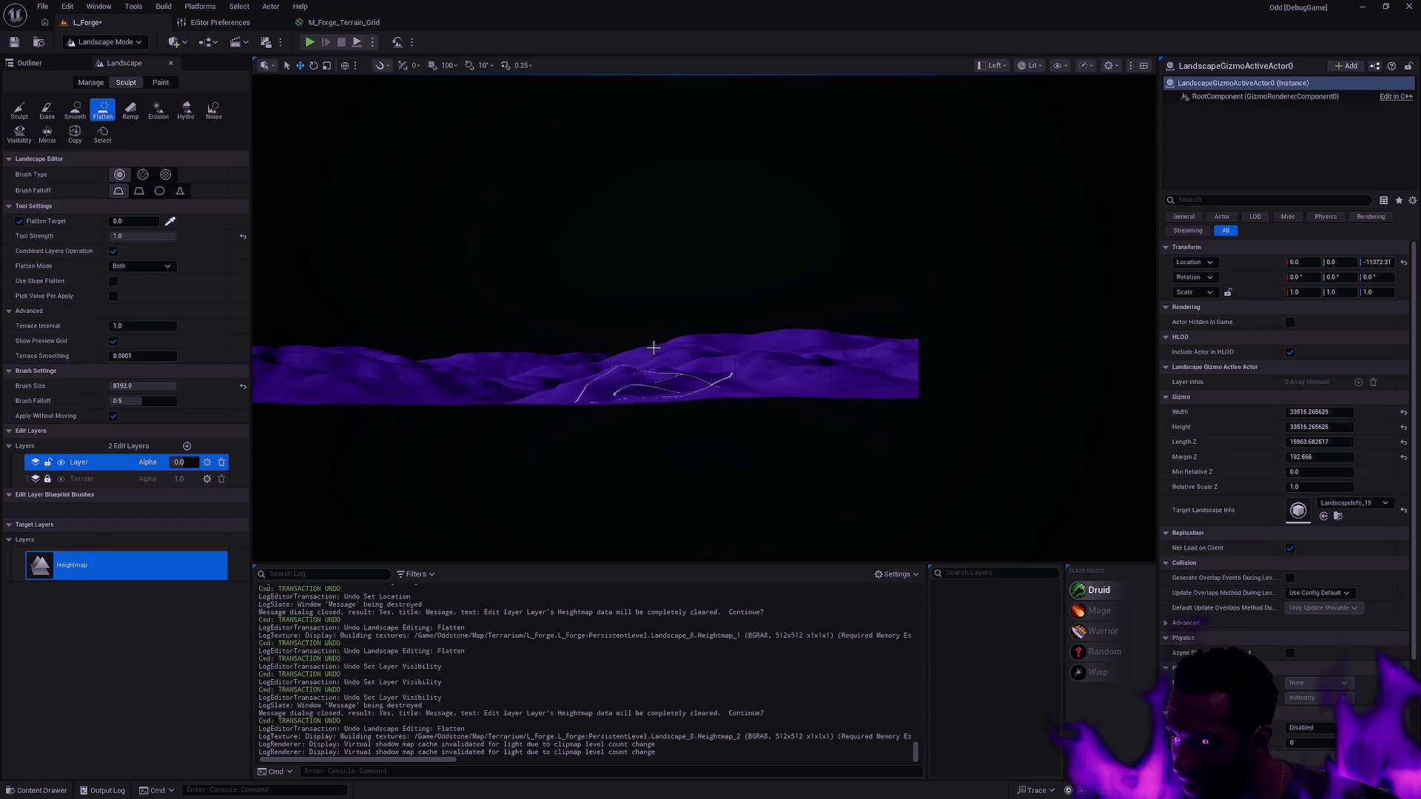
{"action": "left_click_drag", "start_coordinate": [179, 462], "coordinate": [205, 451]}
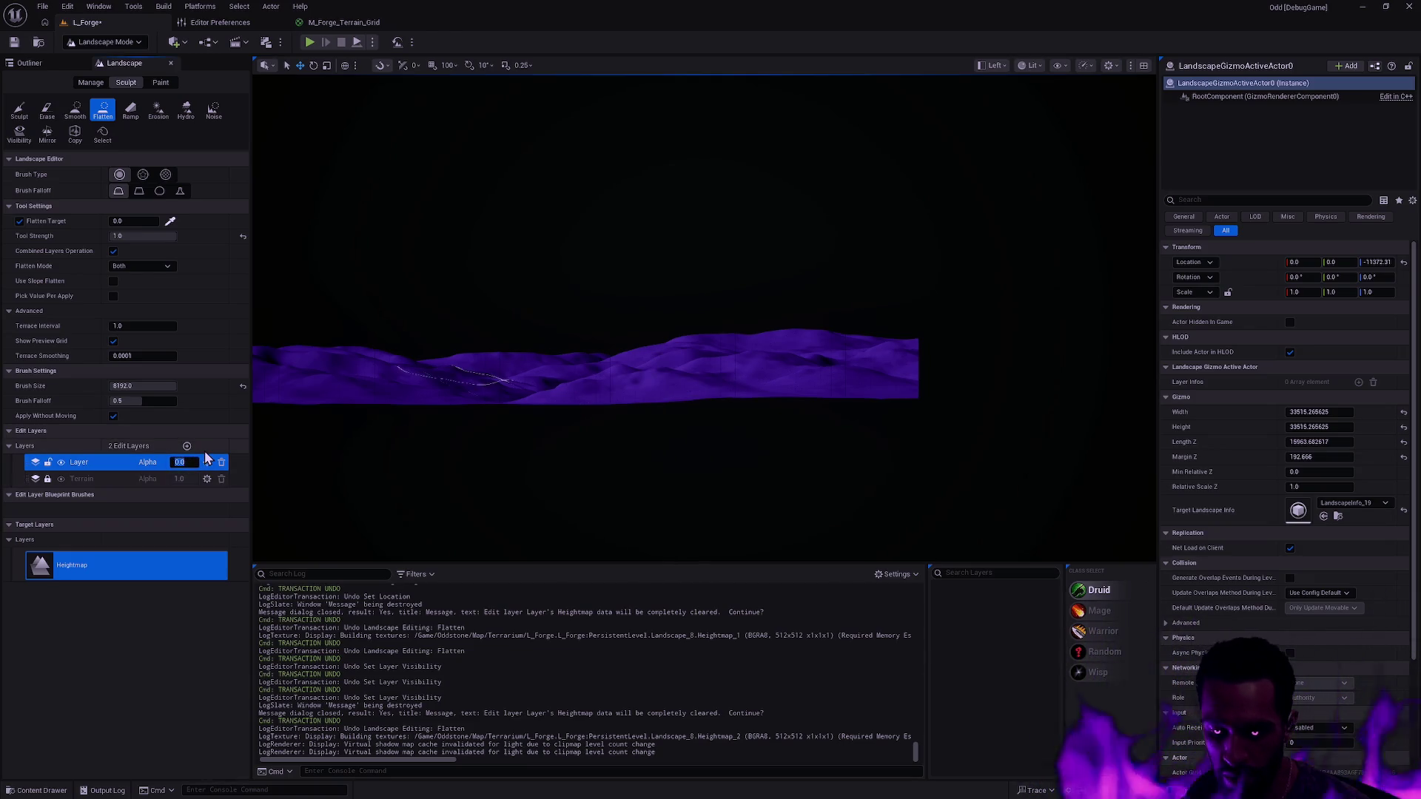
{"action": "mouse_move", "coordinate": [737, 370]}
{"action": "left_mouse_down"}
{"action": "mouse_move", "coordinate": [1145, 339]}
{"action": "mouse_move", "coordinate": [895, 351]}
{"action": "left_mouse_up"}
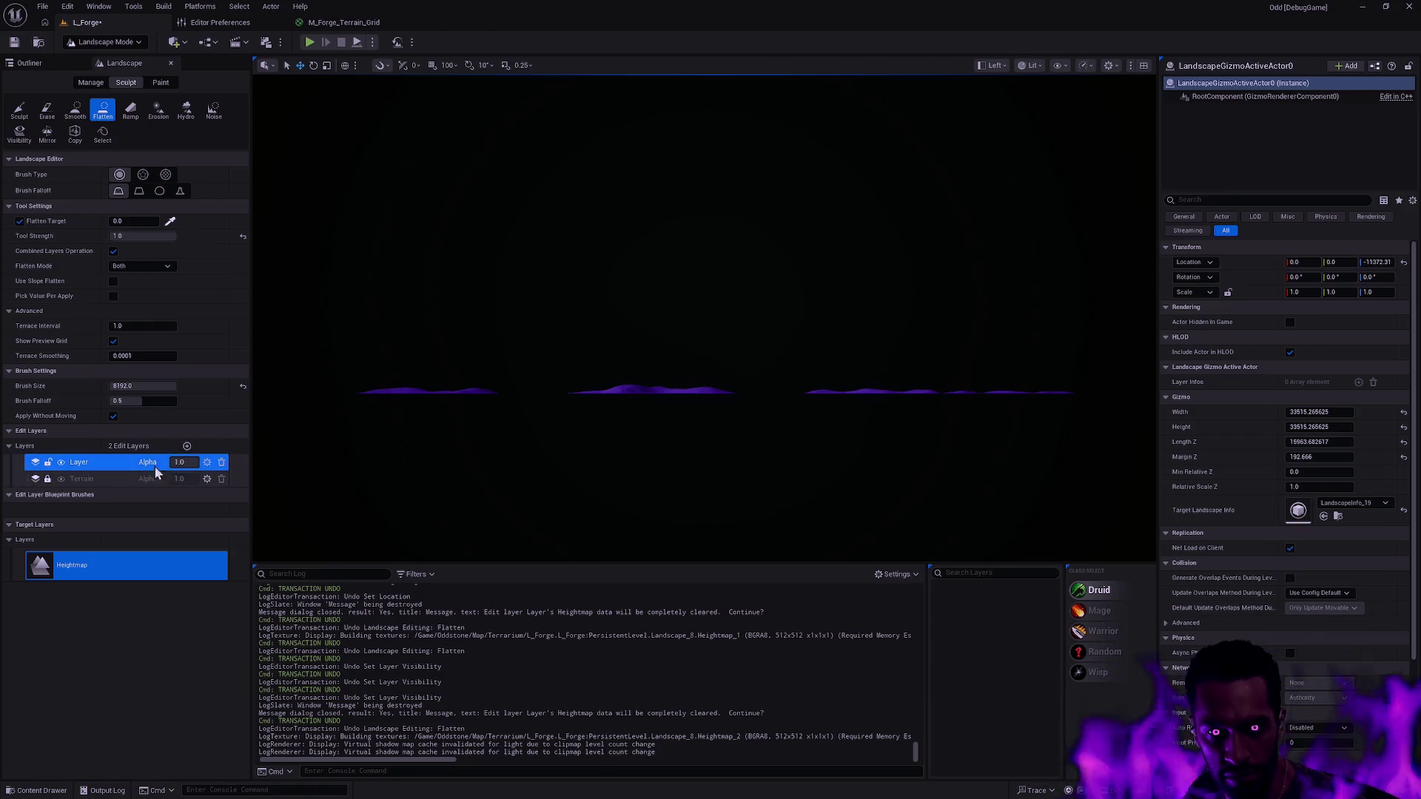
{"action": "right_click", "coordinate": [106, 464]}
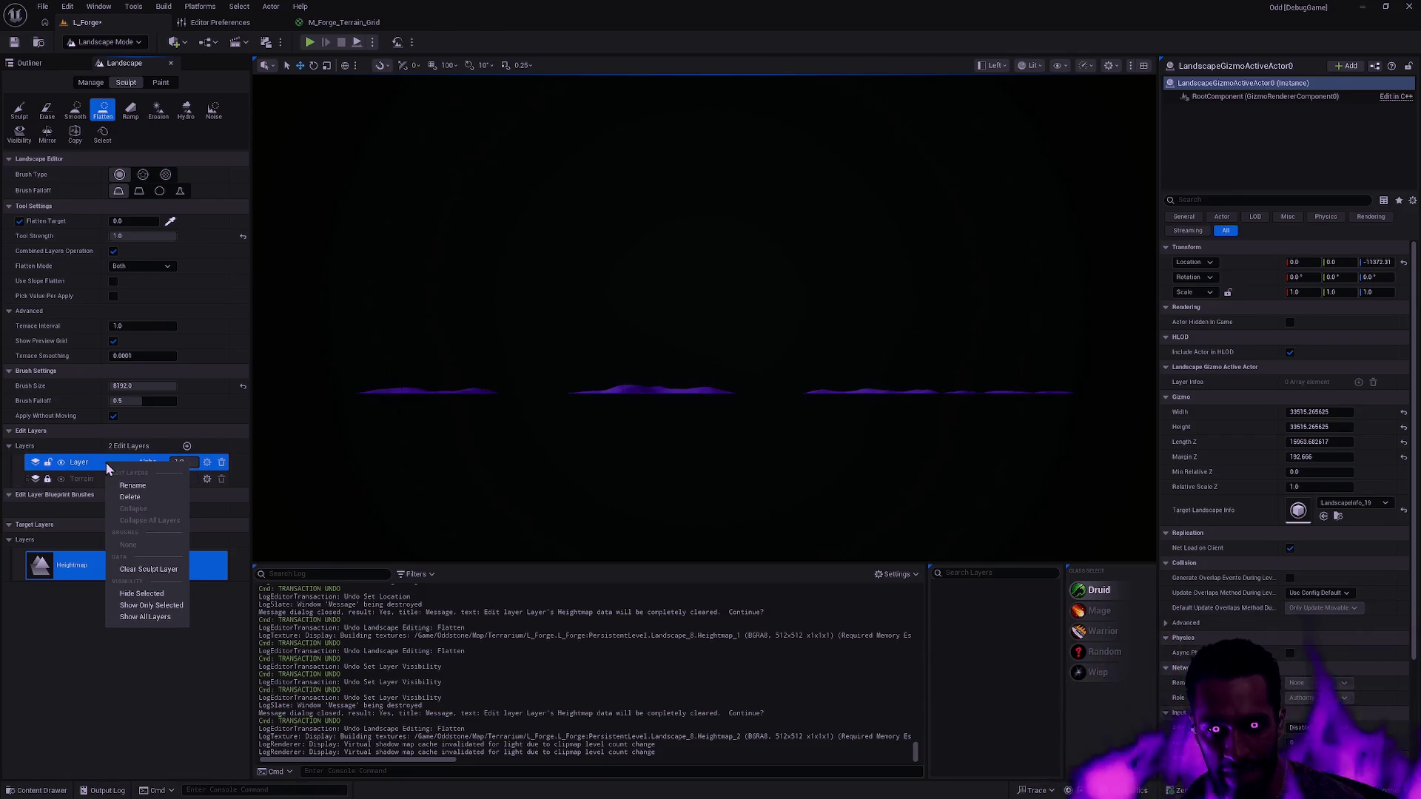
- Clear the edit layer's sculpting and switch the viewport to Perspective
{"action": "left_click", "coordinate": [157, 570]}
{"action": "left_click", "coordinate": [773, 421]}
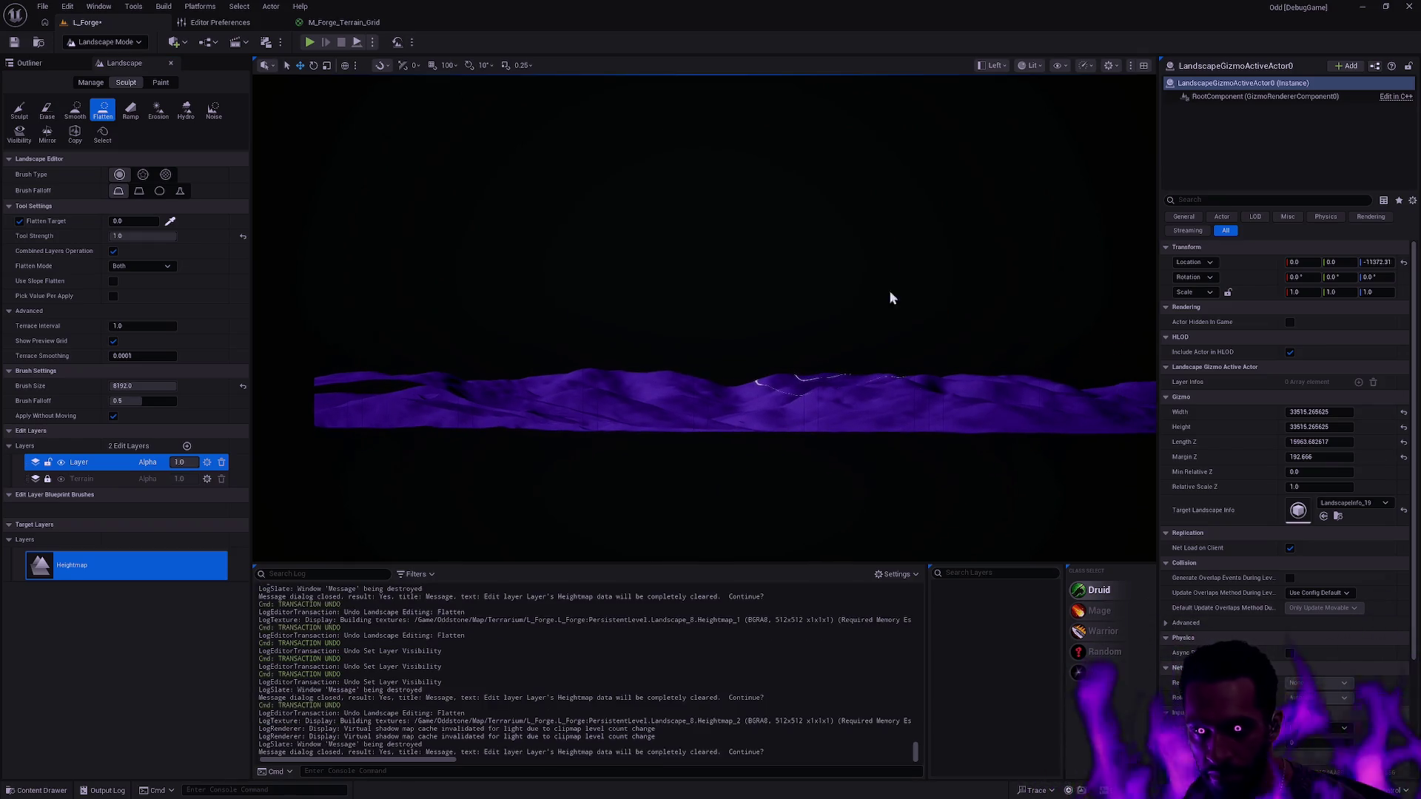
{"action": "left_click", "coordinate": [993, 65]}
{"action": "left_click", "coordinate": [1019, 111]}
{"action": "scroll", "coordinate": [703, 318], "scroll_direction": "up", "scroll_amount": 10}
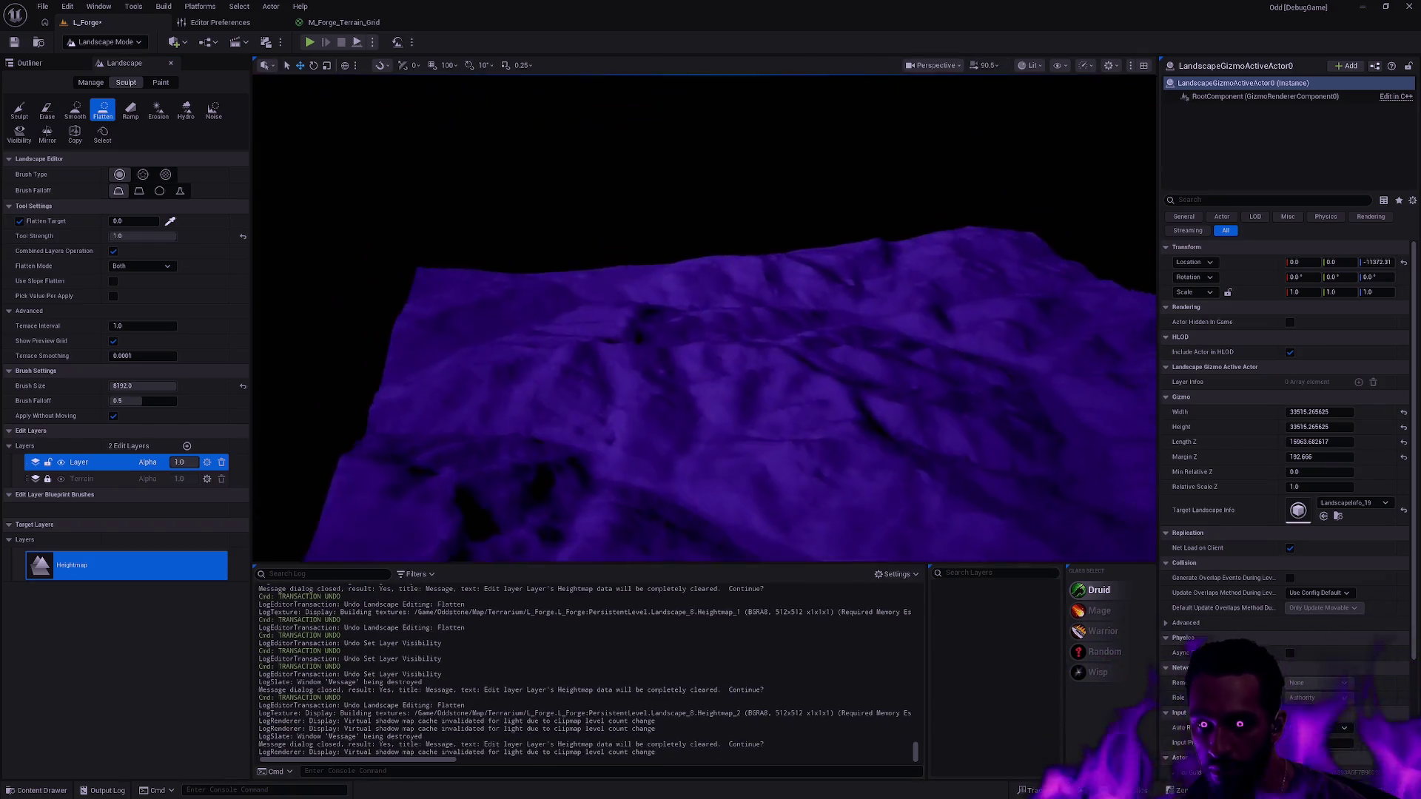
- Uncheck Combined Layers Operation and undo a large test Flatten stroke
{"action": "left_click", "coordinate": [113, 250]}
{"action": "mouse_move", "coordinate": [842, 335]}
{"action": "left_mouse_down"}
{"action": "mouse_move", "coordinate": [807, 244]}
{"action": "mouse_move", "coordinate": [766, 296]}
{"action": "mouse_move", "coordinate": [718, 290]}
{"action": "mouse_move", "coordinate": [688, 311]}
{"action": "mouse_move", "coordinate": [763, 392]}
{"action": "mouse_move", "coordinate": [927, 433]}
{"action": "mouse_move", "coordinate": [422, 481]}
{"action": "mouse_move", "coordinate": [618, 444]}
{"action": "mouse_move", "coordinate": [491, 469]}
{"action": "left_mouse_up"}
{"action": "scroll", "coordinate": [518, 467], "scroll_direction": "up", "scroll_amount": 5}
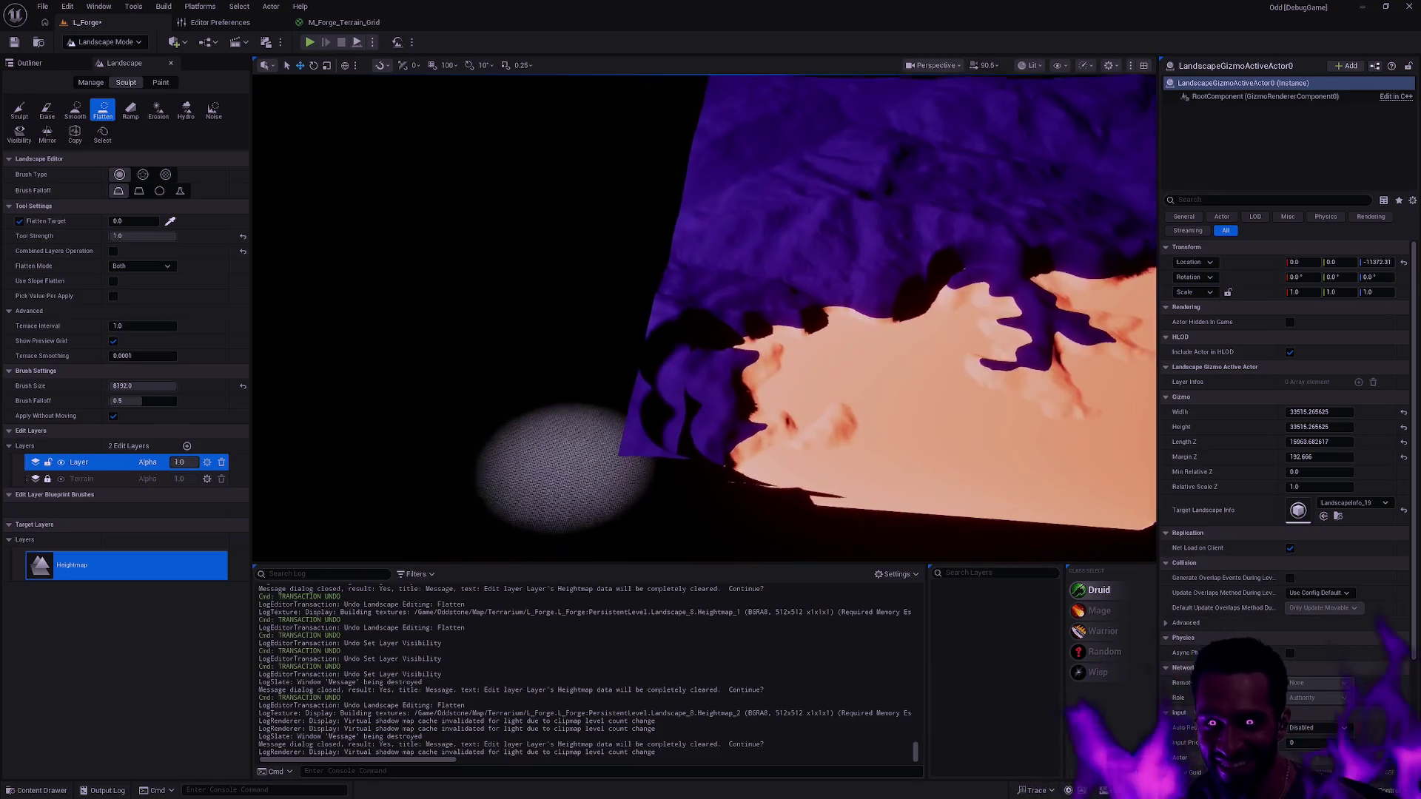
{"action": "key", "text": "ctrl+z"}
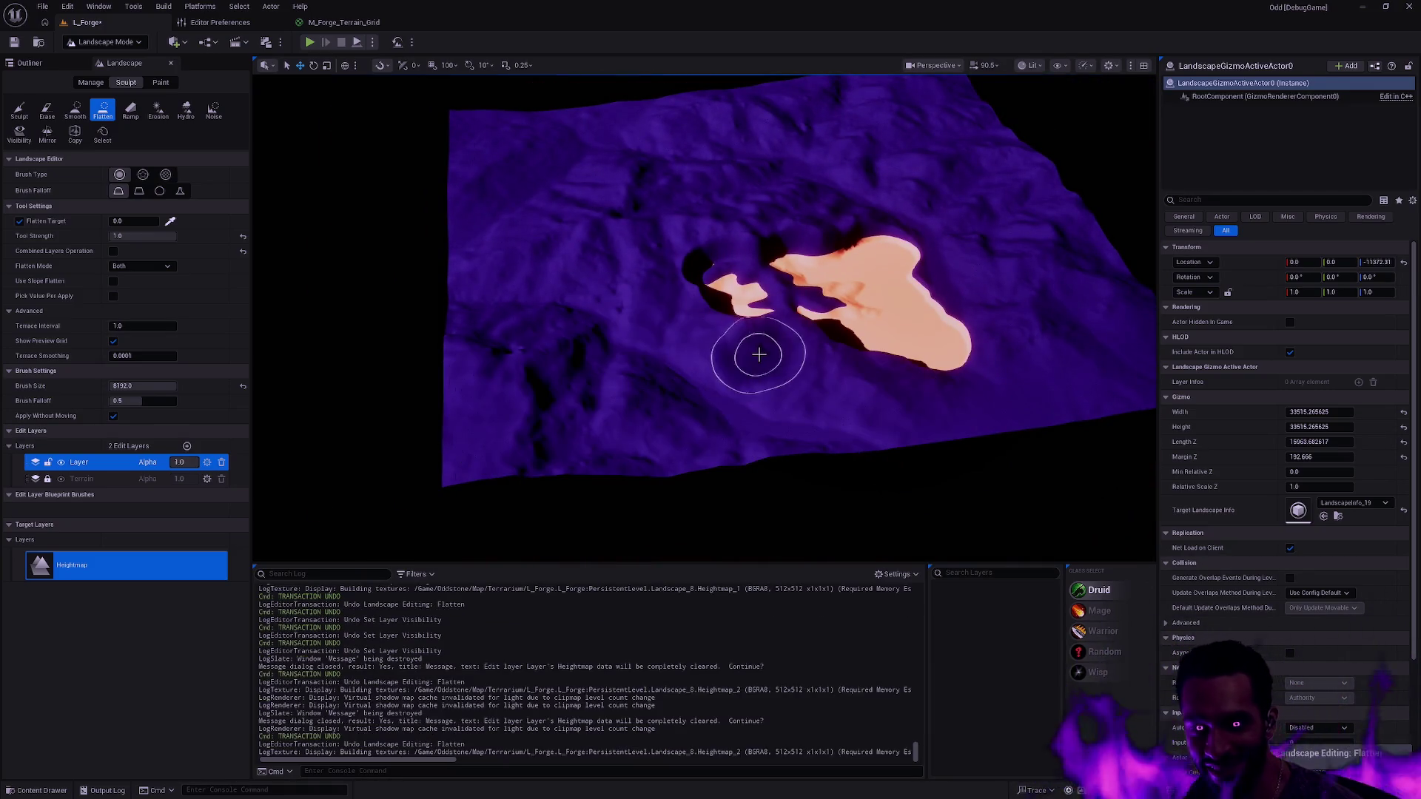
{"action": "key", "text": "ctrl+z"}
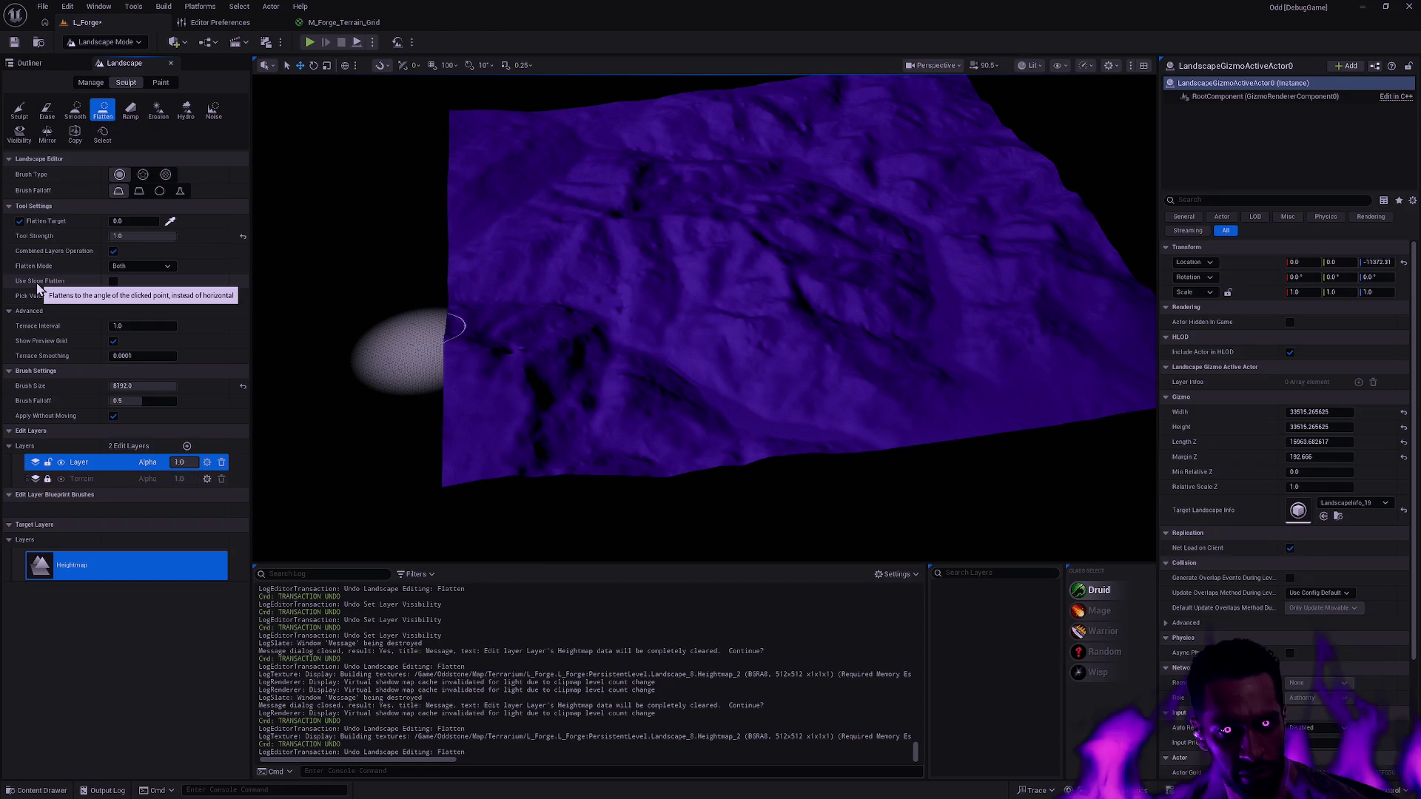
- Test Use Slope Flatten, undo it, turn it back off, and change the Brush Falloff
{"action": "left_click", "coordinate": [114, 282]}
{"action": "mouse_move", "coordinate": [802, 381]}
{"action": "left_mouse_down"}
{"action": "mouse_move", "coordinate": [723, 336]}
{"action": "mouse_move", "coordinate": [786, 416]}
{"action": "mouse_move", "coordinate": [412, 407]}
{"action": "mouse_move", "coordinate": [703, 378]}
{"action": "left_mouse_up"}
{"action": "key", "text": "ctrl+z"}
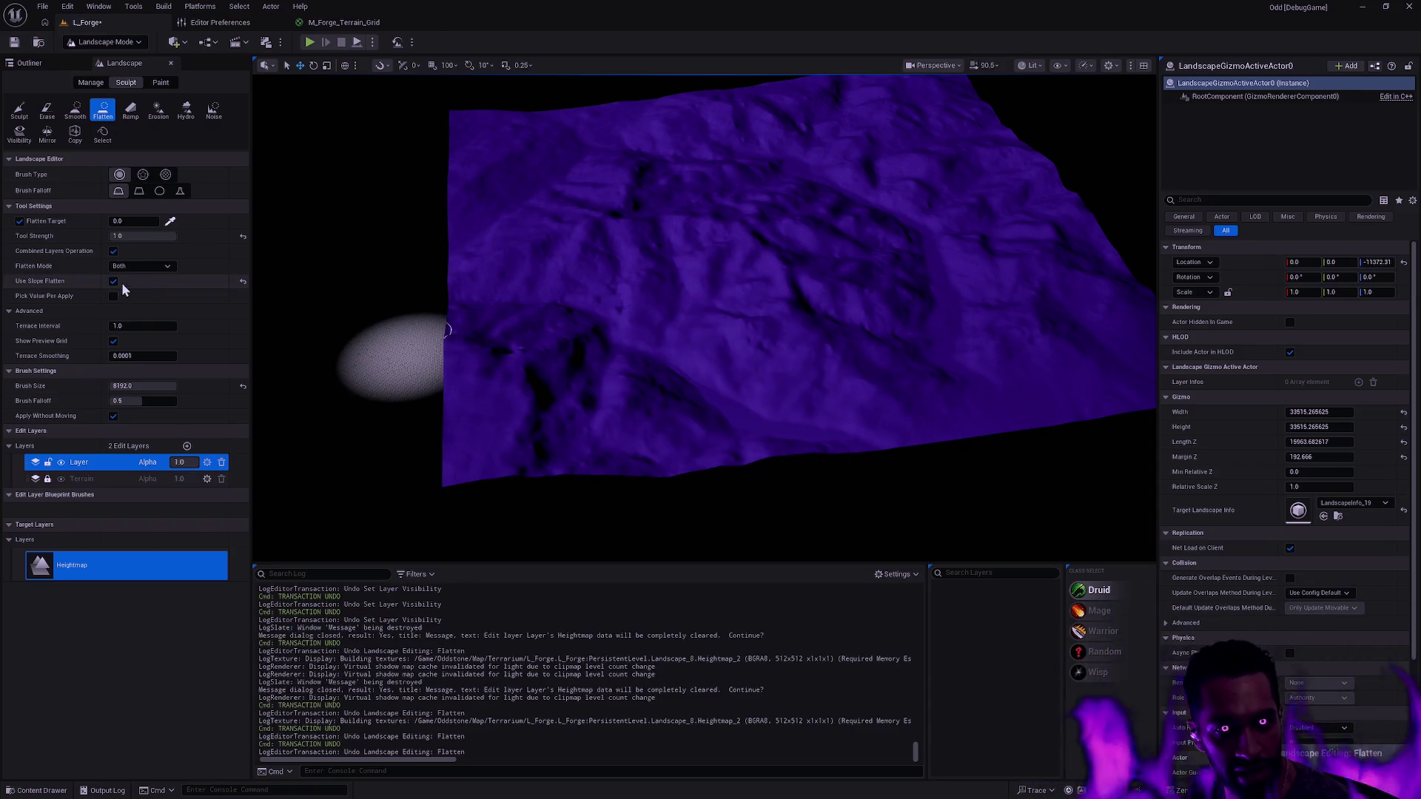
{"action": "left_click", "coordinate": [113, 281]}
{"action": "mouse_move", "coordinate": [49, 301]}
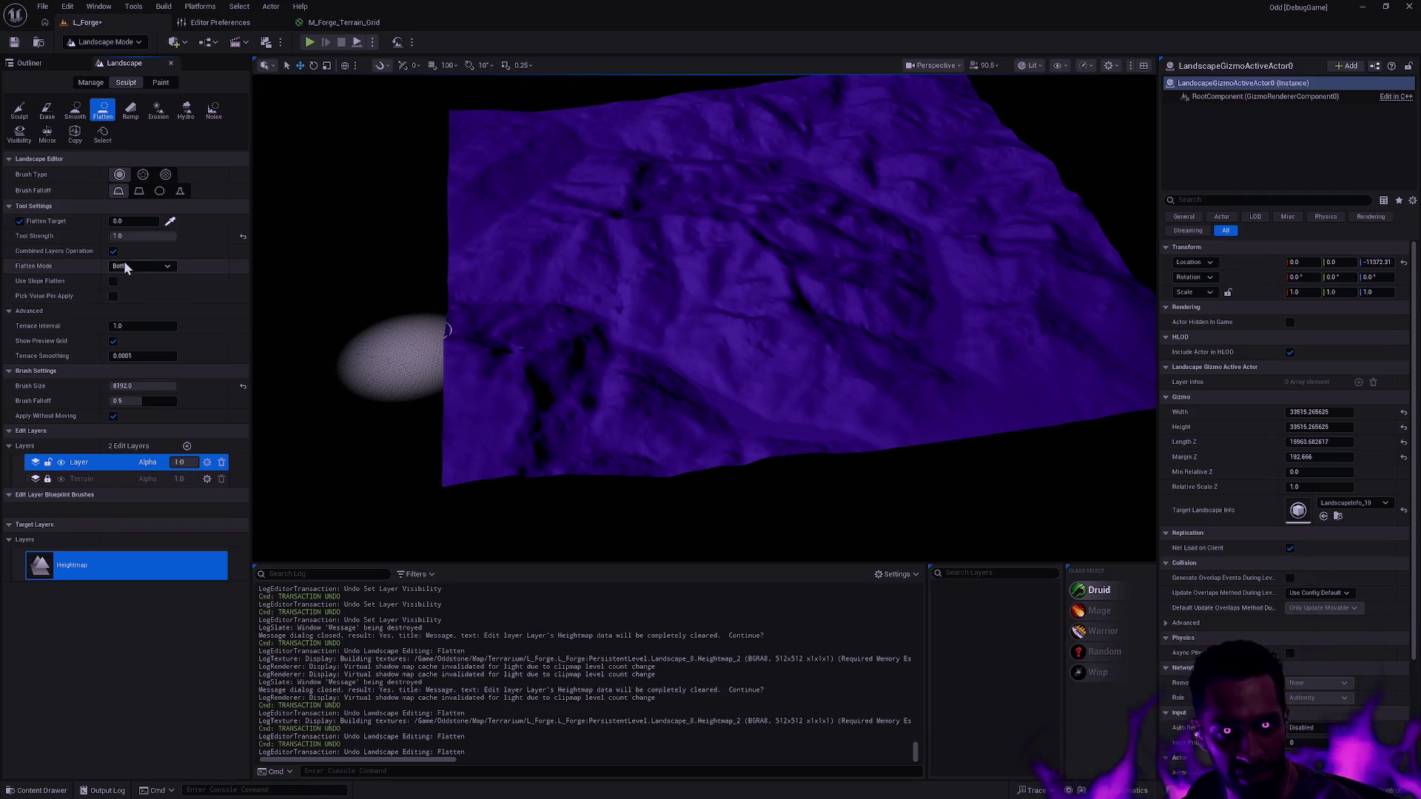
{"action": "left_click", "coordinate": [139, 191]}
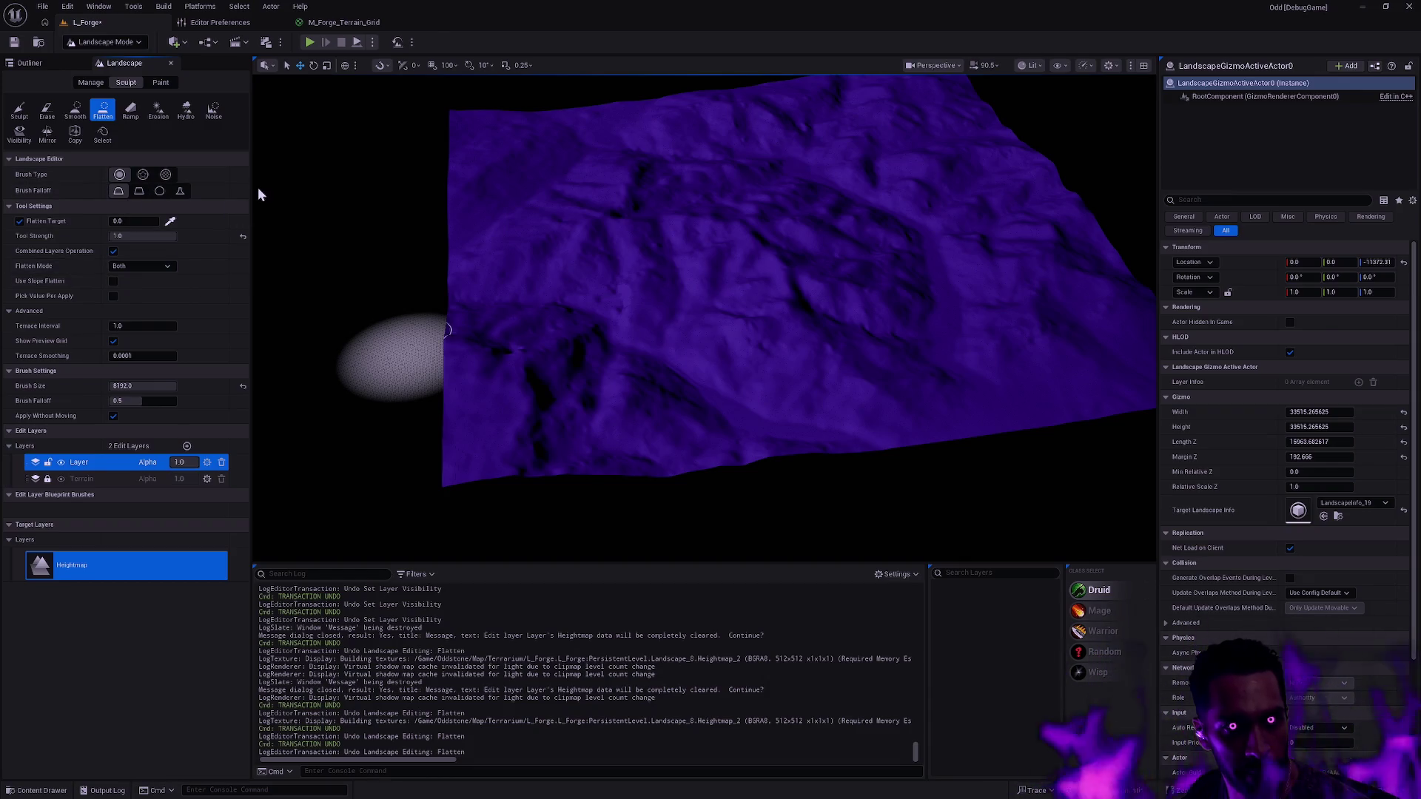
- Paint large Flatten strokes across the middle and right of the landscape, toggling the layer to compare
{"action": "mouse_move", "coordinate": [670, 314]}
{"action": "left_mouse_down"}
{"action": "mouse_move", "coordinate": [664, 286]}
{"action": "mouse_move", "coordinate": [696, 326]}
{"action": "mouse_move", "coordinate": [644, 271]}
{"action": "mouse_move", "coordinate": [665, 290]}
{"action": "mouse_move", "coordinate": [841, 301]}
{"action": "mouse_move", "coordinate": [624, 228]}
{"action": "mouse_move", "coordinate": [779, 348]}
{"action": "mouse_move", "coordinate": [858, 230]}
{"action": "mouse_move", "coordinate": [707, 185]}
{"action": "mouse_move", "coordinate": [716, 206]}
{"action": "left_mouse_up"}
{"action": "mouse_move", "coordinate": [822, 234]}
{"action": "left_mouse_down"}
{"action": "mouse_move", "coordinate": [832, 244]}
{"action": "mouse_move", "coordinate": [873, 203]}
{"action": "mouse_move", "coordinate": [837, 337]}
{"action": "mouse_move", "coordinate": [632, 400]}
{"action": "mouse_move", "coordinate": [770, 367]}
{"action": "mouse_move", "coordinate": [777, 283]}
{"action": "mouse_move", "coordinate": [570, 231]}
{"action": "mouse_move", "coordinate": [524, 202]}
{"action": "mouse_move", "coordinate": [503, 244]}
{"action": "mouse_move", "coordinate": [518, 144]}
{"action": "mouse_move", "coordinate": [767, 137]}
{"action": "mouse_move", "coordinate": [948, 160]}
{"action": "mouse_move", "coordinate": [1021, 340]}
{"action": "mouse_move", "coordinate": [850, 340]}
{"action": "mouse_move", "coordinate": [911, 251]}
{"action": "left_mouse_up"}
{"action": "scroll", "coordinate": [910, 251], "scroll_direction": "up", "scroll_amount": 3}
{"action": "scroll", "coordinate": [899, 230], "scroll_direction": "down", "scroll_amount": 5}
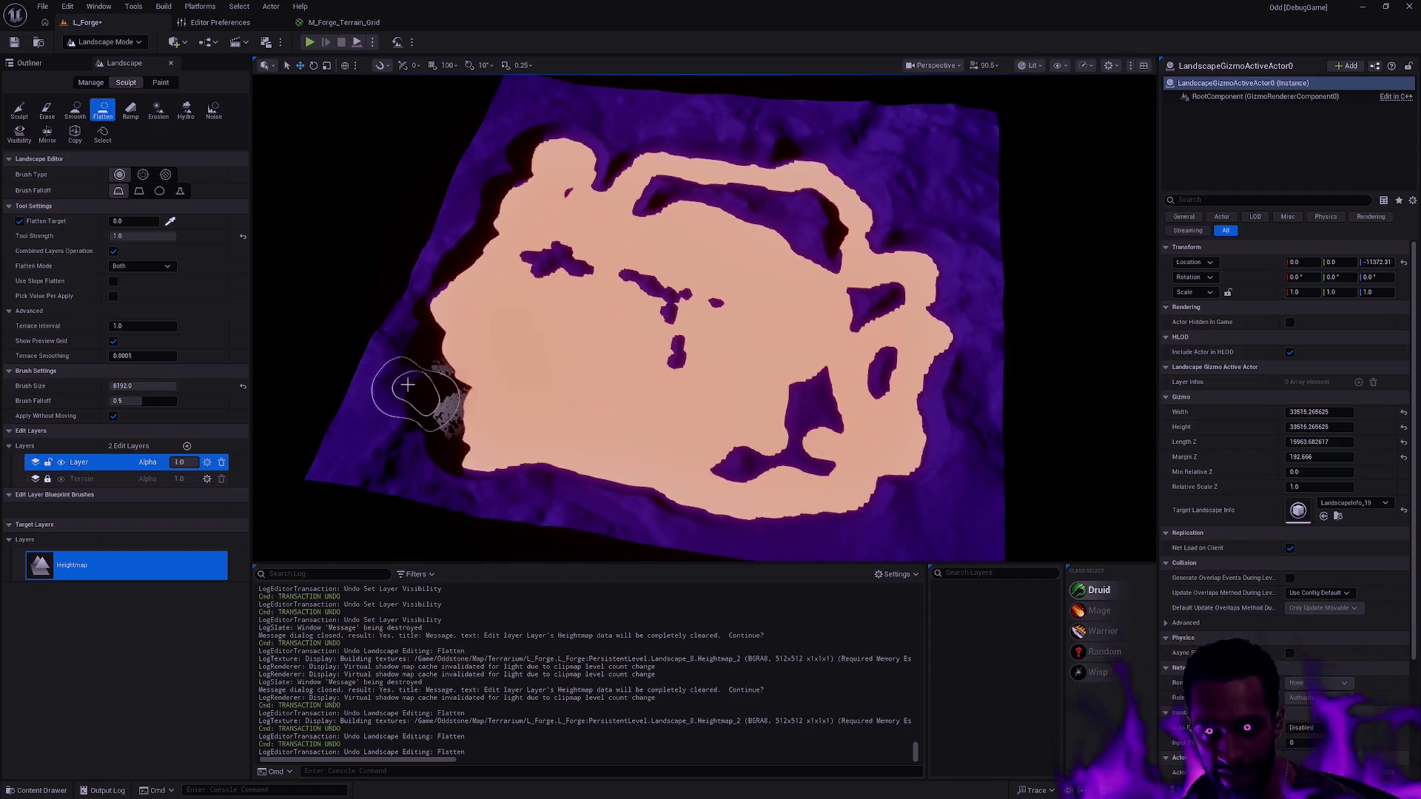
{"action": "scroll", "coordinate": [406, 387], "scroll_direction": "up", "scroll_amount": 5}
{"action": "scroll", "coordinate": [714, 368], "scroll_direction": "down", "scroll_amount": 5}
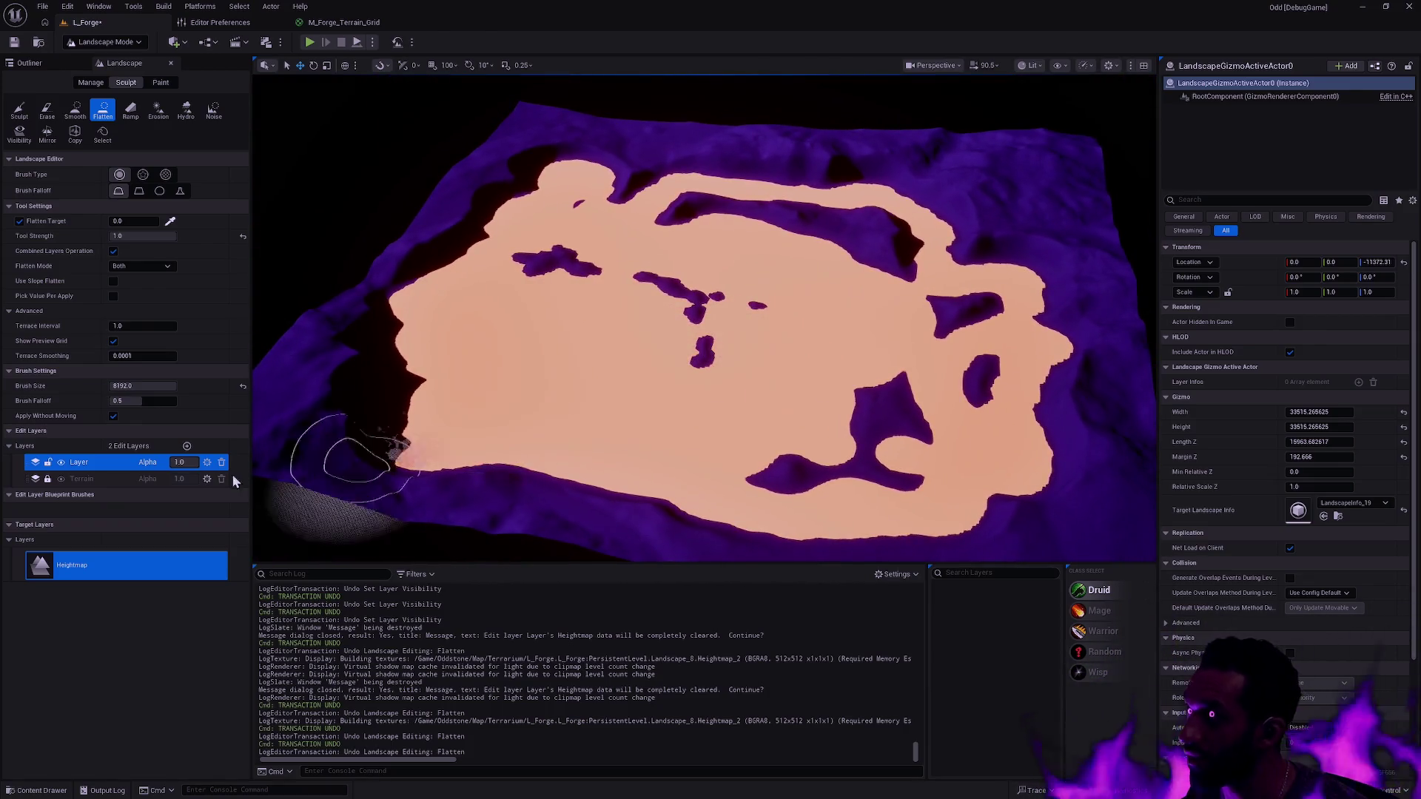
{"action": "left_click", "coordinate": [62, 464]}
{"action": "left_click", "coordinate": [61, 463]}
{"action": "mouse_move", "coordinate": [650, 375]}
{"action": "left_mouse_down"}
{"action": "mouse_move", "coordinate": [667, 377]}
{"action": "mouse_move", "coordinate": [563, 385]}
{"action": "mouse_move", "coordinate": [710, 370]}
{"action": "mouse_move", "coordinate": [596, 378]}
{"action": "left_mouse_up"}
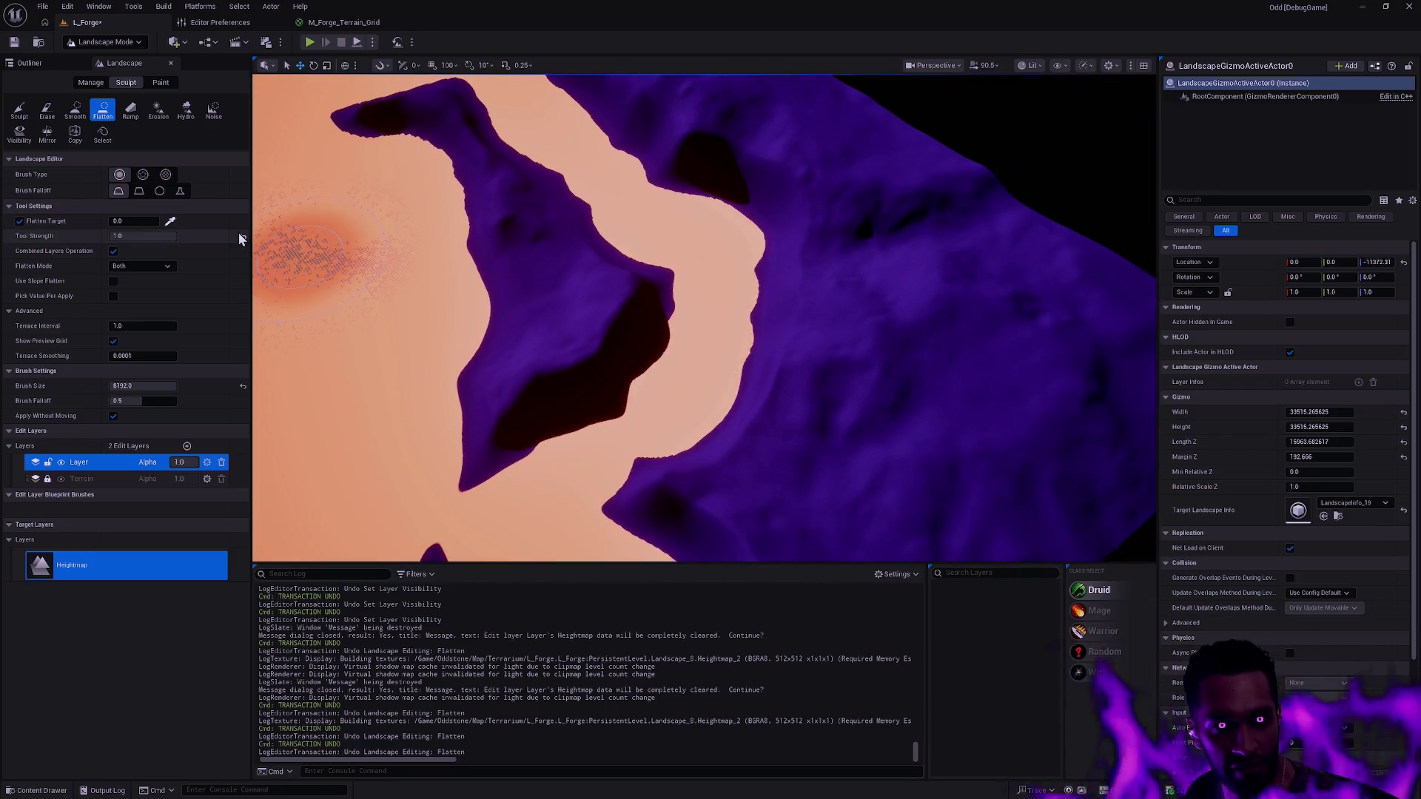
{"action": "left_click", "coordinate": [47, 110]}
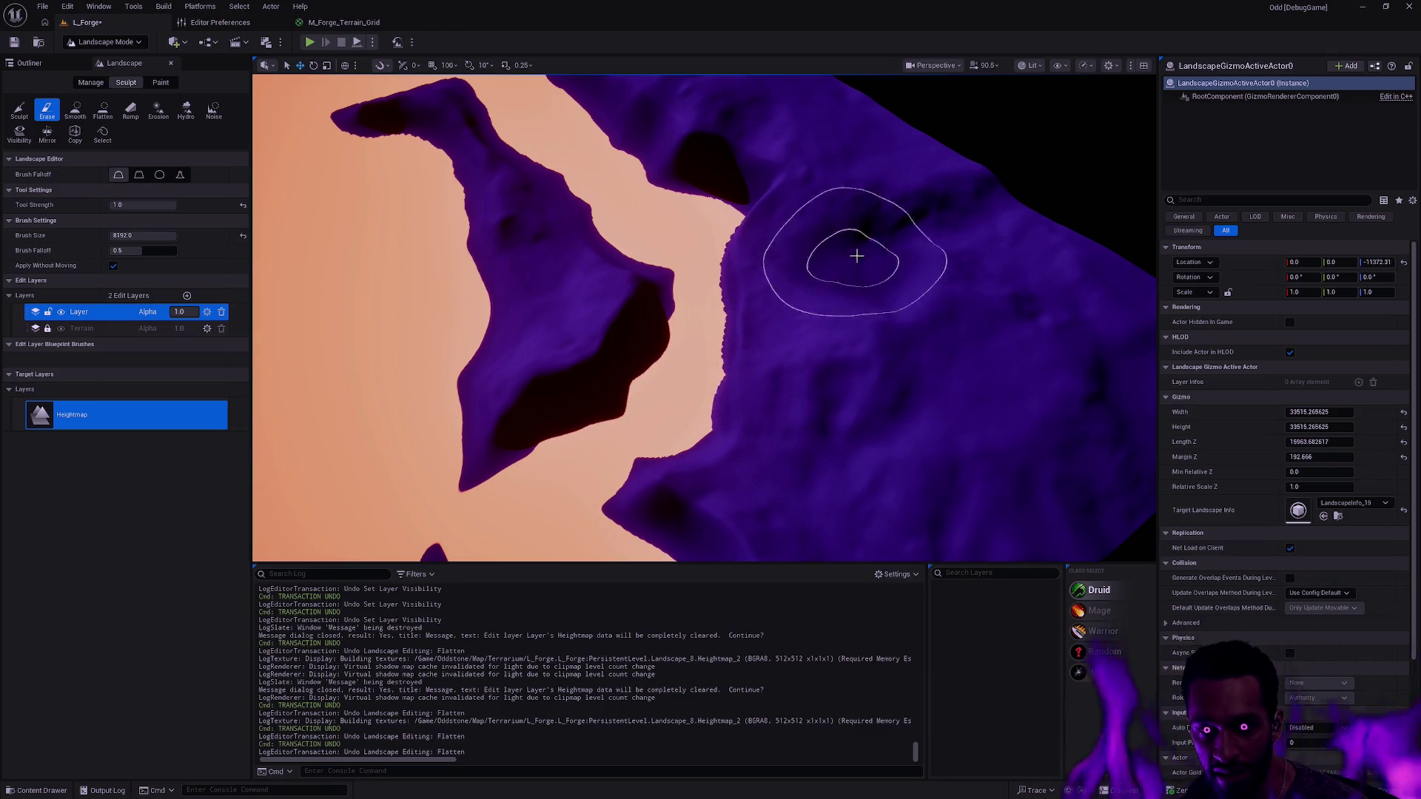
- Orbit to a lower angle and undo the trial Erase stroke, keeping the plateau
{"action": "mouse_move", "coordinate": [850, 315]}
{"action": "left_mouse_down"}
{"action": "mouse_move", "coordinate": [868, 311]}
{"action": "mouse_move", "coordinate": [864, 333]}
{"action": "mouse_move", "coordinate": [888, 310]}
{"action": "mouse_move", "coordinate": [822, 337]}
{"action": "mouse_move", "coordinate": [807, 307]}
{"action": "mouse_move", "coordinate": [943, 304]}
{"action": "left_mouse_up"}
{"action": "key", "text": "ctrl+z"}
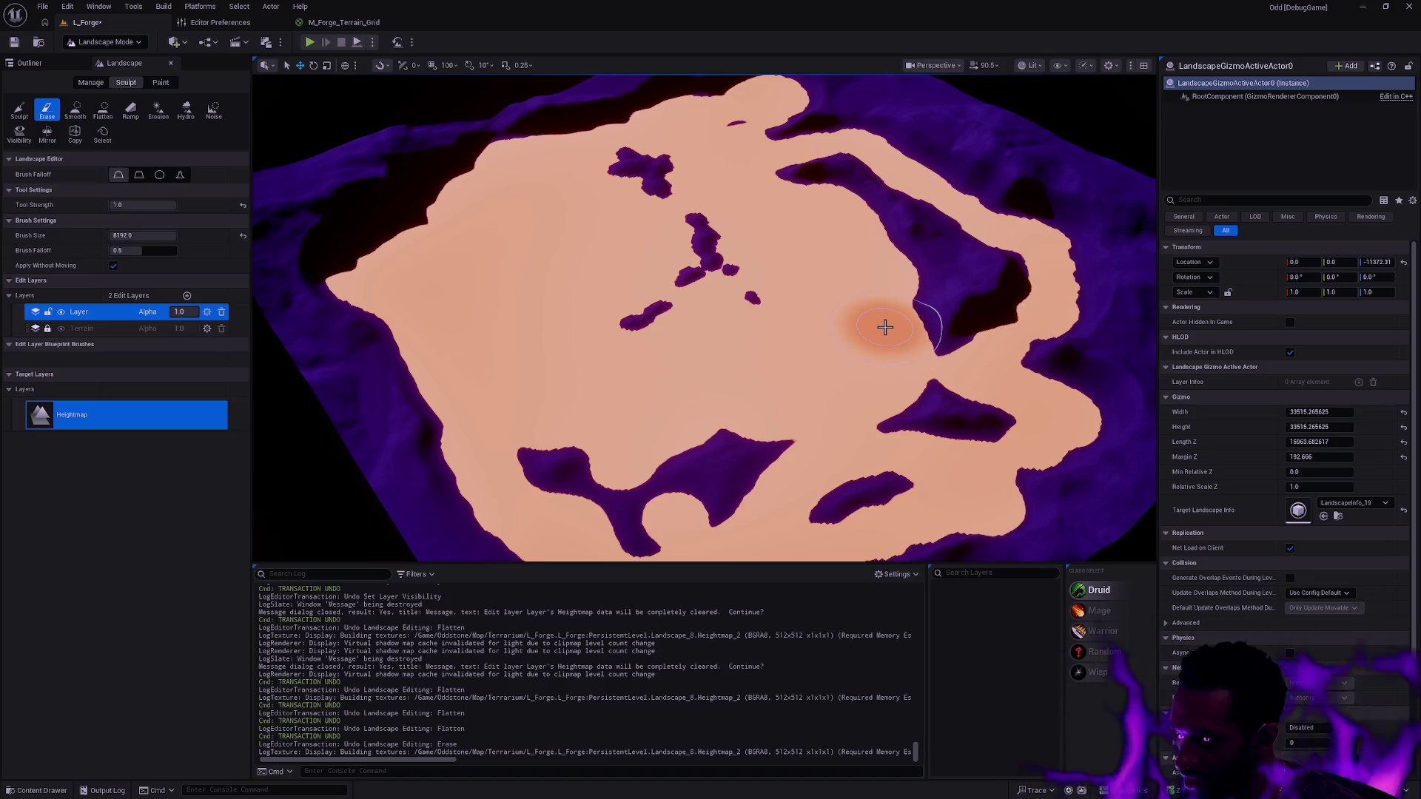
- Open Edit > Plugins and search 'landscape' to list Landscape Patch and Water
{"action": "left_click", "coordinate": [67, 6]}
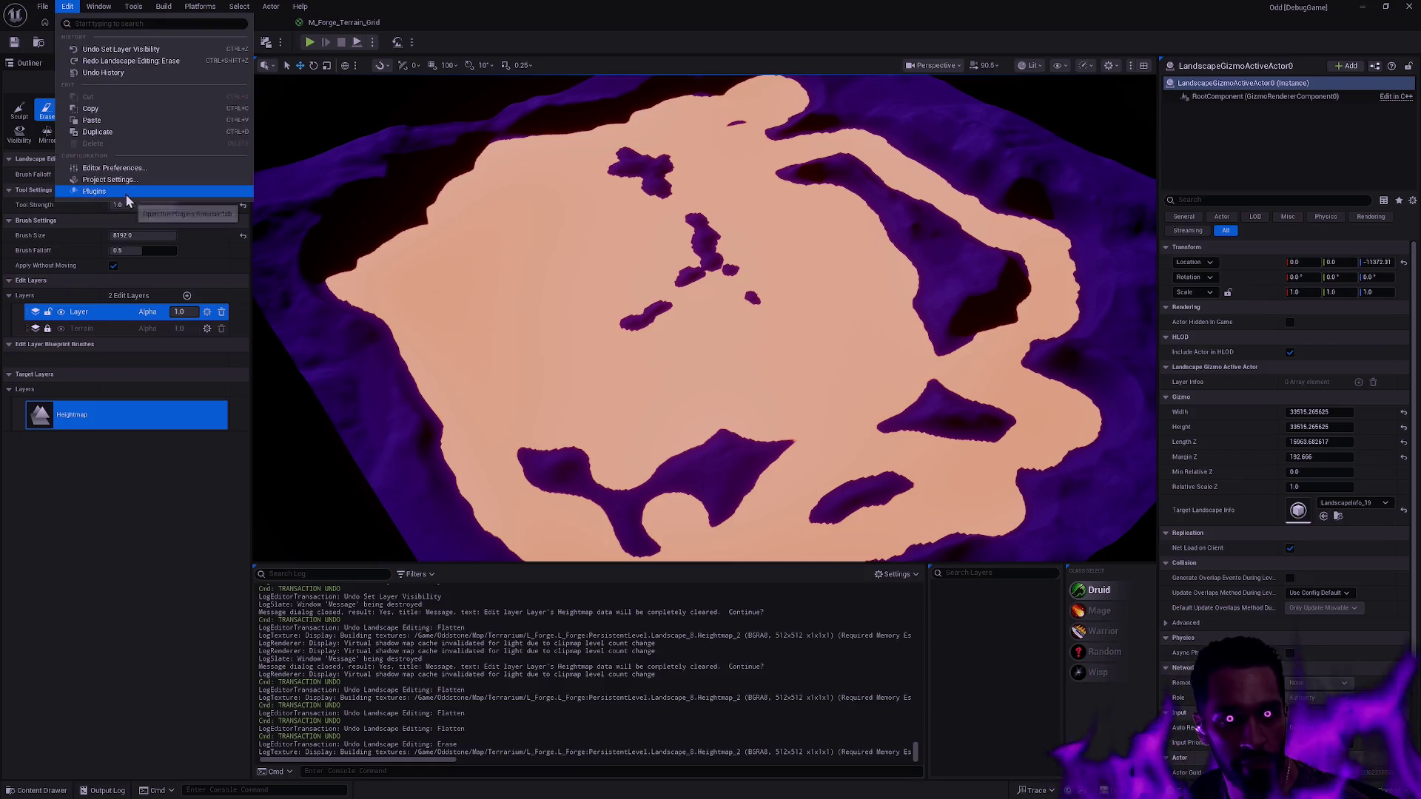
{"action": "left_click", "coordinate": [111, 196]}
{"action": "type", "text": "landscape"}
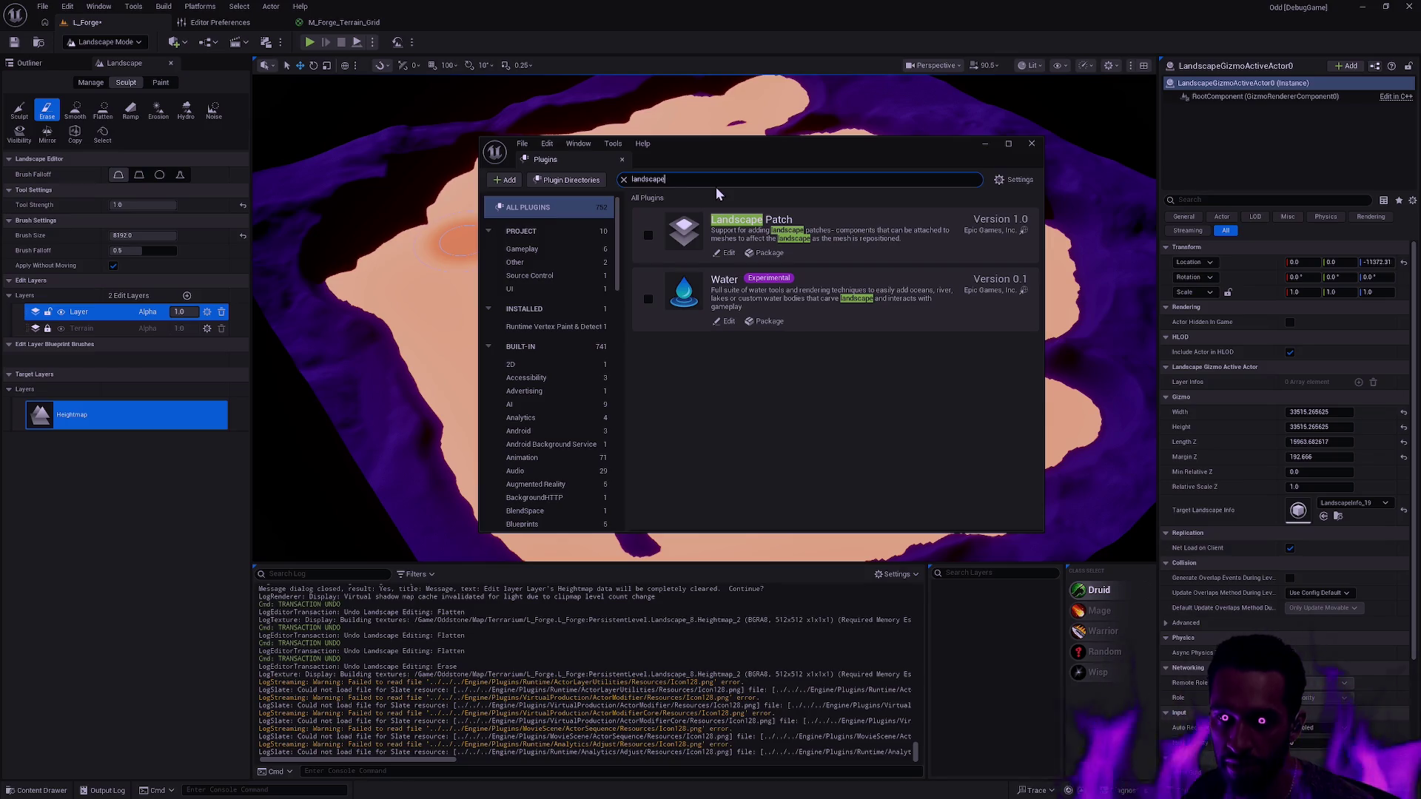
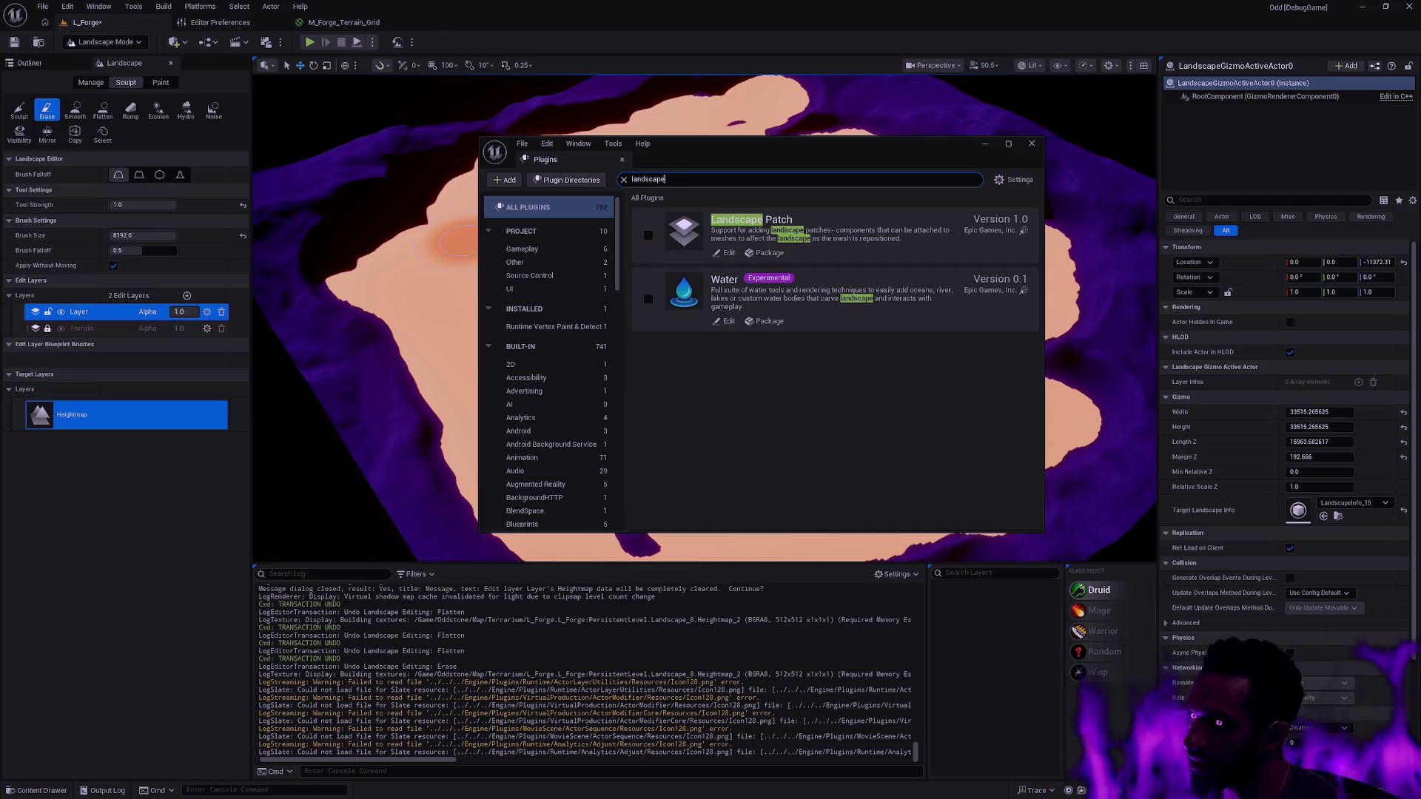
- Switch to the browser and load the Landscape Patch System documentation in a new tab
{"action": "key", "text": "ctrl+super+Right"}
{"action": "key", "text": "ctrl+super+Right"}
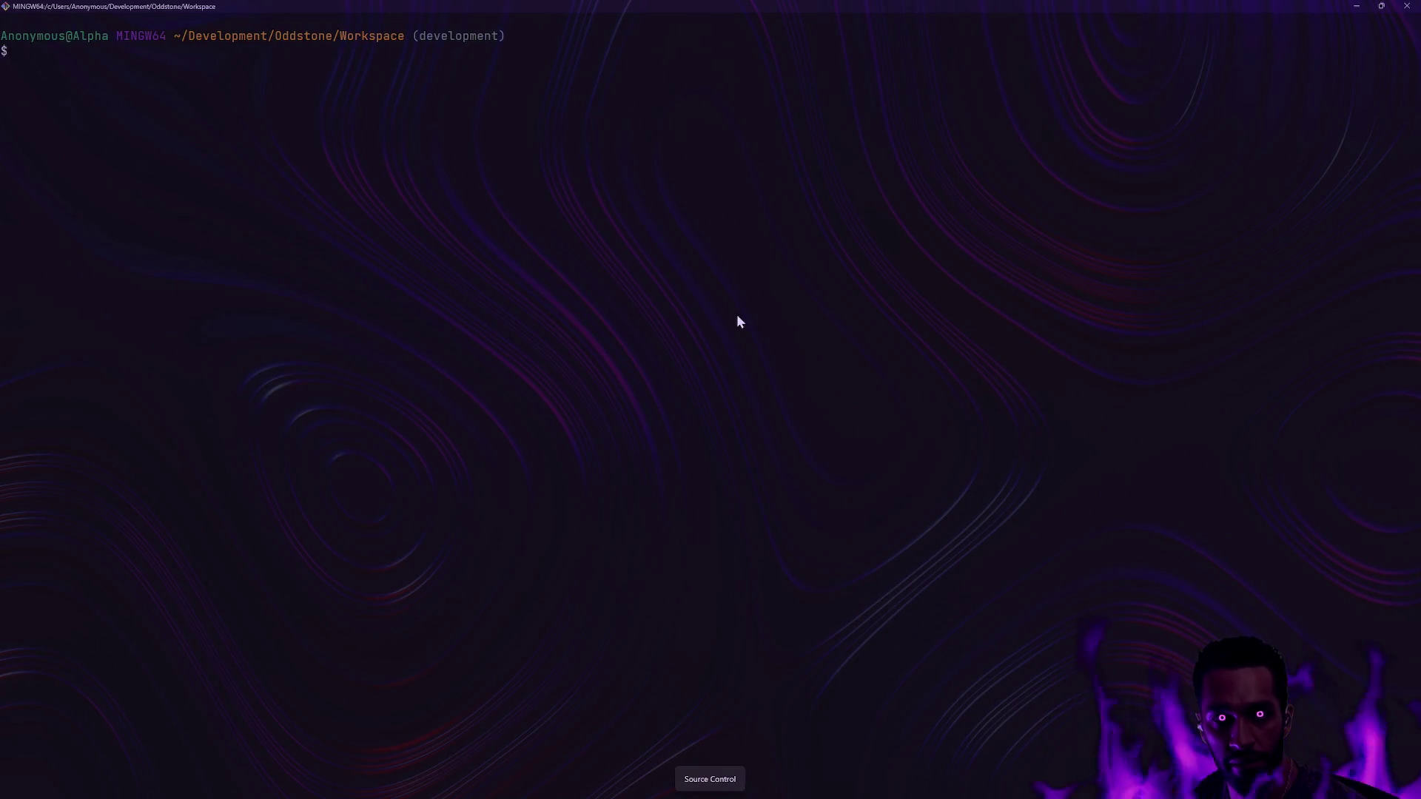
{"action": "key", "text": "ctrl+super+Right"}
{"action": "key", "text": "ctrl+t"}
{"action": "type", "text": "https://dev.epicgames.com/documentation/en-us/unreal-engine/landscape-patch-system"}
{"action": "key", "text": "Return"}
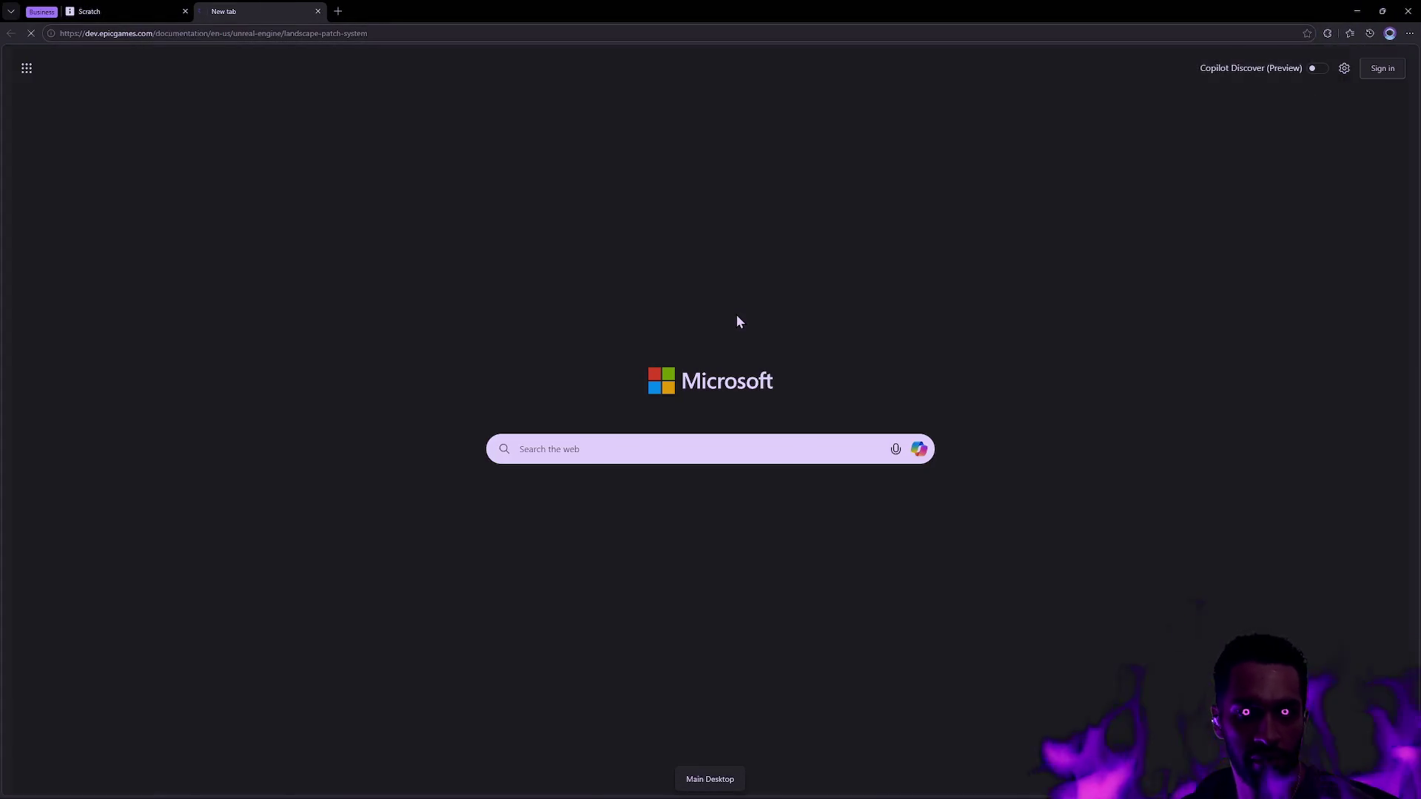
- Scroll past Landscape Texture Patch and play the patch setup video full screen
{"action": "scroll", "coordinate": [851, 396], "scroll_direction": "down", "scroll_amount": 10}
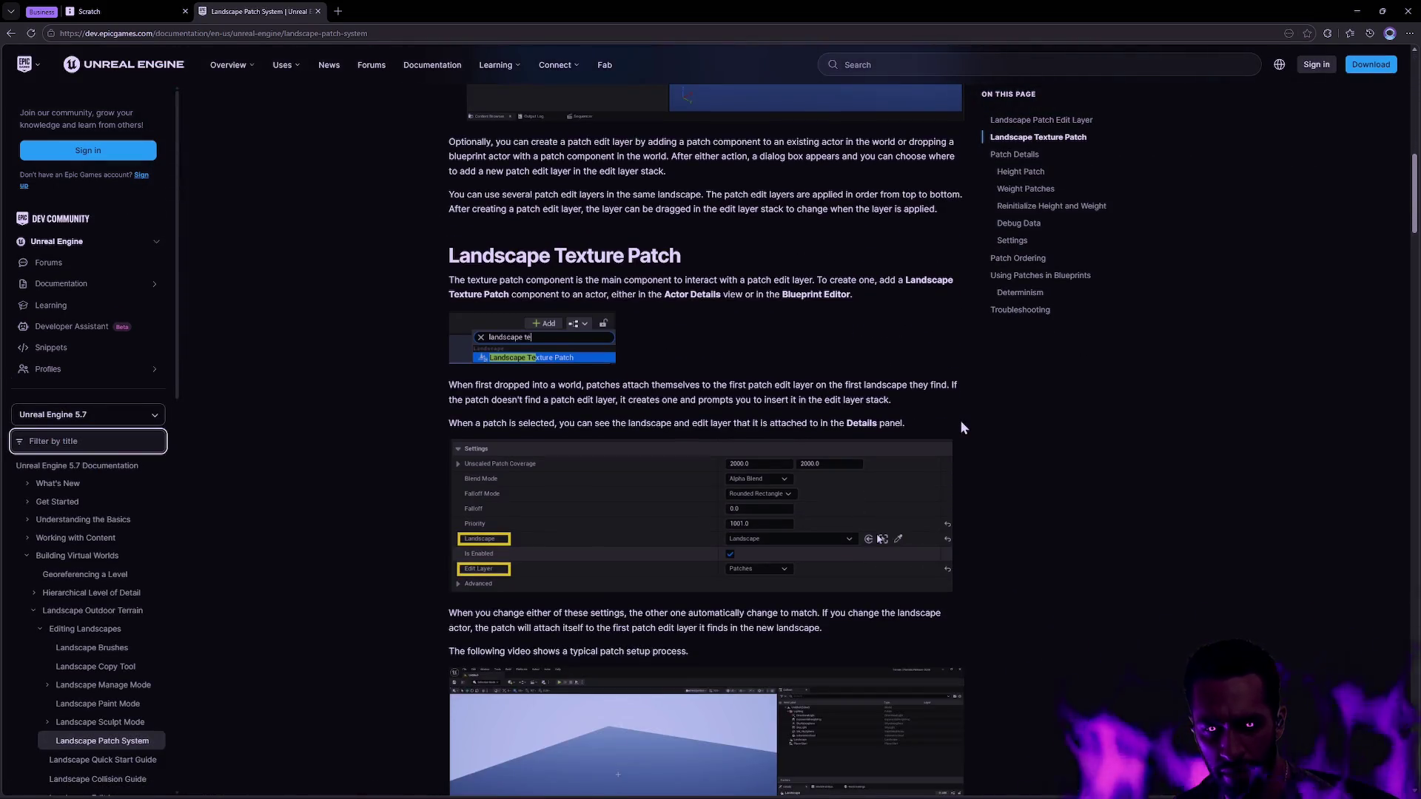
{"action": "scroll", "coordinate": [961, 419], "scroll_direction": "down", "scroll_amount": 3}
{"action": "scroll", "coordinate": [986, 423], "scroll_direction": "down", "scroll_amount": 2}
{"action": "left_click", "coordinate": [707, 424]}
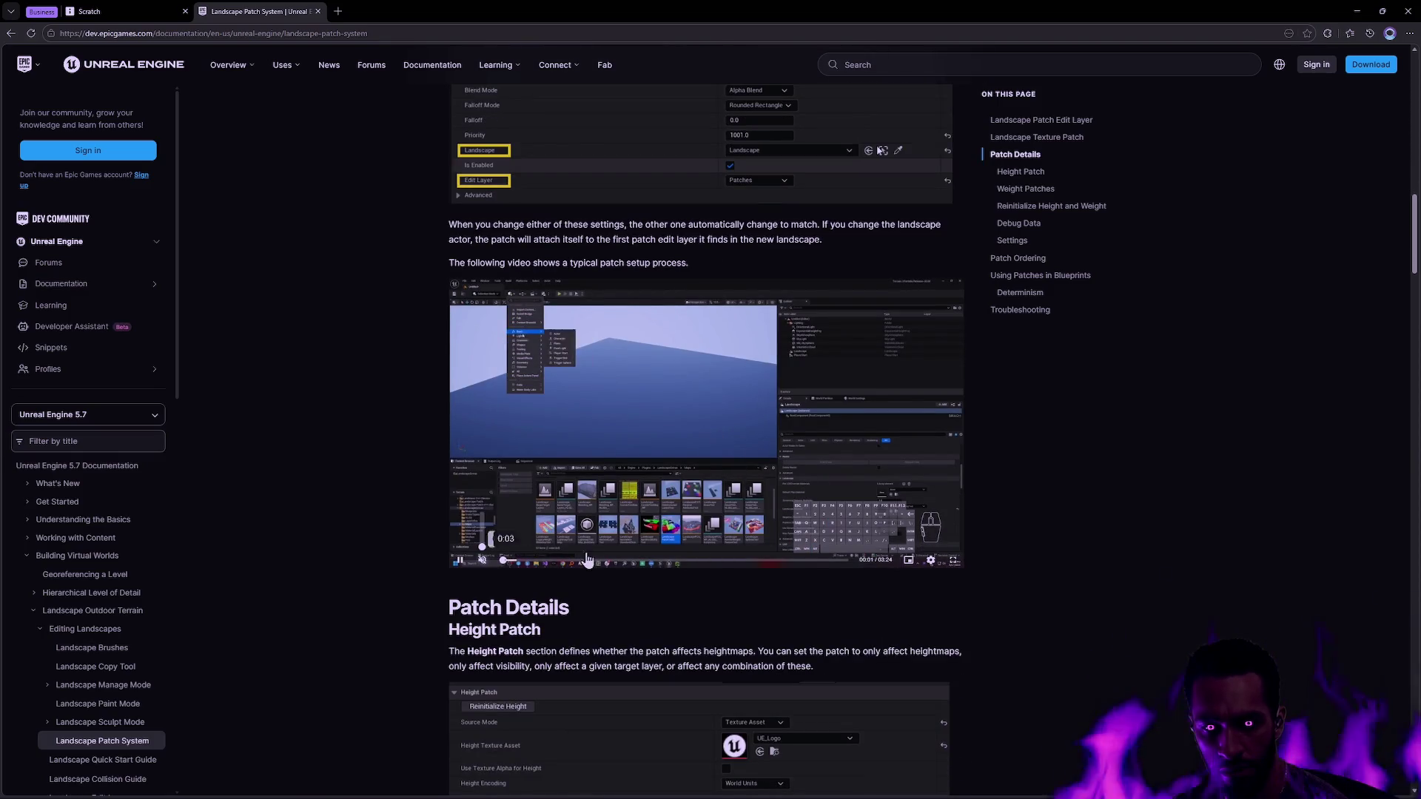
{"action": "left_click", "coordinate": [953, 562]}
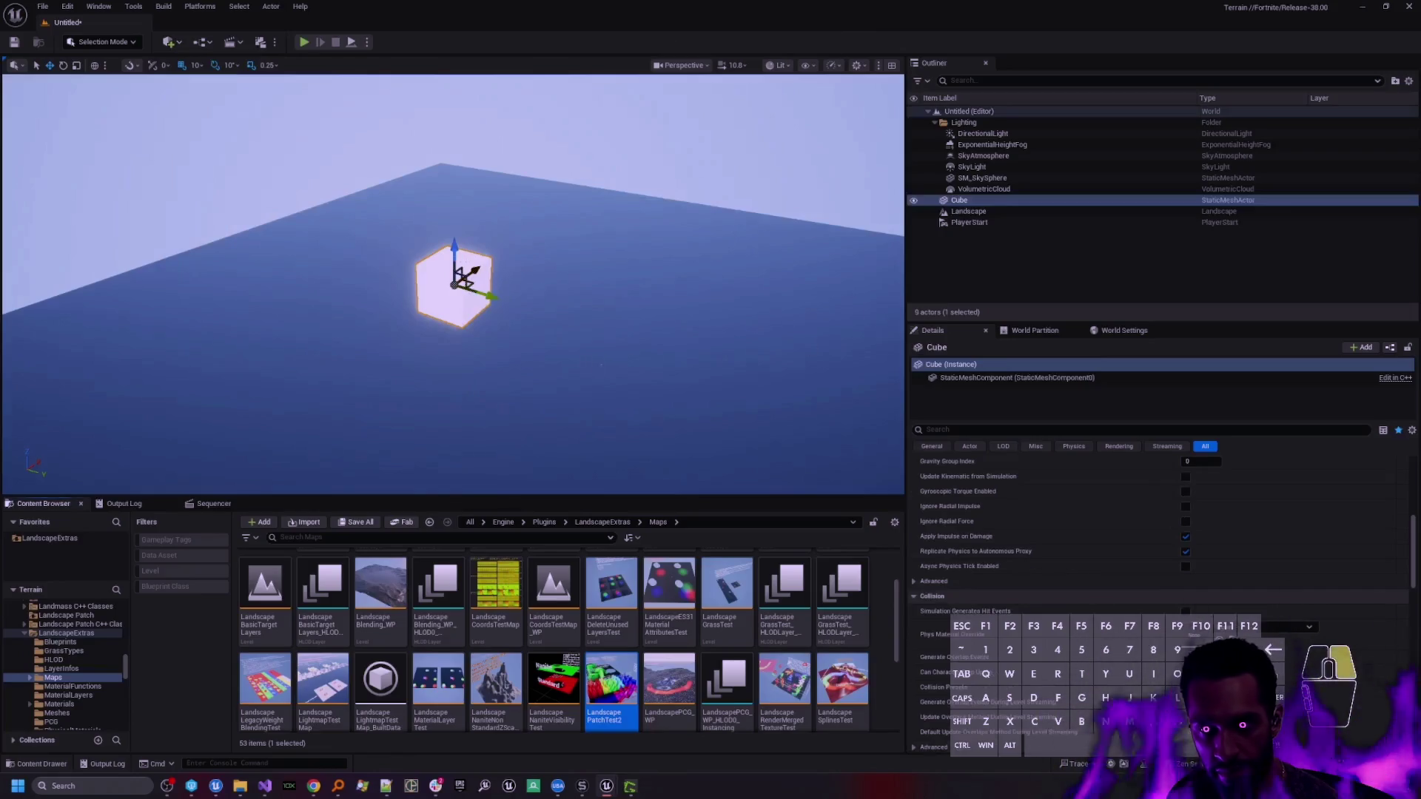
- Set the cube's Location Z to 0 so it sits on the landscape
{"action": "key", "text": "s"}
{"action": "scroll", "coordinate": [1089, 462], "scroll_direction": "up", "scroll_amount": 15}
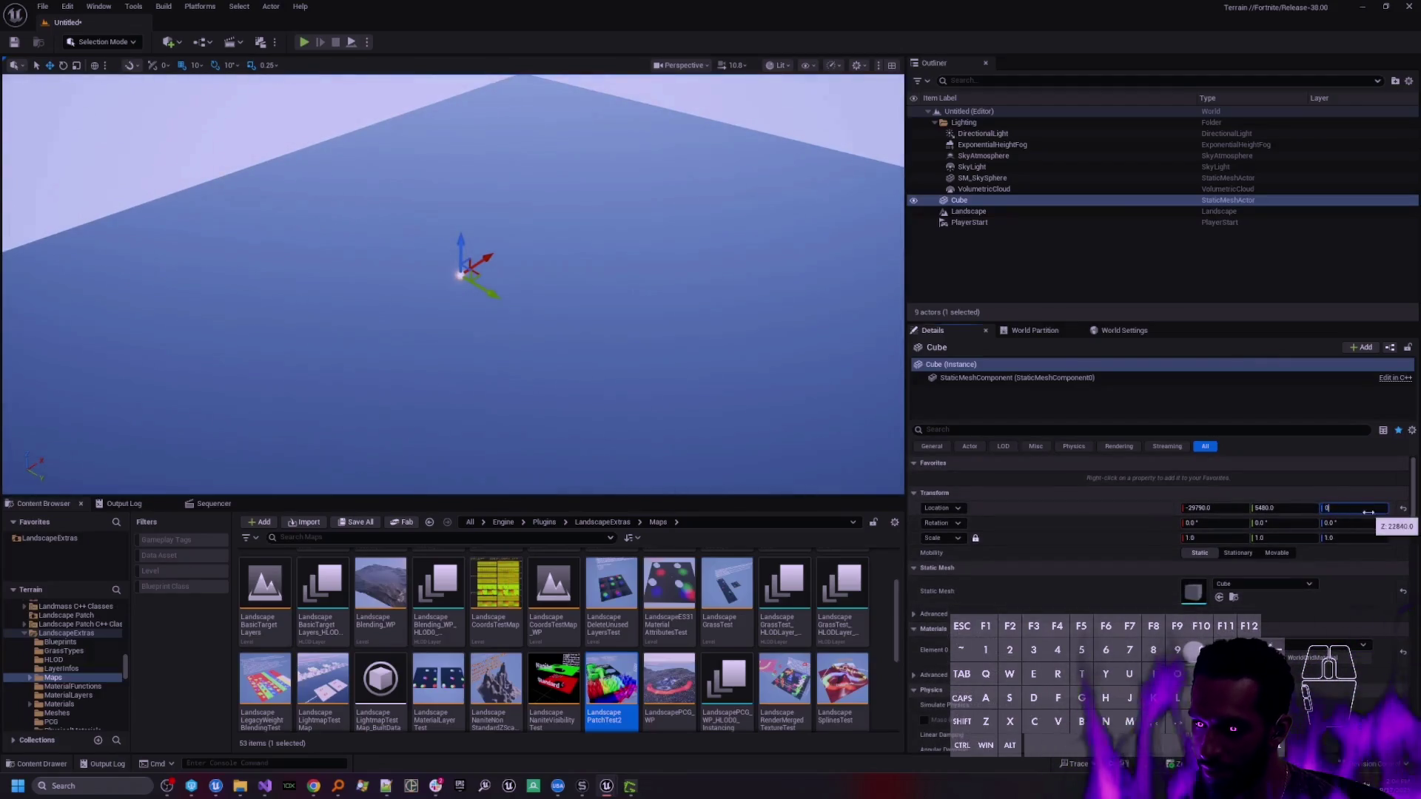
{"action": "key", "text": "Return"}
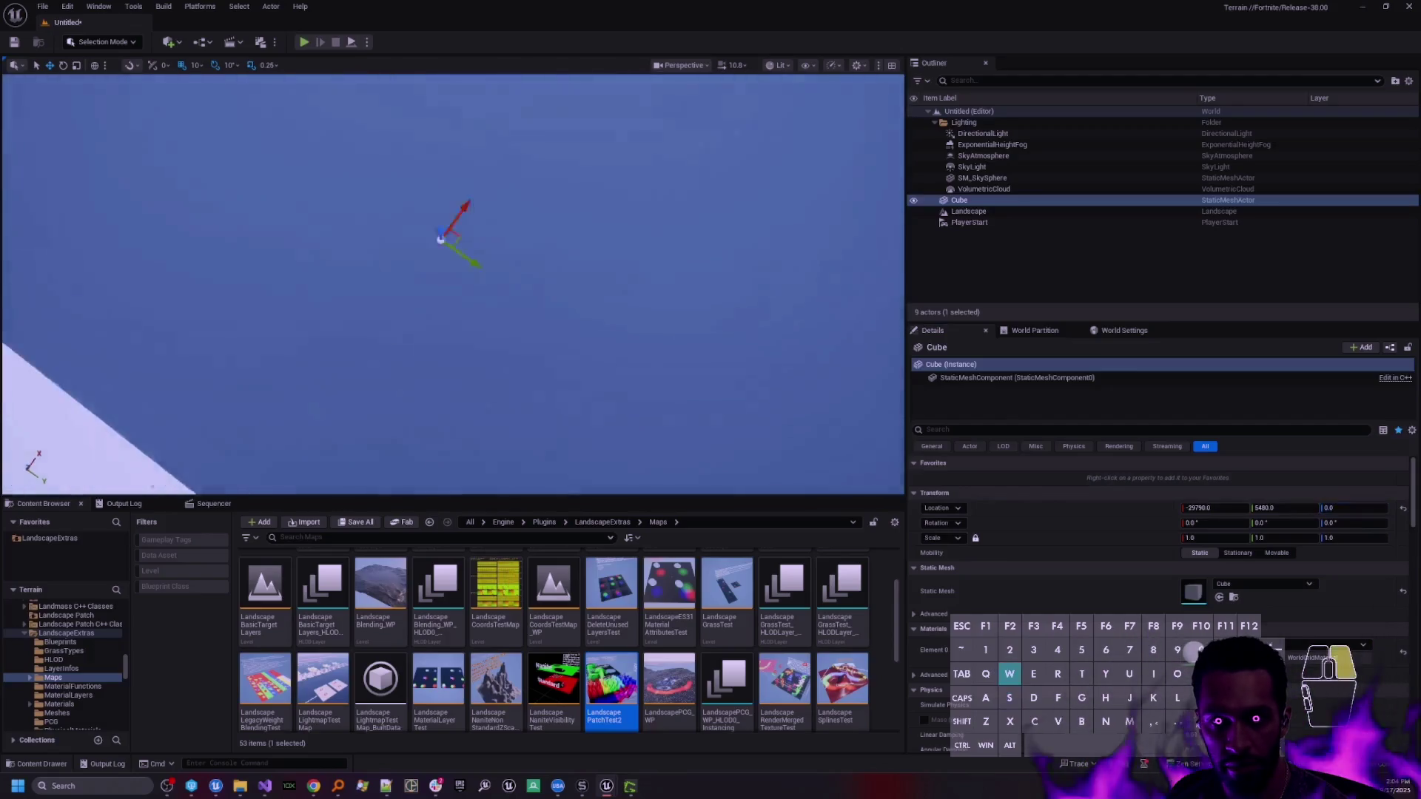
- Add a Landscape Texture Patch component to the cube on a new Patches edit layer
{"action": "scroll", "coordinate": [557, 319], "scroll_direction": "down", "scroll_amount": 5}
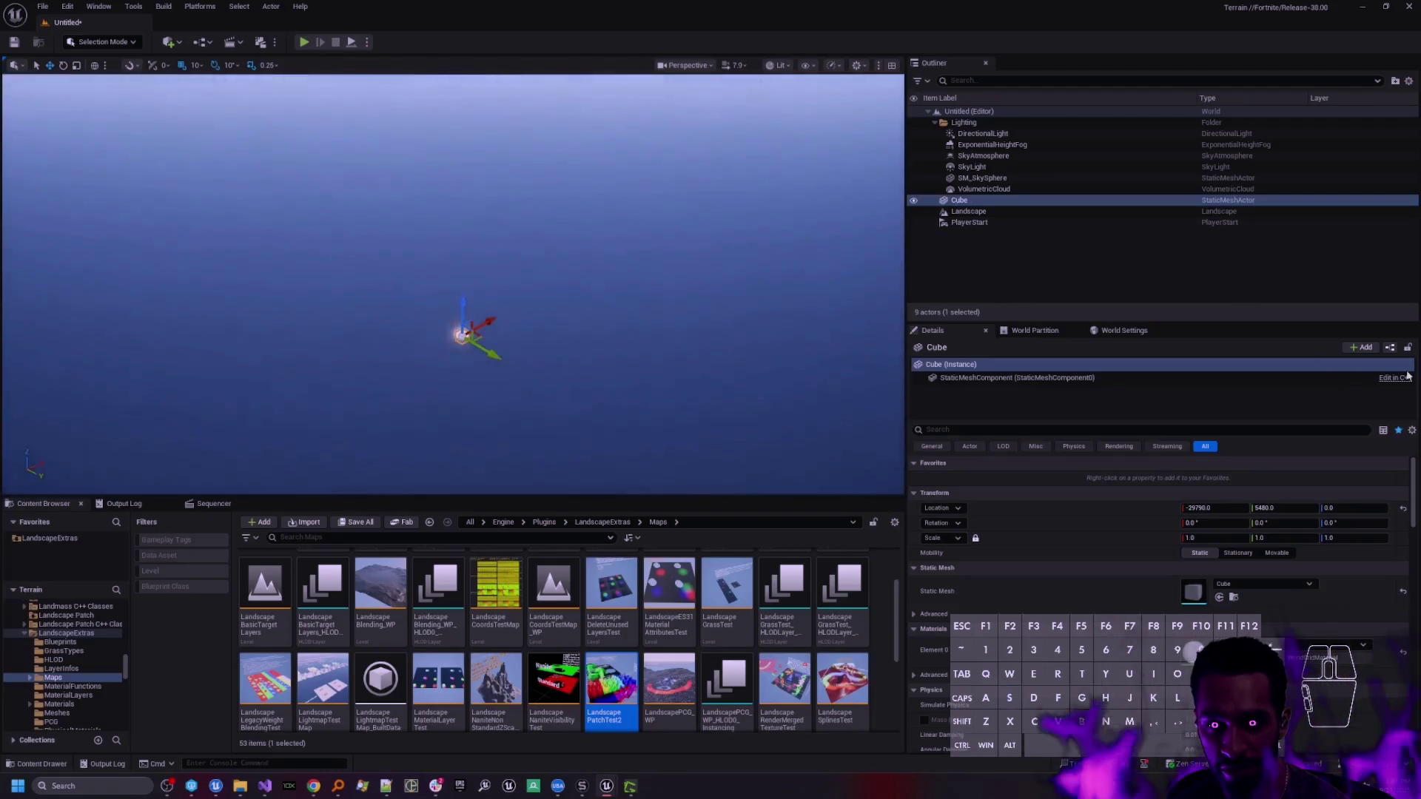
{"action": "left_click", "coordinate": [1364, 347]}
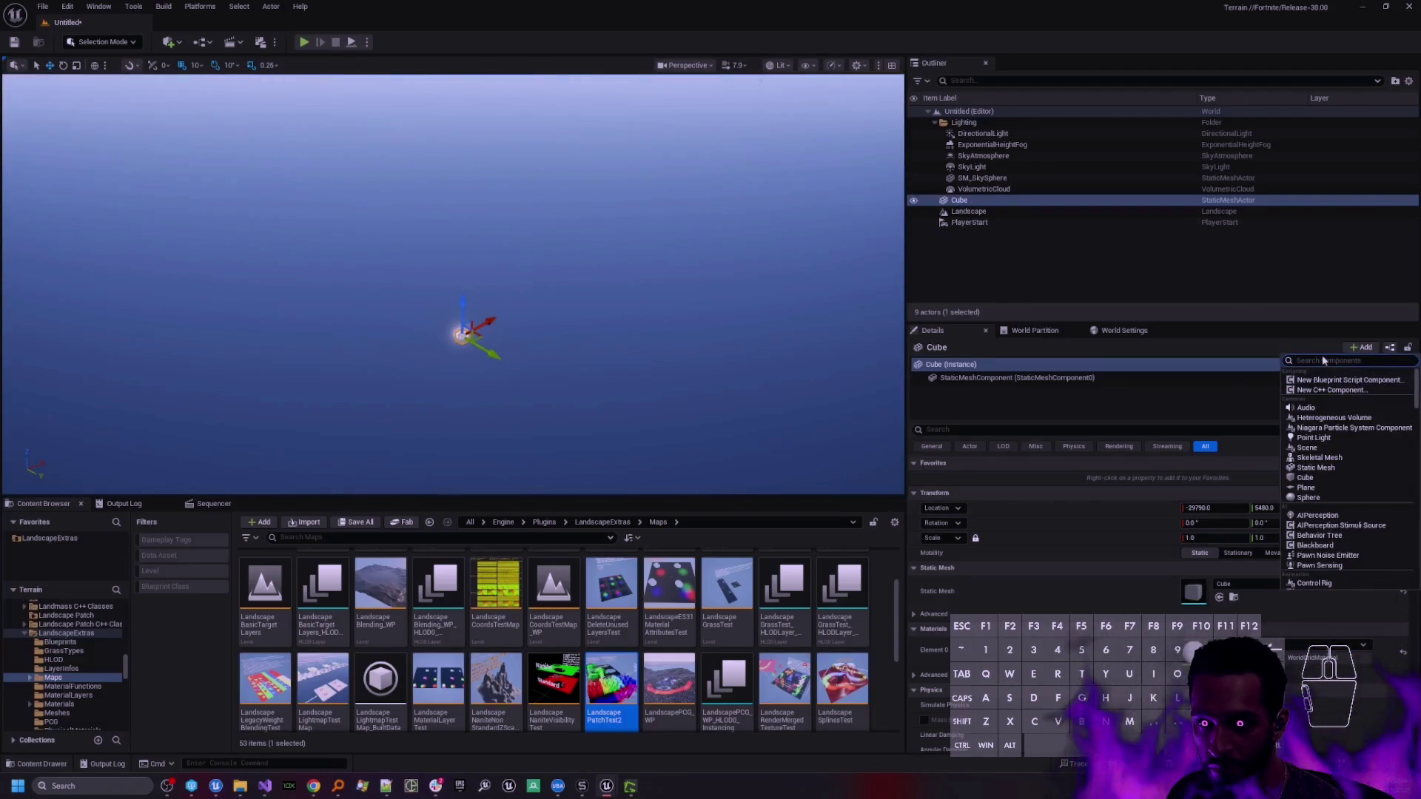
{"action": "type", "text": "texturepat"}
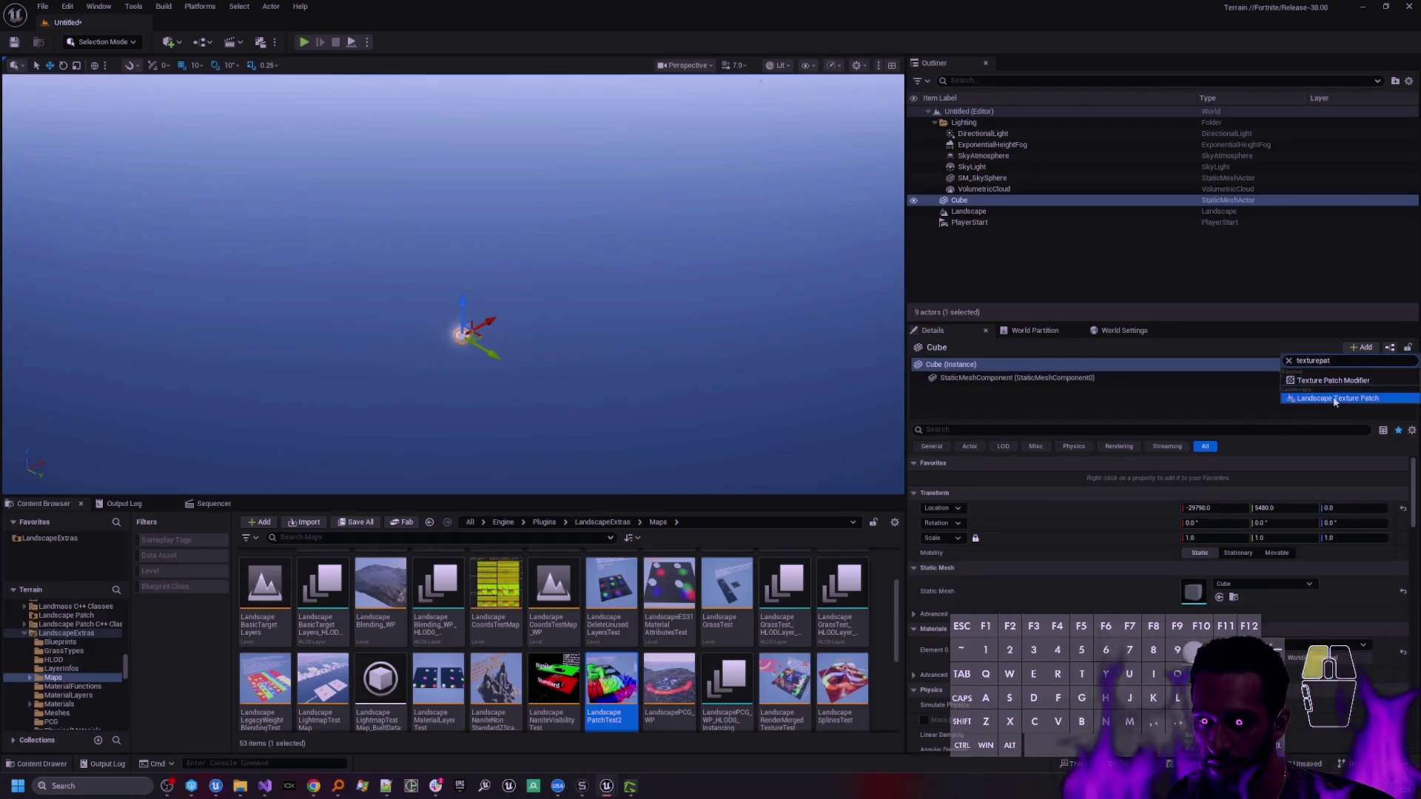
{"action": "left_click", "coordinate": [1334, 400]}
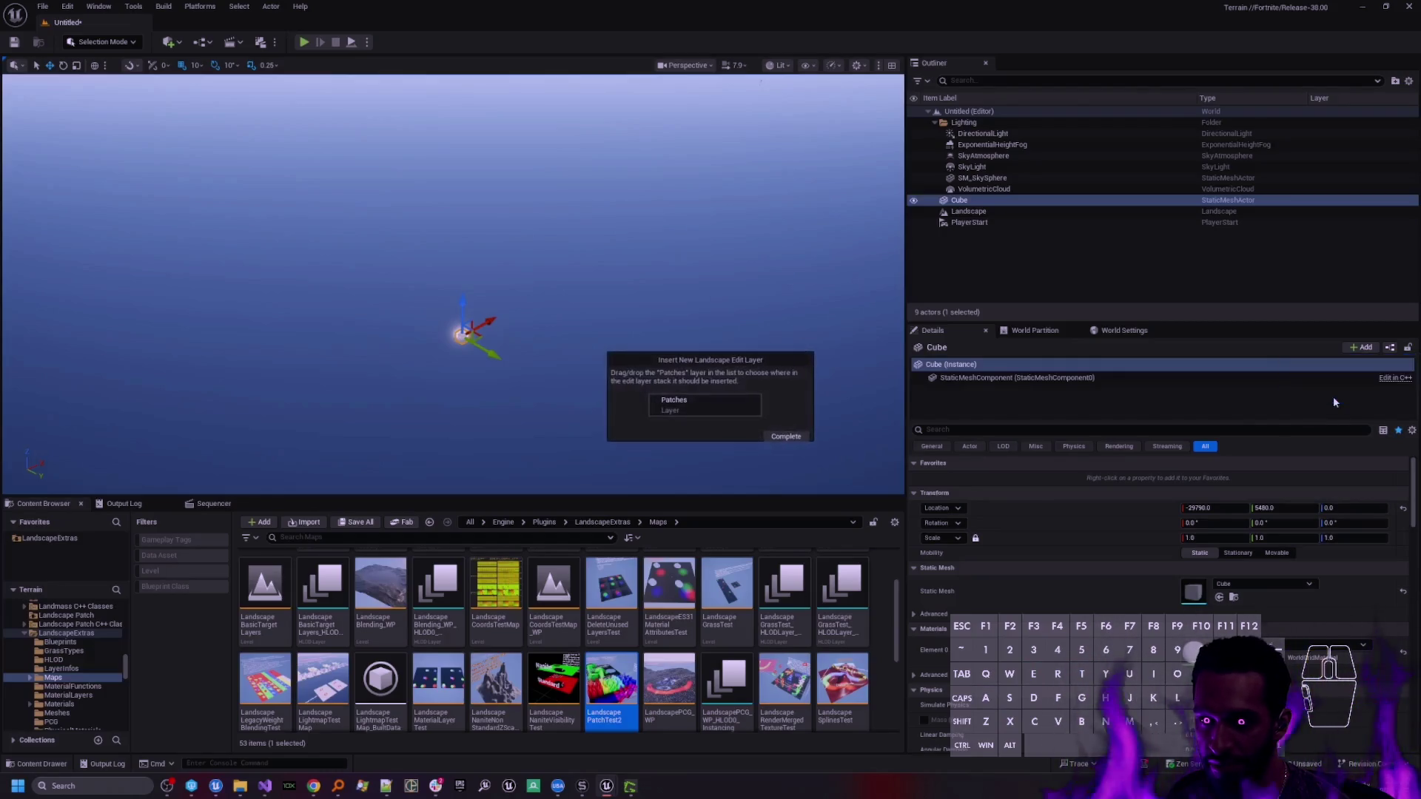
{"action": "left_click", "coordinate": [699, 397]}
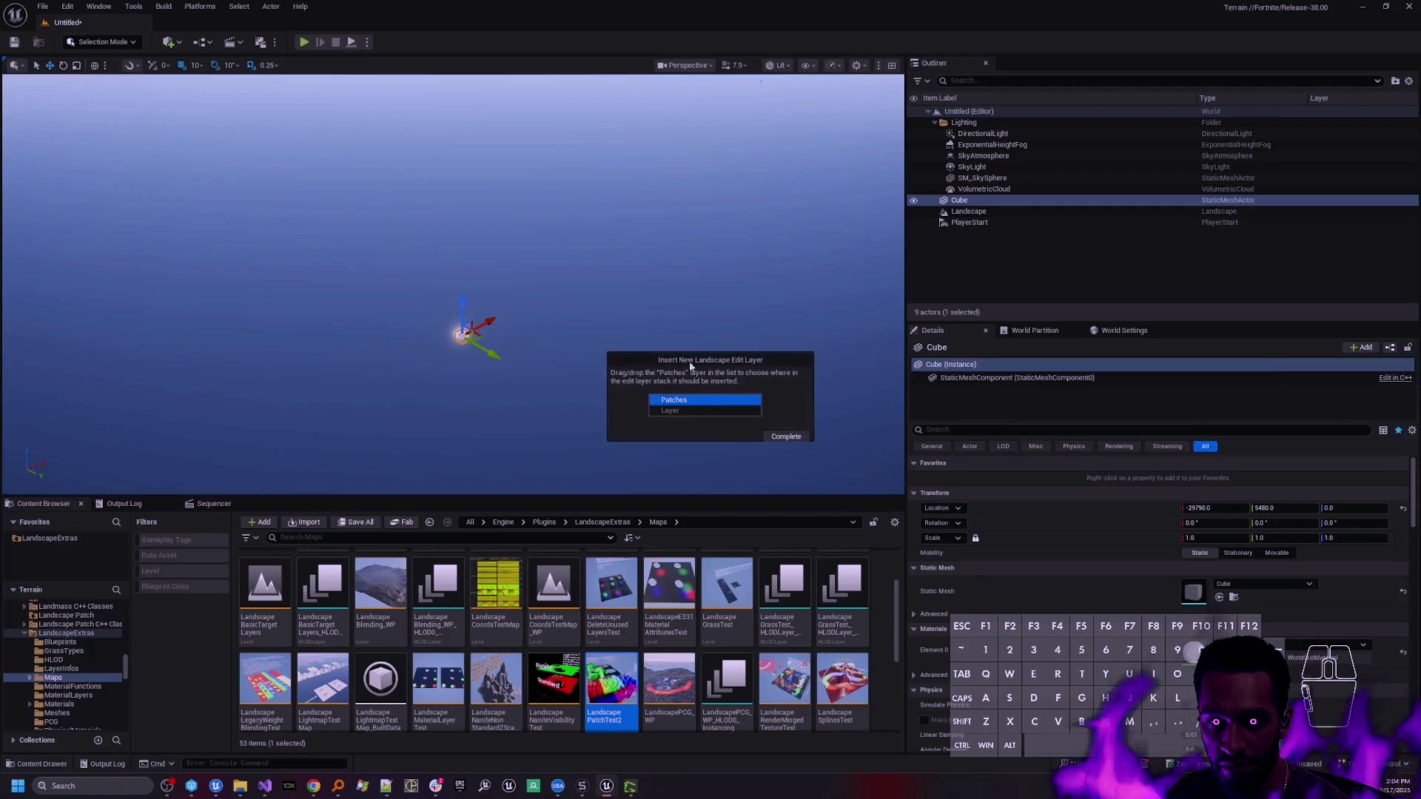
{"action": "left_click", "coordinate": [787, 436]}
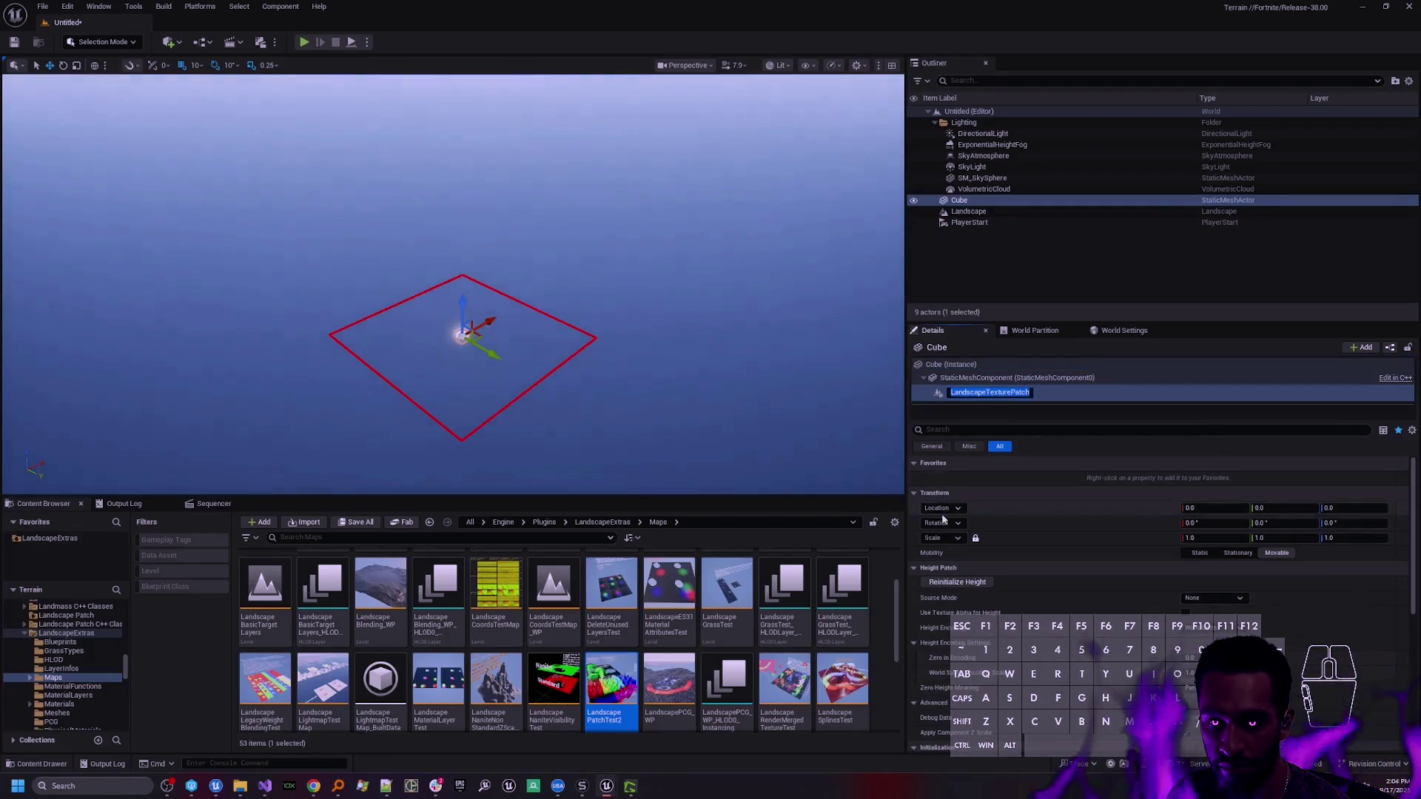
- Give the texture patch a uniform scale of 3.0
{"action": "right_click", "coordinate": [457, 331]}
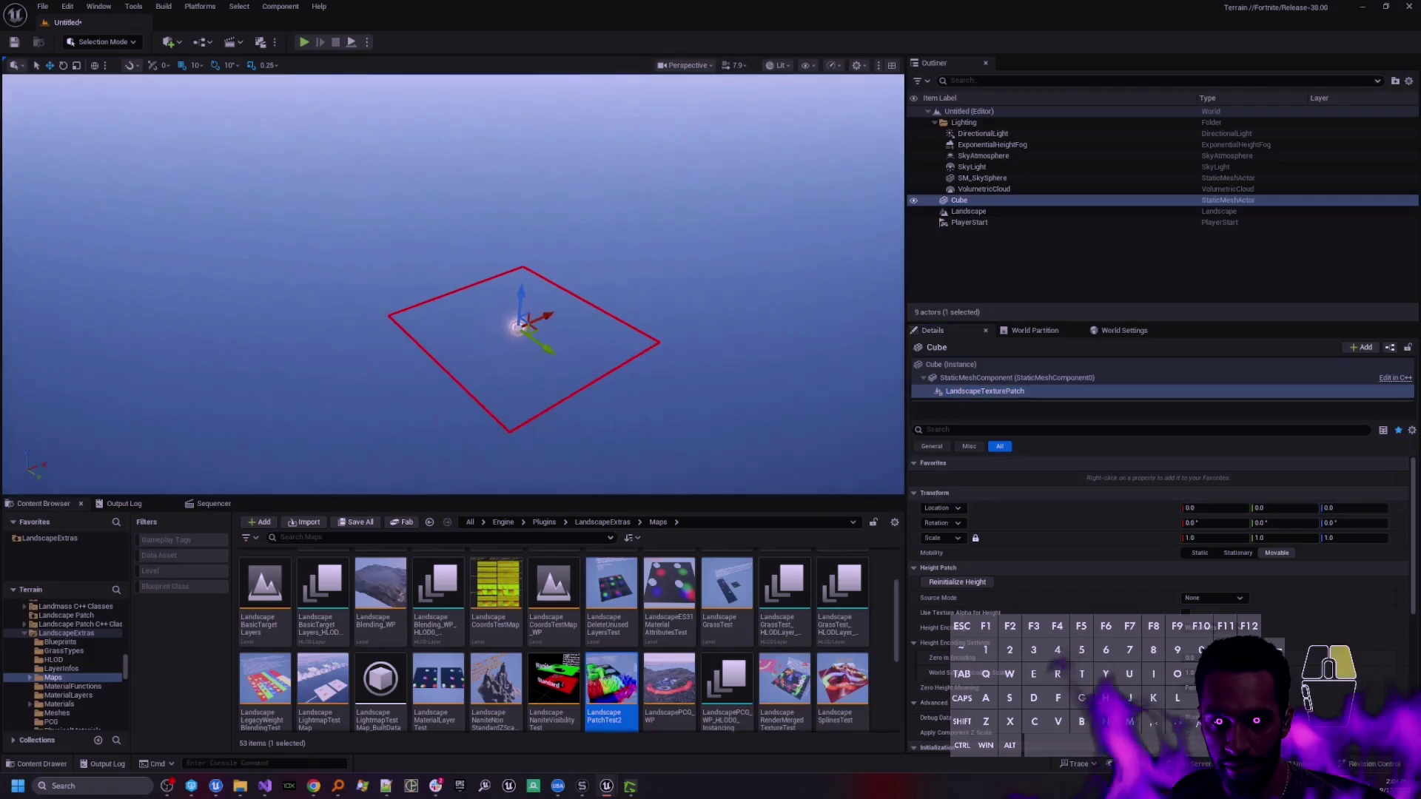
{"action": "key", "text": "s"}
{"action": "key", "text": "s"}
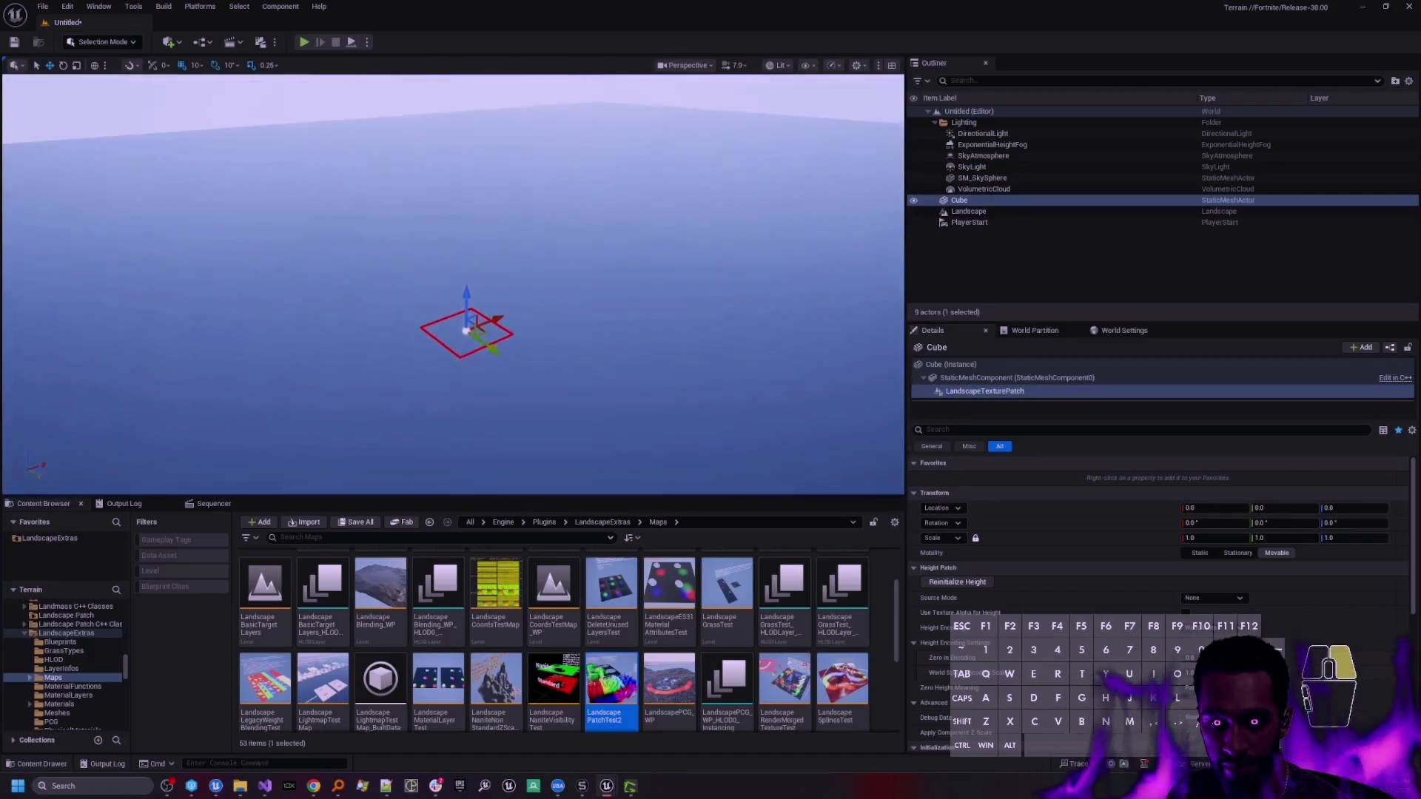
{"action": "left_click", "coordinate": [1276, 553]}
{"action": "type", "text": "3"}
{"action": "key", "text": "Tab"}
{"action": "scroll", "coordinate": [934, 530], "scroll_direction": "down", "scroll_amount": 3}
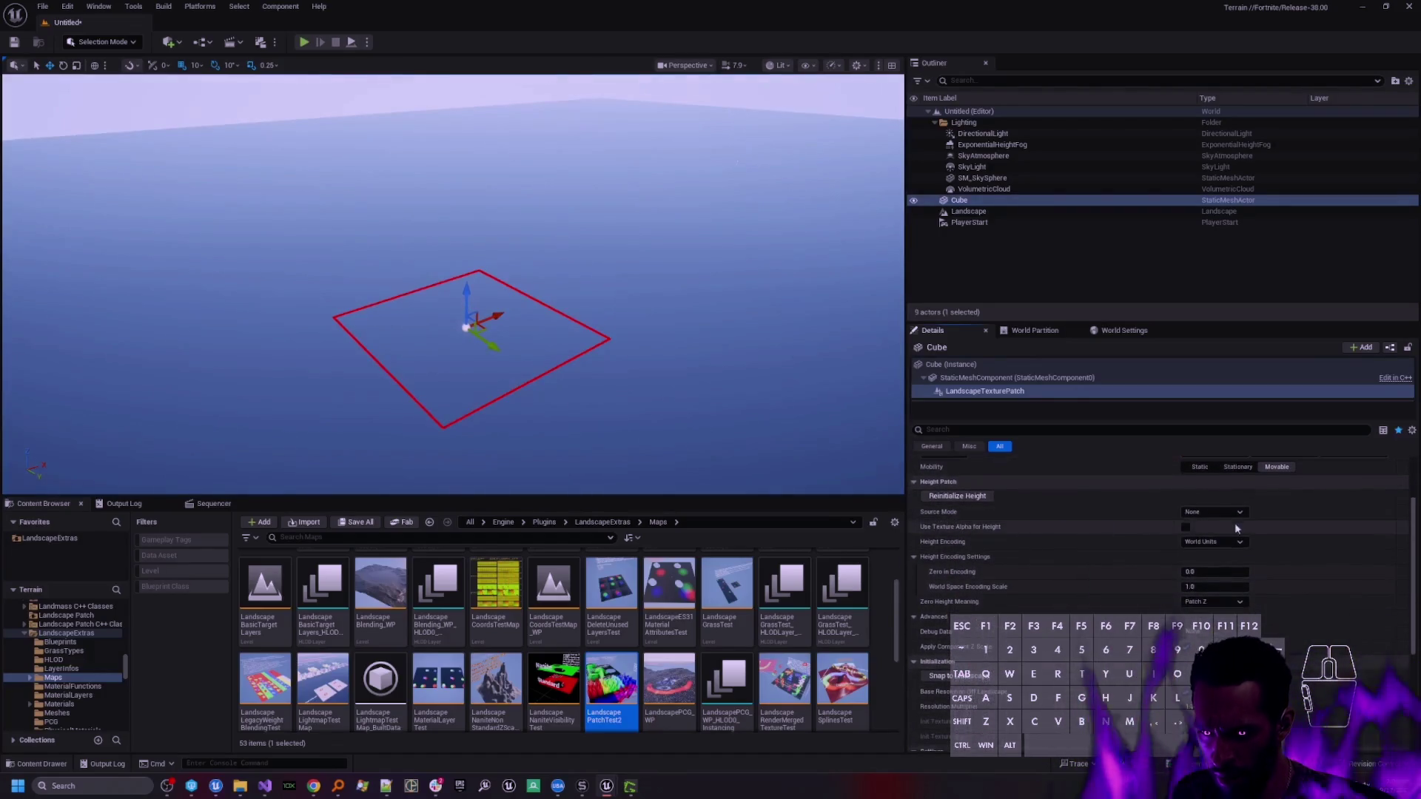
- Switch the patch to Texture Asset mode with UE_Logo as height texture and confirm the encoding scale
{"action": "left_click", "coordinate": [1229, 512]}
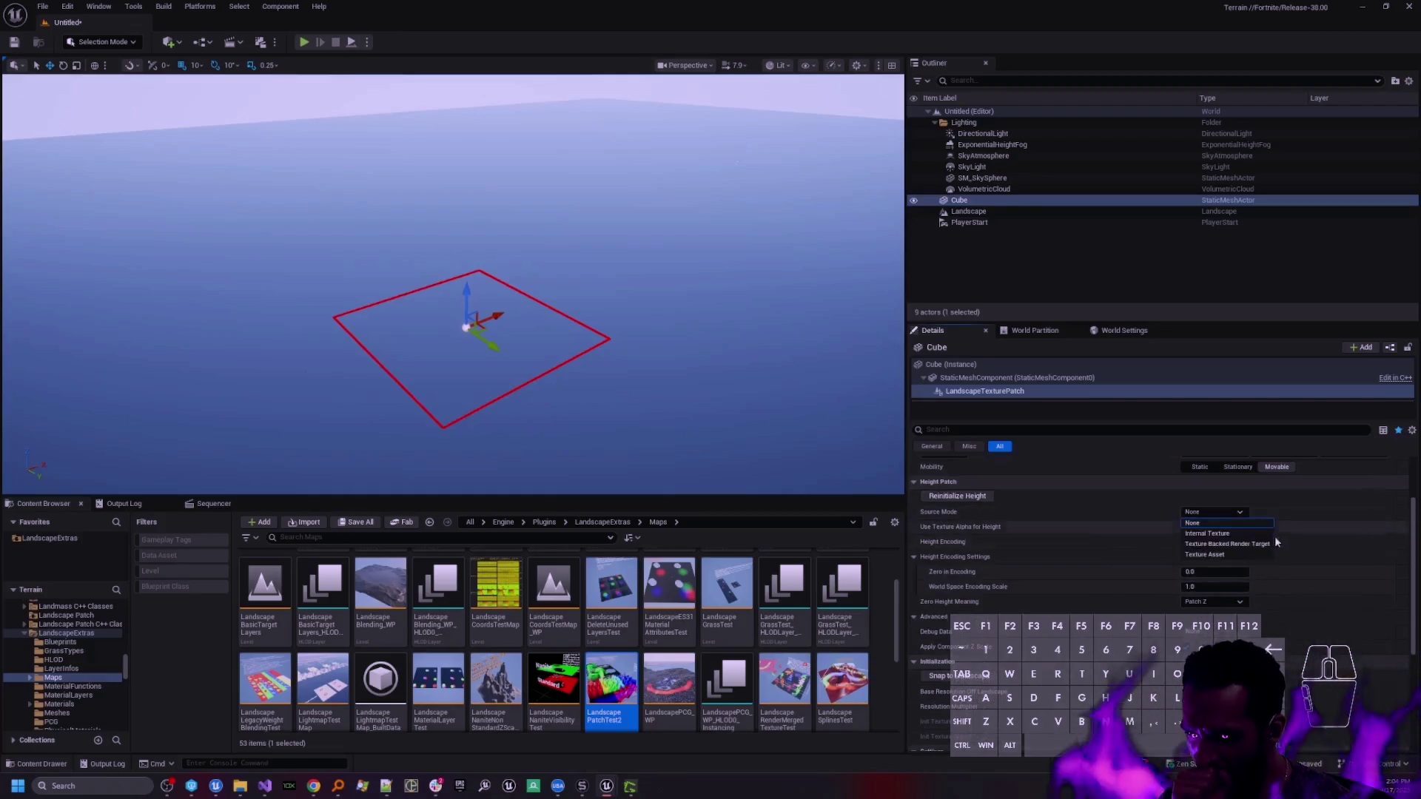
{"action": "left_click", "coordinate": [1208, 555]}
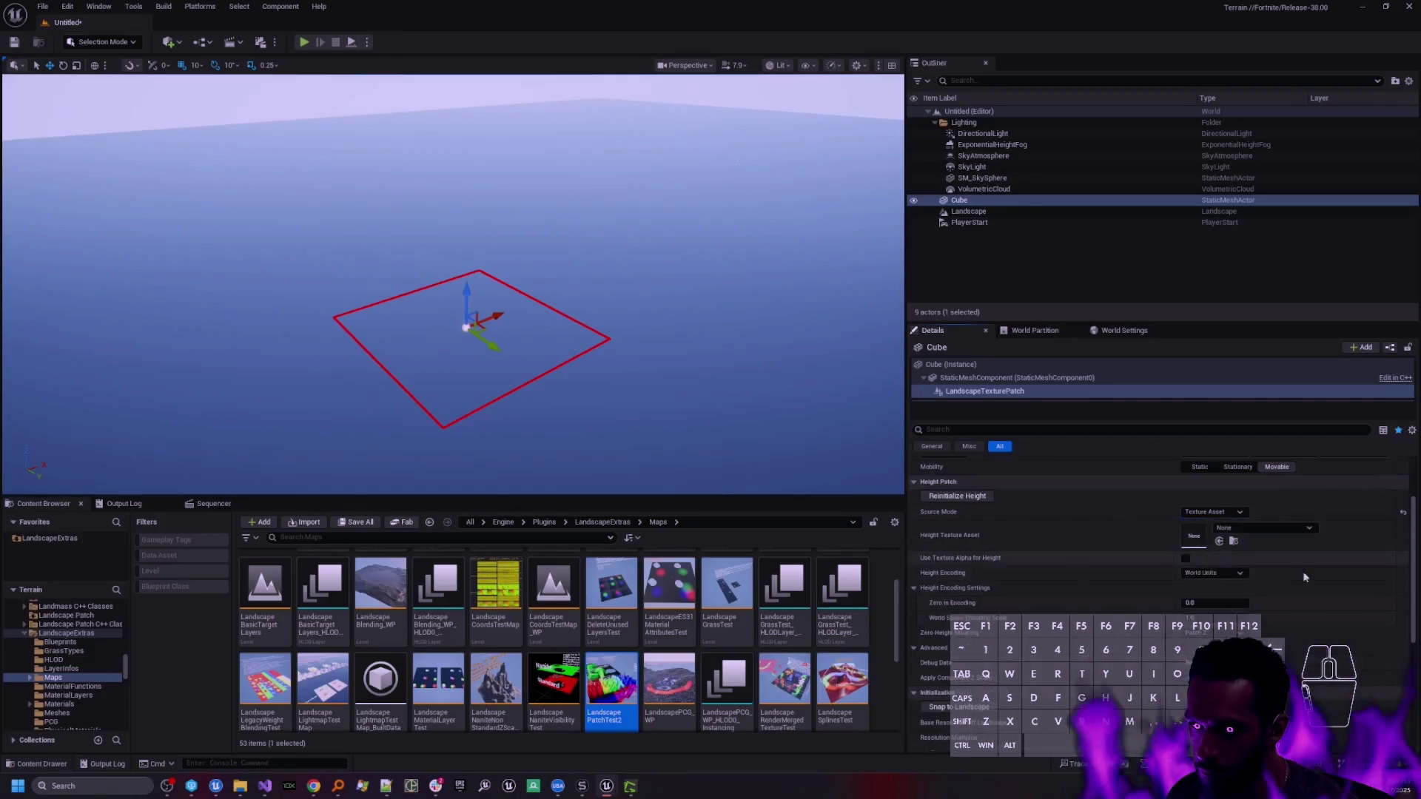
{"action": "left_click", "coordinate": [1235, 528]}
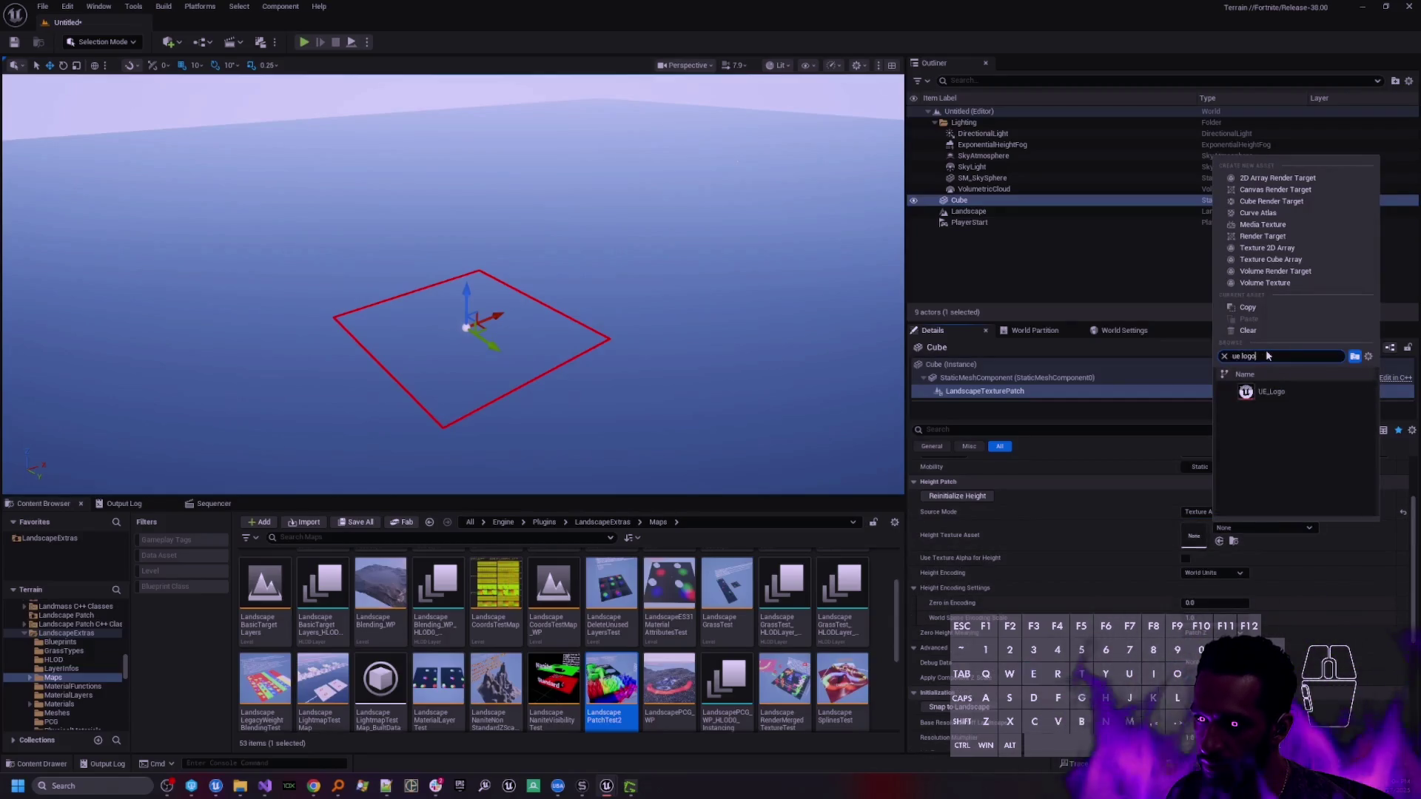
{"action": "left_click", "coordinate": [1267, 391]}
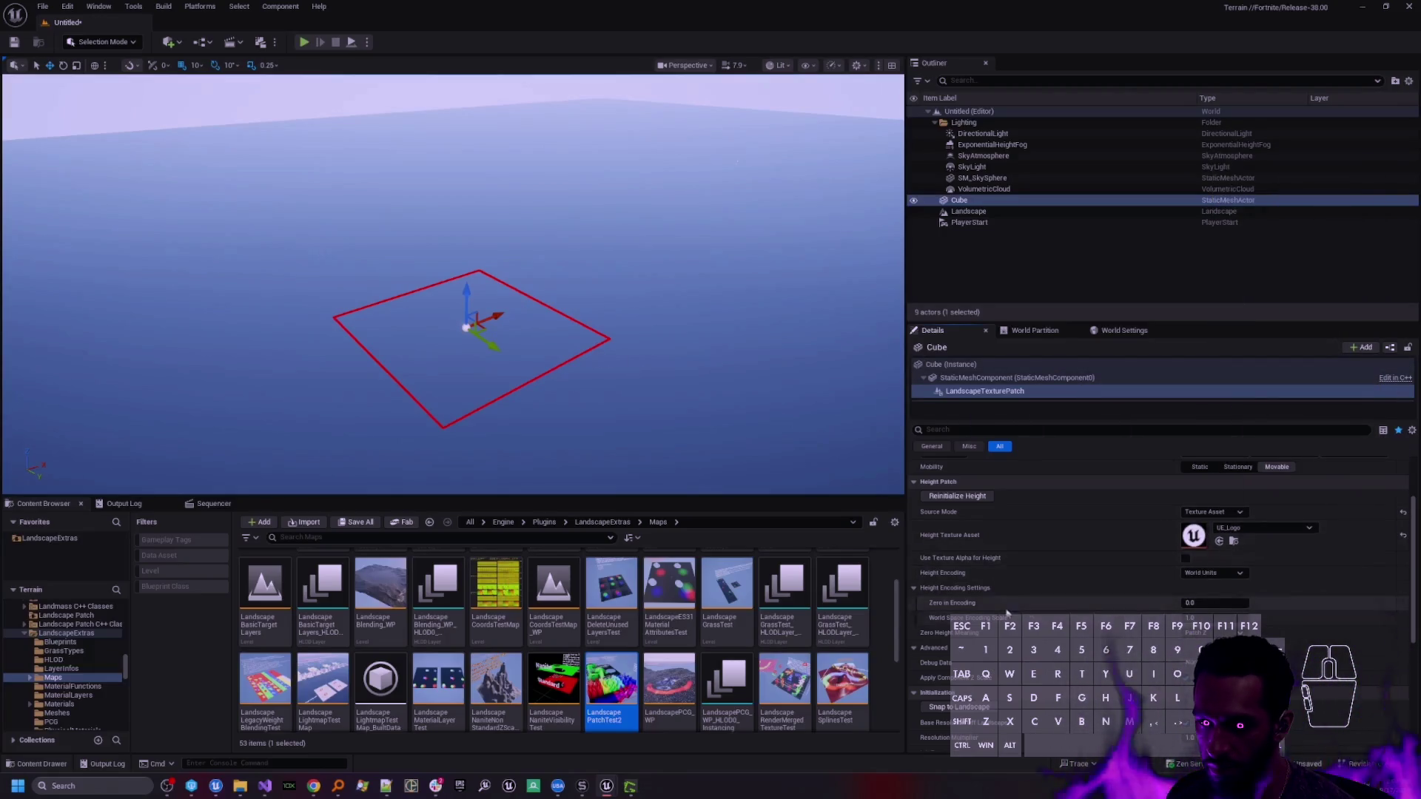
{"action": "left_click", "coordinate": [1214, 618]}
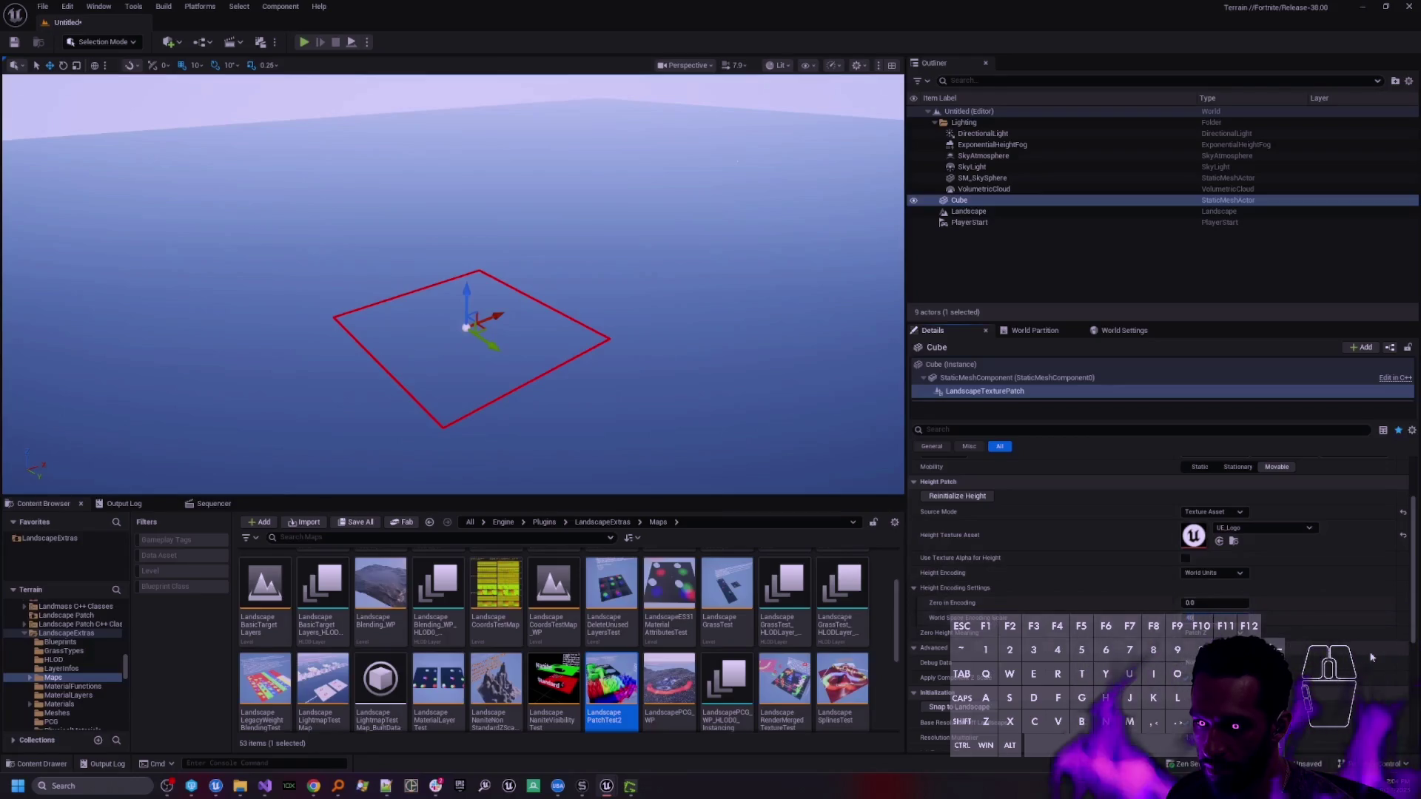
{"action": "key", "text": "Return"}
{"action": "mouse_move", "coordinate": [483, 311]}
{"action": "left_mouse_down"}
{"action": "mouse_move", "coordinate": [488, 252]}
{"action": "mouse_move", "coordinate": [518, 266]}
{"action": "mouse_move", "coordinate": [749, 225]}
{"action": "left_mouse_up"}
{"action": "key", "text": "ctrl+z"}
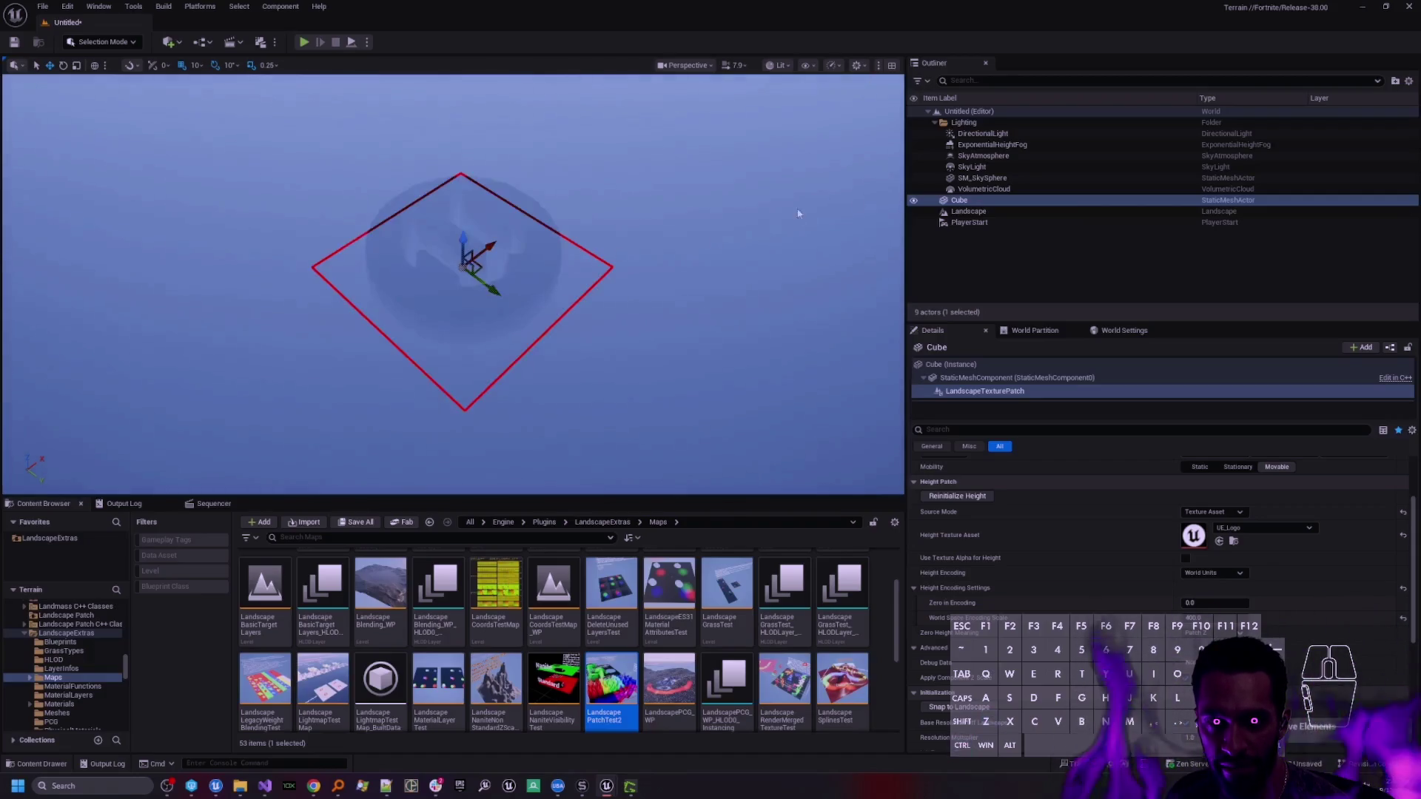
- Move the cube and its patch lower-right and rotate it slightly clockwise
{"action": "left_click", "coordinate": [957, 201]}
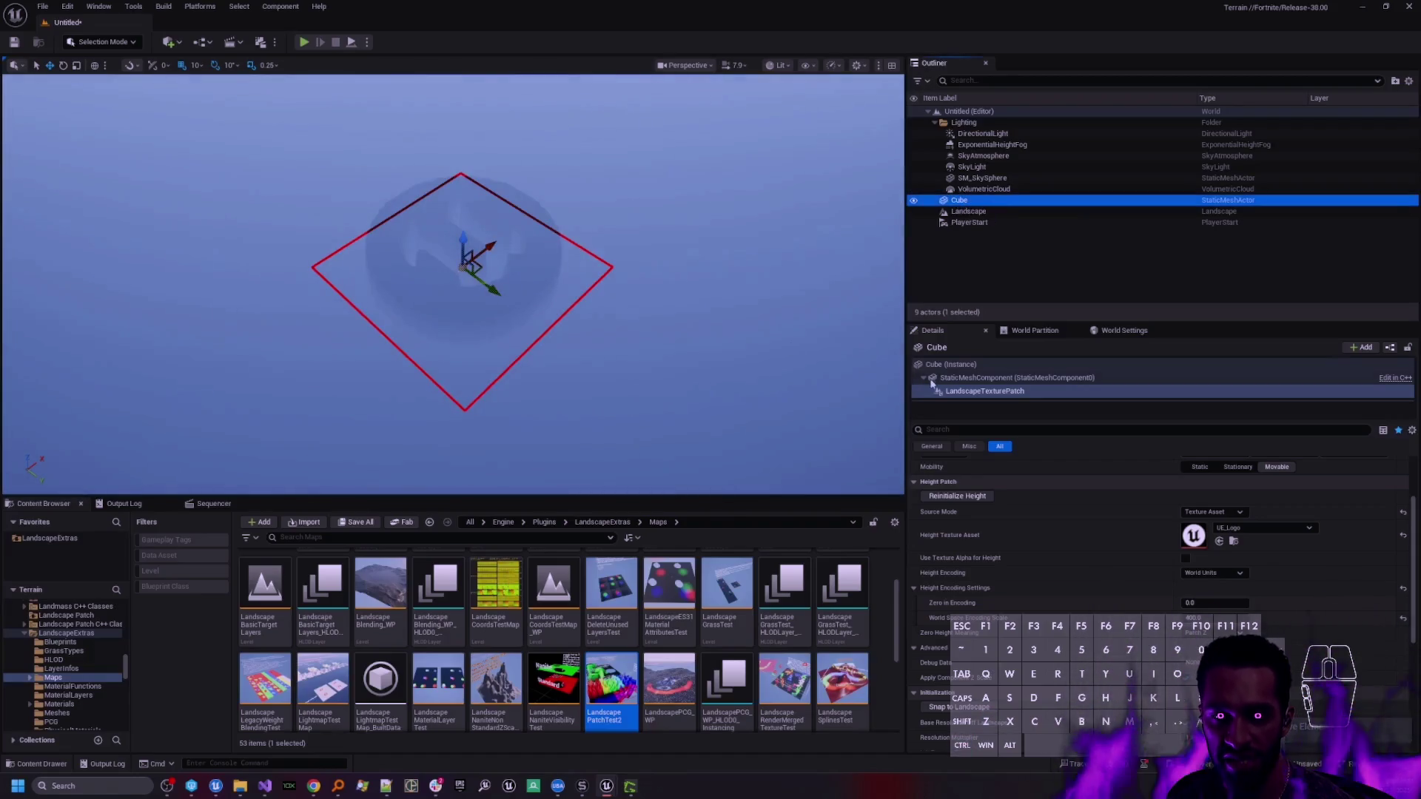
{"action": "left_click", "coordinate": [934, 364]}
{"action": "mouse_move", "coordinate": [482, 272]}
{"action": "left_mouse_down"}
{"action": "mouse_move", "coordinate": [591, 263]}
{"action": "mouse_move", "coordinate": [549, 305]}
{"action": "mouse_move", "coordinate": [520, 289]}
{"action": "left_mouse_up"}
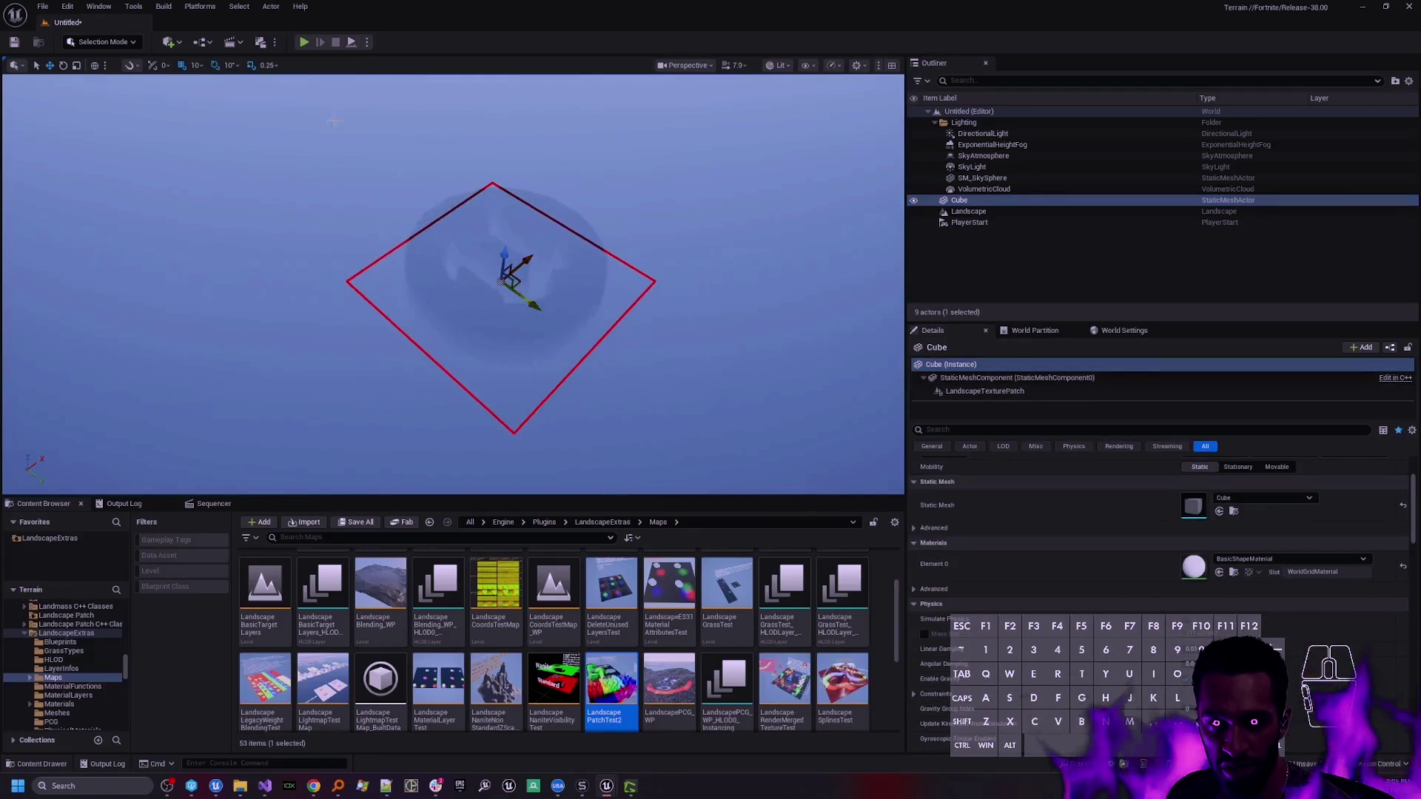
{"action": "left_click", "coordinate": [64, 66]}
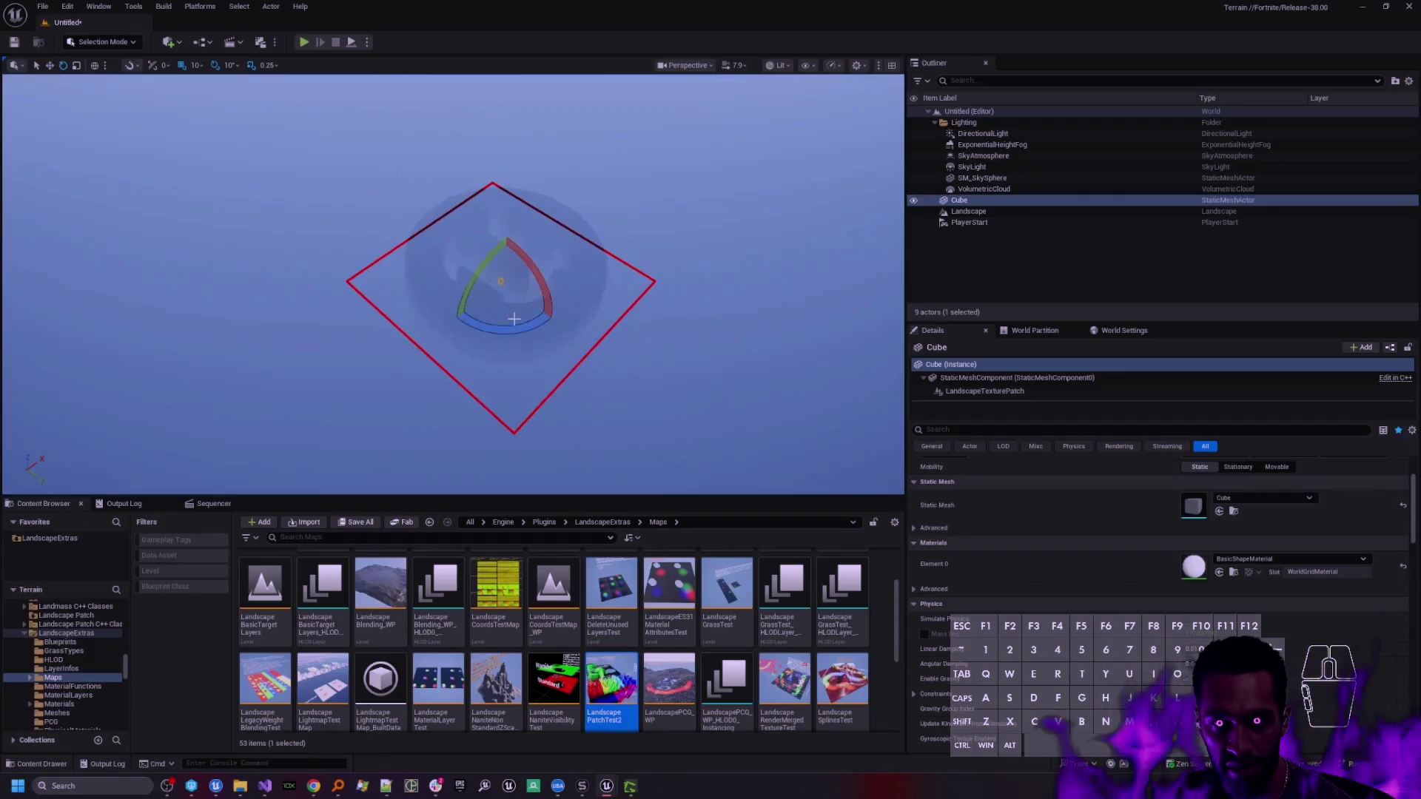
{"action": "mouse_move", "coordinate": [516, 327]}
{"action": "left_mouse_down"}
{"action": "mouse_move", "coordinate": [542, 248]}
{"action": "mouse_move", "coordinate": [569, 285]}
{"action": "left_mouse_up"}
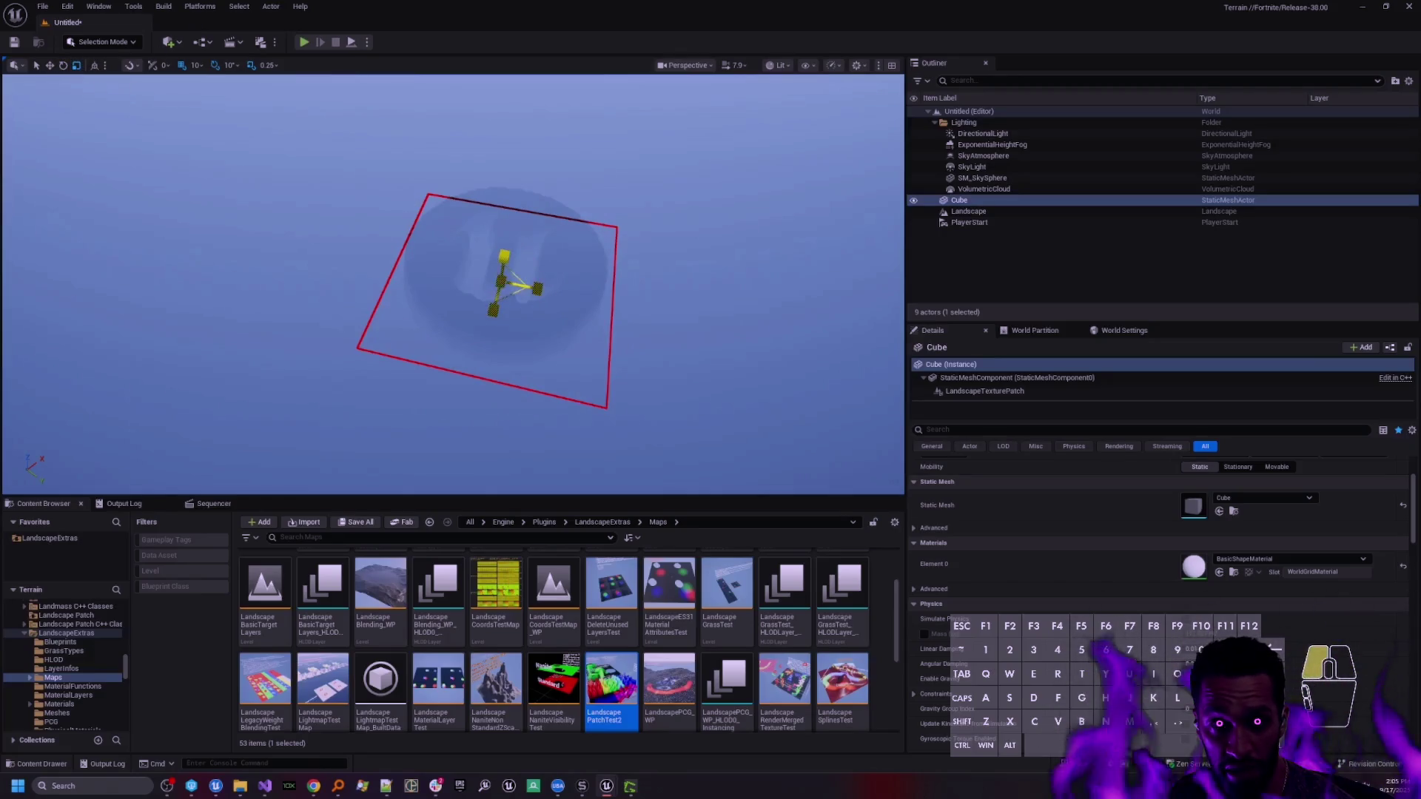
{"action": "scroll", "coordinate": [489, 296], "scroll_direction": "down", "scroll_amount": 3}
{"action": "scroll", "coordinate": [488, 296], "scroll_direction": "up", "scroll_amount": 6}
{"action": "left_click_drag", "start_coordinate": [489, 296], "coordinate": [652, 296]}
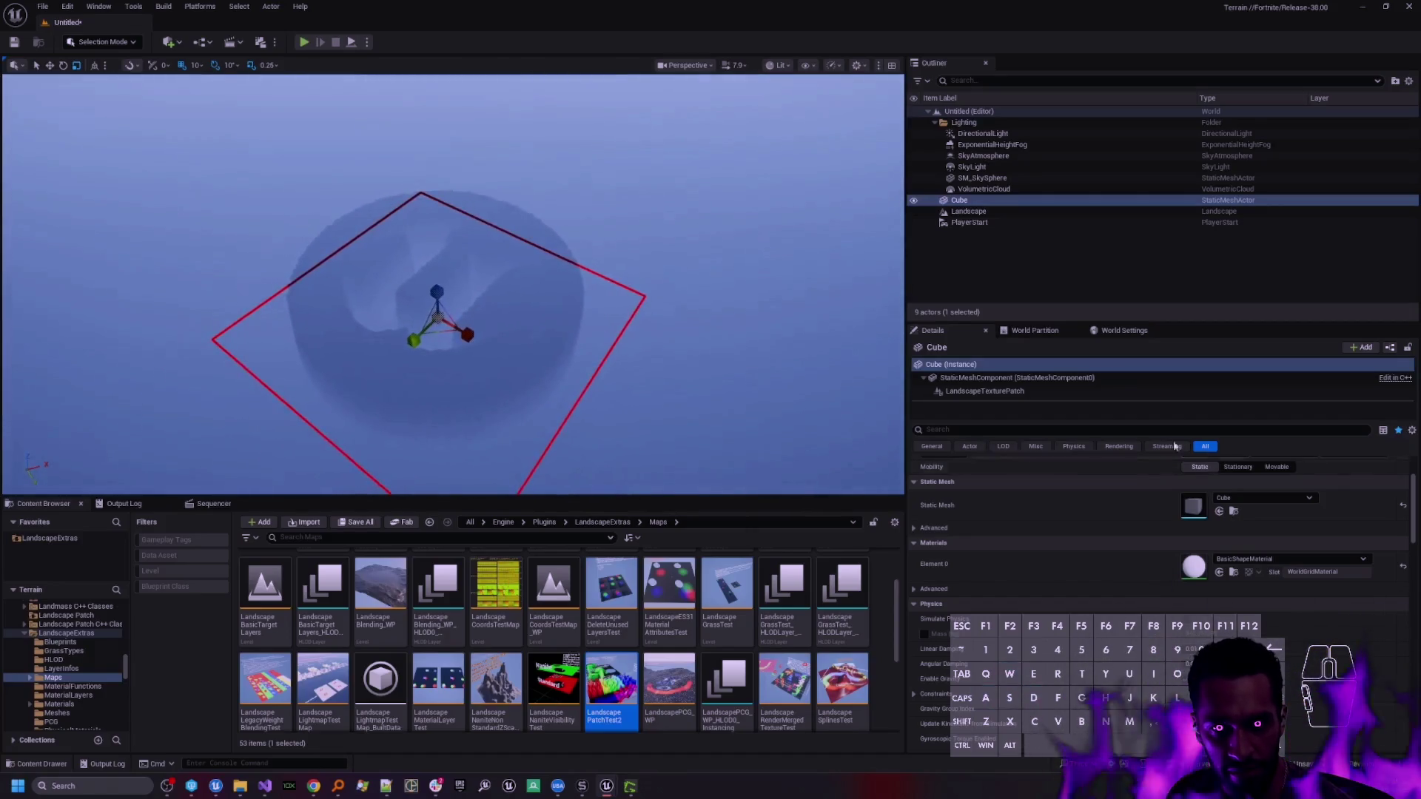
- Lower the World Space Encoding Scale to 200 and raise the cube upward
{"action": "left_click", "coordinate": [982, 391]}
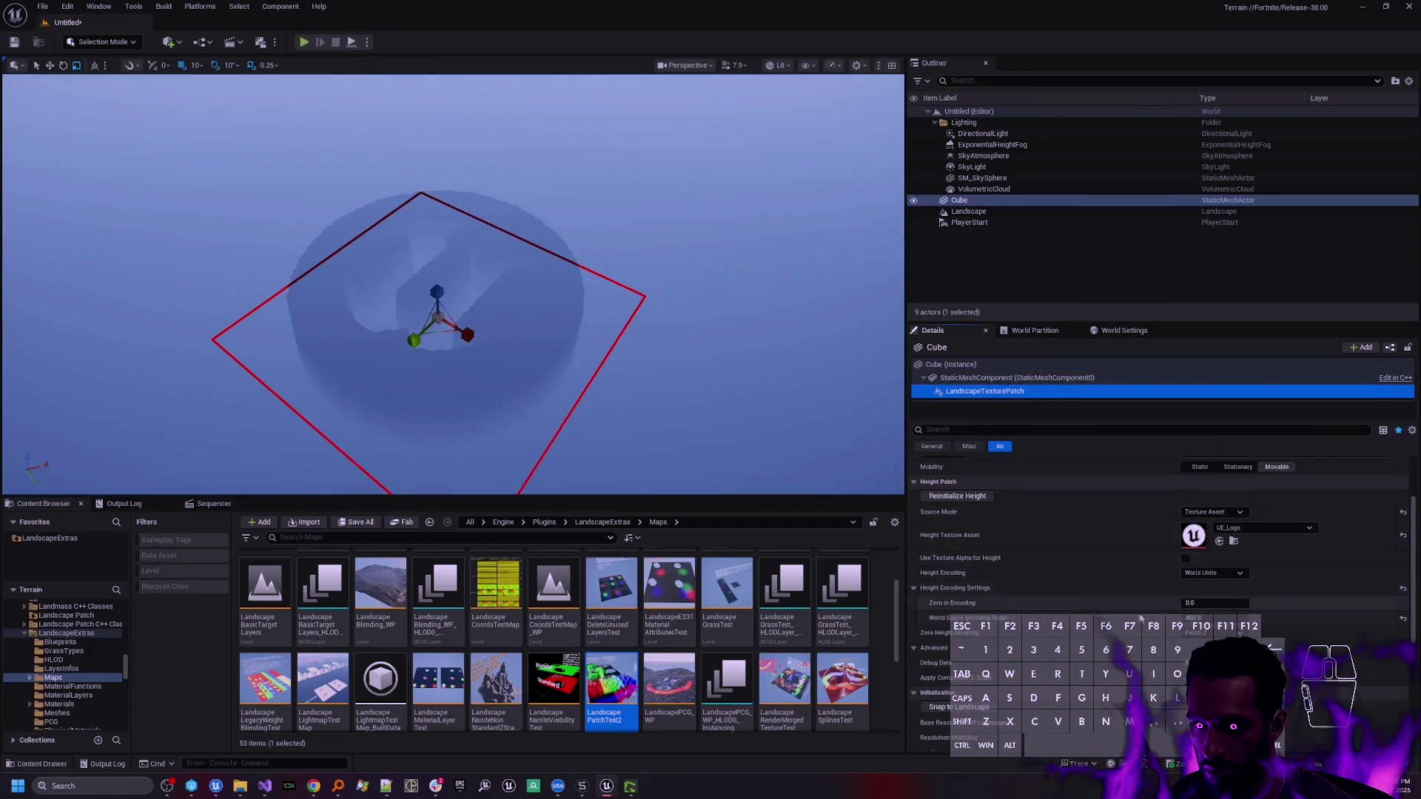
{"action": "left_click", "coordinate": [1193, 618]}
{"action": "type", "text": "200"}
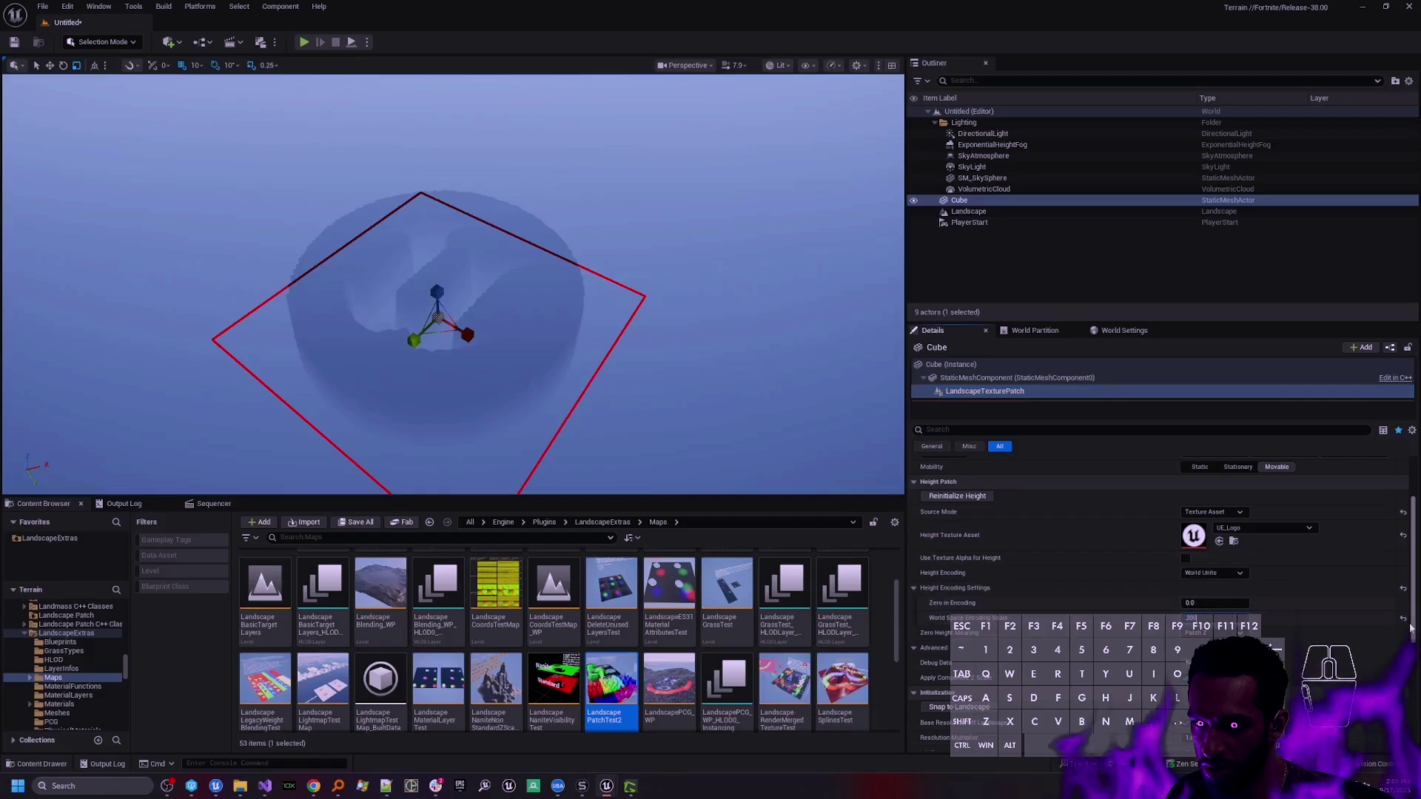
{"action": "key", "text": "Return"}
{"action": "key", "text": "Left"}
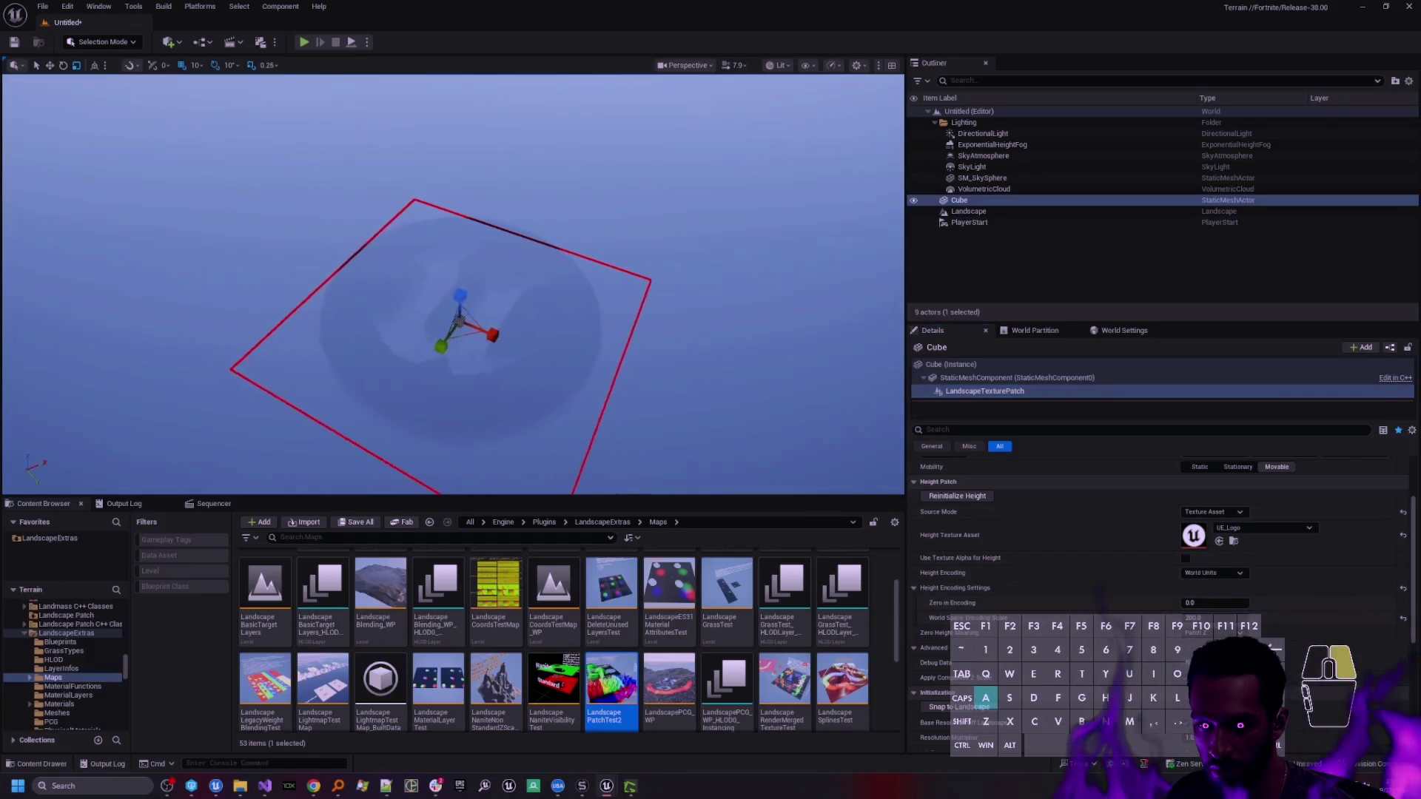
{"action": "left_click", "coordinate": [50, 66]}
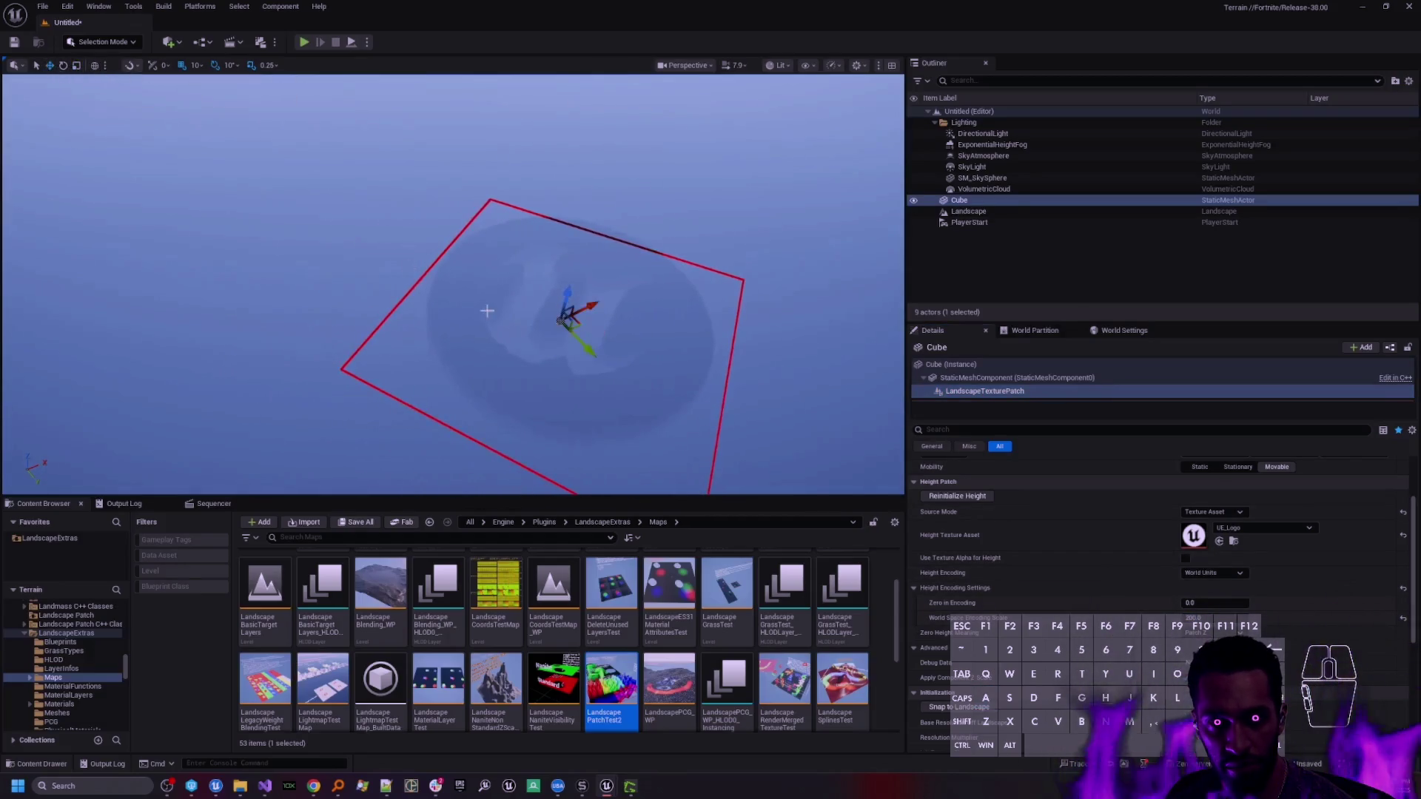
{"action": "left_click_drag", "start_coordinate": [568, 296], "coordinate": [568, 148]}
{"action": "key", "text": "e"}
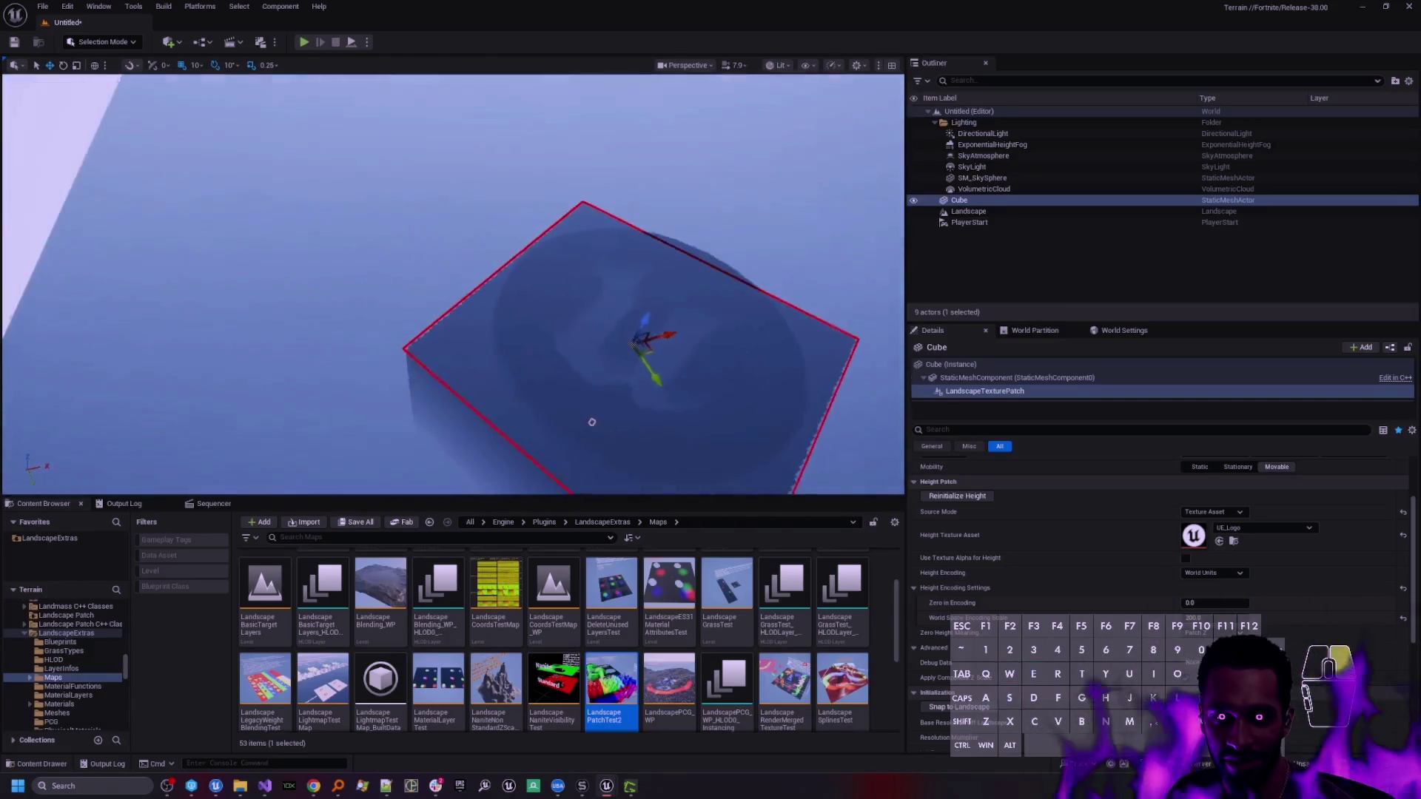
- Drag the encoding scale up into a tall column, then settle it at 400
{"action": "left_click", "coordinate": [1218, 618]}
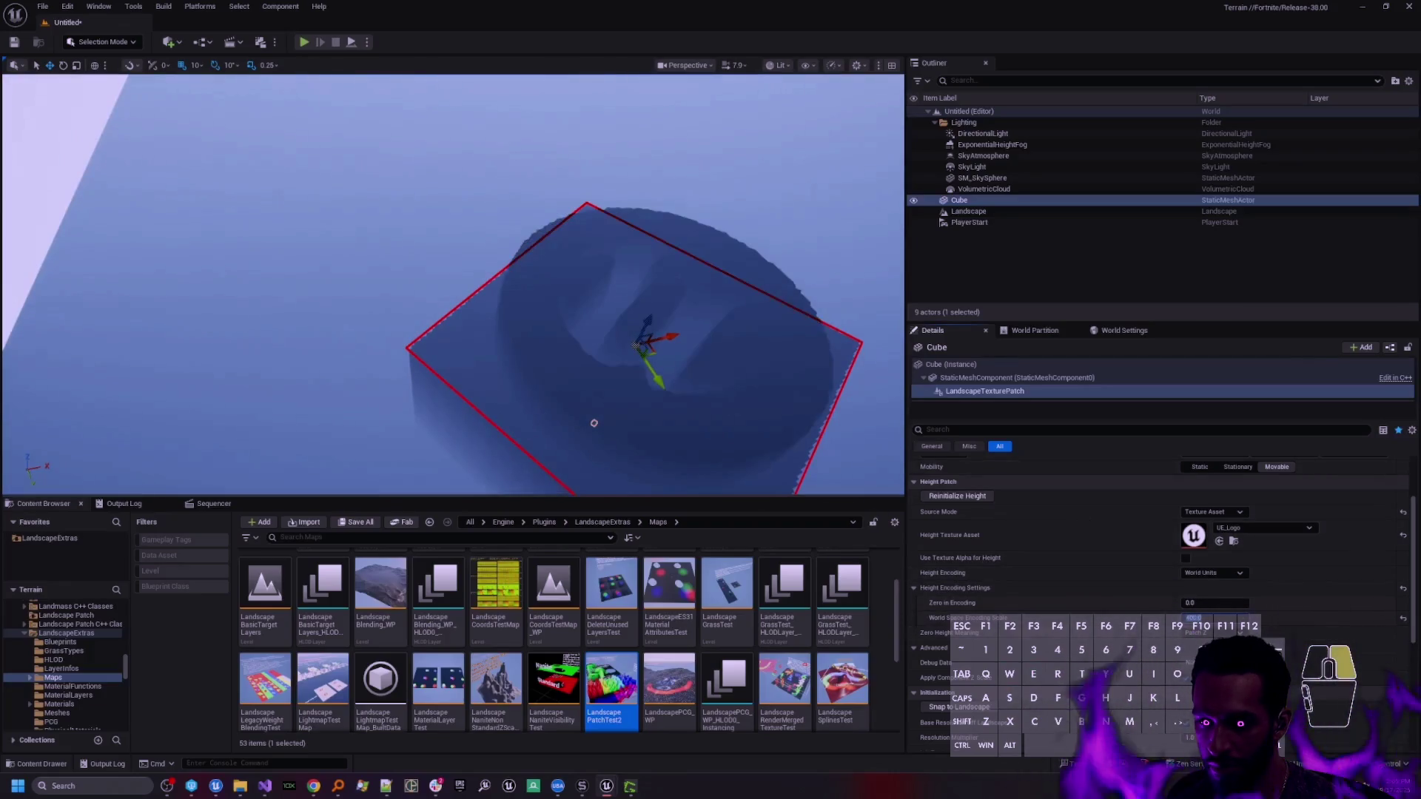
{"action": "key", "text": "a"}
{"action": "key", "text": "q"}
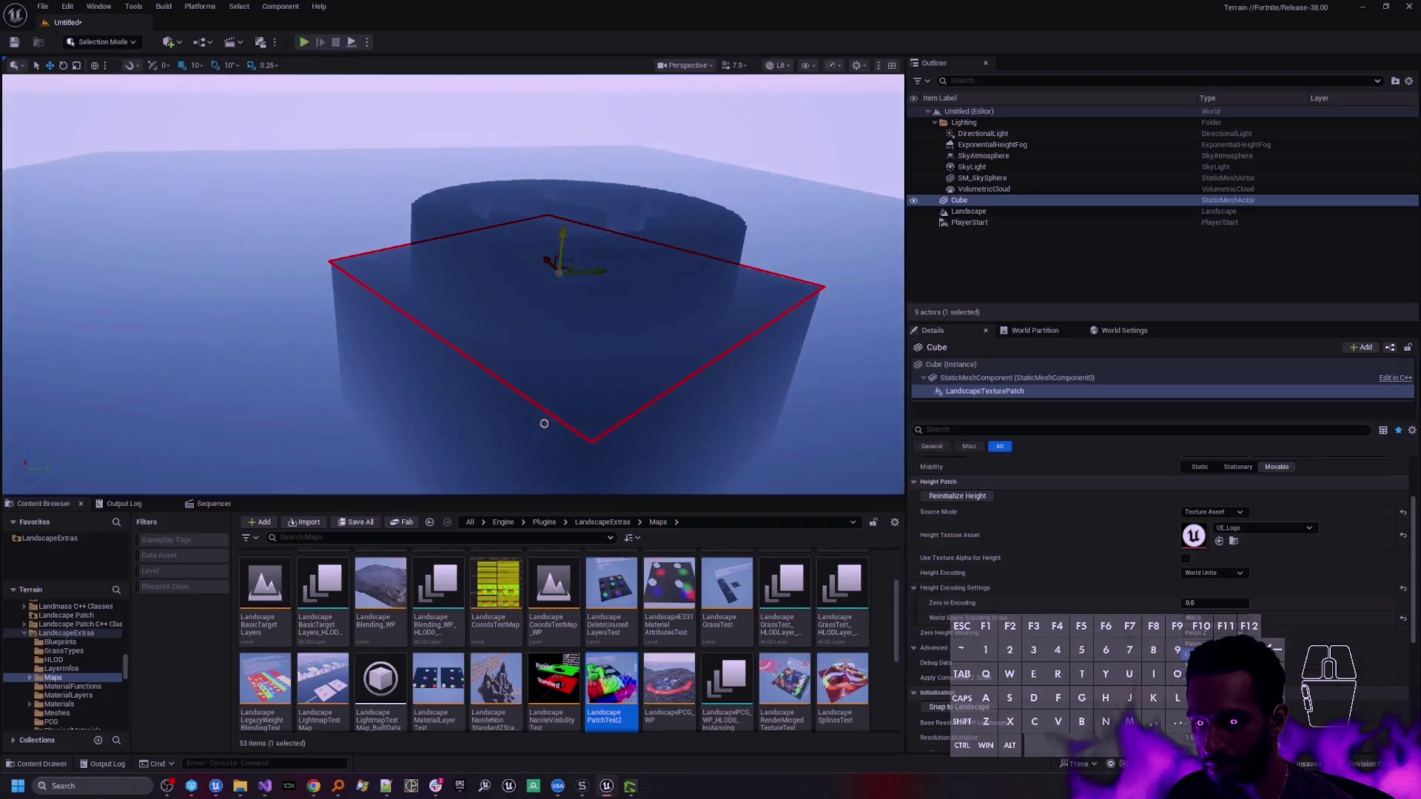
{"action": "key", "text": "e"}
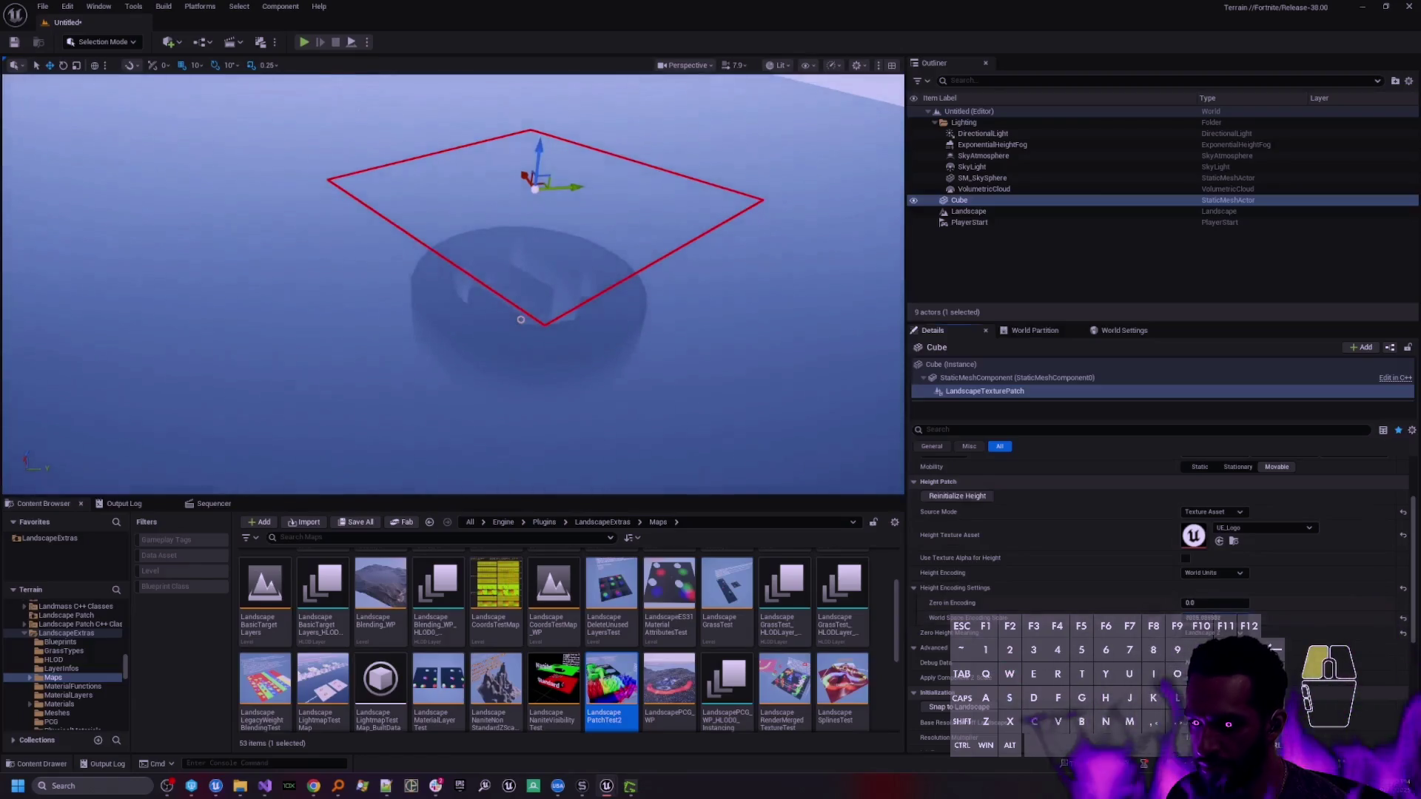
{"action": "left_click_drag", "start_coordinate": [1141, 624], "coordinate": [827, 548]}
{"action": "mouse_move", "coordinate": [518, 333]}
{"action": "left_mouse_down"}
{"action": "mouse_move", "coordinate": [533, 318]}
{"action": "mouse_move", "coordinate": [518, 348]}
{"action": "mouse_move", "coordinate": [511, 311]}
{"action": "mouse_move", "coordinate": [503, 355]}
{"action": "mouse_move", "coordinate": [720, 407]}
{"action": "left_mouse_up"}
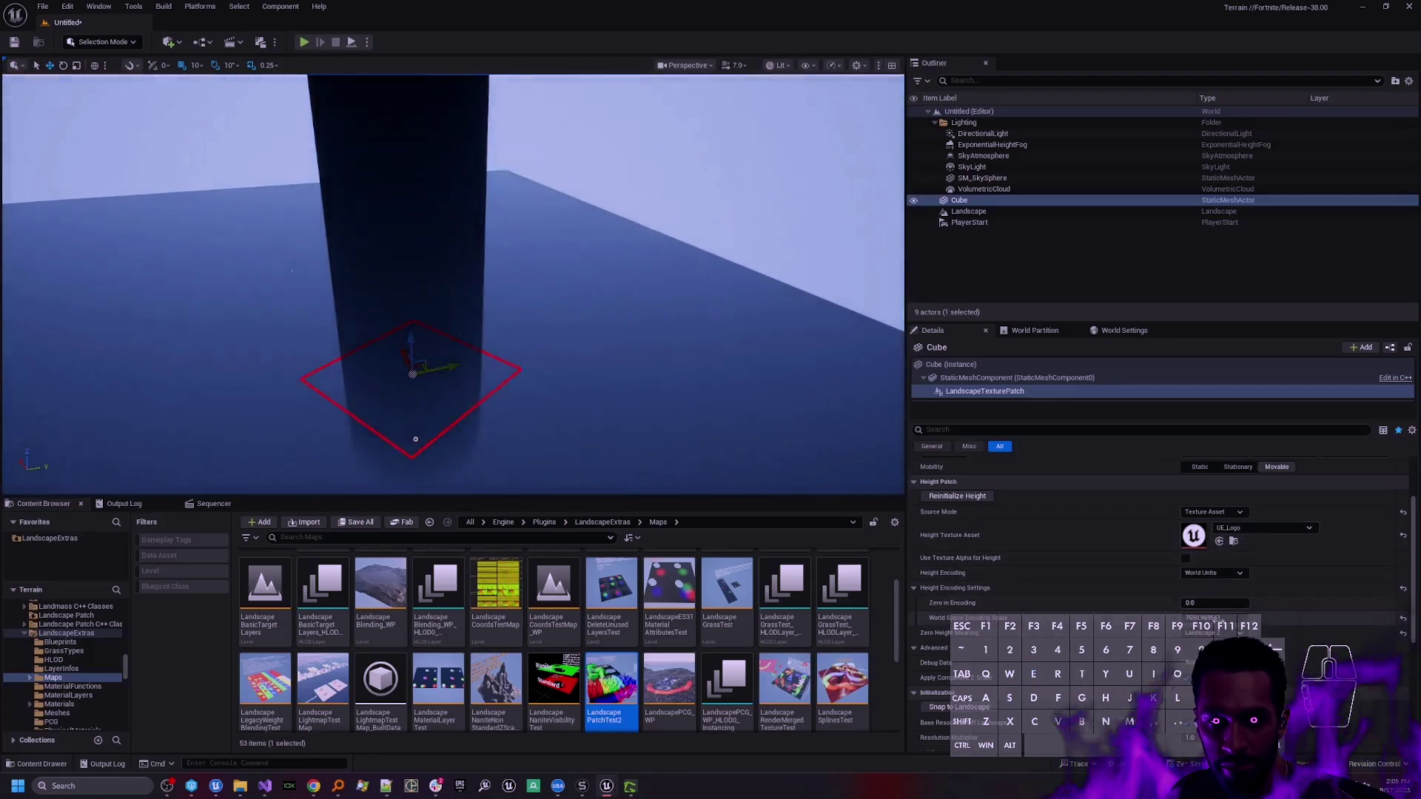
{"action": "type", "text": "400"}
{"action": "key", "text": "Return"}
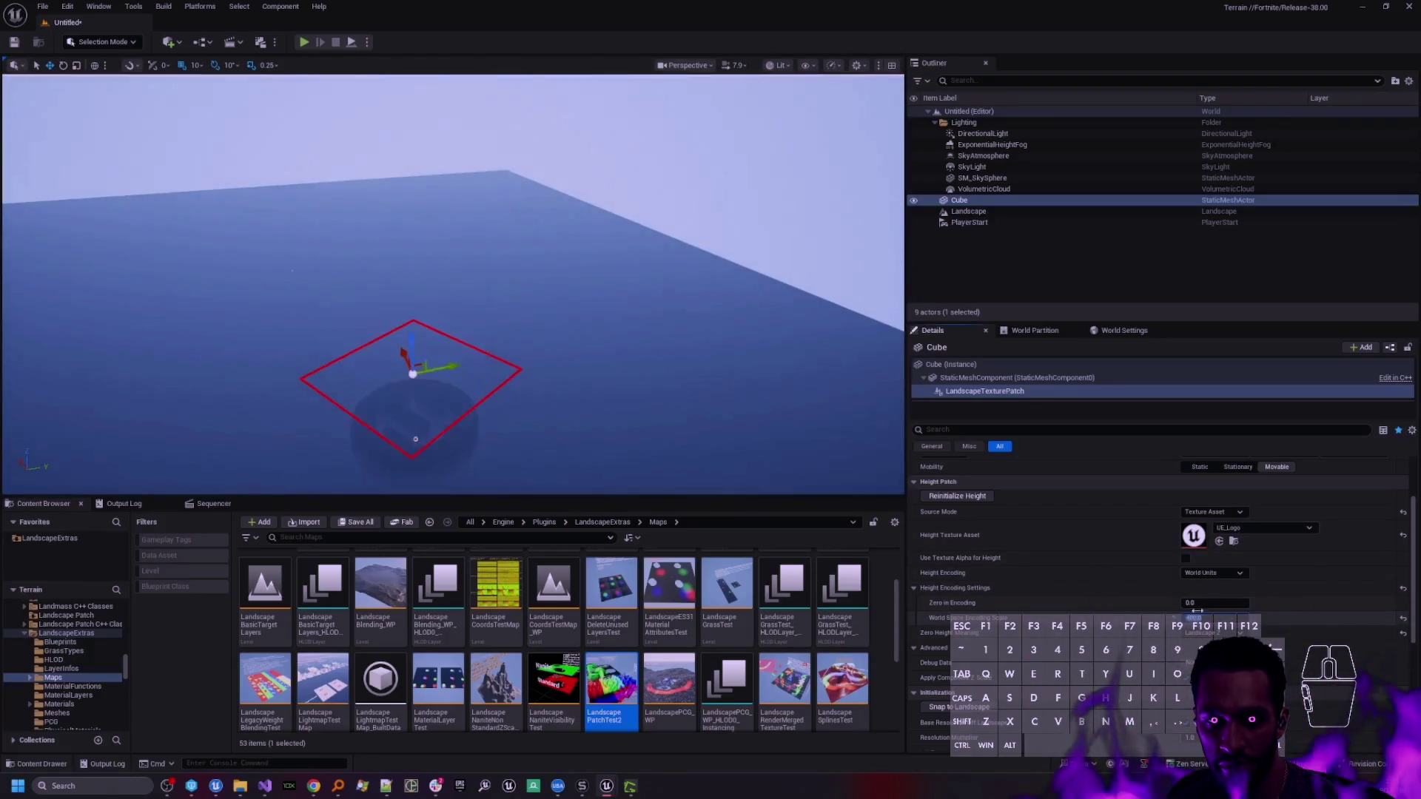
{"action": "key", "text": "w"}
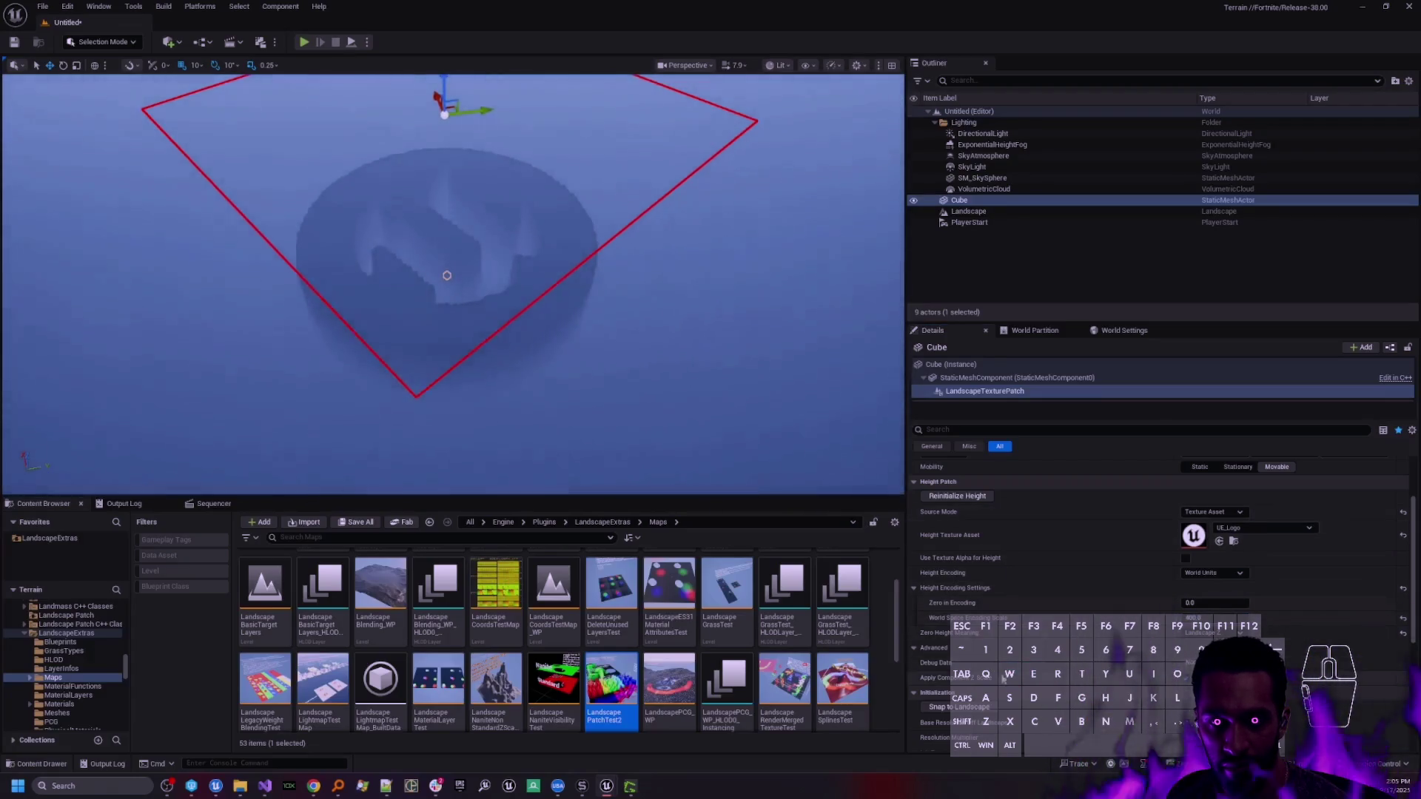
- Switch to Landscape Mode to see the Patches and Layer edit layers
{"action": "scroll", "coordinate": [1014, 668], "scroll_direction": "down", "scroll_amount": 3}
{"action": "scroll", "coordinate": [1042, 591], "scroll_direction": "down", "scroll_amount": 3}
{"action": "scroll", "coordinate": [1126, 527], "scroll_direction": "down", "scroll_amount": 3}
{"action": "scroll", "coordinate": [1126, 526], "scroll_direction": "down", "scroll_amount": 3}
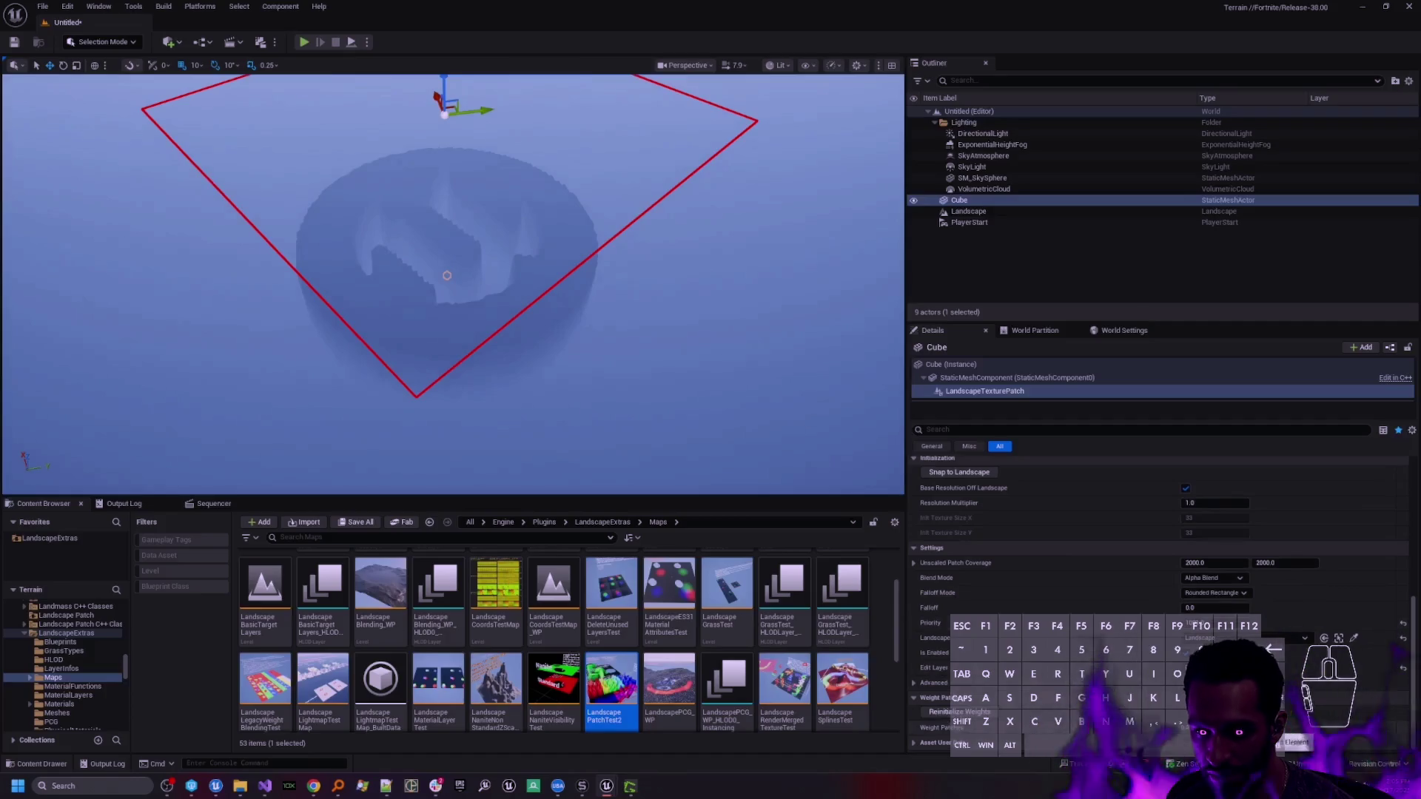
{"action": "scroll", "coordinate": [1141, 724], "scroll_direction": "down", "scroll_amount": 1}
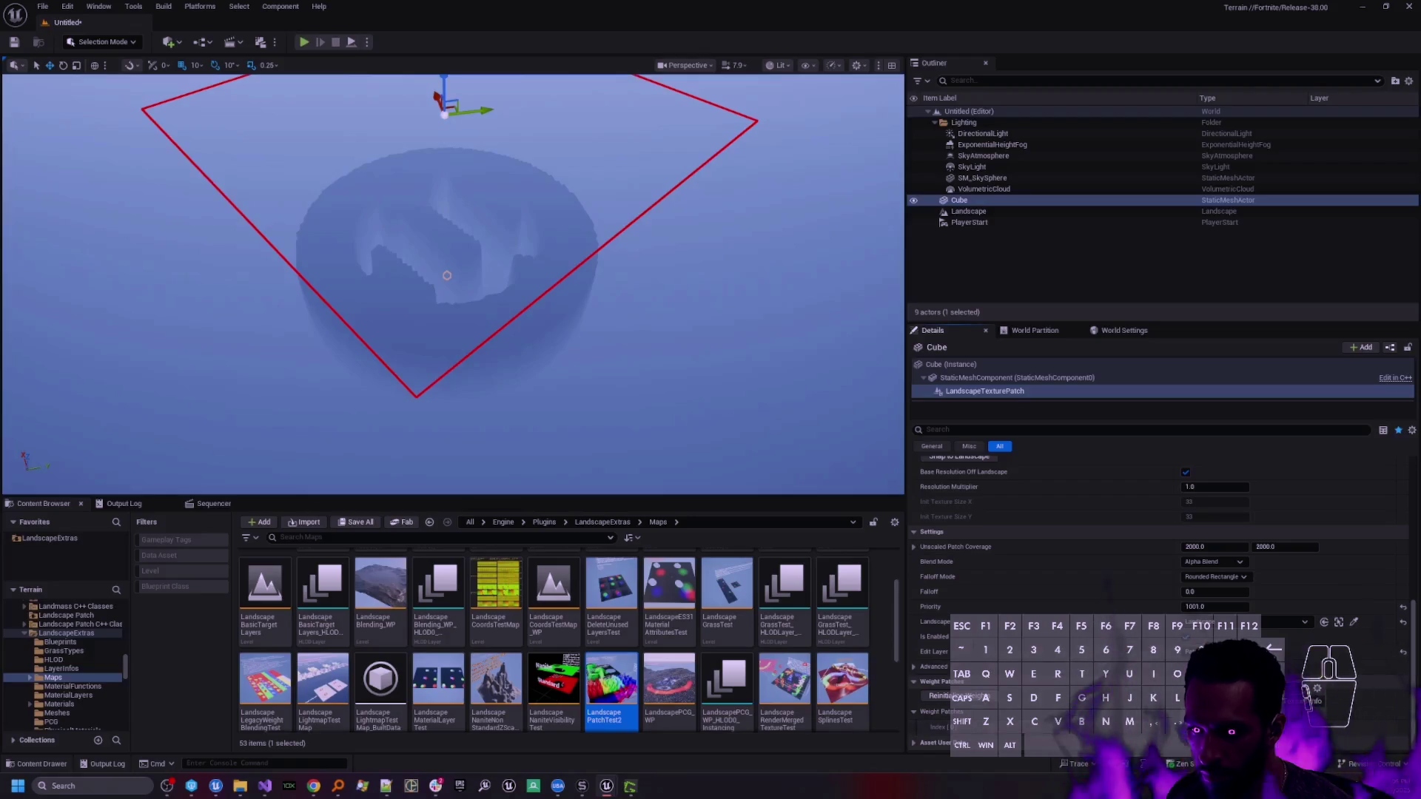
{"action": "scroll", "coordinate": [1158, 555], "scroll_direction": "down", "scroll_amount": 5}
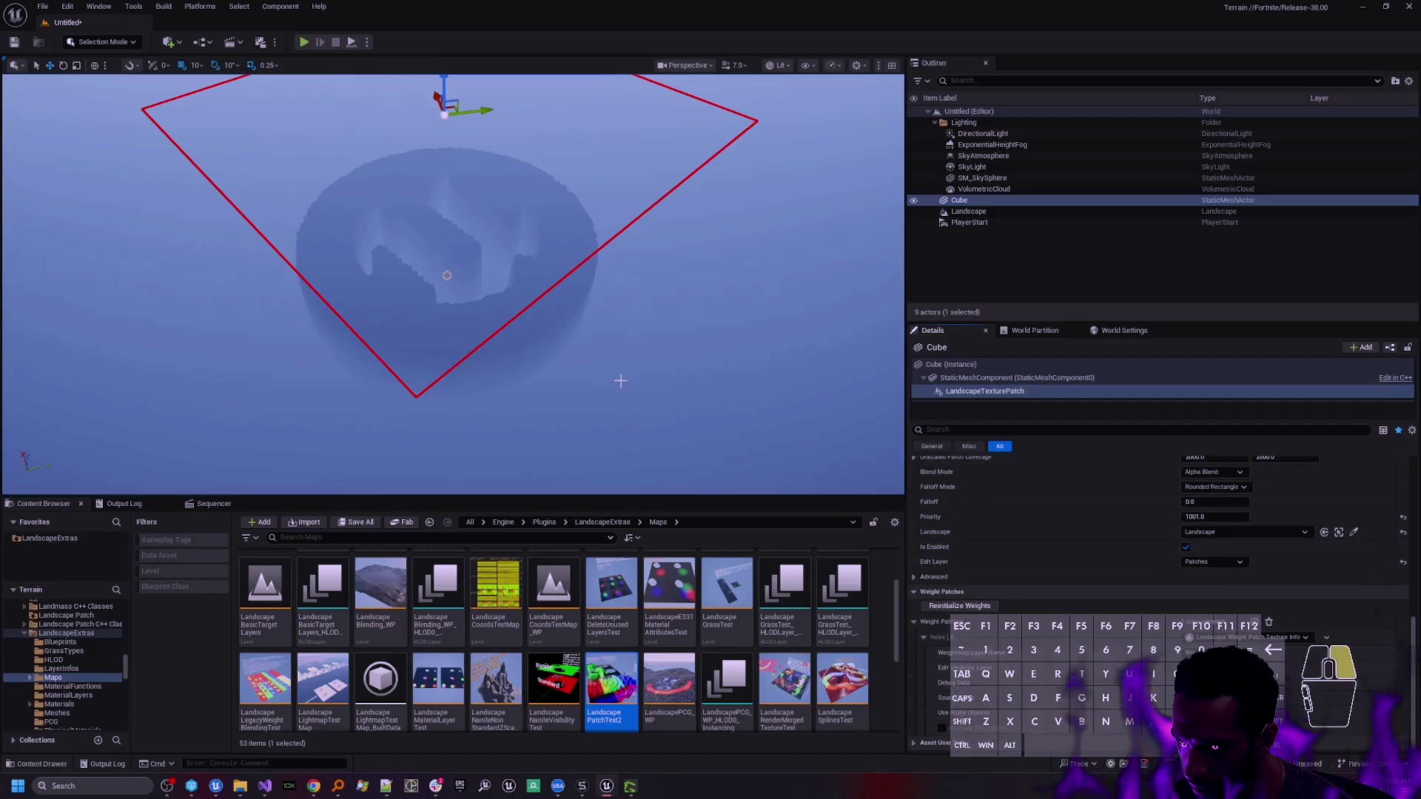
{"action": "scroll", "coordinate": [621, 382], "scroll_direction": "up", "scroll_amount": 2}
{"action": "key", "text": "shift+2"}
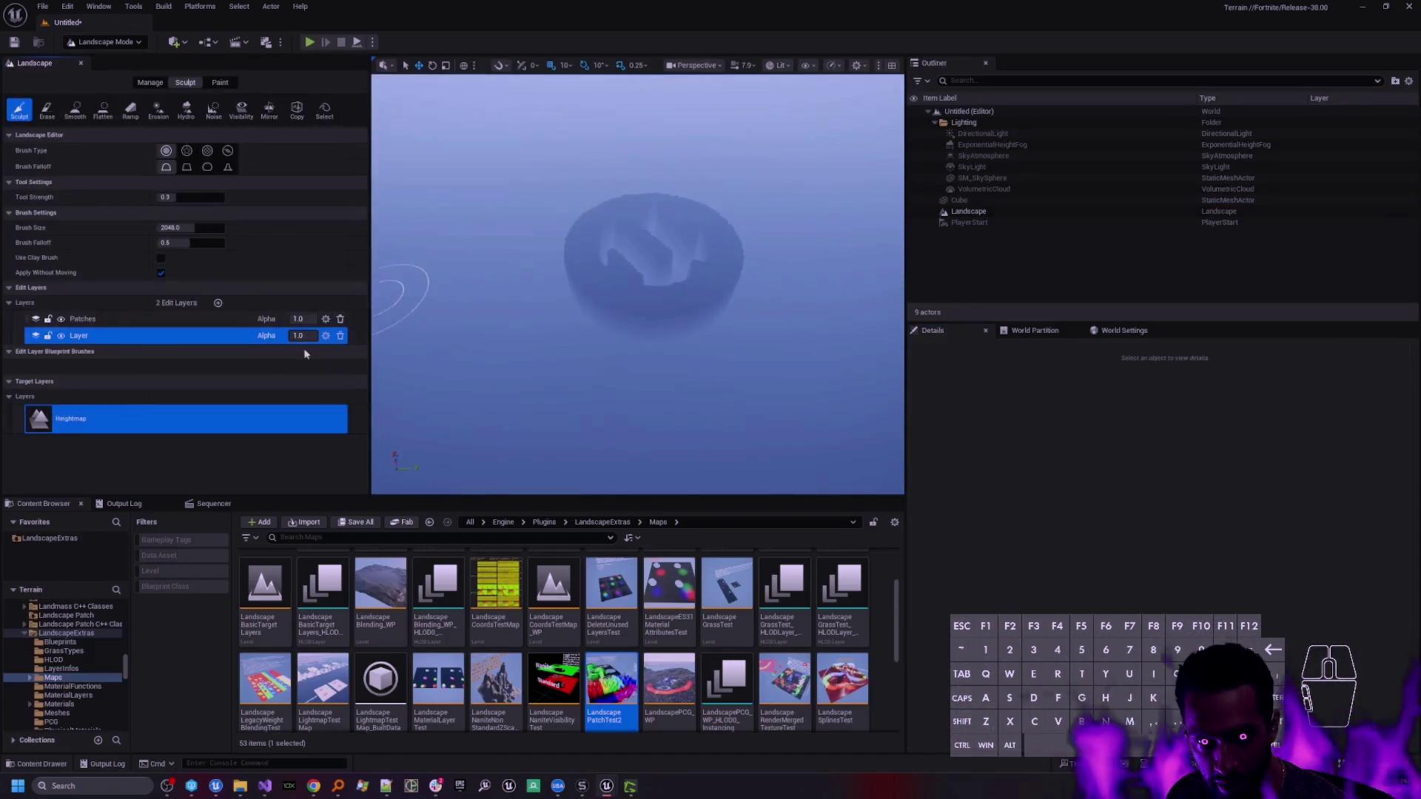
- Return to Selection Mode and show the Cube's LandscapeTexturePatch details down to Weight Patches
{"action": "scroll", "coordinate": [74, 415], "scroll_direction": "down", "scroll_amount": 2}
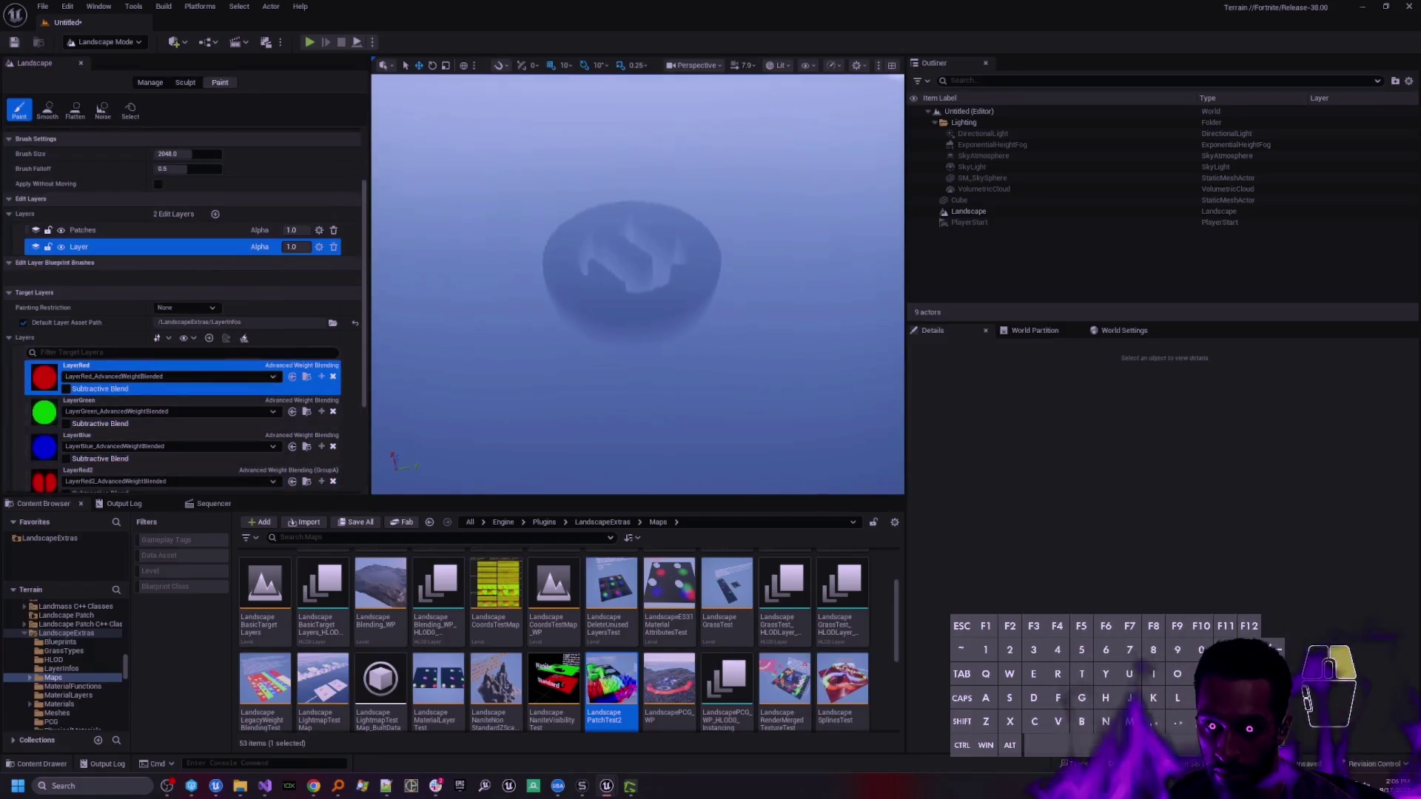
{"action": "key", "text": "shift+1"}
{"action": "left_click", "coordinate": [964, 201]}
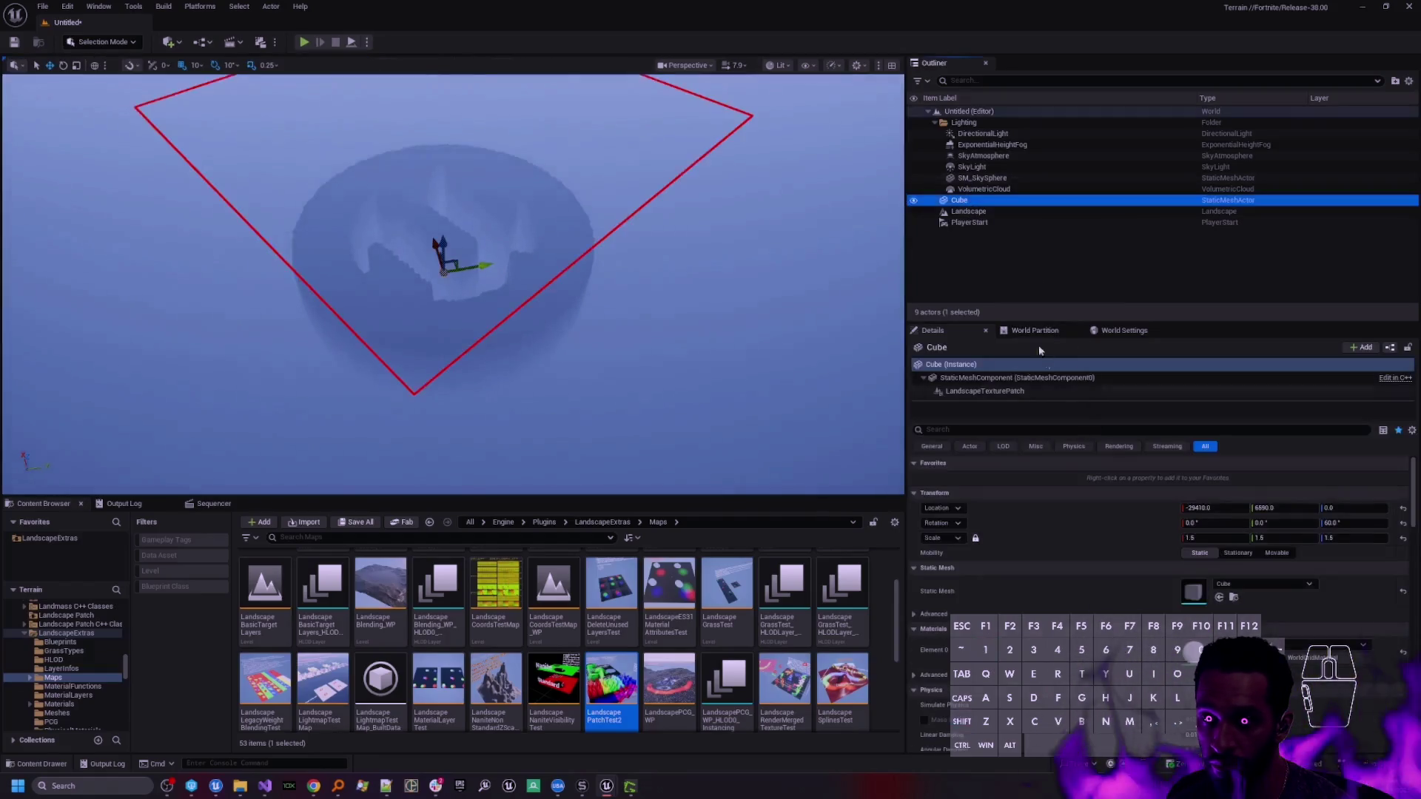
{"action": "left_click", "coordinate": [969, 392]}
{"action": "scroll", "coordinate": [1132, 592], "scroll_direction": "down", "scroll_amount": 5}
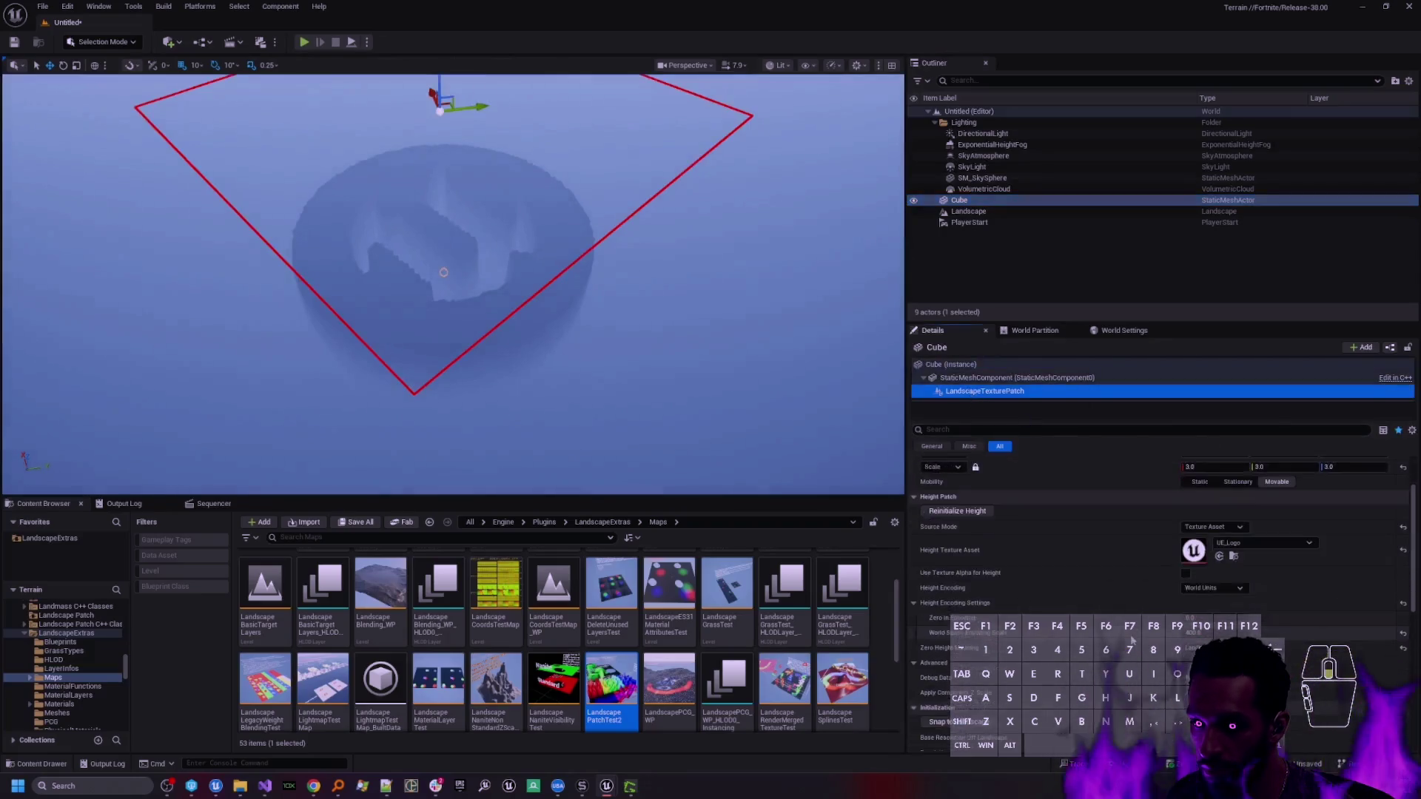
{"action": "scroll", "coordinate": [1133, 636], "scroll_direction": "down", "scroll_amount": 3}
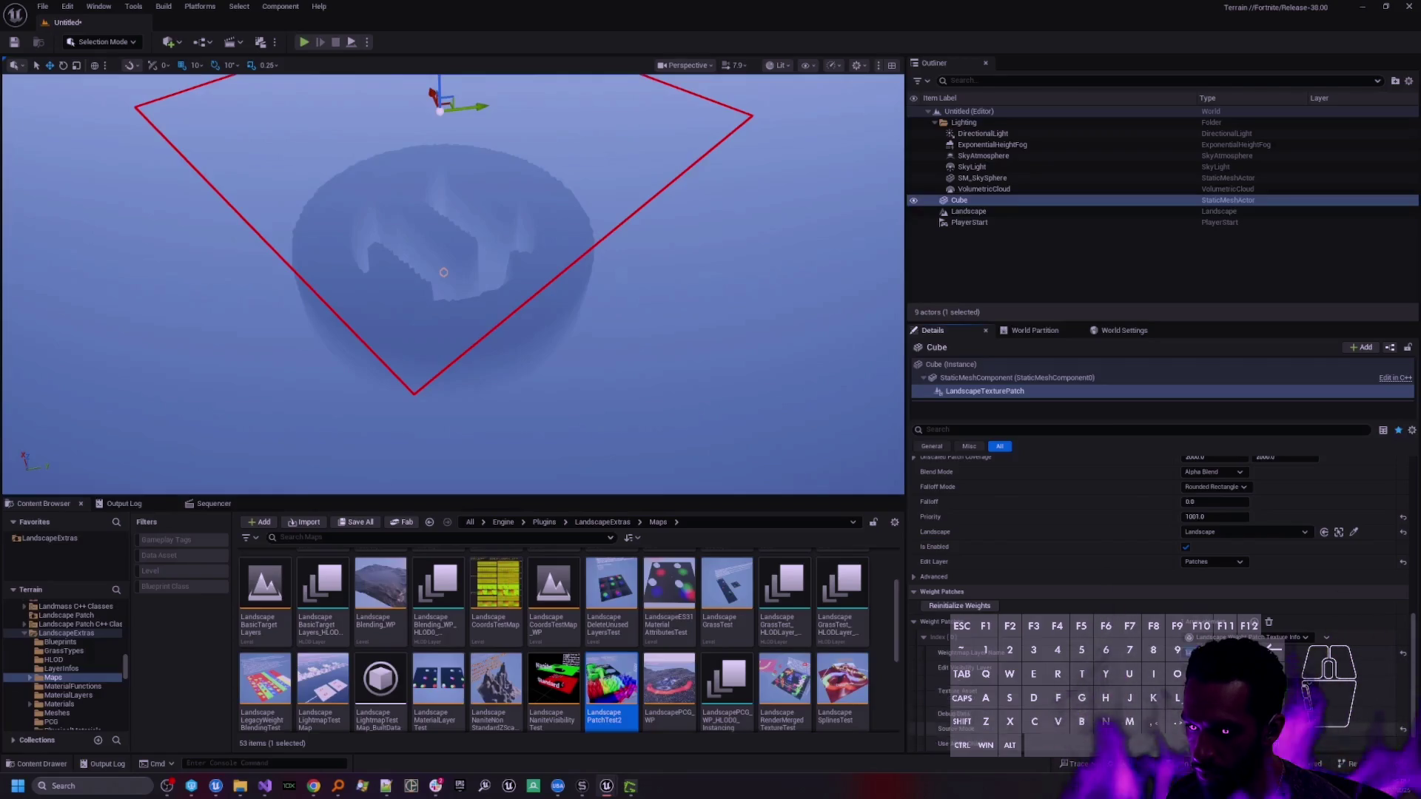
- Set the weight patch's Texture Asset to UE_Logo and orbit around to inspect the result
{"action": "left_click", "coordinate": [1259, 652]}
{"action": "type", "text": "ue lo"}
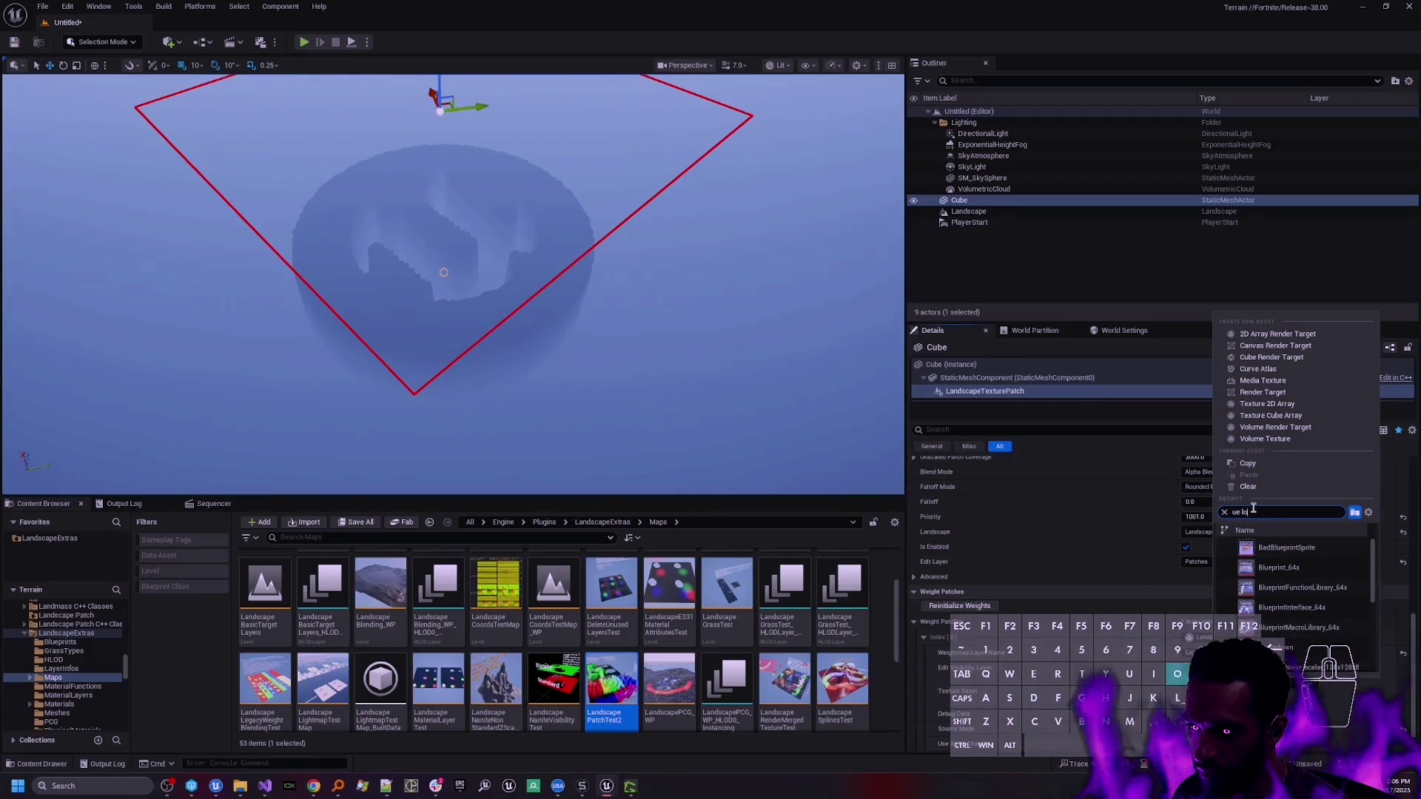
{"action": "left_click", "coordinate": [1277, 548]}
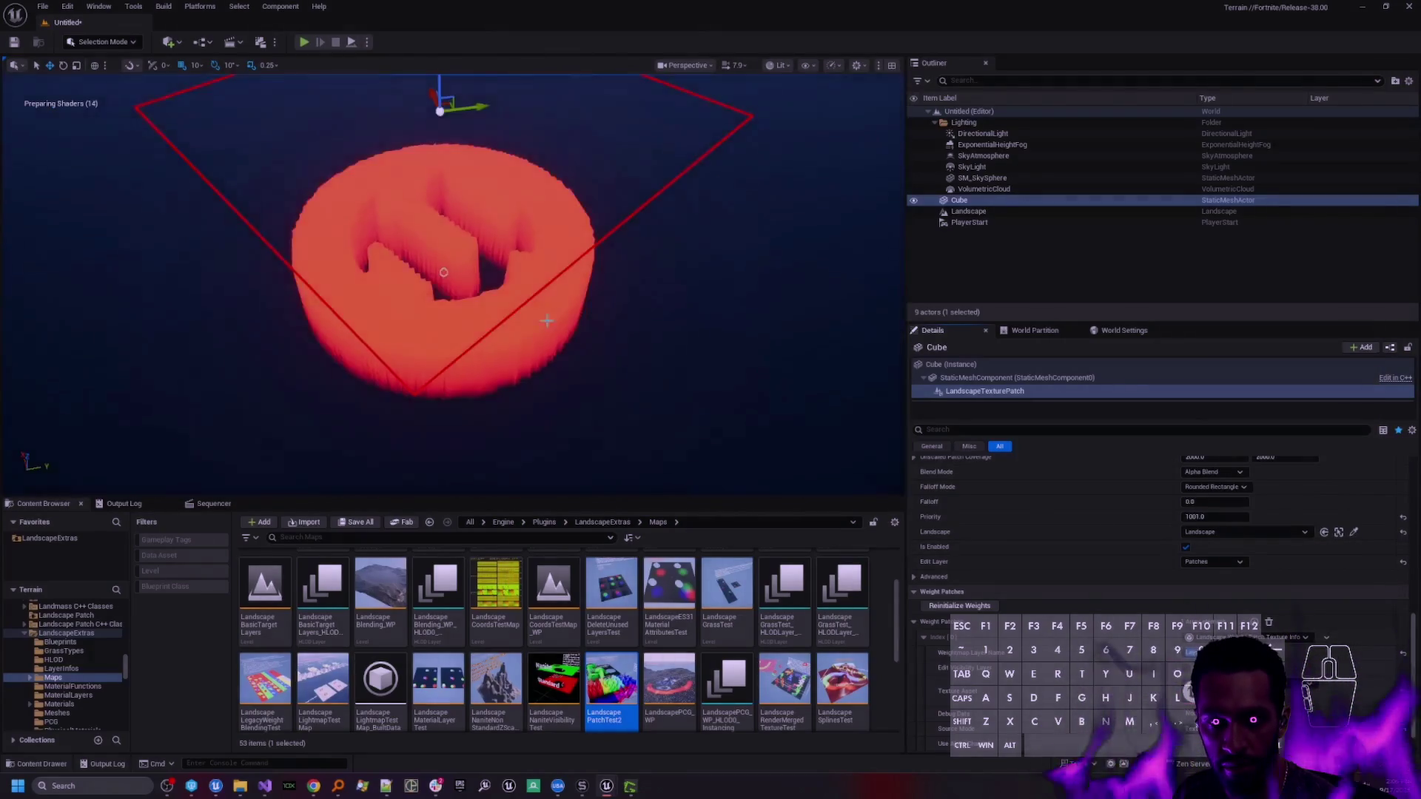
{"action": "left_click_drag", "start_coordinate": [547, 320], "coordinate": [496, 348]}
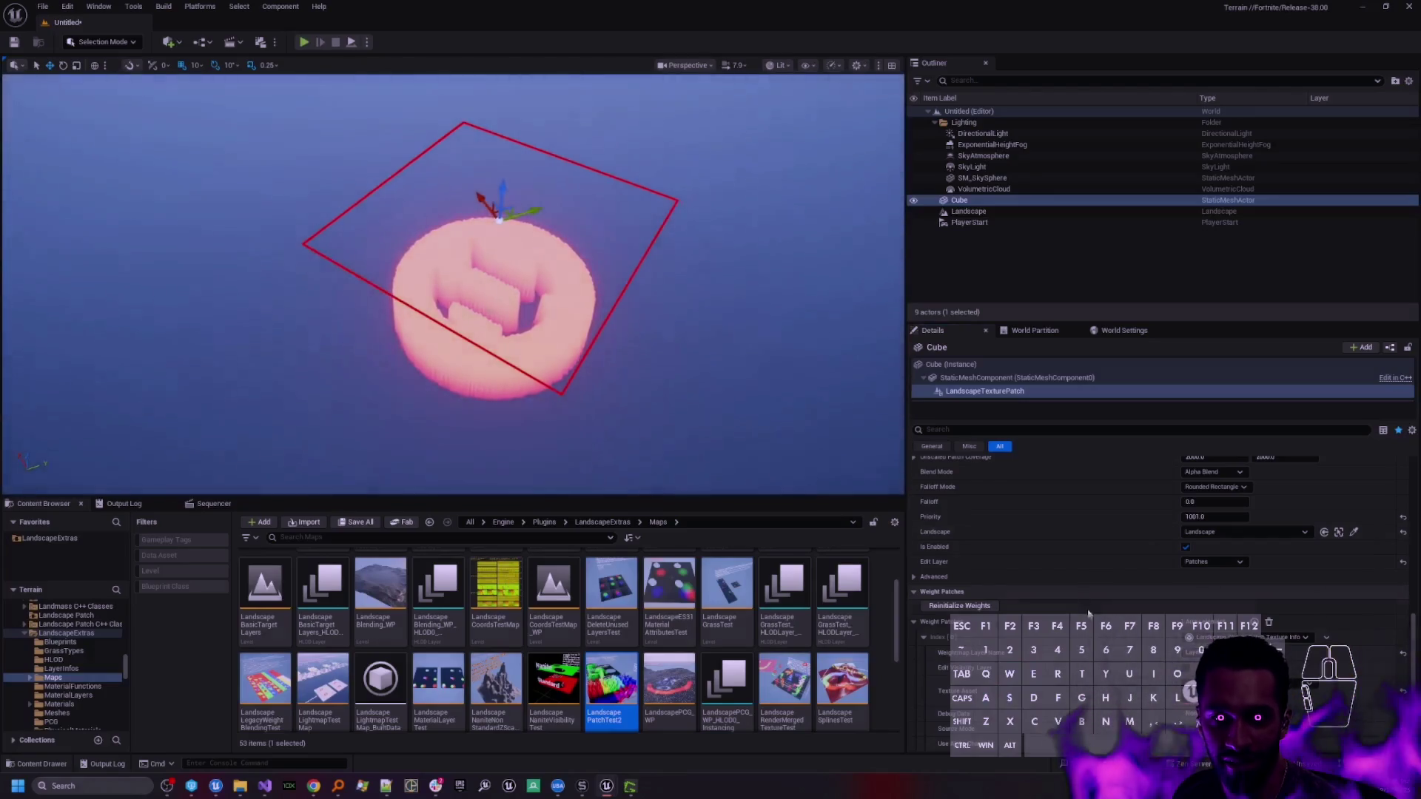
{"action": "scroll", "coordinate": [1162, 556], "scroll_direction": "down", "scroll_amount": 1}
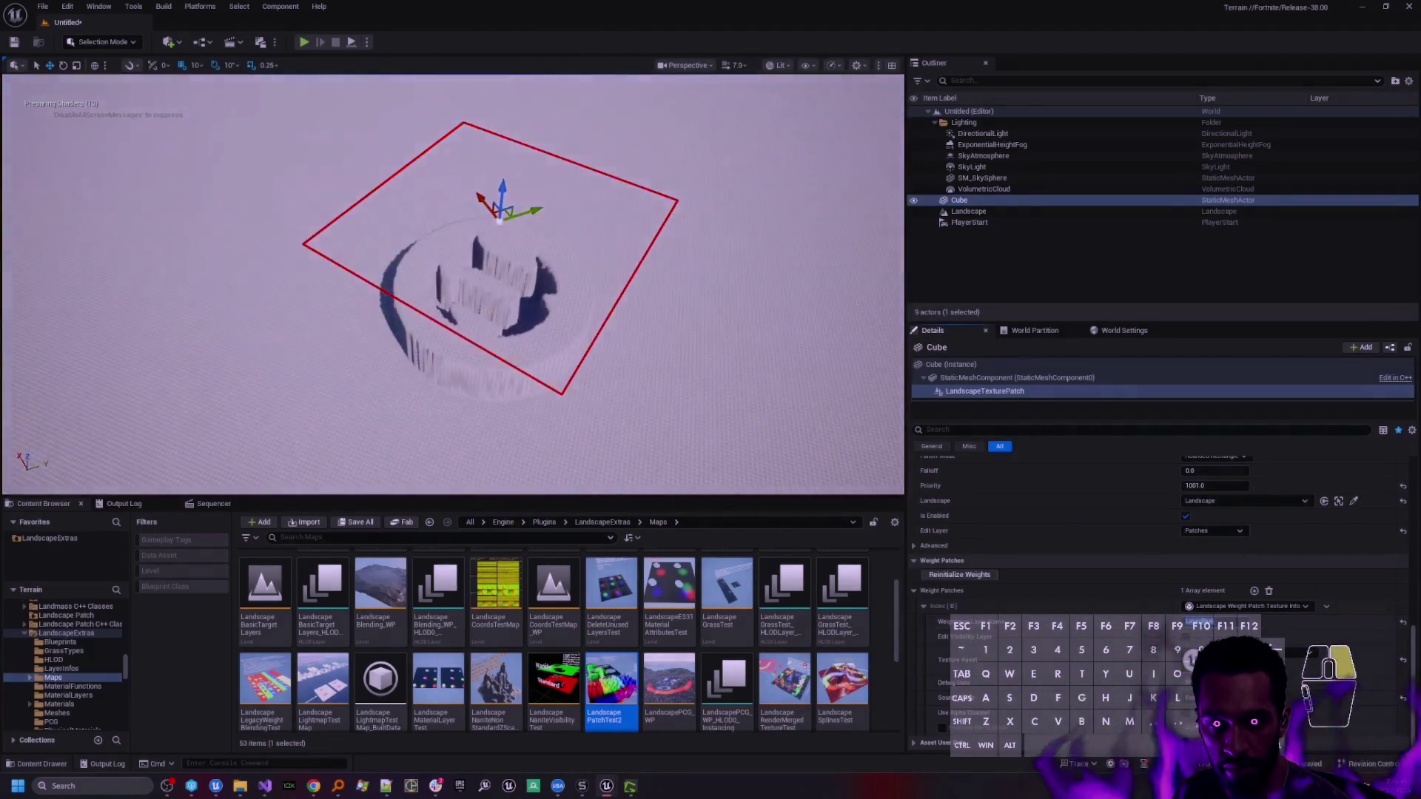
{"action": "key", "text": "d"}
{"action": "mouse_move", "coordinate": [482, 281]}
{"action": "left_mouse_down"}
{"action": "mouse_move", "coordinate": [470, 265]}
{"action": "mouse_move", "coordinate": [457, 363]}
{"action": "left_mouse_up"}
{"action": "key", "text": "s"}
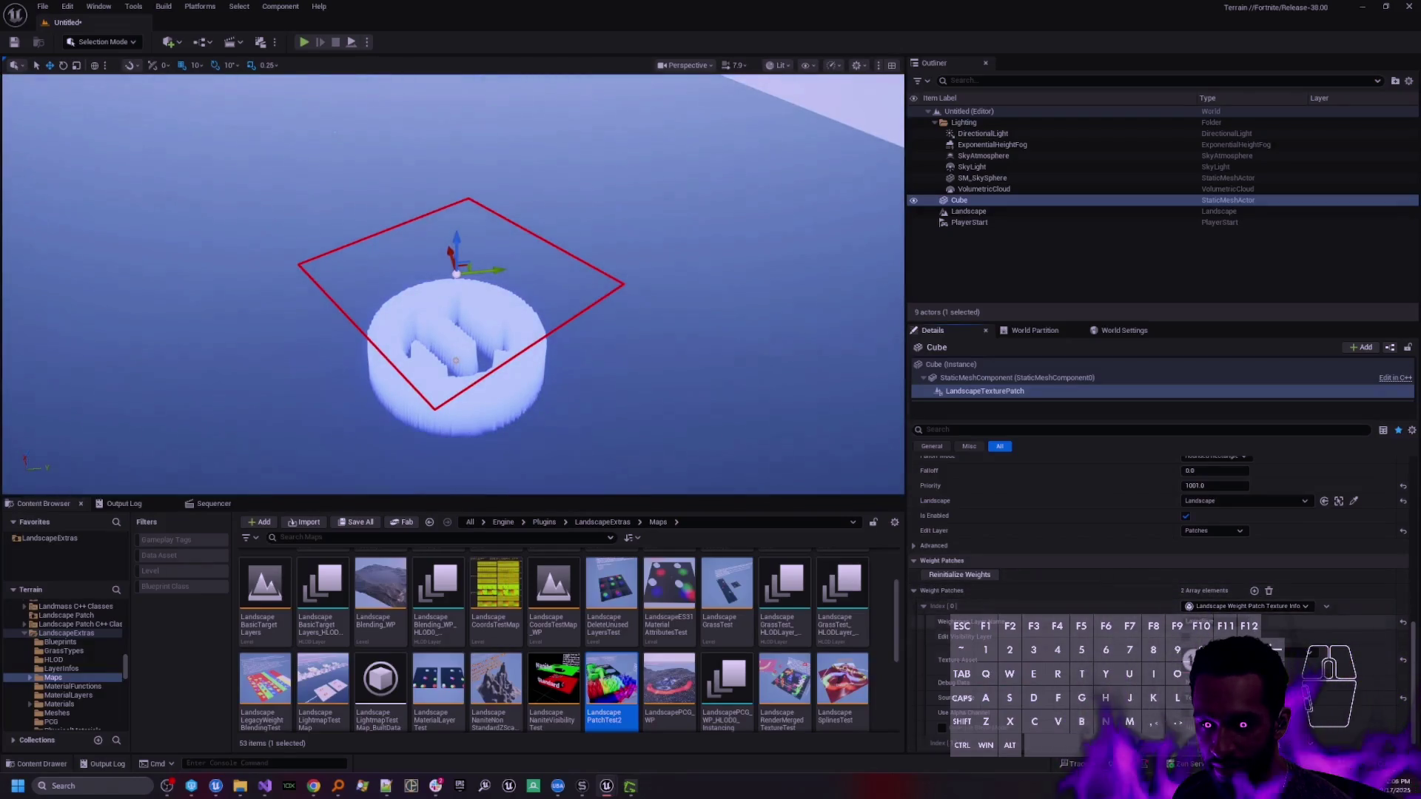
- Assign UE_Logo to the second weight patch element, then orbit around the pink cylinder
{"action": "scroll", "coordinate": [1260, 599], "scroll_direction": "down", "scroll_amount": 1}
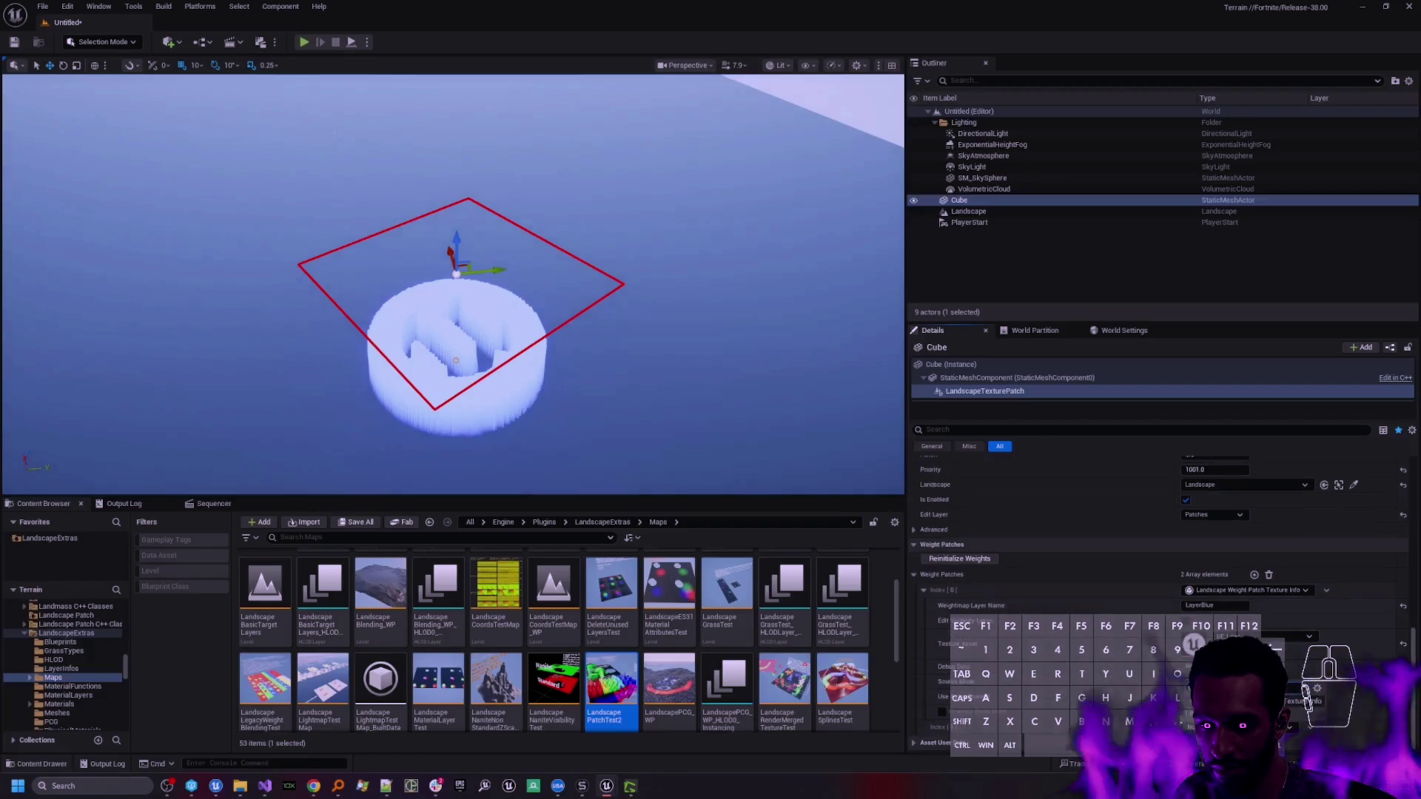
{"action": "scroll", "coordinate": [1261, 600], "scroll_direction": "down", "scroll_amount": 4}
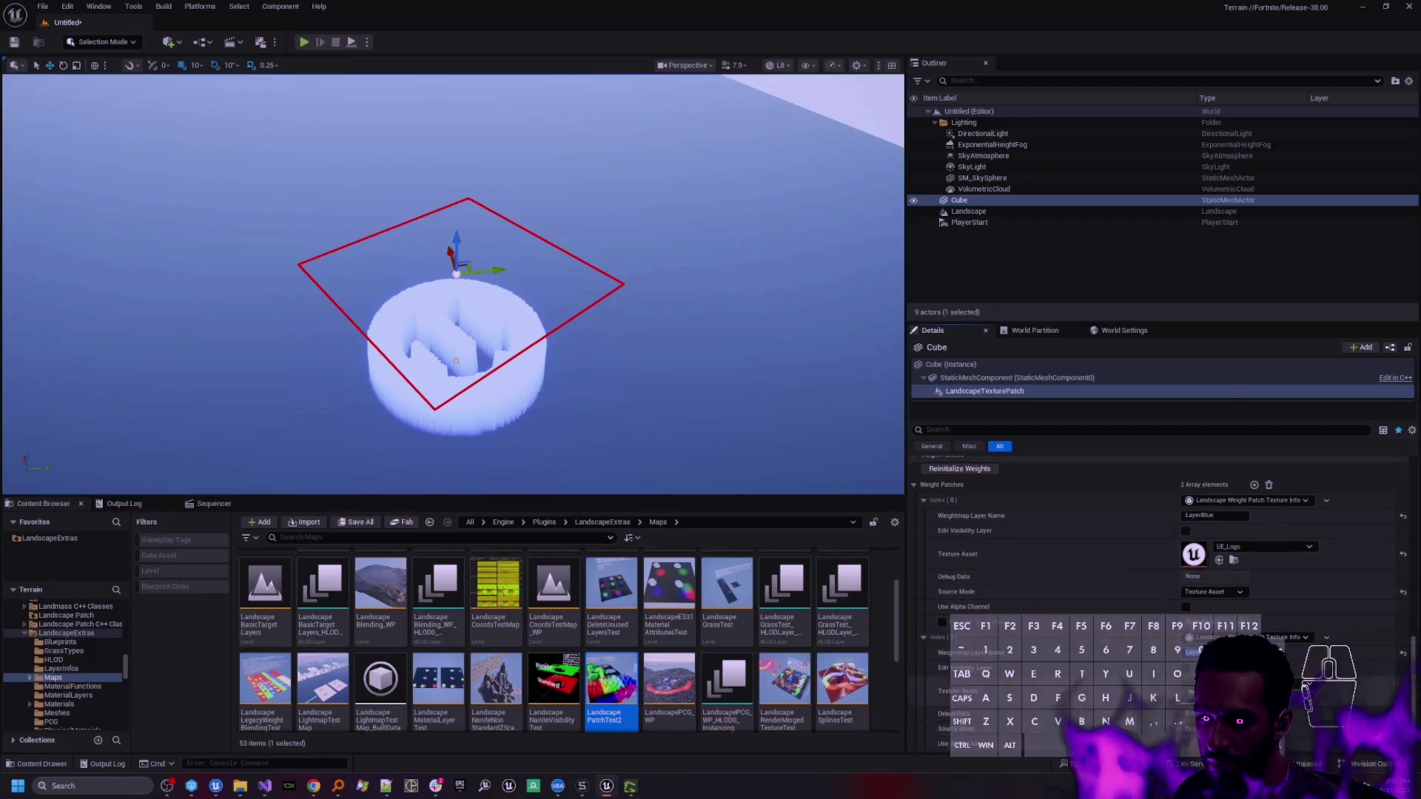
{"action": "left_click", "coordinate": [1265, 546]}
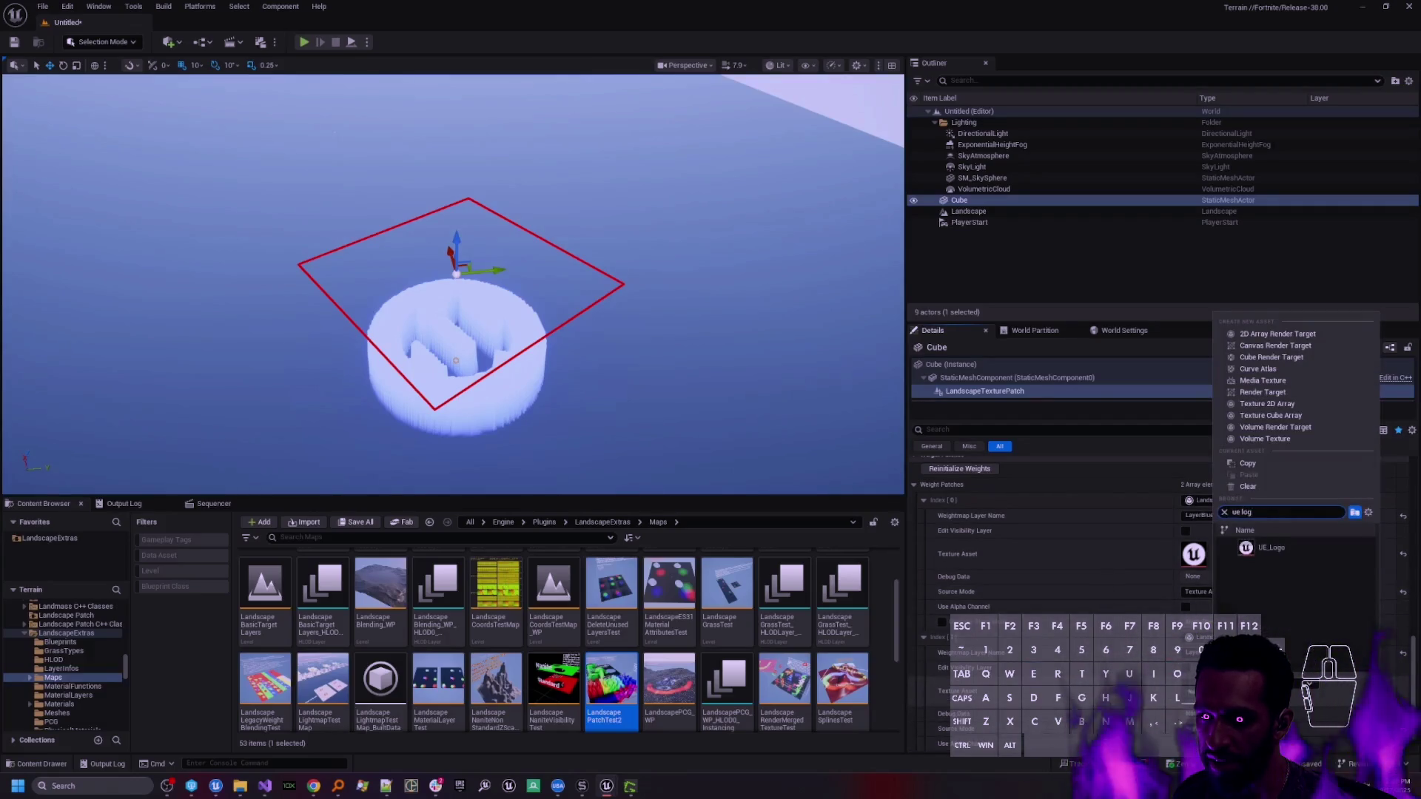
{"action": "left_click", "coordinate": [1276, 550]}
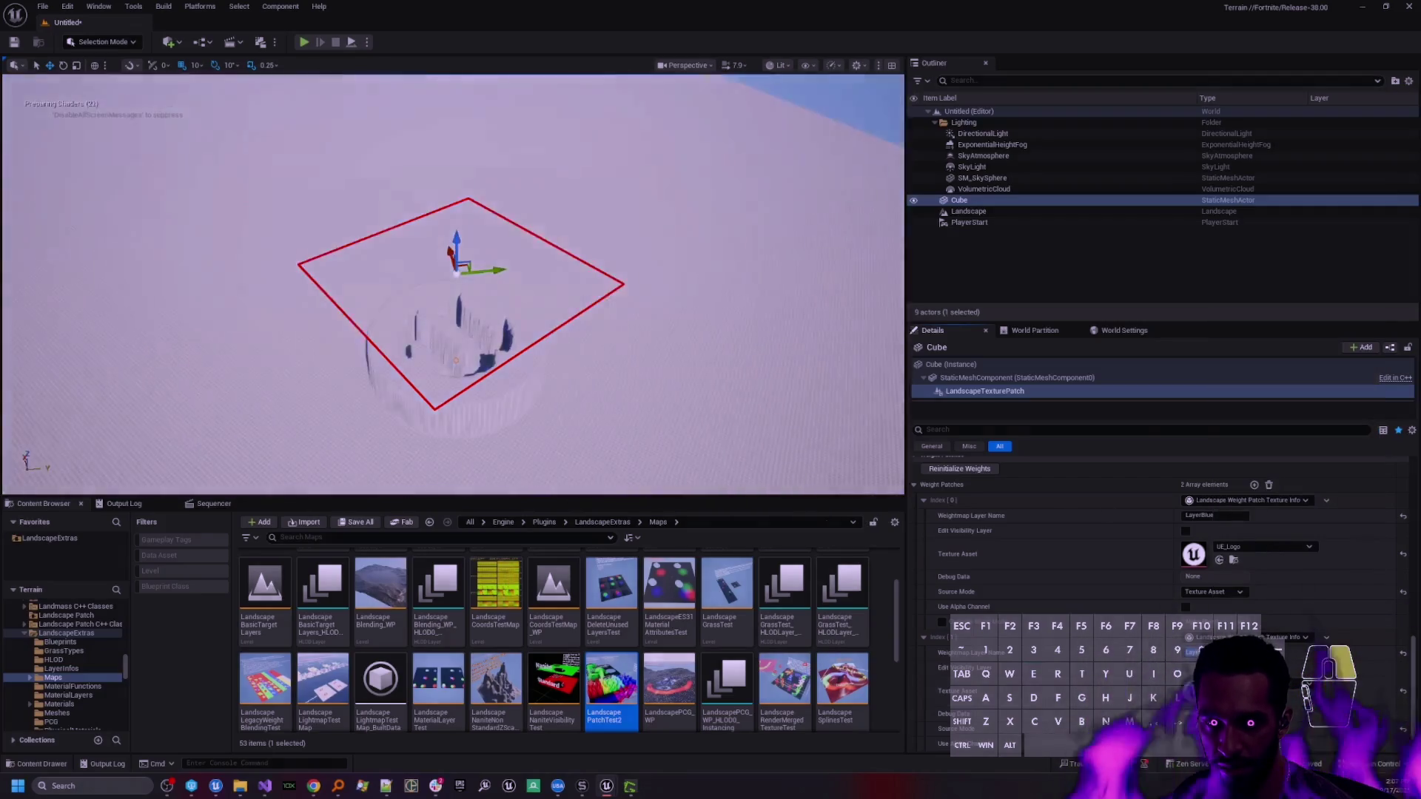
{"action": "key", "text": "w"}
{"action": "scroll", "coordinate": [453, 283], "scroll_direction": "down", "scroll_amount": 5}
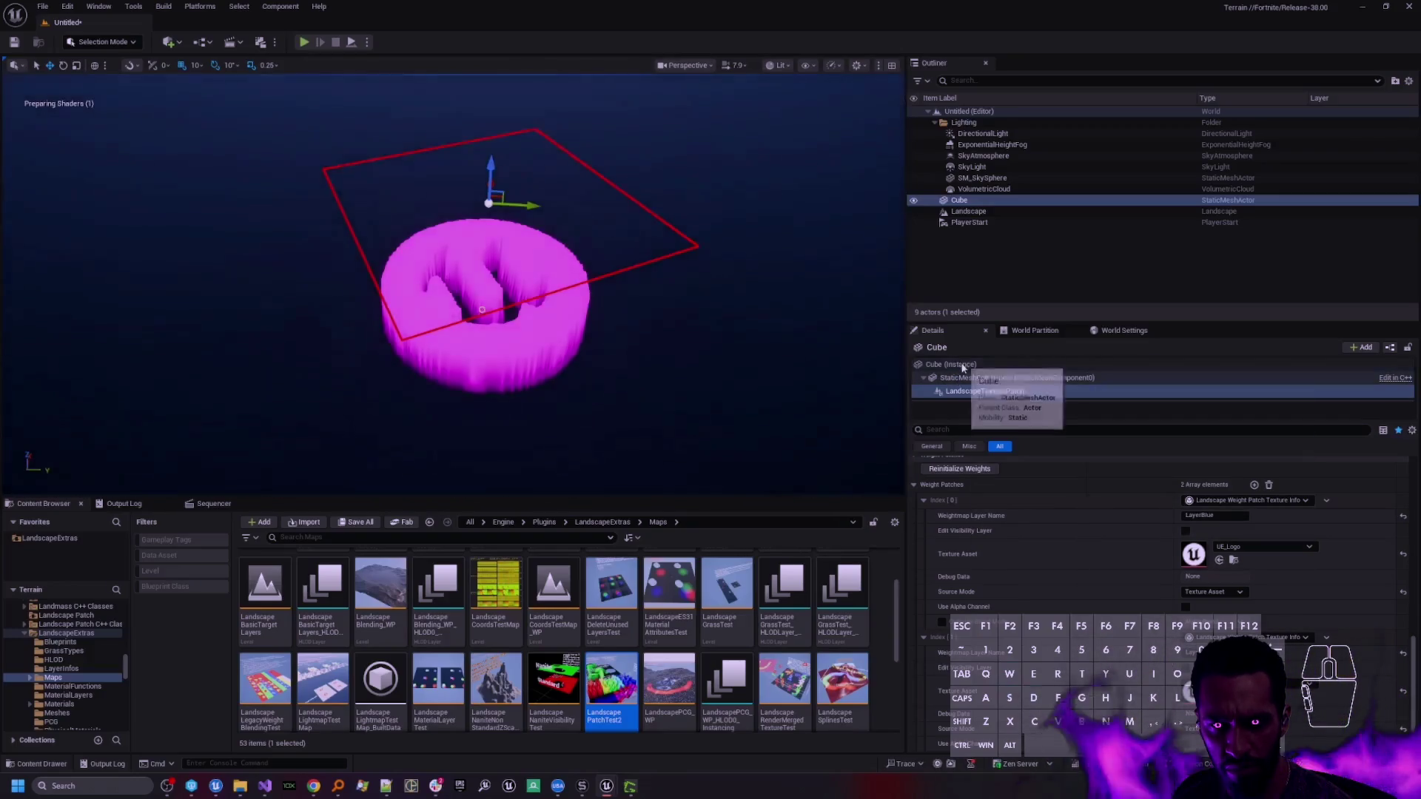
{"action": "left_click", "coordinate": [954, 364]}
{"action": "mouse_move", "coordinate": [492, 304]}
{"action": "left_mouse_down"}
{"action": "mouse_move", "coordinate": [437, 311]}
{"action": "mouse_move", "coordinate": [482, 300]}
{"action": "mouse_move", "coordinate": [693, 422]}
{"action": "left_mouse_up"}
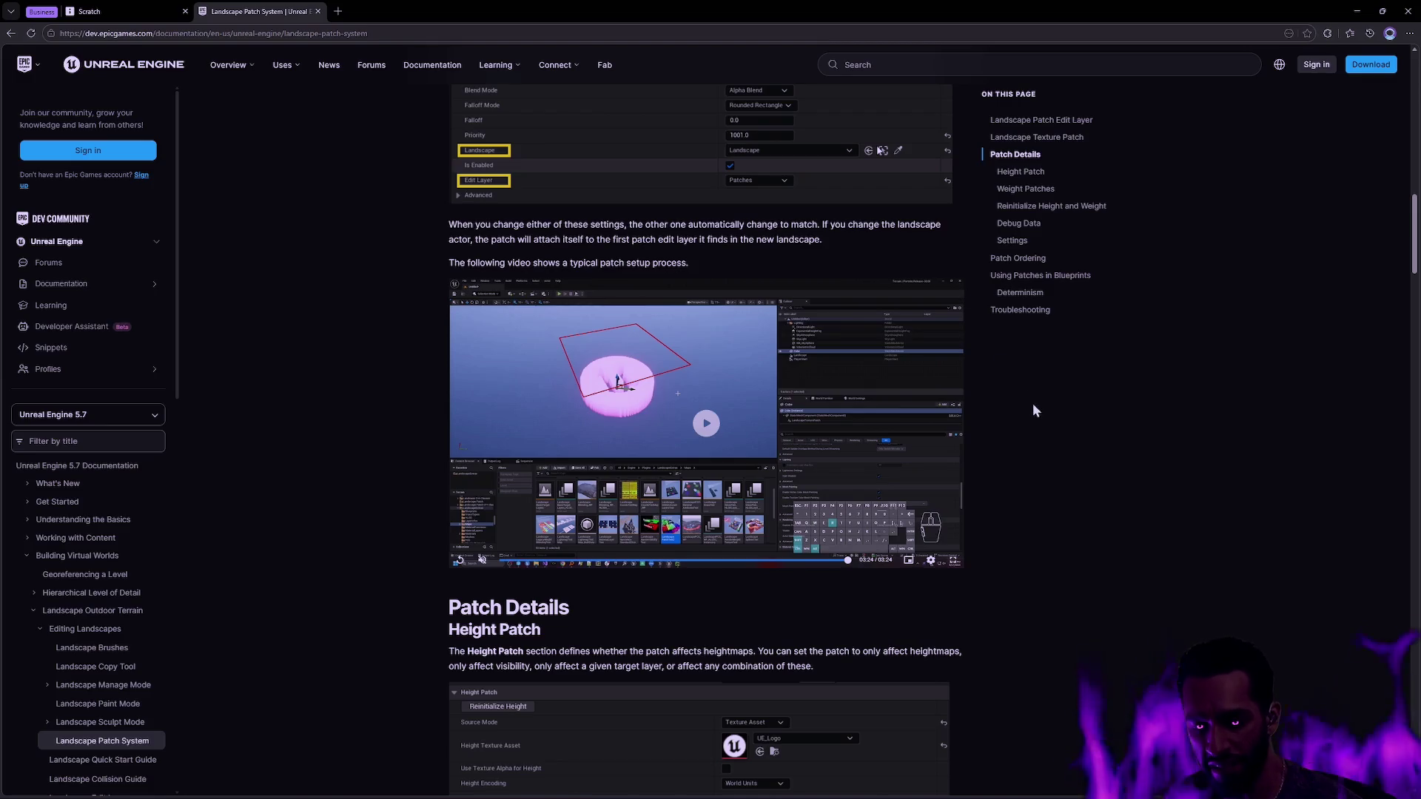
- Scroll to the Height Patch properties and highlight the Texture Asset description
{"action": "mouse_move", "coordinate": [716, 299]}
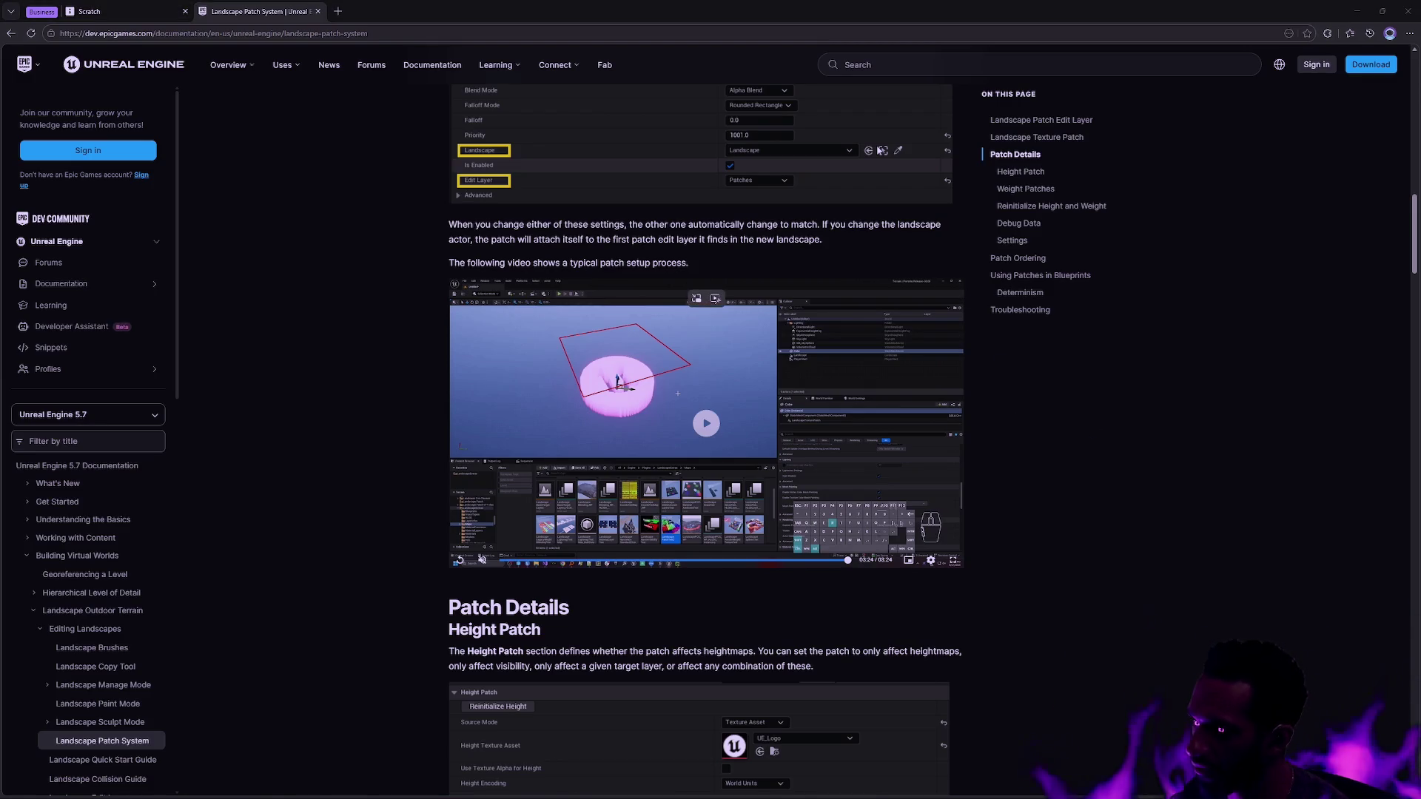
{"action": "scroll", "coordinate": [960, 440], "scroll_direction": "down", "scroll_amount": 3}
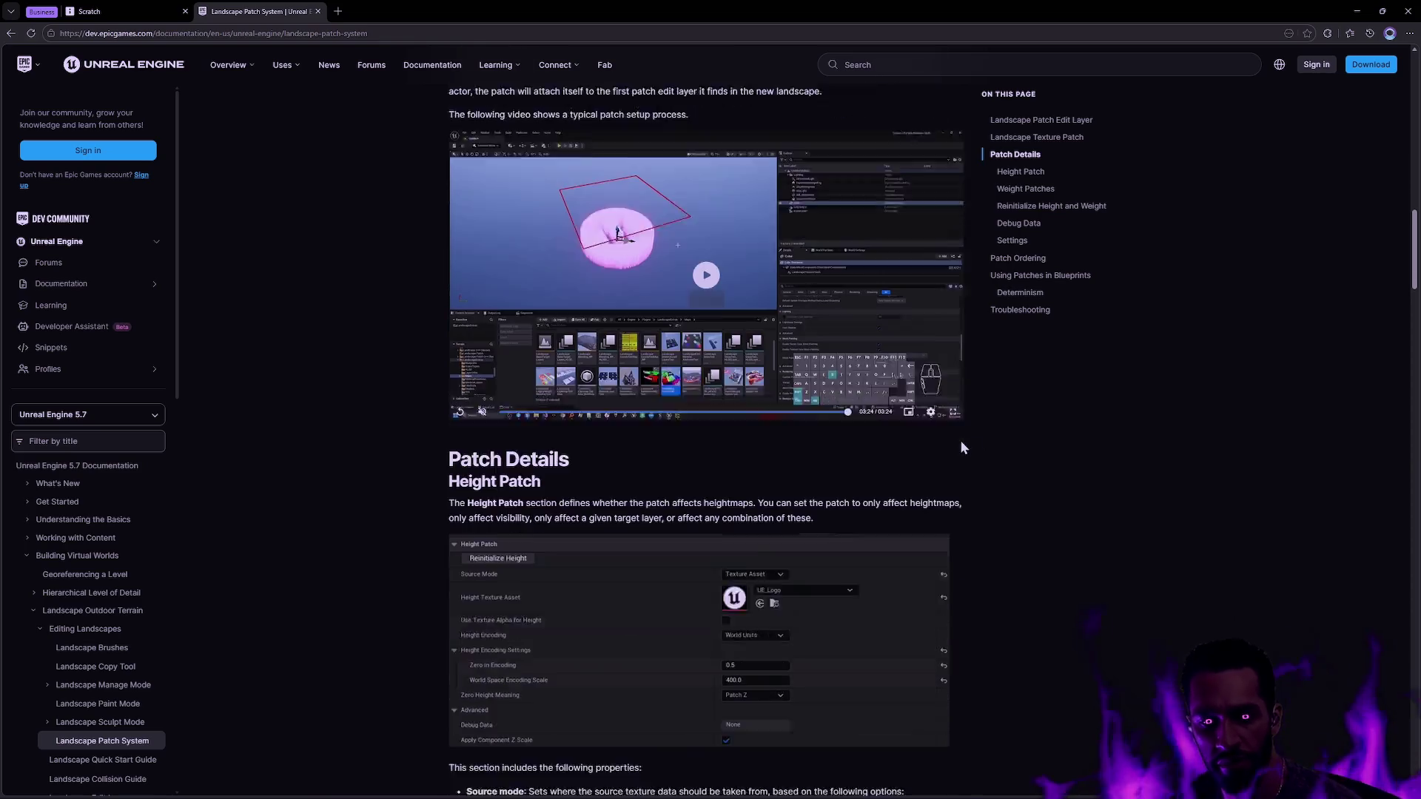
{"action": "scroll", "coordinate": [981, 448], "scroll_direction": "down", "scroll_amount": 4}
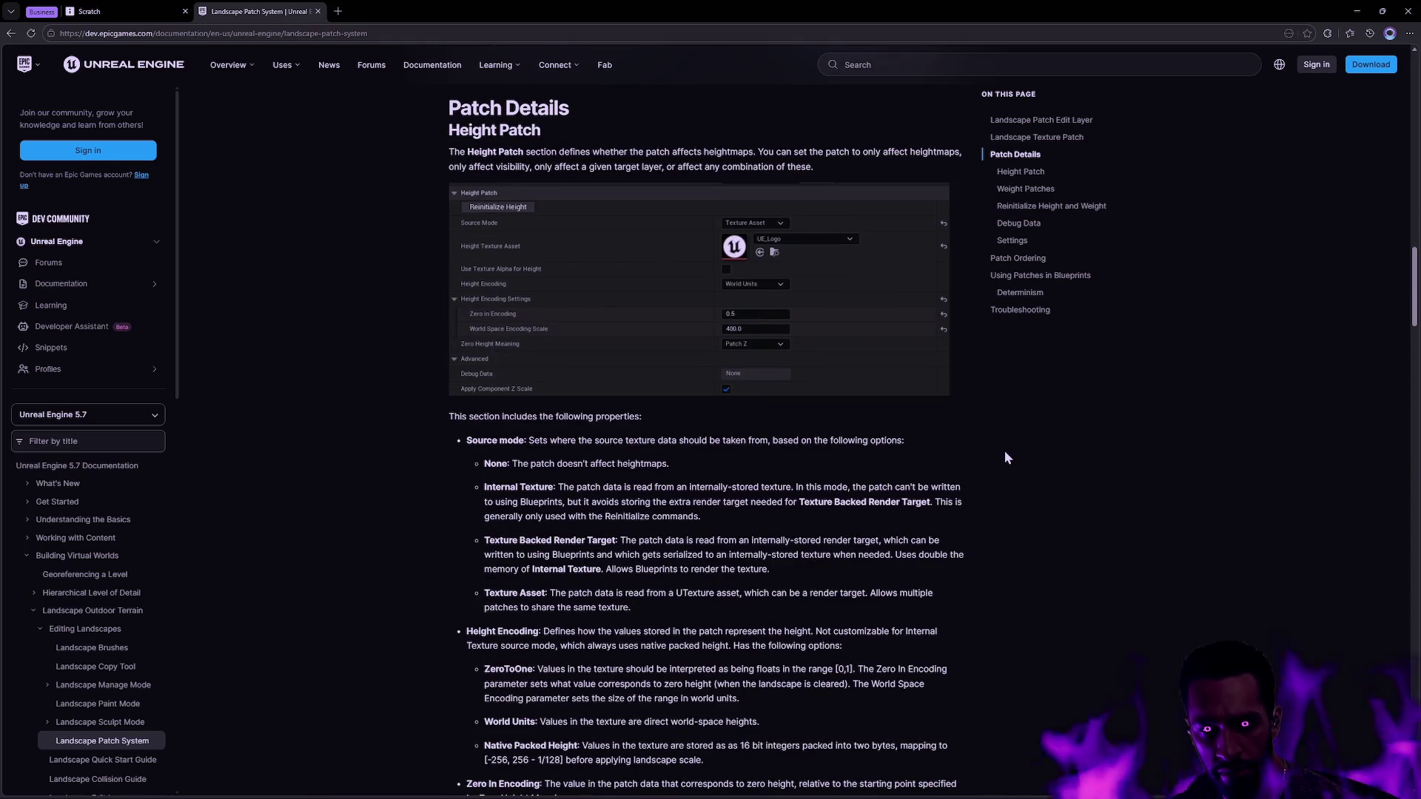
{"action": "scroll", "coordinate": [779, 465], "scroll_direction": "down", "scroll_amount": 2}
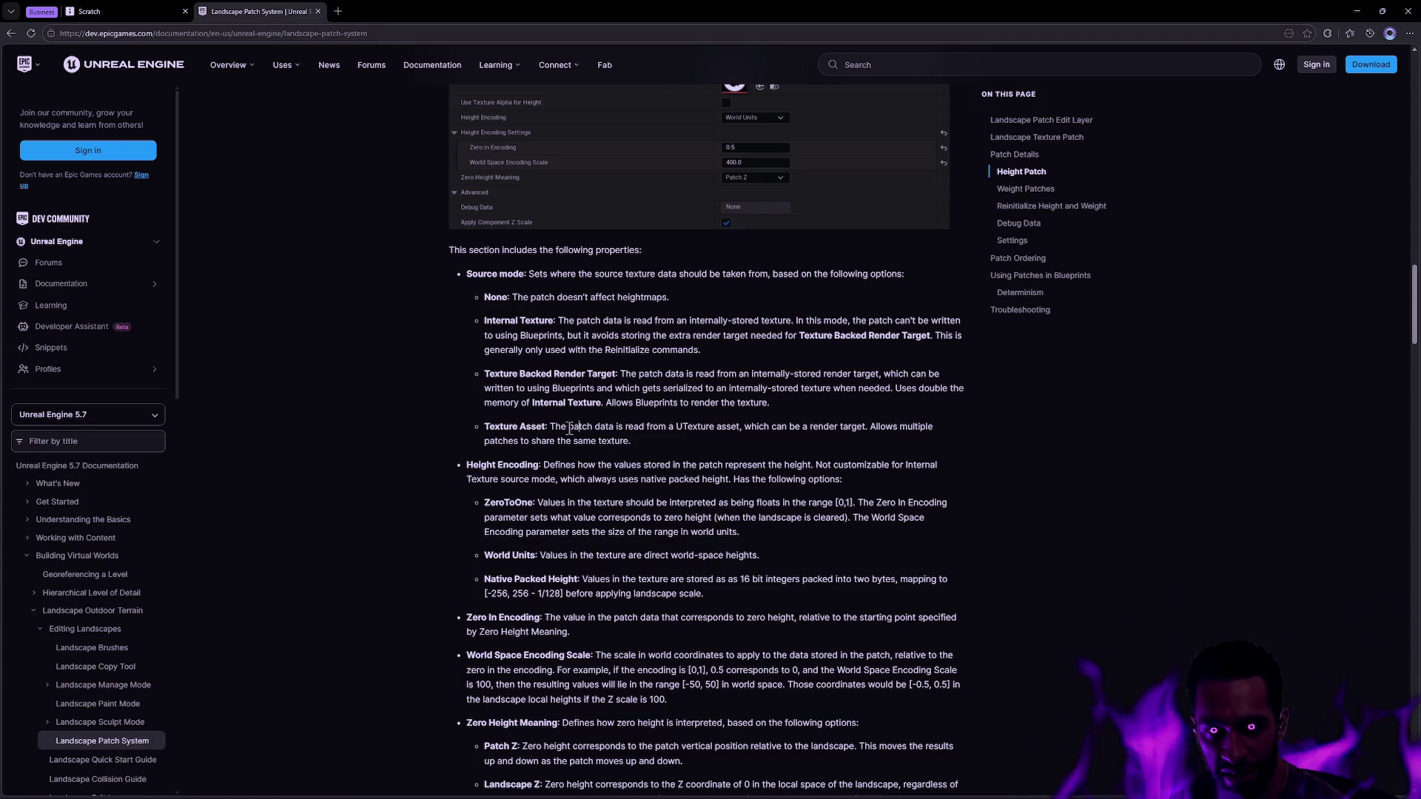
{"action": "left_click_drag", "start_coordinate": [484, 427], "coordinate": [578, 433]}
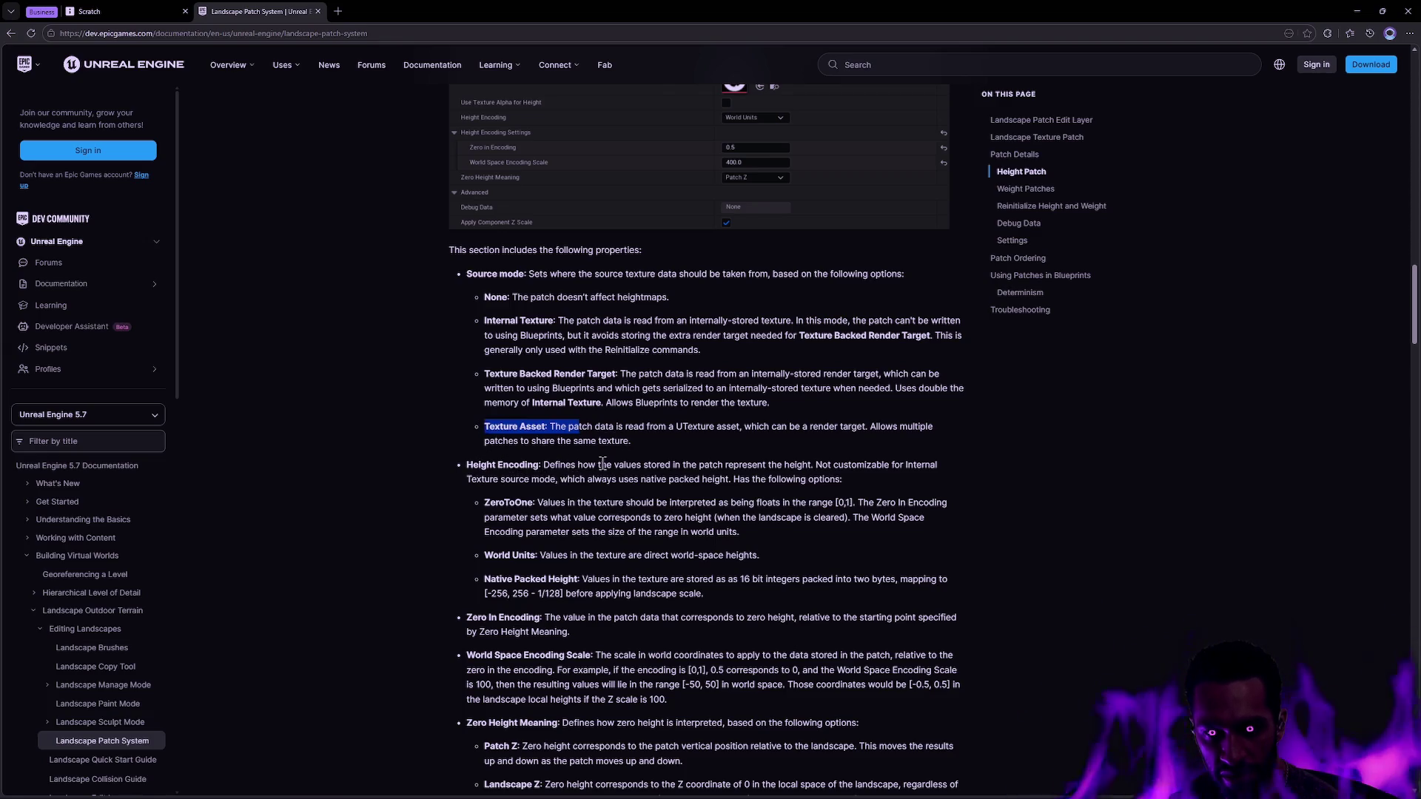
{"action": "scroll", "coordinate": [654, 469], "scroll_direction": "up", "scroll_amount": 2}
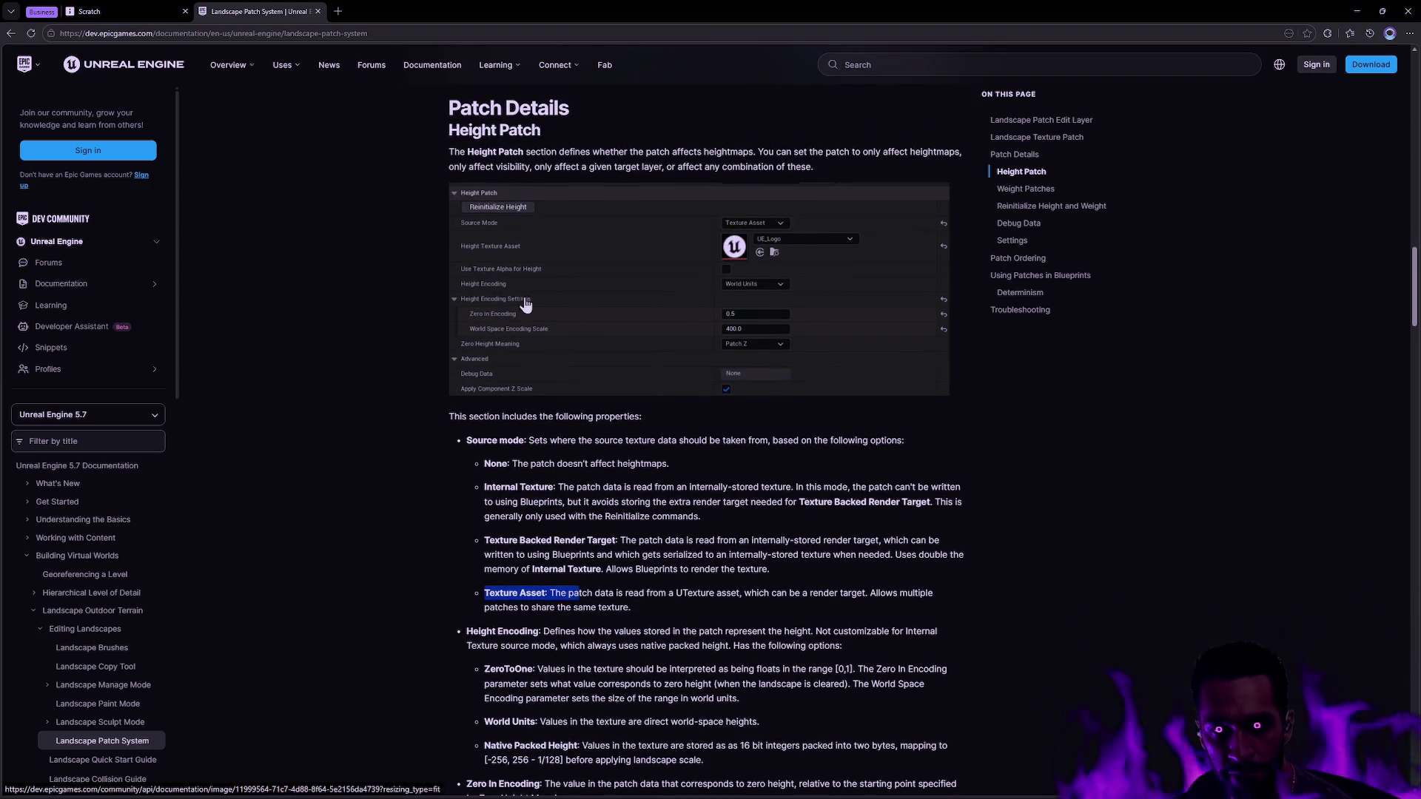
{"action": "scroll", "coordinate": [544, 360], "scroll_direction": "down", "scroll_amount": 5}
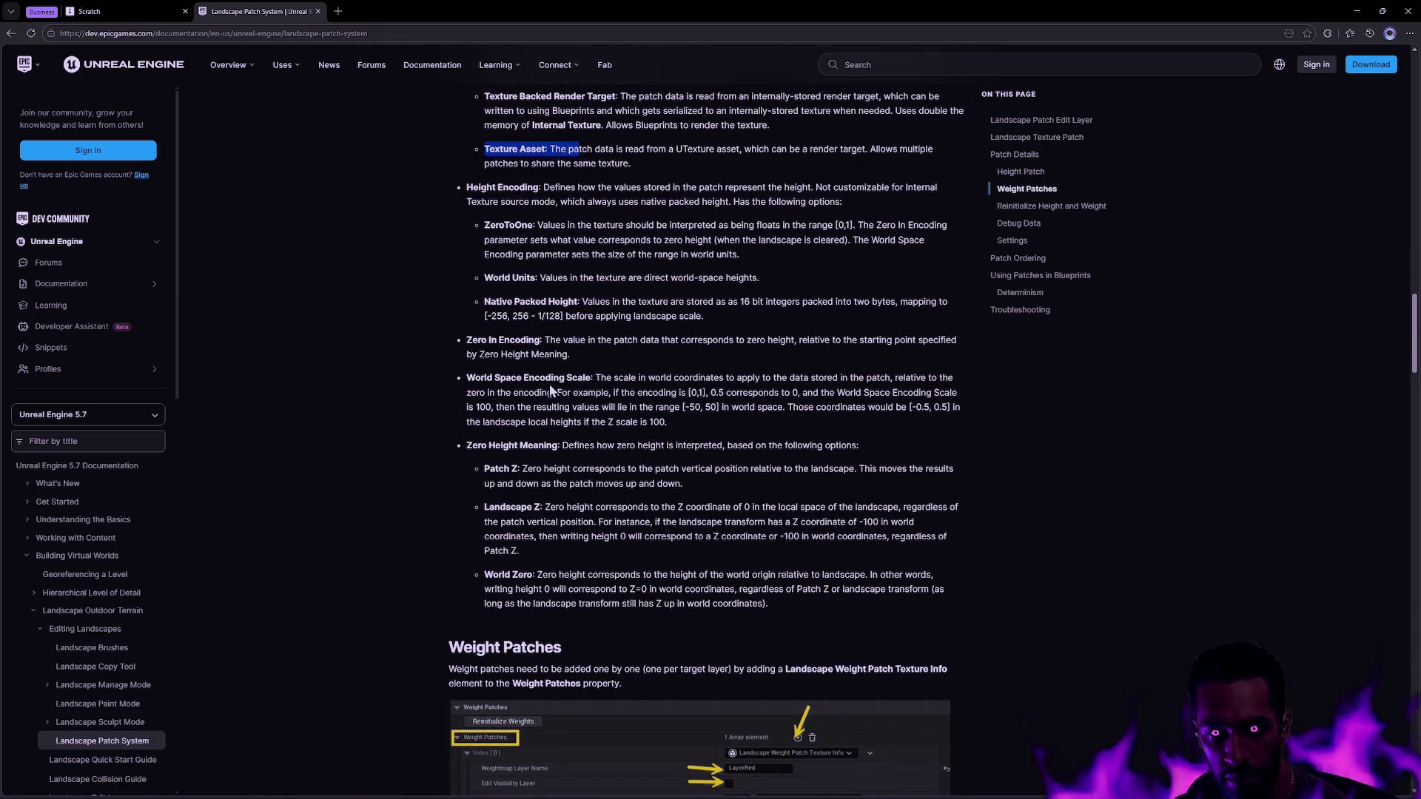
- Read through the Weight Patches section, then switch to the Scratch whiteboard tab
{"action": "scroll", "coordinate": [632, 395], "scroll_direction": "down", "scroll_amount": 2}
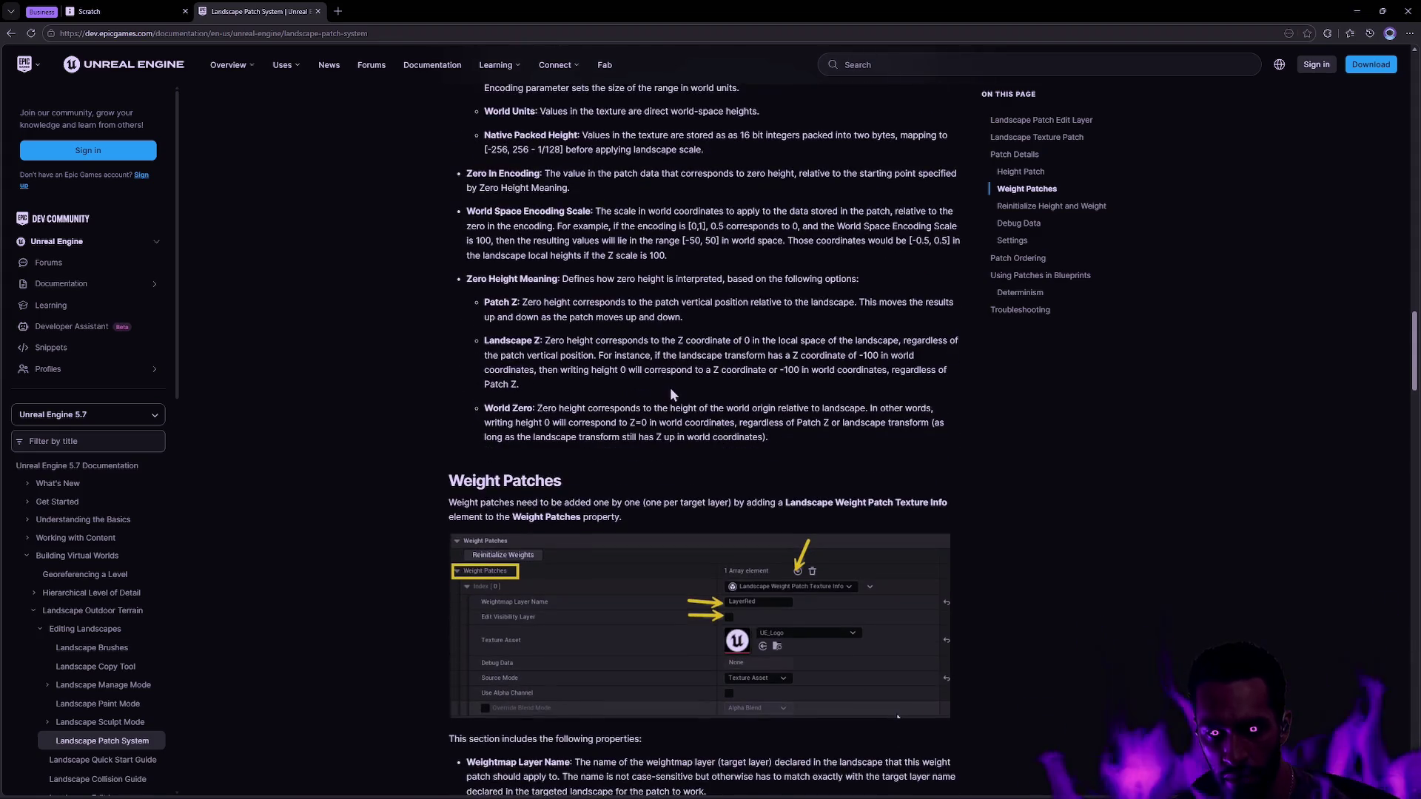
{"action": "left_click_drag", "start_coordinate": [447, 481], "coordinate": [570, 482]}
{"action": "left_click", "coordinate": [572, 481]}
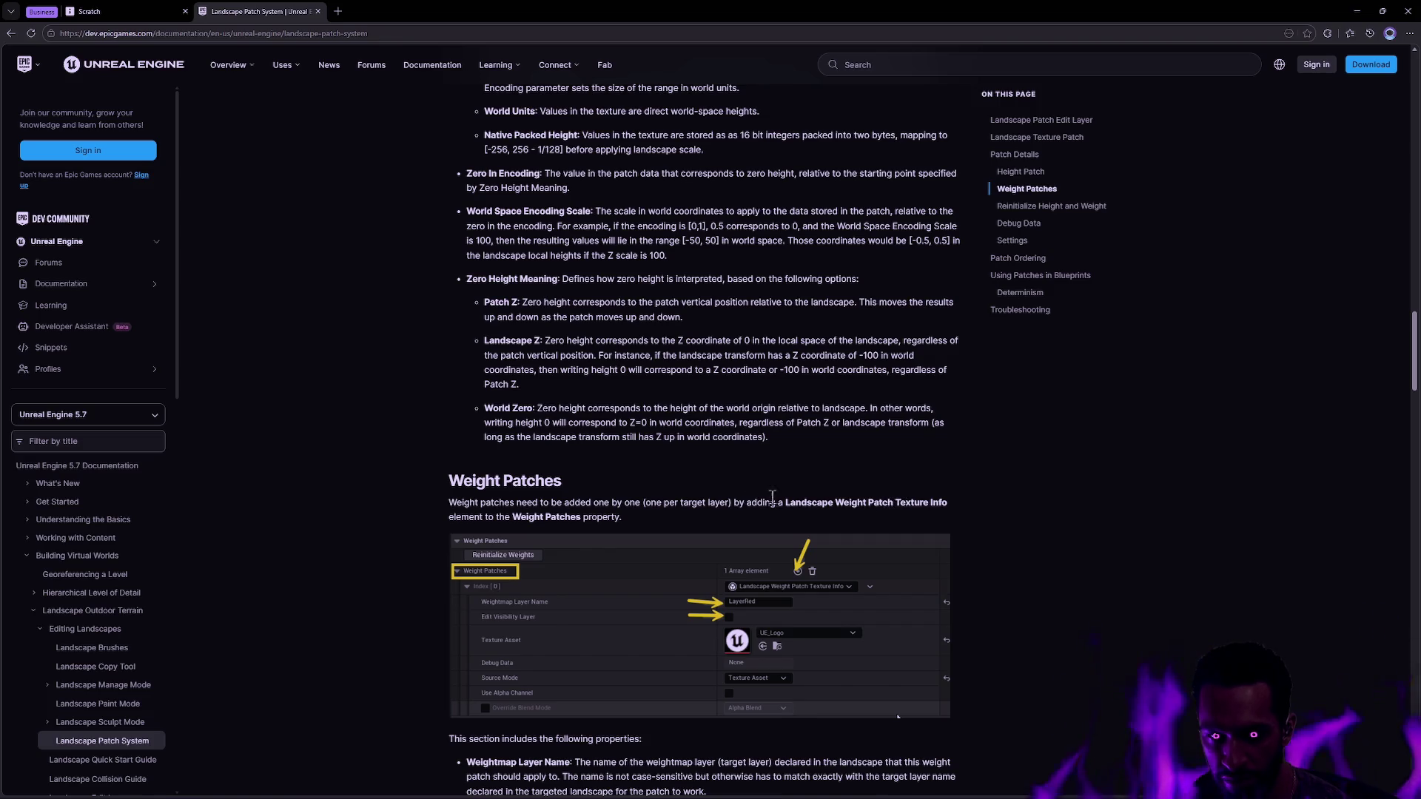
{"action": "scroll", "coordinate": [659, 504], "scroll_direction": "down", "scroll_amount": 2}
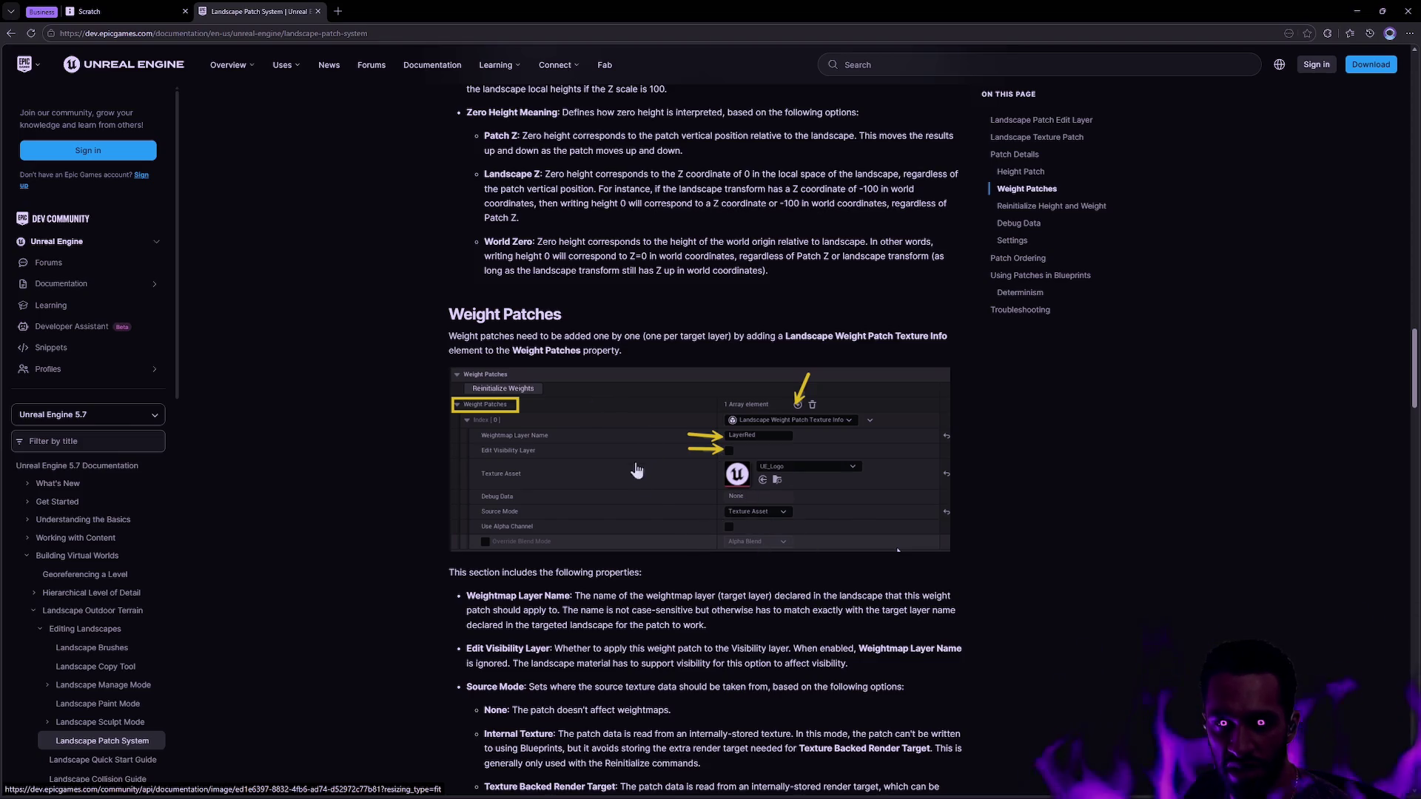
{"action": "scroll", "coordinate": [636, 470], "scroll_direction": "up", "scroll_amount": 3}
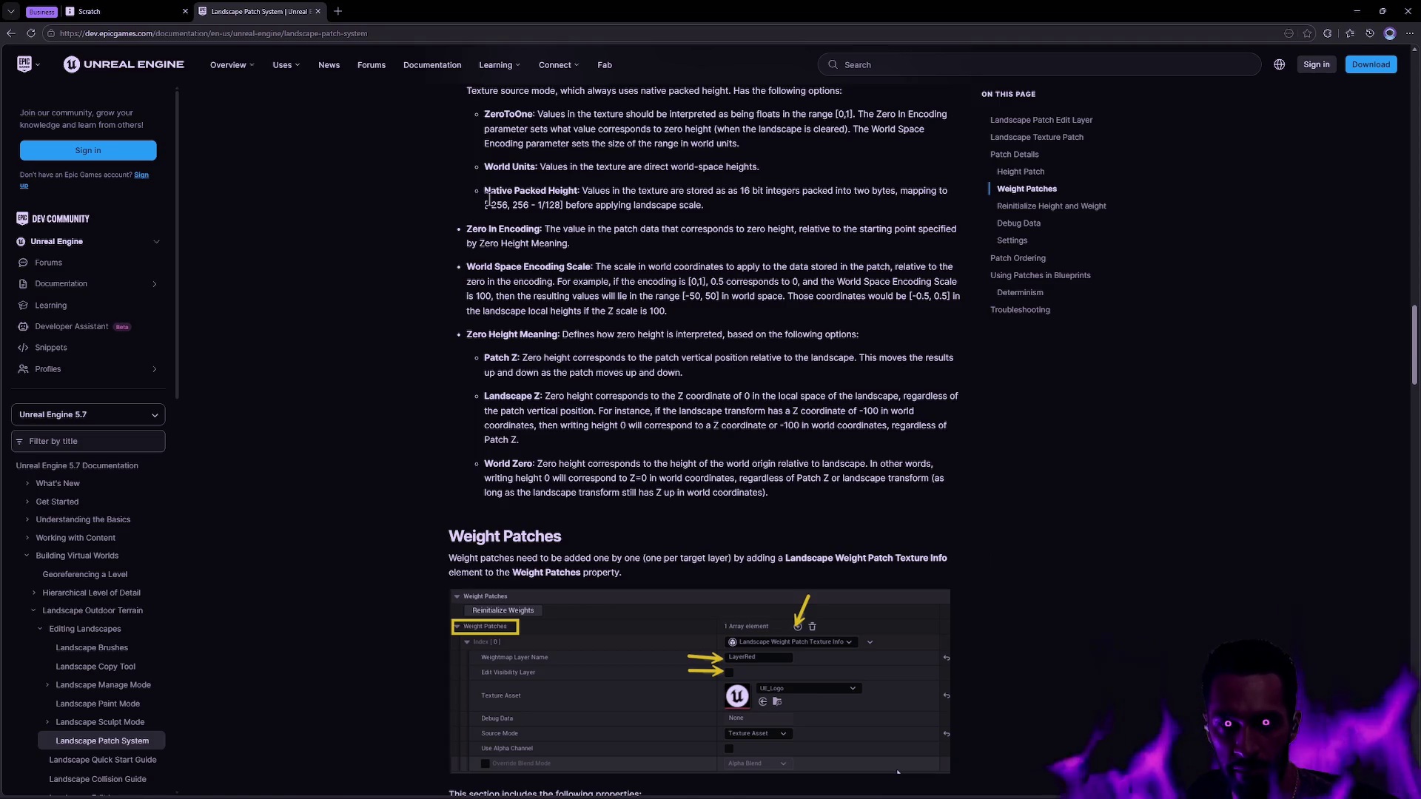
{"action": "left_click", "coordinate": [130, 13]}
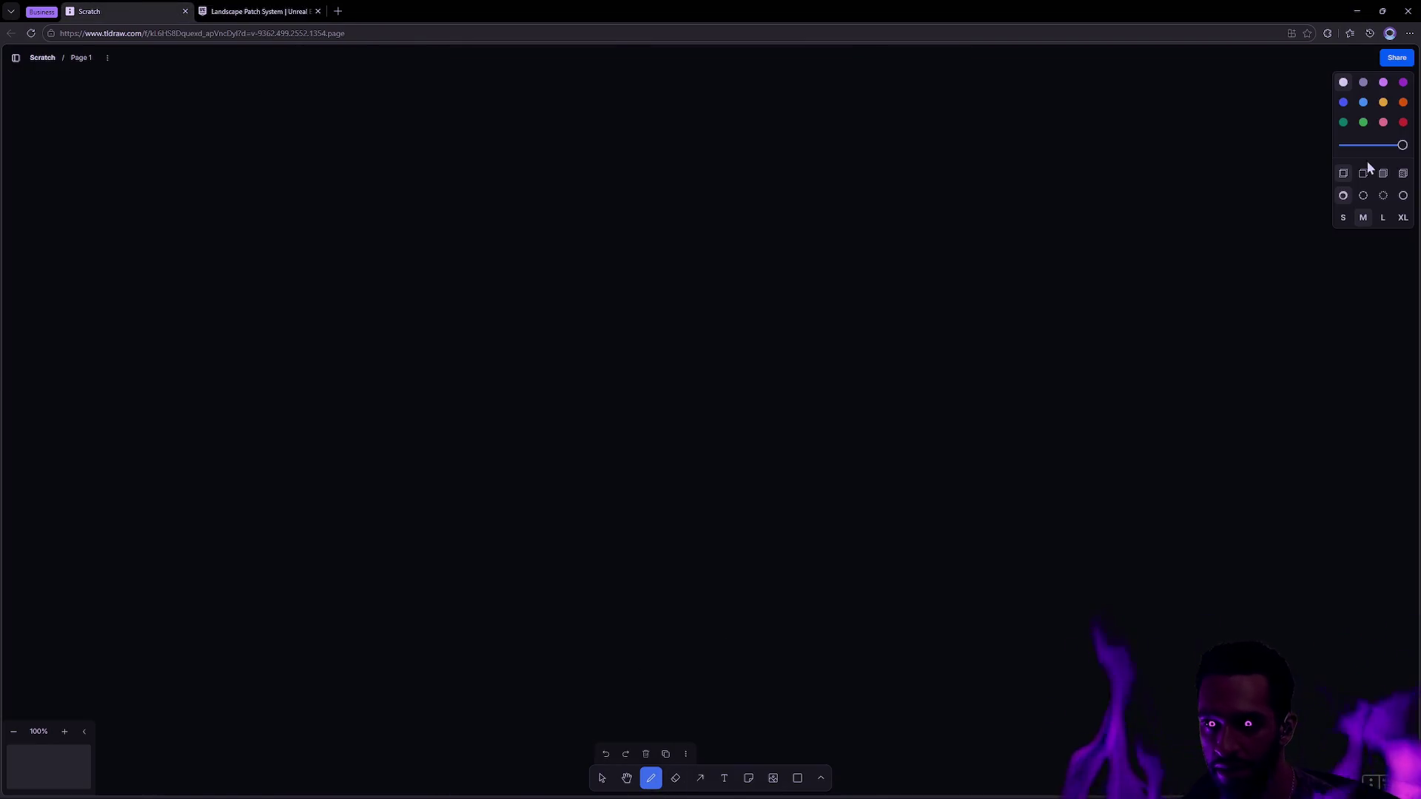
- Draw a purple landscape plane outline with an orange crater mound inside it
{"action": "left_click", "coordinate": [1403, 82]}
{"action": "mouse_move", "coordinate": [266, 325]}
{"action": "left_mouse_down"}
{"action": "mouse_move", "coordinate": [699, 193]}
{"action": "mouse_move", "coordinate": [460, 384]}
{"action": "mouse_move", "coordinate": [829, 509]}
{"action": "left_mouse_up"}
{"action": "left_click_drag", "start_coordinate": [701, 189], "coordinate": [1230, 288]}
{"action": "left_click_drag", "start_coordinate": [829, 513], "coordinate": [1227, 289]}
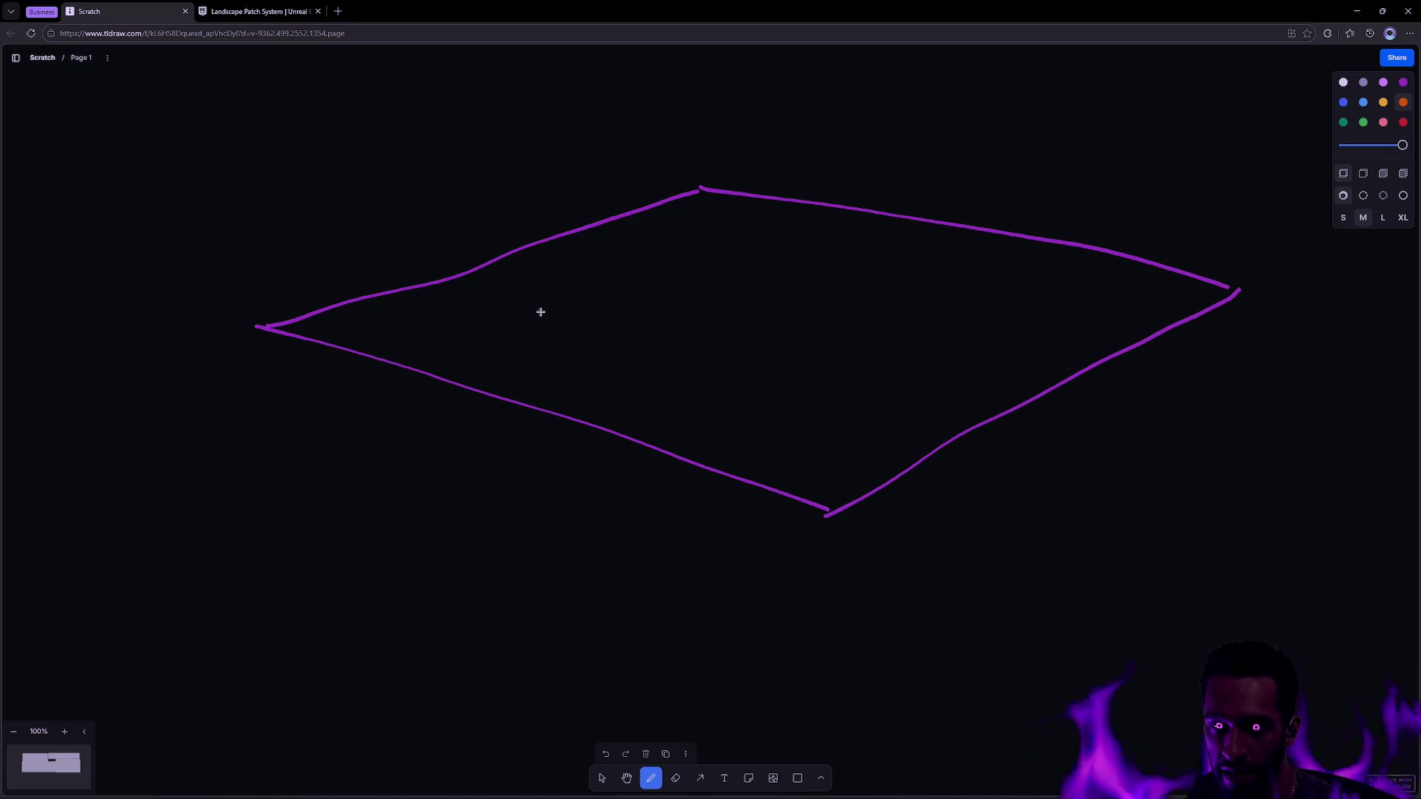
{"action": "mouse_move", "coordinate": [658, 276]}
{"action": "left_mouse_down"}
{"action": "mouse_move", "coordinate": [594, 298]}
{"action": "mouse_move", "coordinate": [724, 312]}
{"action": "left_mouse_up"}
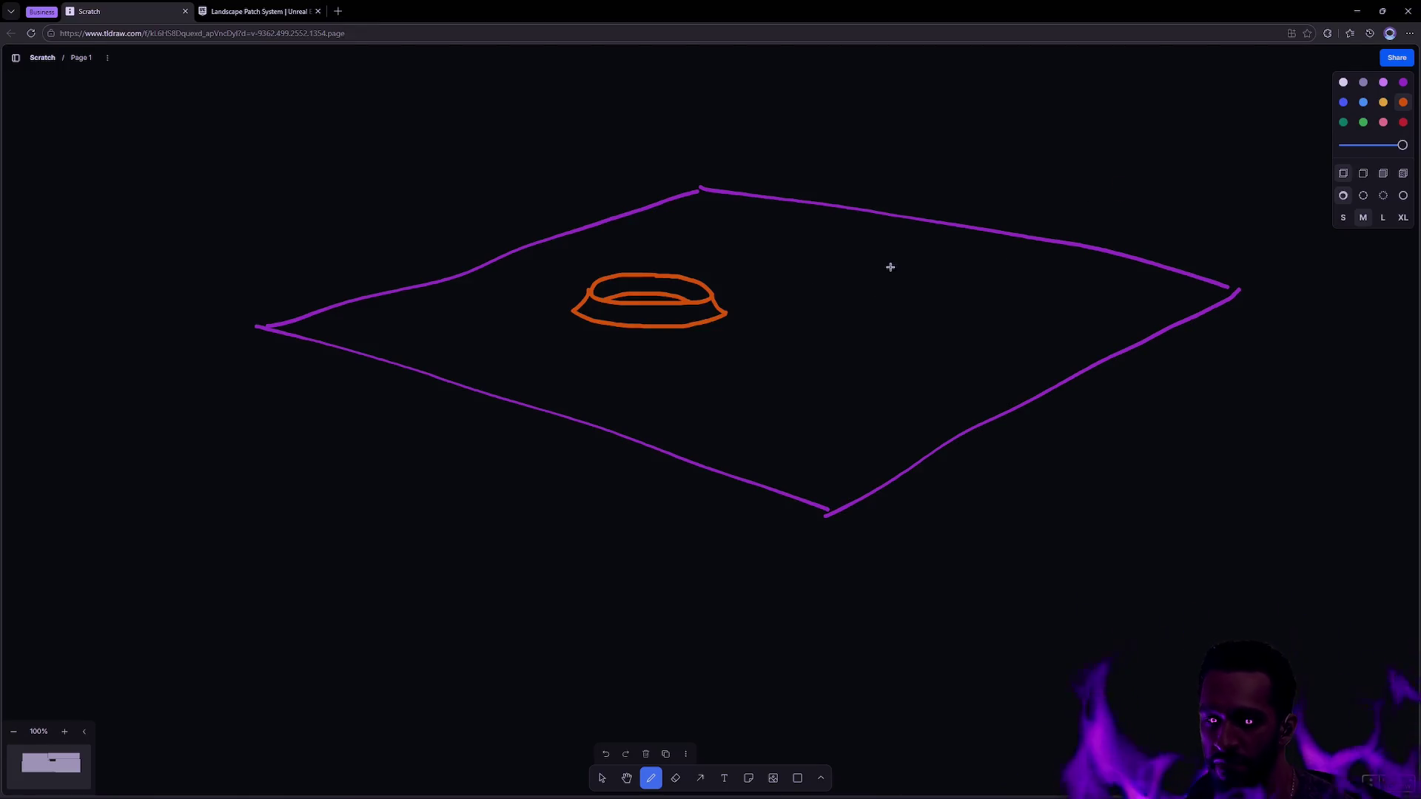
- Try yellow and green stroke colours, undoing the trial green stroke
{"action": "left_click", "coordinate": [1386, 105]}
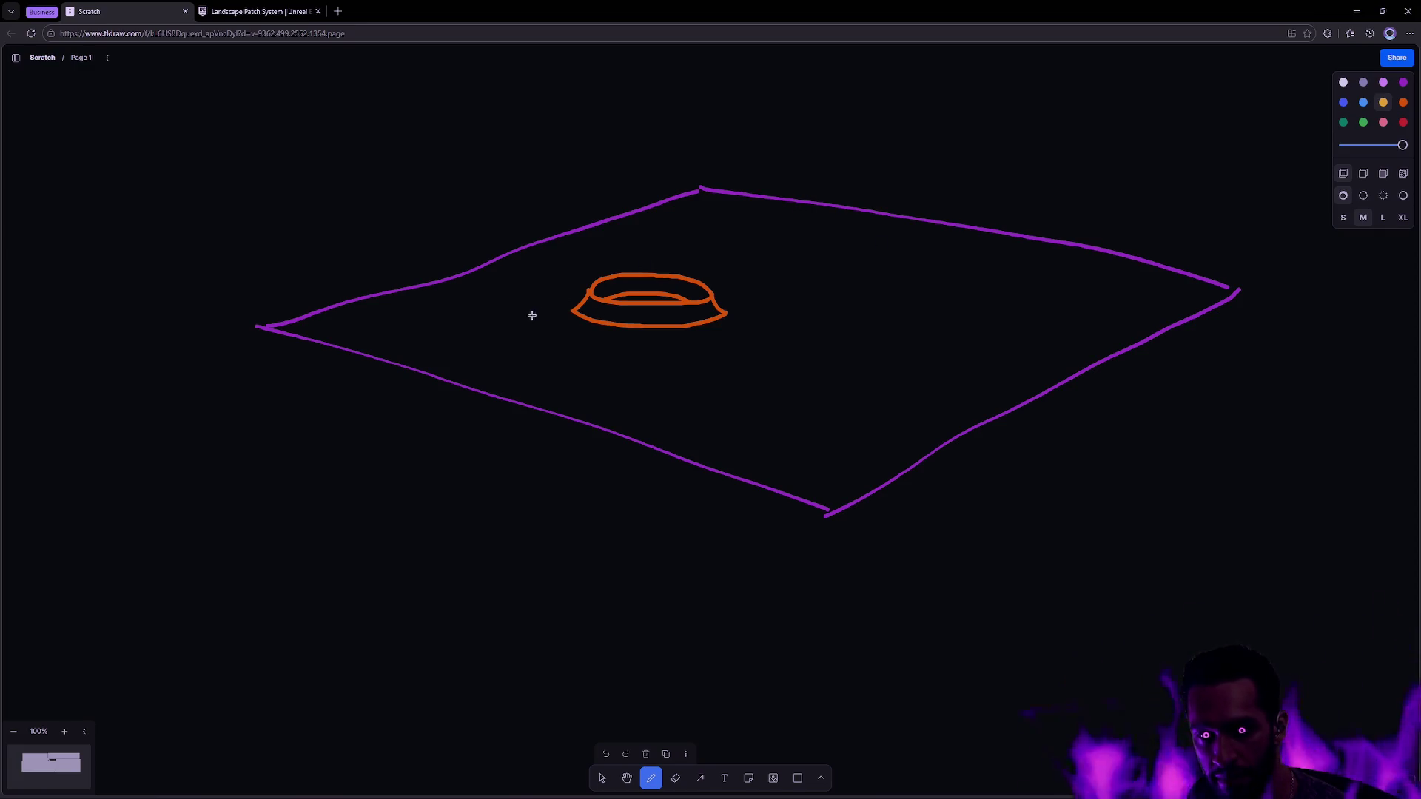
{"action": "left_click", "coordinate": [1364, 121]}
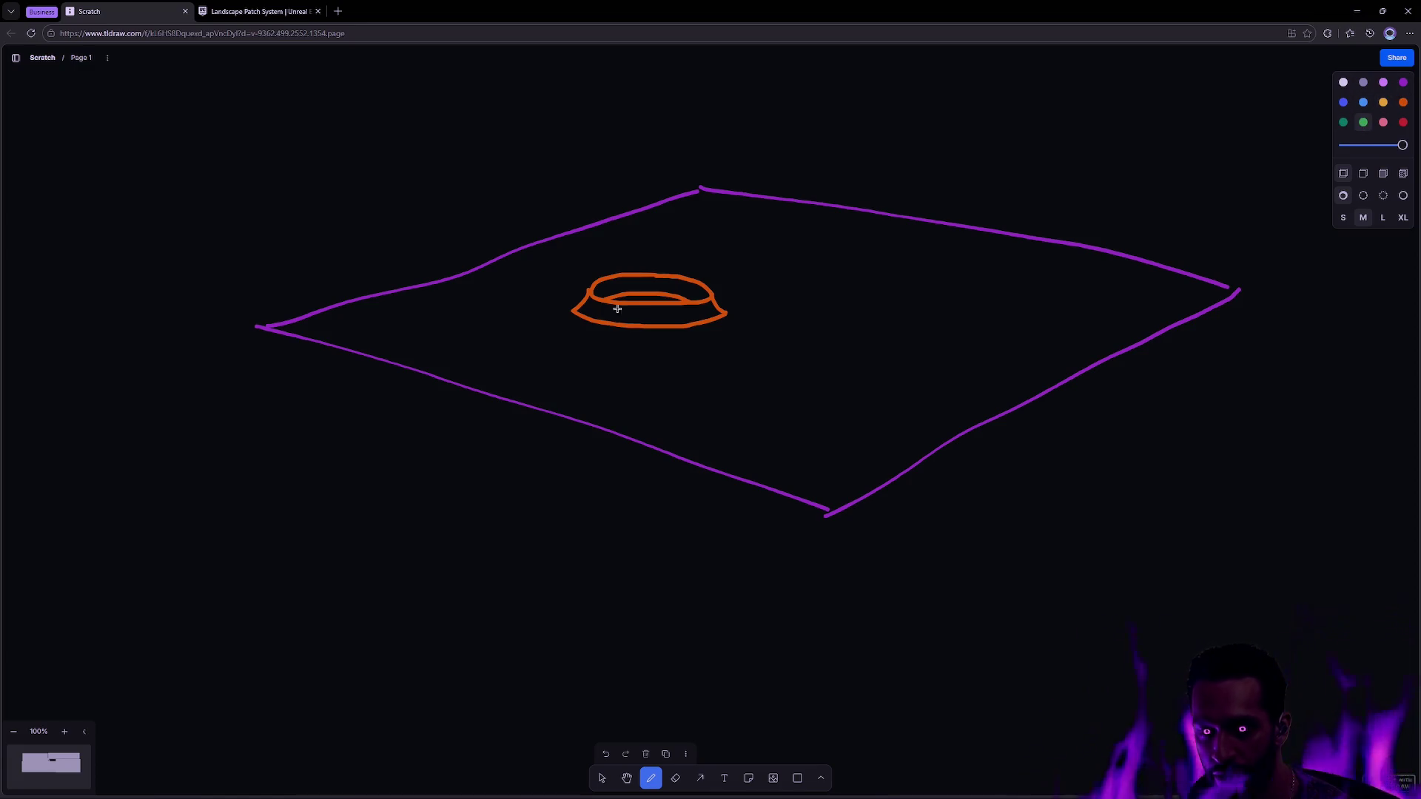
{"action": "mouse_move", "coordinate": [518, 268]}
{"action": "left_mouse_down"}
{"action": "mouse_move", "coordinate": [730, 215]}
{"action": "mouse_move", "coordinate": [730, 415]}
{"action": "mouse_move", "coordinate": [489, 292]}
{"action": "mouse_move", "coordinate": [451, 296]}
{"action": "left_mouse_up"}
{"action": "key", "text": "ctrl+z"}
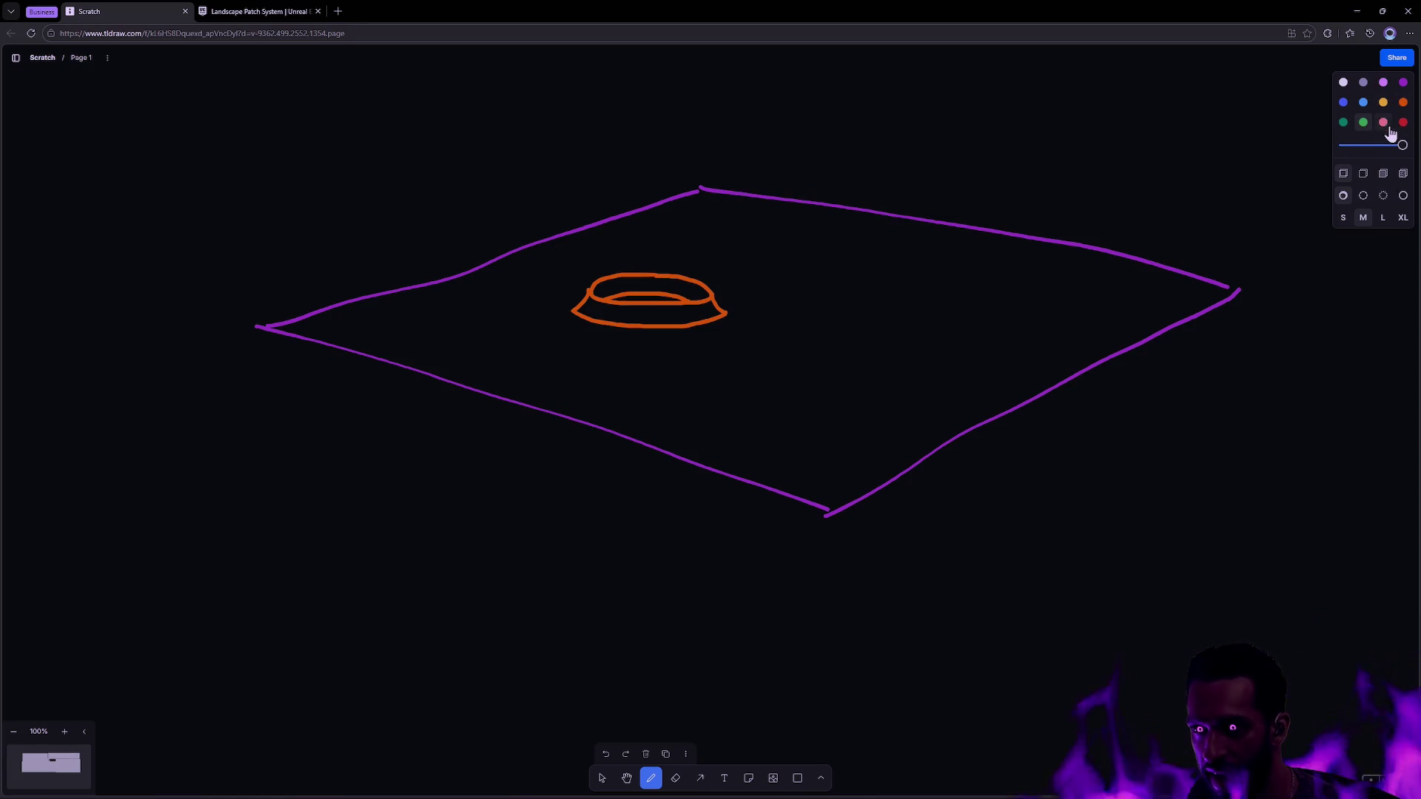
- Add pink hatch dashes around and inside the crater rim
{"action": "left_click", "coordinate": [1385, 123]}
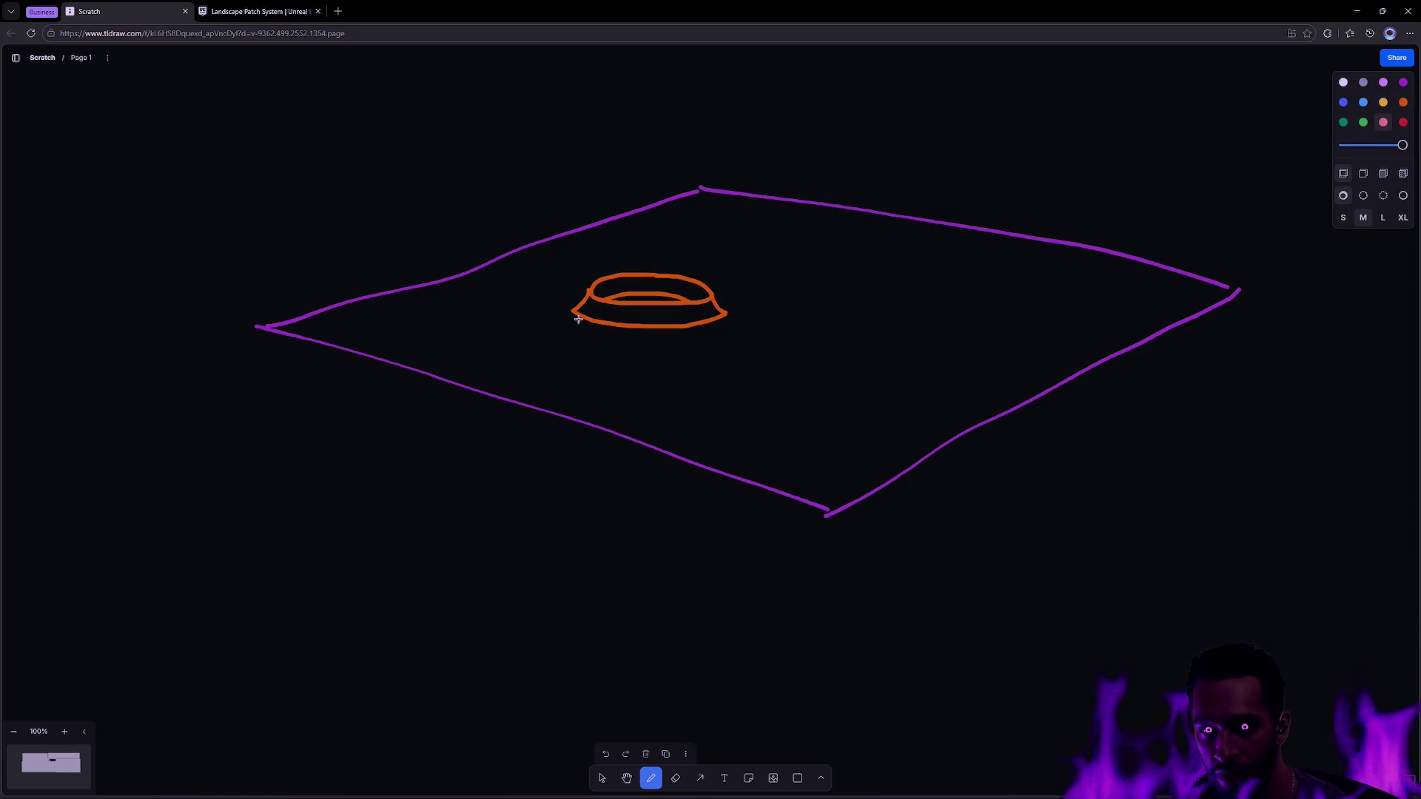
{"action": "left_click_drag", "start_coordinate": [551, 293], "coordinate": [567, 301]}
{"action": "left_click_drag", "start_coordinate": [543, 313], "coordinate": [587, 331]}
{"action": "left_click_drag", "start_coordinate": [589, 335], "coordinate": [637, 341]}
{"action": "left_click_drag", "start_coordinate": [643, 339], "coordinate": [732, 327]}
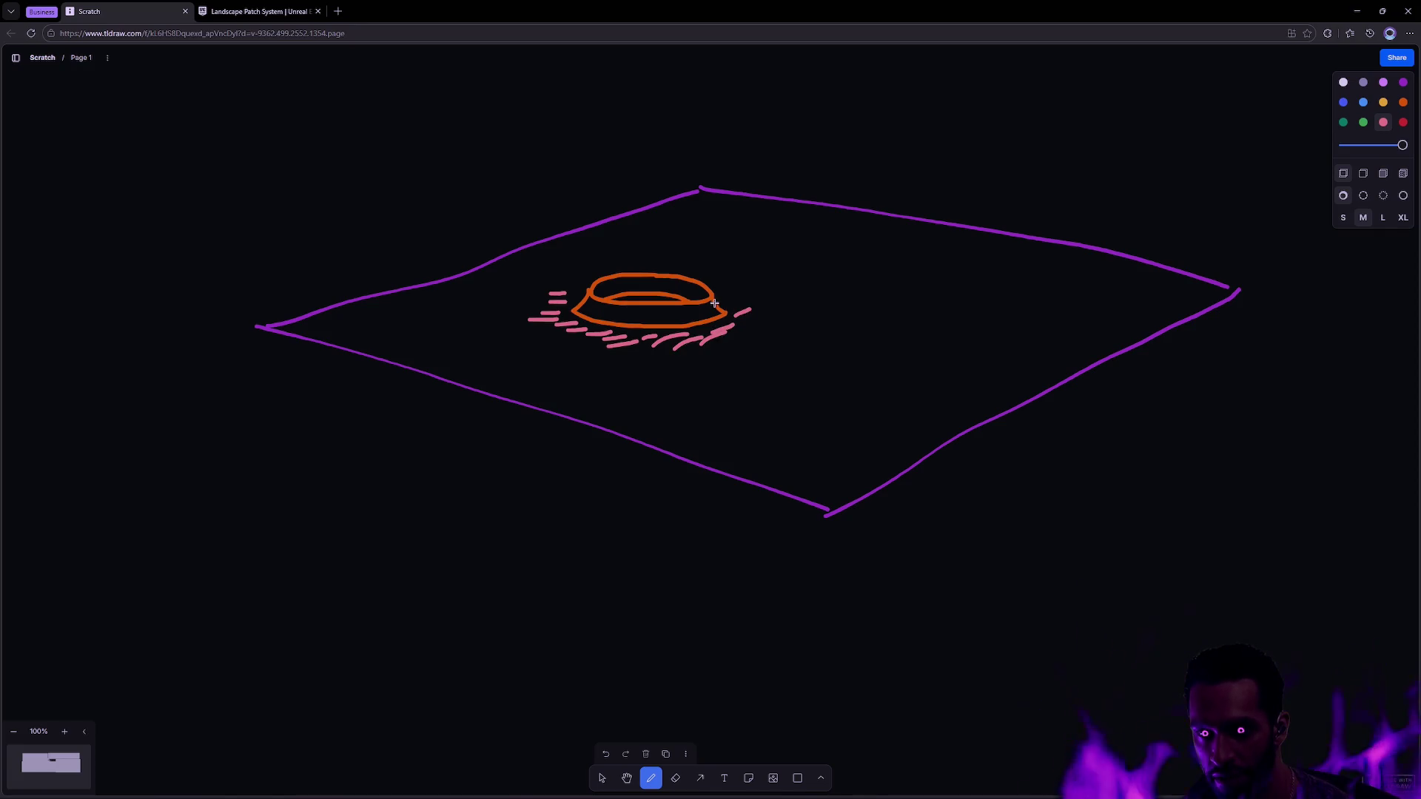
{"action": "mouse_move", "coordinate": [629, 300]}
{"action": "left_mouse_down"}
{"action": "mouse_move", "coordinate": [654, 298]}
{"action": "mouse_move", "coordinate": [594, 285]}
{"action": "mouse_move", "coordinate": [605, 272]}
{"action": "left_mouse_up"}
{"action": "left_click_drag", "start_coordinate": [716, 288], "coordinate": [723, 280]}
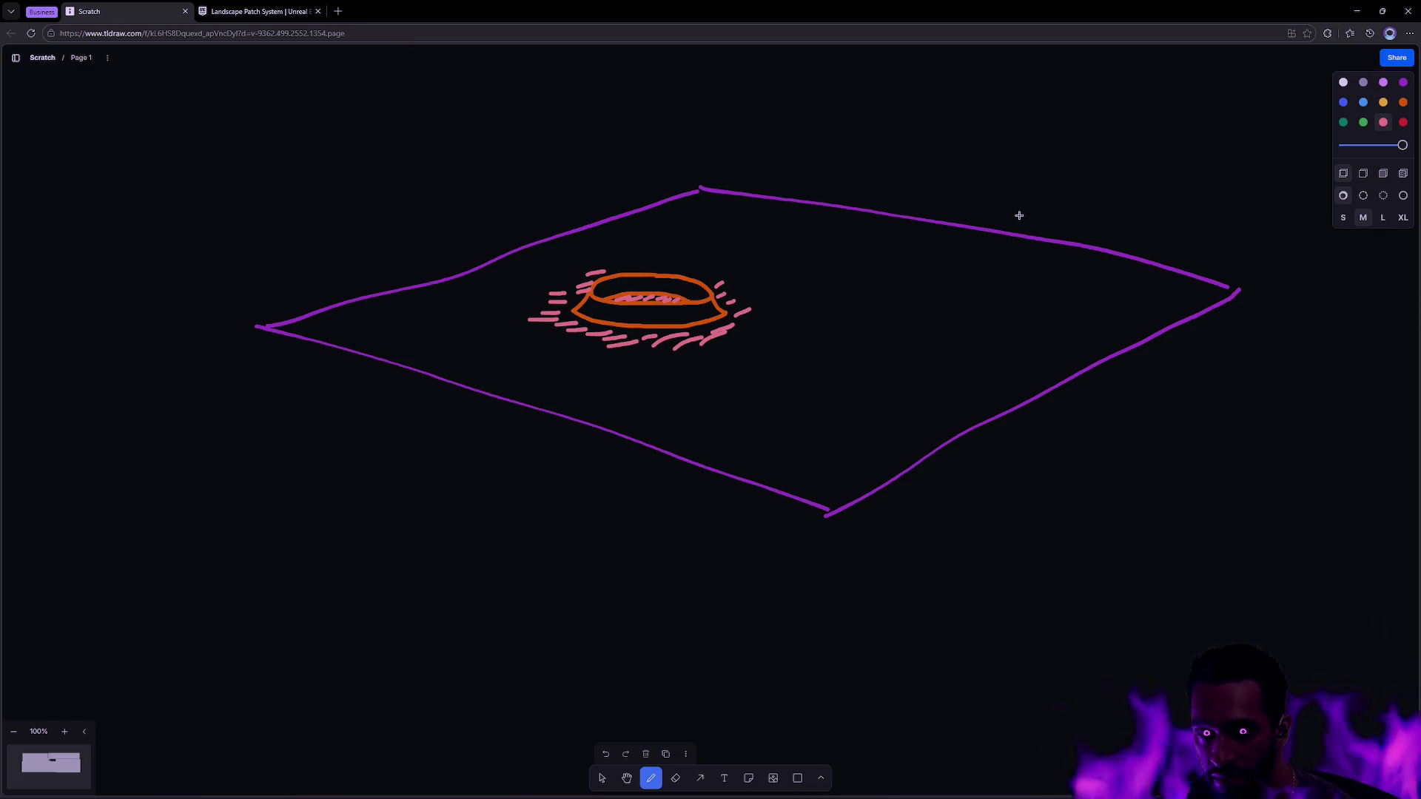
- Select the pink hatch strokes below and left of the crater
{"action": "key", "text": "v"}
{"action": "left_click_drag", "start_coordinate": [771, 364], "coordinate": [557, 335]}
{"action": "mouse_move", "coordinate": [514, 290]}
{"action": "left_mouse_down"}
{"action": "mouse_move", "coordinate": [557, 347]}
{"action": "mouse_move", "coordinate": [578, 269]}
{"action": "mouse_move", "coordinate": [571, 295]}
{"action": "mouse_move", "coordinate": [591, 274]}
{"action": "left_mouse_up"}
- Select the crater sketch with its hatching and move it down and to the right
{"action": "left_click", "coordinate": [730, 283]}
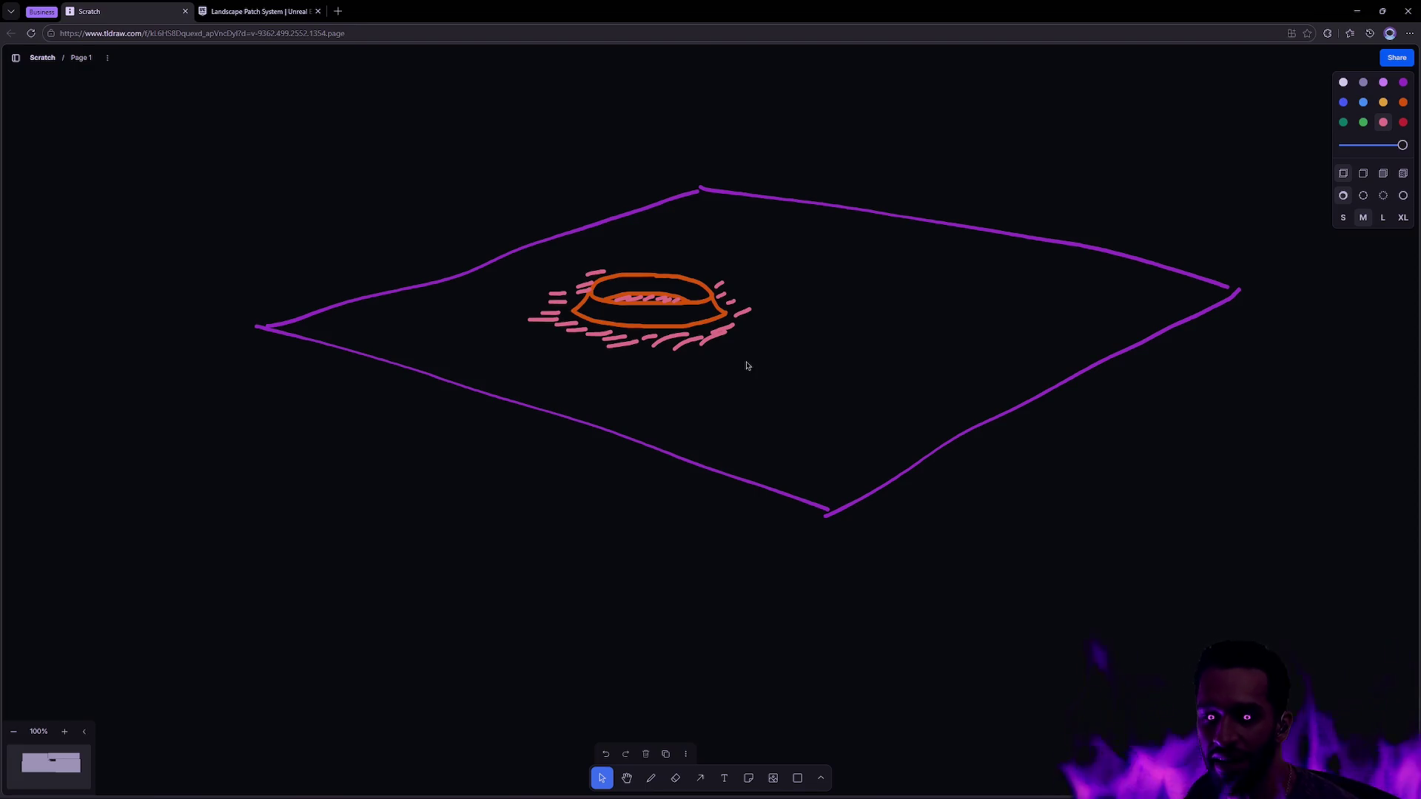
{"action": "left_click_drag", "start_coordinate": [799, 376], "coordinate": [530, 266]}
{"action": "mouse_move", "coordinate": [634, 309]}
{"action": "left_mouse_down"}
{"action": "mouse_move", "coordinate": [615, 343]}
{"action": "mouse_move", "coordinate": [693, 378]}
{"action": "mouse_move", "coordinate": [577, 291]}
{"action": "mouse_move", "coordinate": [875, 282]}
{"action": "mouse_move", "coordinate": [748, 289]}
{"action": "mouse_move", "coordinate": [1038, 296]}
{"action": "mouse_move", "coordinate": [896, 298]}
{"action": "mouse_move", "coordinate": [965, 301]}
{"action": "left_mouse_up"}
{"action": "left_click", "coordinate": [844, 307]}
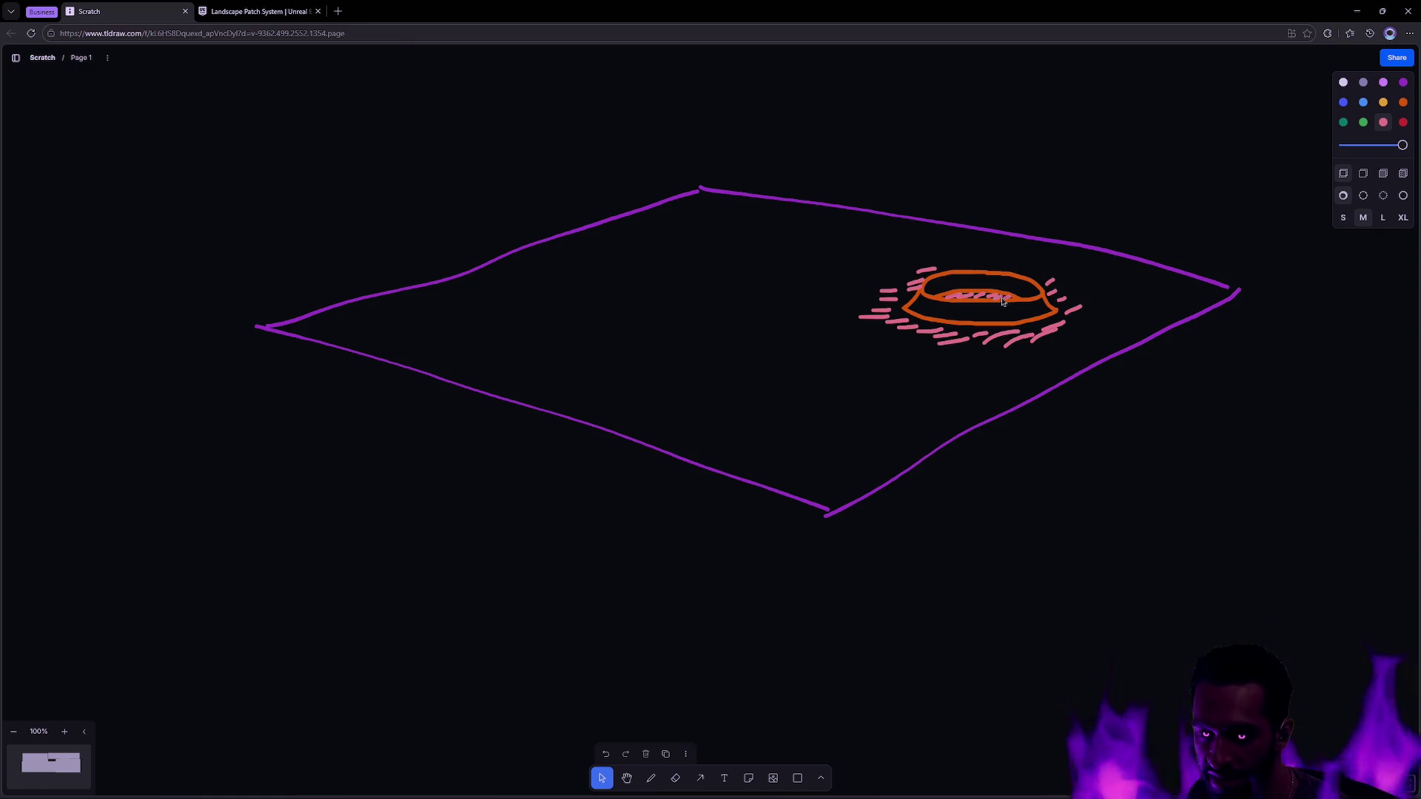
- Reselect the whole crater sketch and bring it back near the plane's centre
{"action": "left_click_drag", "start_coordinate": [1091, 358], "coordinate": [822, 264]}
{"action": "left_click_drag", "start_coordinate": [965, 303], "coordinate": [885, 291]}
{"action": "mouse_move", "coordinate": [1019, 337]}
{"action": "left_mouse_down"}
{"action": "mouse_move", "coordinate": [821, 261]}
{"action": "mouse_move", "coordinate": [767, 263]}
{"action": "left_mouse_up"}
{"action": "mouse_move", "coordinate": [933, 299]}
{"action": "left_mouse_down"}
{"action": "mouse_move", "coordinate": [718, 301]}
{"action": "mouse_move", "coordinate": [684, 326]}
{"action": "mouse_move", "coordinate": [657, 323]}
{"action": "mouse_move", "coordinate": [807, 316]}
{"action": "mouse_move", "coordinate": [782, 320]}
{"action": "left_mouse_up"}
- Skim the patch system documentation down to the Debug Data section
{"action": "left_click", "coordinate": [250, 13]}
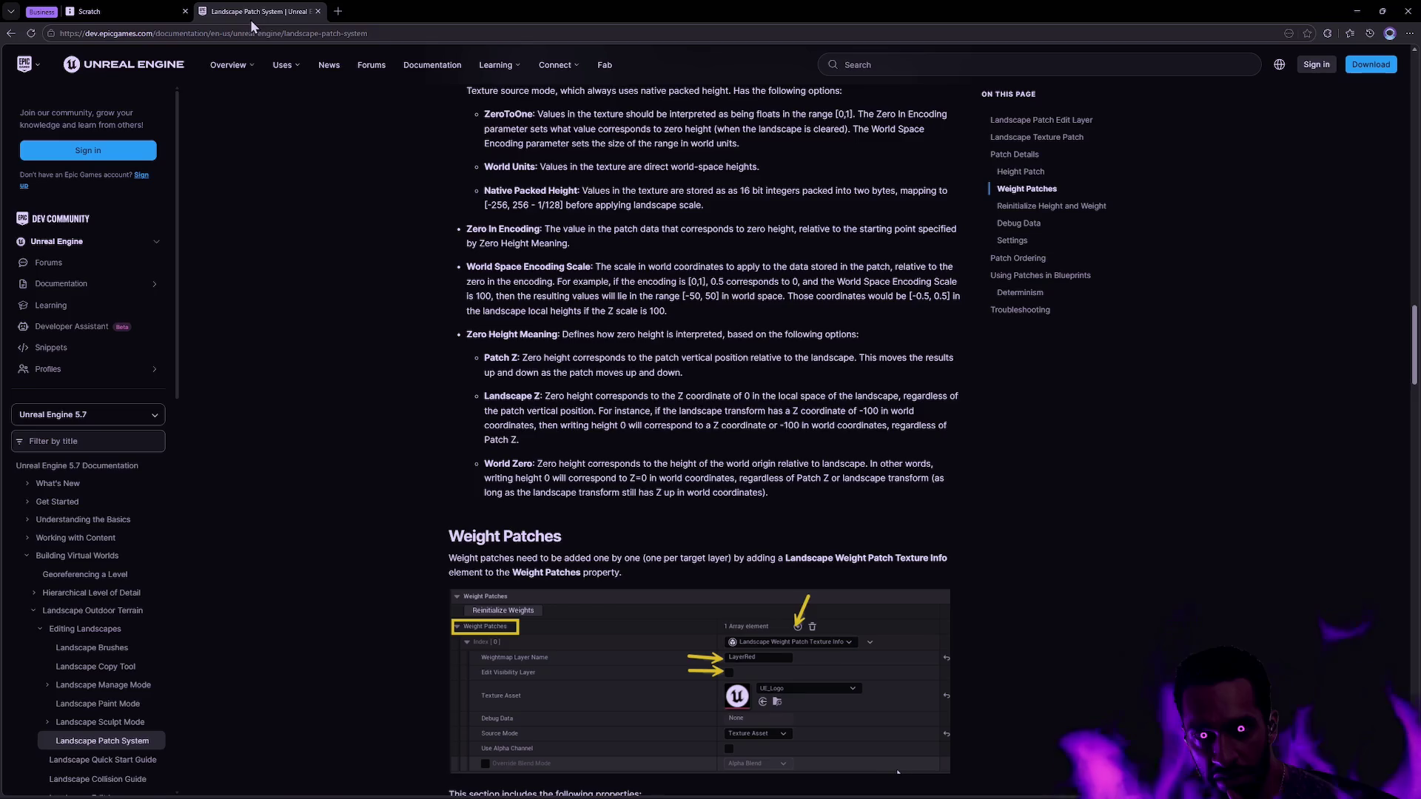
{"action": "scroll", "coordinate": [753, 437], "scroll_direction": "down", "scroll_amount": 3}
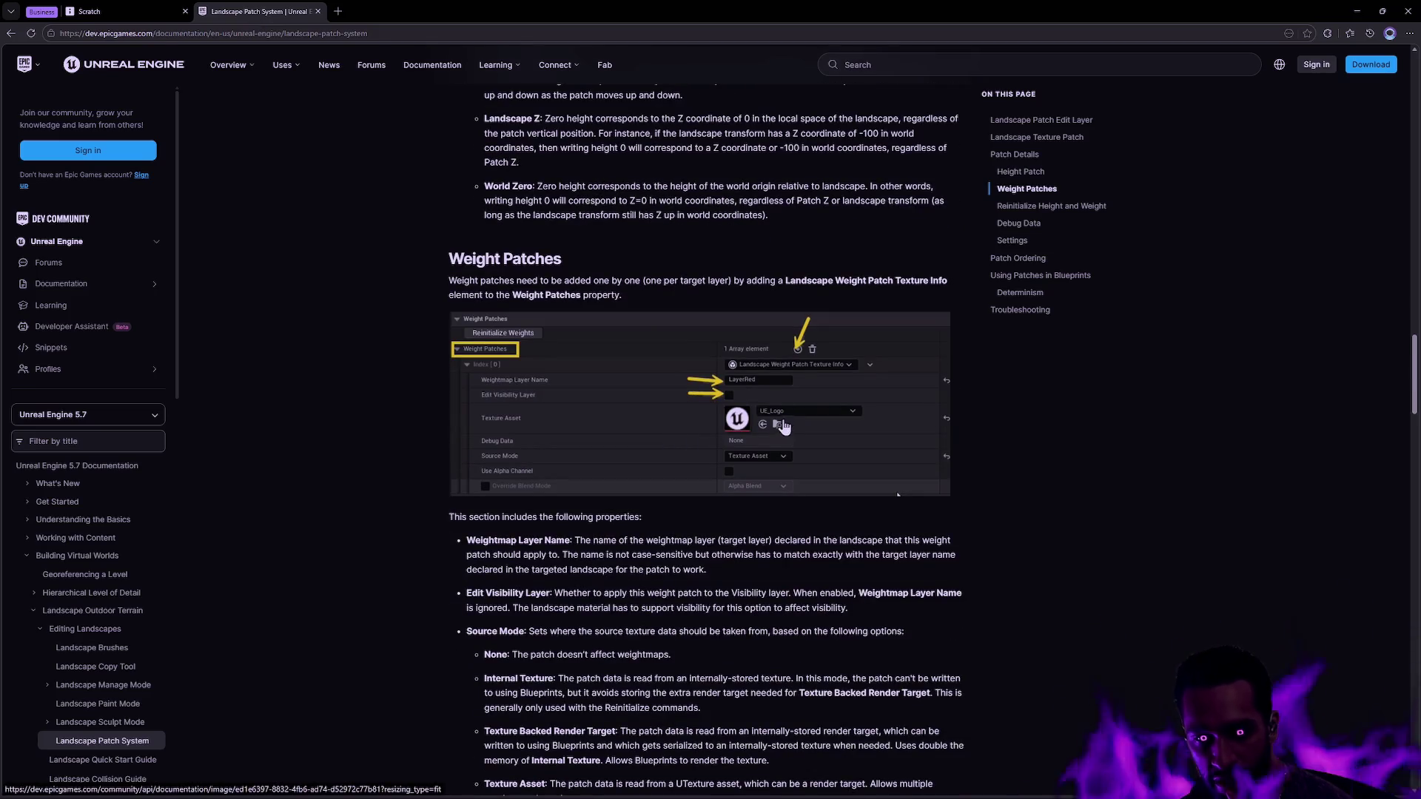
{"action": "scroll", "coordinate": [753, 437], "scroll_direction": "down", "scroll_amount": 8}
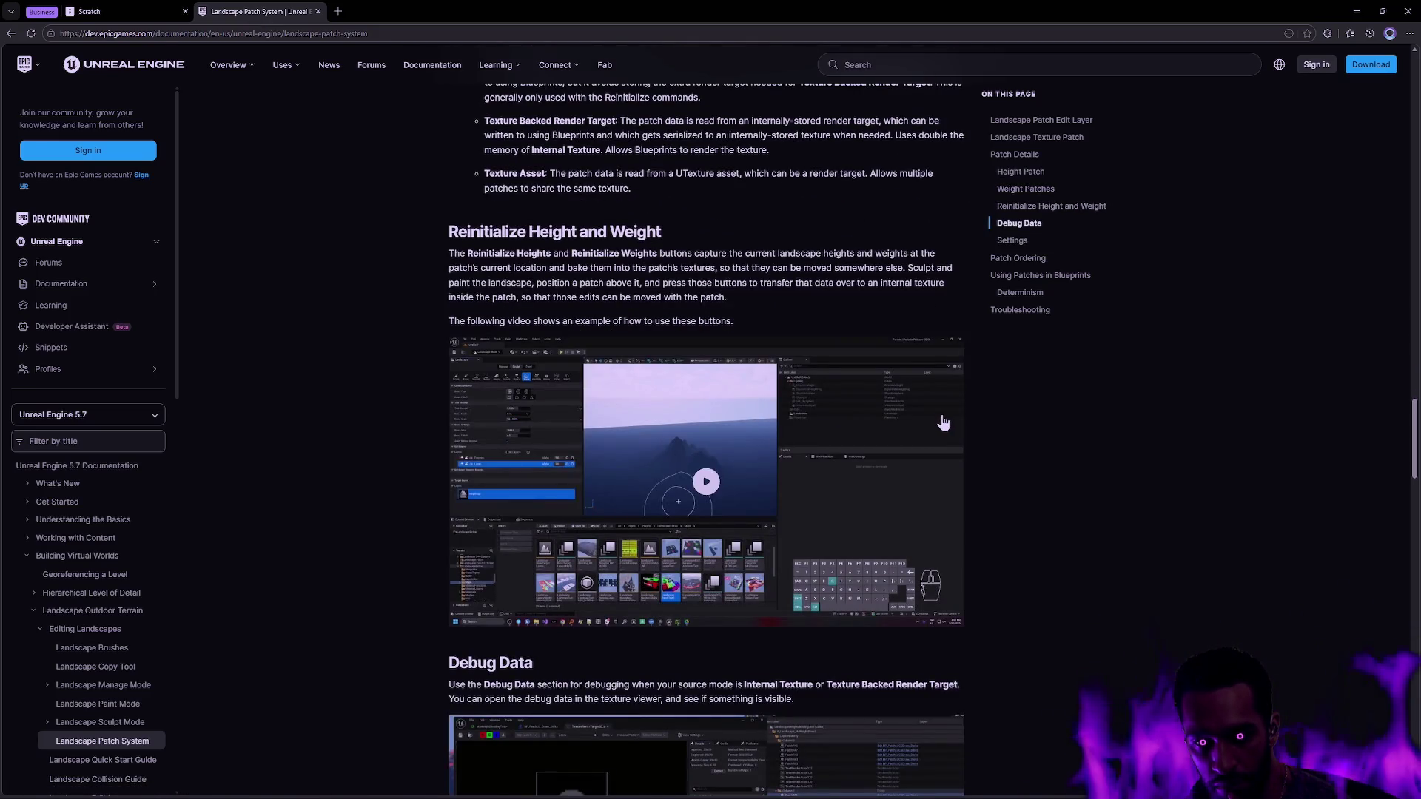
{"action": "scroll", "coordinate": [1008, 381], "scroll_direction": "down", "scroll_amount": 5}
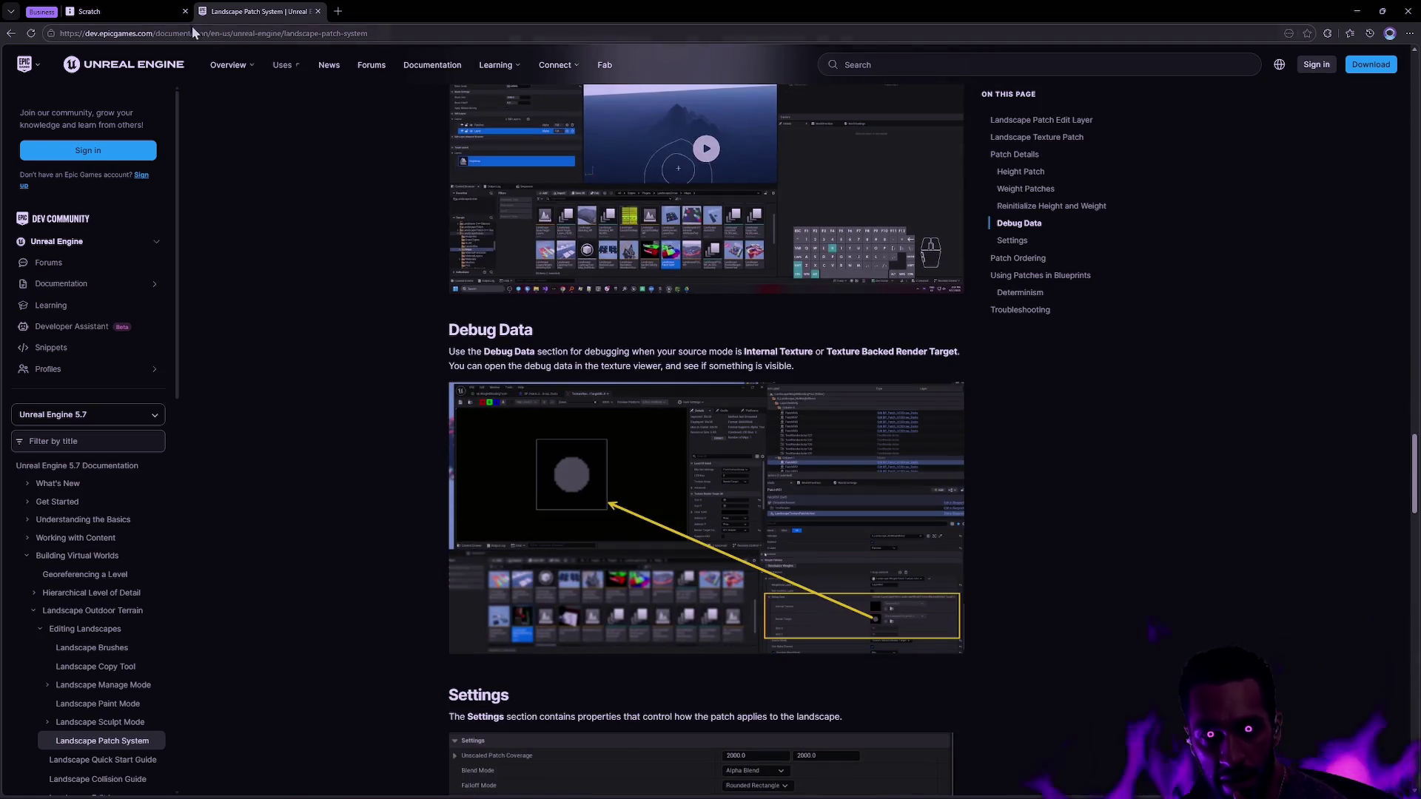
- Back on the Scratch board, shift the crater sketch up and to the right
{"action": "left_click", "coordinate": [148, 12]}
{"action": "mouse_move", "coordinate": [786, 322]}
{"action": "left_mouse_down"}
{"action": "mouse_move", "coordinate": [824, 318]}
{"action": "mouse_move", "coordinate": [611, 326]}
{"action": "mouse_move", "coordinate": [976, 285]}
{"action": "mouse_move", "coordinate": [778, 377]}
{"action": "mouse_move", "coordinate": [898, 283]}
{"action": "mouse_move", "coordinate": [679, 311]}
{"action": "mouse_move", "coordinate": [714, 341]}
{"action": "left_mouse_up"}
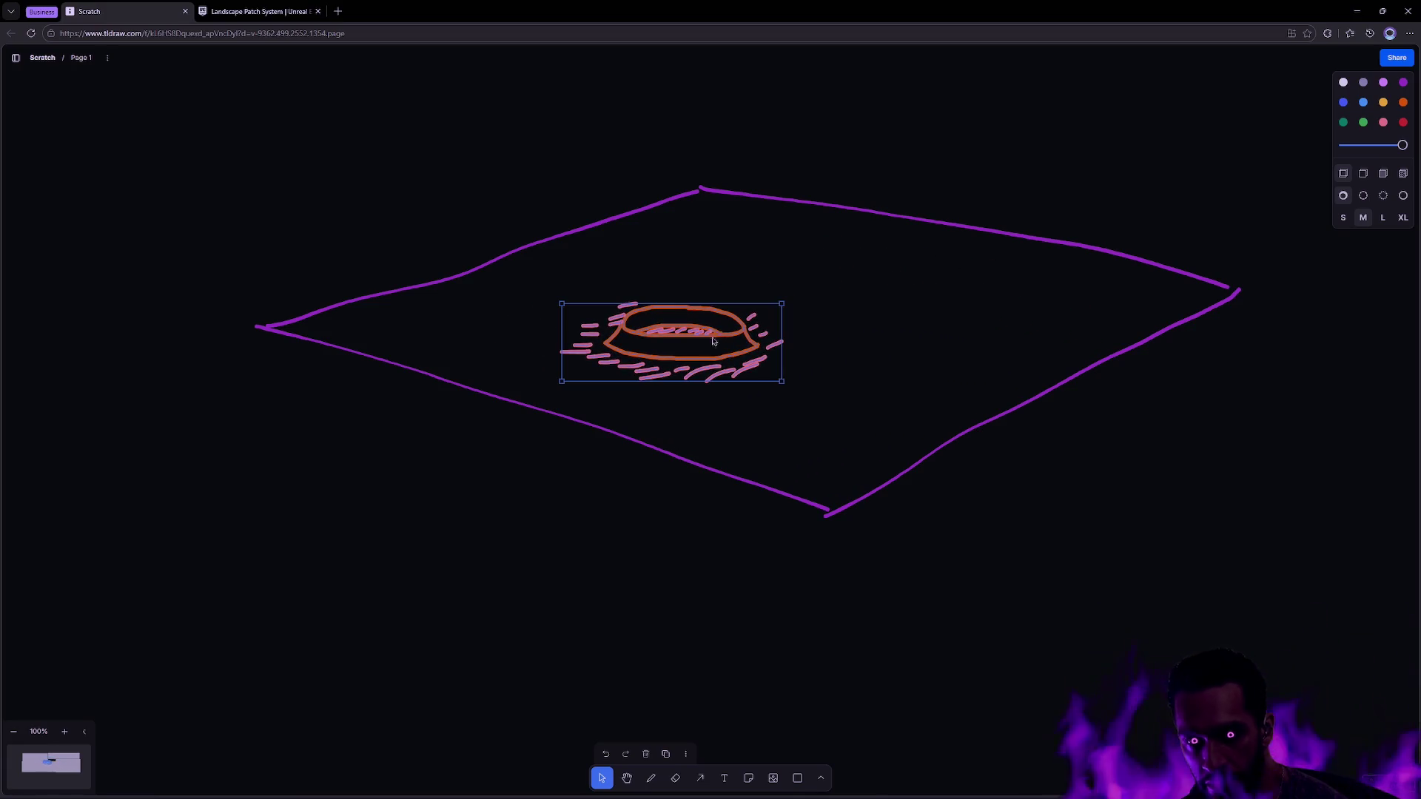
{"action": "key", "text": "ctrl+super+Right"}
{"action": "key", "text": "ctrl+super+Left"}
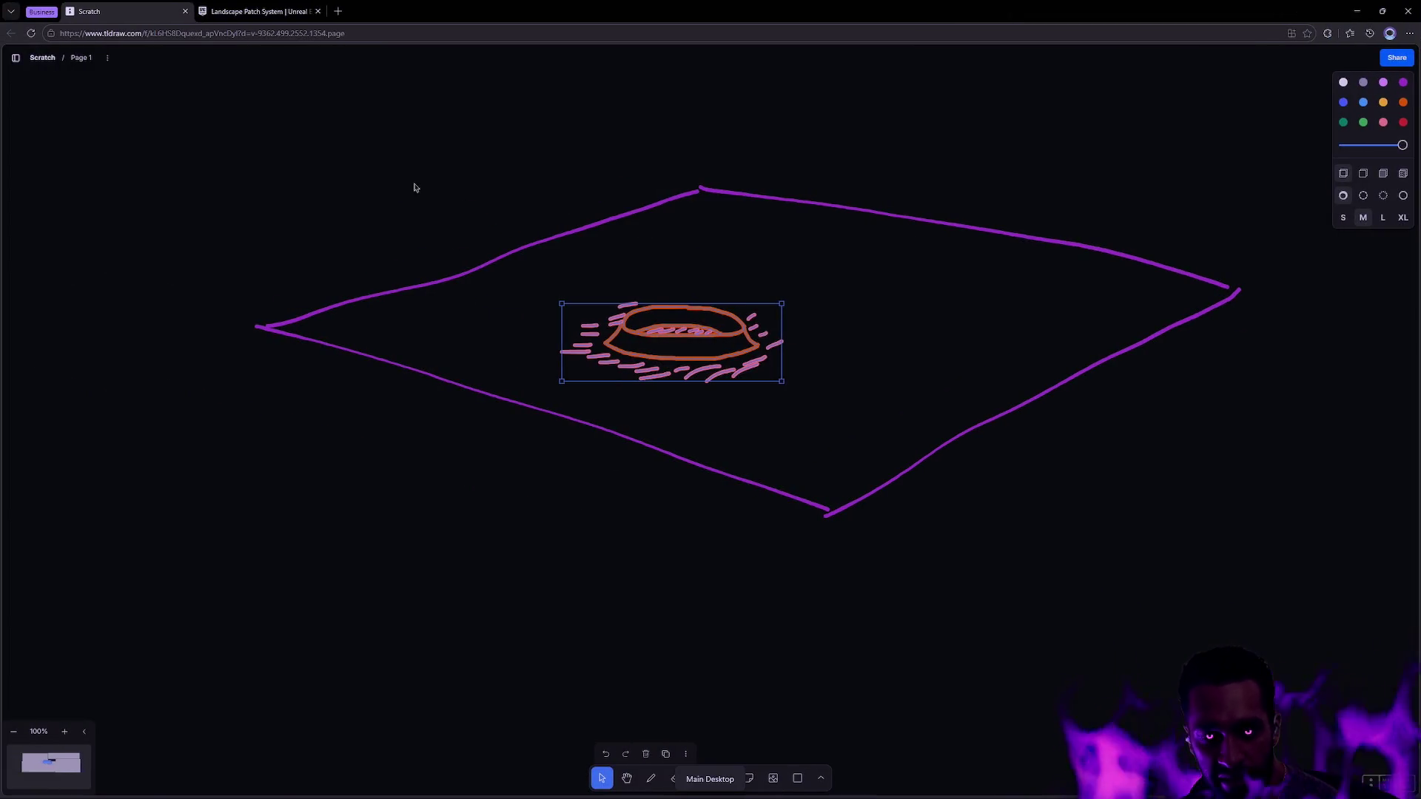
{"action": "left_click_drag", "start_coordinate": [735, 334], "coordinate": [795, 322]}
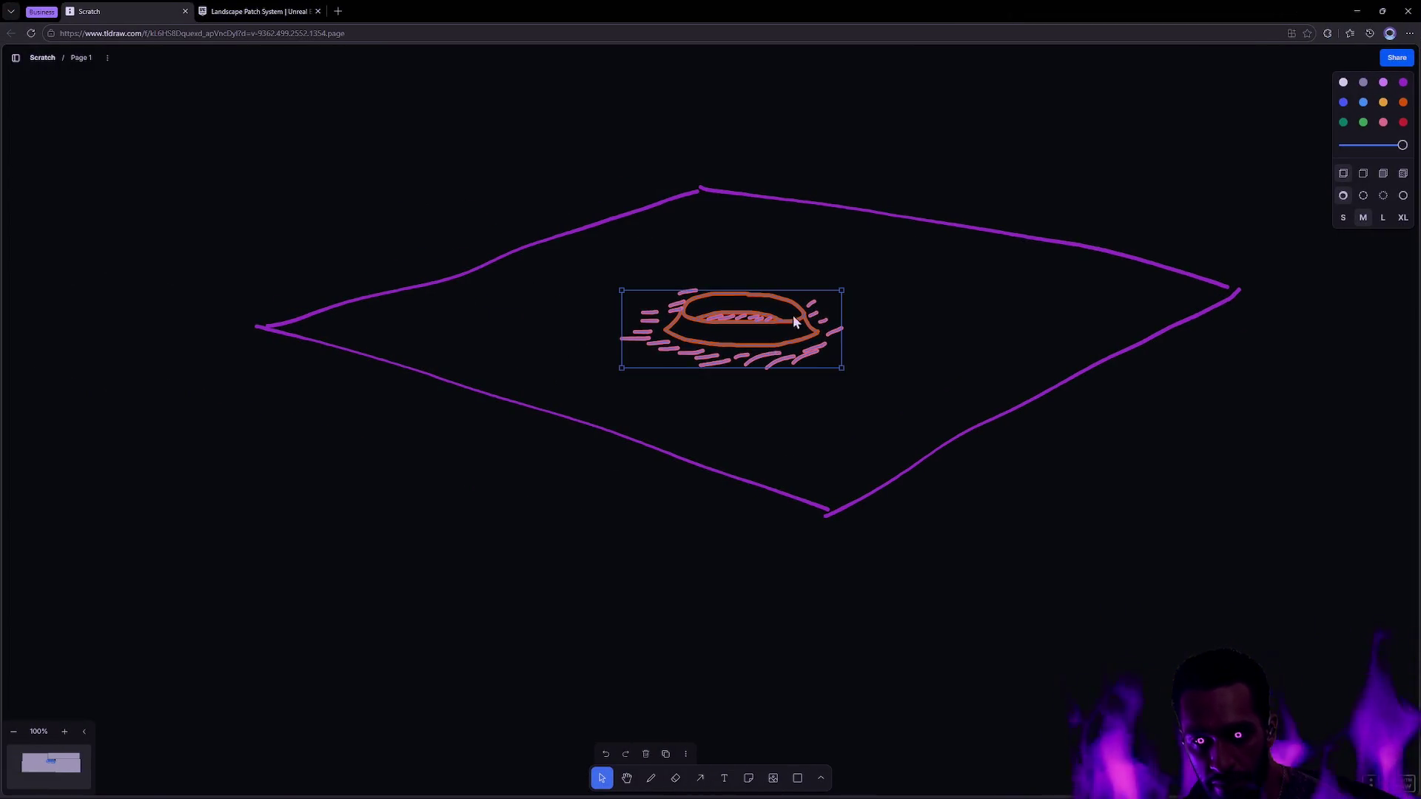
{"action": "key", "text": "ctrl+super+Right"}
{"action": "key", "text": "ctrl+super+Right"}
{"action": "key", "text": "ctrl+super+Right"}
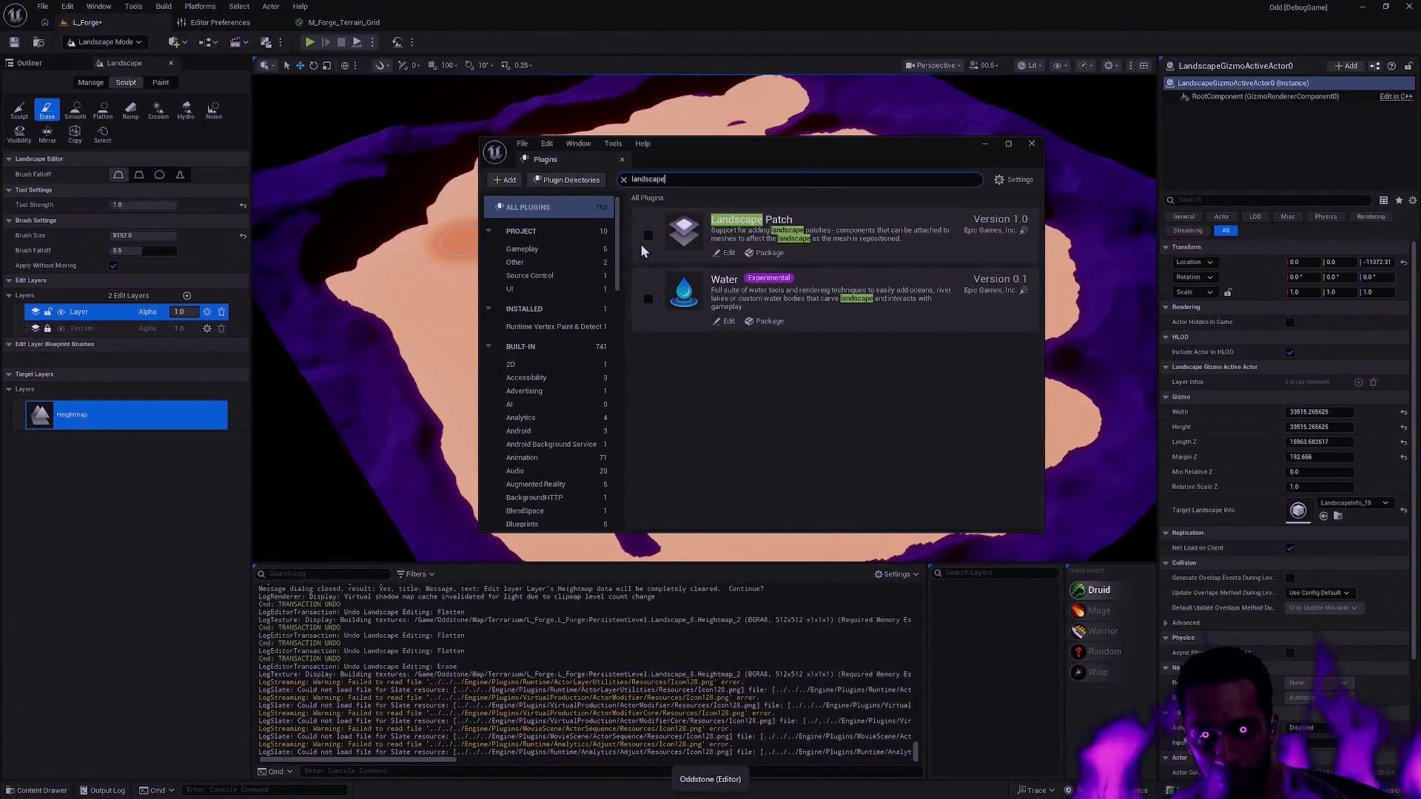
- Search plugins for 'landmass', enable Landmass and accept the beta warning
{"action": "left_click", "coordinate": [649, 179]}
{"action": "key", "text": "ctrl+a"}
{"action": "type", "text": "landmass"}
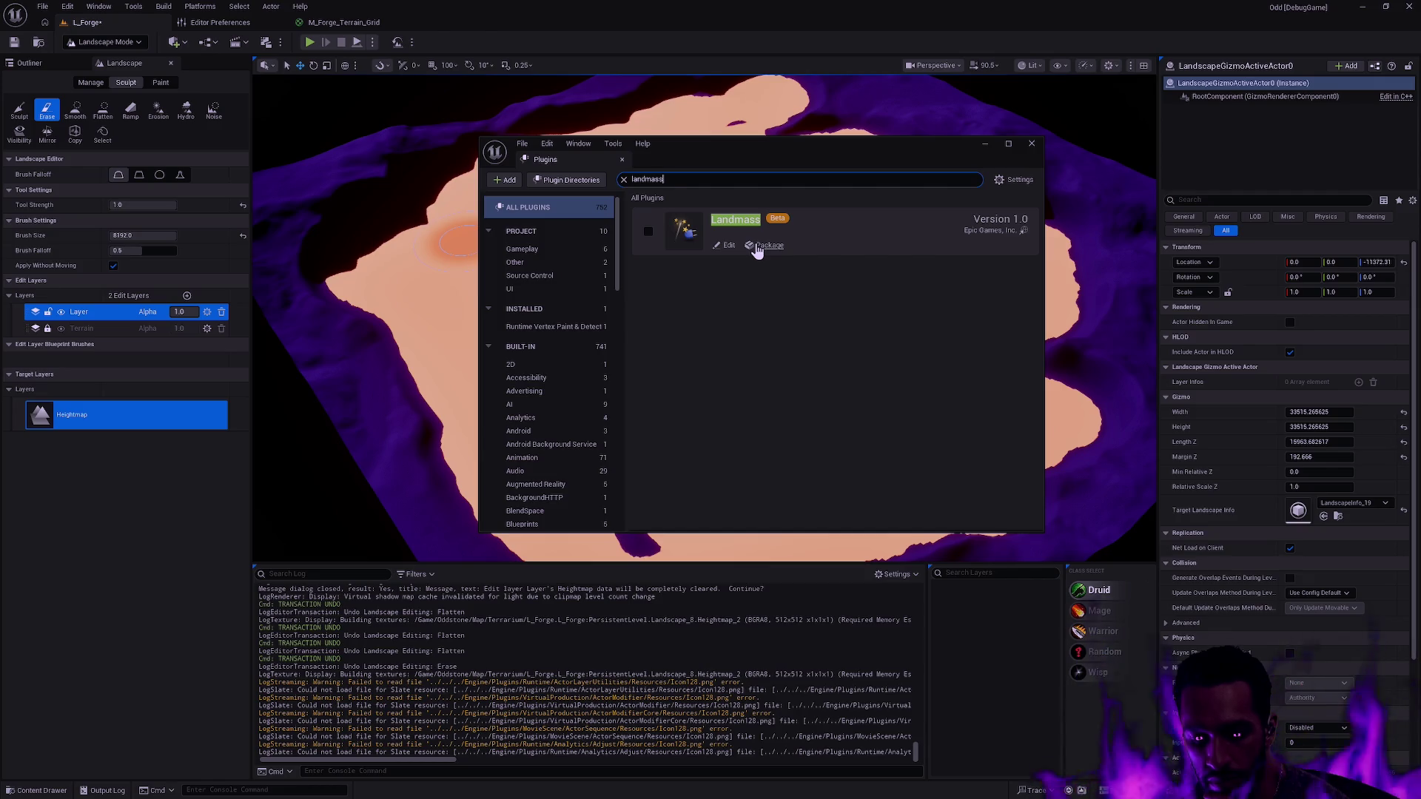
{"action": "left_click", "coordinate": [648, 231]}
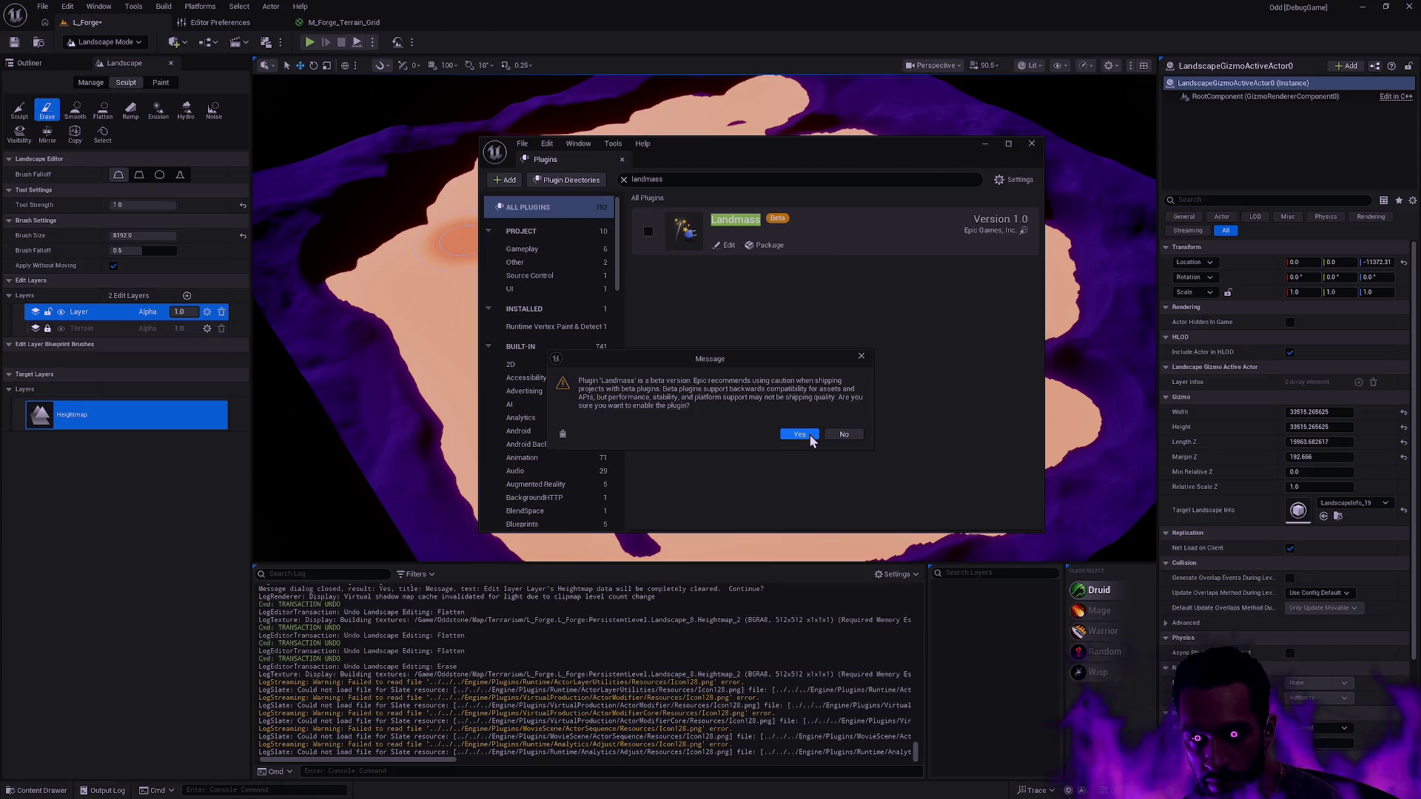
{"action": "left_click", "coordinate": [799, 435]}
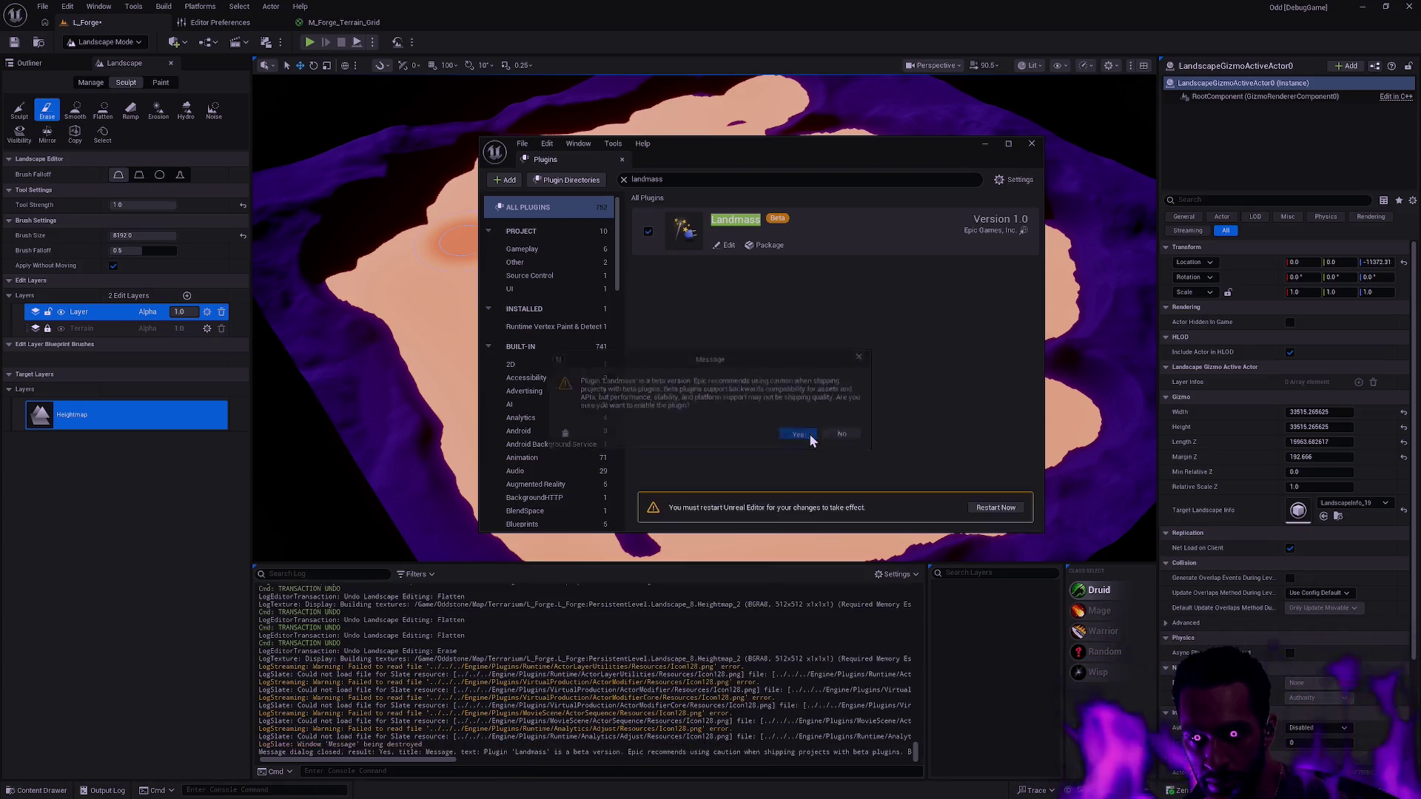
- Enable the Landscape Patch plugin and close the Plugins window
{"action": "double_click", "coordinate": [657, 179]}
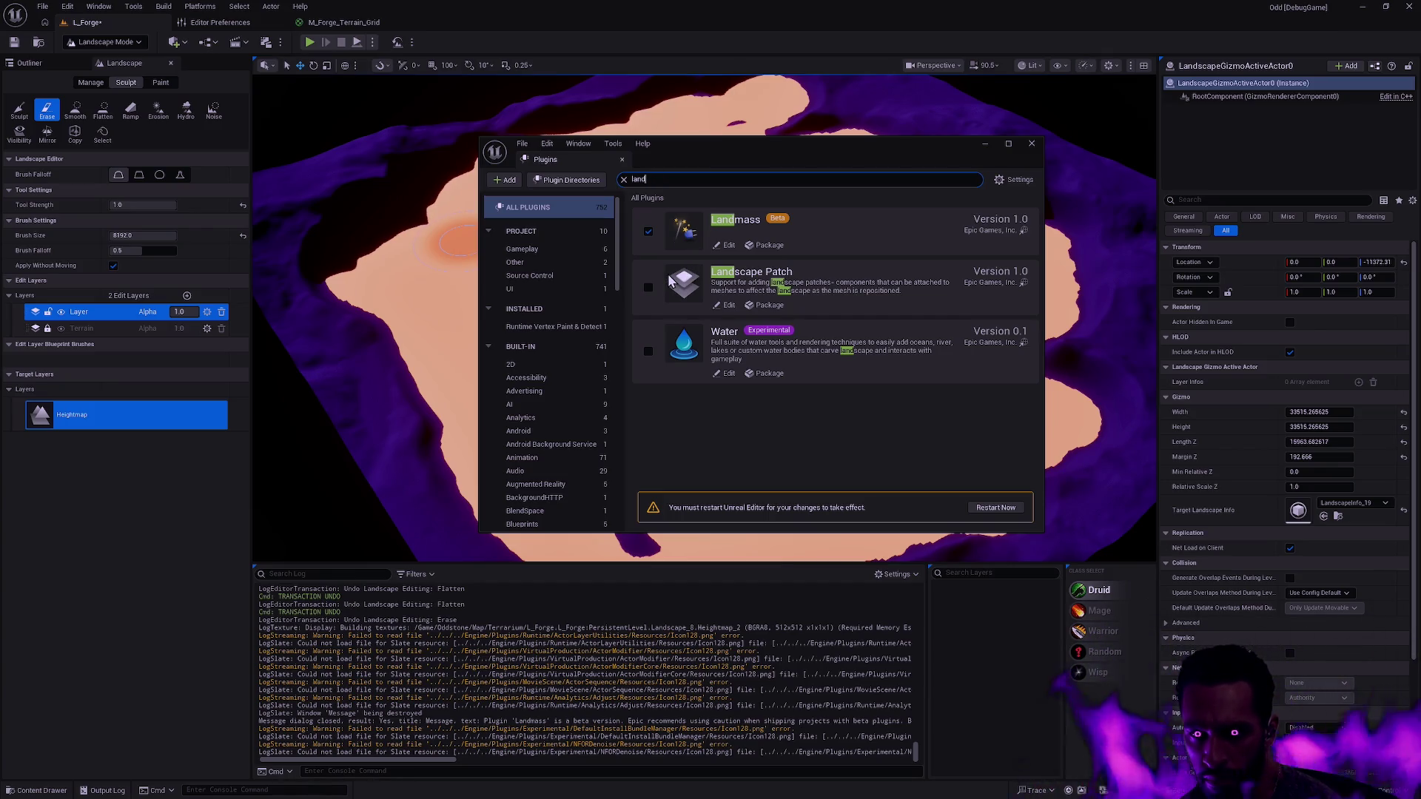
{"action": "left_click", "coordinate": [648, 290]}
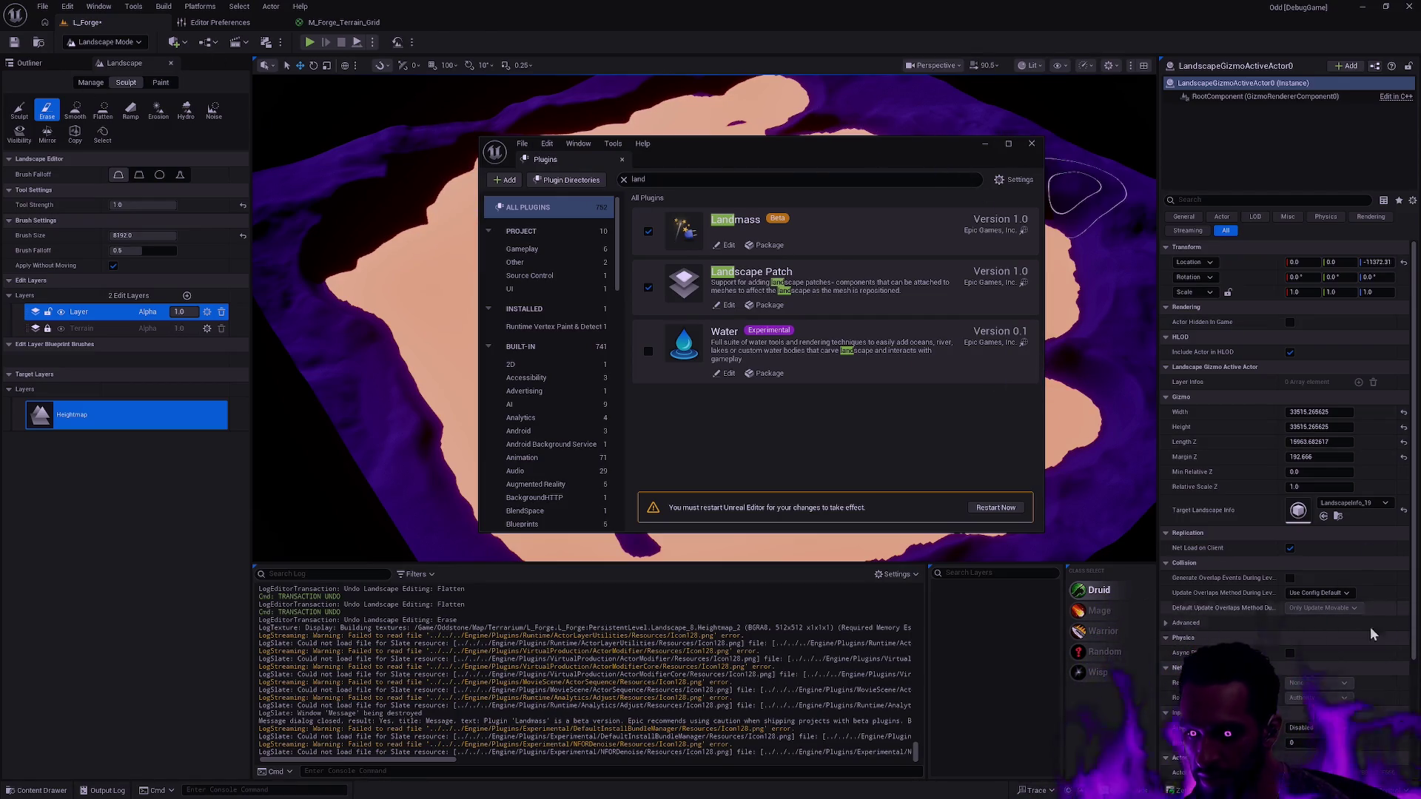
{"action": "left_click_drag", "start_coordinate": [733, 158], "coordinate": [667, 161]}
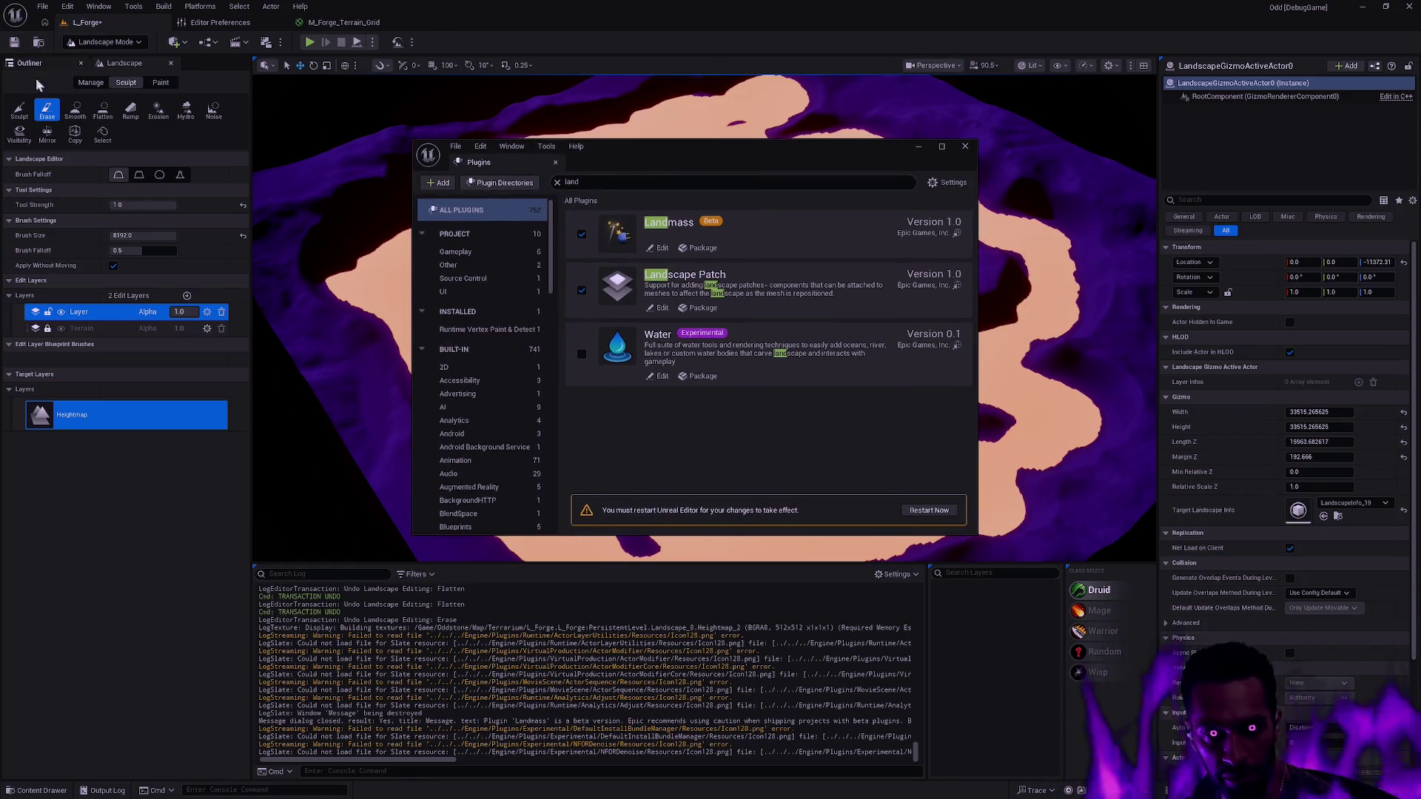
{"action": "left_click", "coordinate": [965, 146]}
{"action": "scroll", "coordinate": [703, 318], "scroll_direction": "down", "scroll_amount": 5}
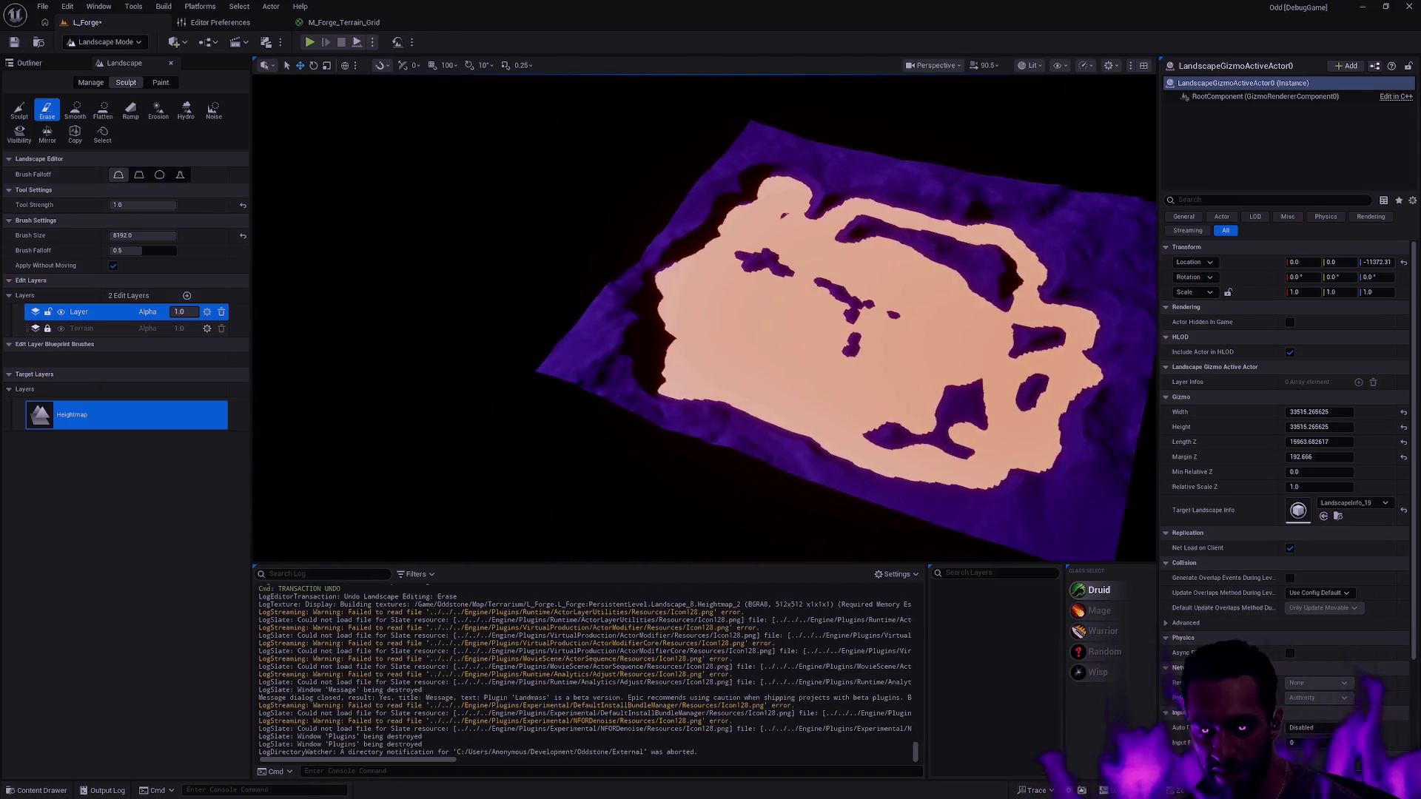
{"action": "scroll", "coordinate": [703, 319], "scroll_direction": "up", "scroll_amount": 4}
{"action": "scroll", "coordinate": [703, 319], "scroll_direction": "up", "scroll_amount": 5}
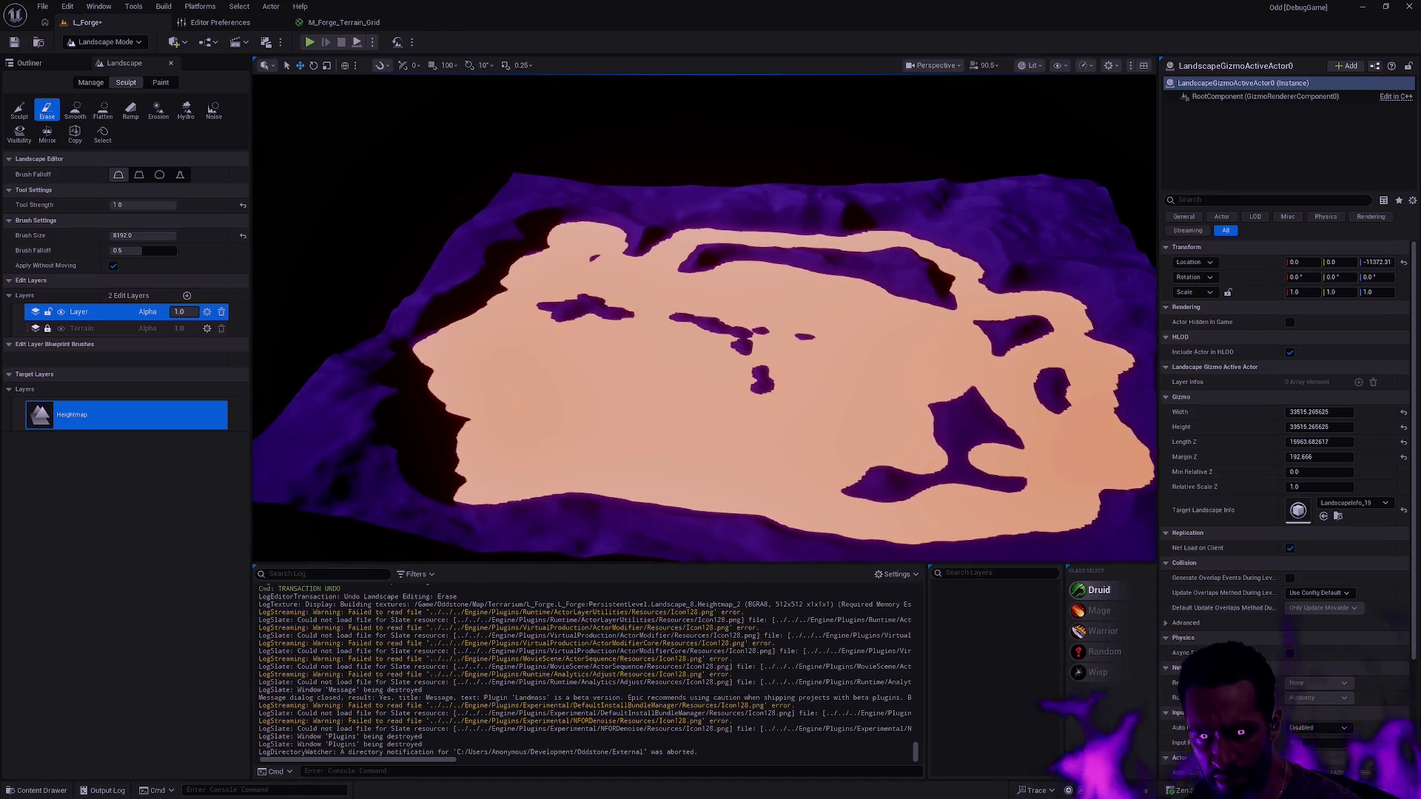
{"action": "scroll", "coordinate": [703, 319], "scroll_direction": "up", "scroll_amount": 3}
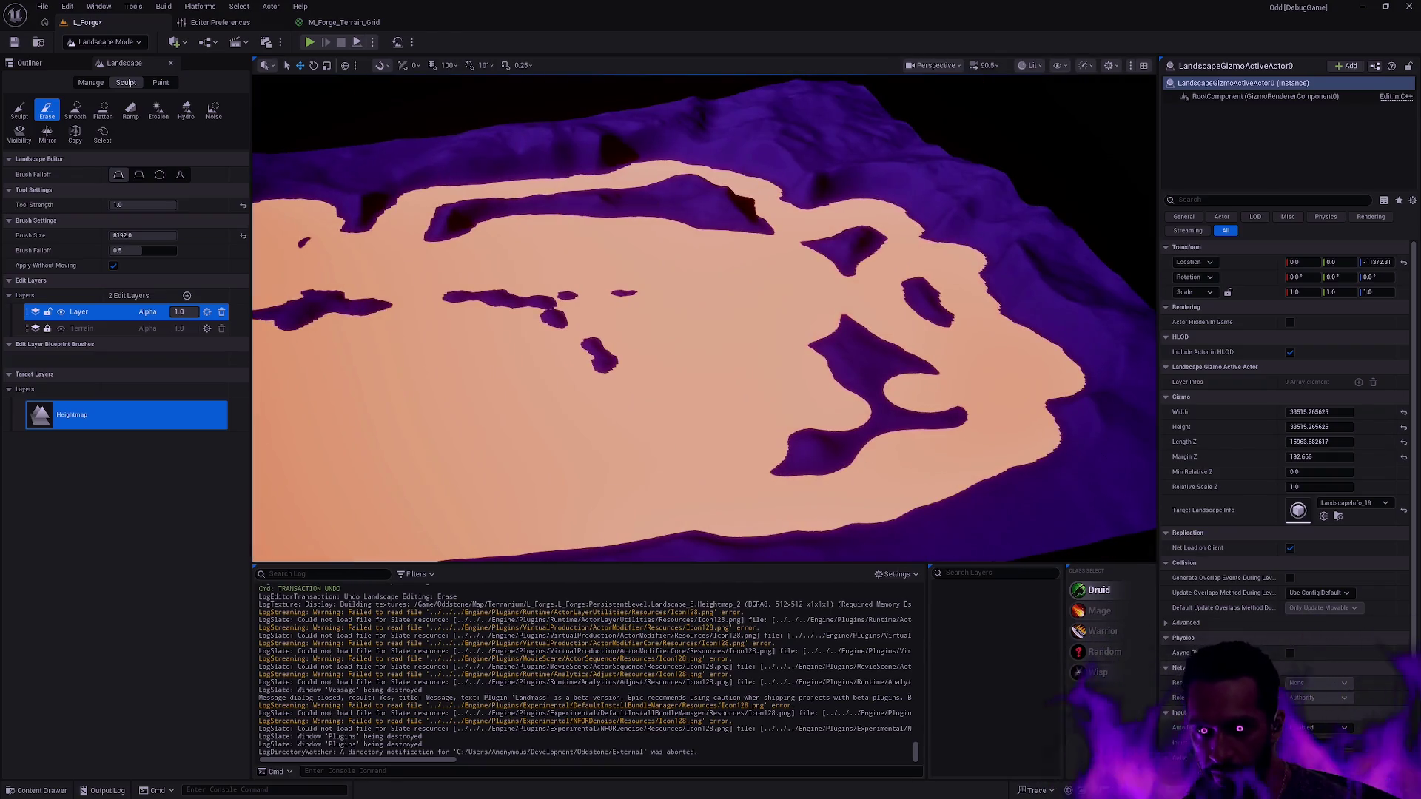
{"action": "scroll", "coordinate": [703, 319], "scroll_direction": "up", "scroll_amount": 5}
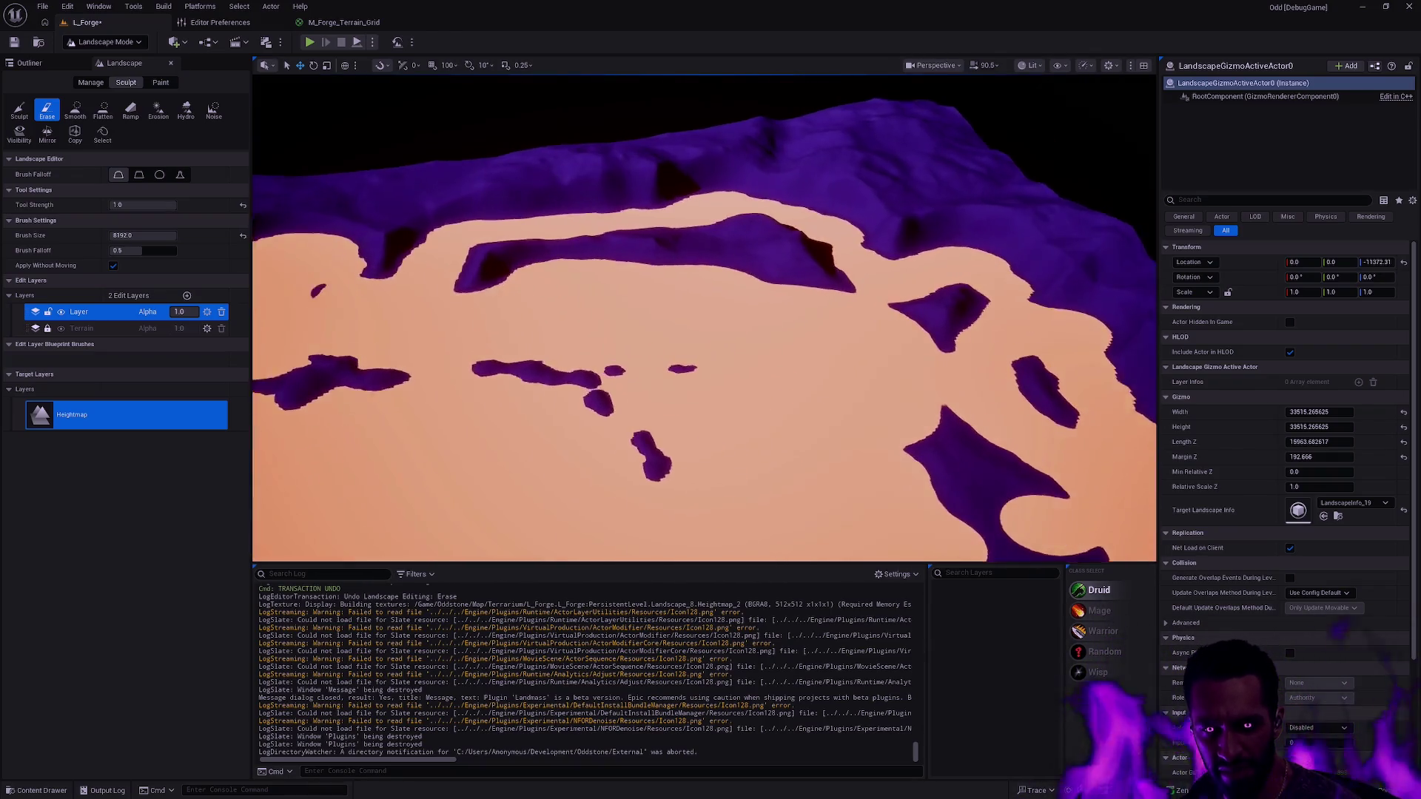
{"action": "scroll", "coordinate": [703, 318], "scroll_direction": "up", "scroll_amount": 8}
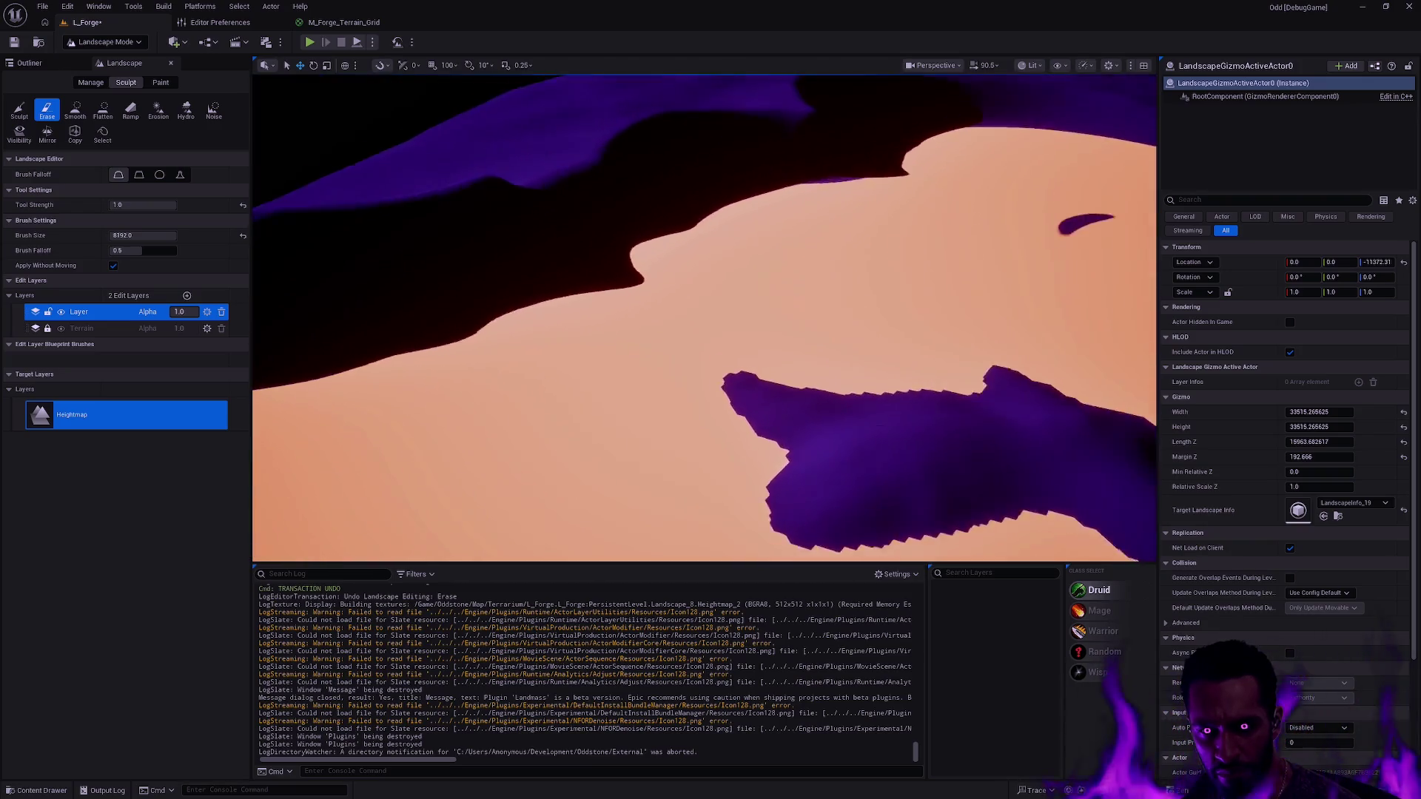
{"action": "scroll", "coordinate": [704, 319], "scroll_direction": "down", "scroll_amount": 5}
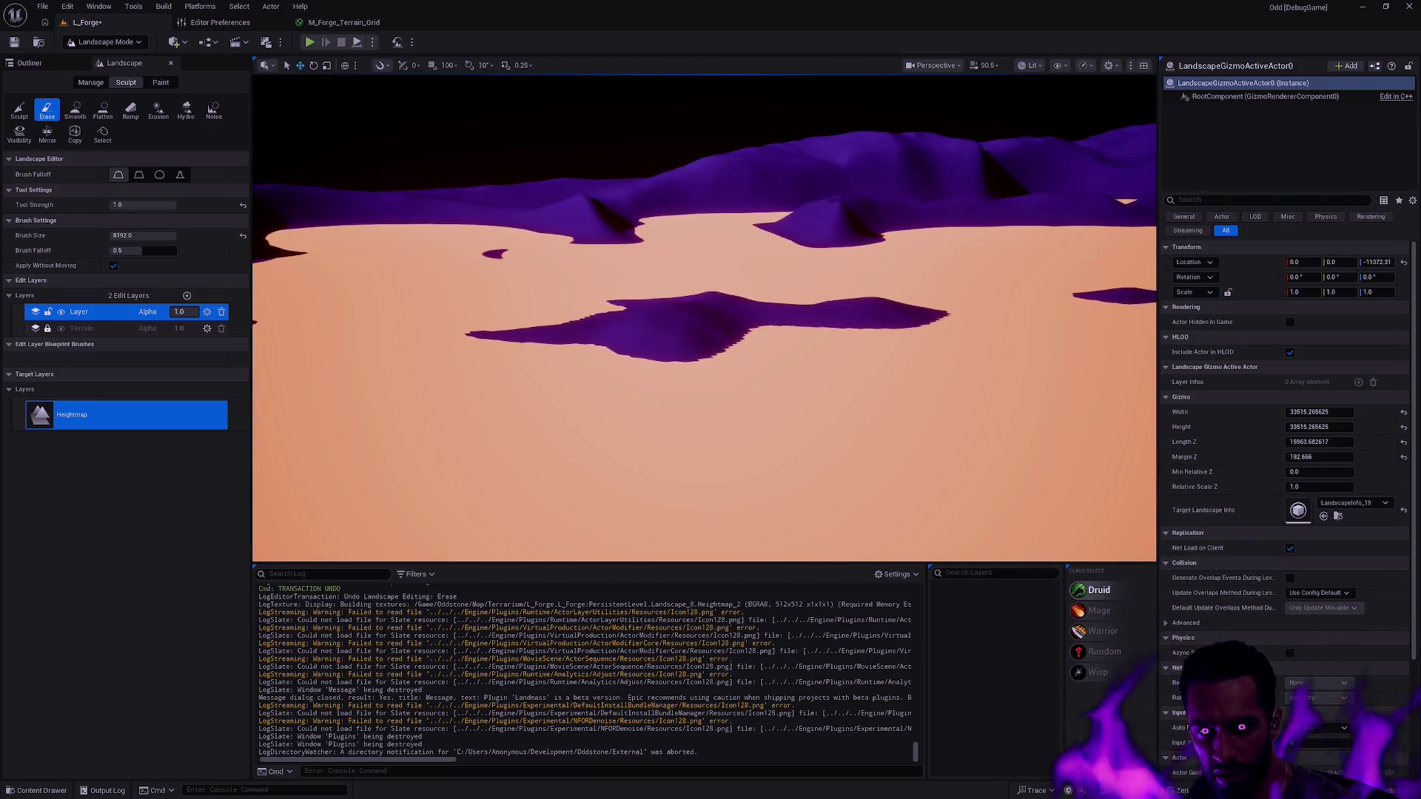
{"action": "scroll", "coordinate": [703, 318], "scroll_direction": "down", "scroll_amount": 8}
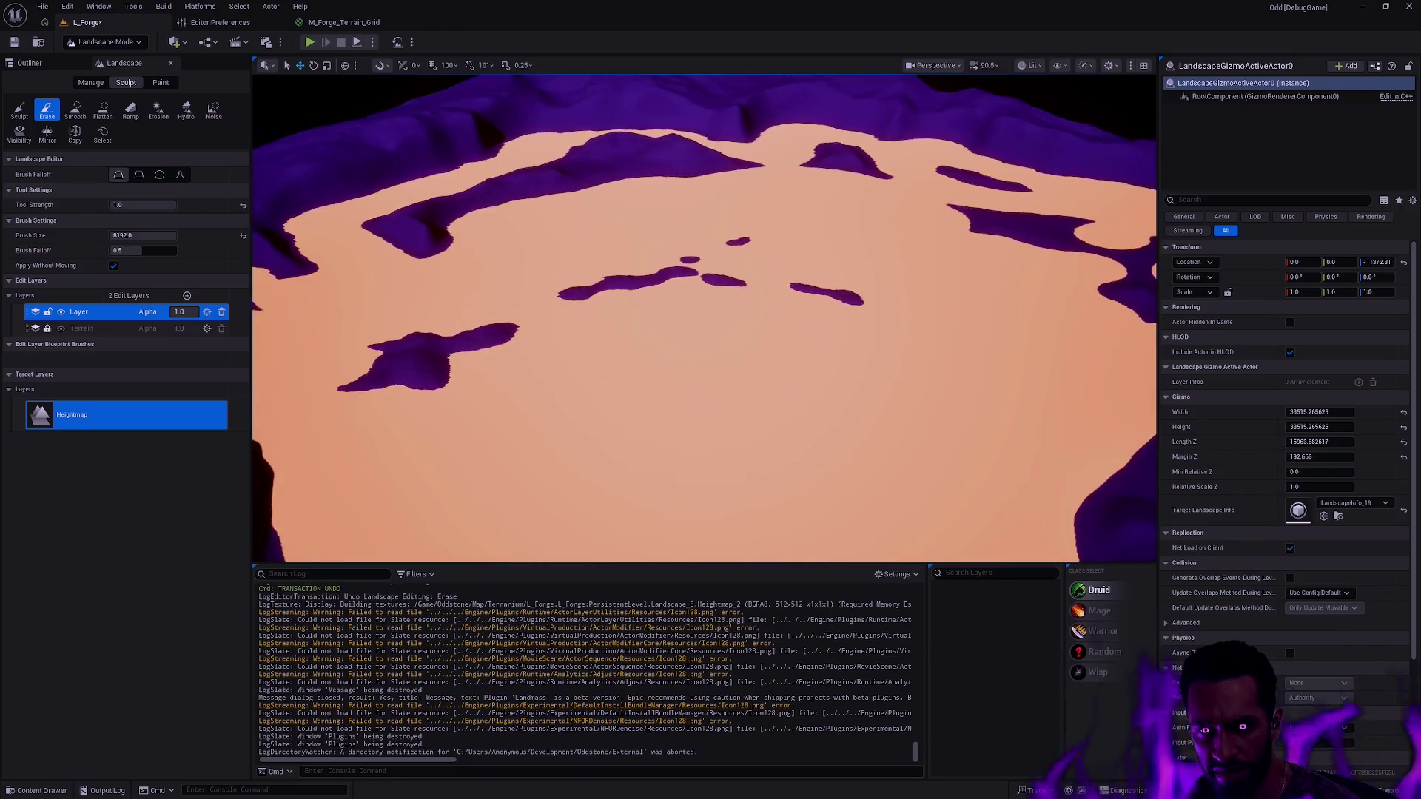
{"action": "scroll", "coordinate": [703, 318], "scroll_direction": "down", "scroll_amount": 1}
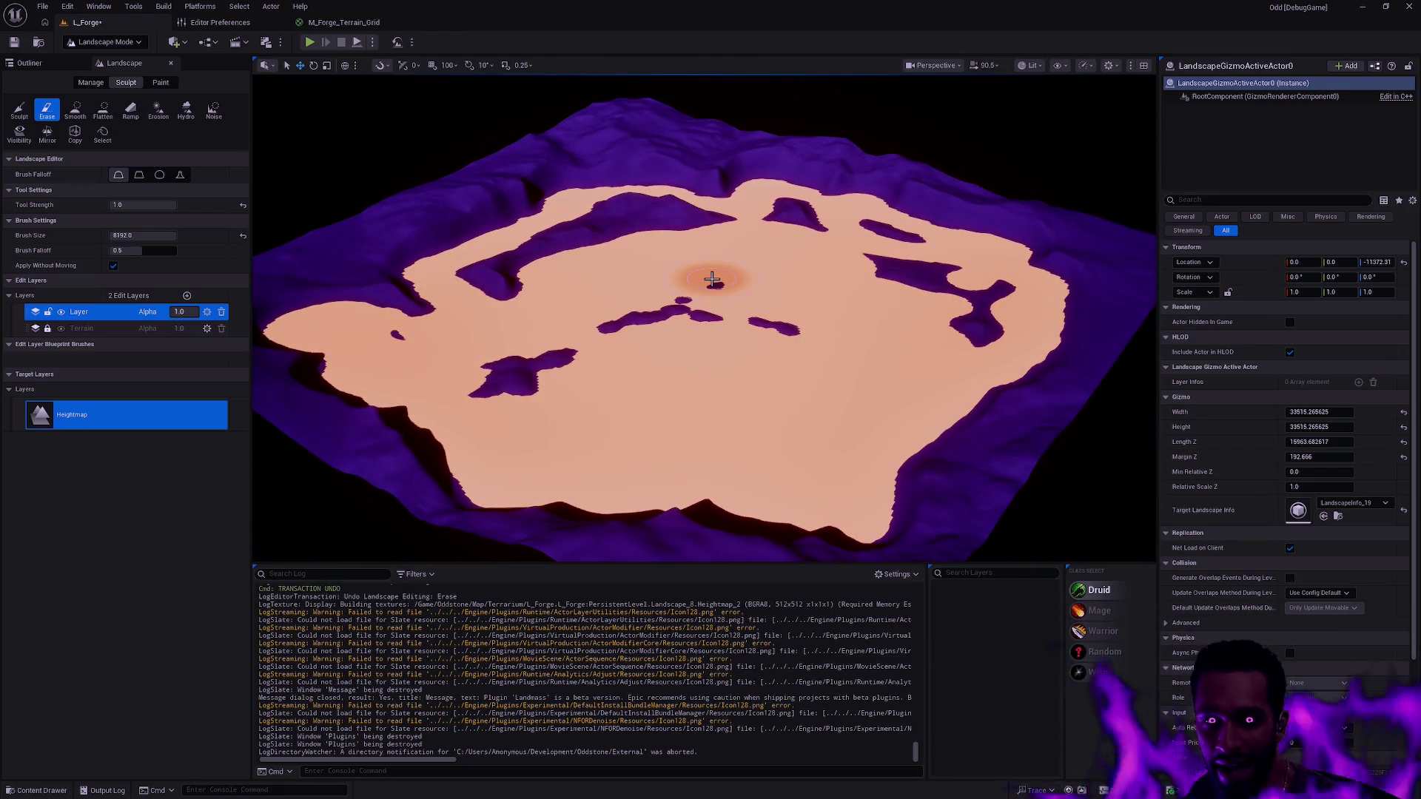
{"action": "scroll", "coordinate": [703, 318], "scroll_direction": "down", "scroll_amount": 3}
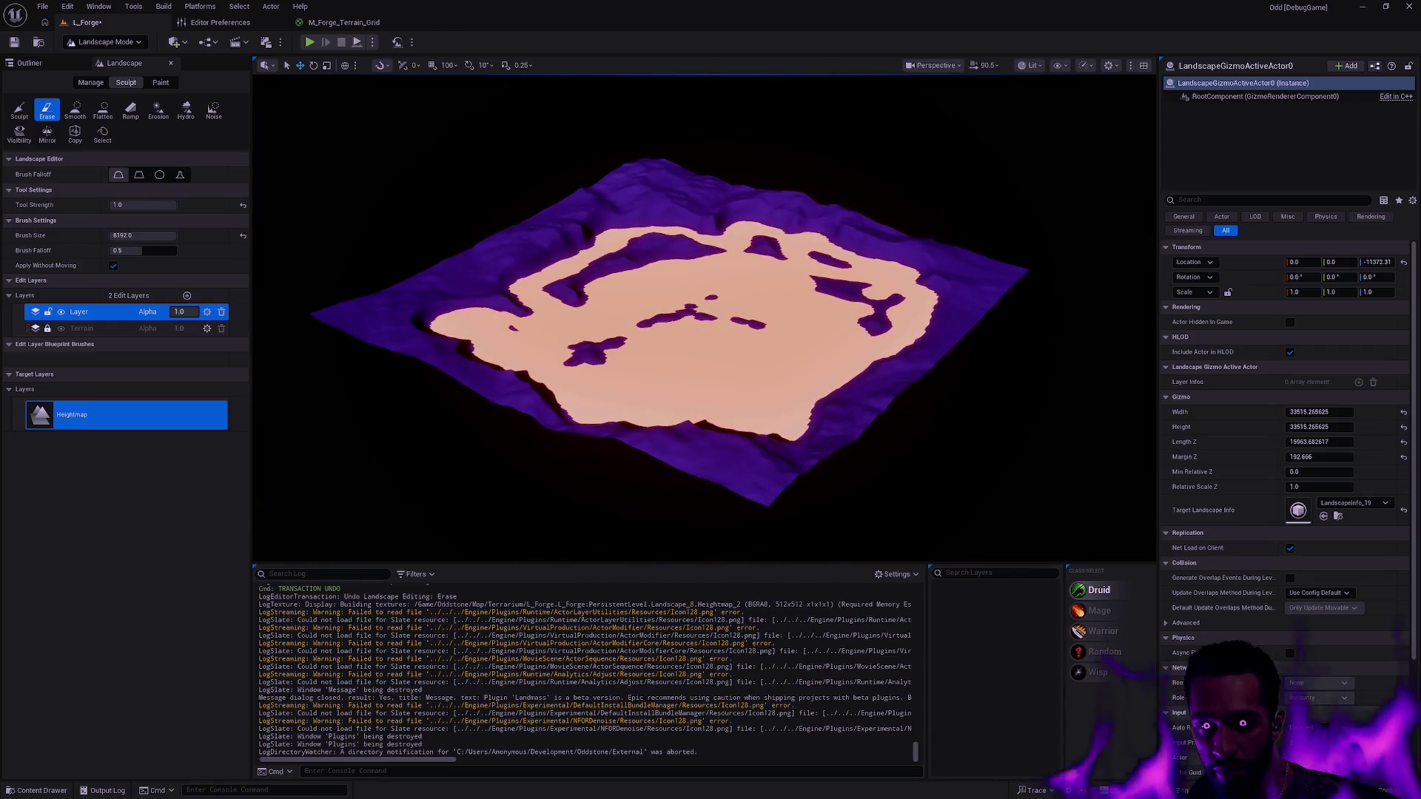
{"action": "scroll", "coordinate": [703, 318], "scroll_direction": "up", "scroll_amount": 3}
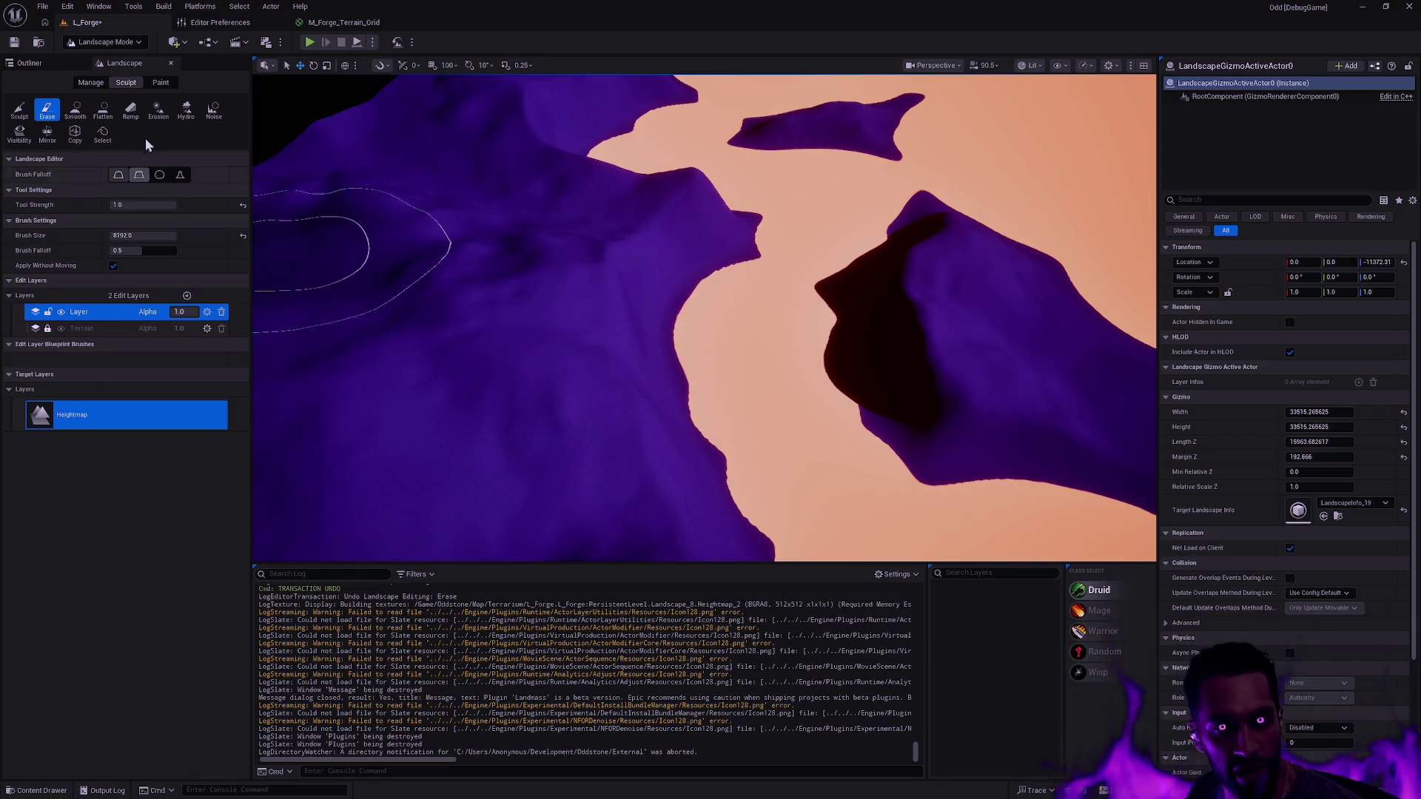
- Undo the last erase stroke and lower the Tool Strength
{"action": "left_click_drag", "start_coordinate": [161, 205], "coordinate": [148, 205]}
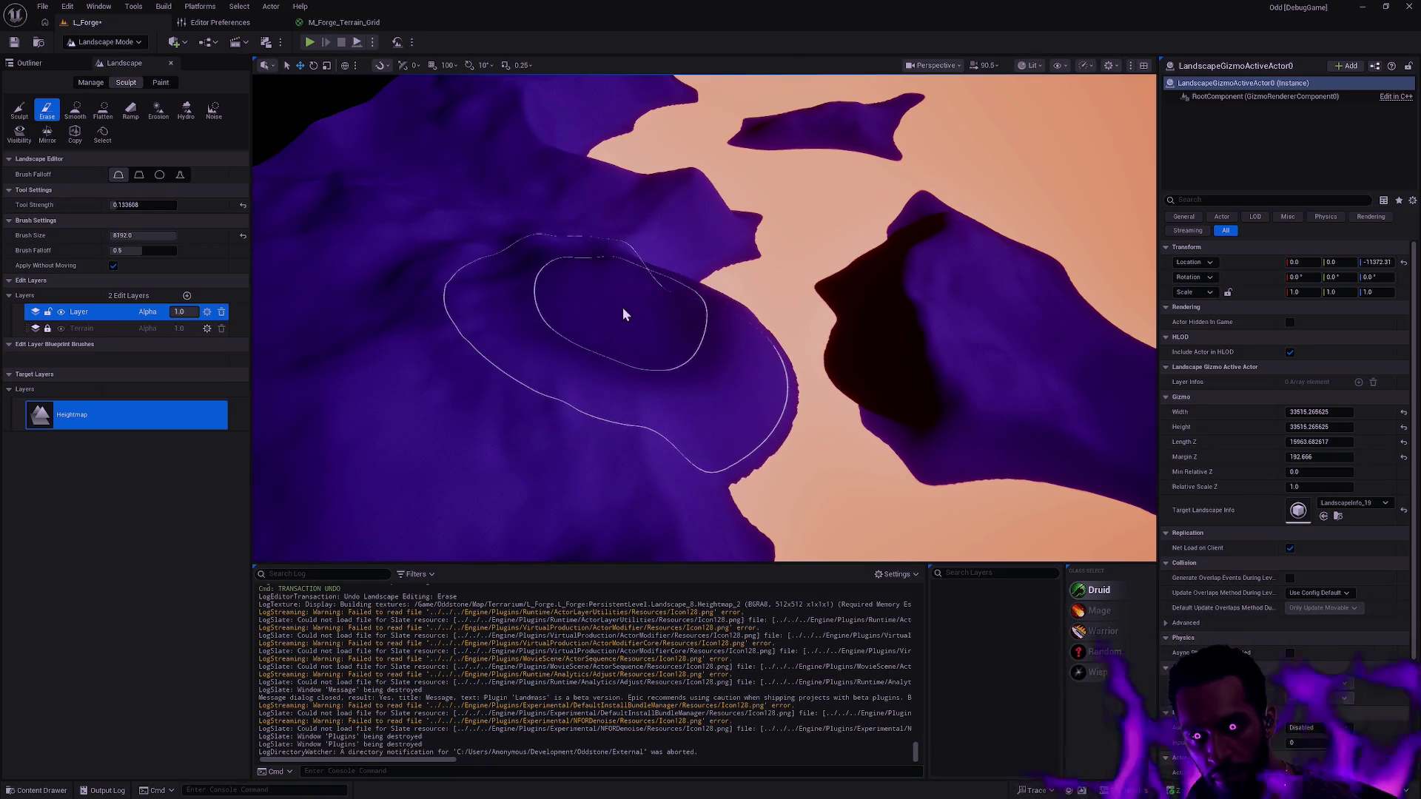
{"action": "key", "text": "ctrl+z"}
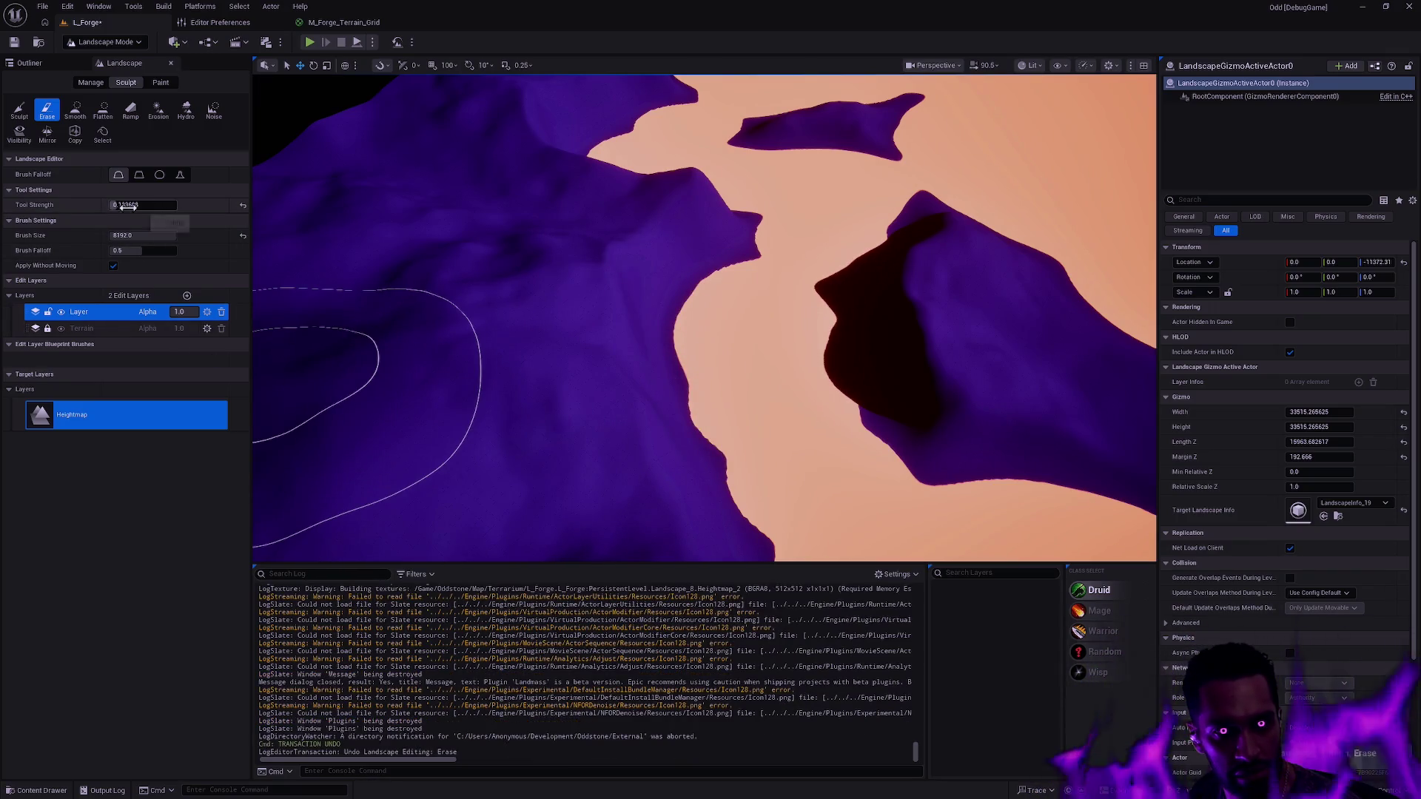
{"action": "left_click", "coordinate": [131, 205]}
{"action": "key", "text": "Return"}
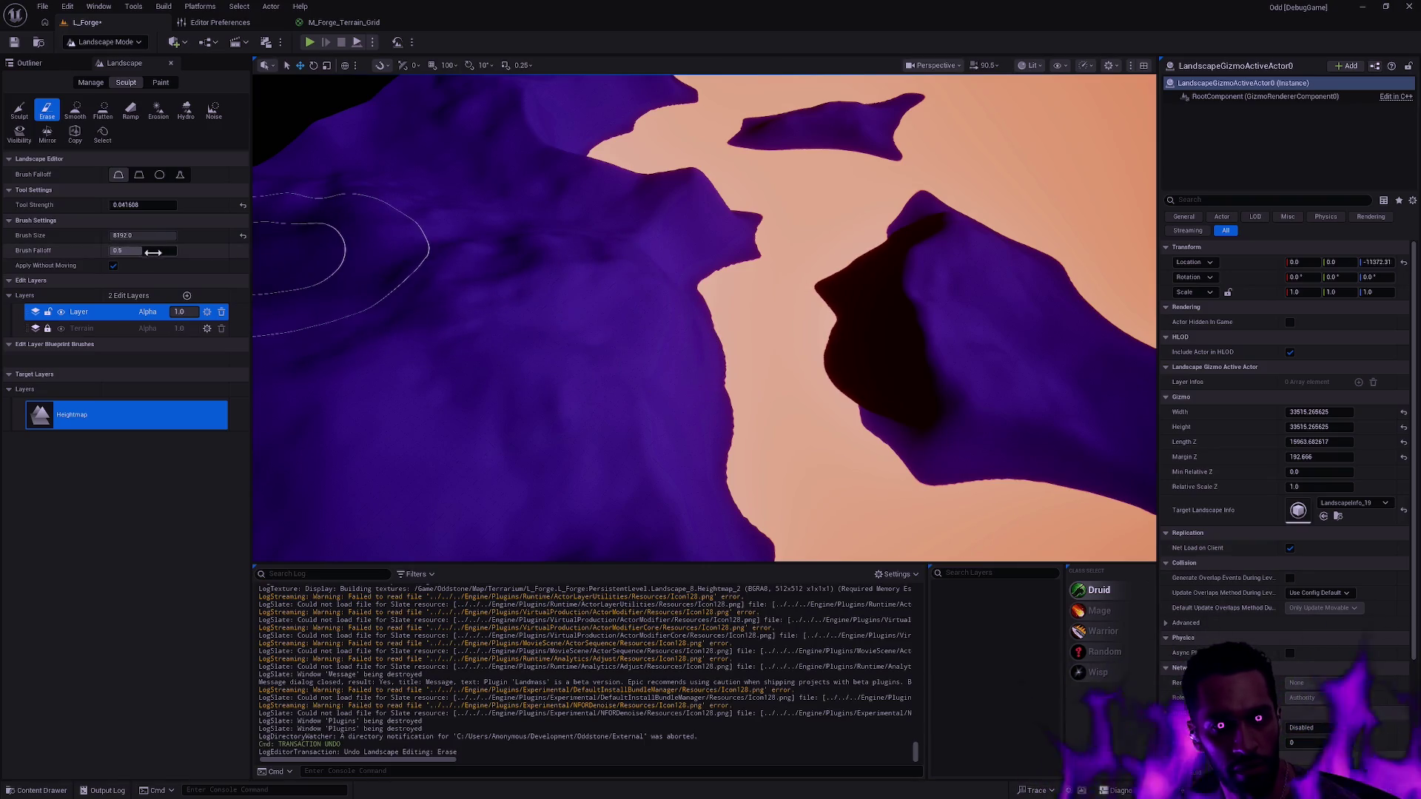
- Set Brush Falloff to 1.0, Tool Strength to 0.01, and shrink the brush to about 4560
{"action": "left_click_drag", "start_coordinate": [143, 252], "coordinate": [166, 252]}
{"action": "left_click", "coordinate": [141, 250]}
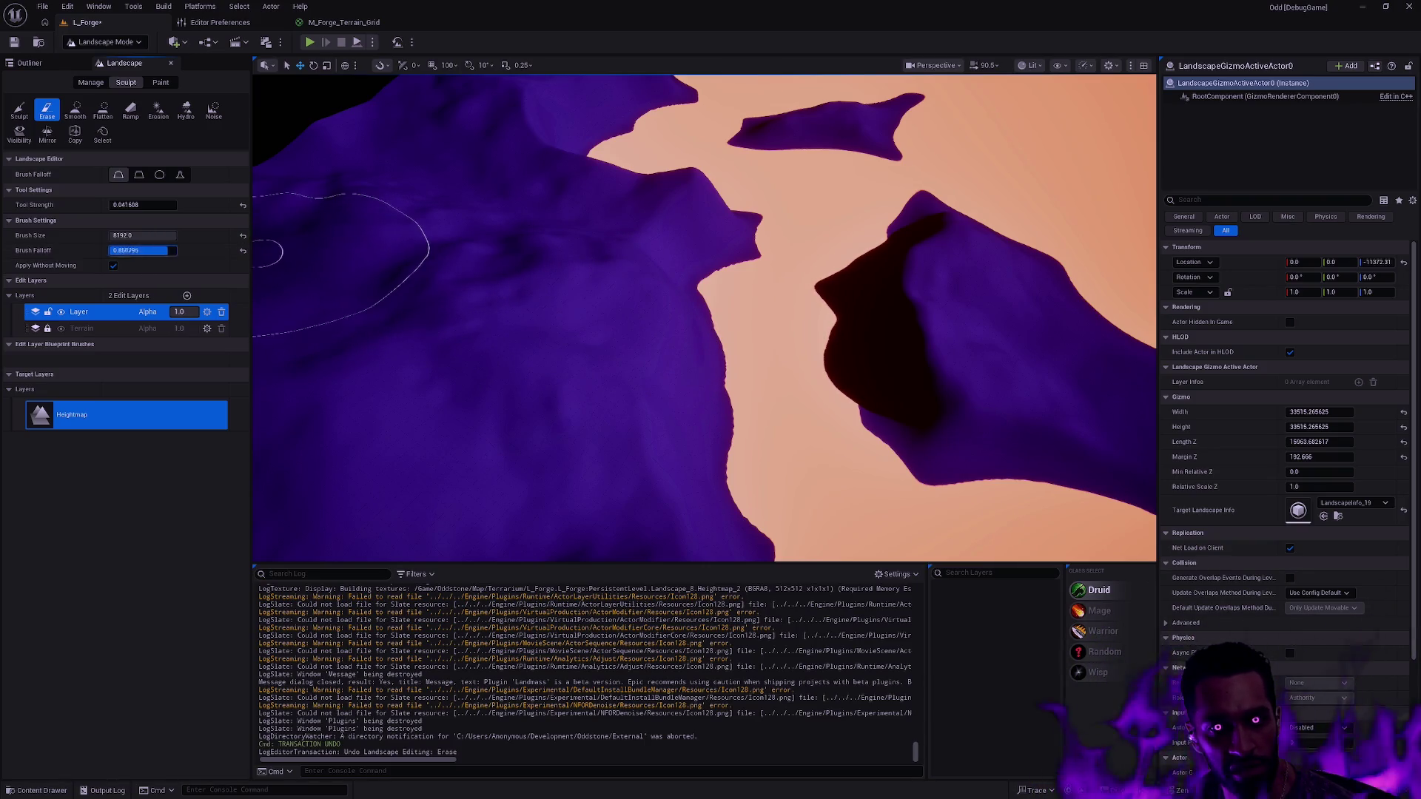
{"action": "type", "text": "1"}
{"action": "key", "text": "Return"}
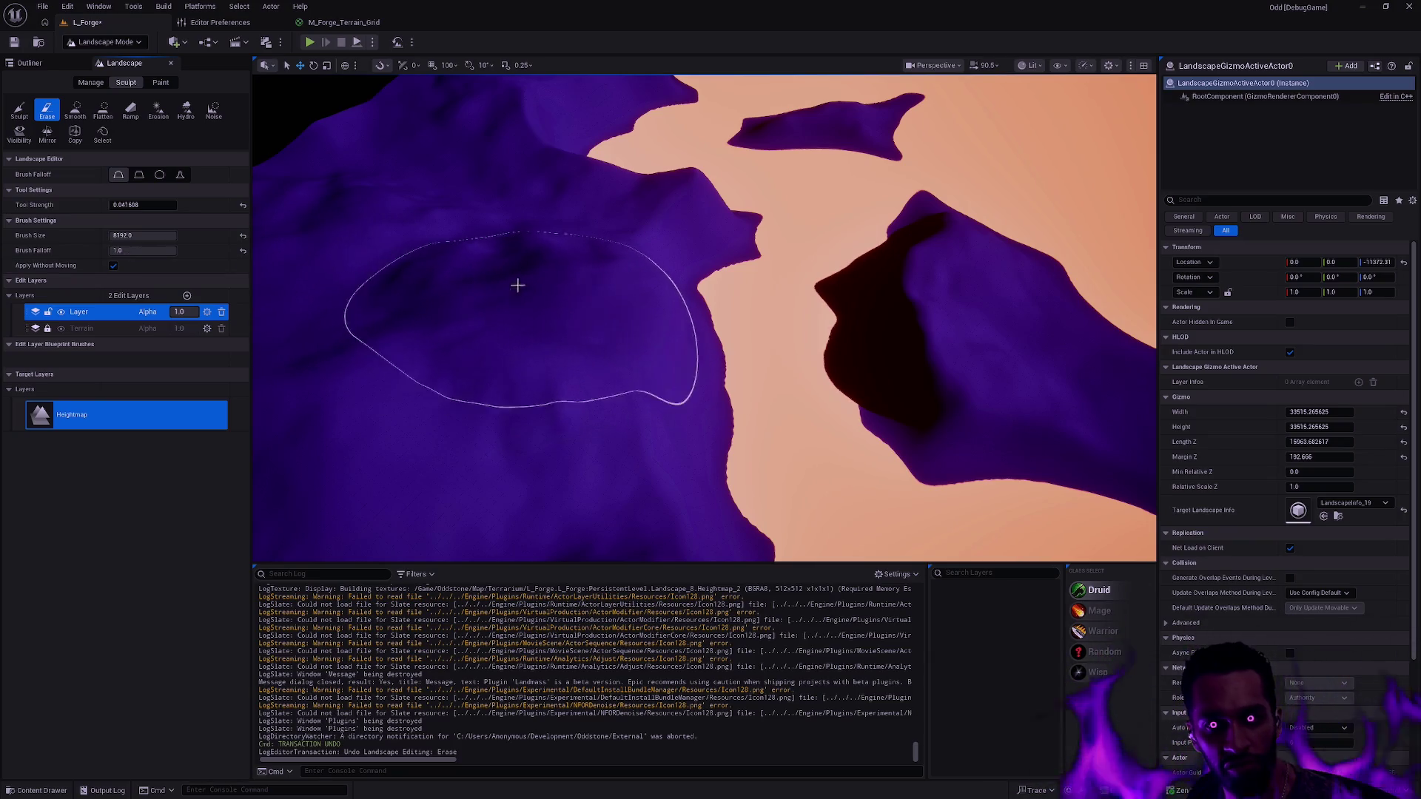
{"action": "left_click", "coordinate": [145, 205]}
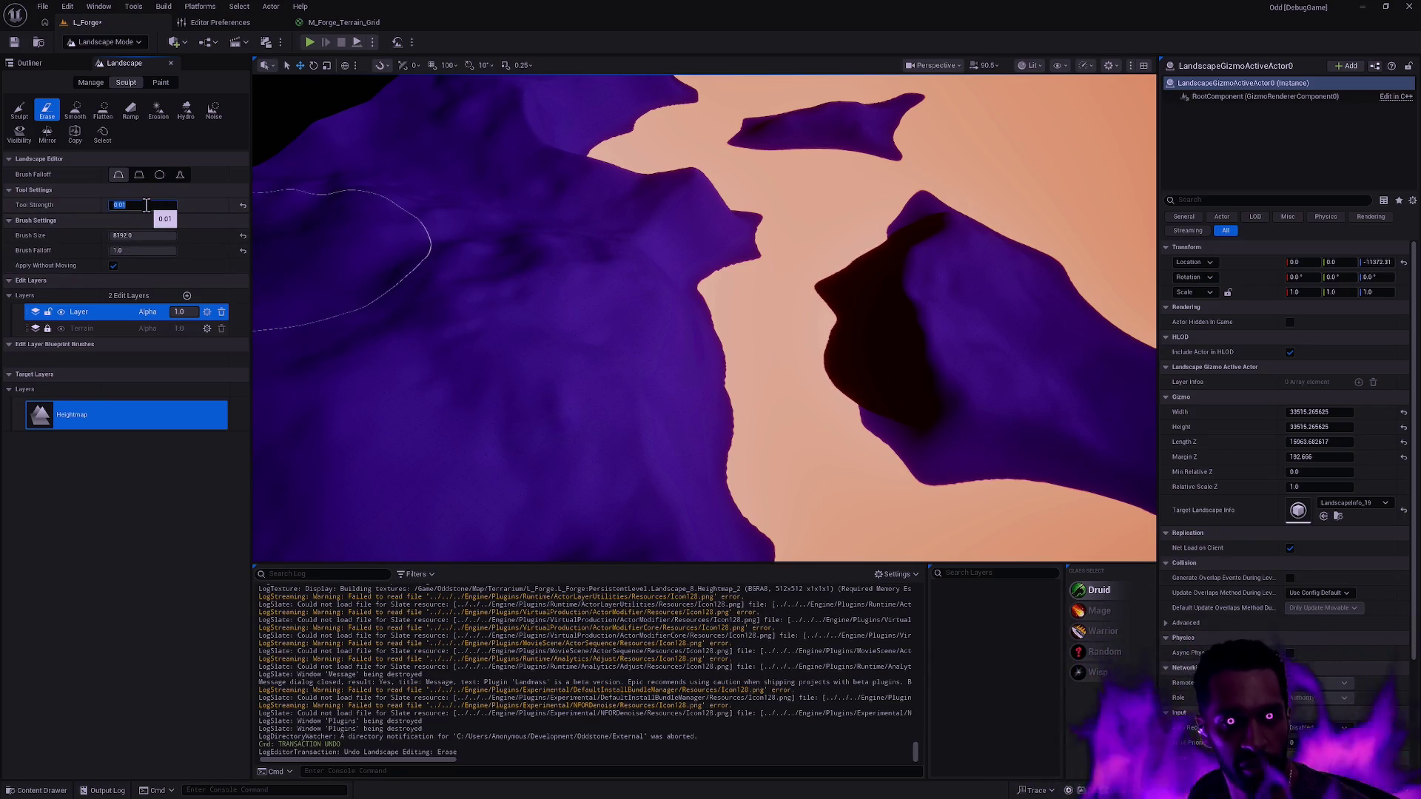
{"action": "key", "text": "Return"}
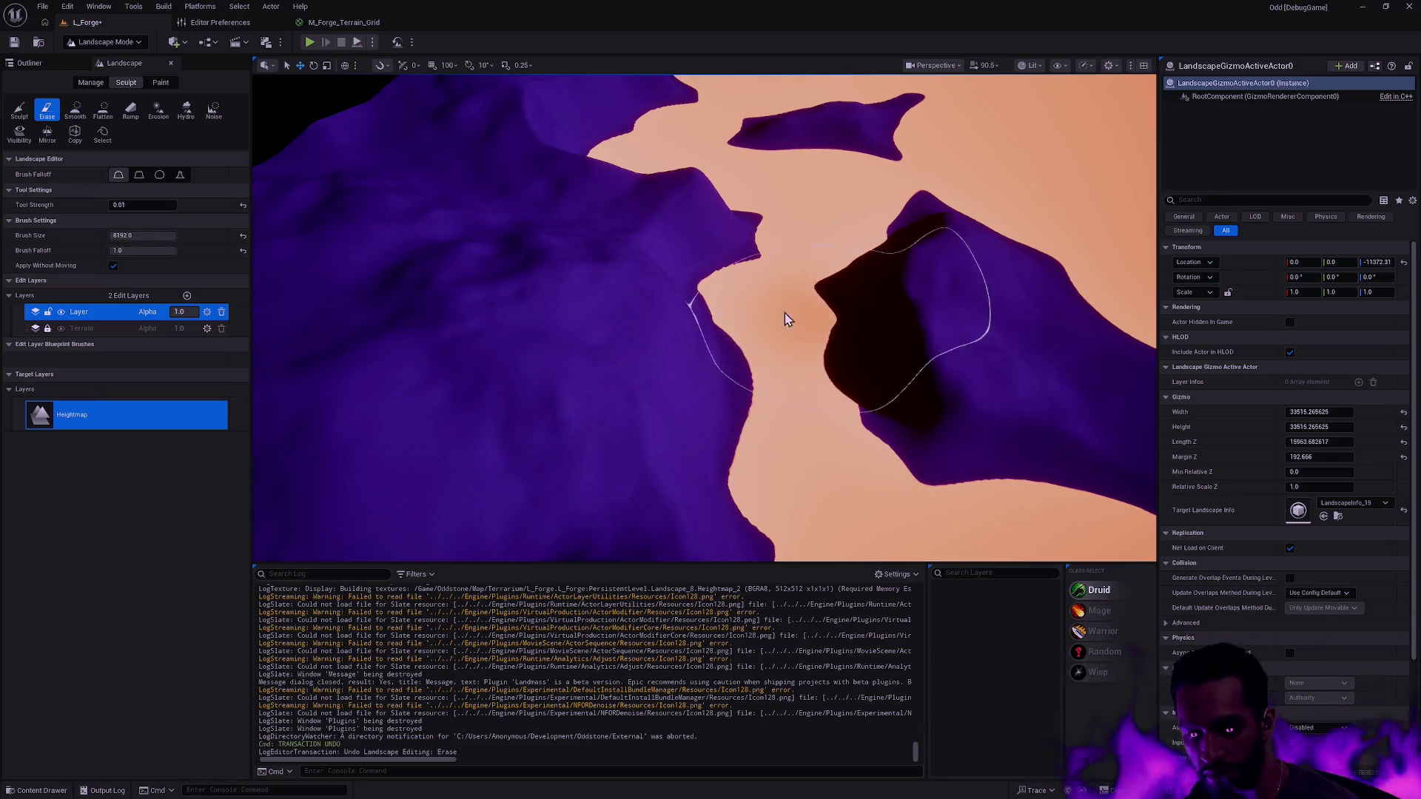
{"action": "key", "text": "bracketleft"}
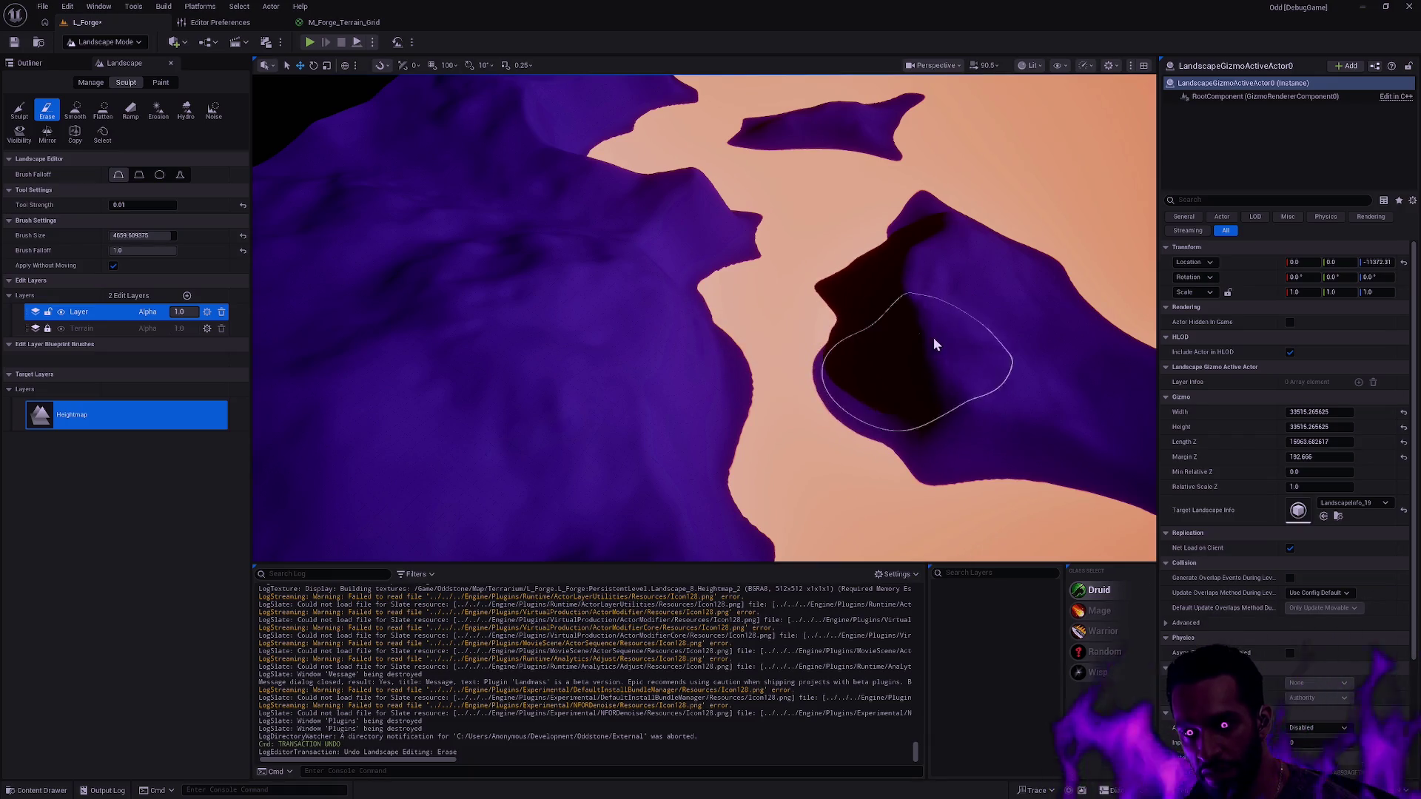
- Orbit the view closer over the hill, then select and deselect the landscape
{"action": "mouse_move", "coordinate": [910, 296]}
{"action": "left_mouse_down"}
{"action": "mouse_move", "coordinate": [873, 325]}
{"action": "mouse_move", "coordinate": [858, 281]}
{"action": "mouse_move", "coordinate": [844, 314]}
{"action": "mouse_move", "coordinate": [844, 281]}
{"action": "mouse_move", "coordinate": [852, 326]}
{"action": "mouse_move", "coordinate": [913, 377]}
{"action": "left_mouse_up"}
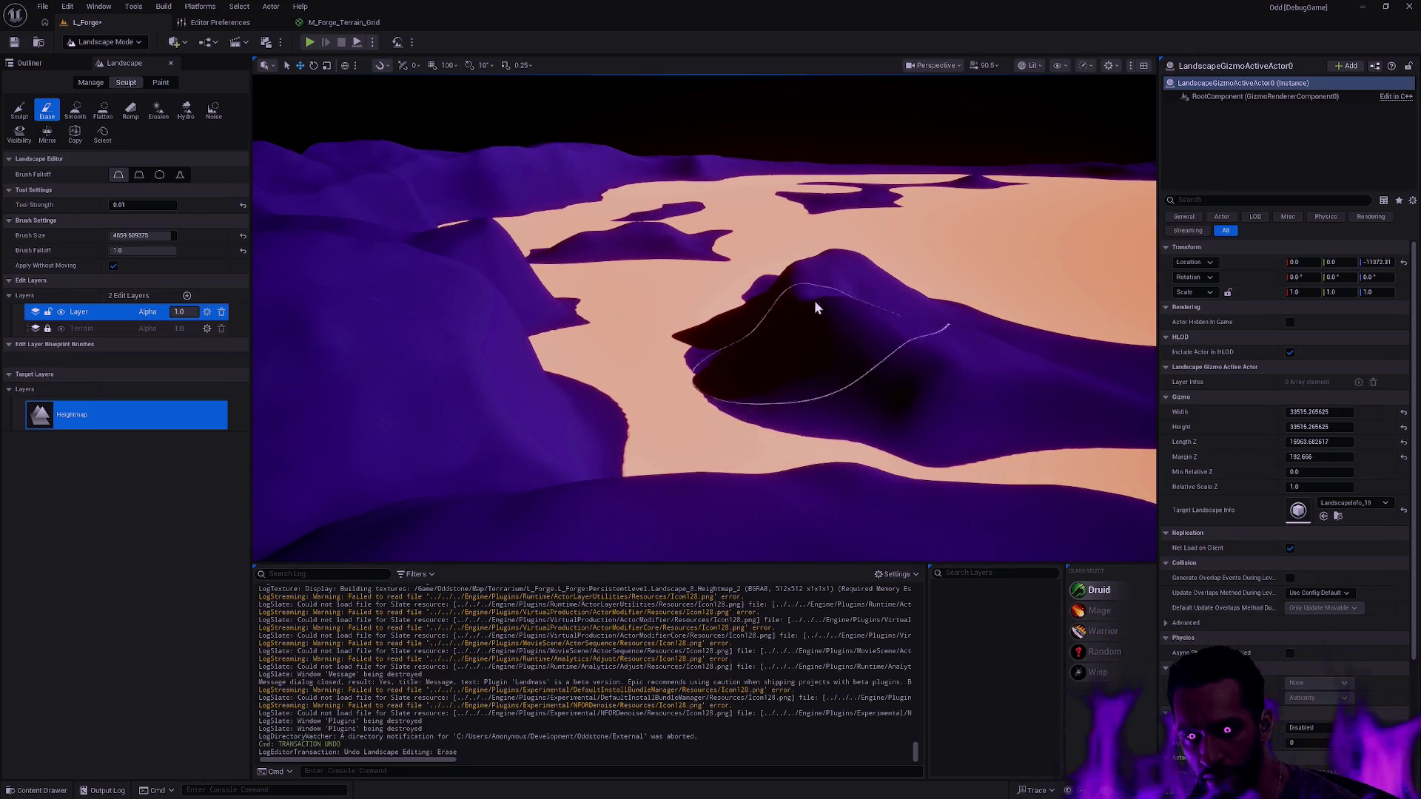
{"action": "mouse_move", "coordinate": [815, 330]}
{"action": "left_mouse_down"}
{"action": "mouse_move", "coordinate": [818, 433]}
{"action": "mouse_move", "coordinate": [814, 415]}
{"action": "mouse_move", "coordinate": [856, 435]}
{"action": "mouse_move", "coordinate": [767, 324]}
{"action": "left_mouse_up"}
{"action": "left_click", "coordinate": [850, 454]}
{"action": "key", "text": "Escape"}
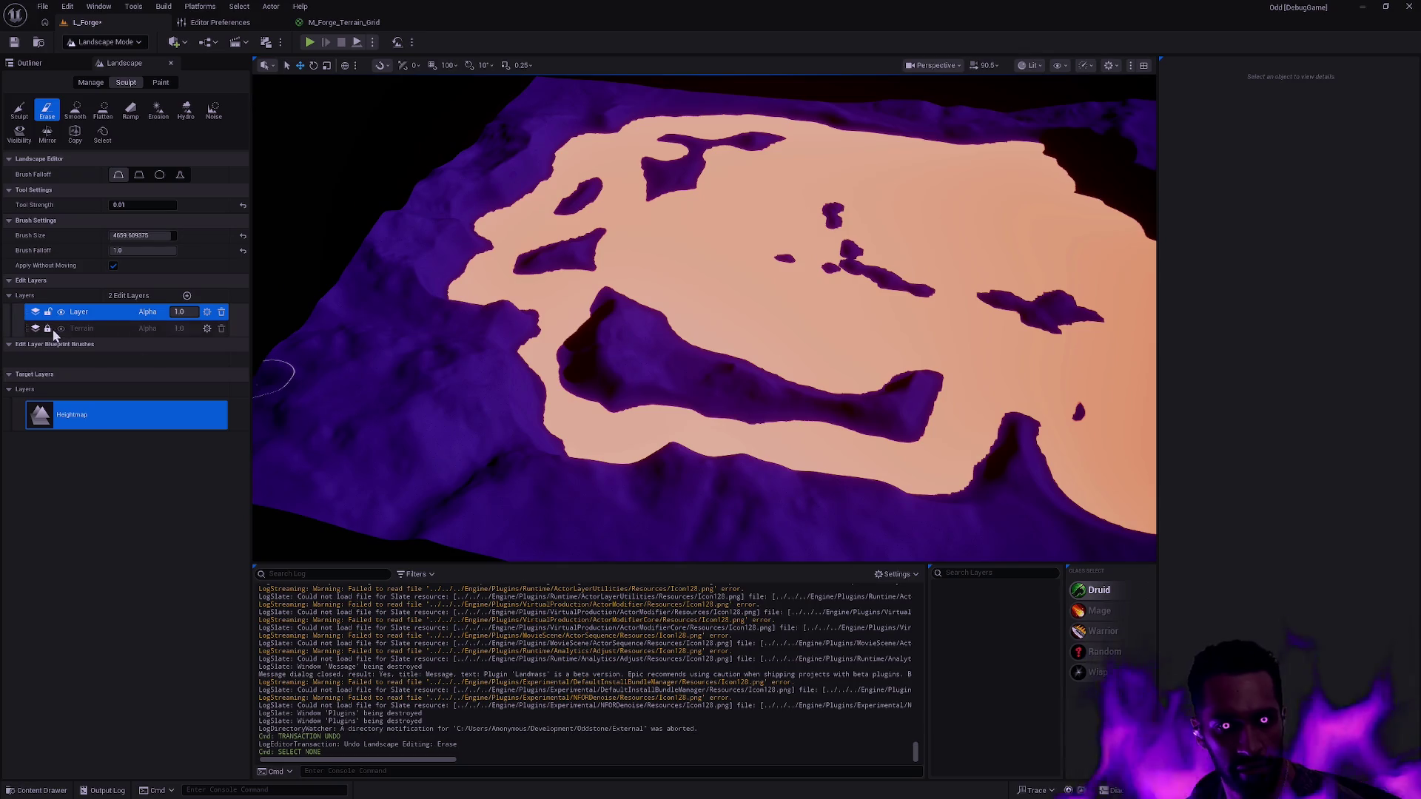
- Clear the heightmap data of the 'Layer' edit layer and save the level
{"action": "right_click", "coordinate": [87, 315]}
{"action": "left_click", "coordinate": [118, 424]}
{"action": "left_click", "coordinate": [768, 424]}
{"action": "key", "text": "ctrl+s"}
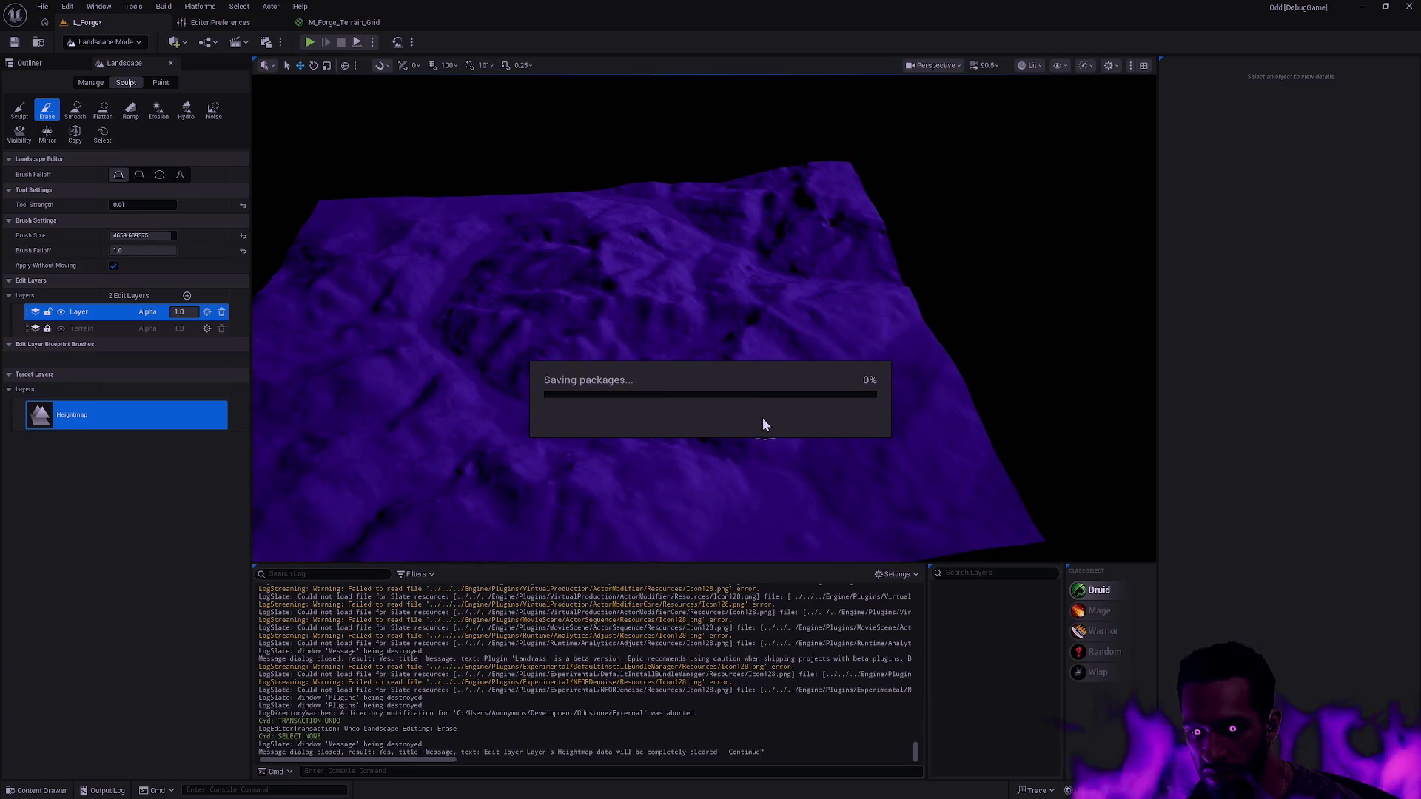
{"action": "left_click_drag", "start_coordinate": [835, 356], "coordinate": [834, 296]}
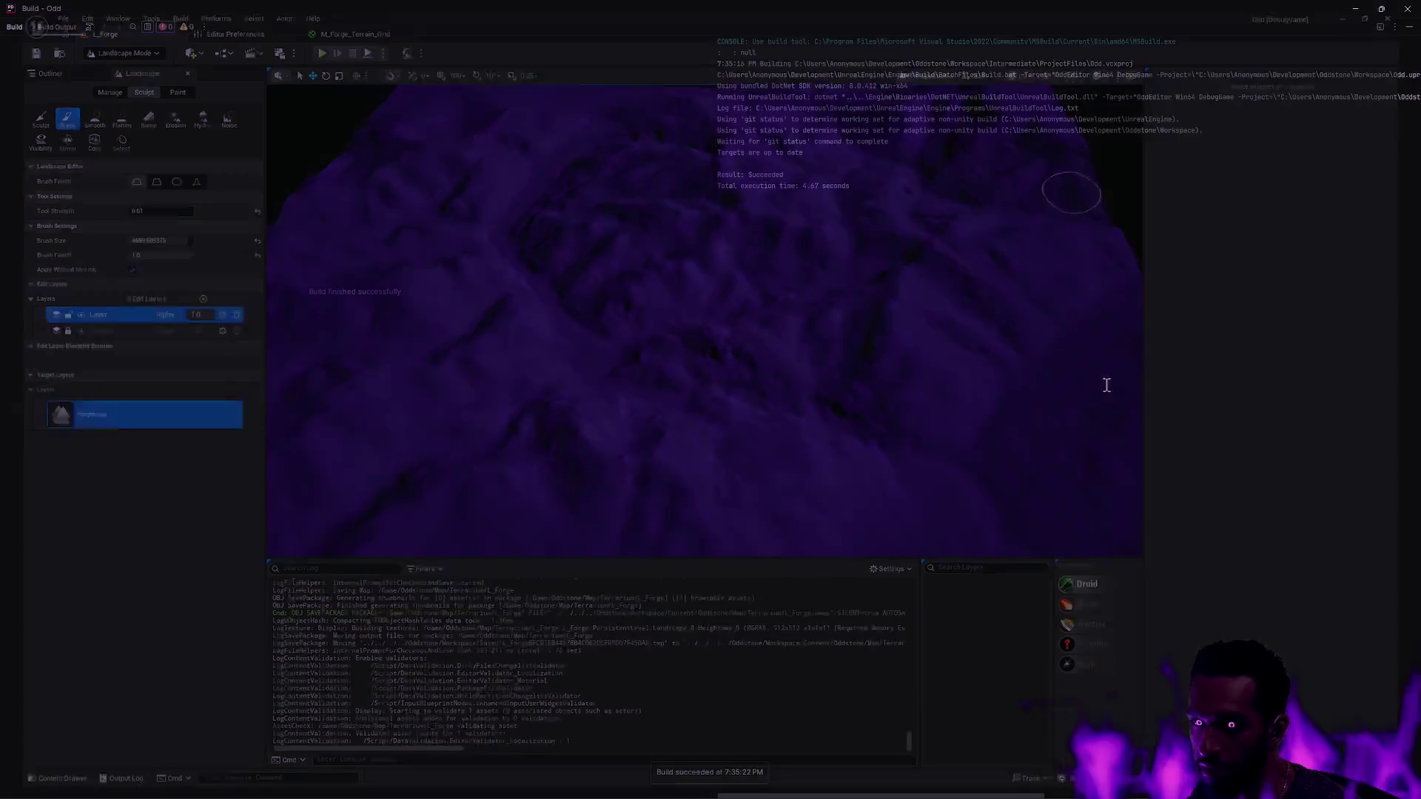
- Hide Rider's build output and debug console, then start a Debug build to relaunch the editor
{"action": "key", "text": "Escape"}
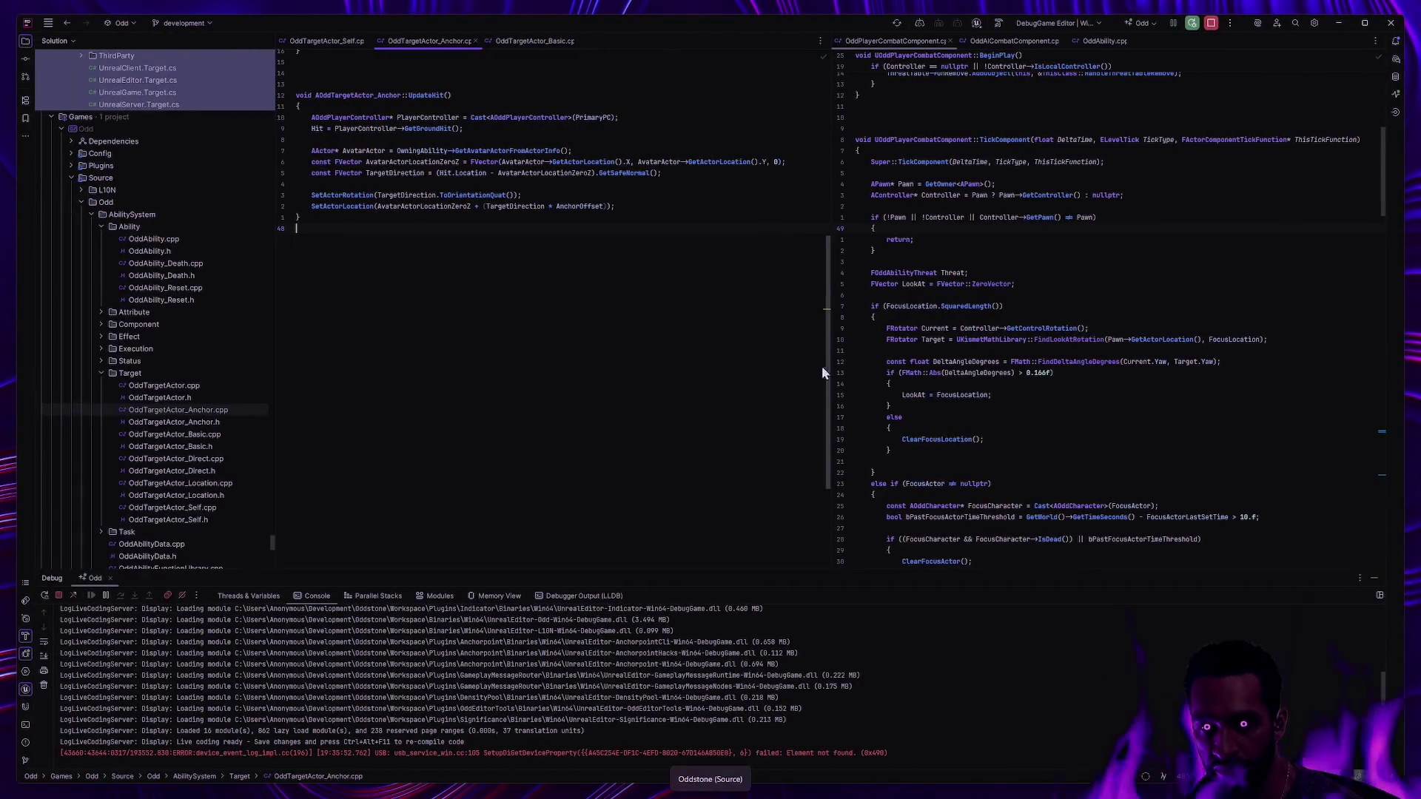
{"action": "left_click", "coordinate": [1373, 579]}
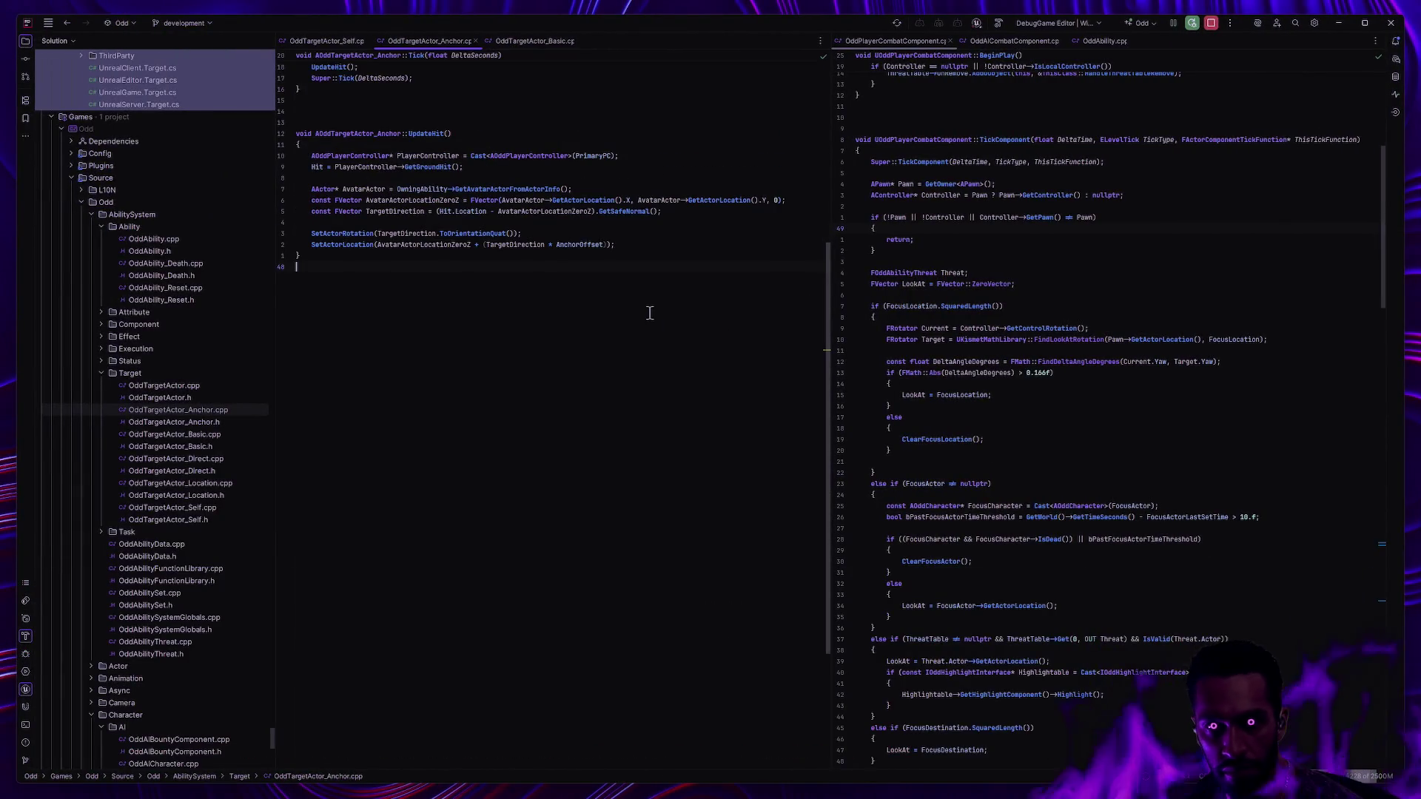
{"action": "scroll", "coordinate": [1086, 252], "scroll_direction": "up", "scroll_amount": 4}
{"action": "scroll", "coordinate": [1087, 252], "scroll_direction": "up", "scroll_amount": 5}
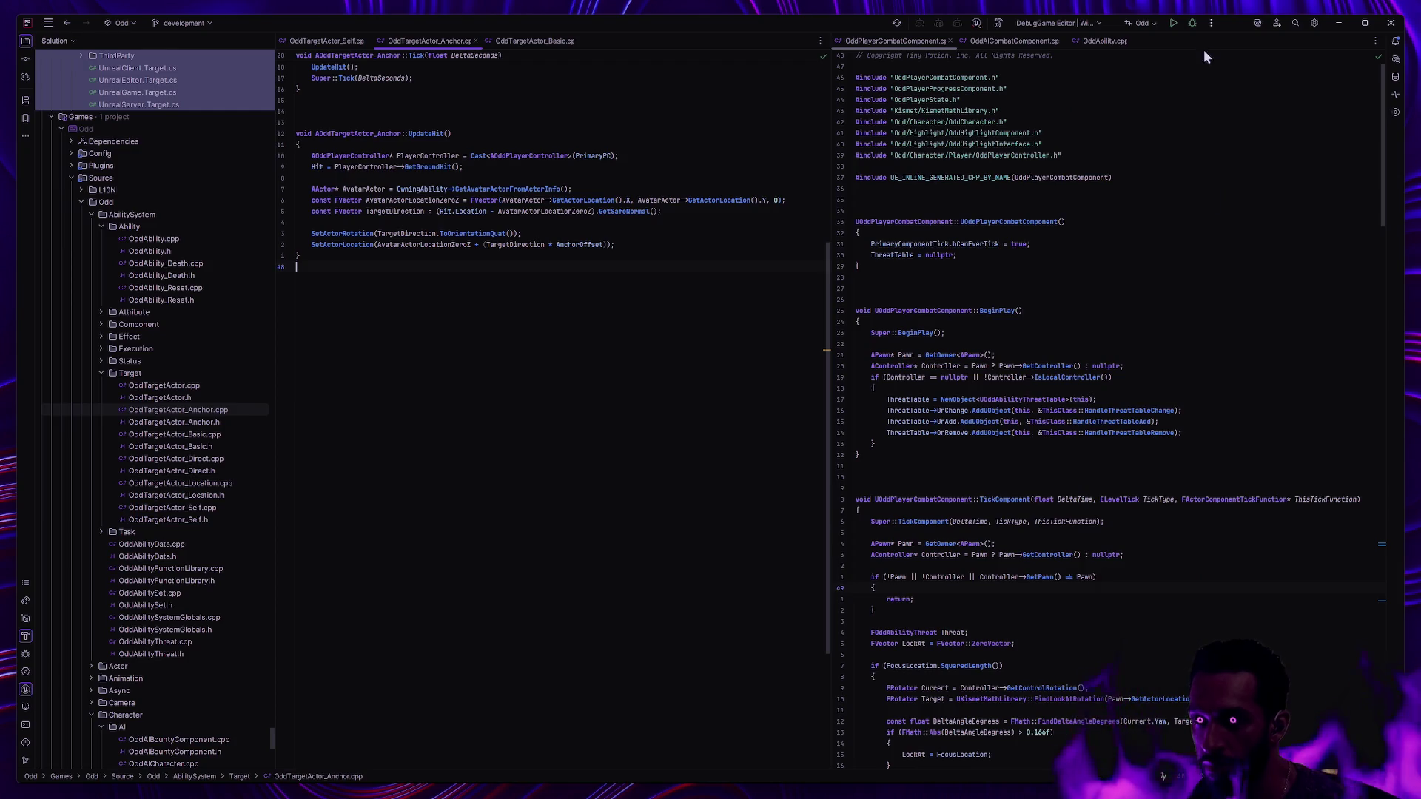
{"action": "left_click", "coordinate": [1193, 26]}
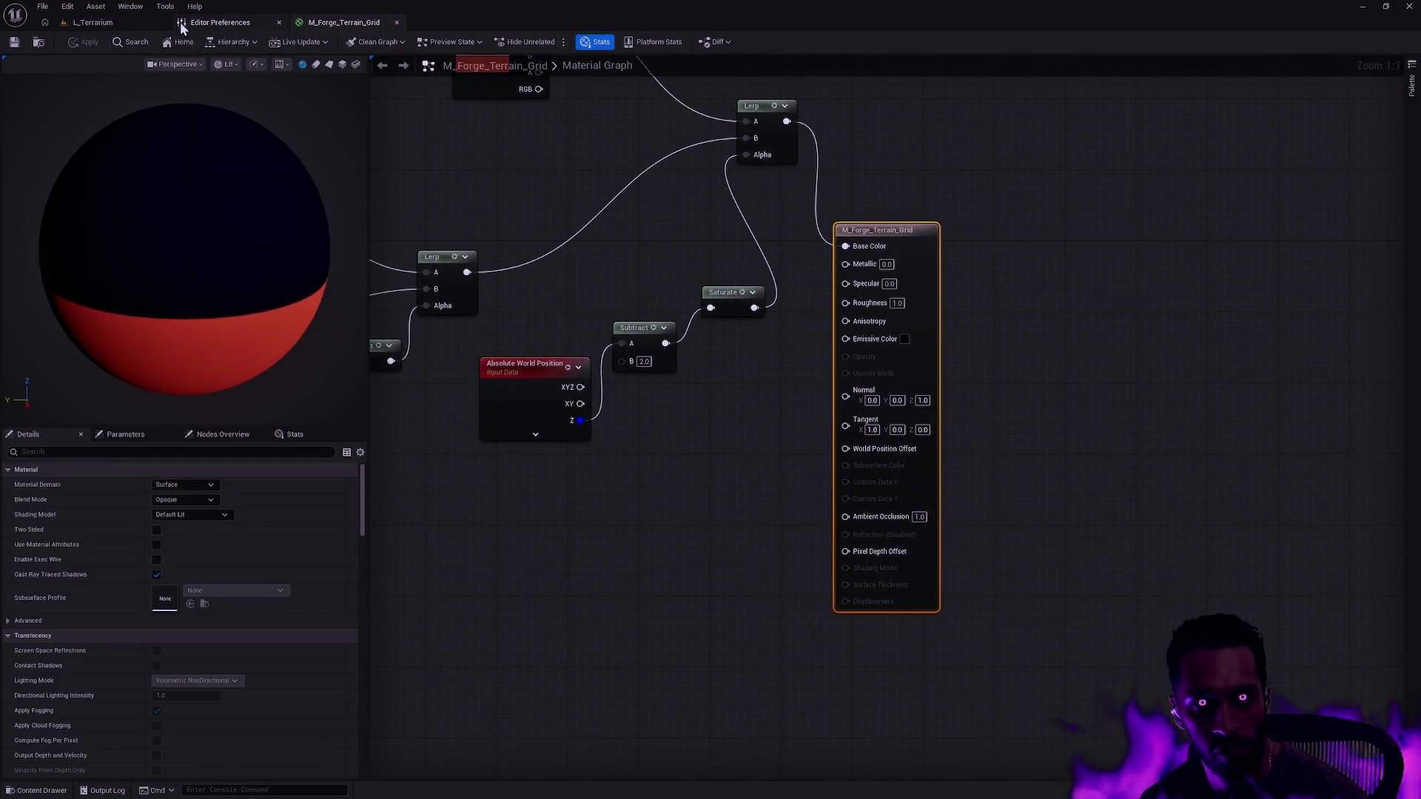
- Close the Editor Preferences tab
{"action": "left_click", "coordinate": [189, 24]}
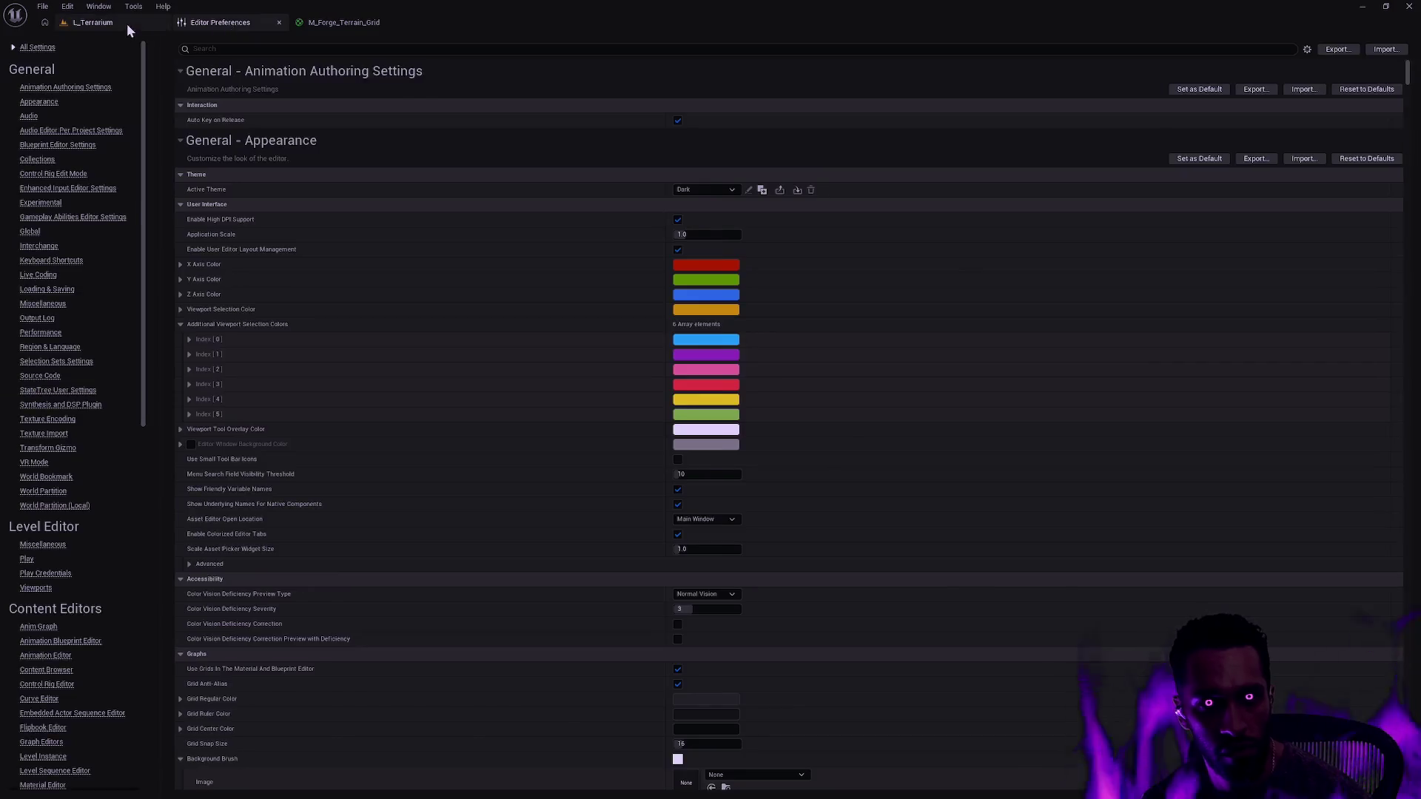
{"action": "left_click", "coordinate": [127, 23]}
{"action": "left_click", "coordinate": [278, 23]}
- Open the L_Forge level from the Content Drawer and enter Landscape Mode
{"action": "key", "text": "ctrl+space"}
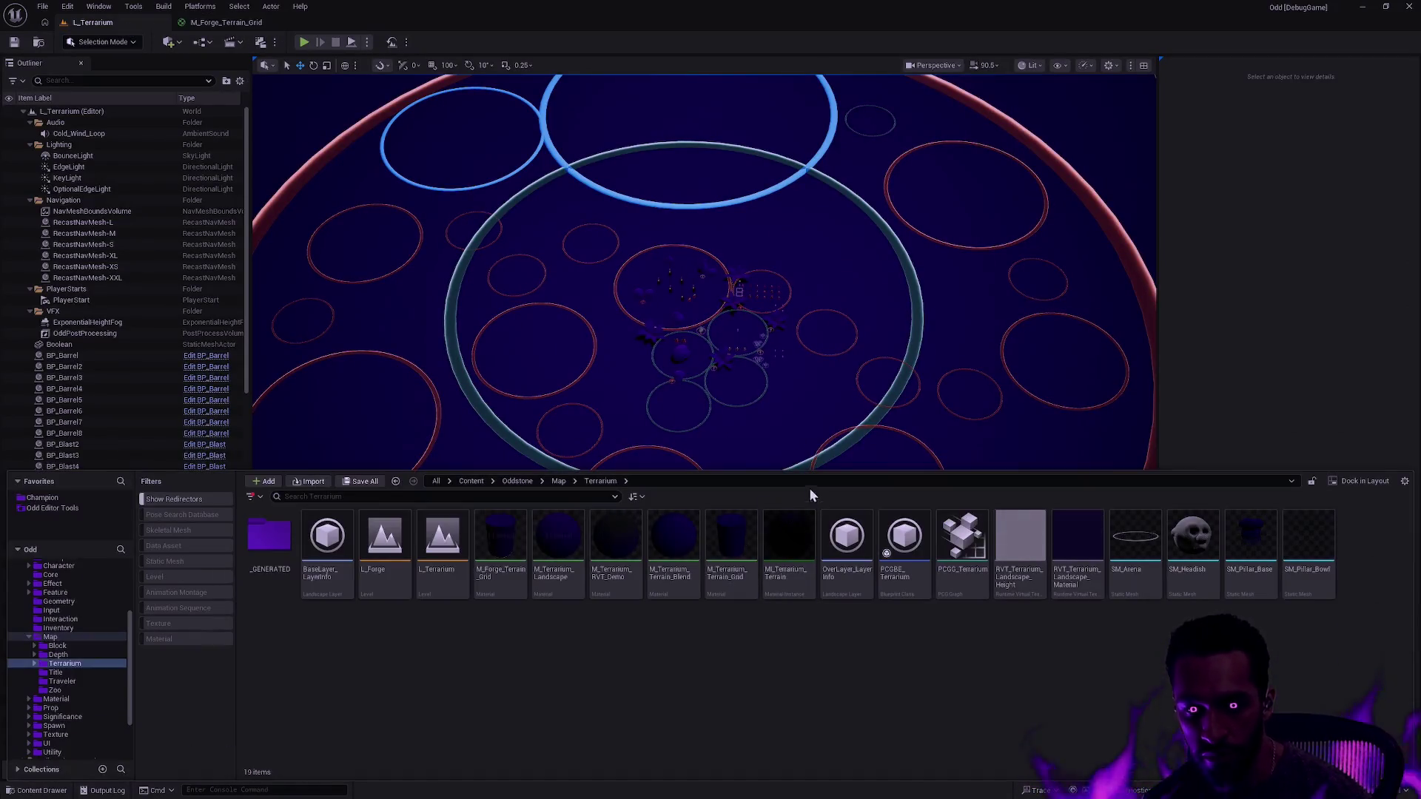
{"action": "double_click", "coordinate": [385, 537]}
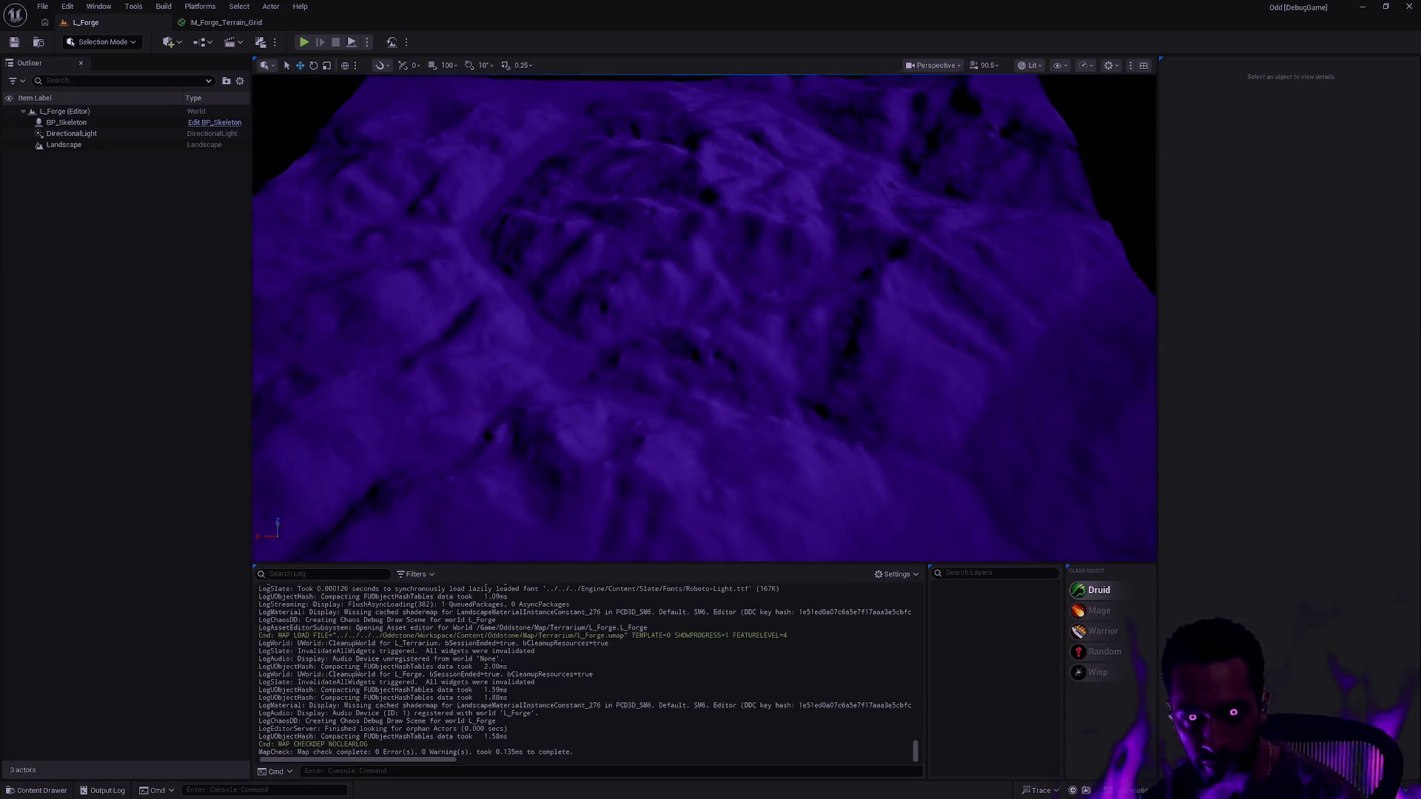
{"action": "left_click_drag", "start_coordinate": [841, 323], "coordinate": [840, 323]}
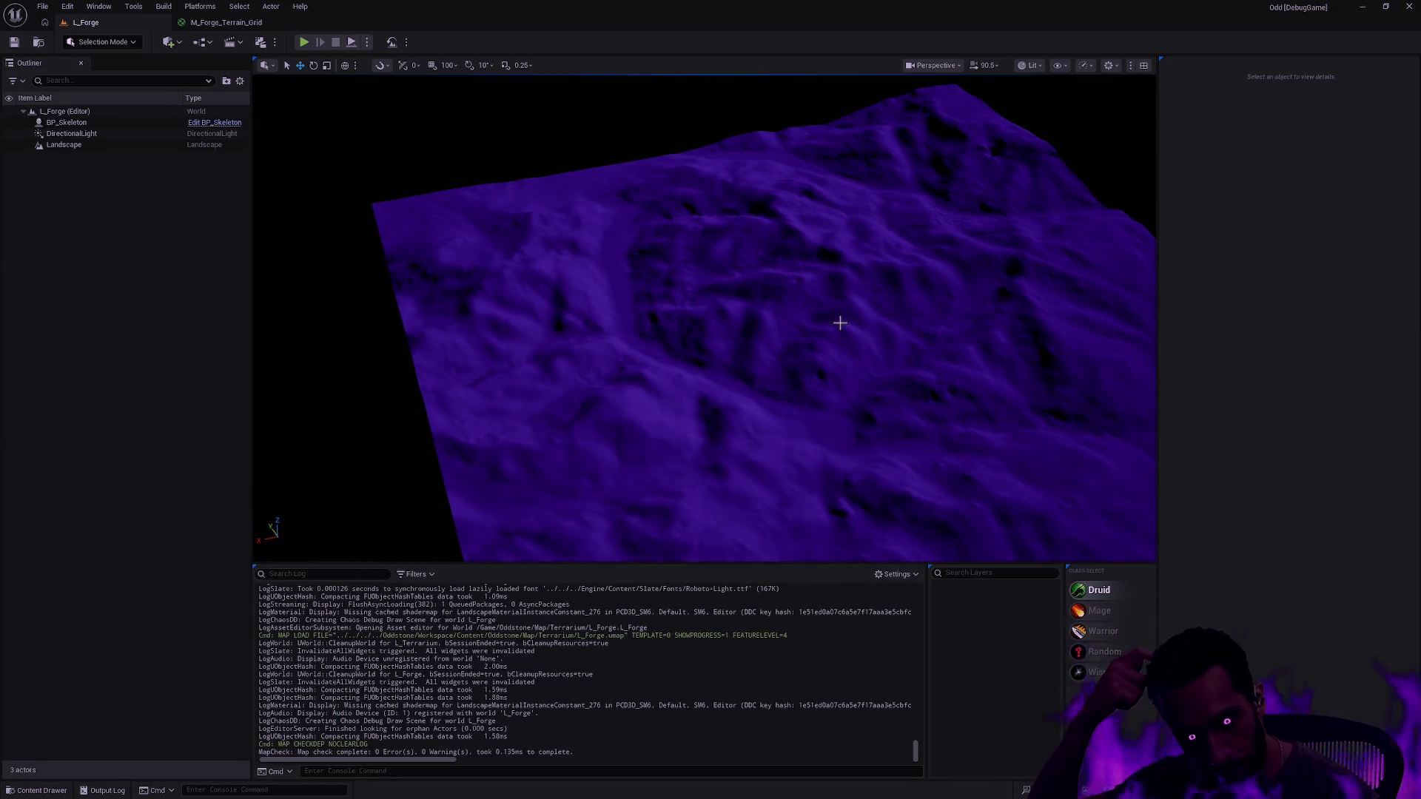
{"action": "key", "text": "shift+2"}
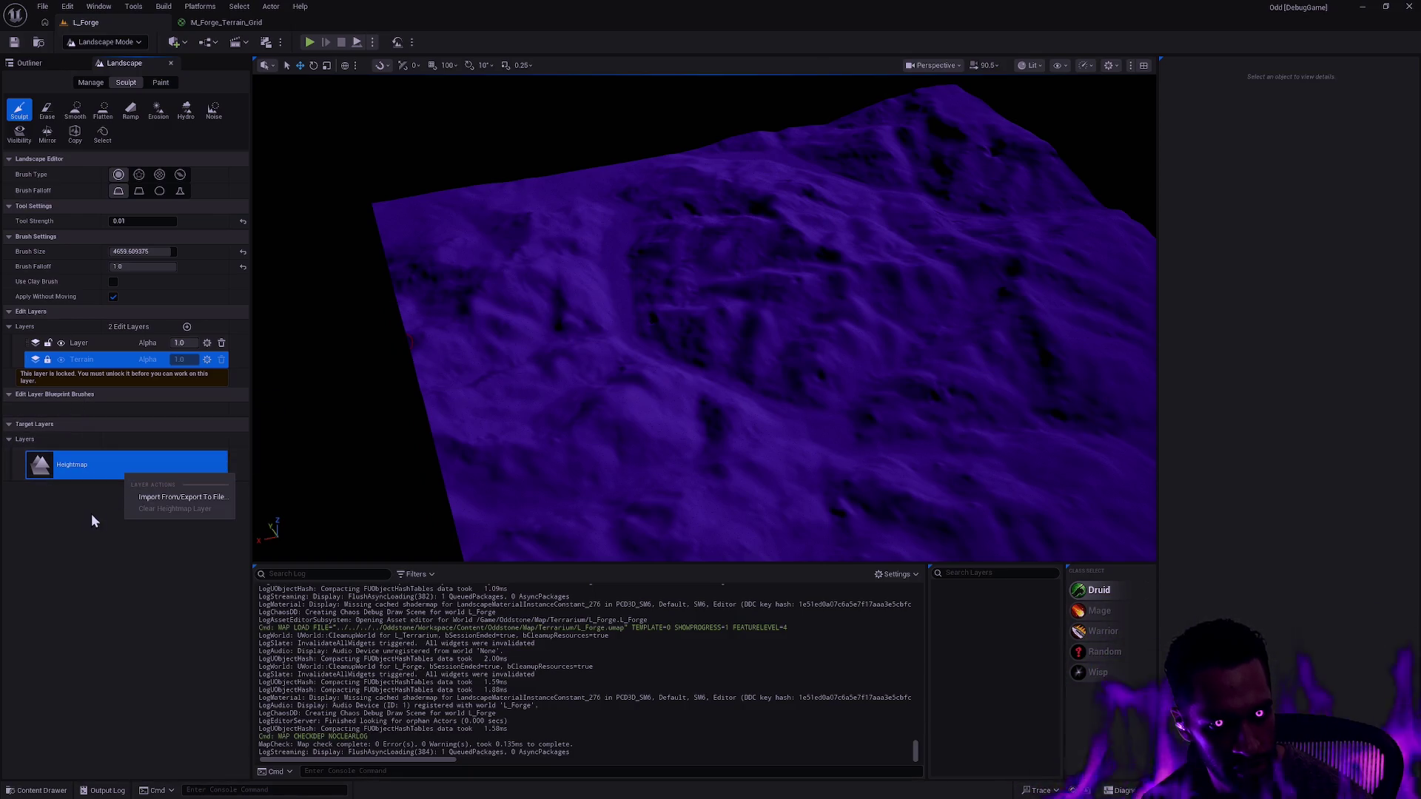
- Add a Landscape Edit Layer Splines layer above the Layer edit layer
{"action": "left_click", "coordinate": [172, 339]}
{"action": "left_click", "coordinate": [187, 327]}
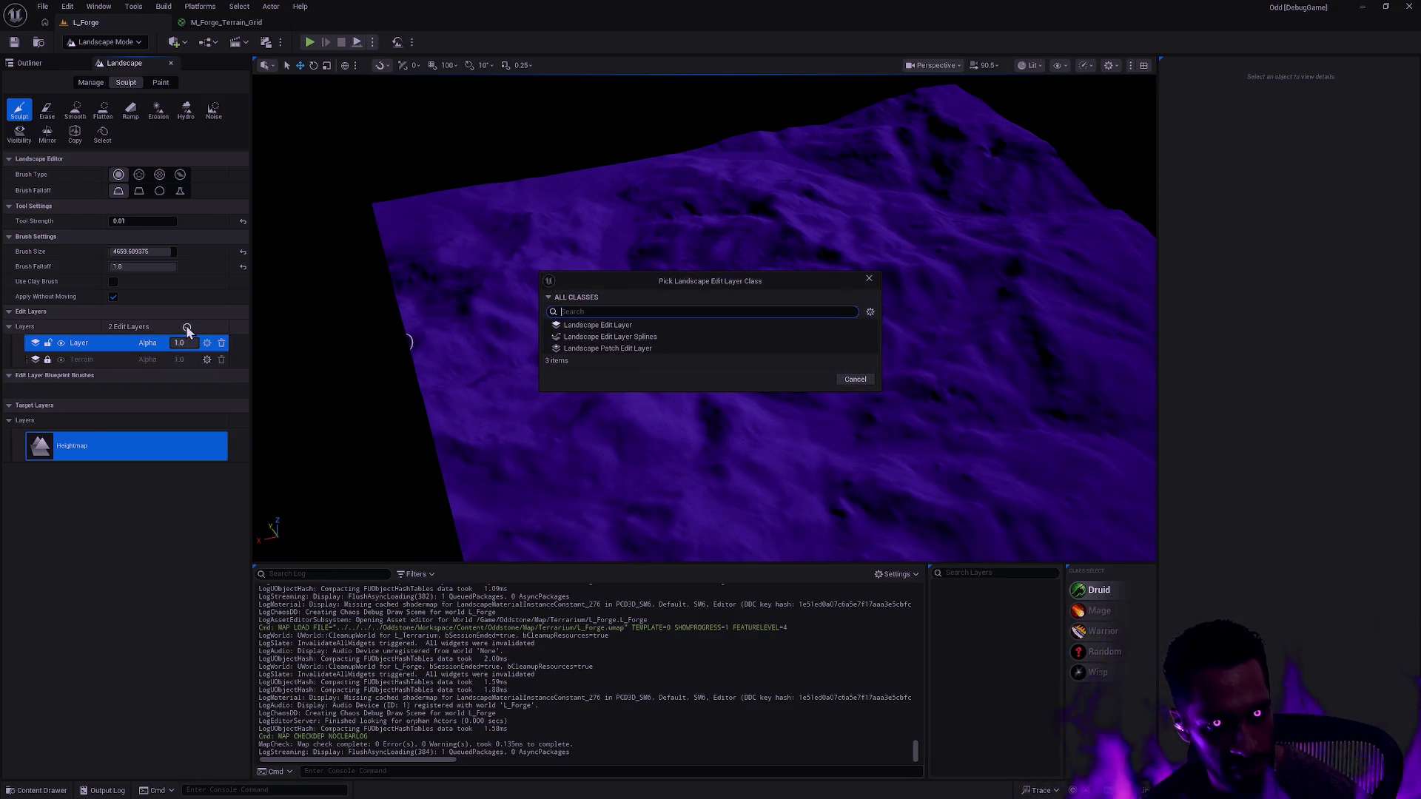
{"action": "left_click", "coordinate": [664, 337]}
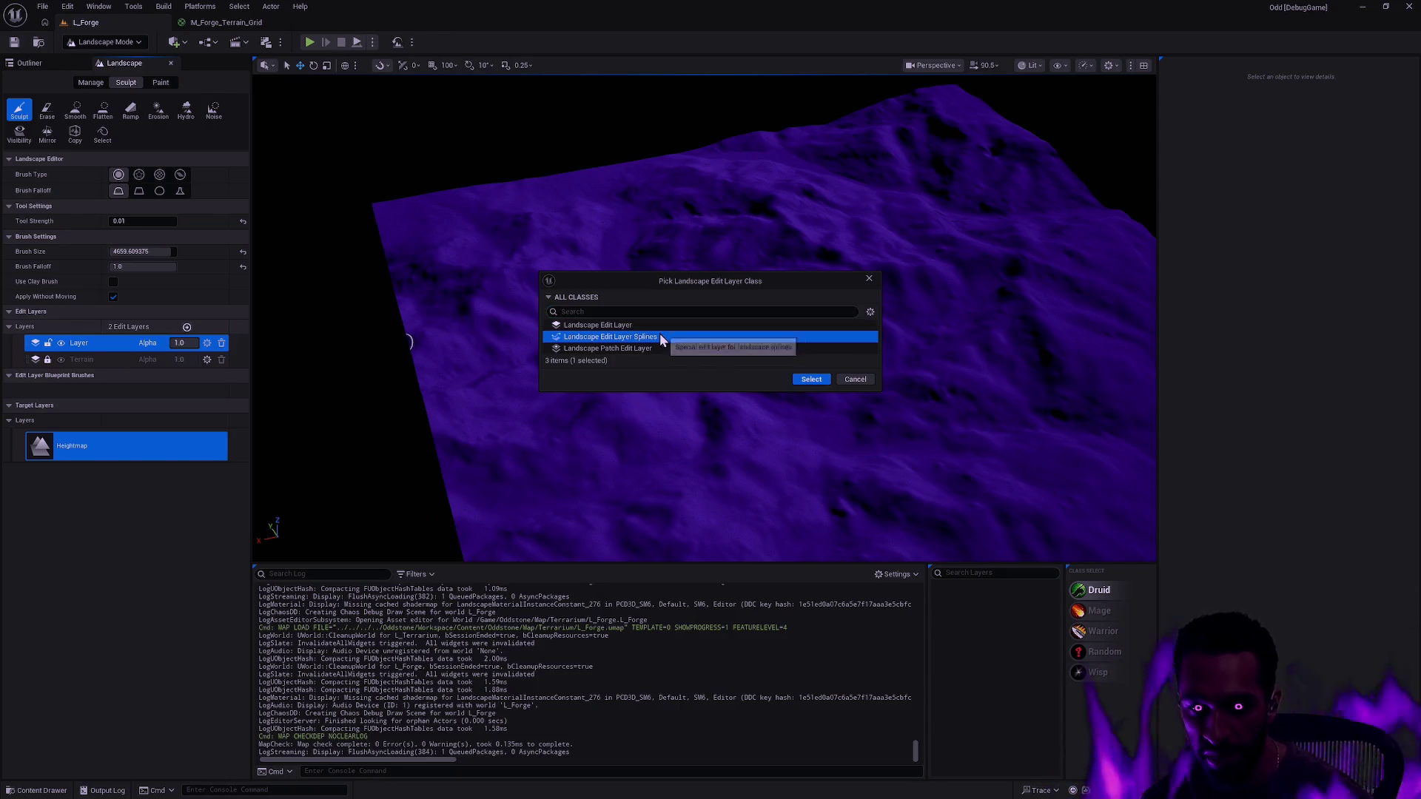
{"action": "left_click", "coordinate": [819, 379]}
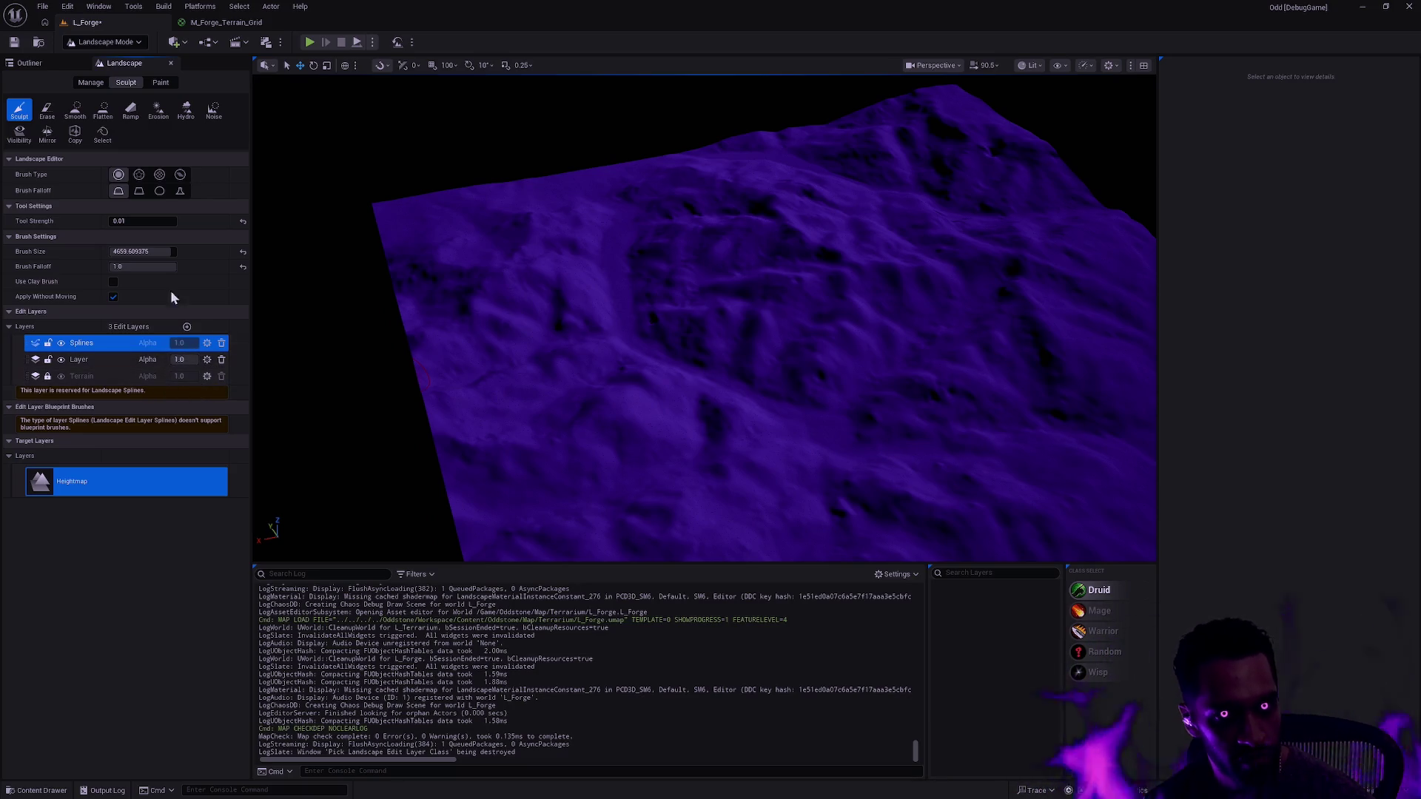
- In Manage, try placing a Blueprint brush, dismiss the reserved-layer warning, and choose the Splines tool
{"action": "left_click", "coordinate": [103, 84]}
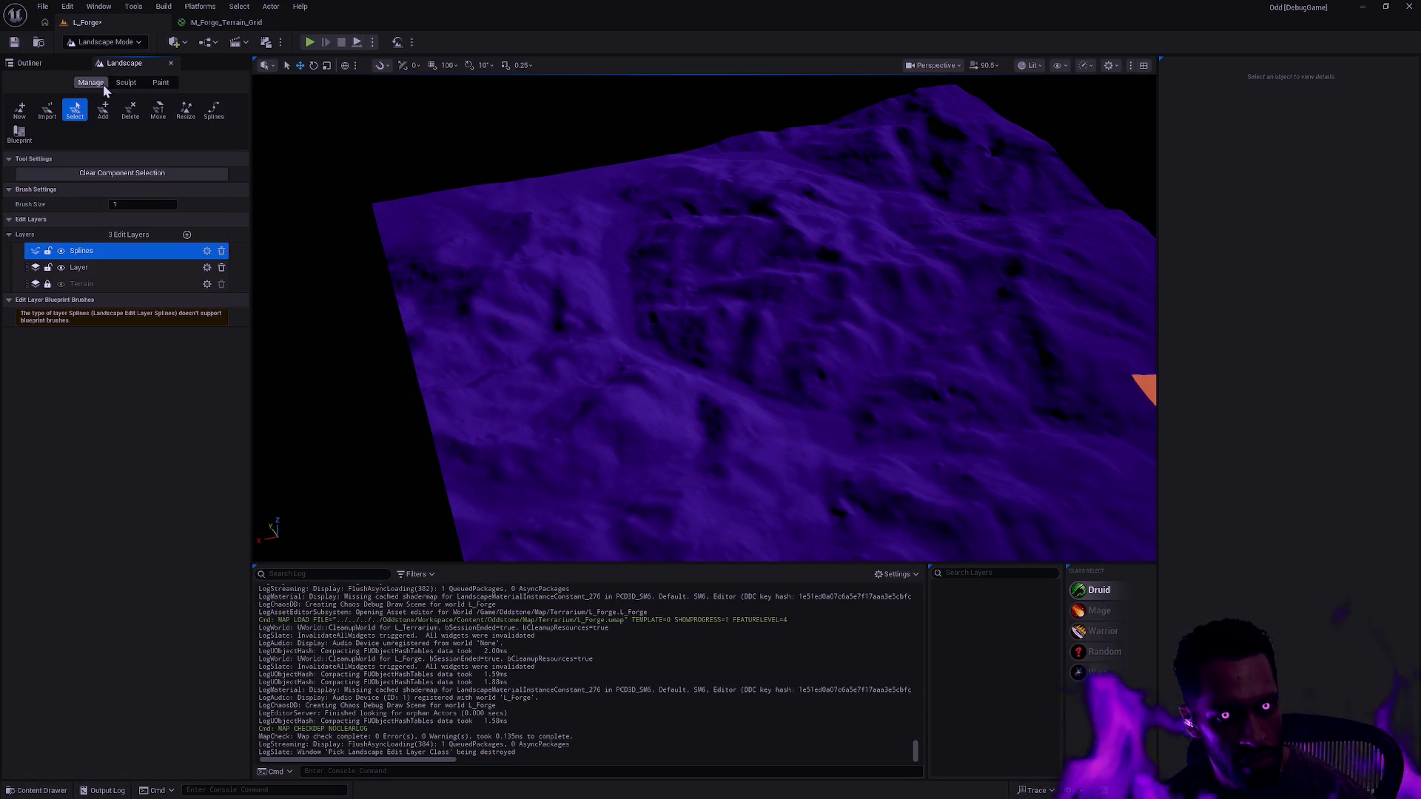
{"action": "left_click", "coordinate": [19, 134]}
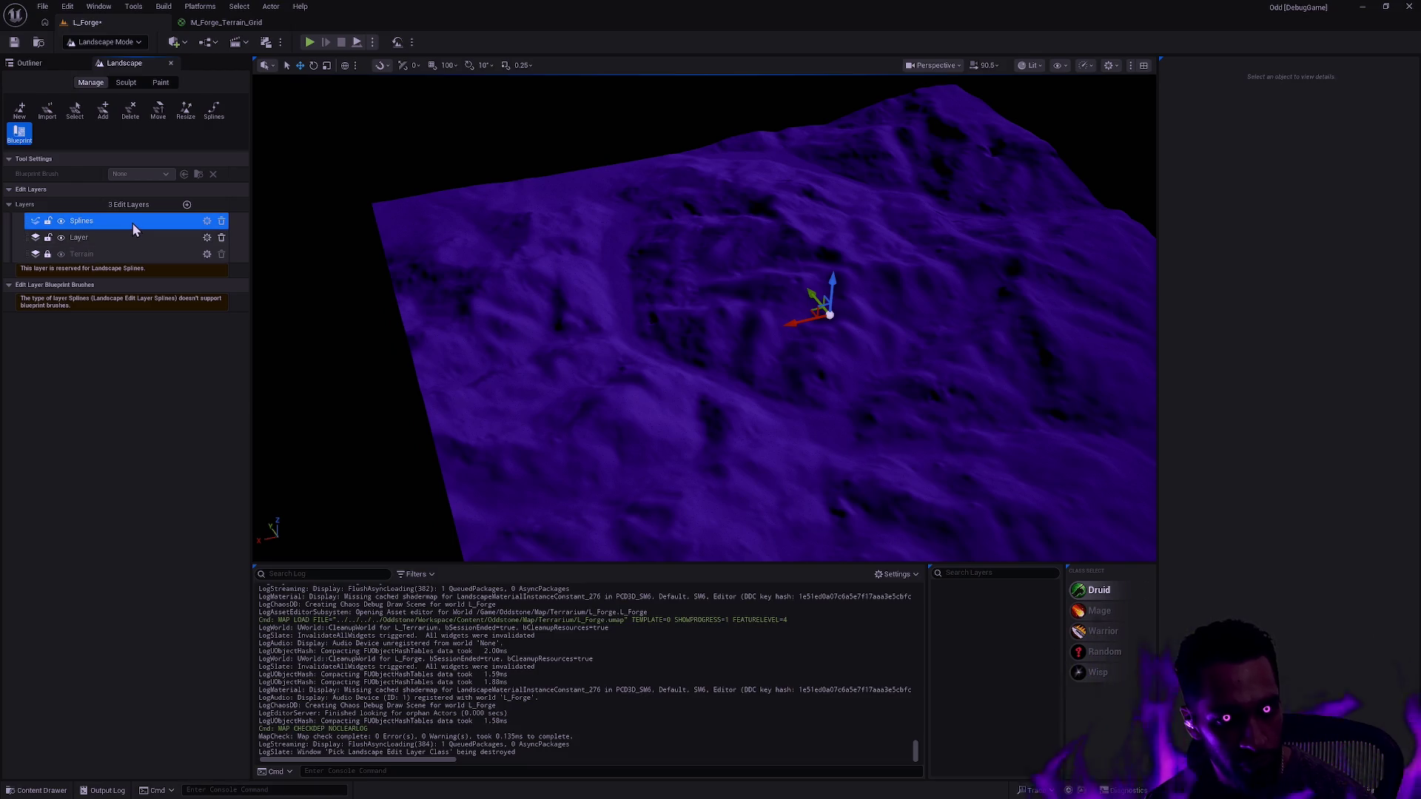
{"action": "left_click", "coordinate": [749, 340]}
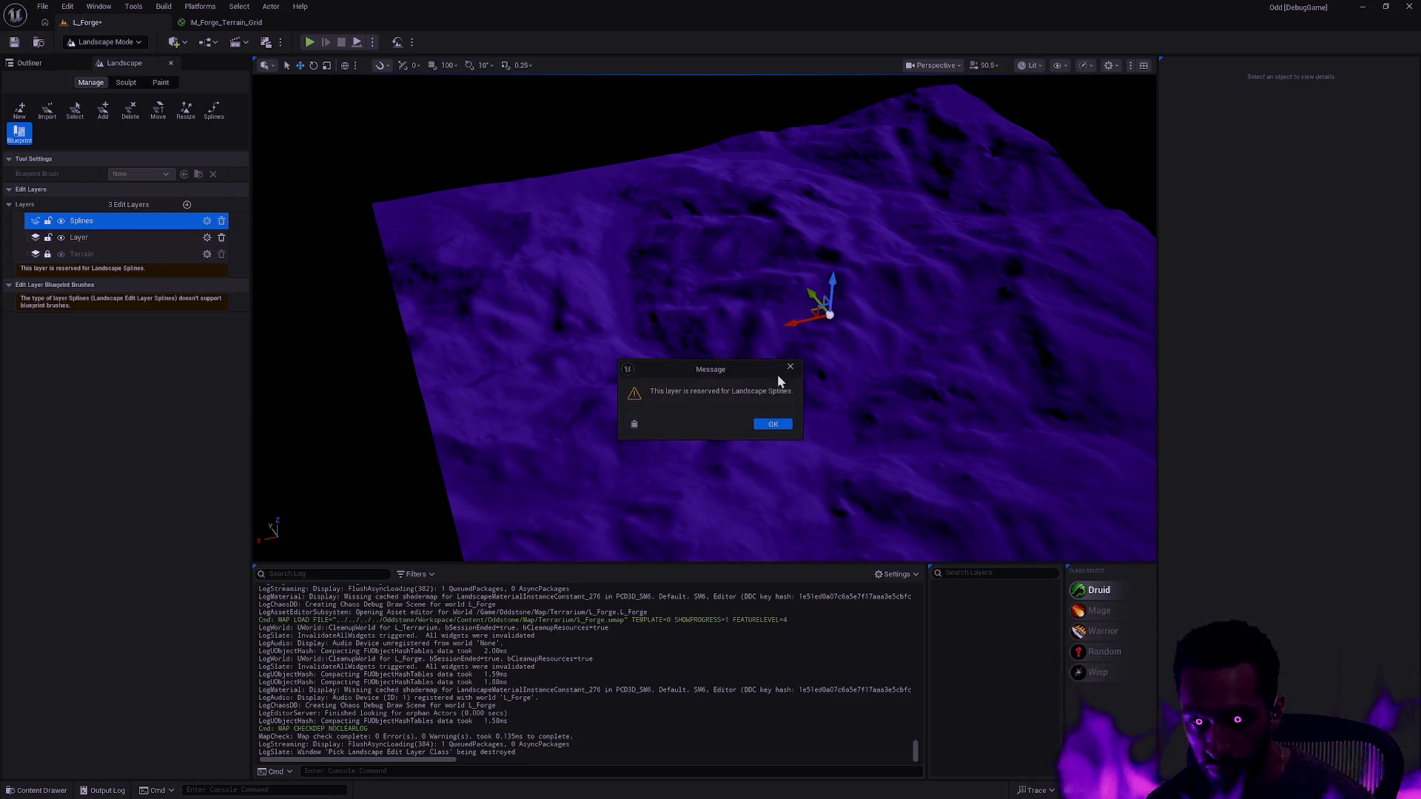
{"action": "left_click", "coordinate": [786, 429]}
{"action": "left_click", "coordinate": [214, 110]}
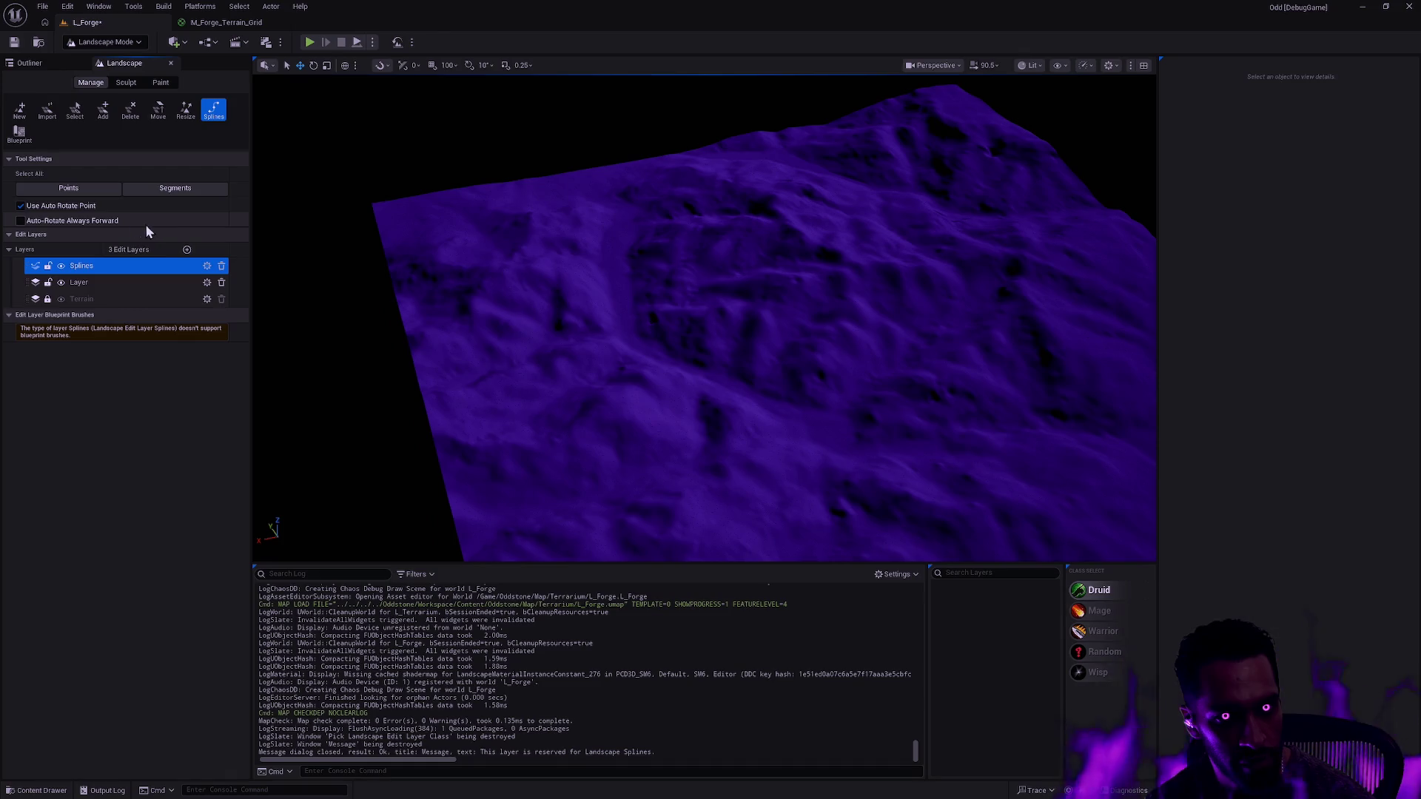
- Place a short two-point spline on the purple terrain
{"action": "left_click_drag", "start_coordinate": [723, 339], "coordinate": [643, 358]}
{"action": "left_click_drag", "start_coordinate": [766, 346], "coordinate": [765, 322]}
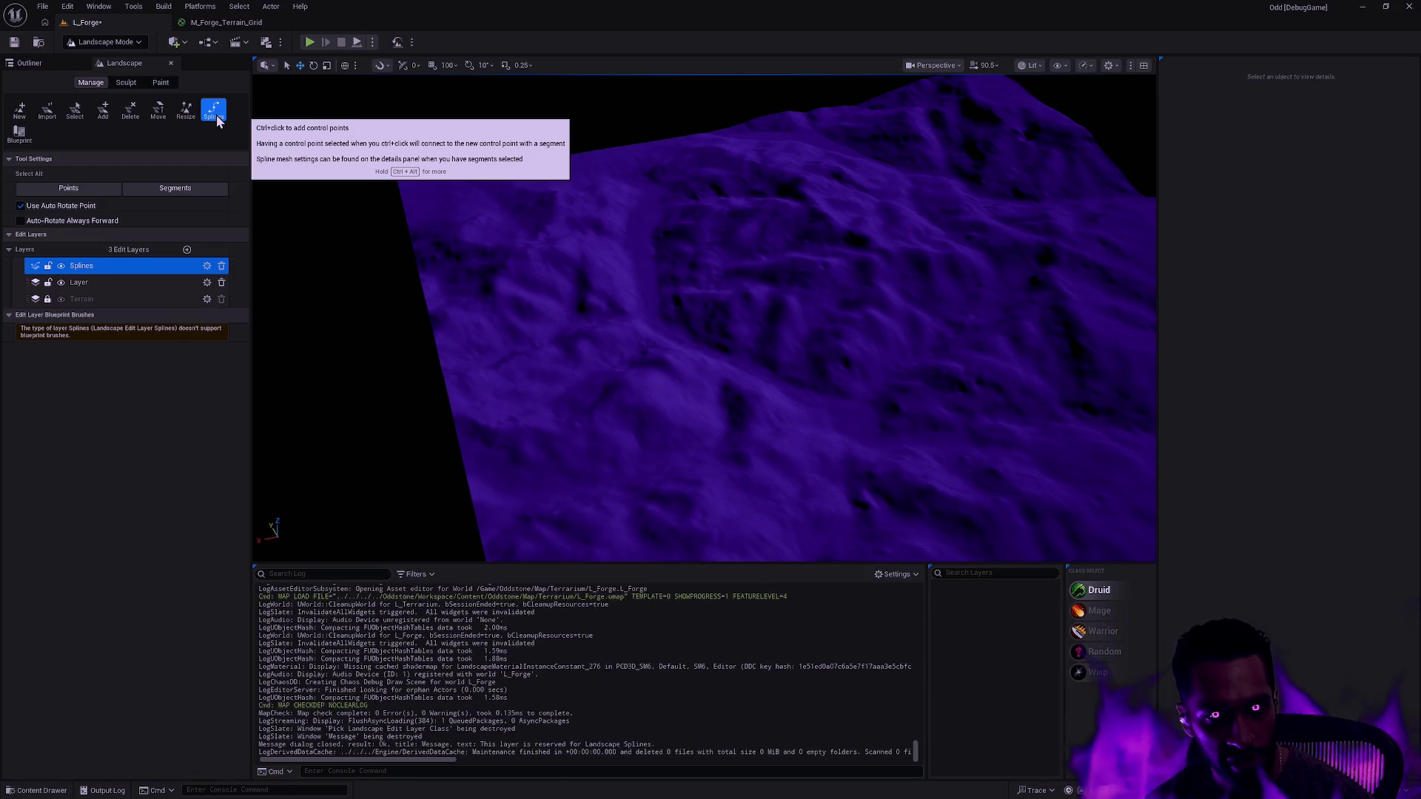
{"action": "left_click", "coordinate": [626, 398], "text": "ctrl"}
{"action": "left_click", "coordinate": [709, 385], "text": "ctrl"}
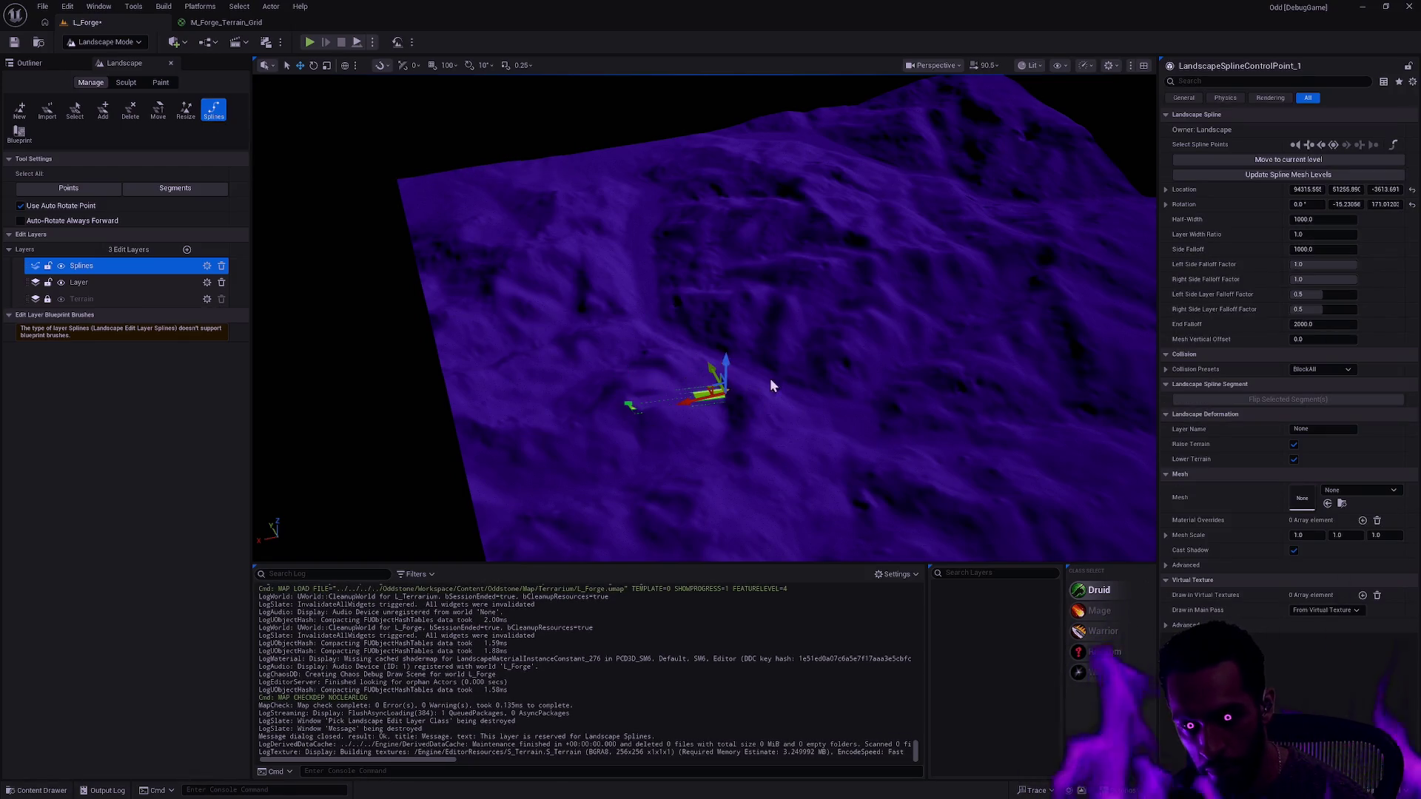
{"action": "key", "text": "Escape"}
- Draw a three-point spline and branch a curved segment off it into a Y shape
{"action": "left_click", "coordinate": [834, 340], "text": "ctrl"}
{"action": "left_click", "coordinate": [918, 385], "text": "ctrl"}
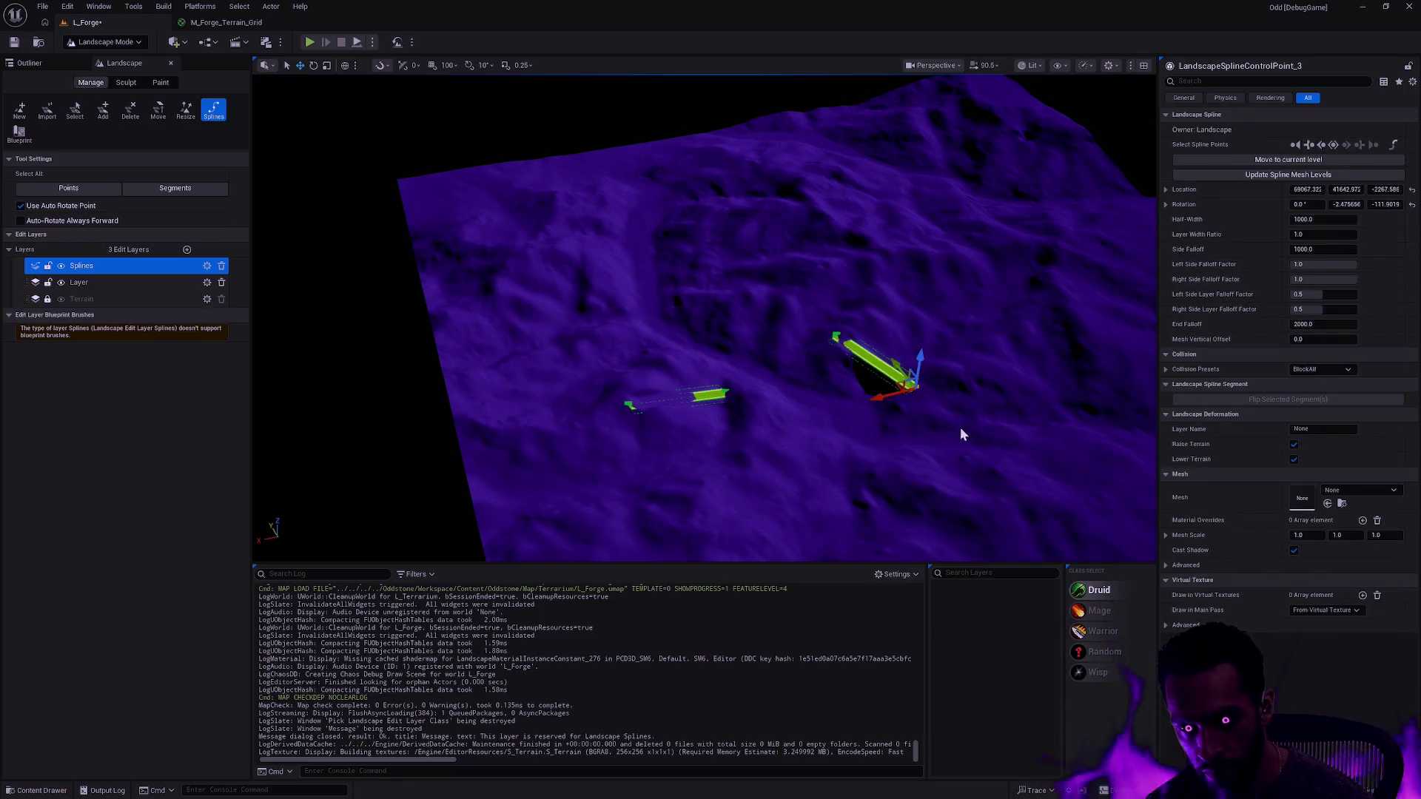
{"action": "left_click", "coordinate": [1047, 345], "text": "ctrl"}
{"action": "left_click_drag", "start_coordinate": [1041, 411], "coordinate": [933, 415]}
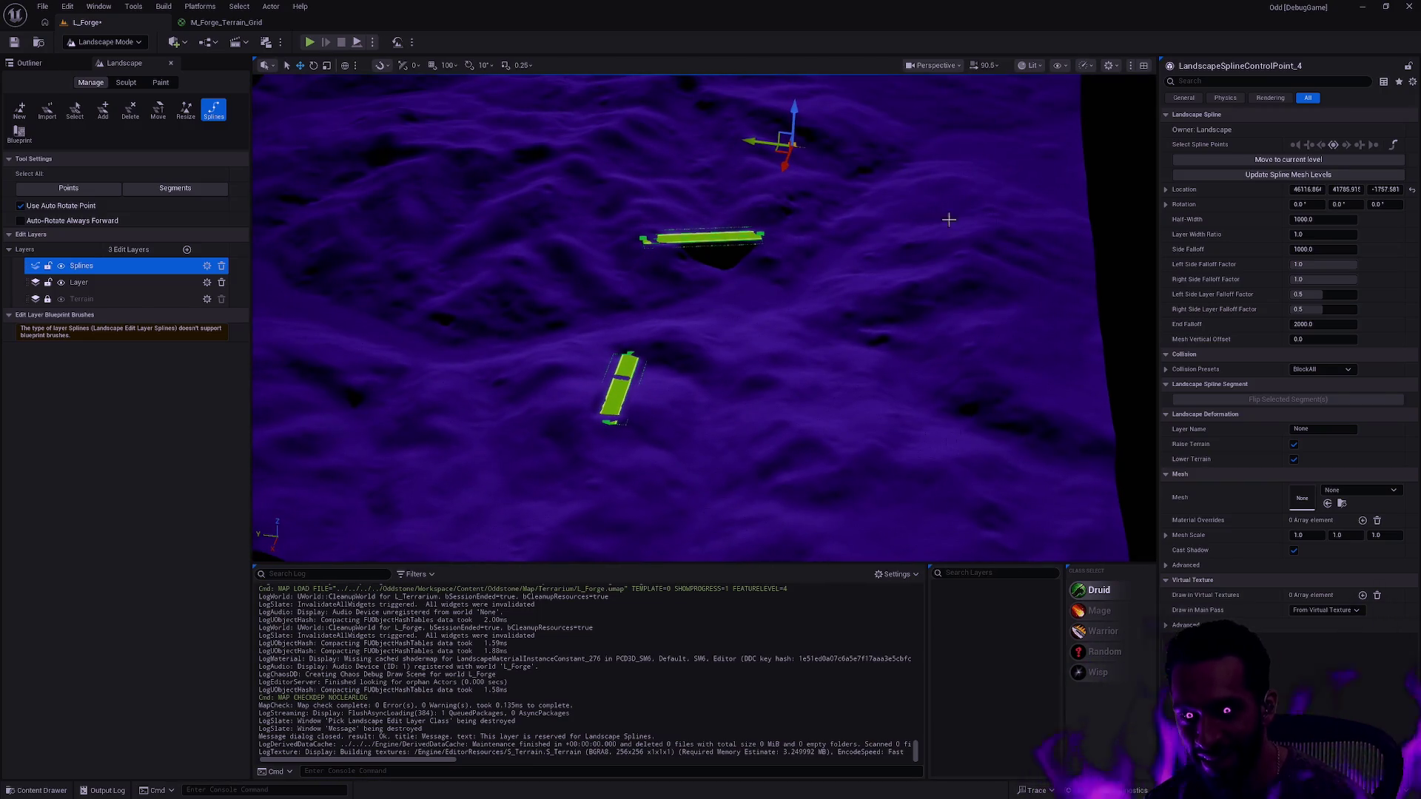
{"action": "left_click", "coordinate": [894, 256], "text": "ctrl"}
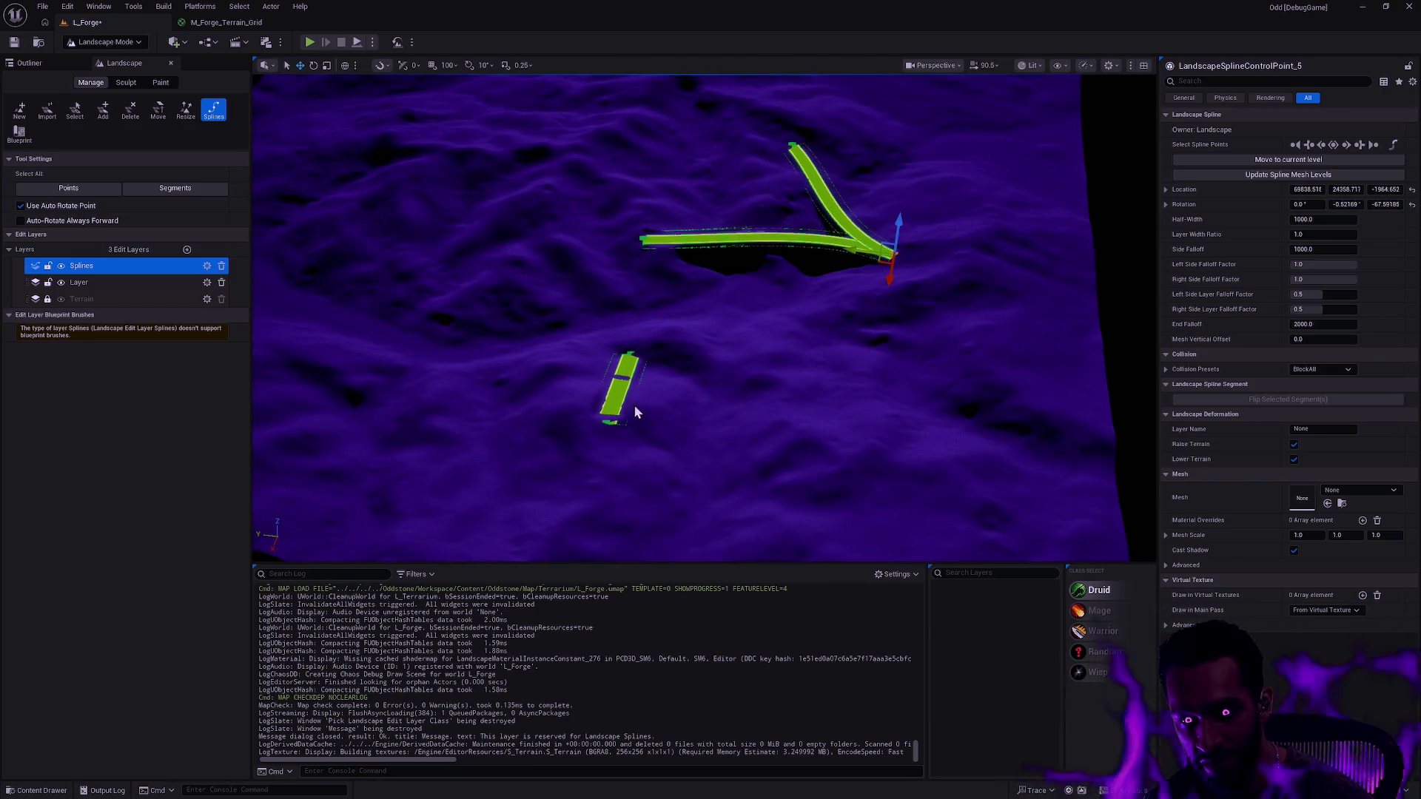
{"action": "mouse_move", "coordinate": [834, 270]}
{"action": "left_mouse_down"}
{"action": "mouse_move", "coordinate": [792, 303]}
{"action": "mouse_move", "coordinate": [834, 271]}
{"action": "left_mouse_up"}
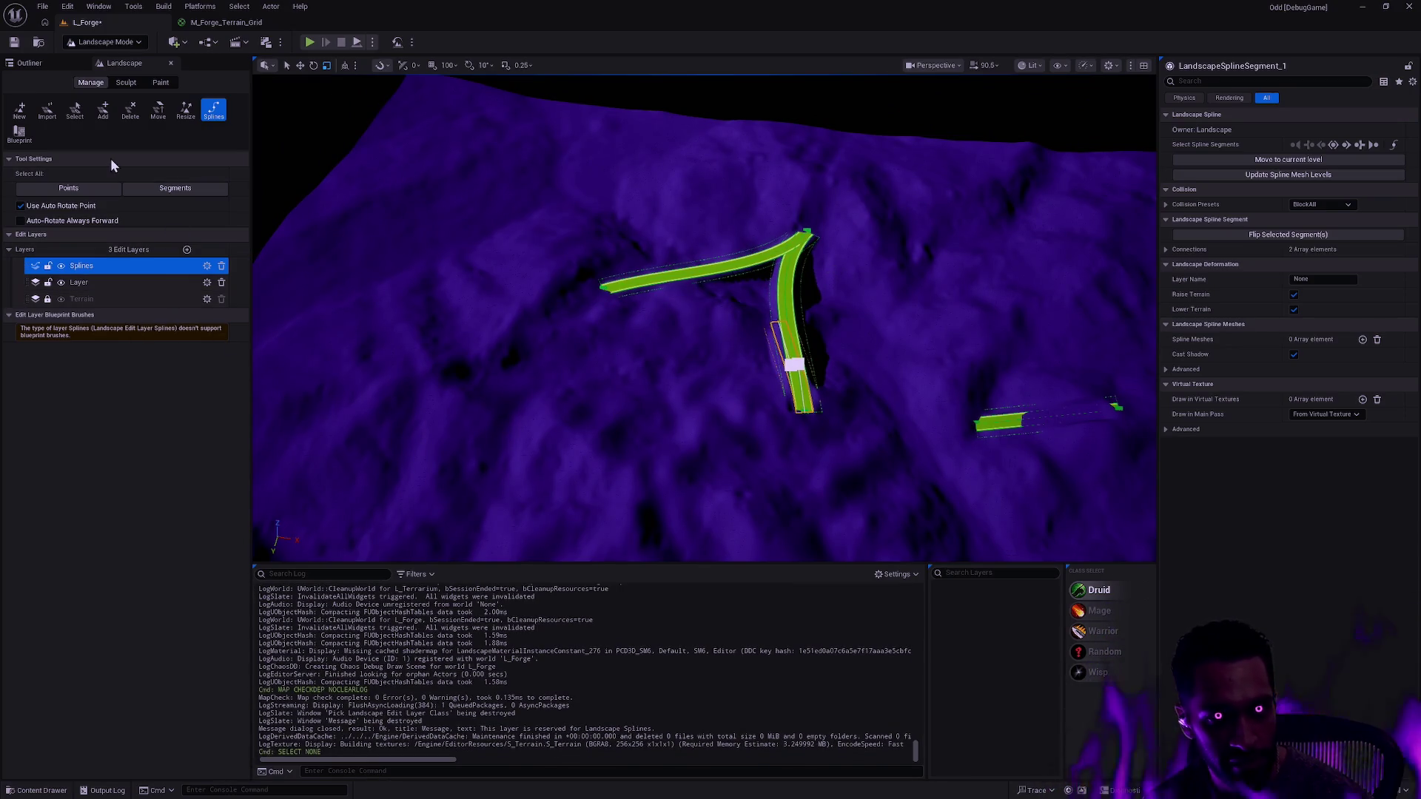
{"action": "left_click", "coordinate": [20, 135]}
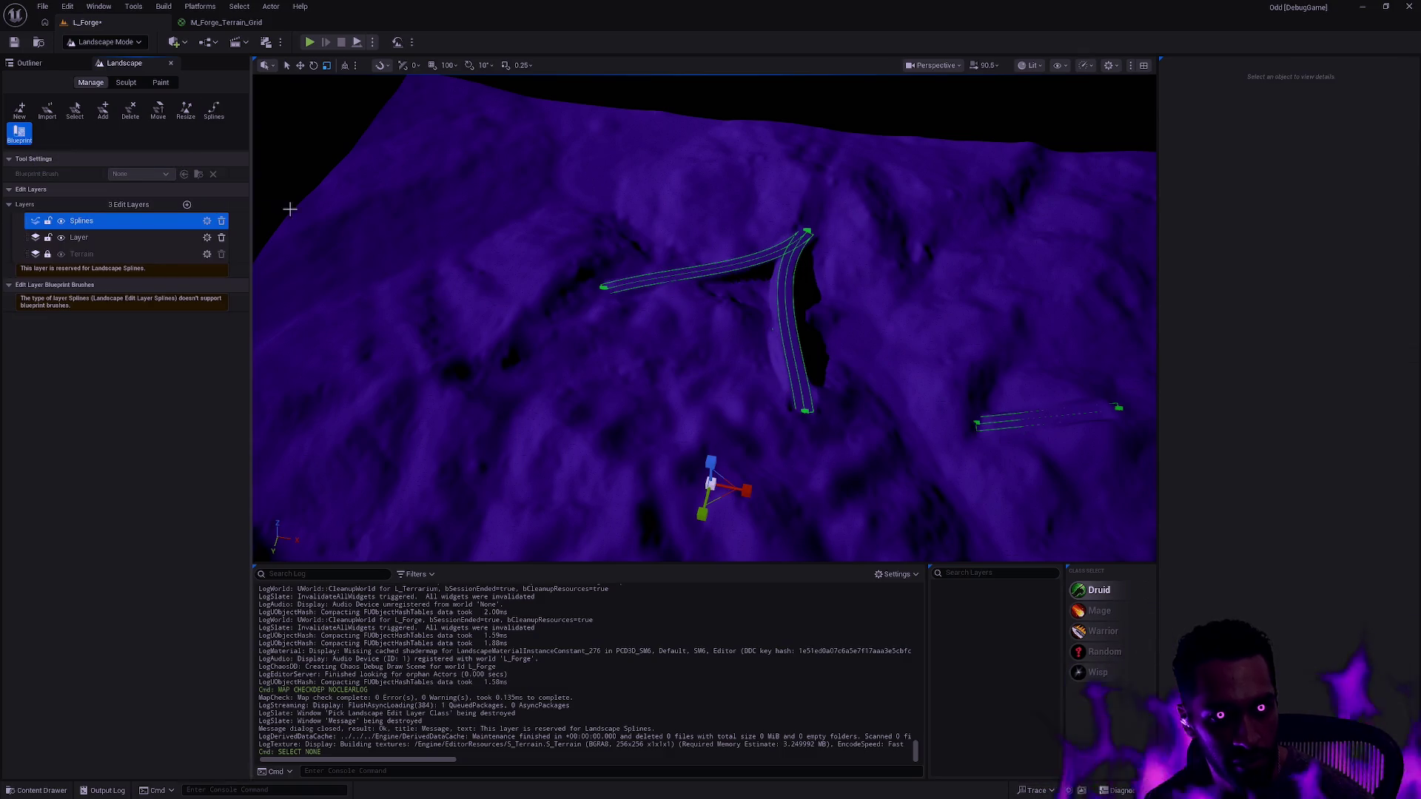
- Try placing a blueprint brush, dismiss the reserved-layer warnings, and orbit the carved grooves
{"action": "left_click", "coordinate": [535, 330]}
{"action": "left_click", "coordinate": [773, 424]}
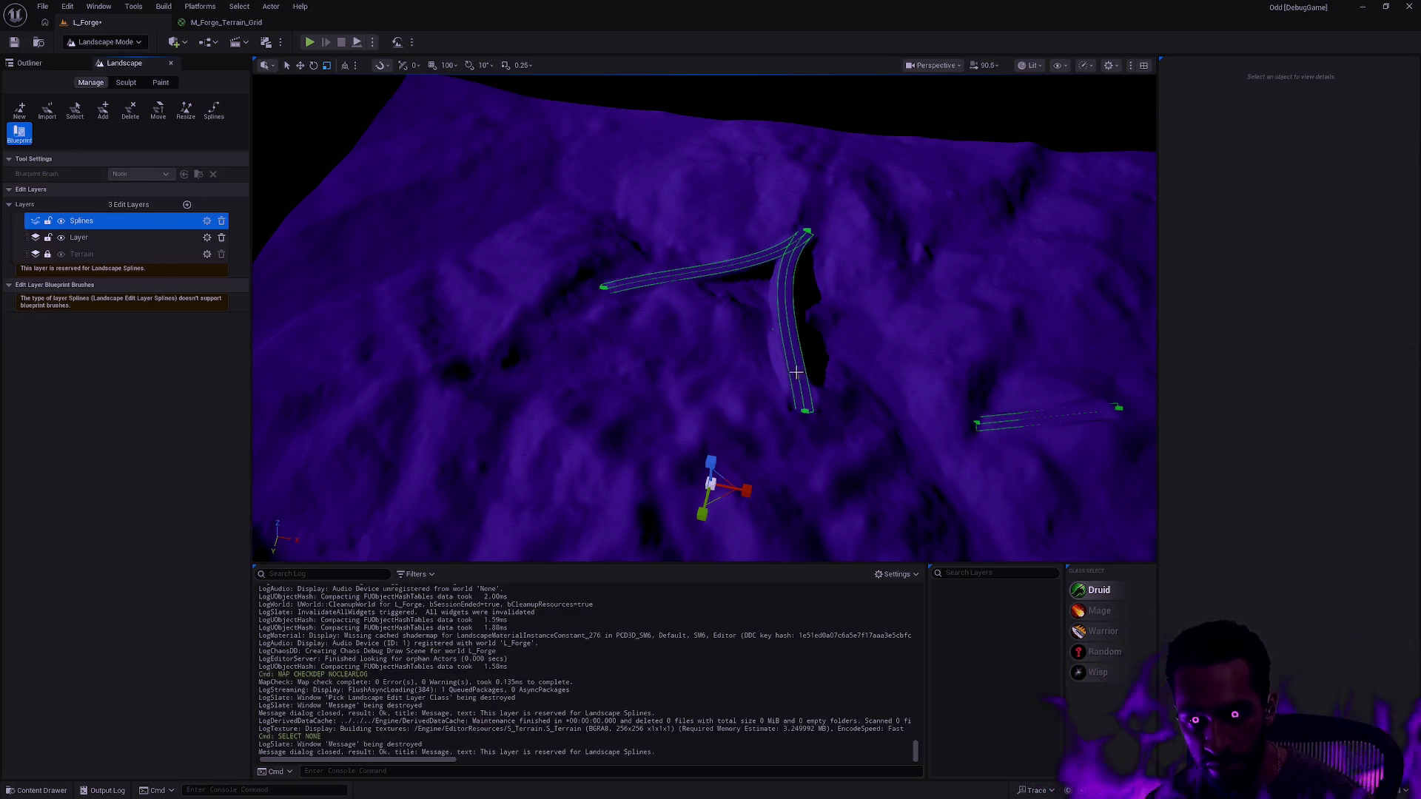
{"action": "left_click", "coordinate": [802, 371]}
{"action": "left_click", "coordinate": [774, 424]}
{"action": "left_click", "coordinate": [868, 370]}
{"action": "key", "text": "Escape"}
{"action": "left_click", "coordinate": [868, 370]}
{"action": "key", "text": "Escape"}
{"action": "scroll", "coordinate": [859, 400], "scroll_direction": "down", "scroll_amount": 10}
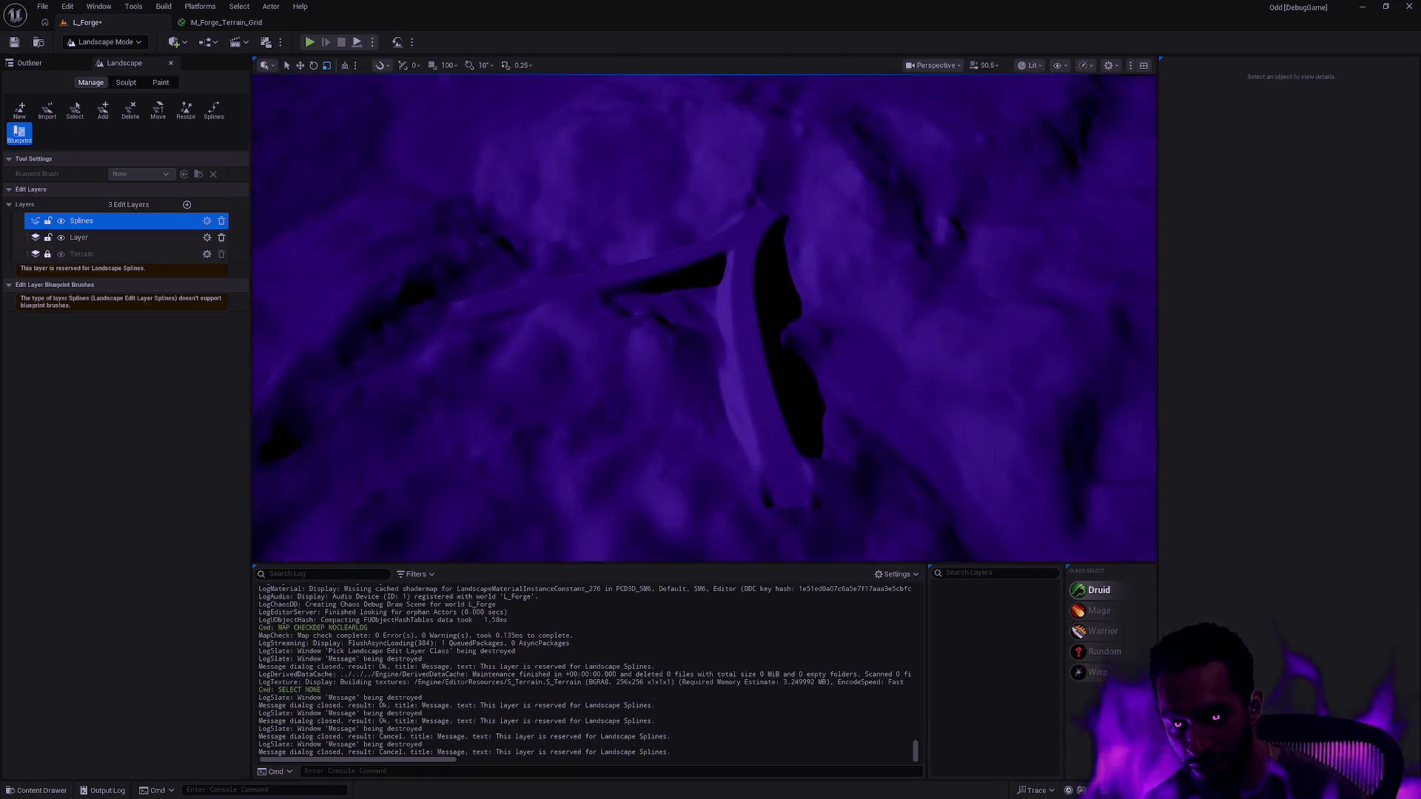
{"action": "mouse_move", "coordinate": [705, 318]}
{"action": "left_mouse_down"}
{"action": "mouse_move", "coordinate": [666, 330]}
{"action": "mouse_move", "coordinate": [610, 297]}
{"action": "left_mouse_up"}
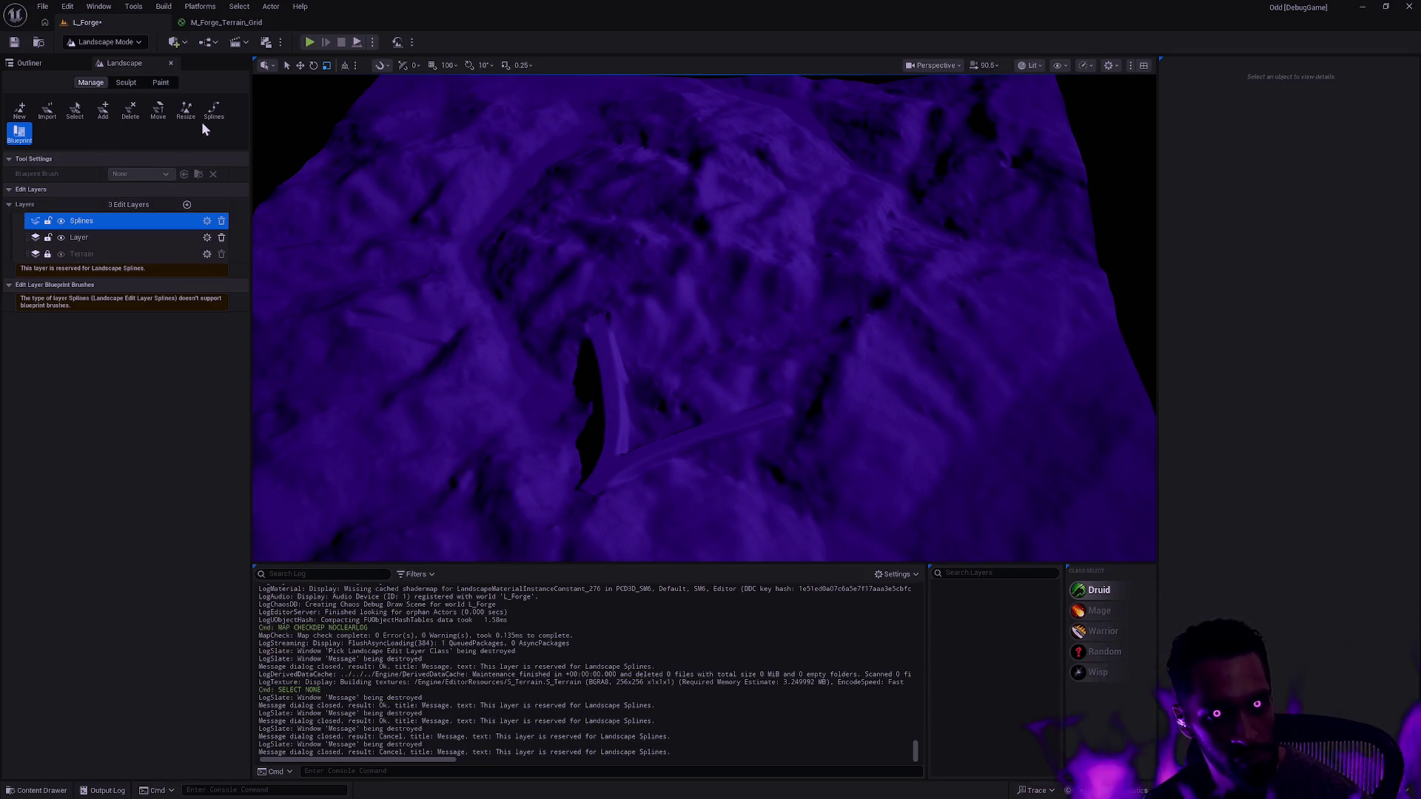
- Open and close the Splines layer's actions while moving between the Sculpt and Manage tools
{"action": "right_click", "coordinate": [100, 221]}
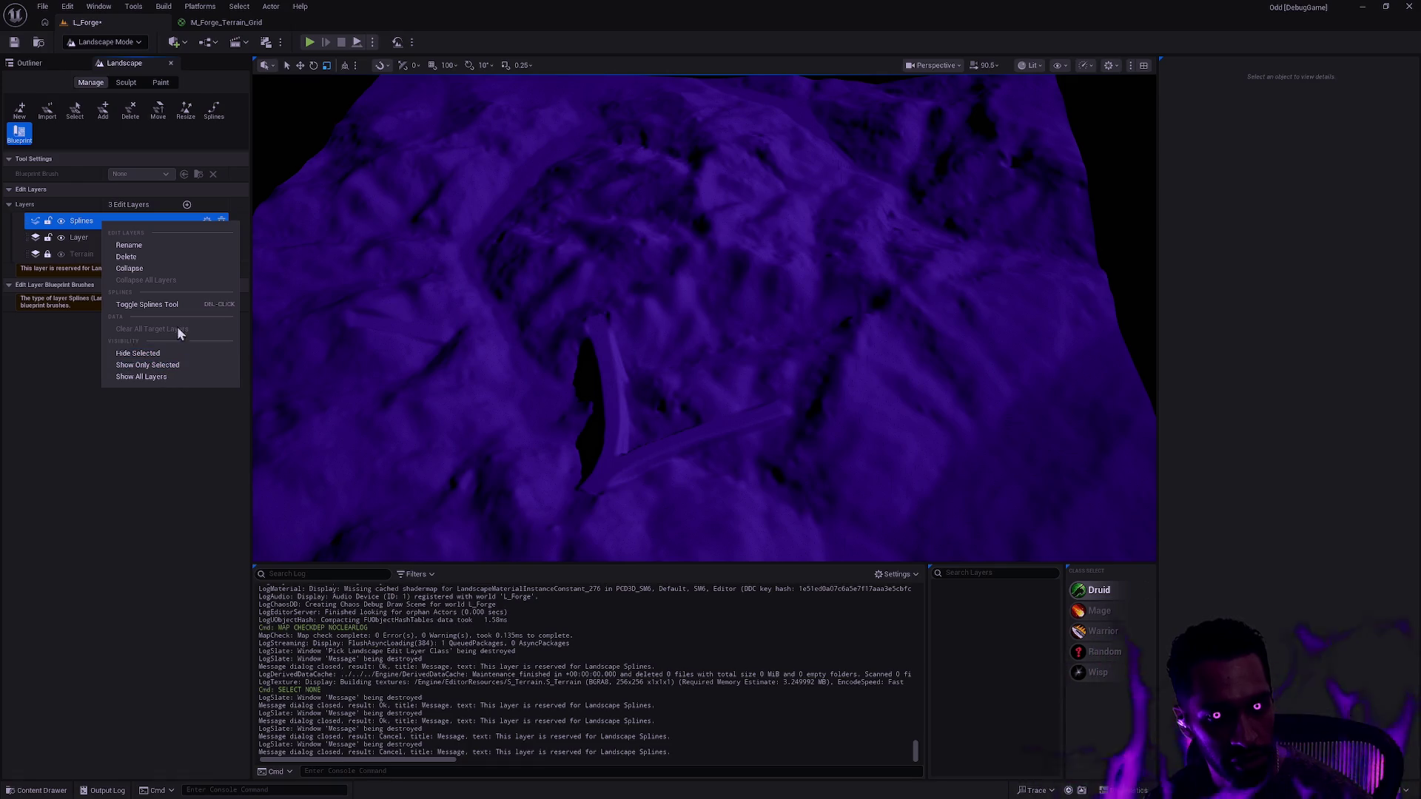
{"action": "left_click", "coordinate": [92, 294]}
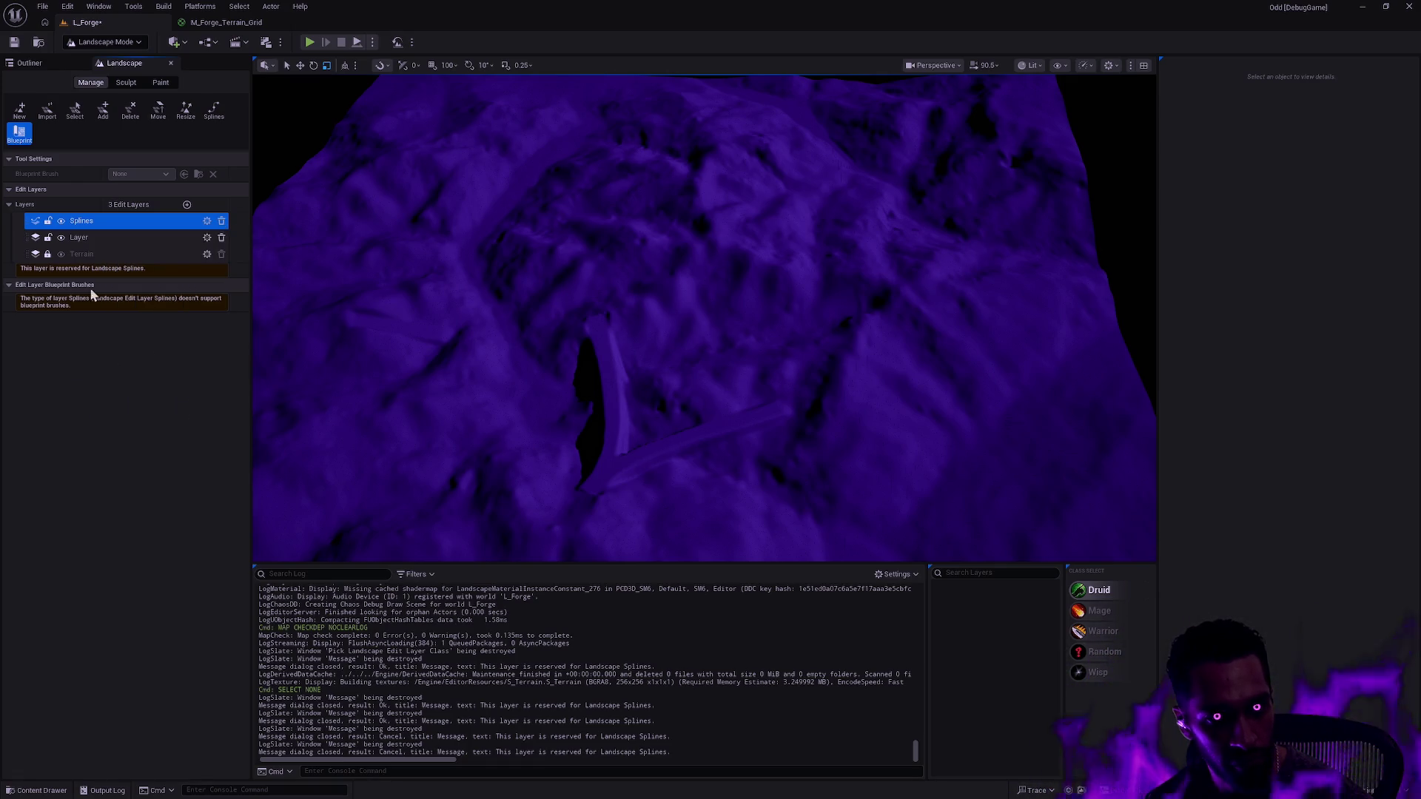
{"action": "left_click", "coordinate": [121, 84]}
{"action": "right_click", "coordinate": [97, 345]}
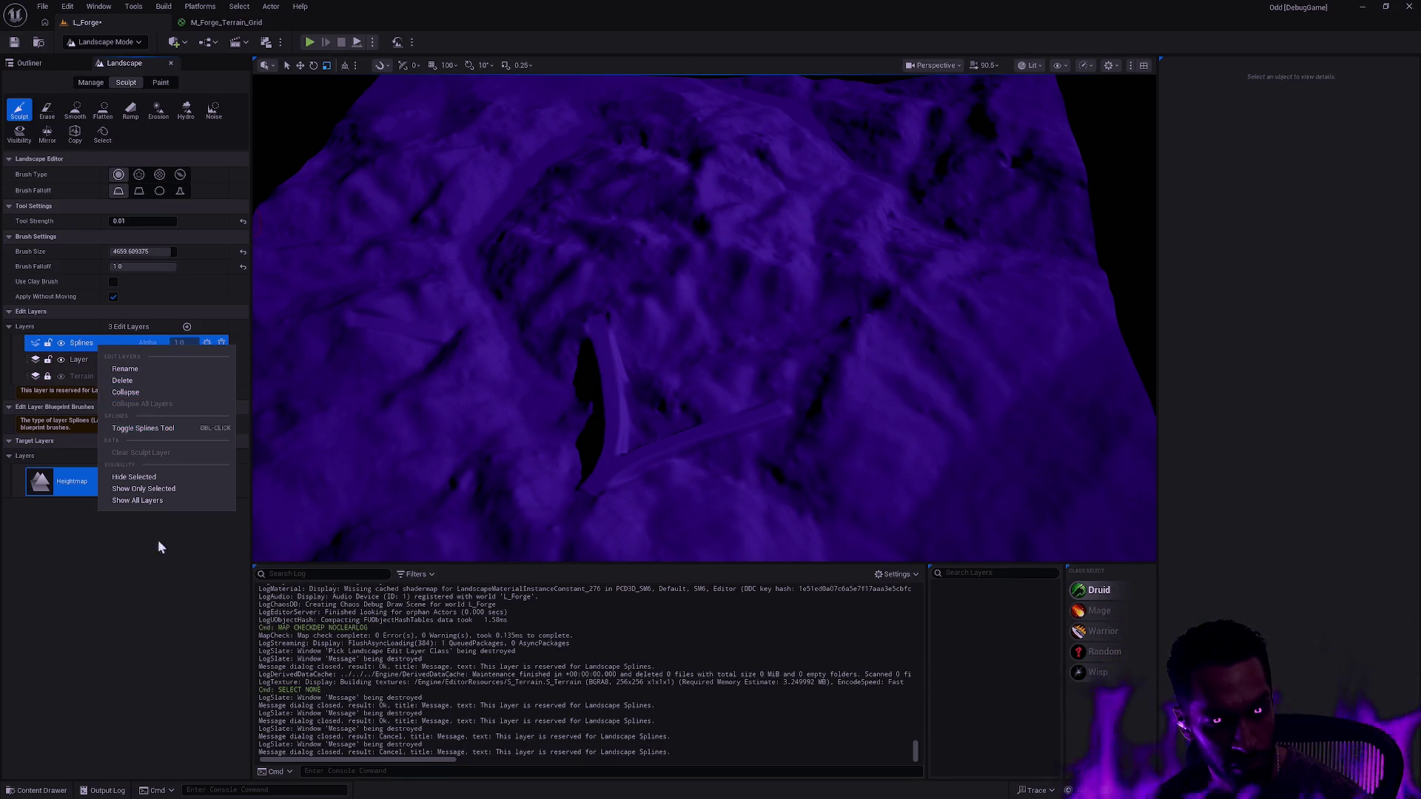
{"action": "left_click", "coordinate": [157, 540]}
{"action": "right_click", "coordinate": [112, 344]}
{"action": "left_click", "coordinate": [148, 432]}
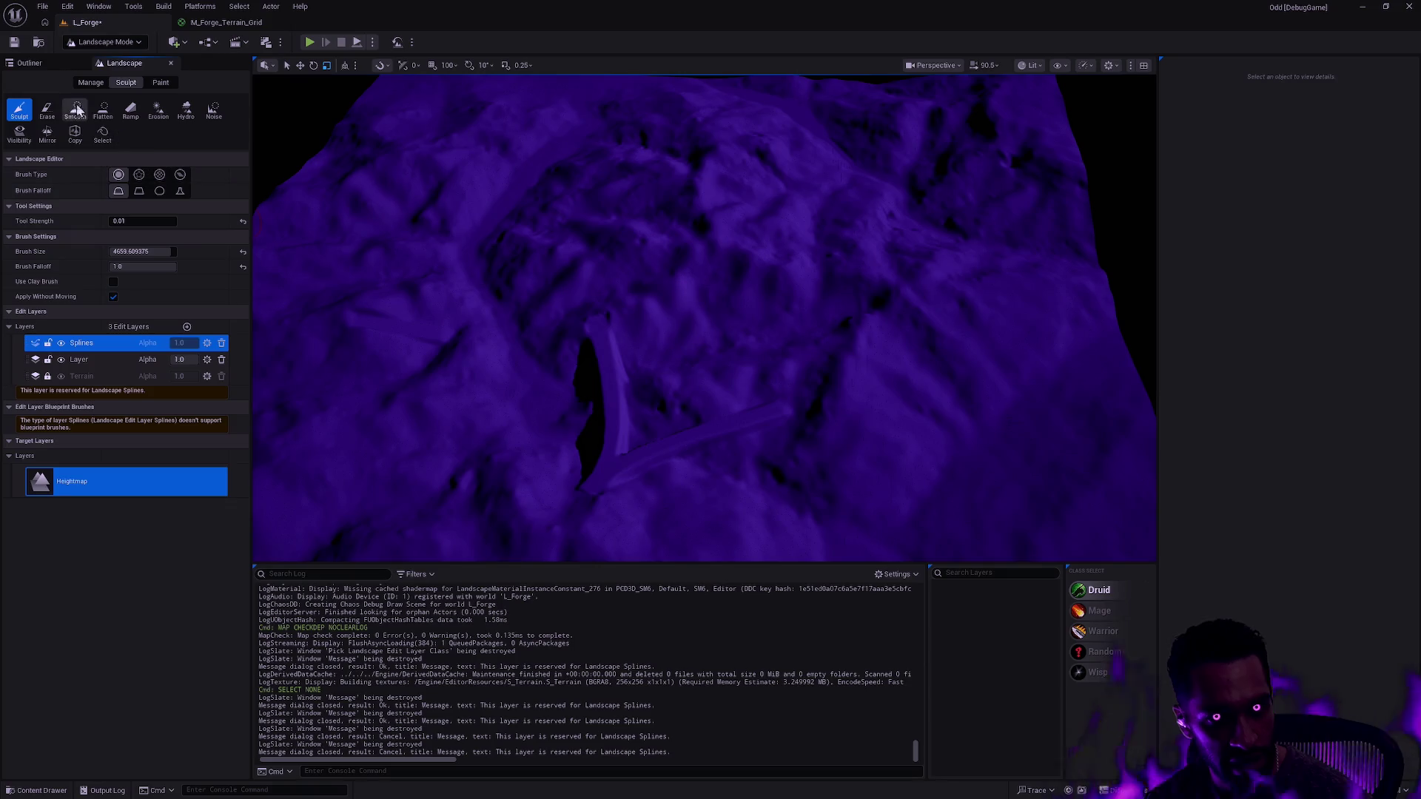
{"action": "left_click", "coordinate": [93, 78]}
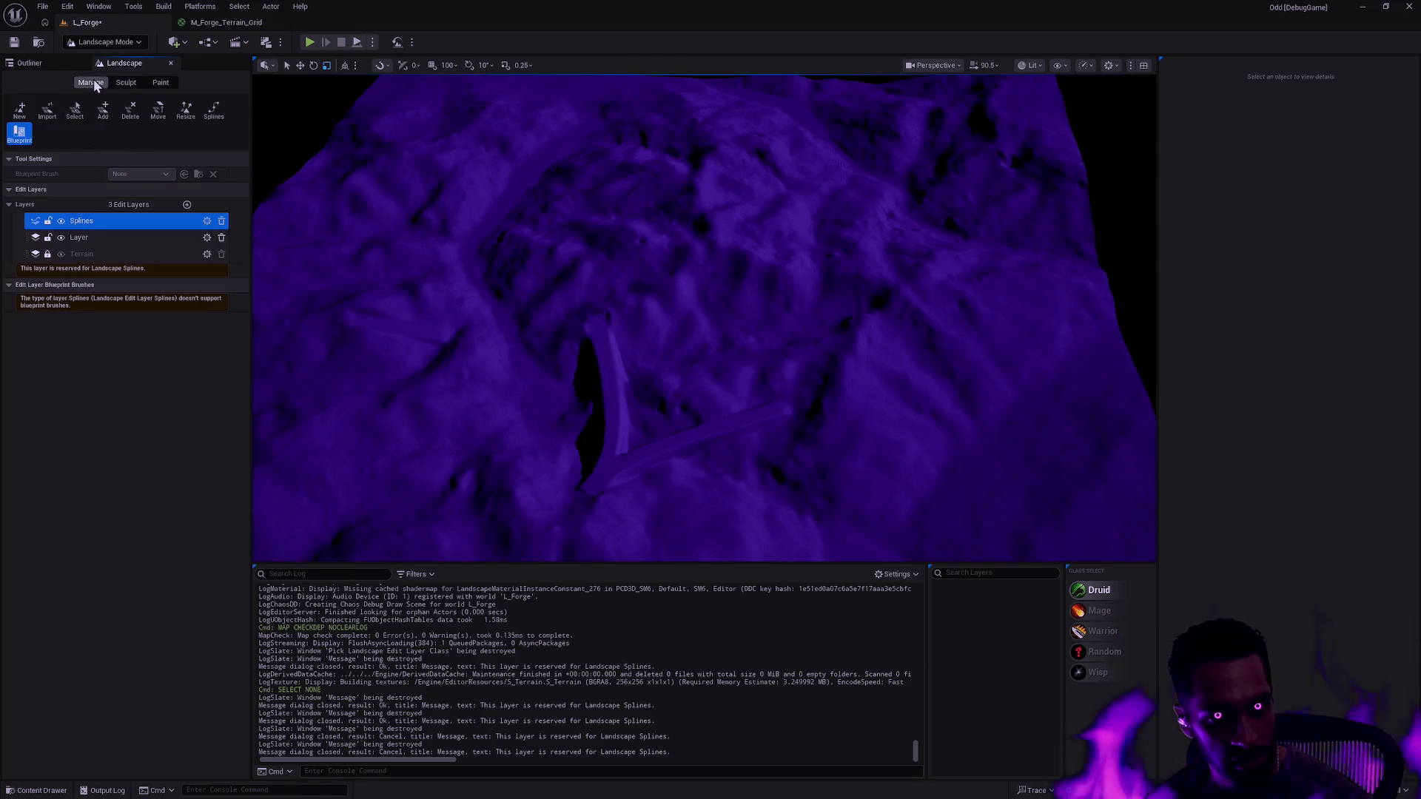
- Select the Splines edit layer, delete it, then undo the deletion to keep it
{"action": "left_click", "coordinate": [99, 221]}
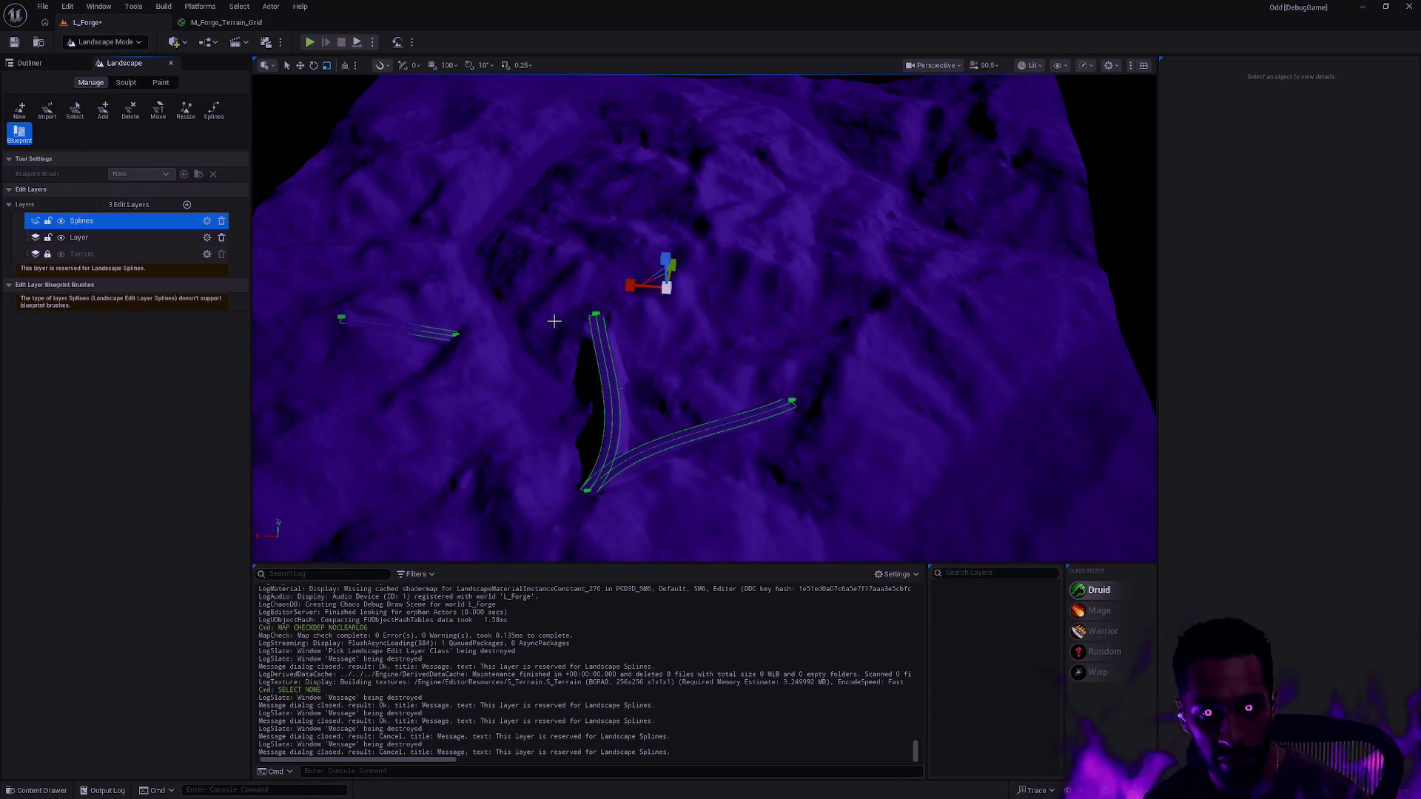
{"action": "right_click", "coordinate": [126, 226]}
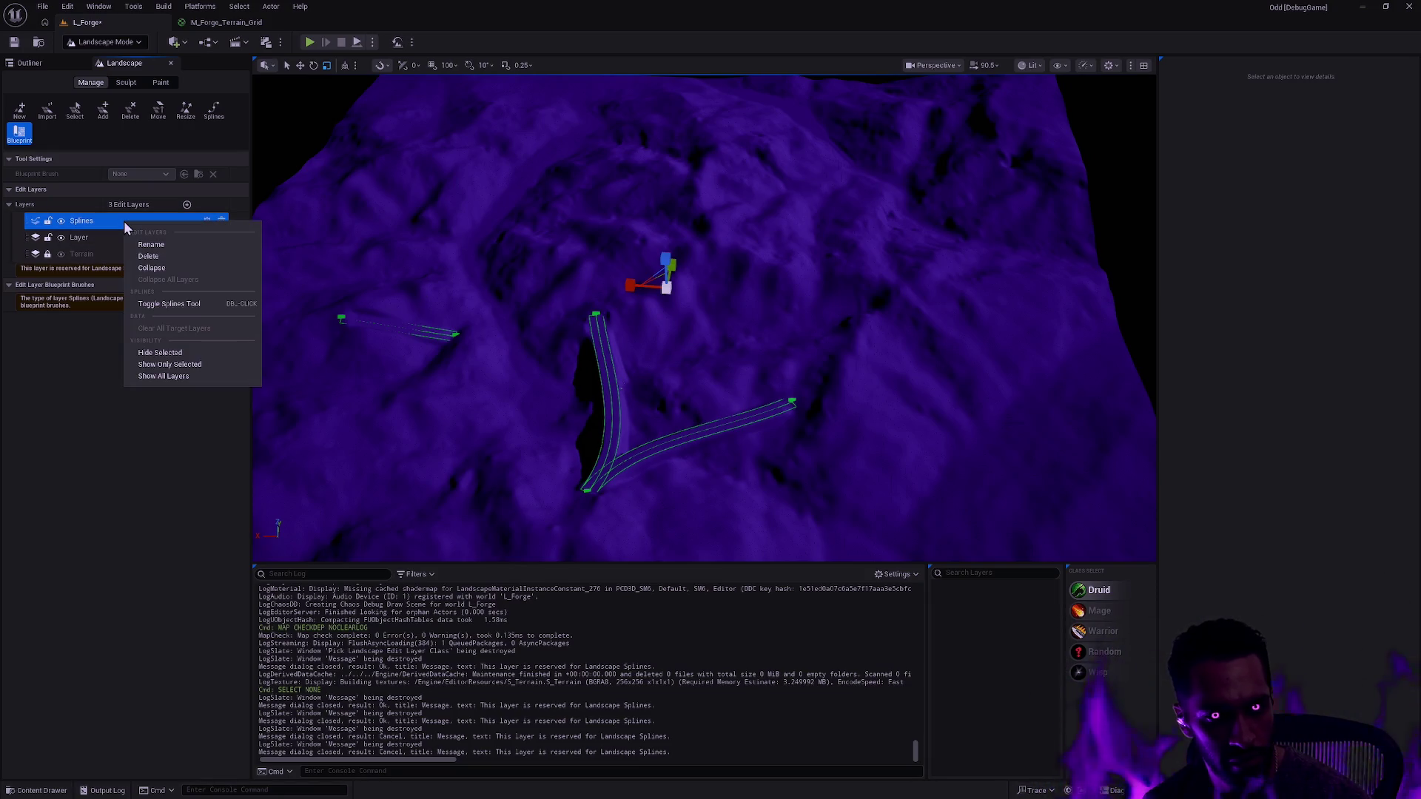
{"action": "left_click", "coordinate": [150, 256]}
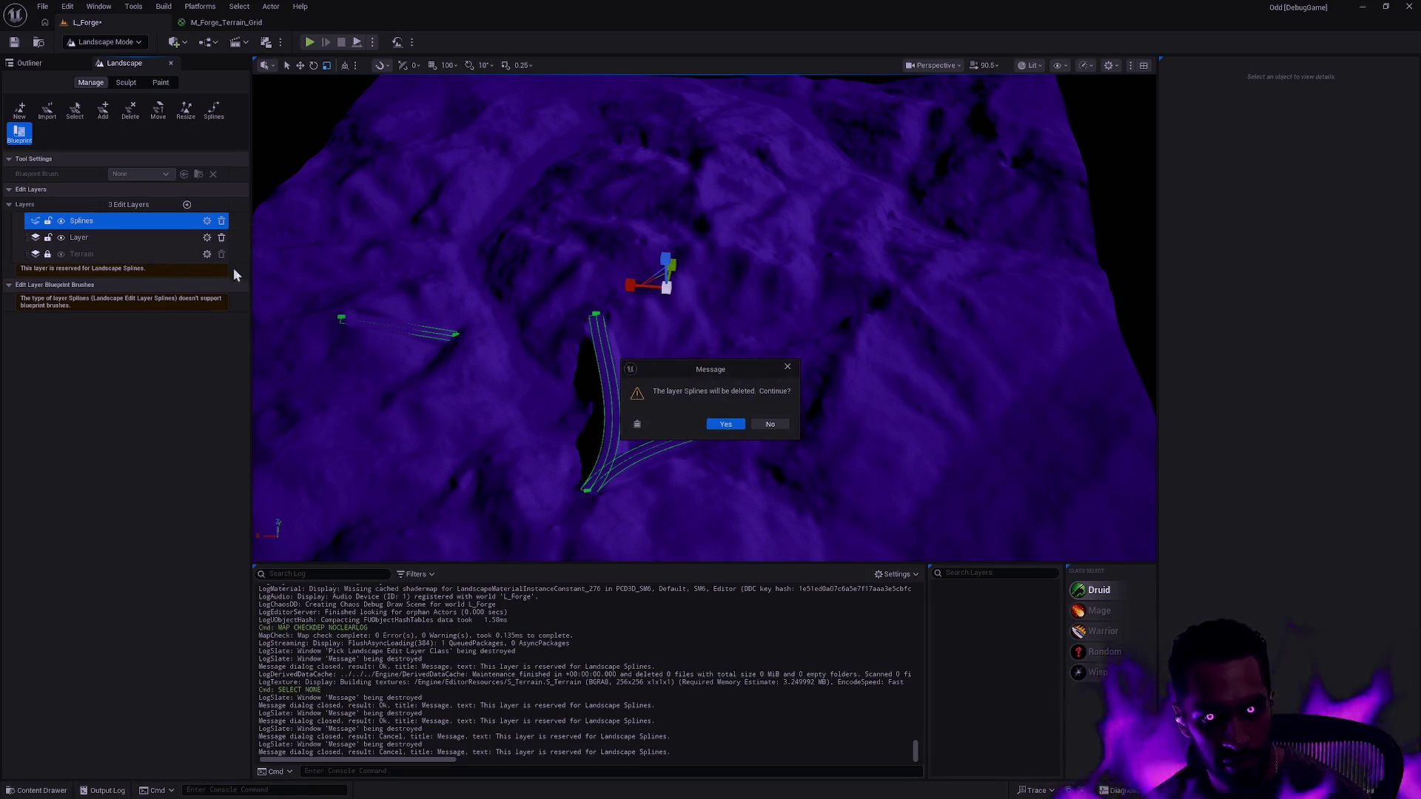
{"action": "left_click", "coordinate": [730, 424]}
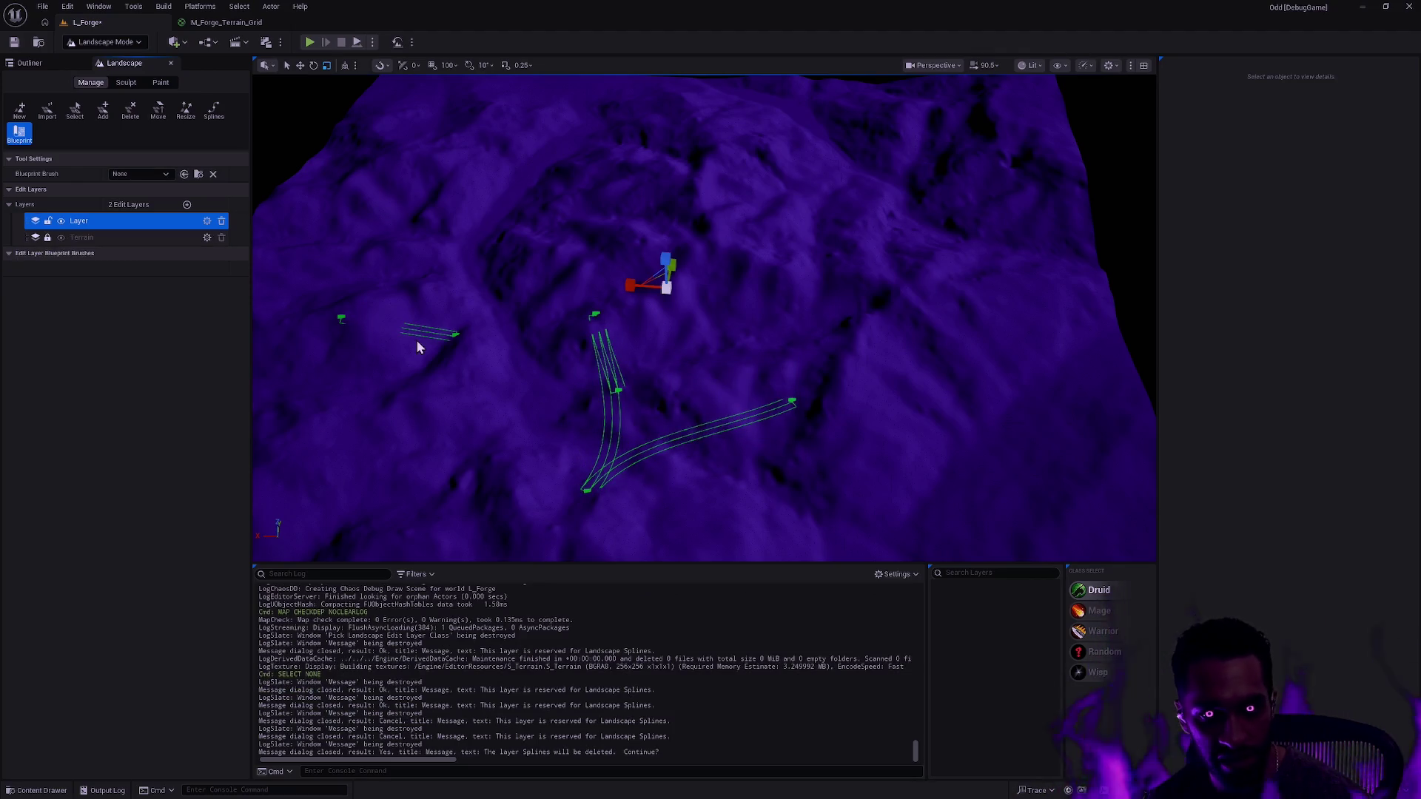
{"action": "key", "text": "ctrl+z"}
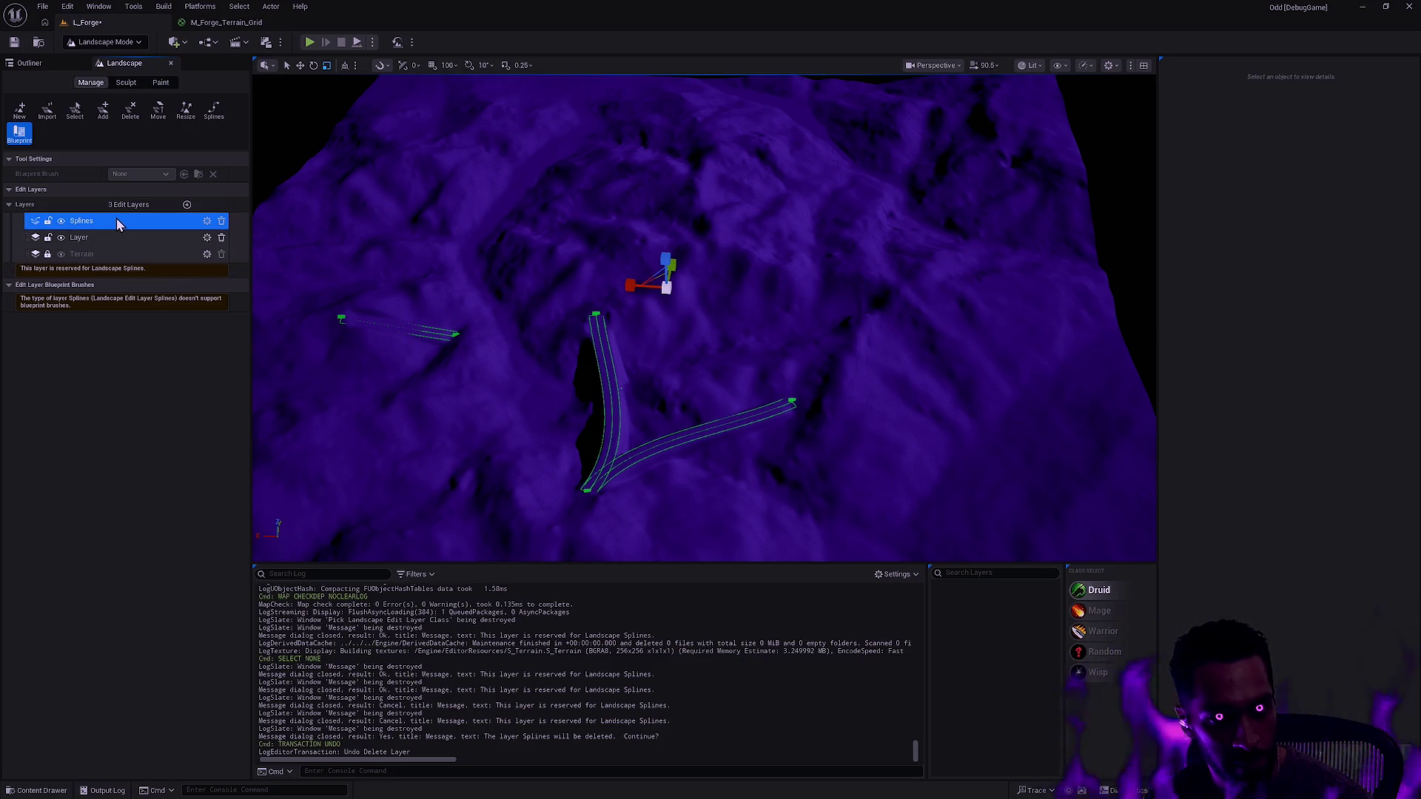
- Activate the Splines tool, dismiss the layer options, and pick the Delete component tool
{"action": "left_click", "coordinate": [214, 111]}
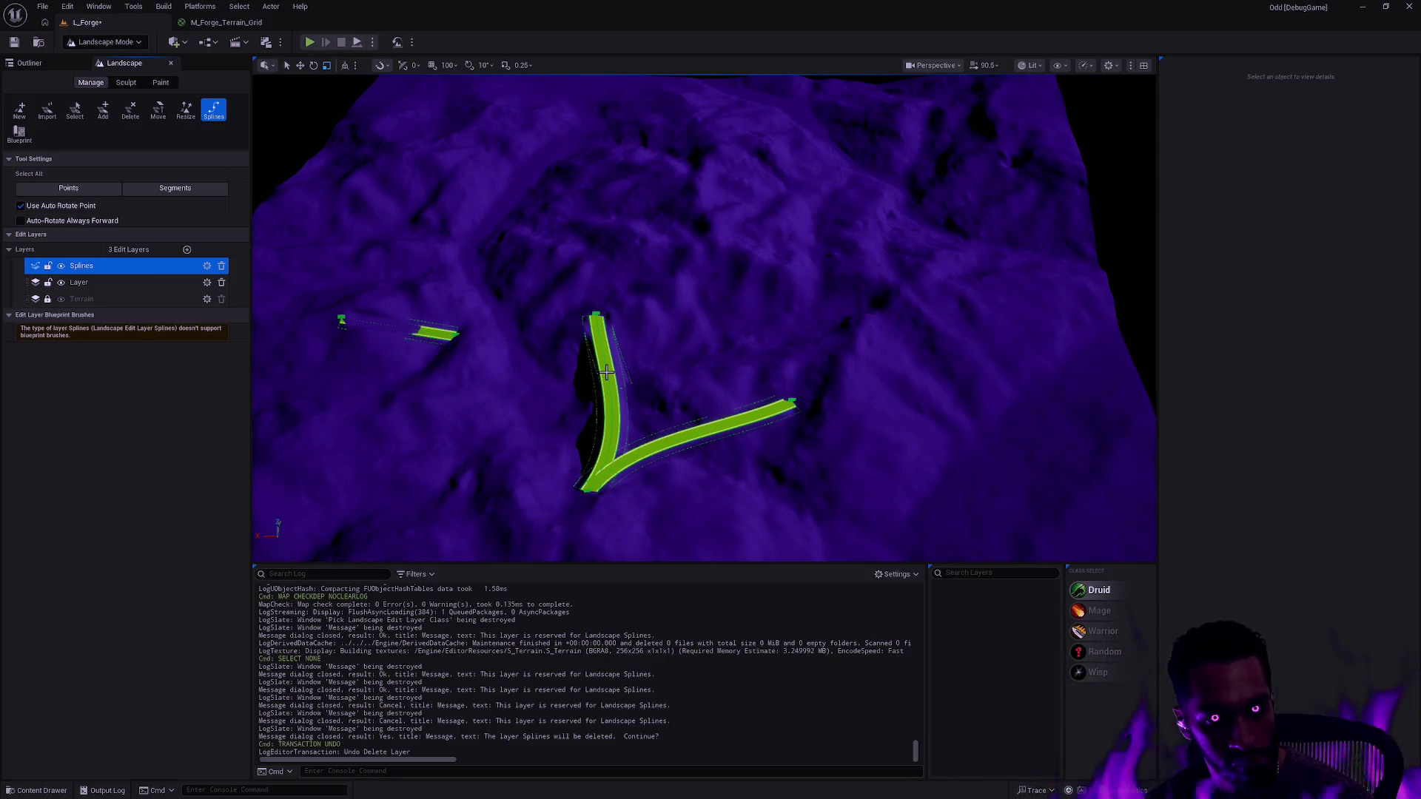
{"action": "right_click", "coordinate": [182, 270]}
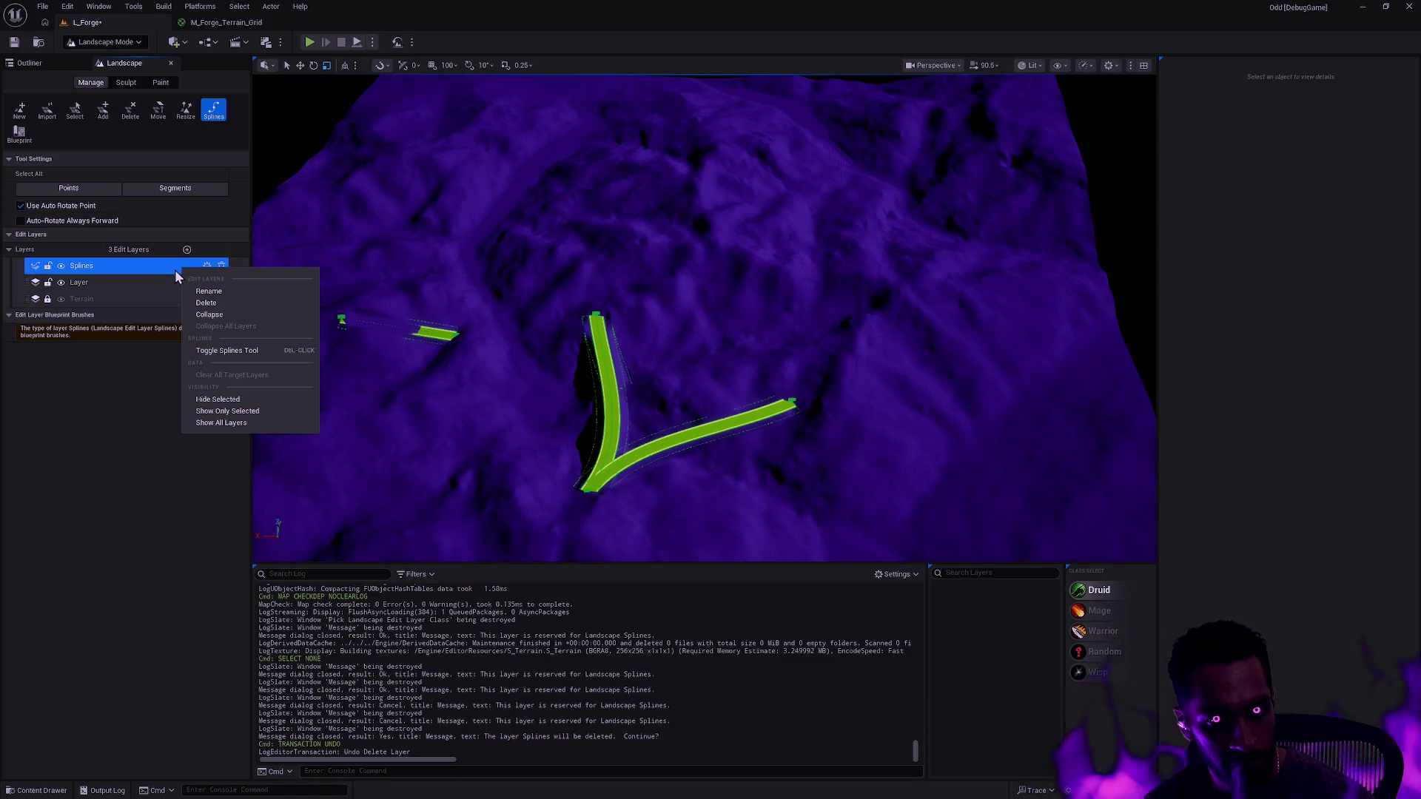
{"action": "left_click", "coordinate": [133, 360]}
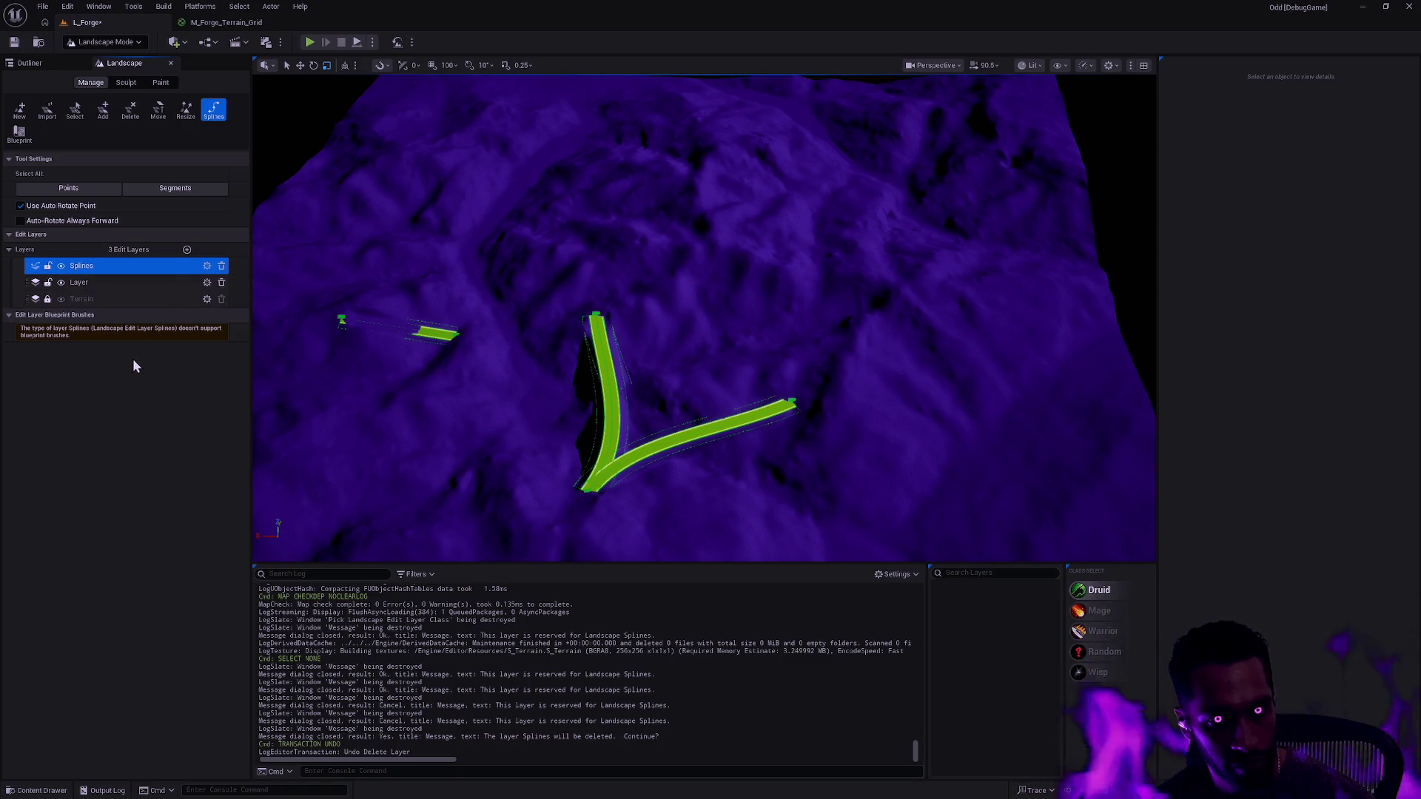
{"action": "left_click", "coordinate": [127, 113]}
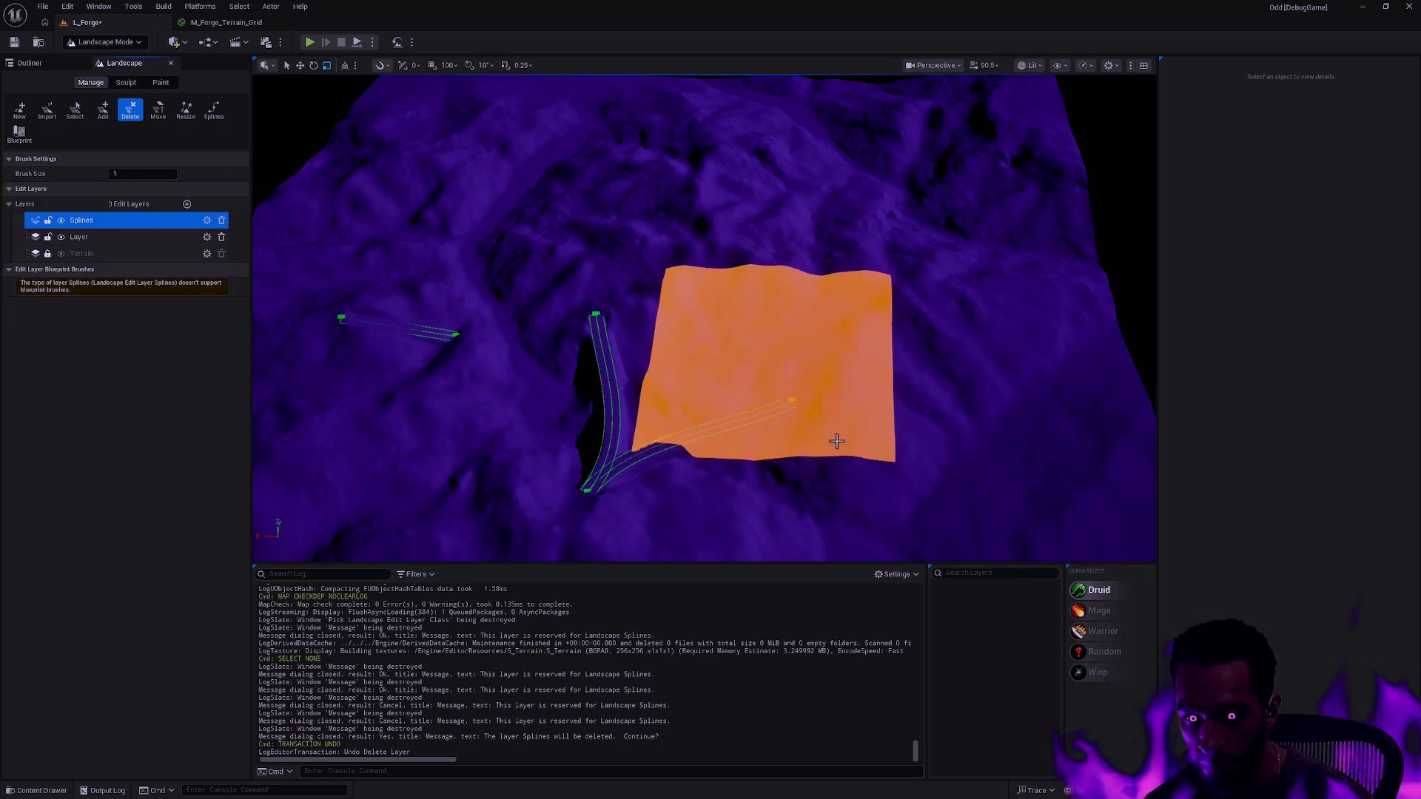
- Delete two landscape components, undo to restore them, and reopen the Splines tool and view-mode list
{"action": "left_click", "coordinate": [609, 403]}
{"action": "left_click", "coordinate": [666, 415]}
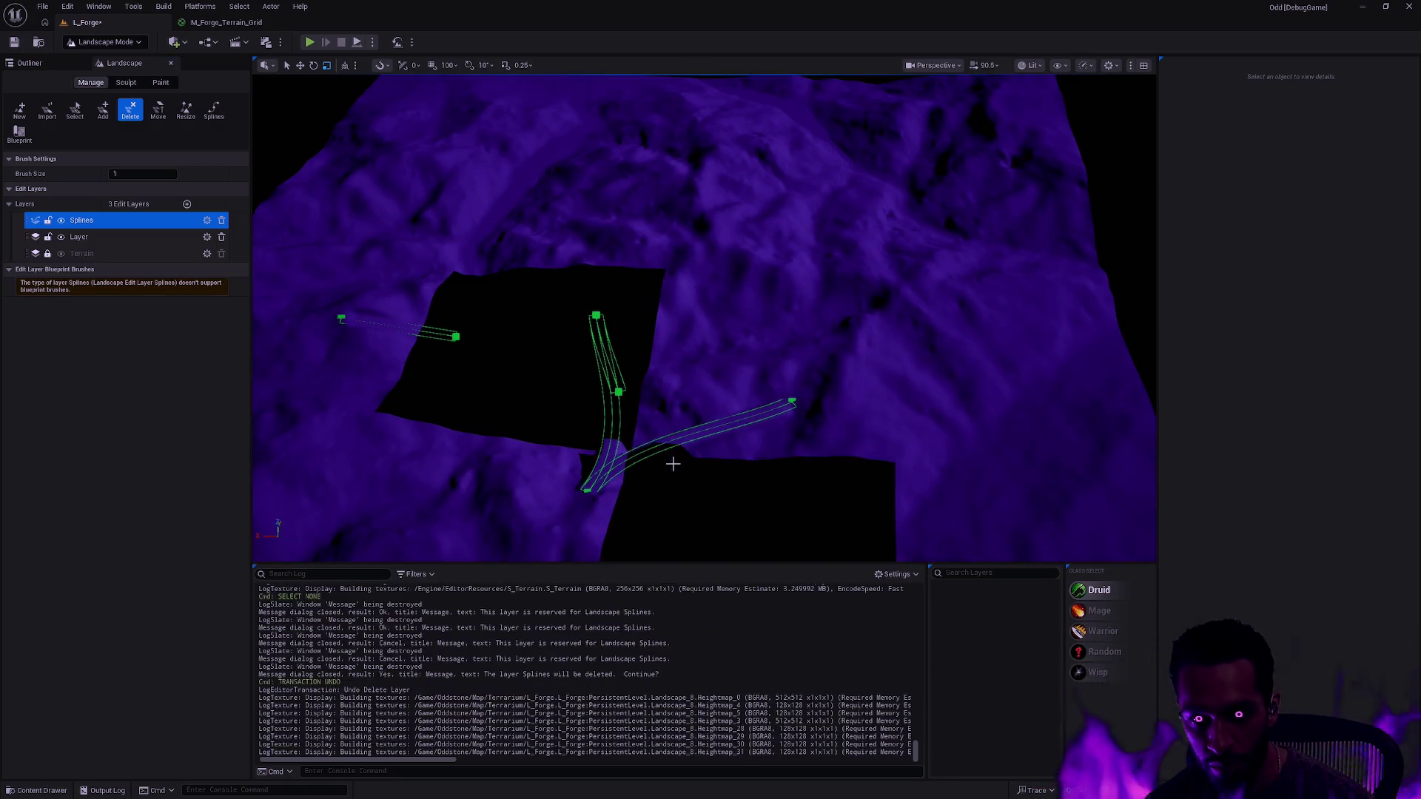
{"action": "scroll", "coordinate": [723, 400], "scroll_direction": "down", "scroll_amount": 8}
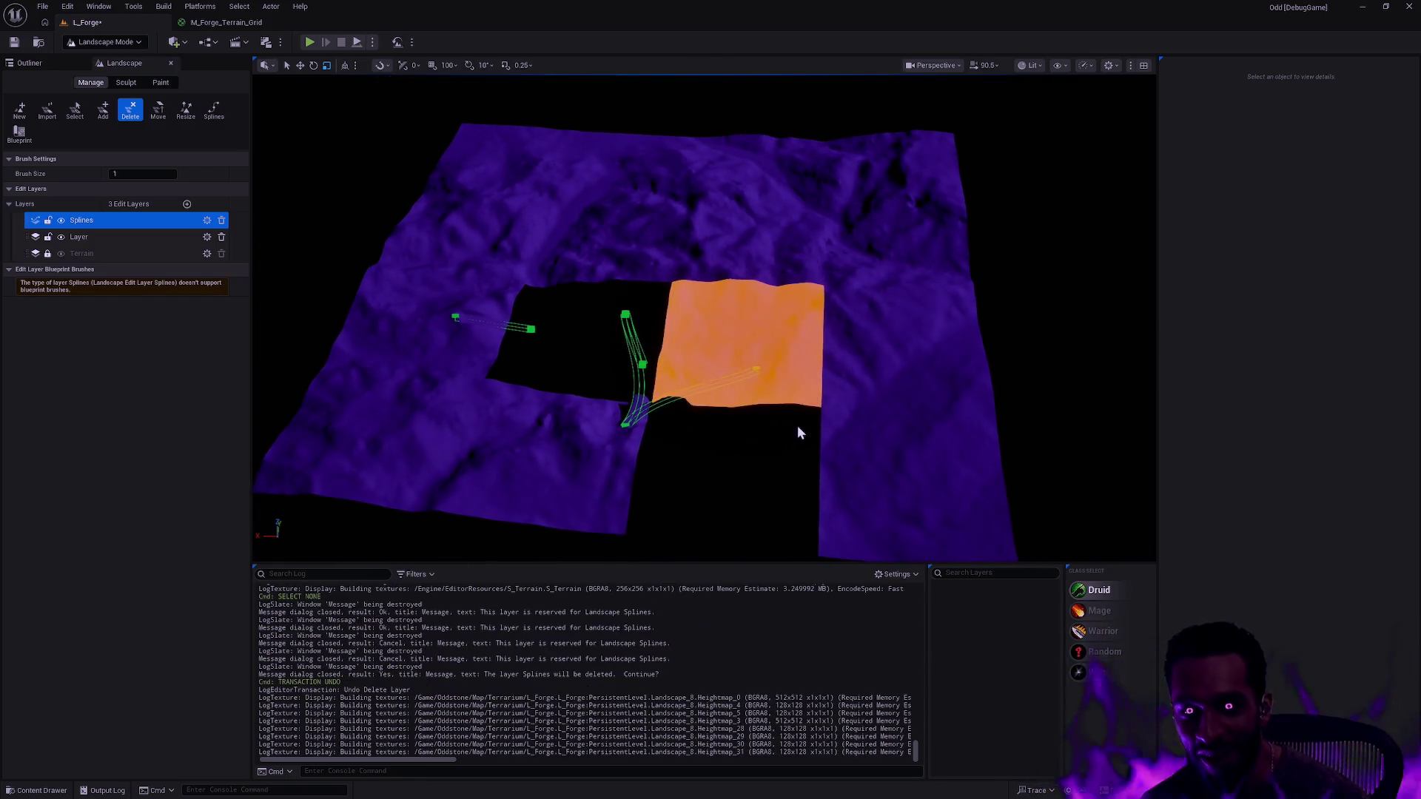
{"action": "key", "text": "ctrl+z"}
{"action": "key", "text": "ctrl+z"}
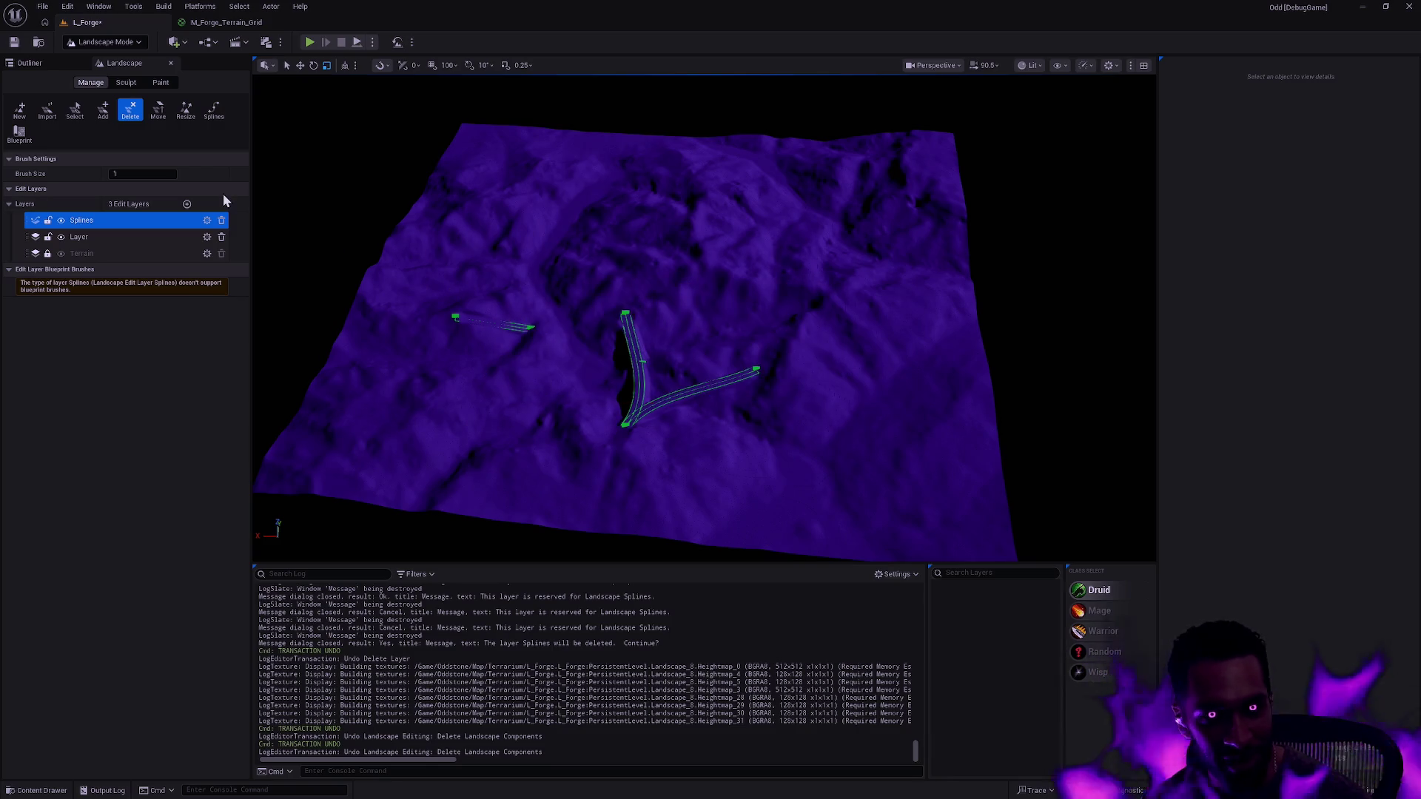
{"action": "left_click", "coordinate": [211, 113]}
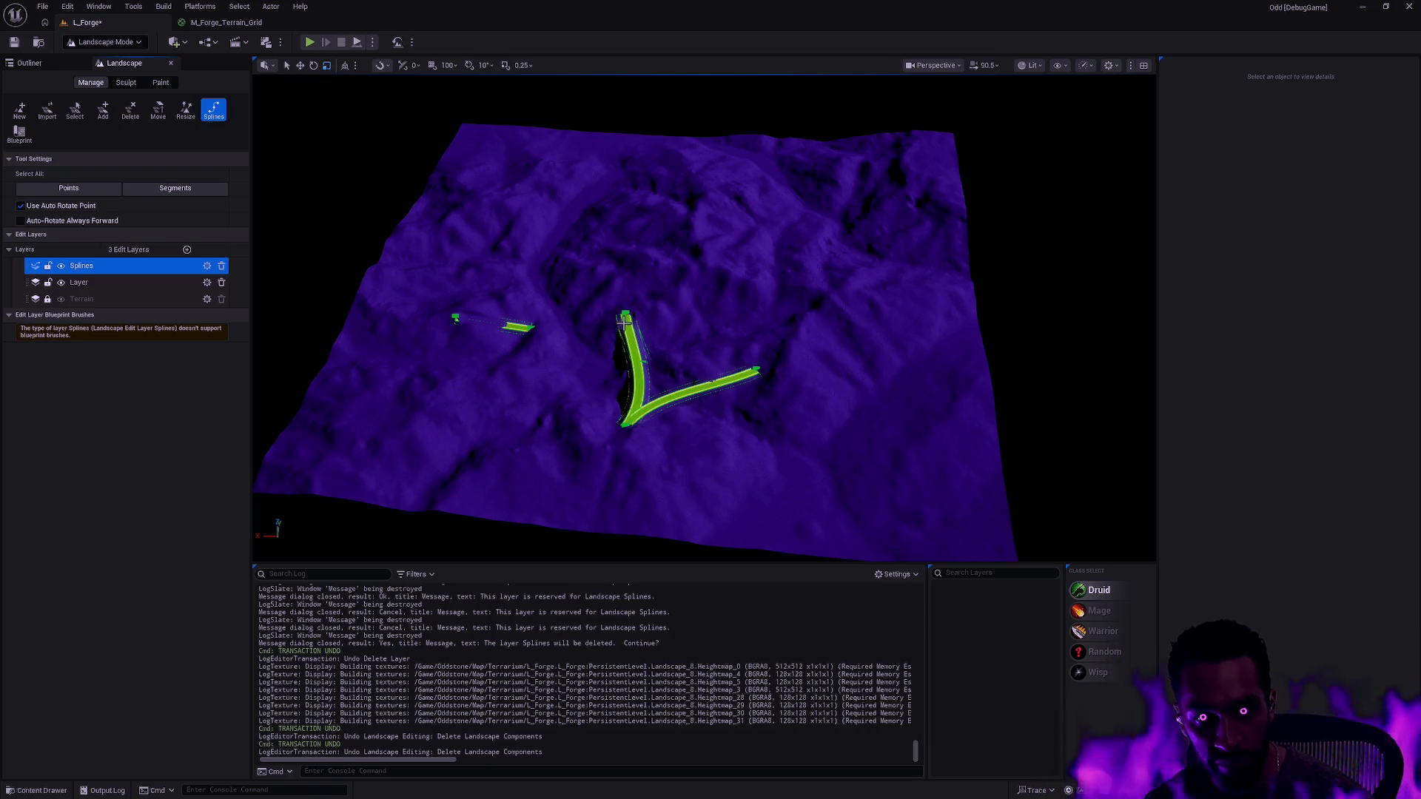
{"action": "left_click", "coordinate": [1036, 66]}
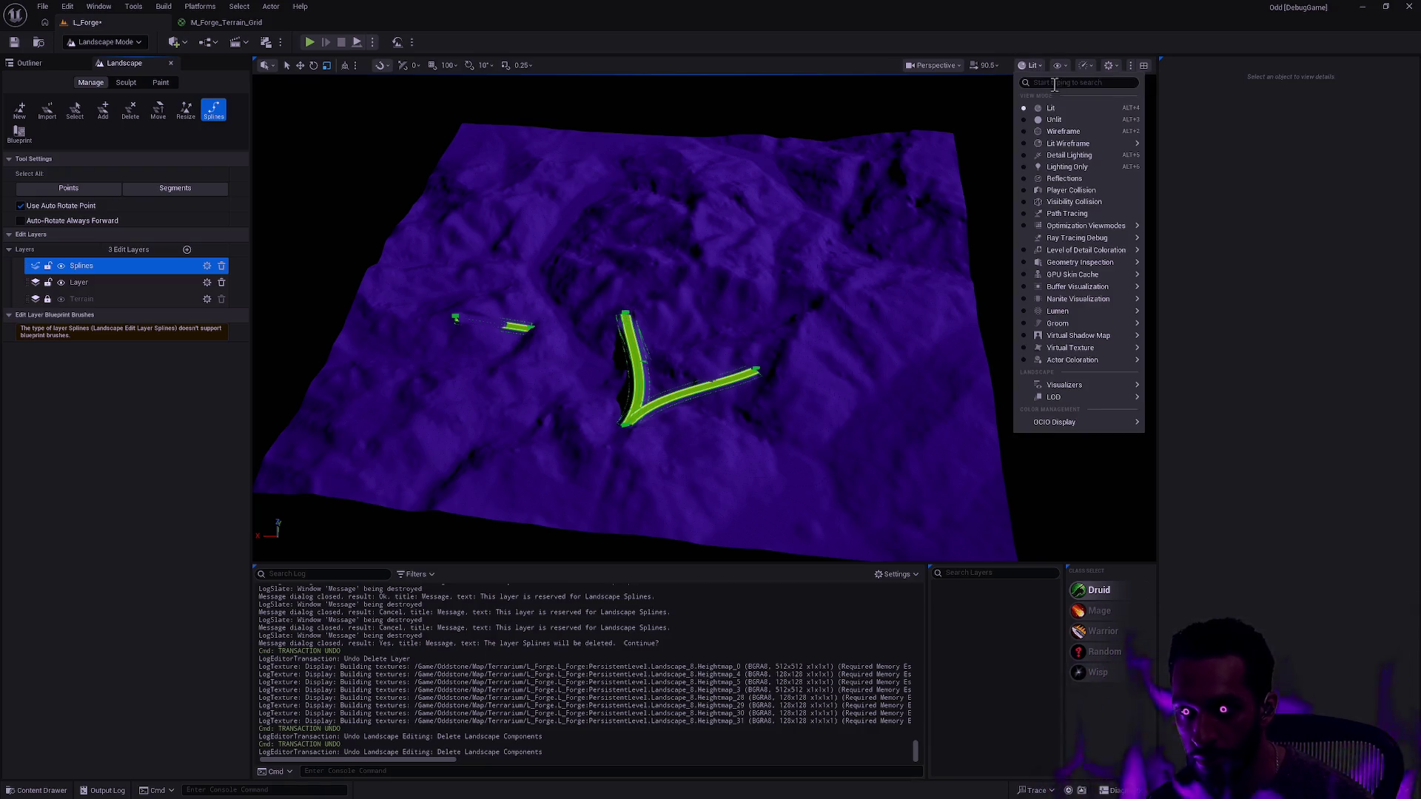
- Switch the viewport to Wireframe and delete the straight spline's end control point
{"action": "left_click", "coordinate": [1072, 133]}
{"action": "key", "text": "w"}
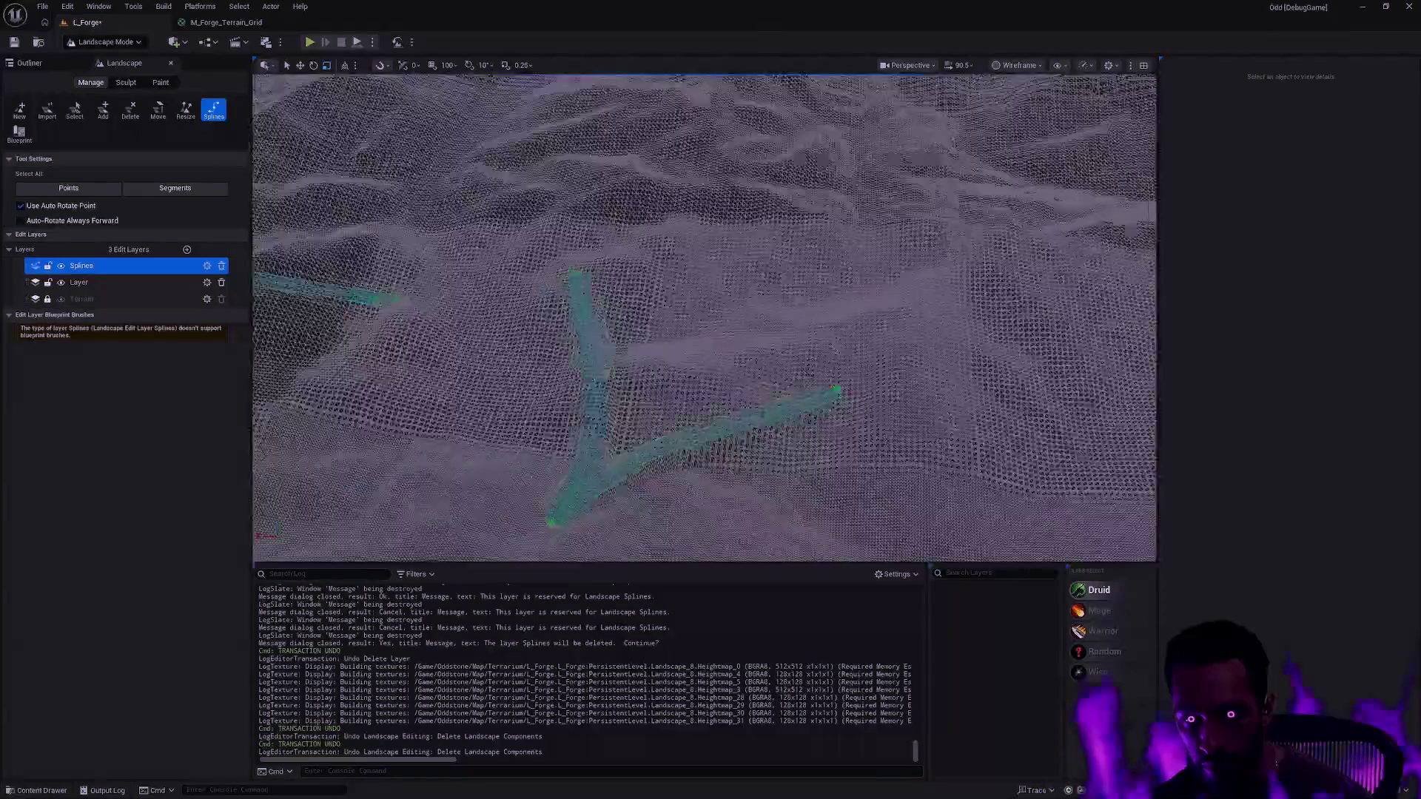
{"action": "left_click", "coordinate": [572, 281]}
{"action": "key", "text": "Delete"}
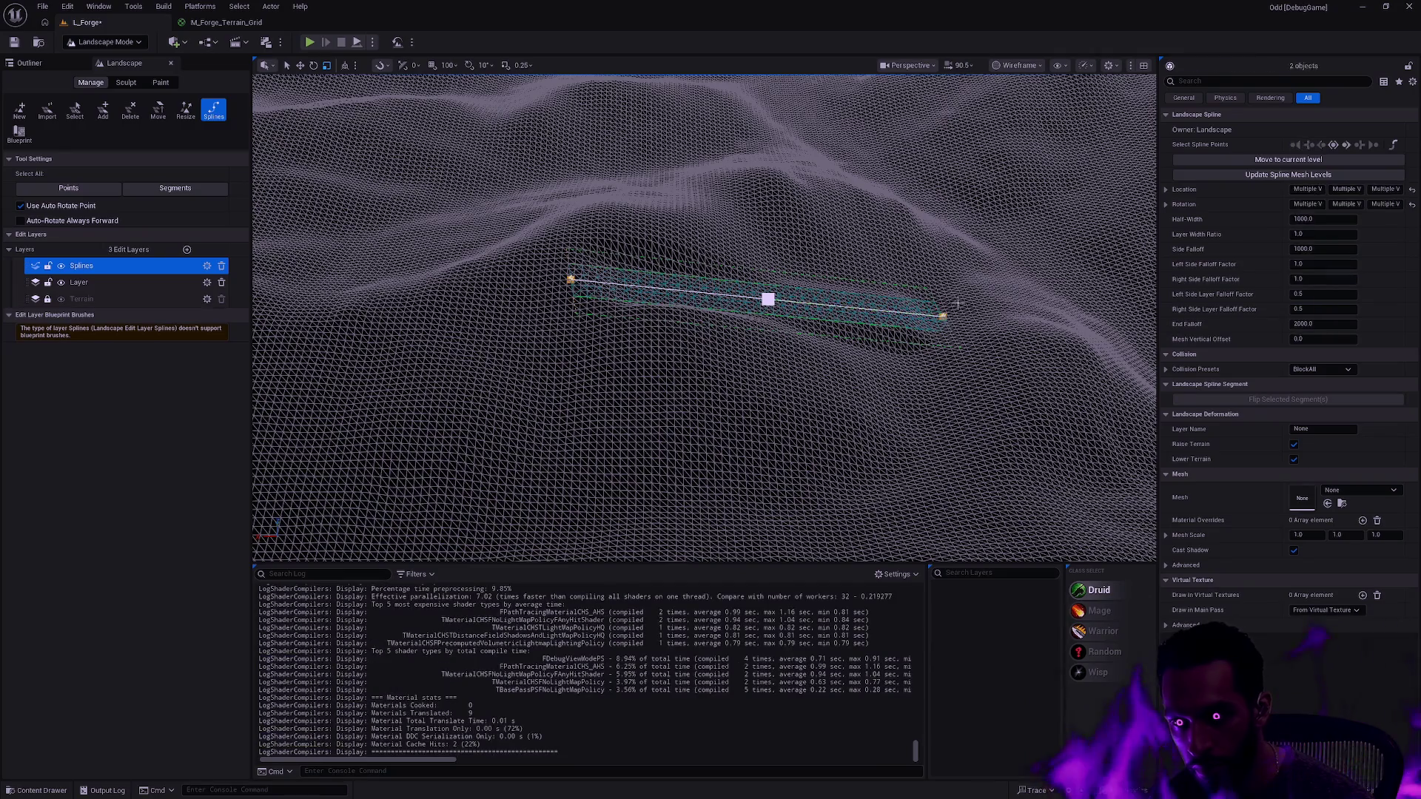
{"action": "scroll", "coordinate": [951, 307], "scroll_direction": "down", "scroll_amount": 5}
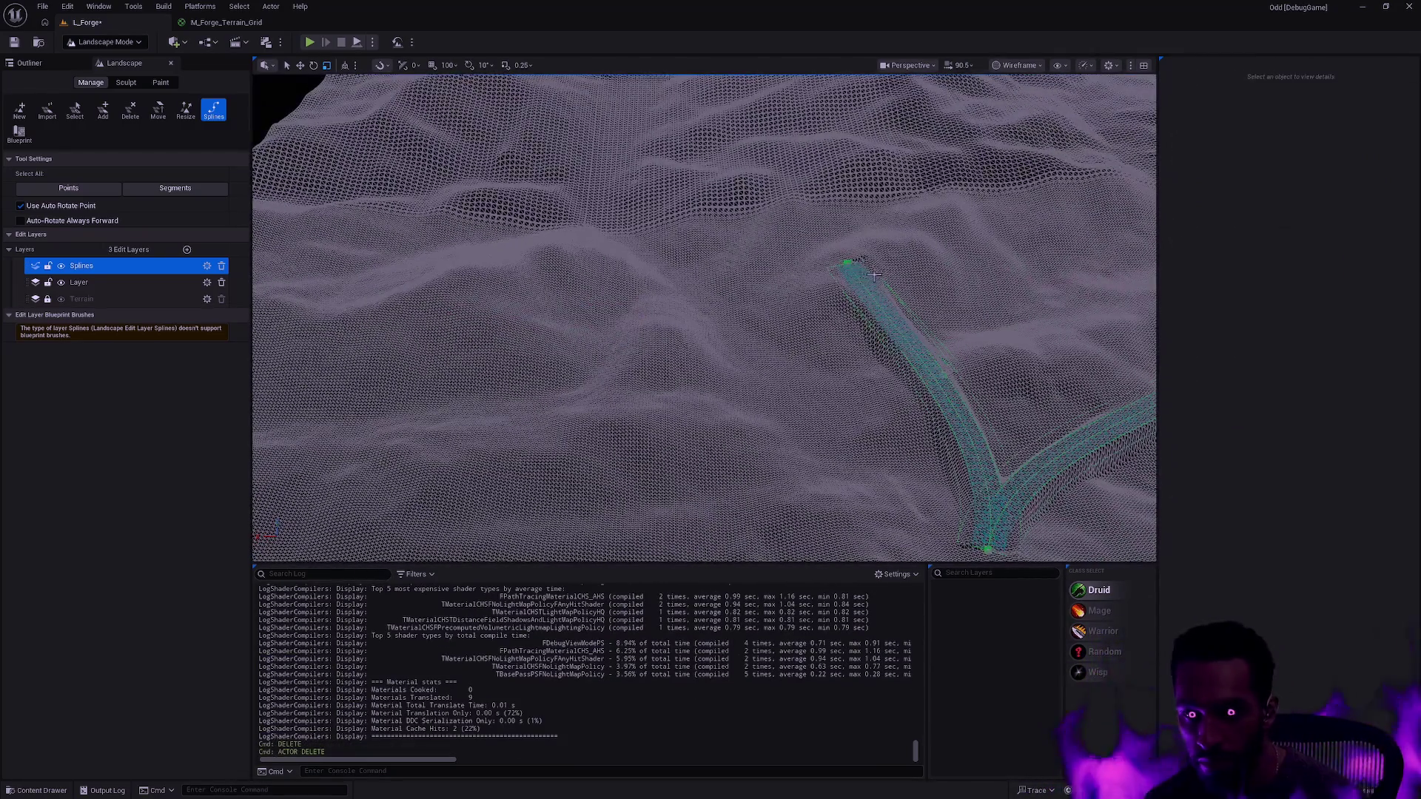
- Delete the V-shaped spline's control points, agreeing to join segments, until none remain
{"action": "left_click", "coordinate": [849, 264]}
{"action": "key", "text": "Delete"}
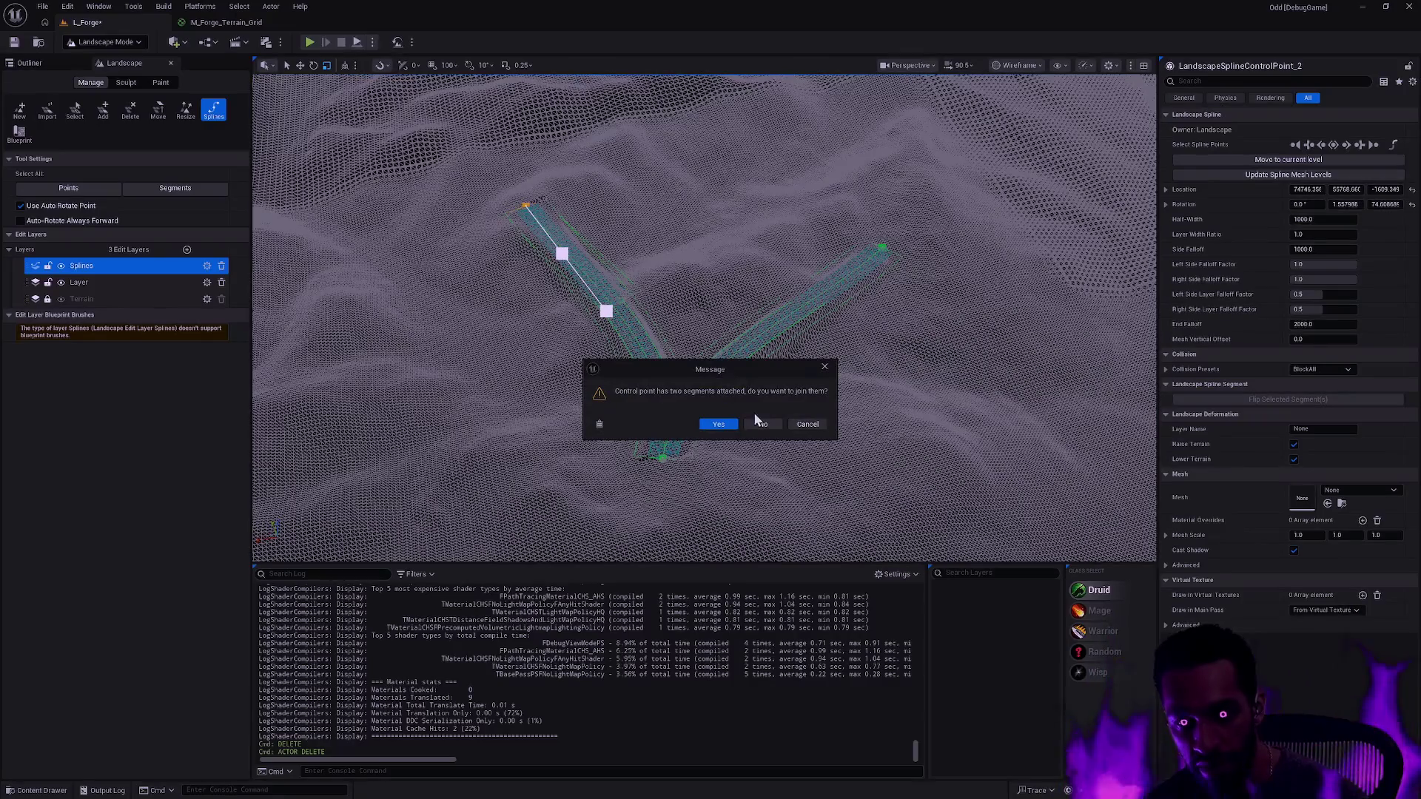
{"action": "left_click", "coordinate": [718, 424]}
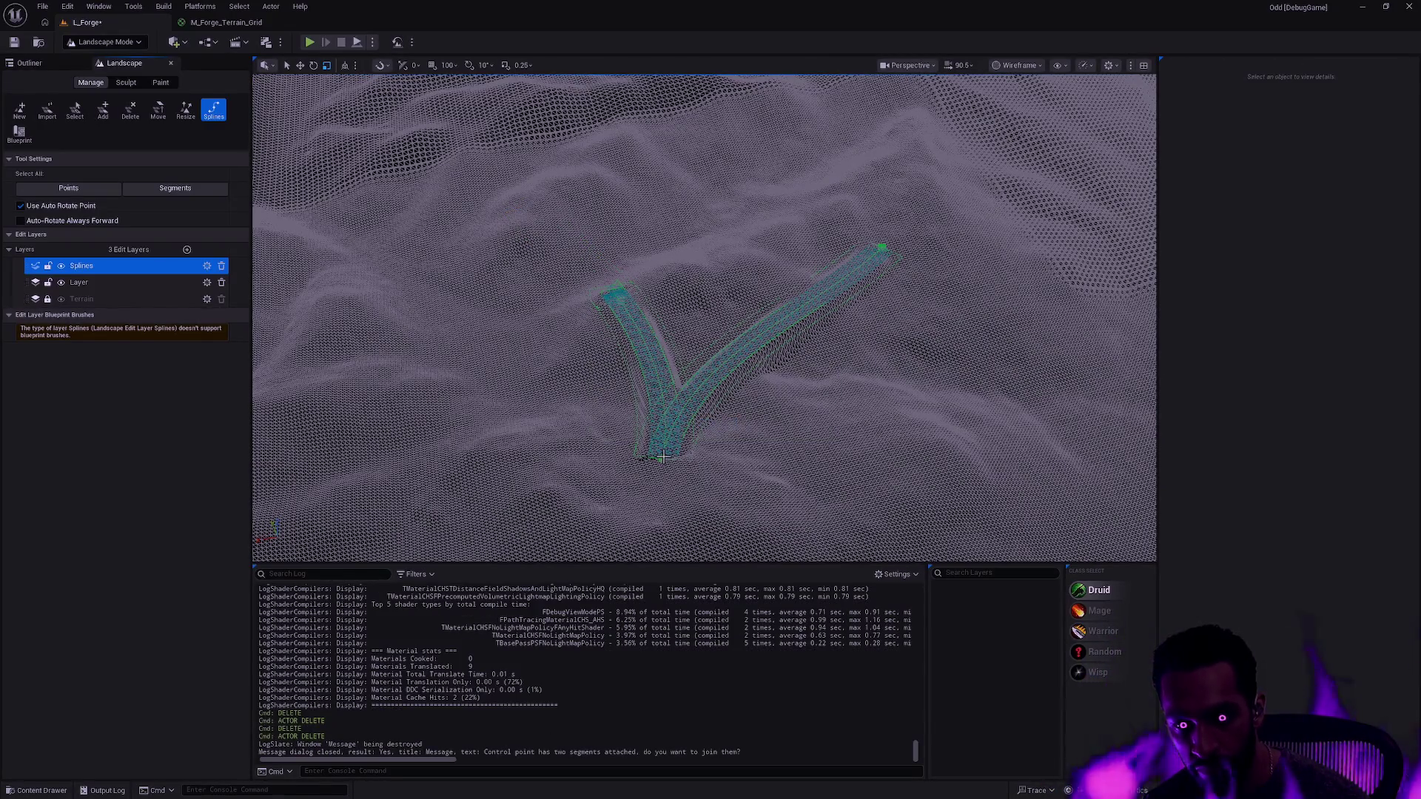
{"action": "key", "text": "Delete"}
{"action": "left_click", "coordinate": [774, 436]}
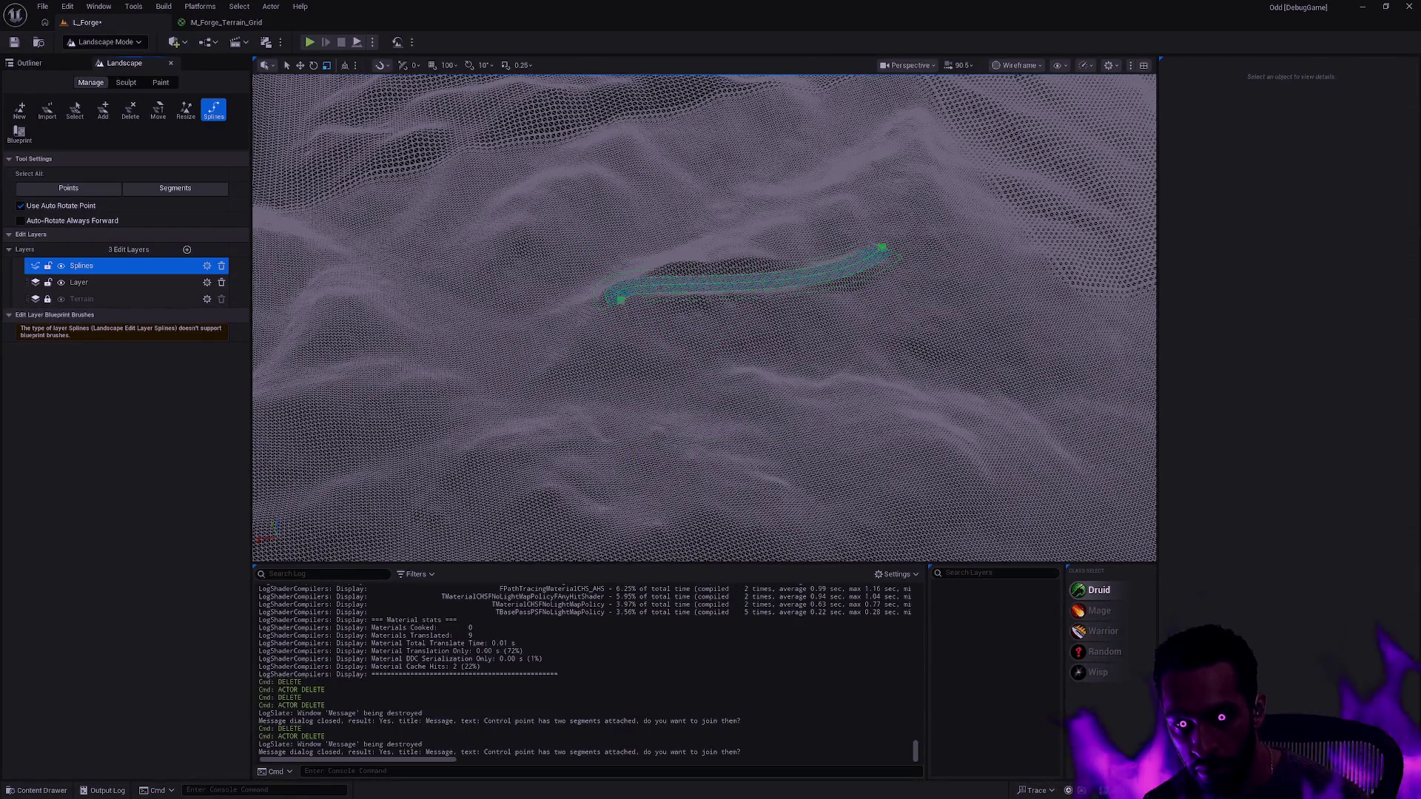
{"action": "key", "text": "Delete"}
{"action": "left_click", "coordinate": [881, 246]}
{"action": "key", "text": "Delete"}
- Place new spline control points and connect them into a zigzag chain joining the lower spline
{"action": "mouse_move", "coordinate": [556, 279]}
{"action": "left_mouse_down"}
{"action": "mouse_move", "coordinate": [562, 311]}
{"action": "mouse_move", "coordinate": [547, 296]}
{"action": "mouse_move", "coordinate": [556, 279]}
{"action": "mouse_move", "coordinate": [618, 407]}
{"action": "left_mouse_up"}
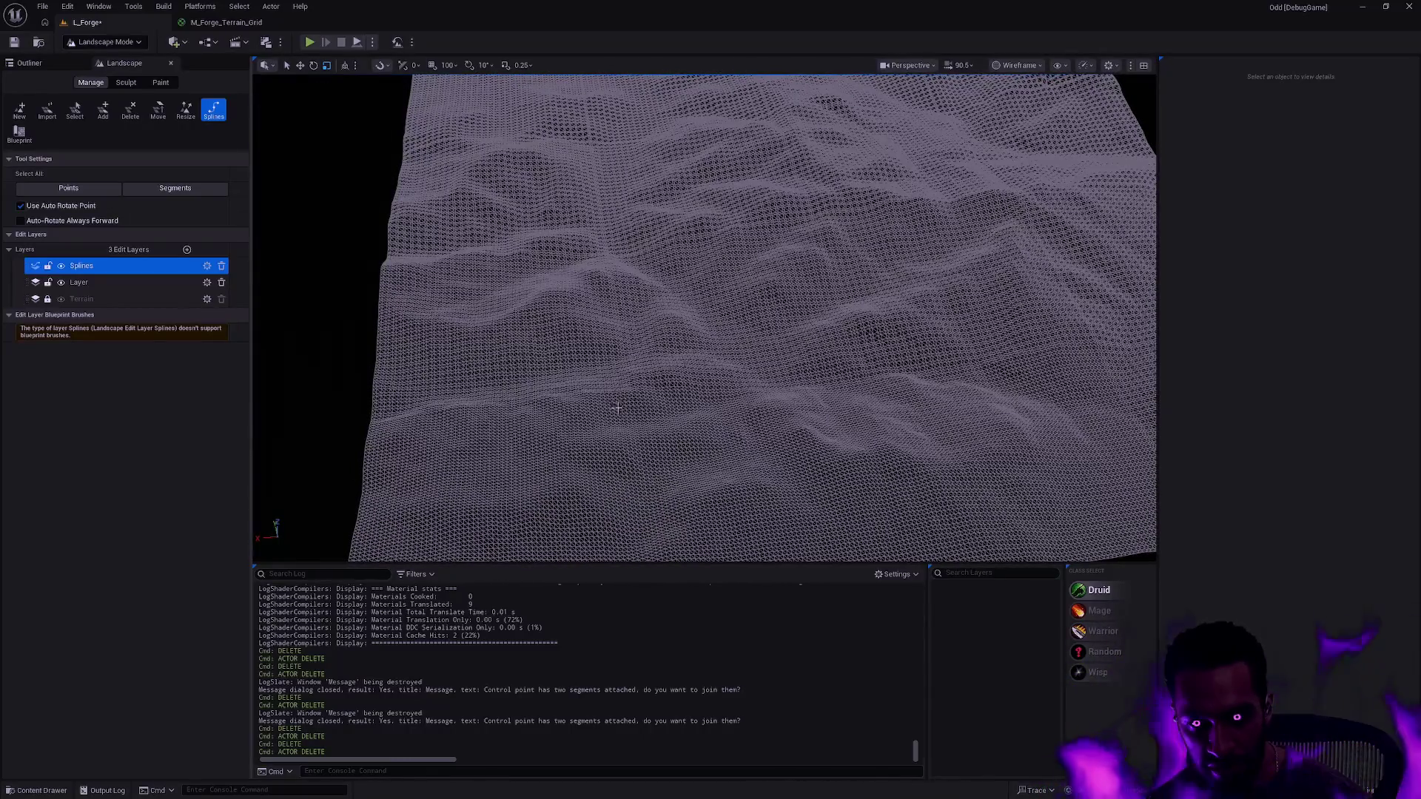
{"action": "left_click", "coordinate": [617, 408], "text": "ctrl"}
{"action": "left_click", "coordinate": [825, 403], "text": "ctrl"}
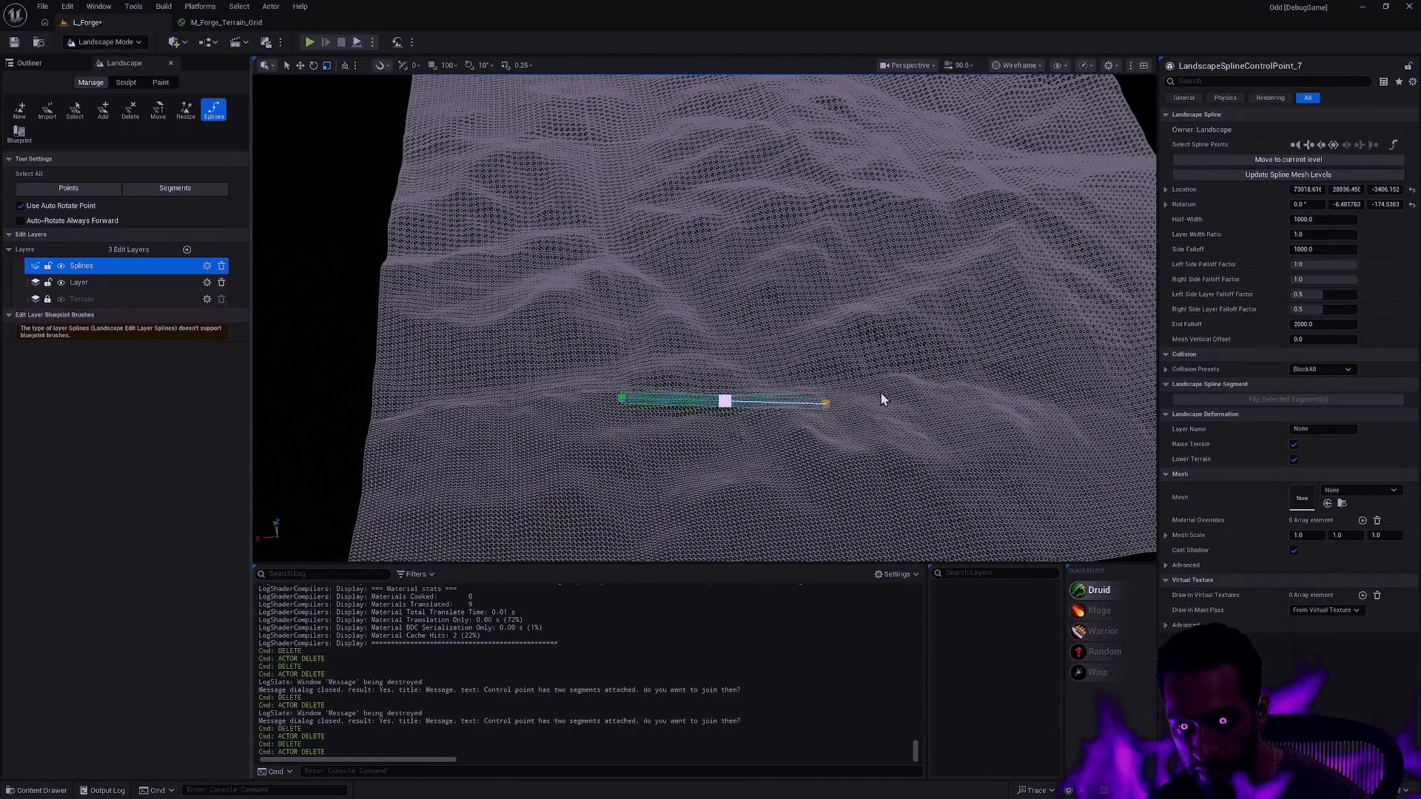
{"action": "left_click_drag", "start_coordinate": [954, 335], "coordinate": [828, 379]}
{"action": "left_click", "coordinate": [828, 380], "text": "ctrl"}
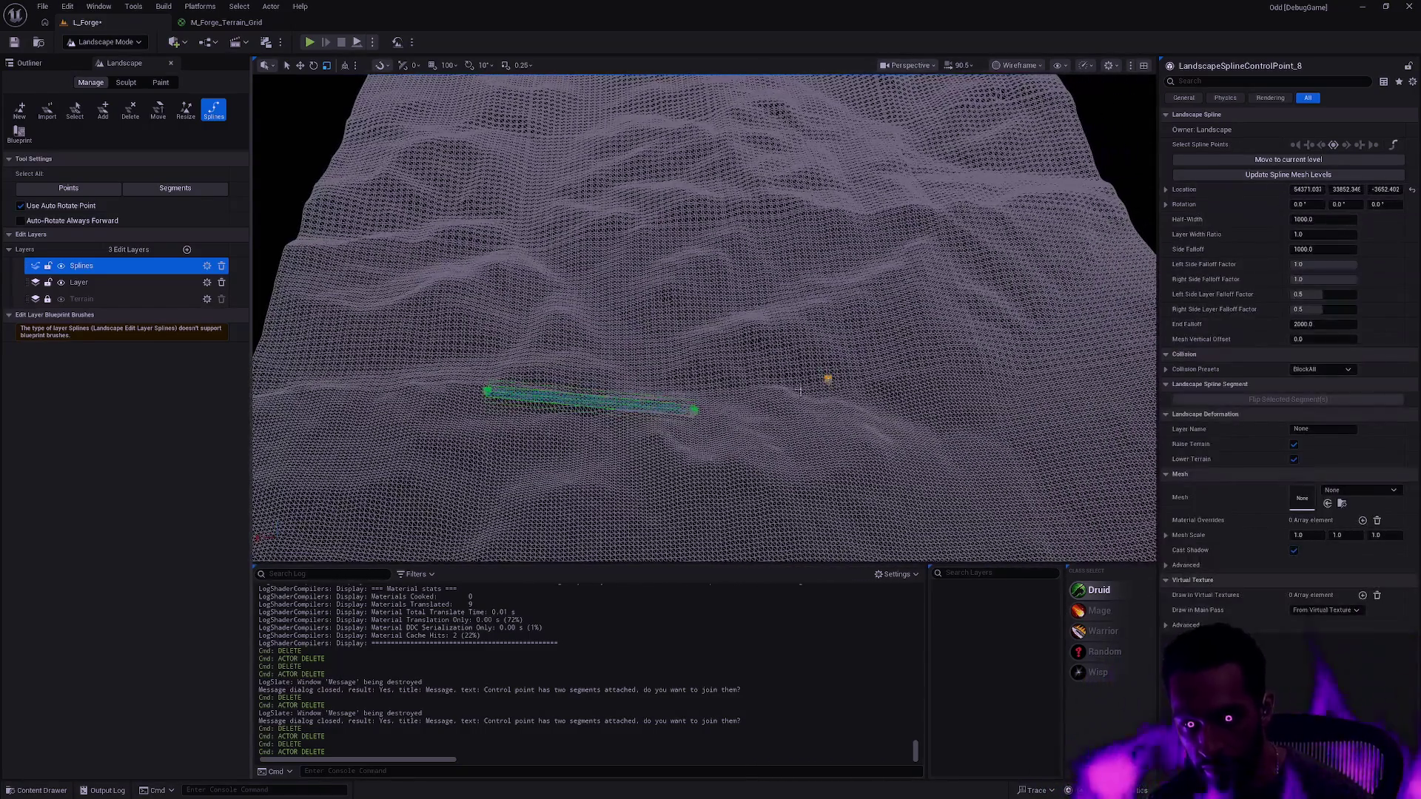
{"action": "left_click", "coordinate": [738, 300], "text": "ctrl"}
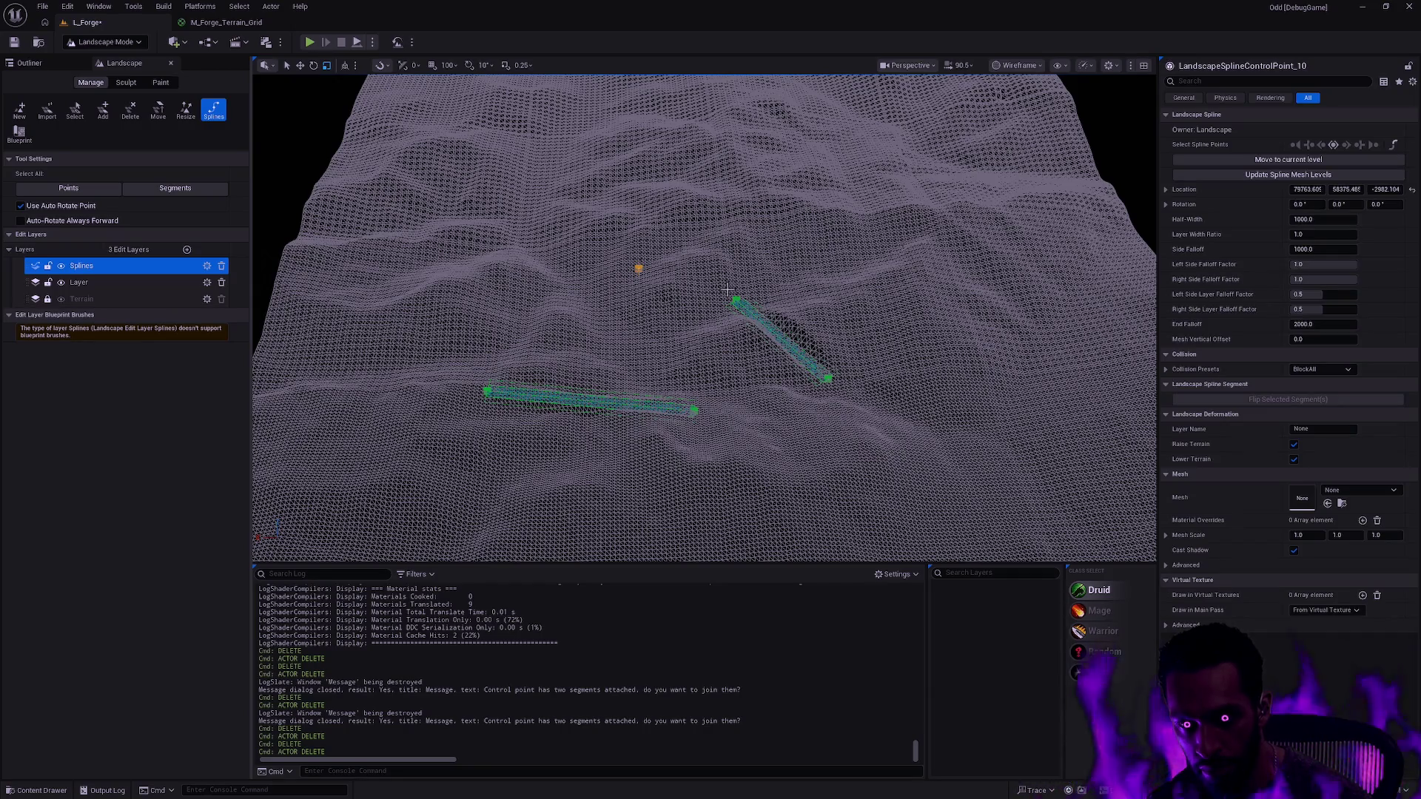
{"action": "left_click", "coordinate": [737, 298], "text": "ctrl"}
{"action": "left_click", "coordinate": [698, 411], "text": "ctrl"}
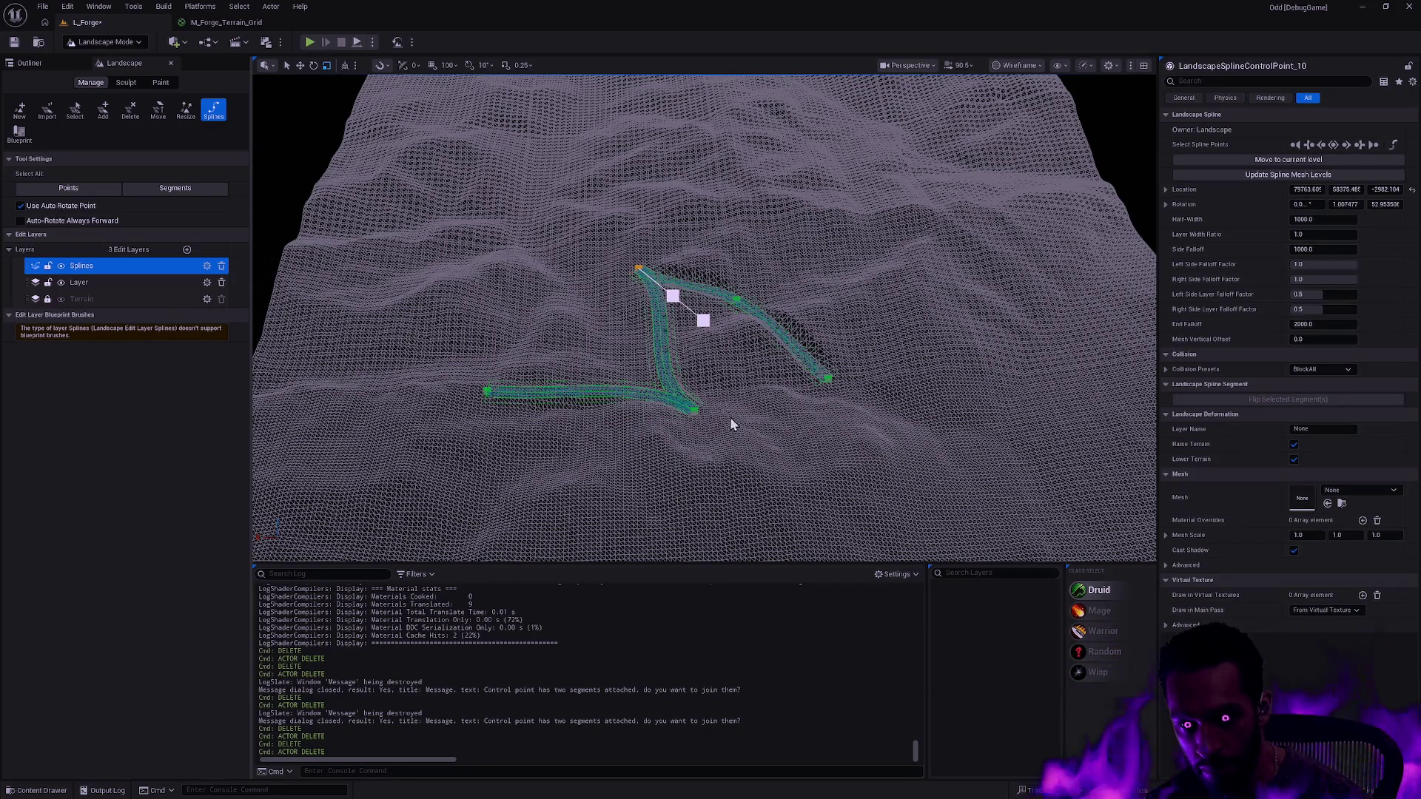
{"action": "left_click", "coordinate": [758, 377]}
{"action": "scroll", "coordinate": [758, 378], "scroll_direction": "up", "scroll_amount": 5}
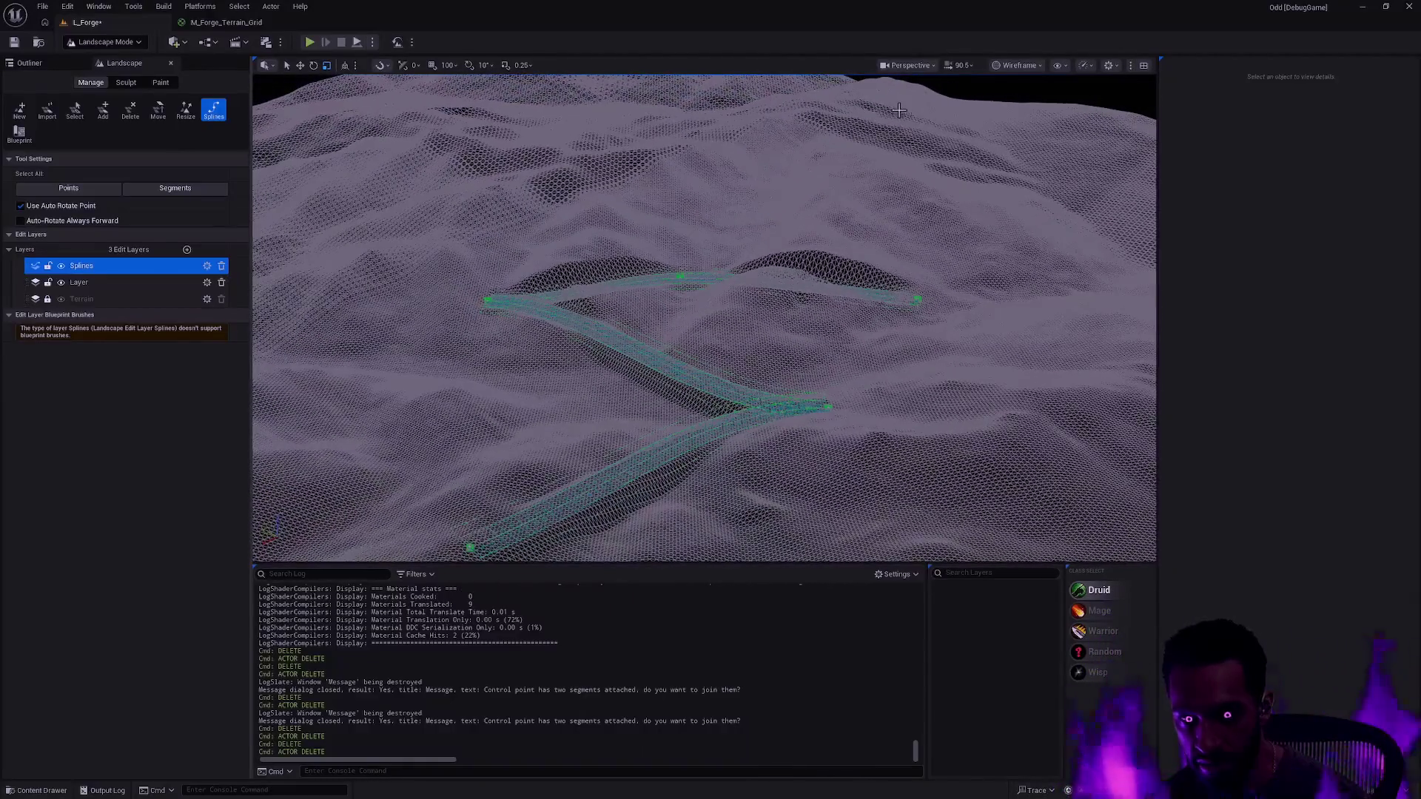
{"action": "left_click", "coordinate": [926, 69]}
{"action": "left_click", "coordinate": [996, 66]}
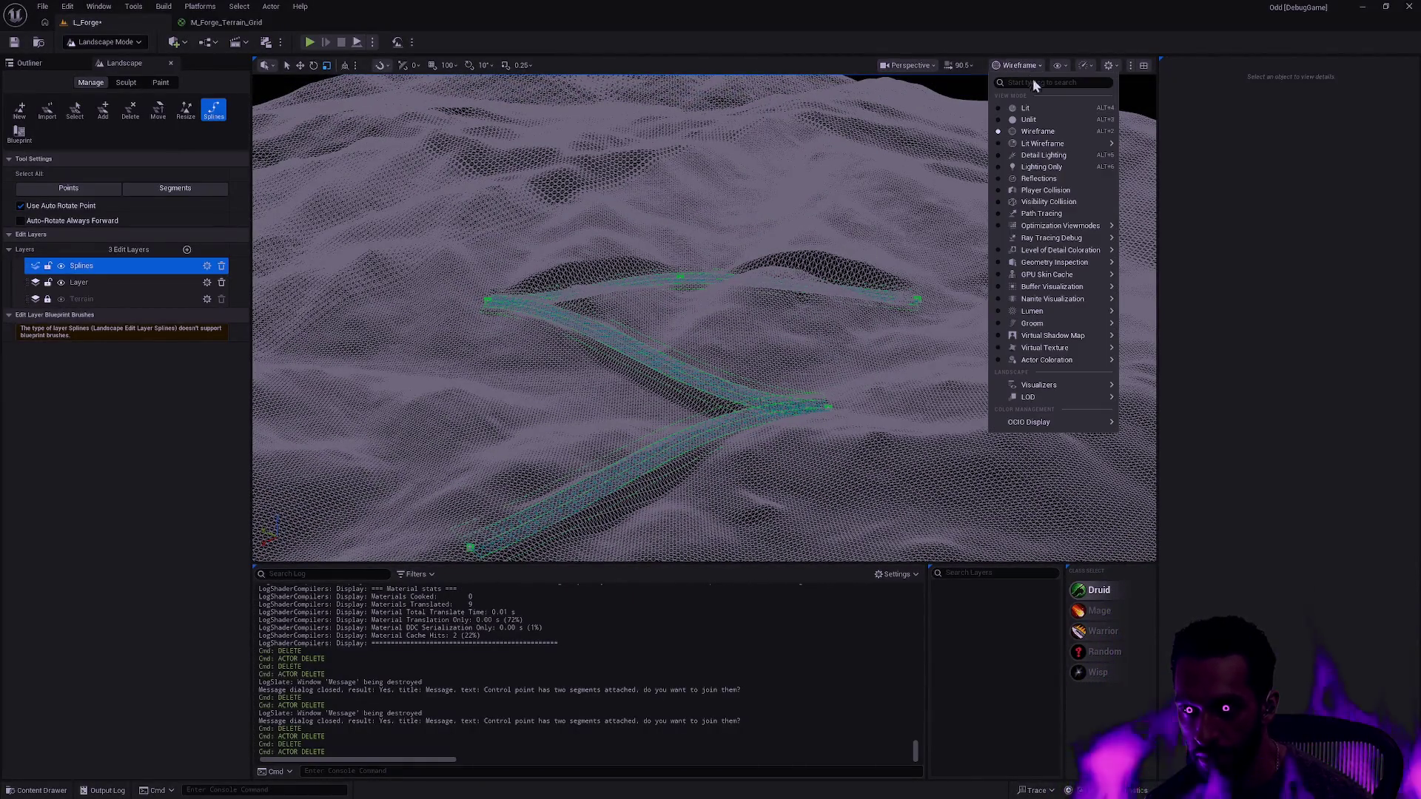
- Return to Lit view and drag the splines' junction control point down to about -2345 Z
{"action": "left_click", "coordinate": [1031, 101]}
{"action": "mouse_move", "coordinate": [794, 373]}
{"action": "left_mouse_down"}
{"action": "mouse_move", "coordinate": [762, 326]}
{"action": "mouse_move", "coordinate": [794, 320]}
{"action": "left_mouse_up"}
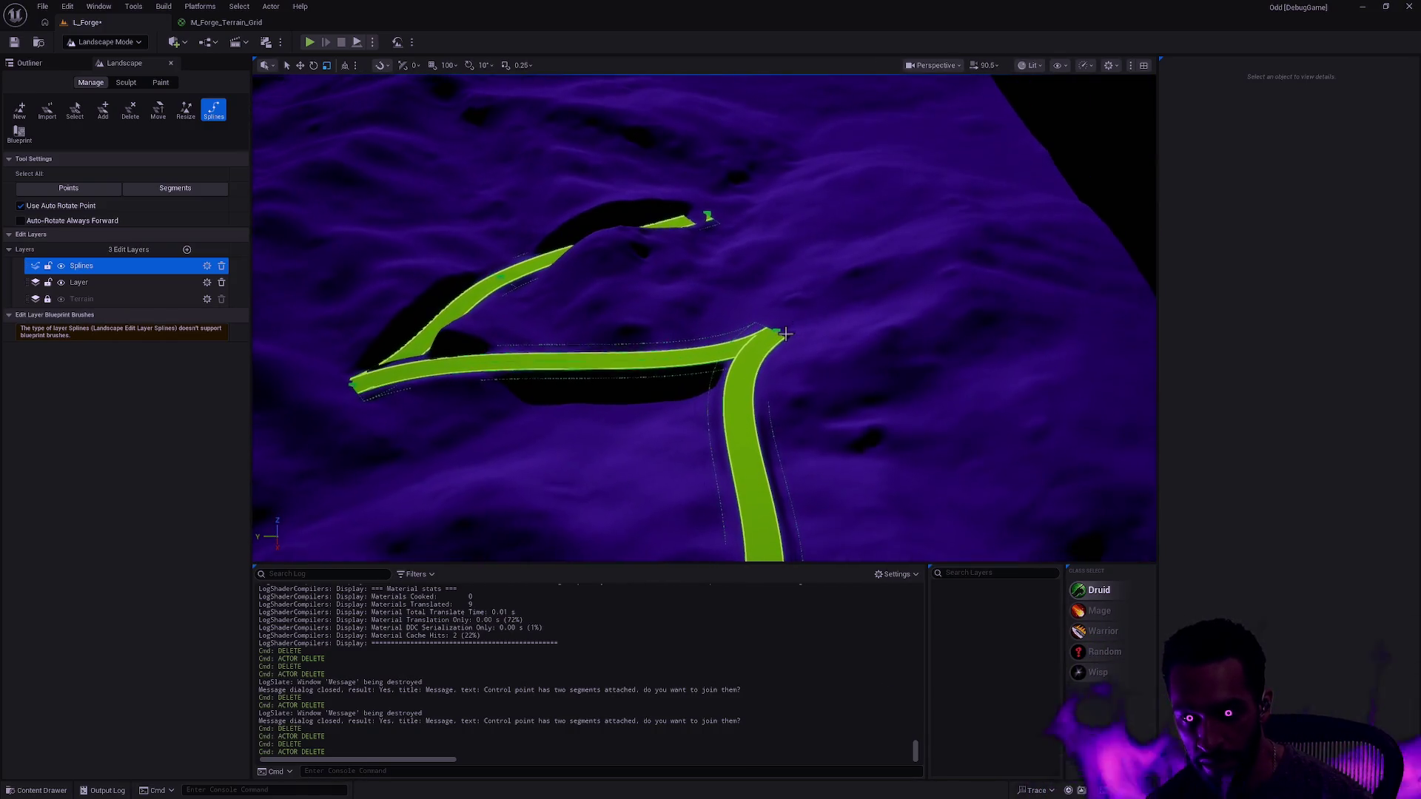
{"action": "left_click", "coordinate": [794, 320]}
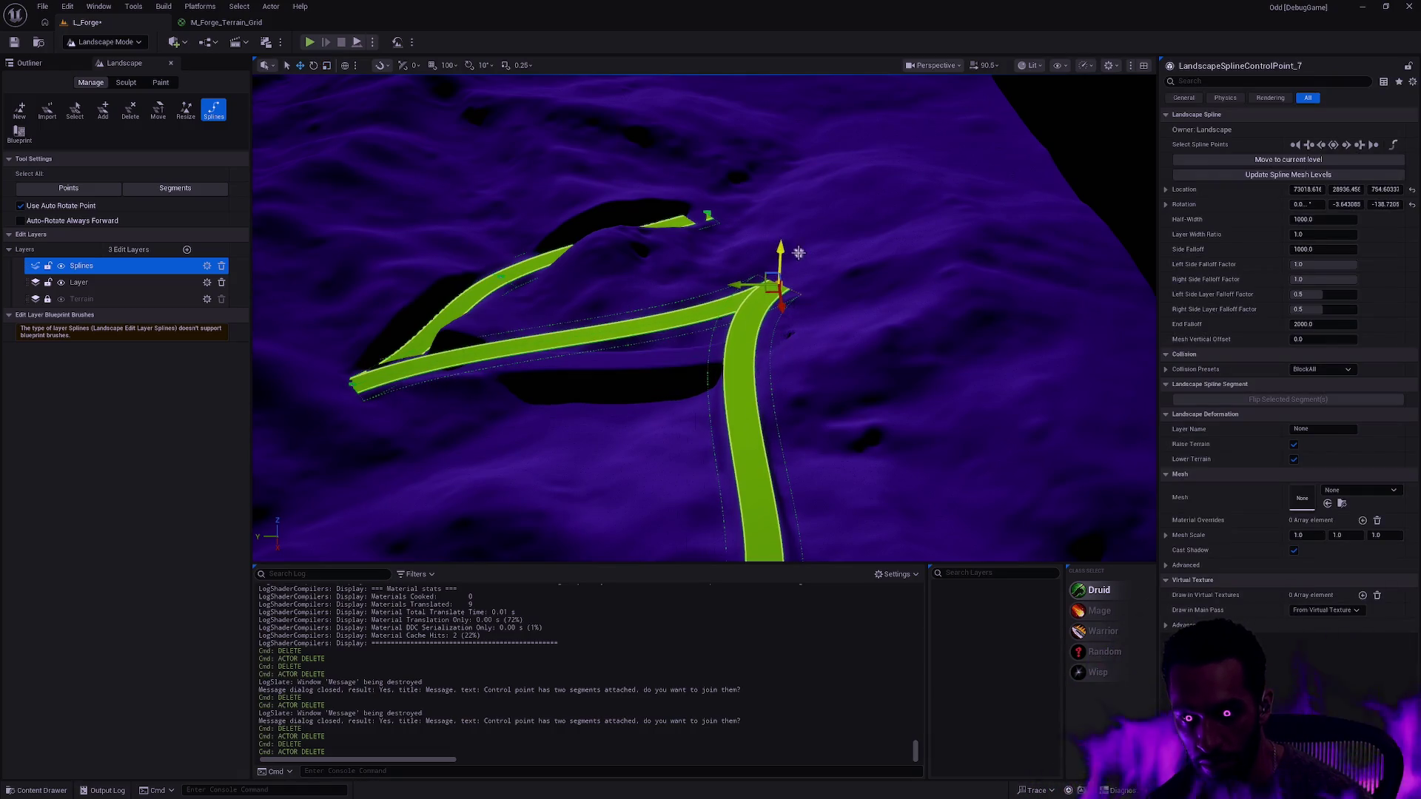
{"action": "mouse_move", "coordinate": [780, 248]}
{"action": "left_mouse_down"}
{"action": "mouse_move", "coordinate": [780, 211]}
{"action": "mouse_move", "coordinate": [799, 286]}
{"action": "mouse_move", "coordinate": [788, 302]}
{"action": "left_mouse_up"}
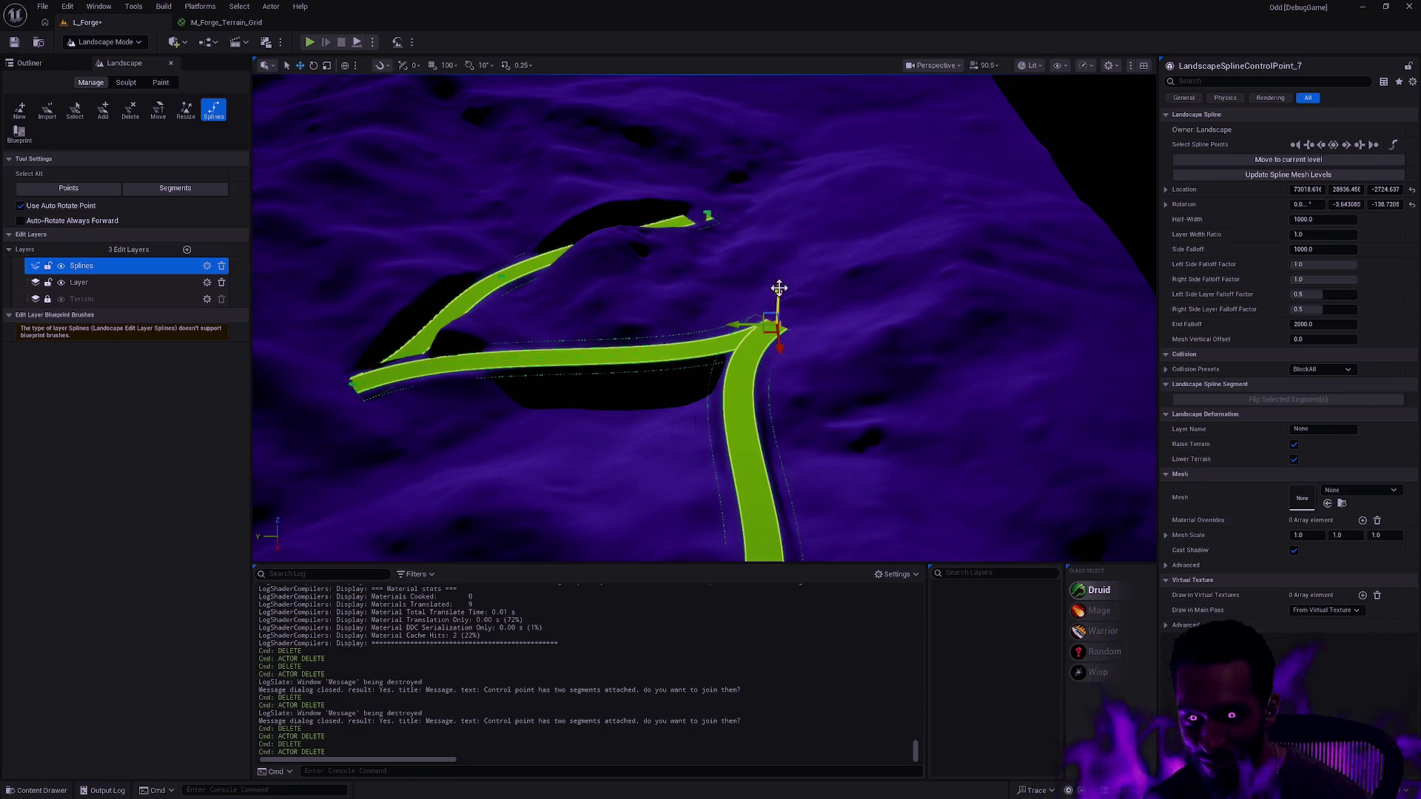
{"action": "left_click", "coordinate": [806, 303]}
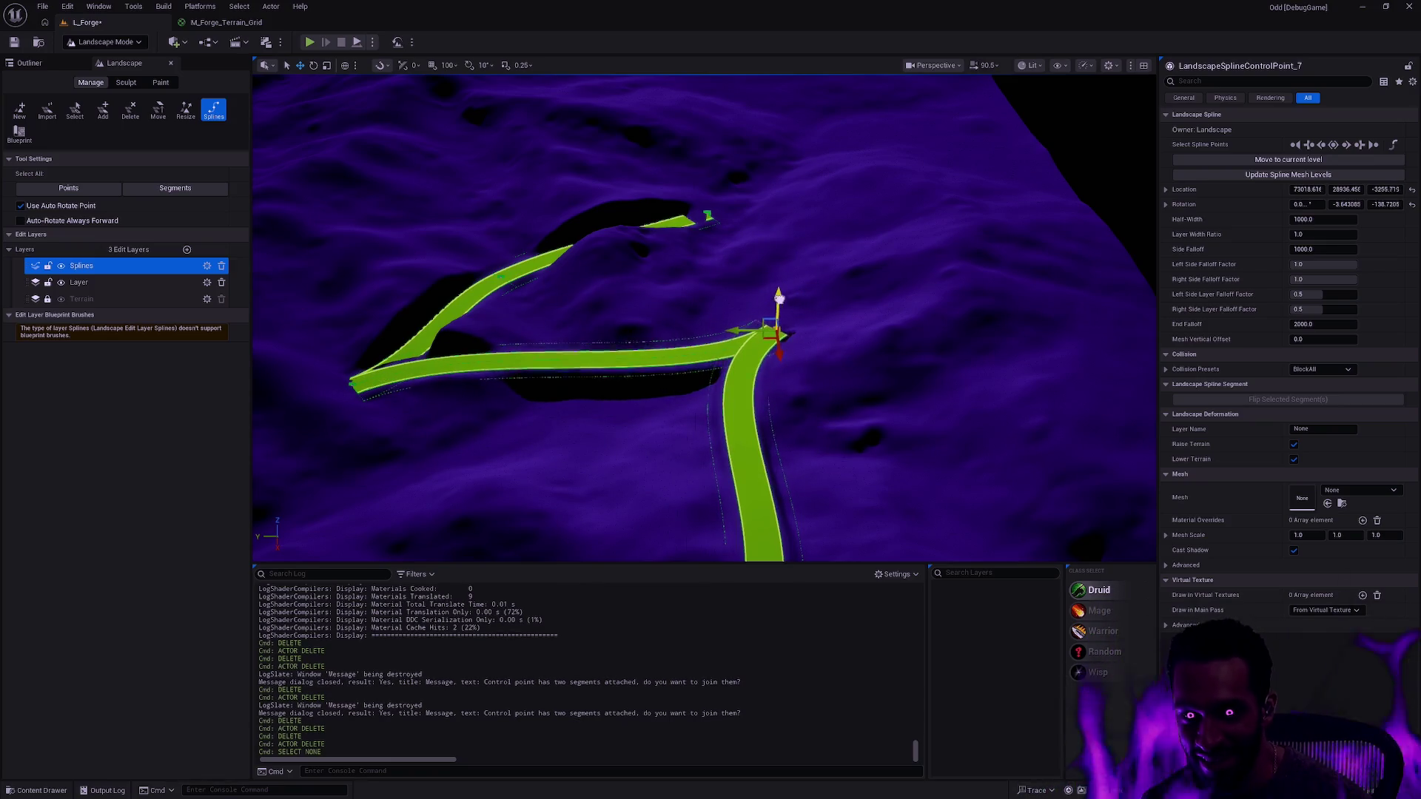
{"action": "left_click", "coordinate": [820, 351]}
- Fly around the terrain to inspect the sunken groove
{"action": "scroll", "coordinate": [820, 351], "scroll_direction": "up", "scroll_amount": 5}
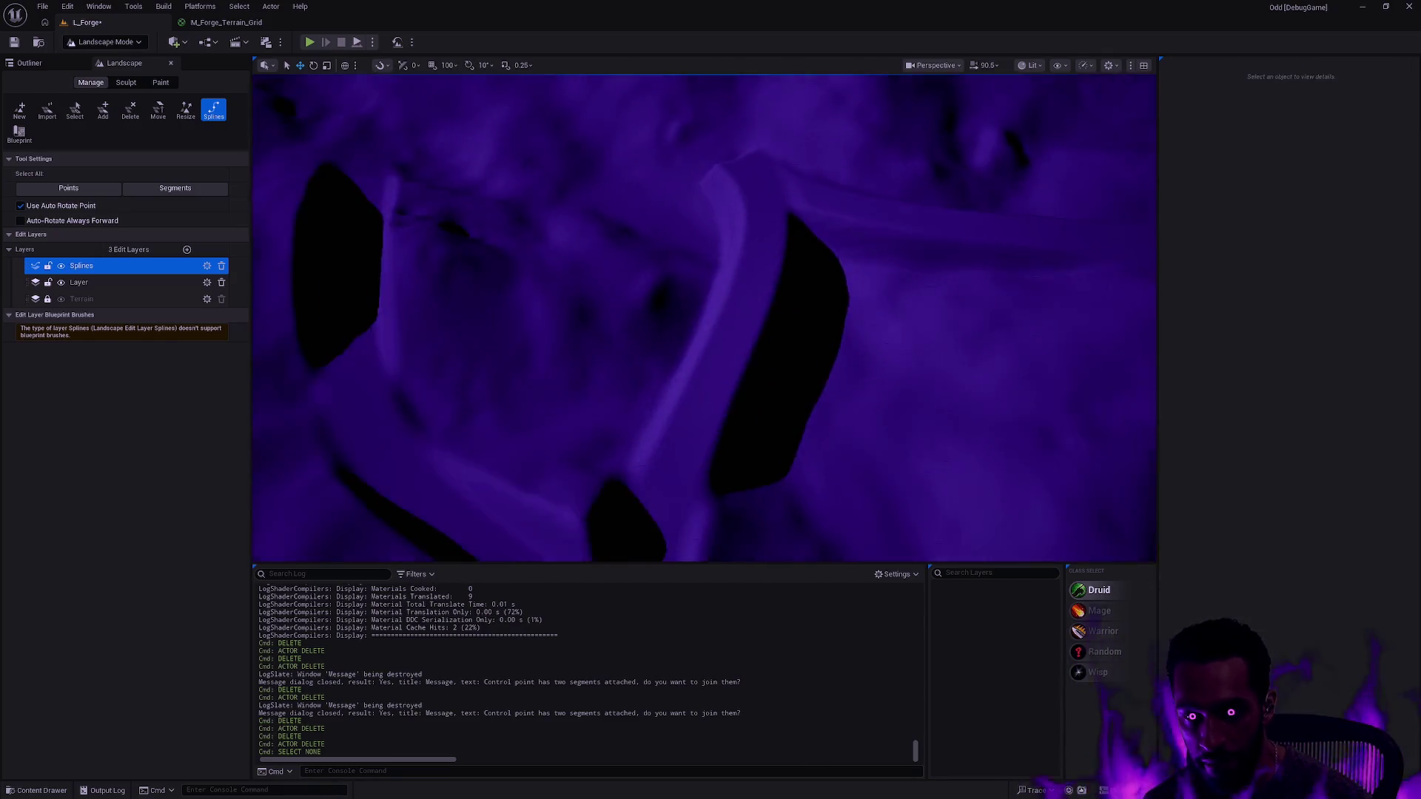
{"action": "scroll", "coordinate": [705, 318], "scroll_direction": "up", "scroll_amount": 5}
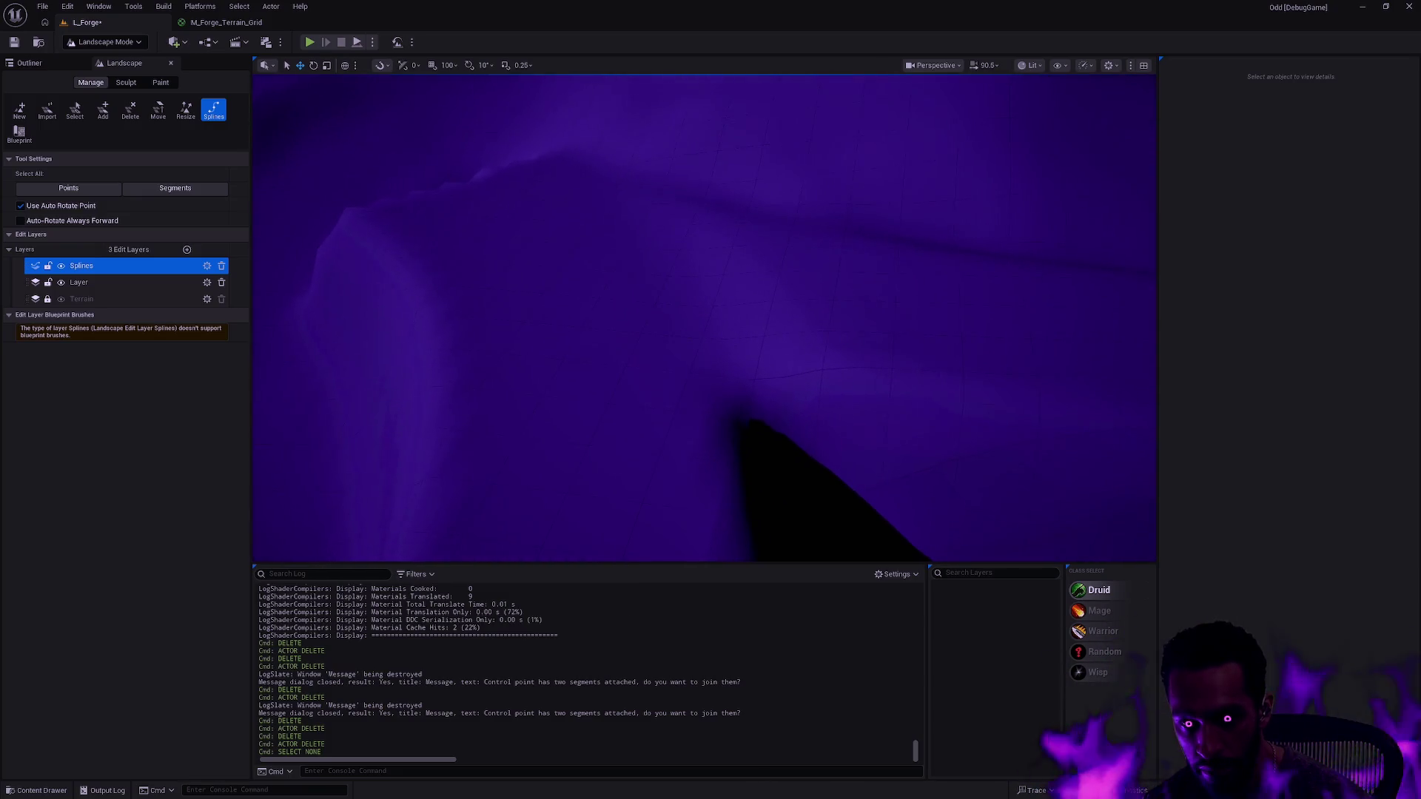
{"action": "scroll", "coordinate": [705, 318], "scroll_direction": "down", "scroll_amount": 10}
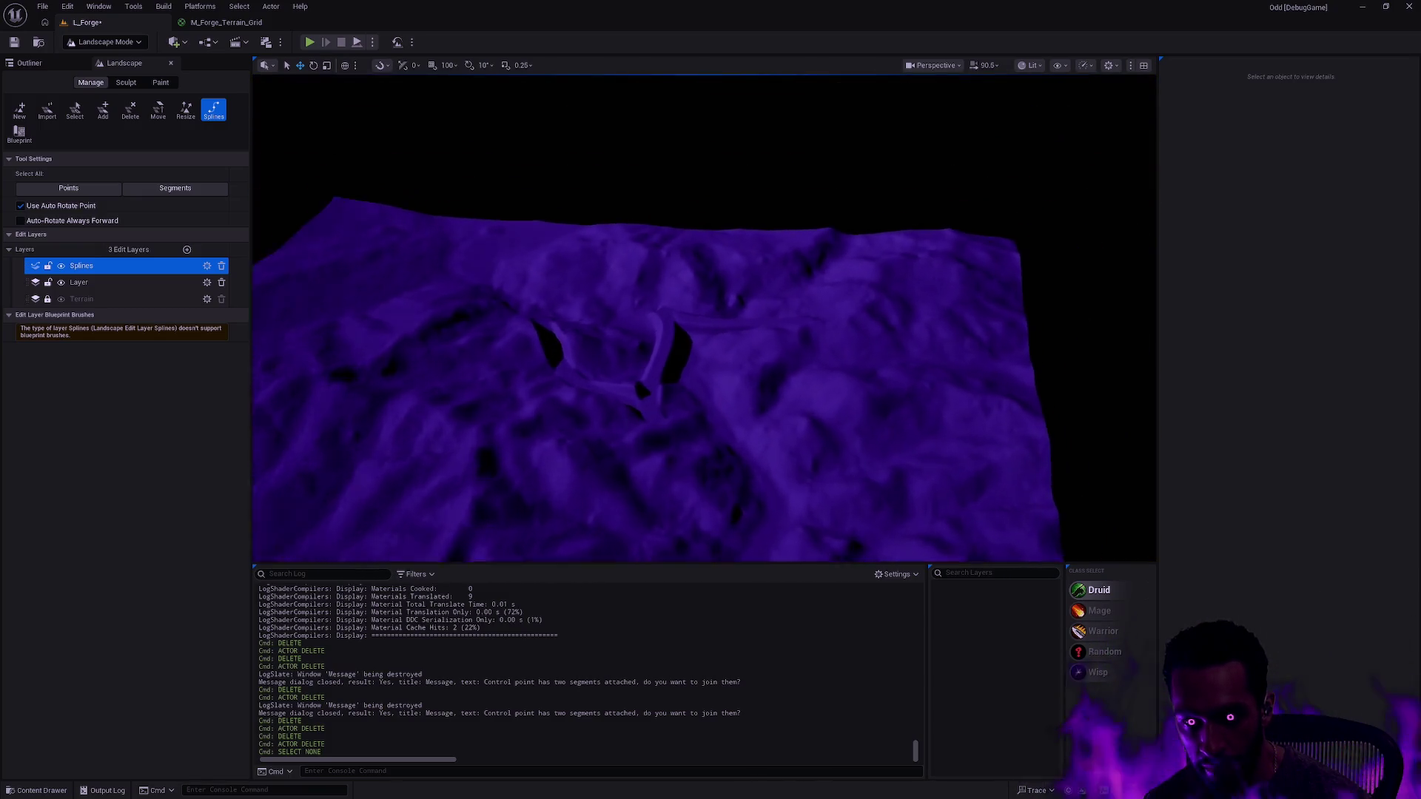
{"action": "scroll", "coordinate": [705, 318], "scroll_direction": "up", "scroll_amount": 10}
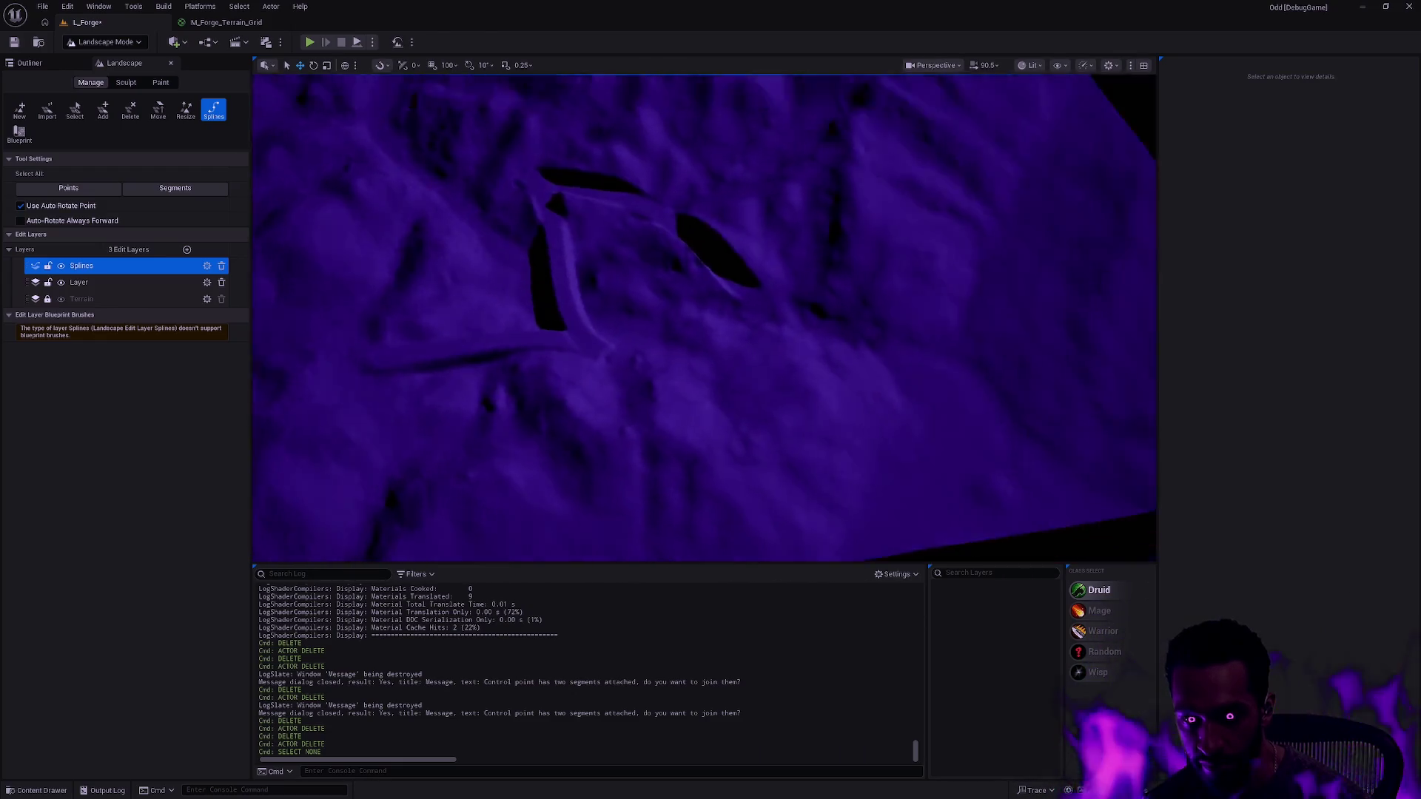
{"action": "scroll", "coordinate": [705, 318], "scroll_direction": "down", "scroll_amount": 6}
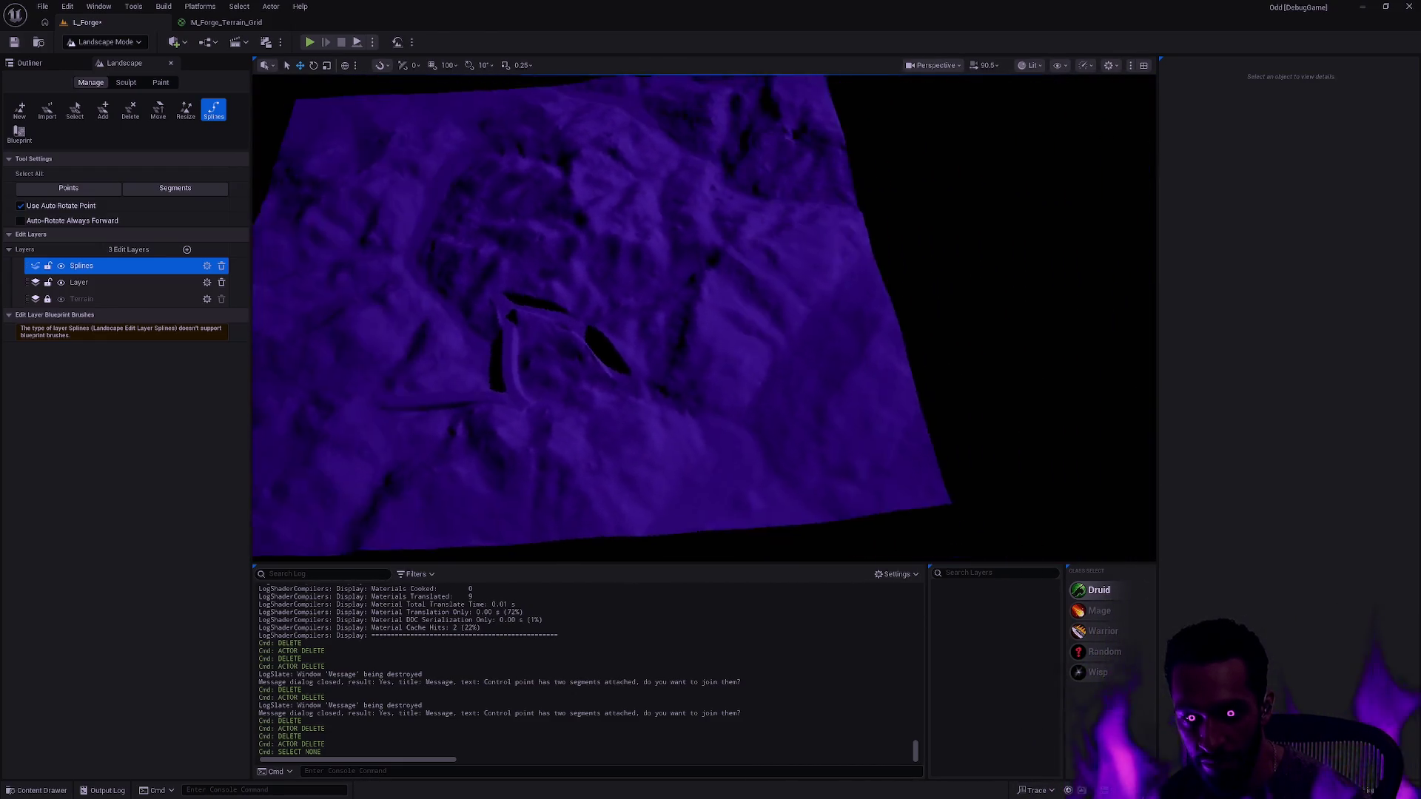
{"action": "scroll", "coordinate": [705, 318], "scroll_direction": "up", "scroll_amount": 8}
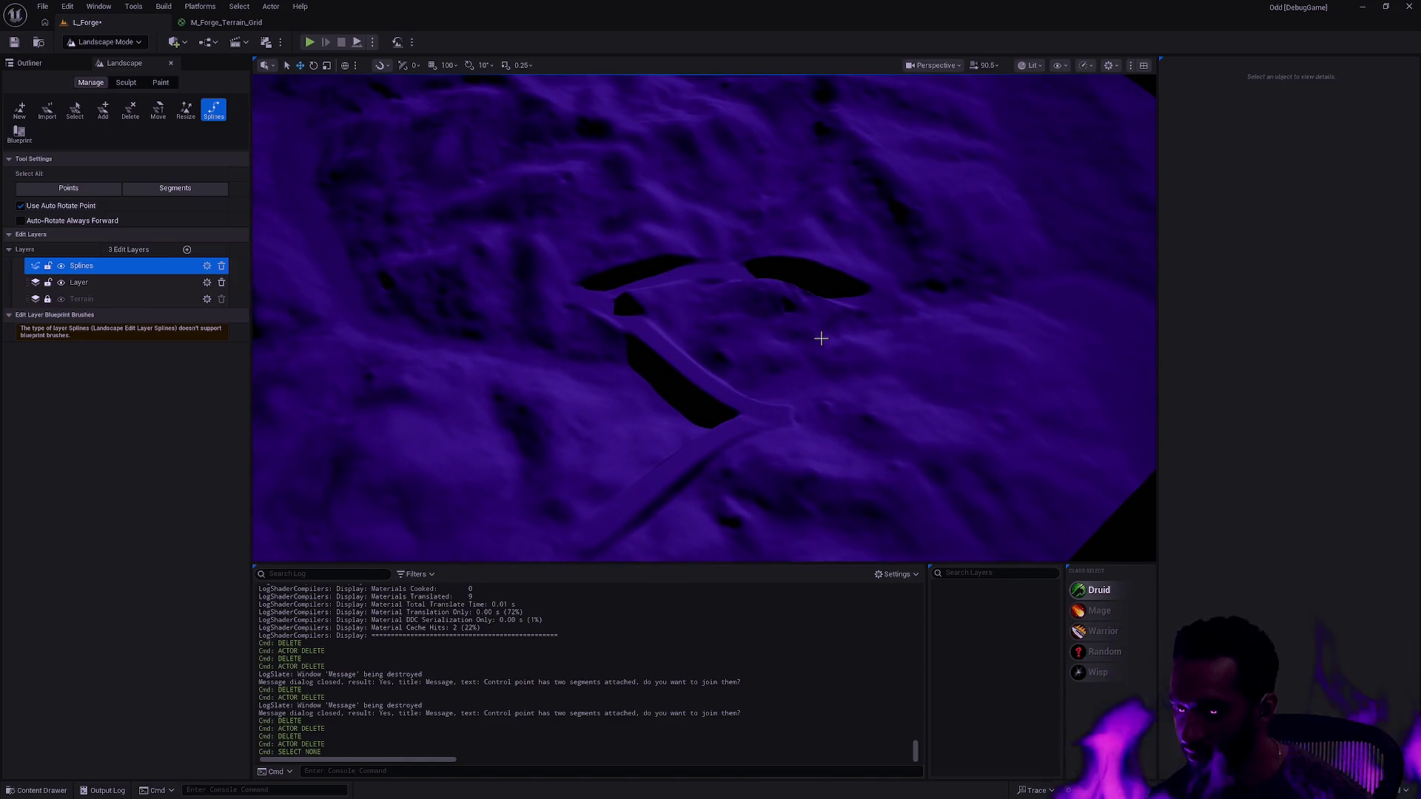
{"action": "scroll", "coordinate": [727, 365], "scroll_direction": "up", "scroll_amount": 5}
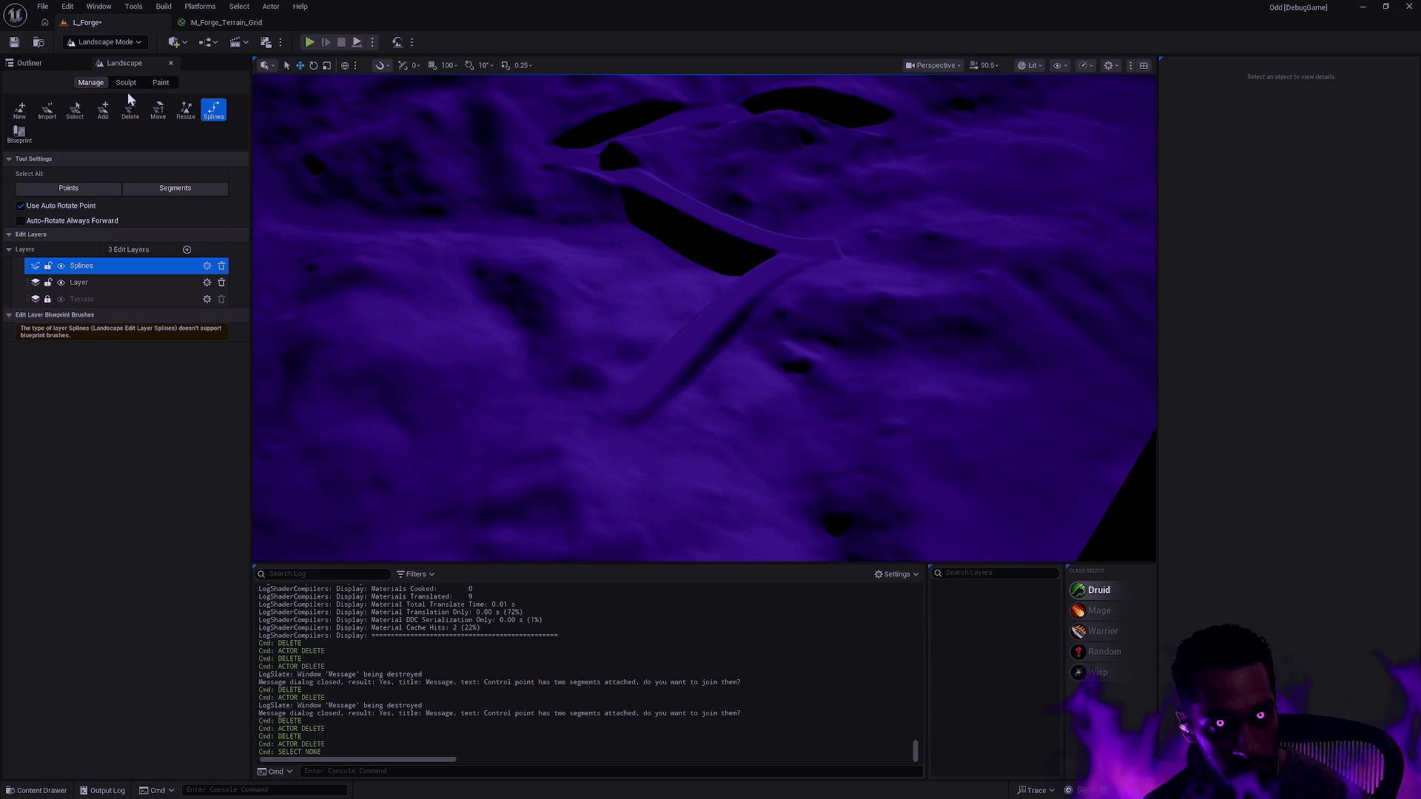
- Activate the Blueprint brush tool, browse the brush list without choosing, and reselect the Splines layer
{"action": "left_click", "coordinate": [19, 133]}
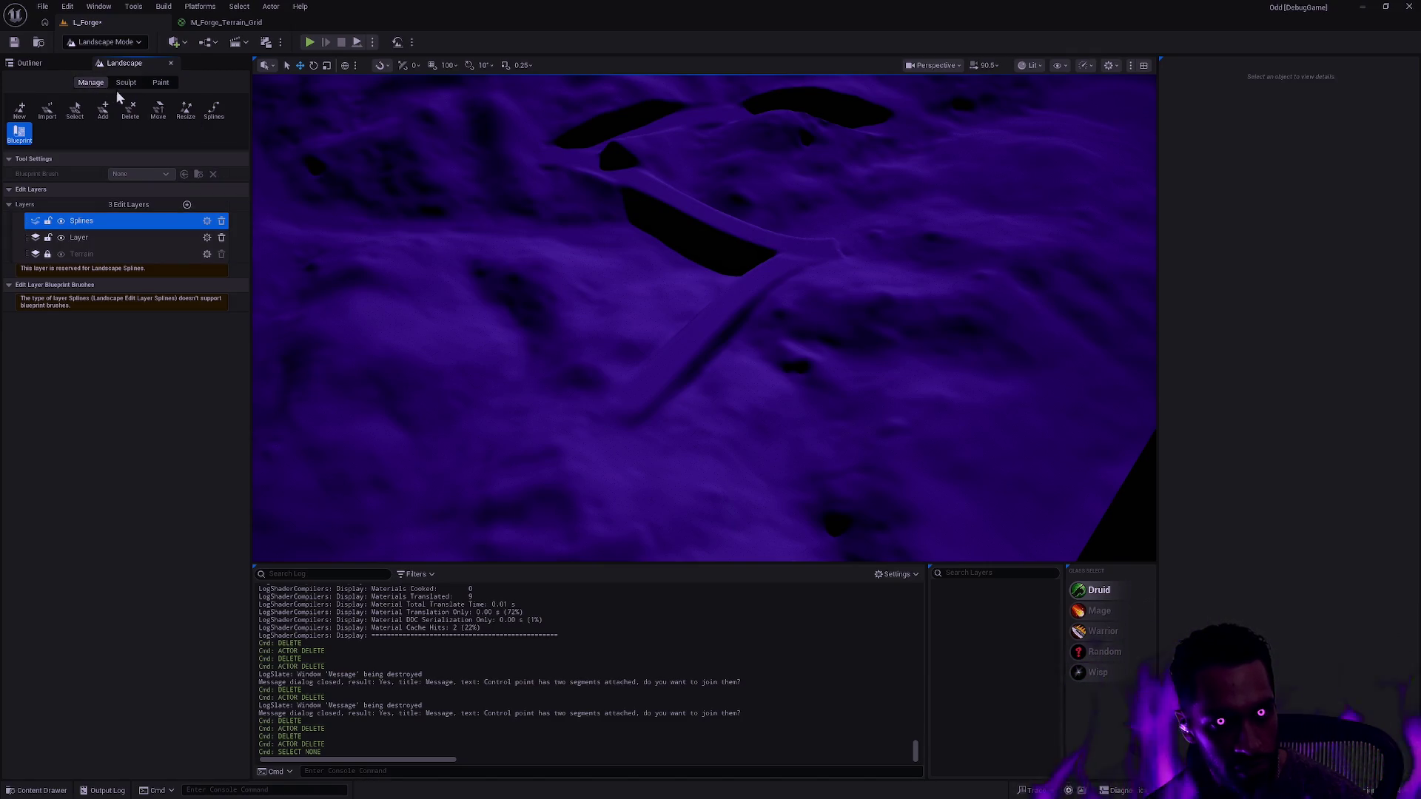
{"action": "left_click", "coordinate": [21, 112]}
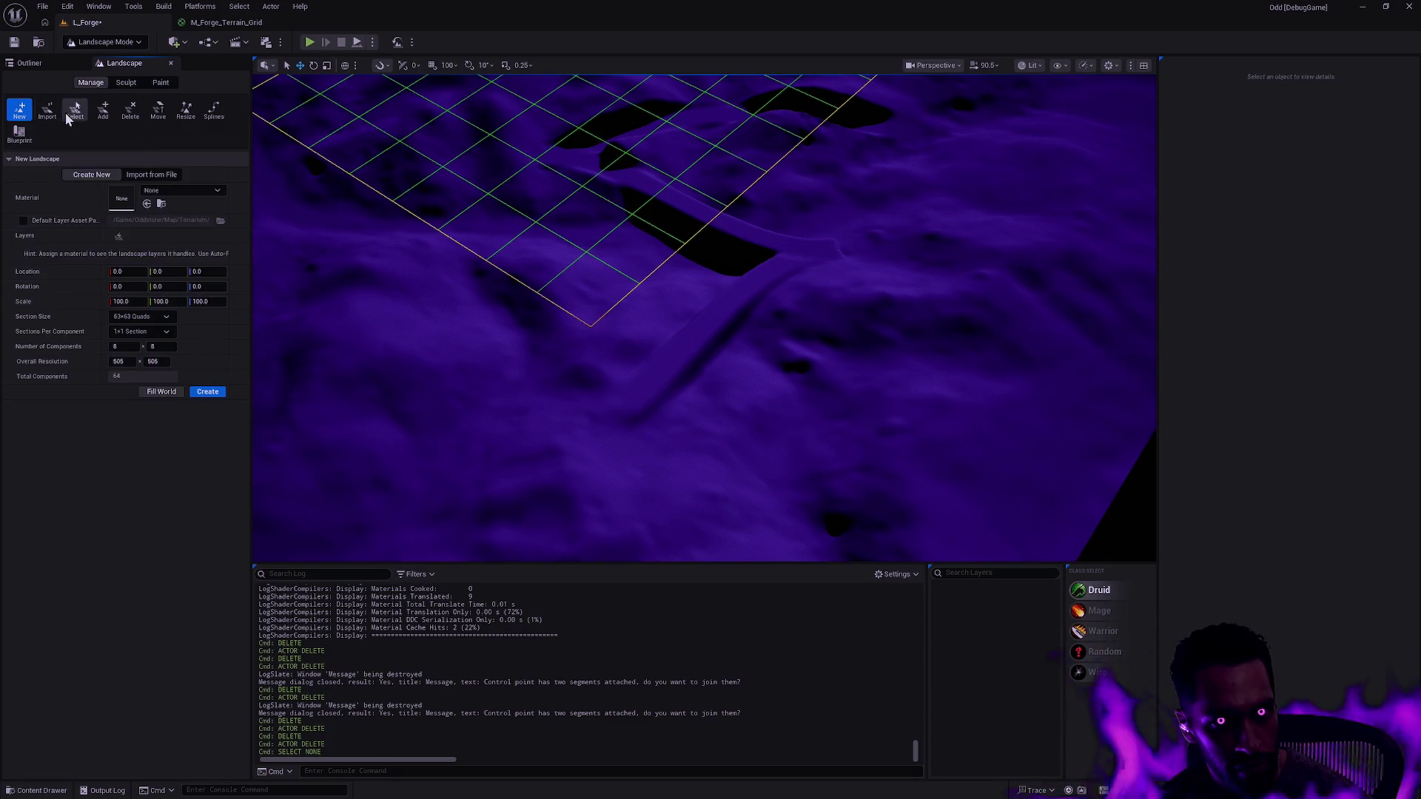
{"action": "left_click", "coordinate": [19, 133]}
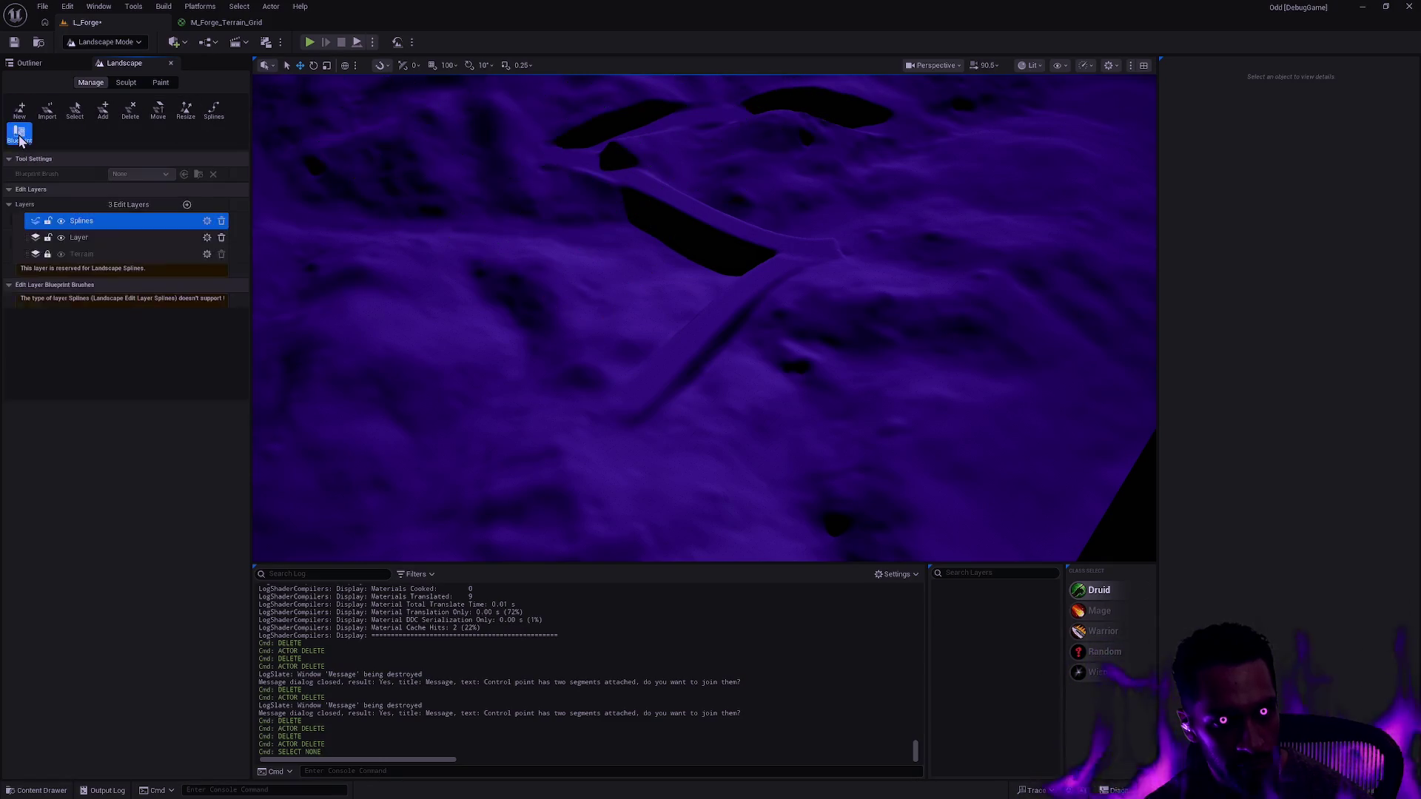
{"action": "left_click", "coordinate": [114, 237]}
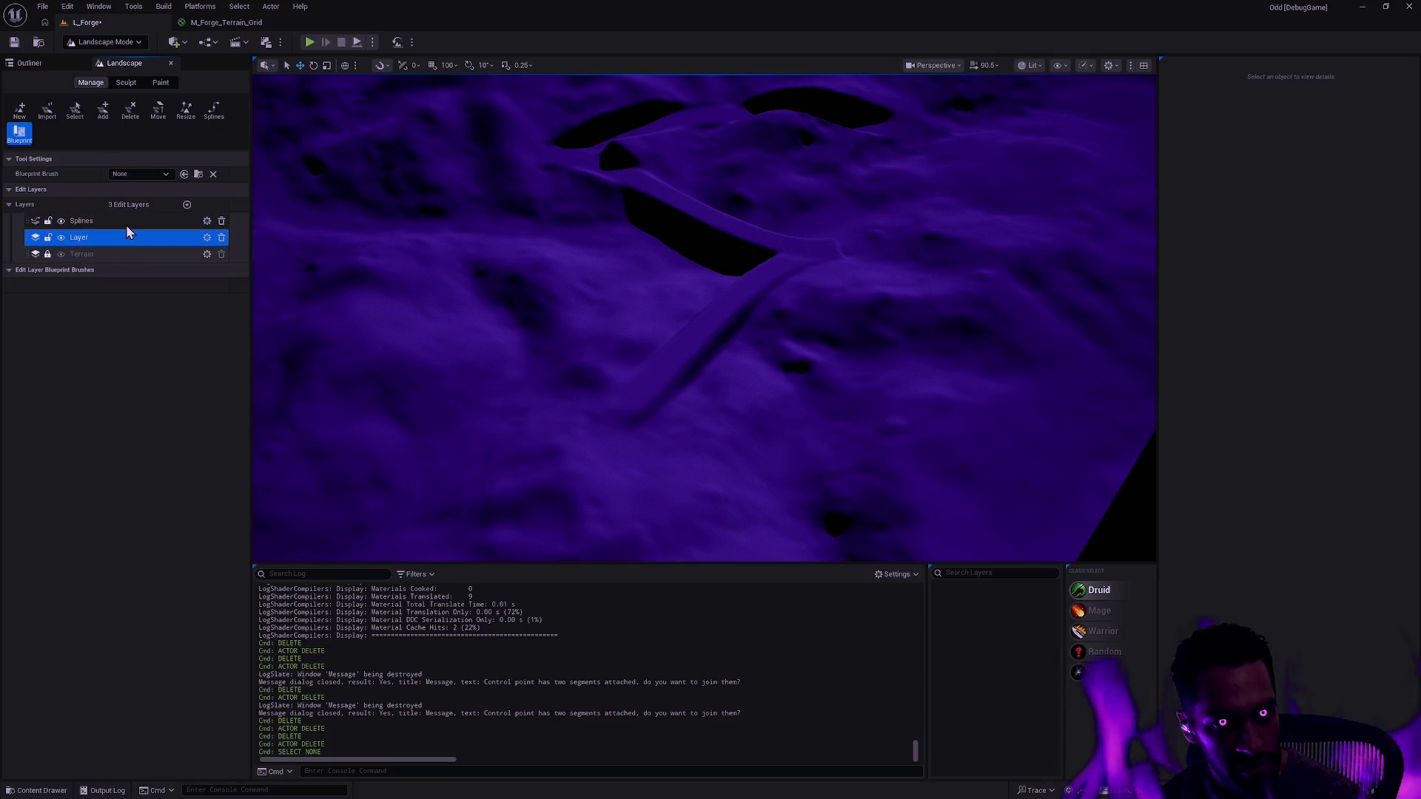
{"action": "left_click", "coordinate": [144, 176]}
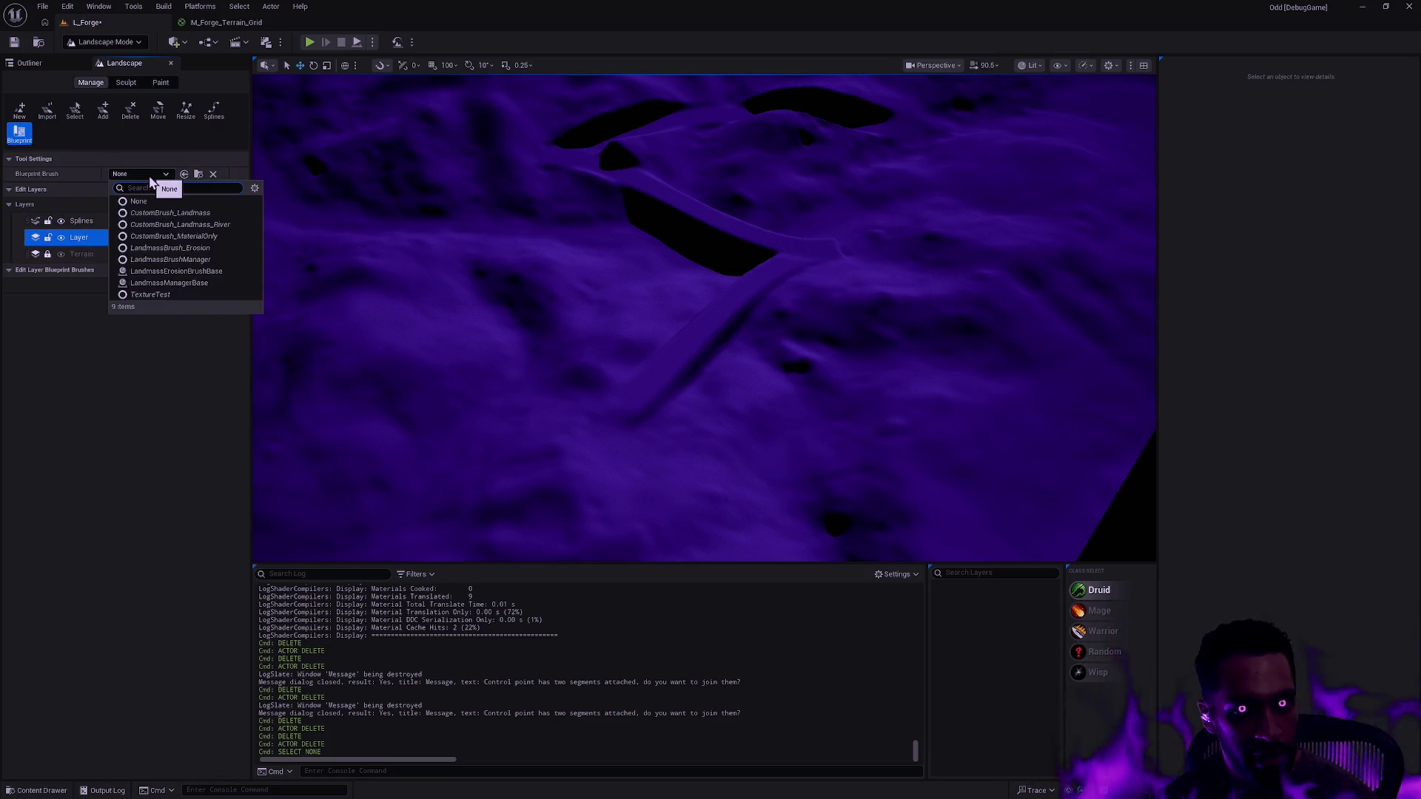
{"action": "left_click", "coordinate": [153, 329]}
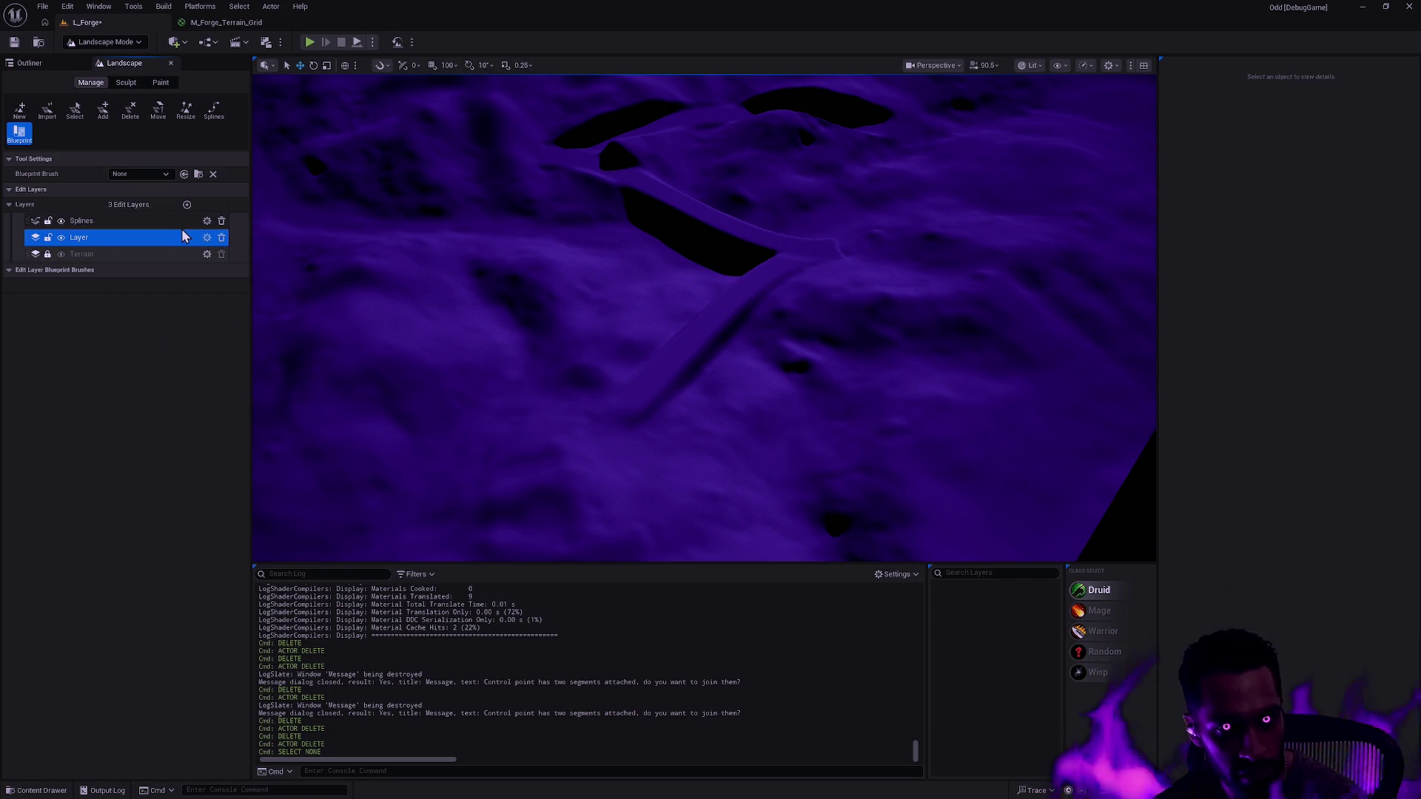
{"action": "left_click", "coordinate": [130, 222]}
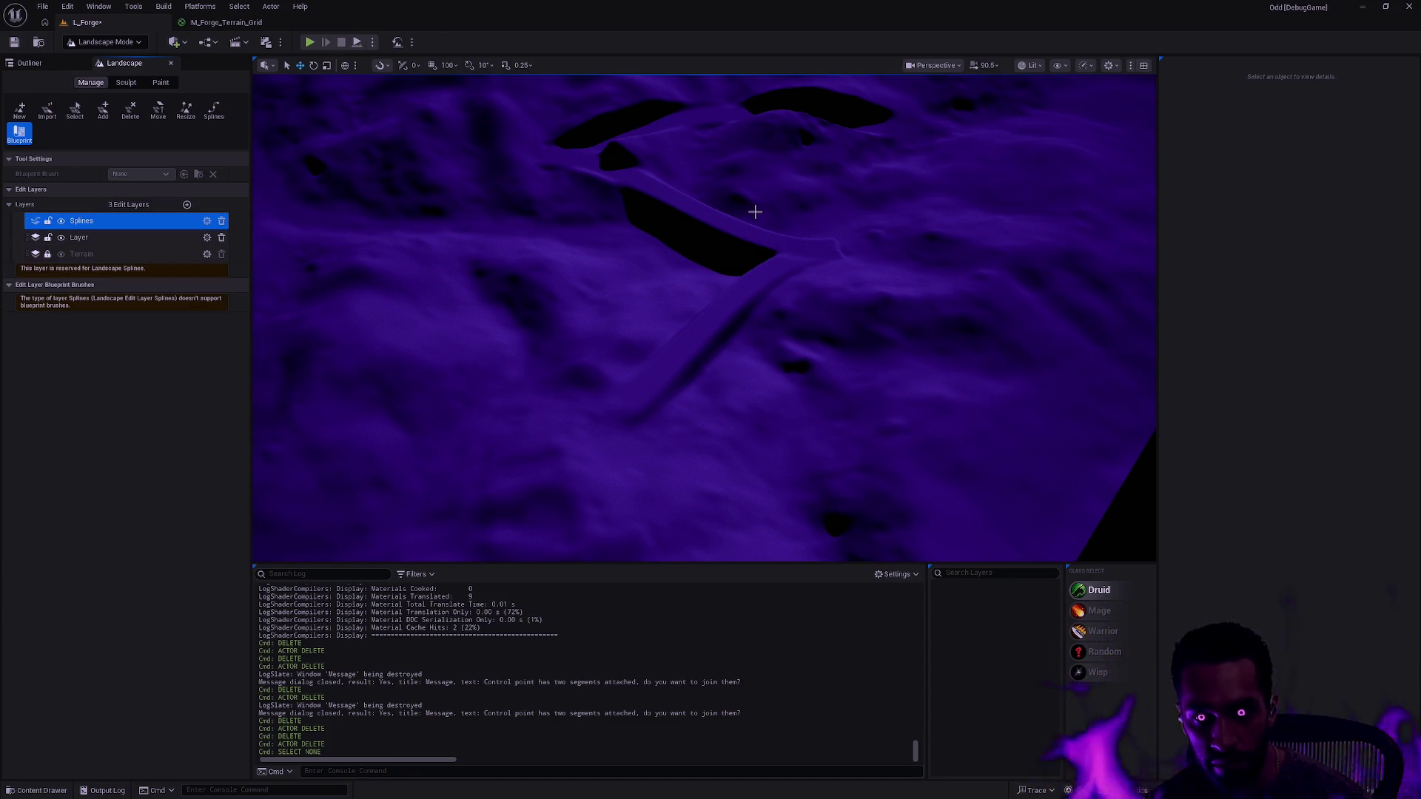
- Delete the junction control point and the curved spline piece, agreeing to join segments
{"action": "left_click", "coordinate": [841, 246]}
{"action": "key", "text": "Escape"}
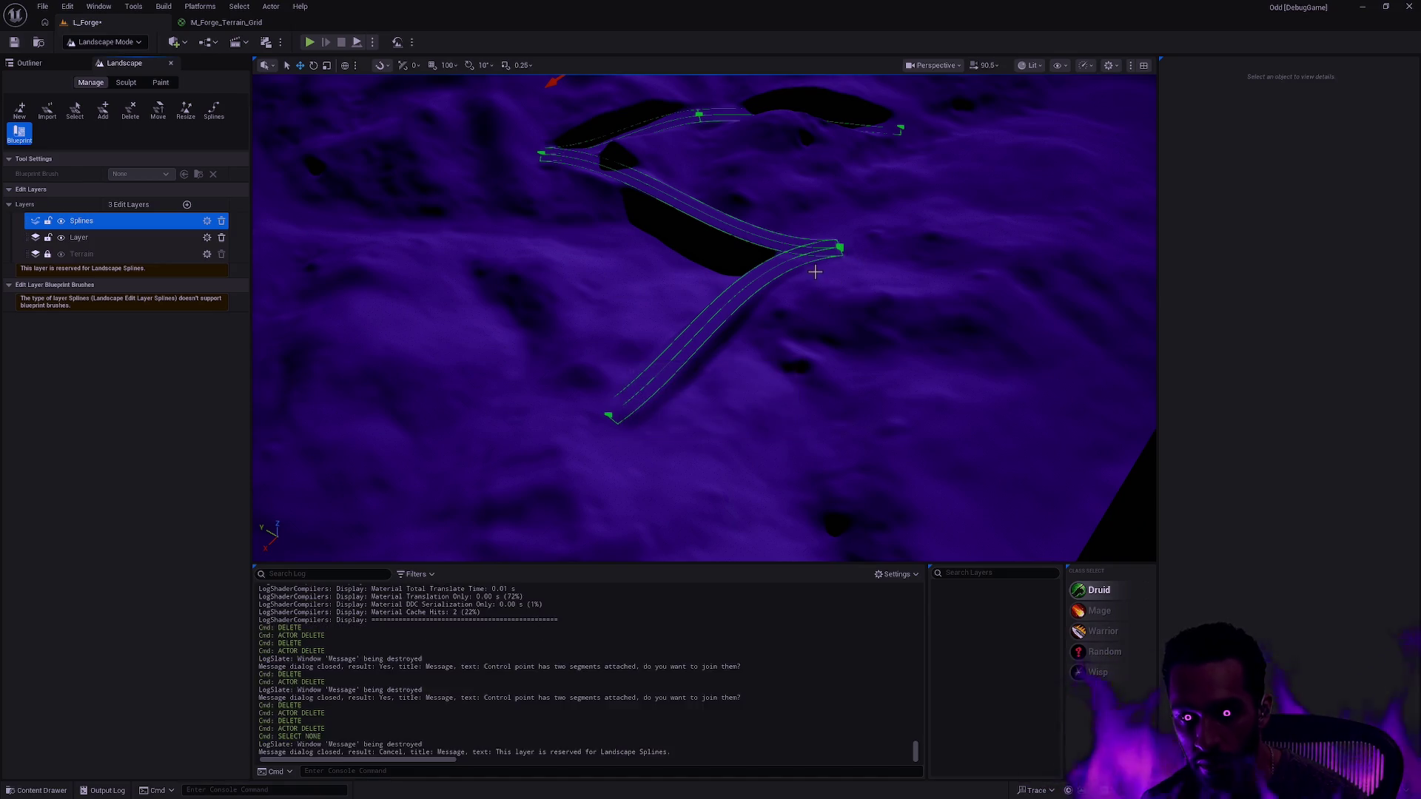
{"action": "left_click", "coordinate": [214, 109]}
{"action": "left_click", "coordinate": [839, 248]}
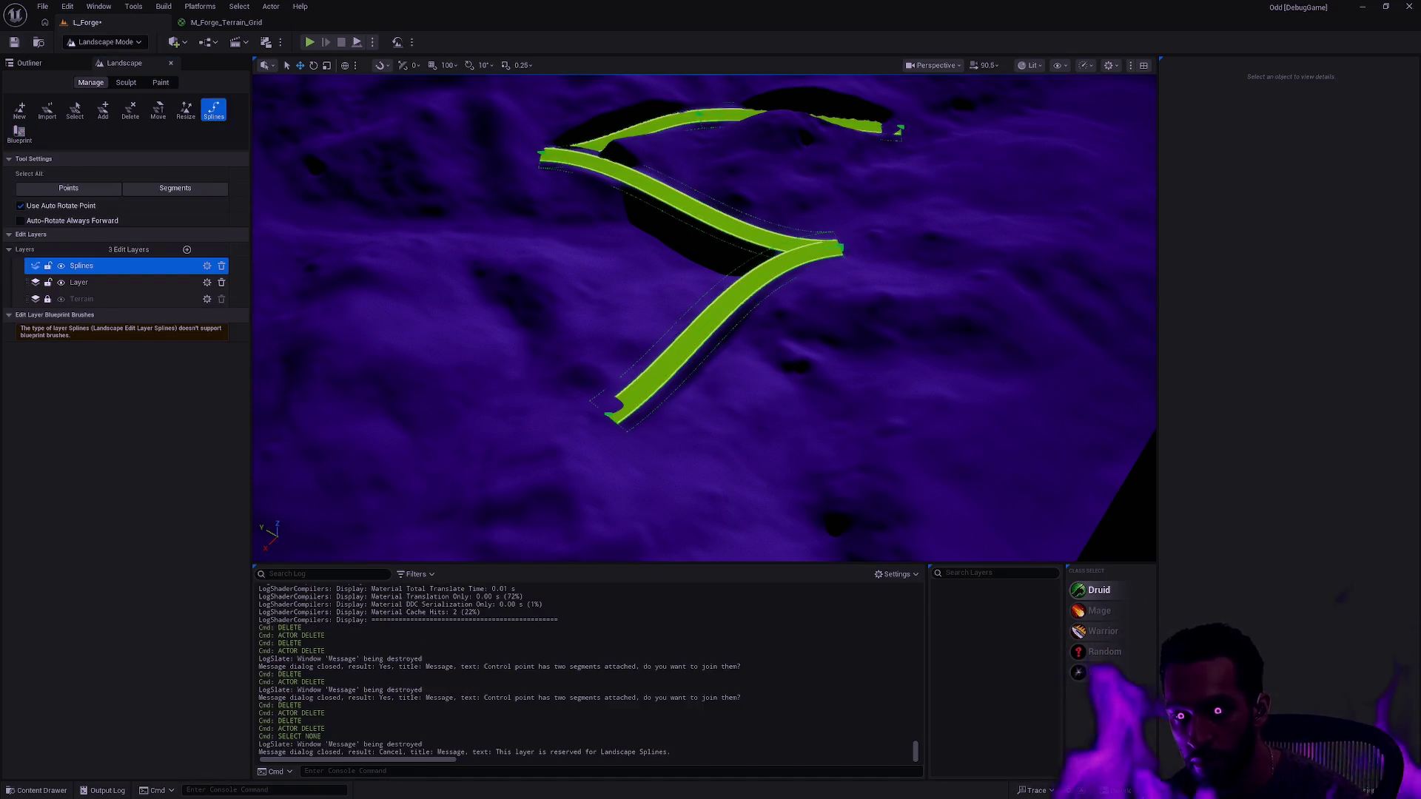
{"action": "key", "text": "Delete"}
{"action": "left_click", "coordinate": [718, 422]}
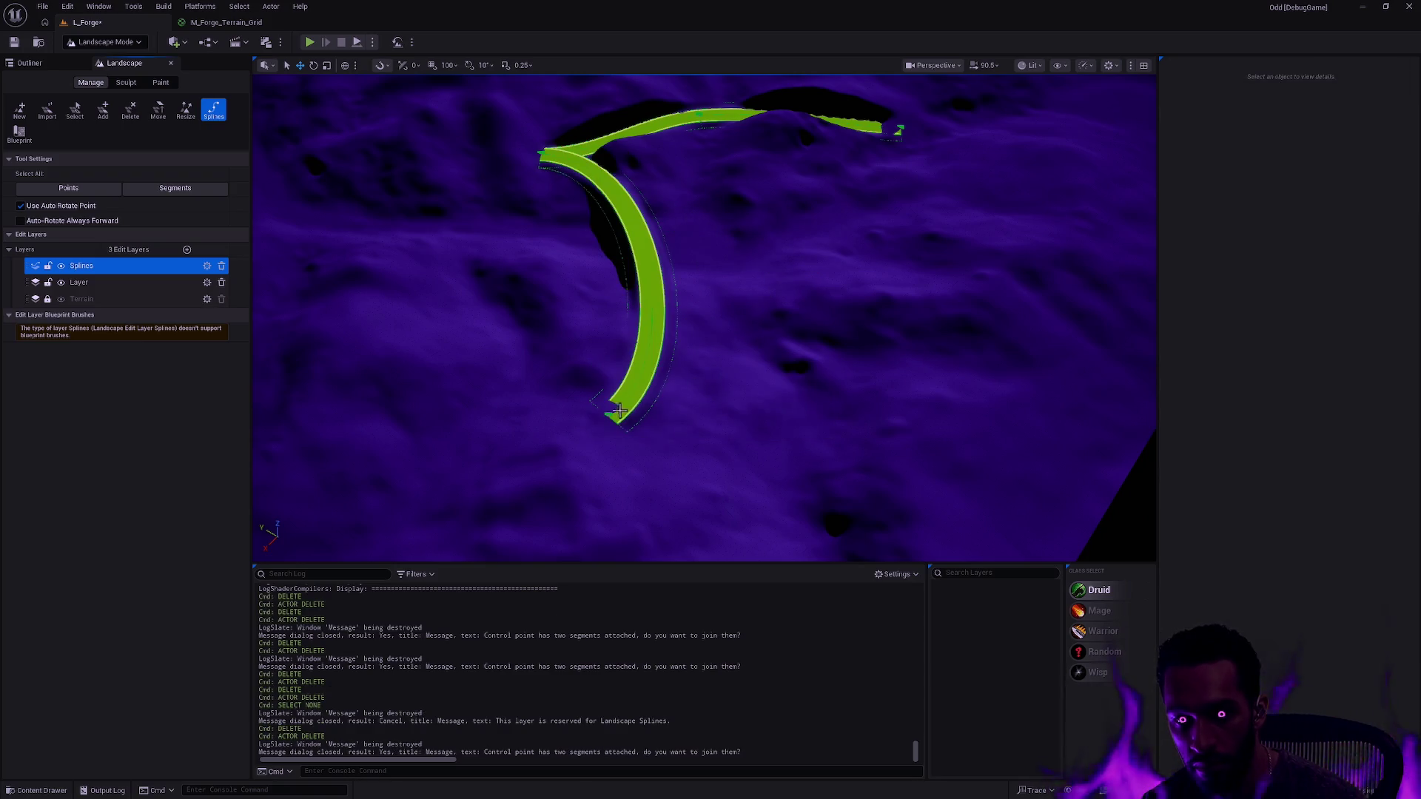
{"action": "left_click", "coordinate": [609, 414]}
{"action": "key", "text": "Delete"}
- Delete the remaining spline's points and hide the Splines edit layer
{"action": "left_click_drag", "start_coordinate": [538, 160], "coordinate": [563, 170]}
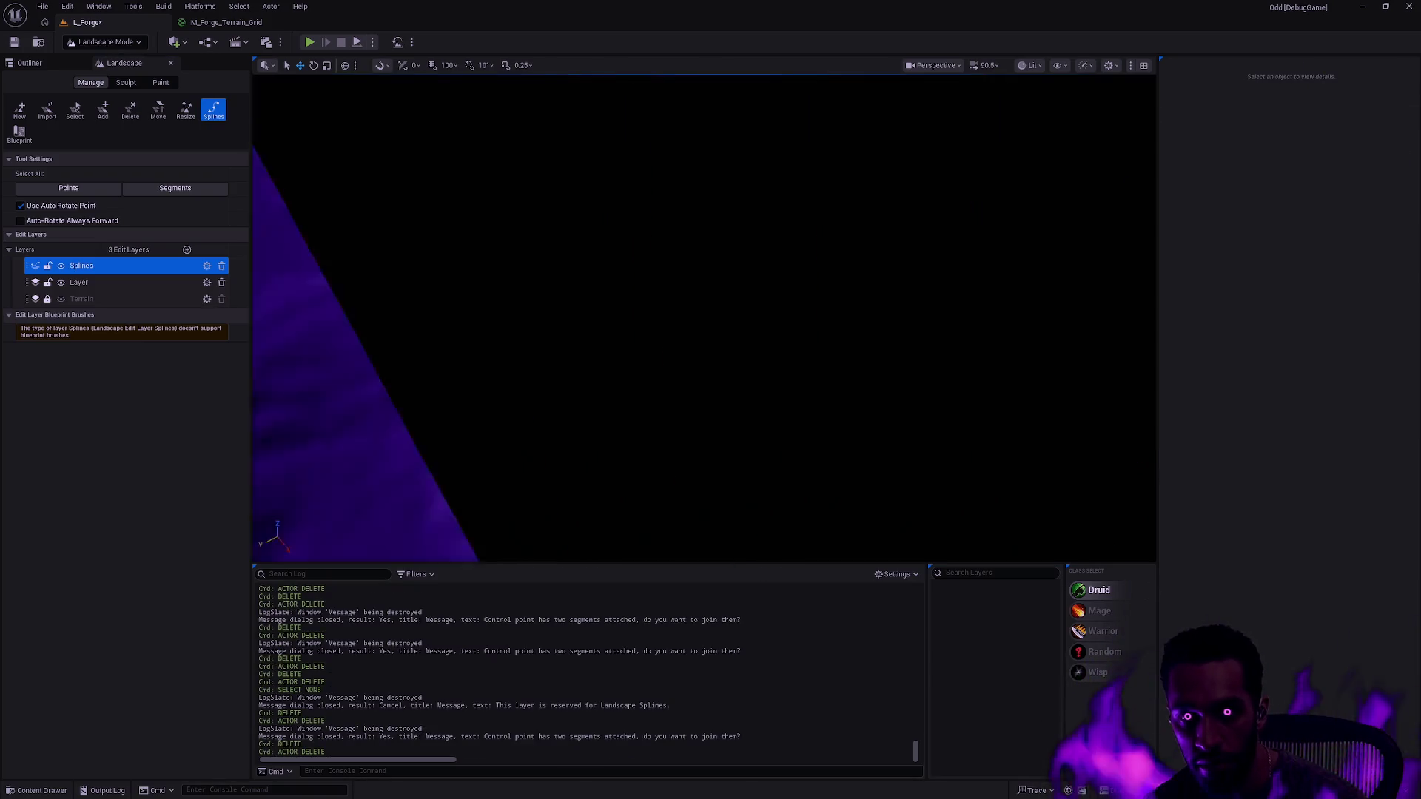
{"action": "left_click_drag", "start_coordinate": [484, 351], "coordinate": [956, 176]}
{"action": "left_click", "coordinate": [852, 256]}
{"action": "key", "text": "Delete"}
{"action": "key", "text": "Delete"}
{"action": "left_click", "coordinate": [681, 238]}
{"action": "key", "text": "Delete"}
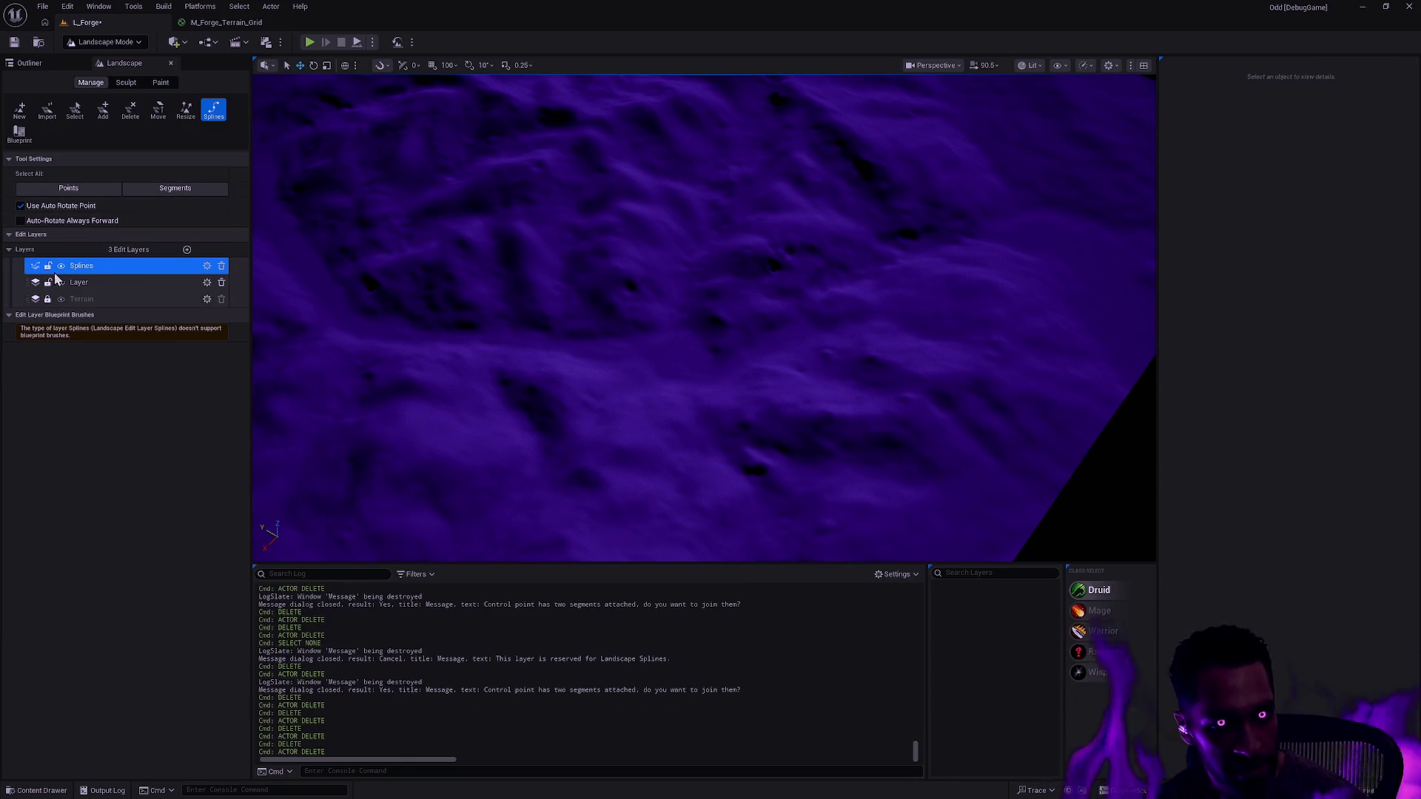
{"action": "left_click", "coordinate": [63, 268]}
{"action": "left_click", "coordinate": [20, 133]}
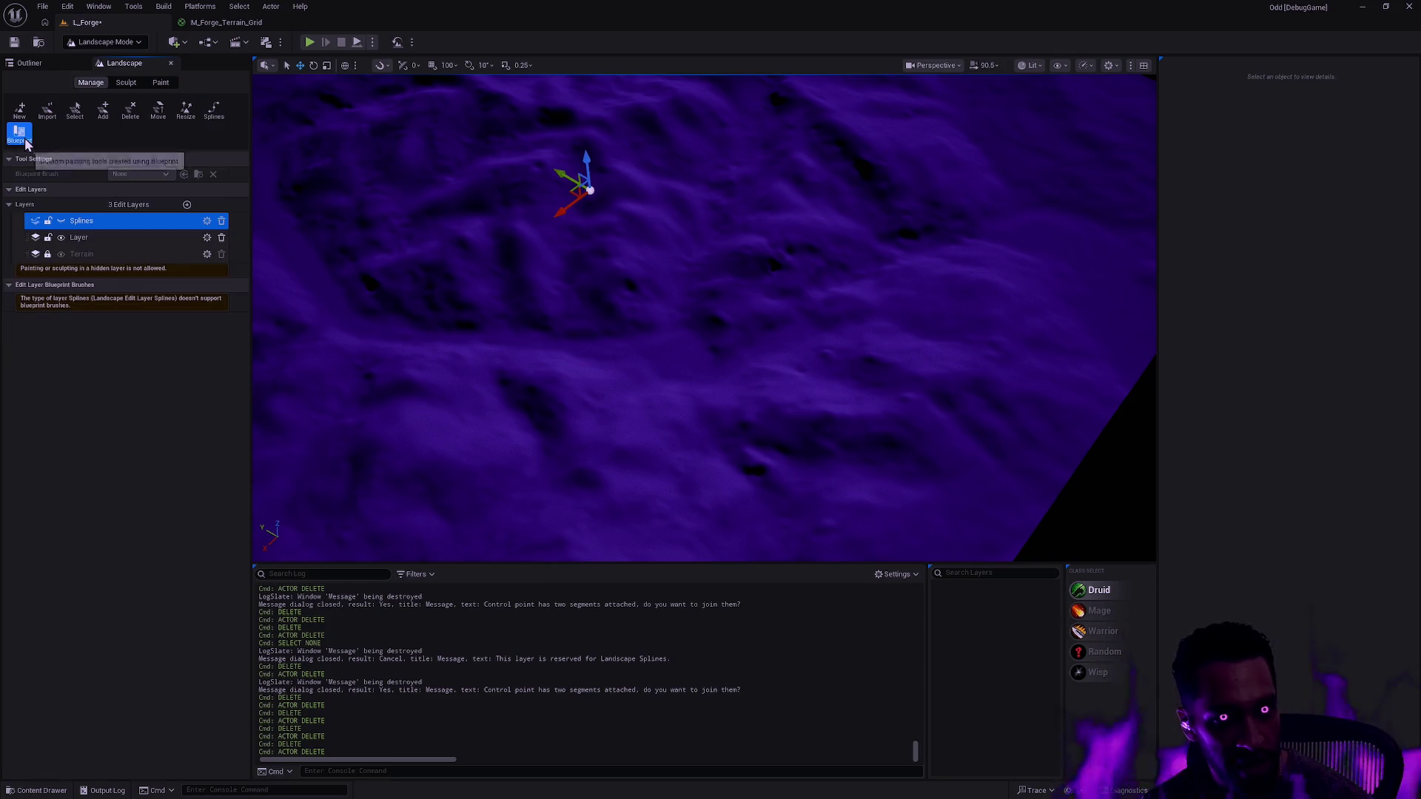
- Target the Layer edit layer, choose CustomBrush_Landmass, and place it on the terrain
{"action": "left_click", "coordinate": [111, 237]}
{"action": "left_click", "coordinate": [145, 177]}
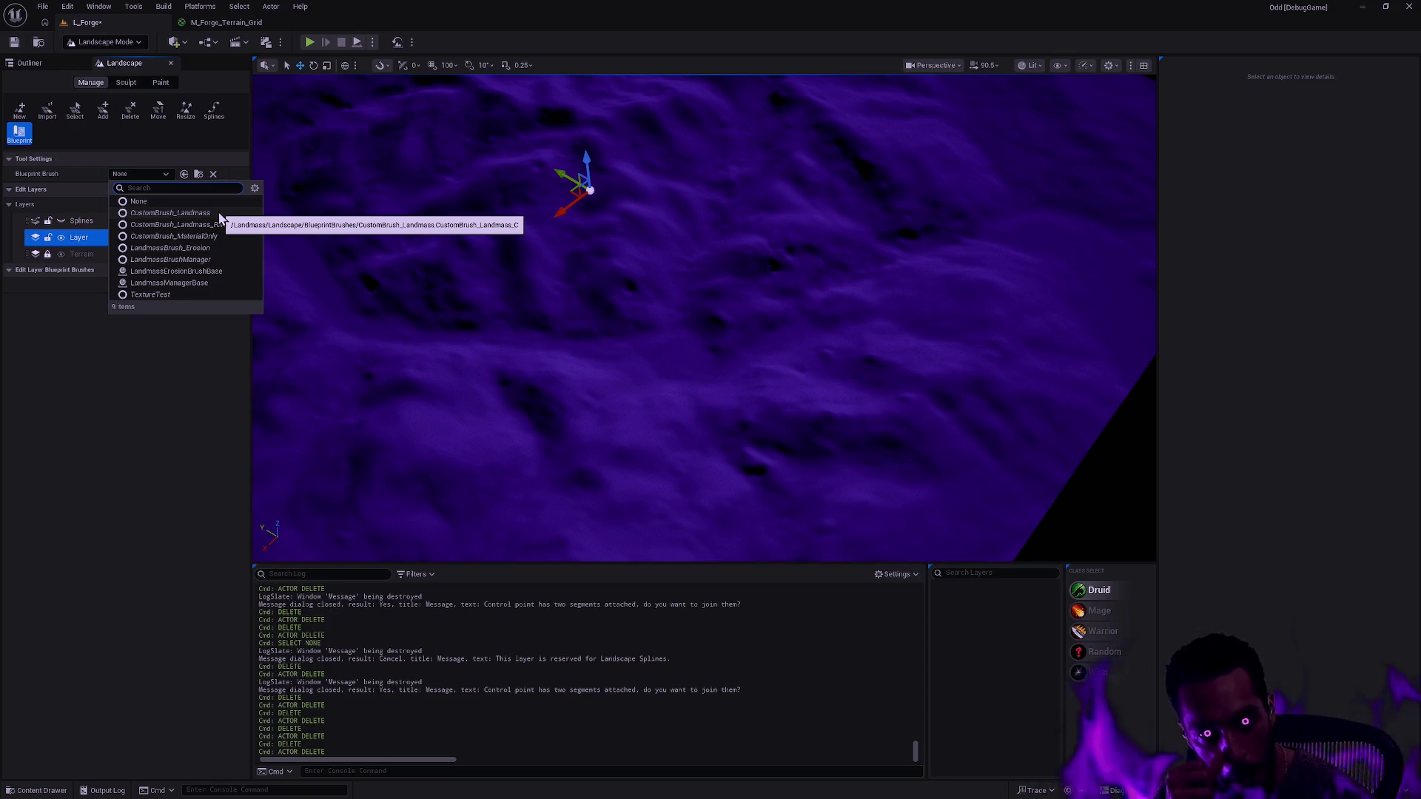
{"action": "left_click", "coordinate": [219, 214]}
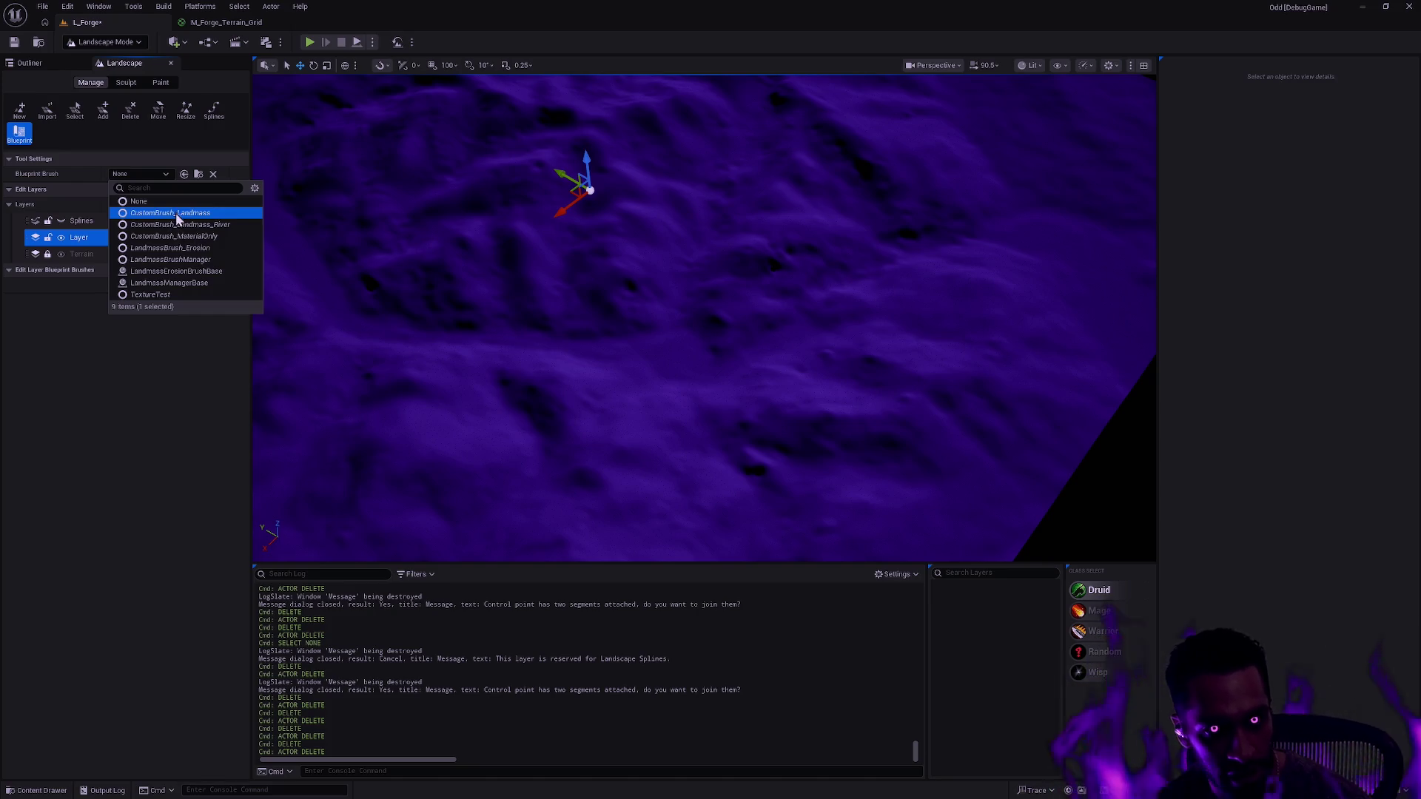
{"action": "left_click", "coordinate": [10, 207]}
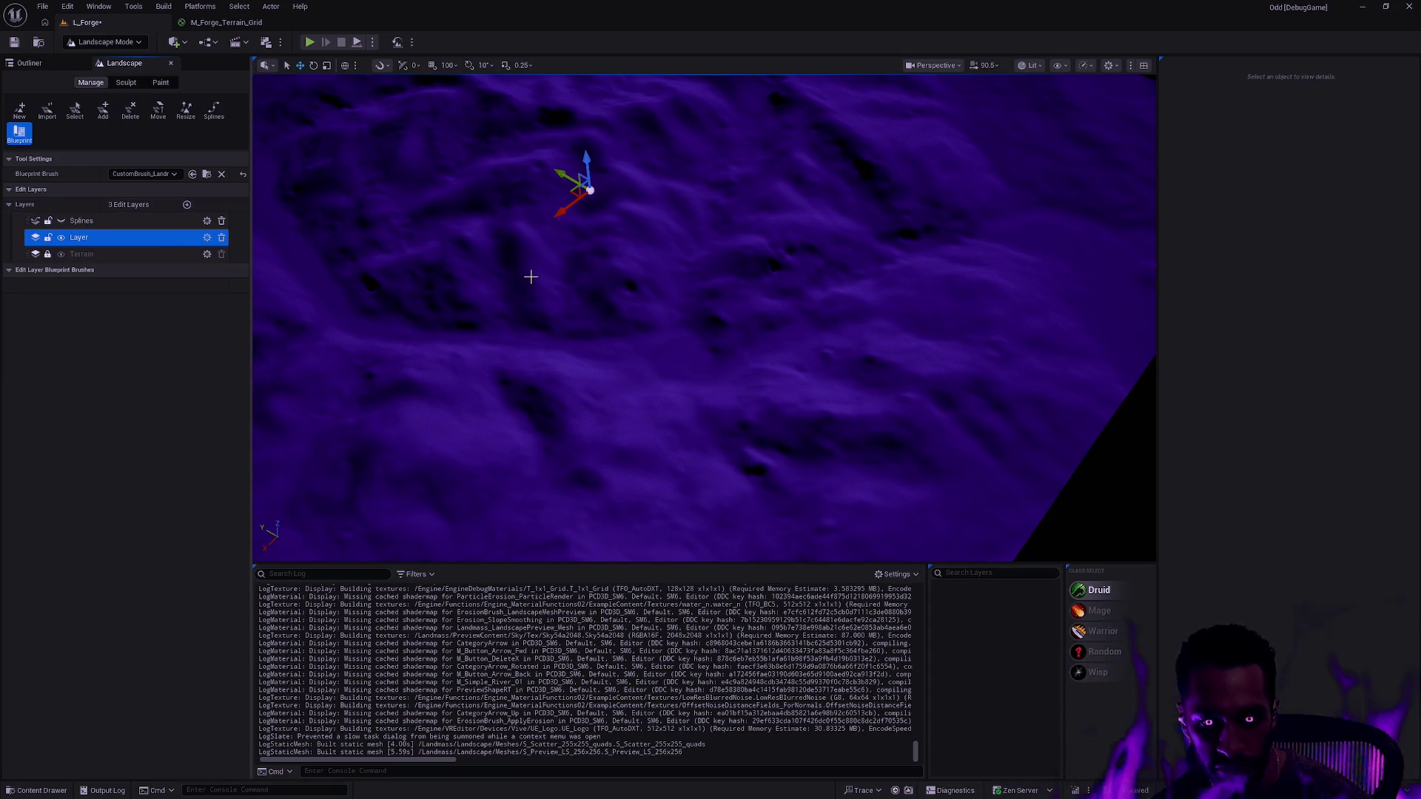
{"action": "left_click", "coordinate": [714, 329]}
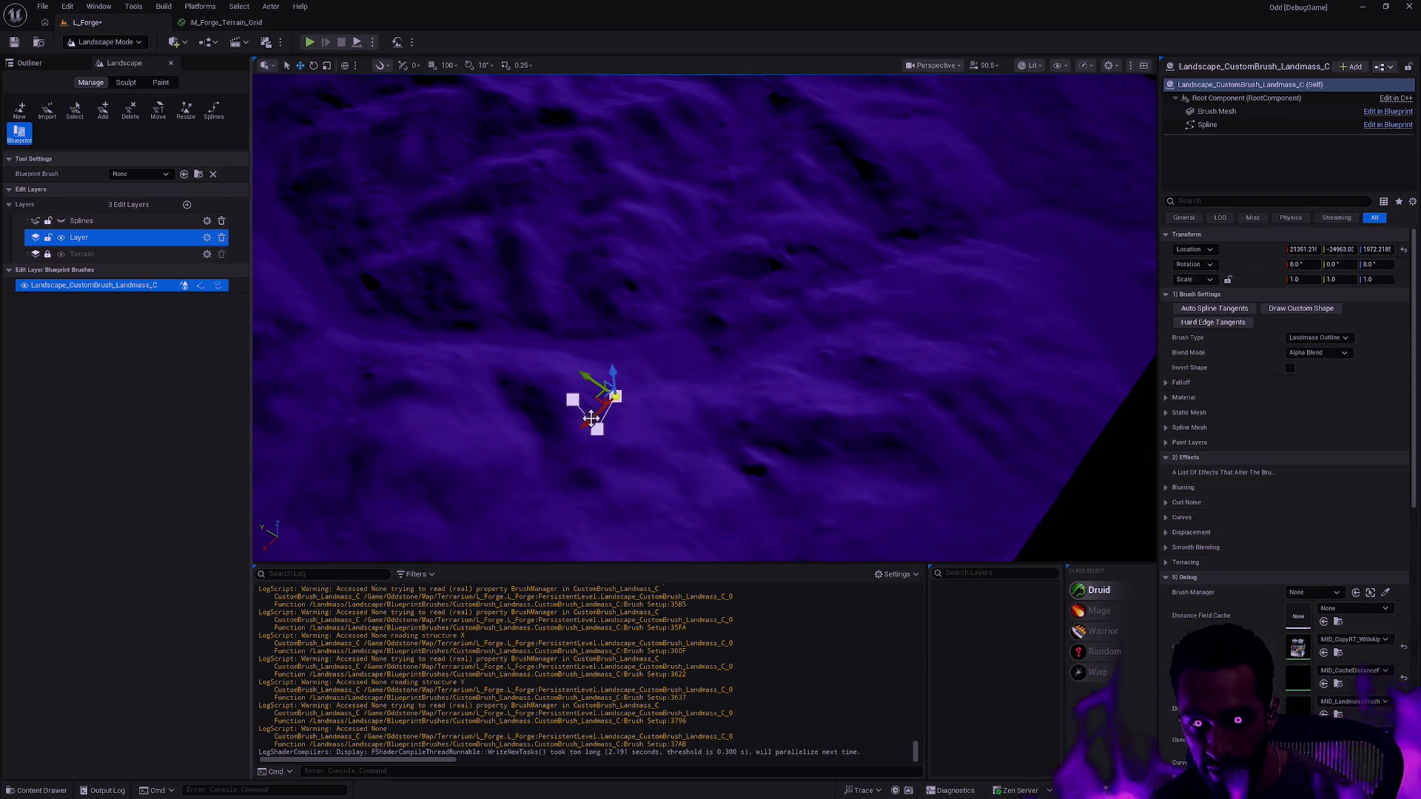
- Frame the whole landscape and undo the earlier Landmass brush placement
{"action": "left_click", "coordinate": [588, 413]}
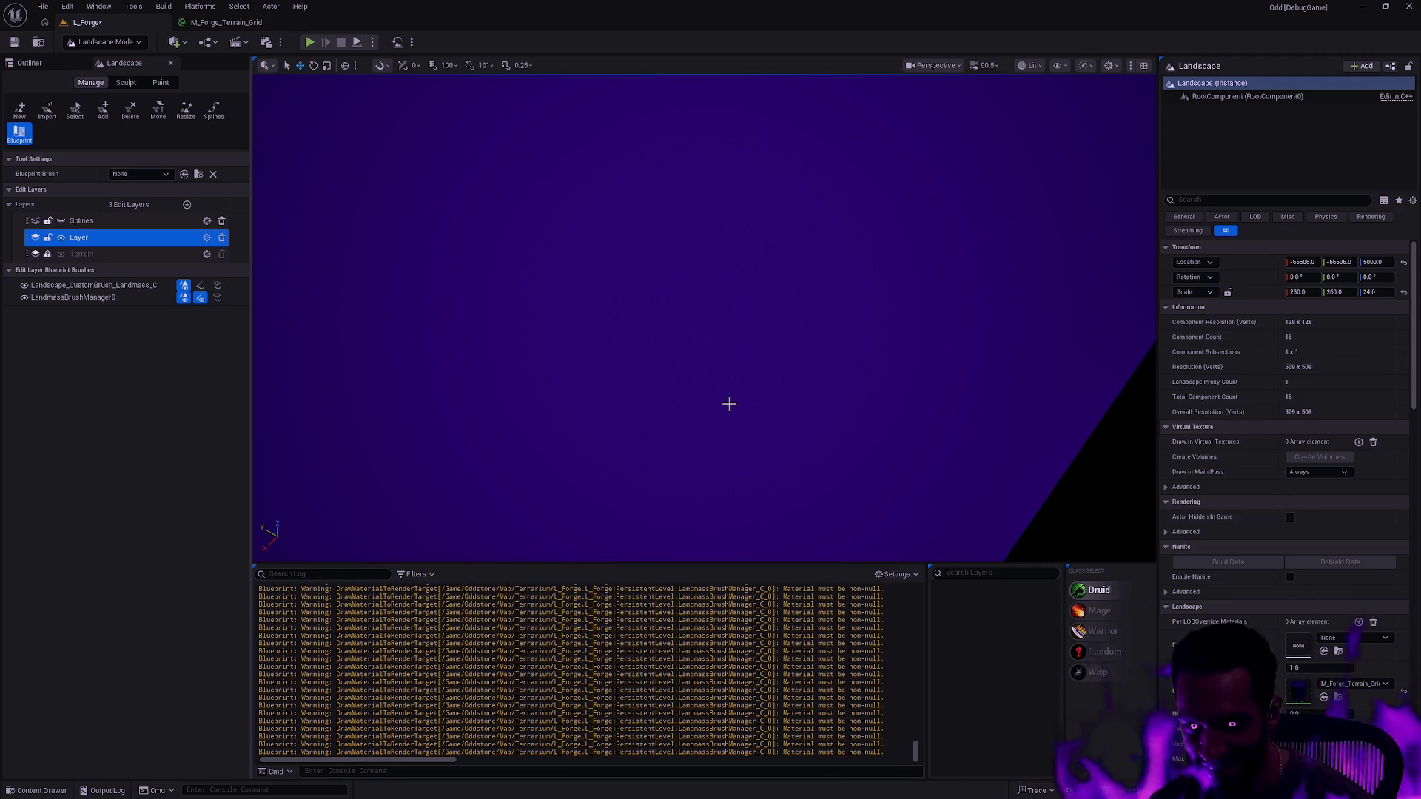
{"action": "key", "text": "f"}
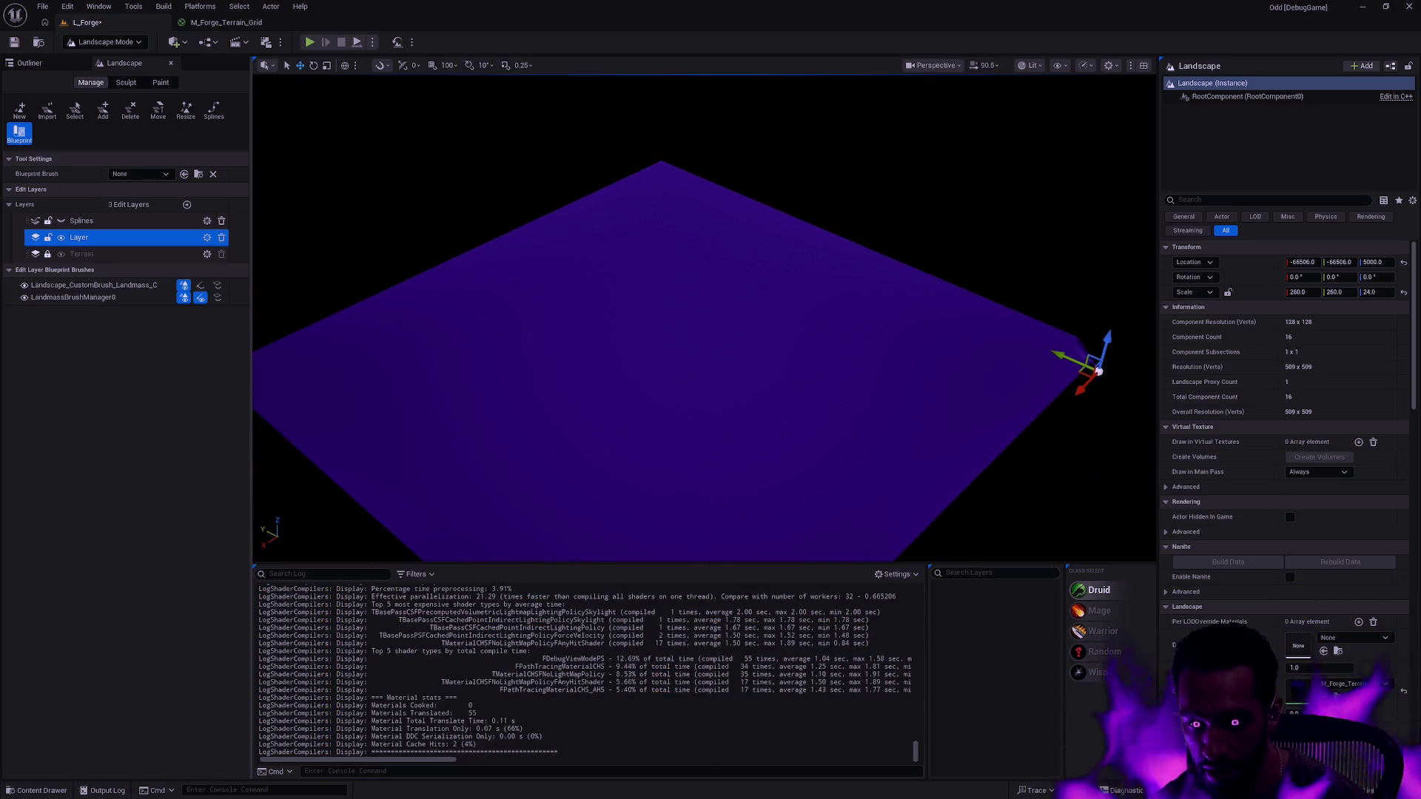
{"action": "key", "text": "w"}
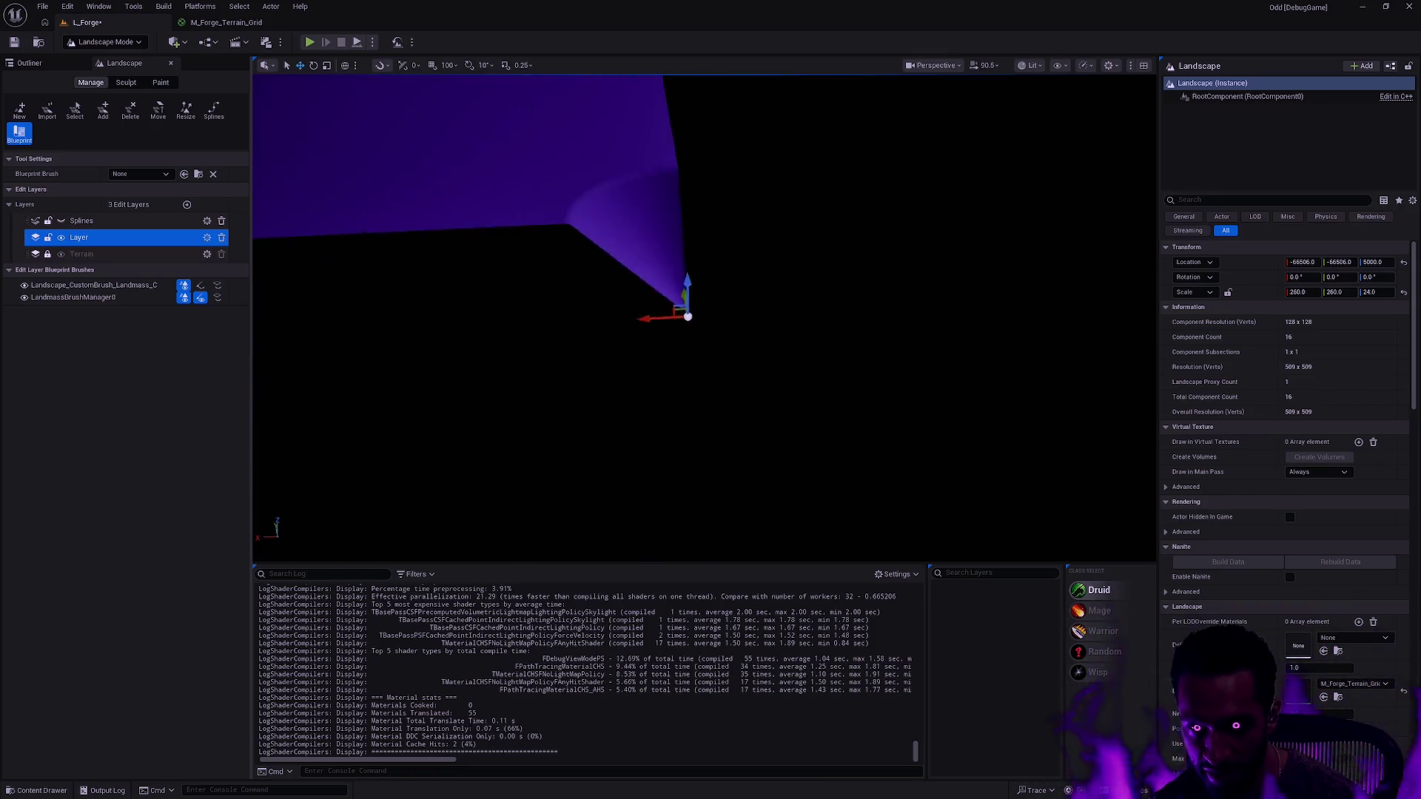
{"action": "key", "text": "s"}
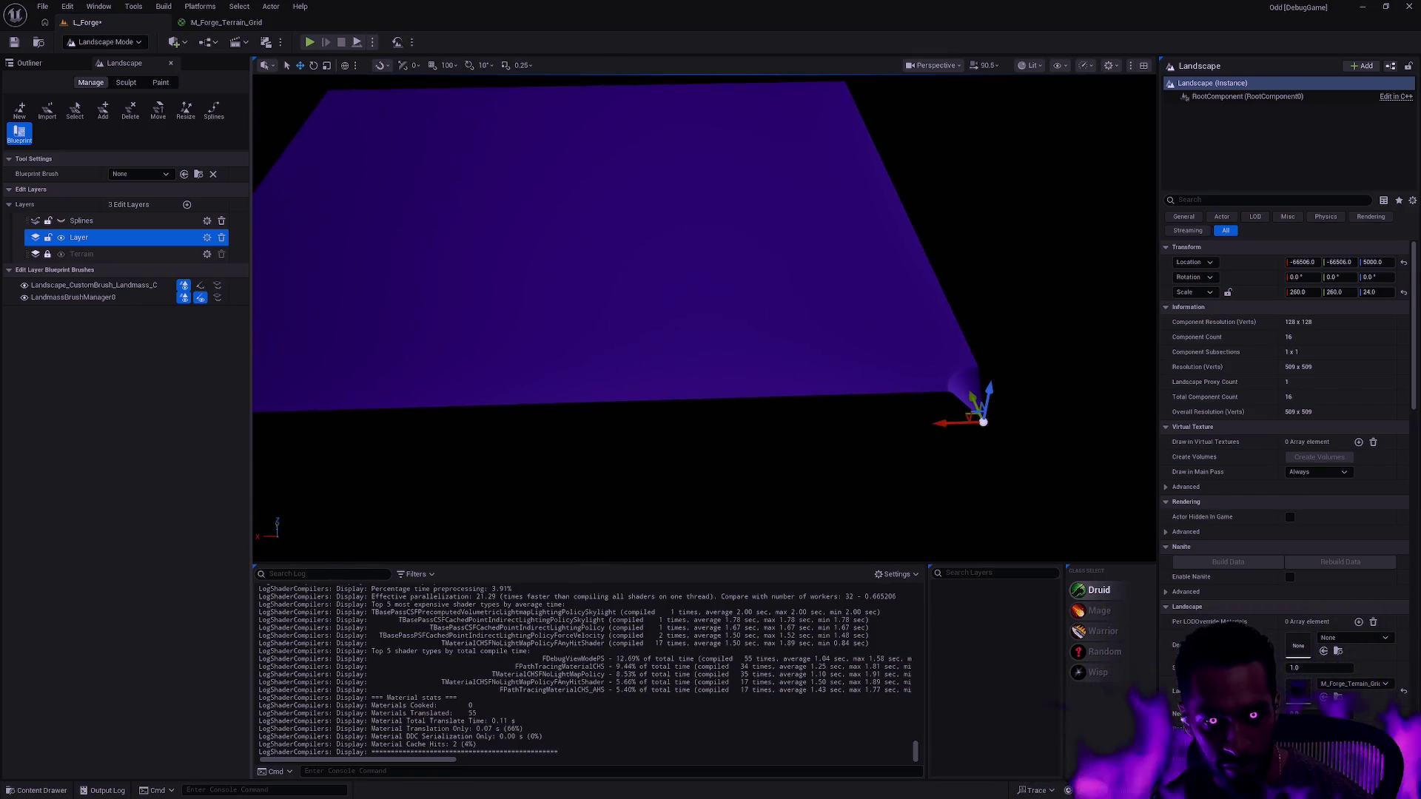
{"action": "key", "text": "ctrl+z"}
{"action": "key", "text": "ctrl+z"}
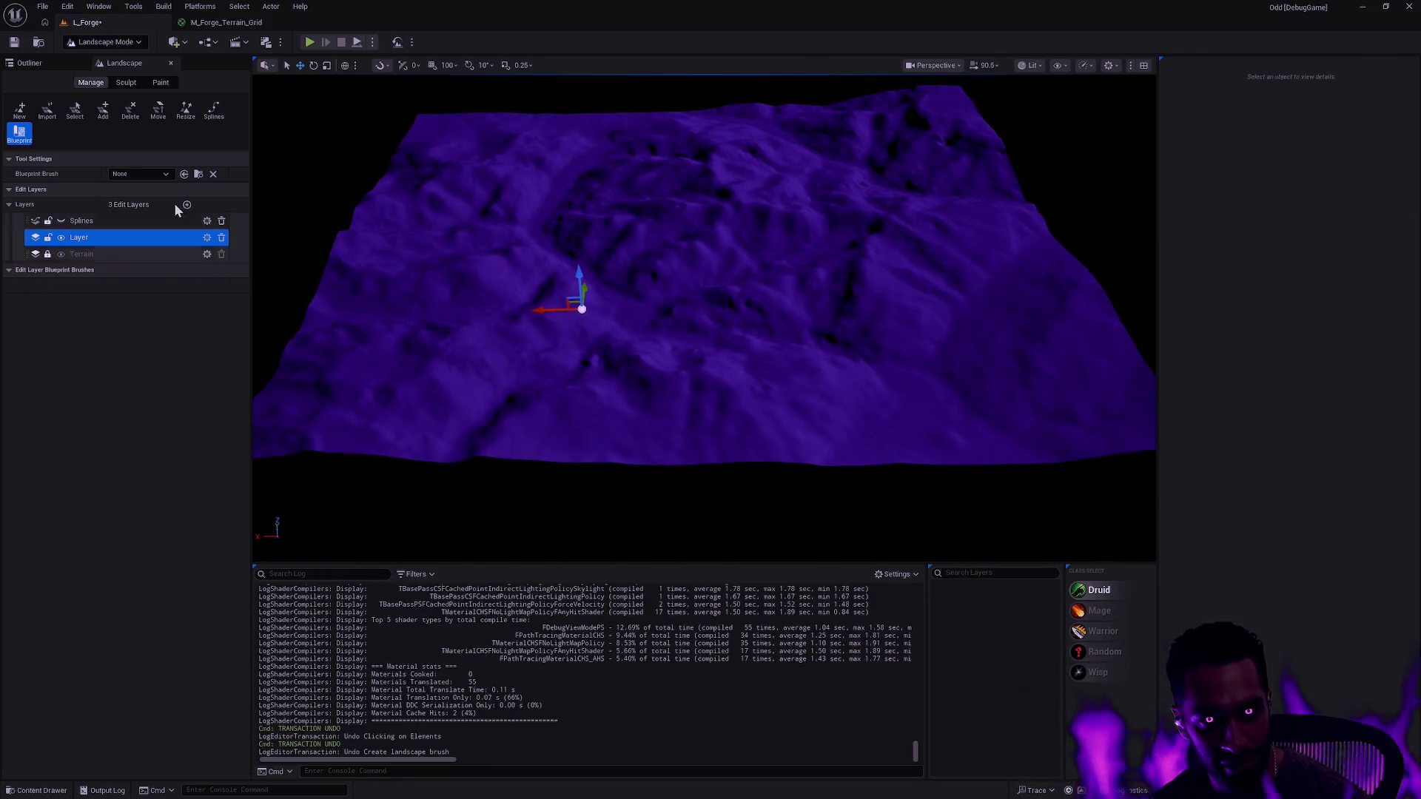
- Place a new CustomBrush_Landmass brush, move it across the terrain, and select its spline
{"action": "left_click", "coordinate": [148, 176]}
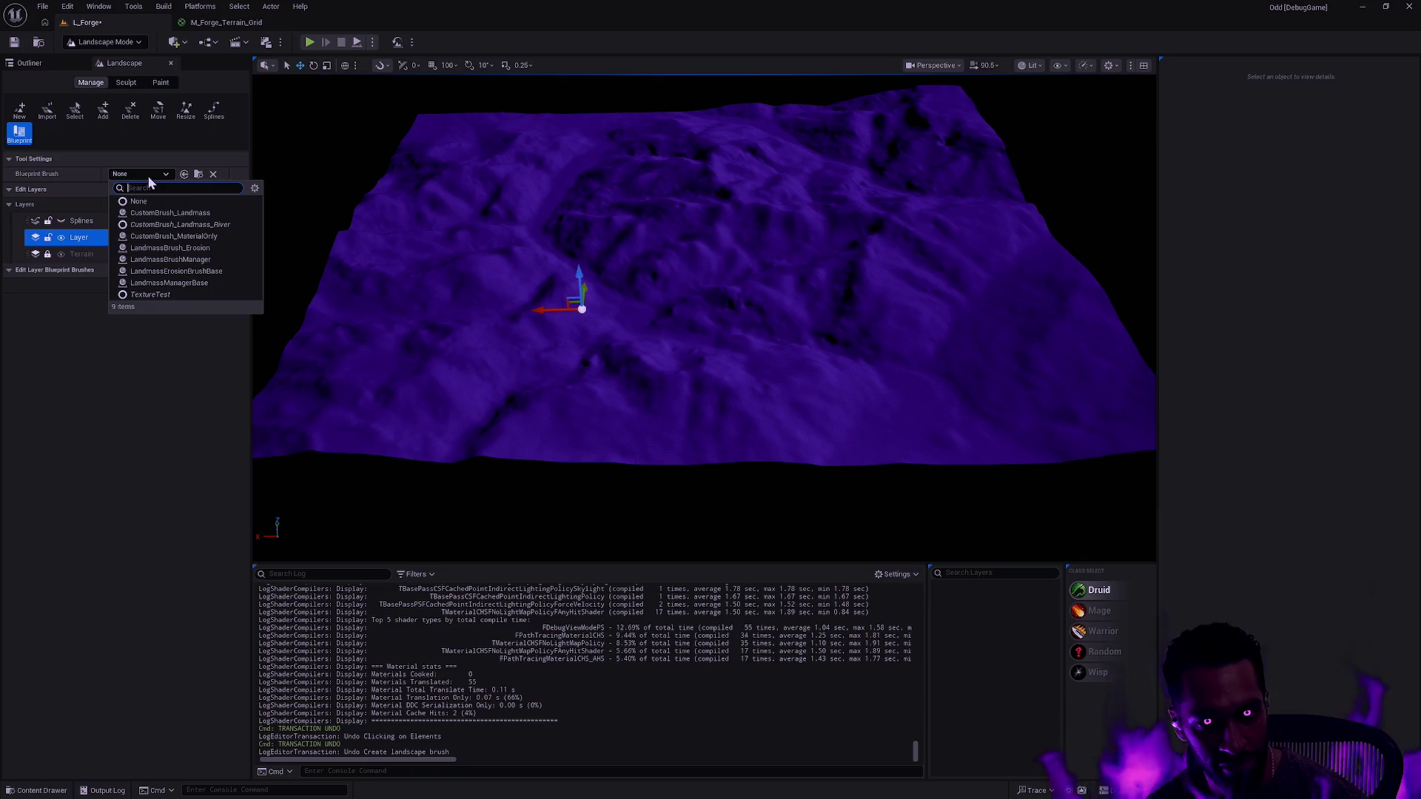
{"action": "left_click", "coordinate": [188, 214]}
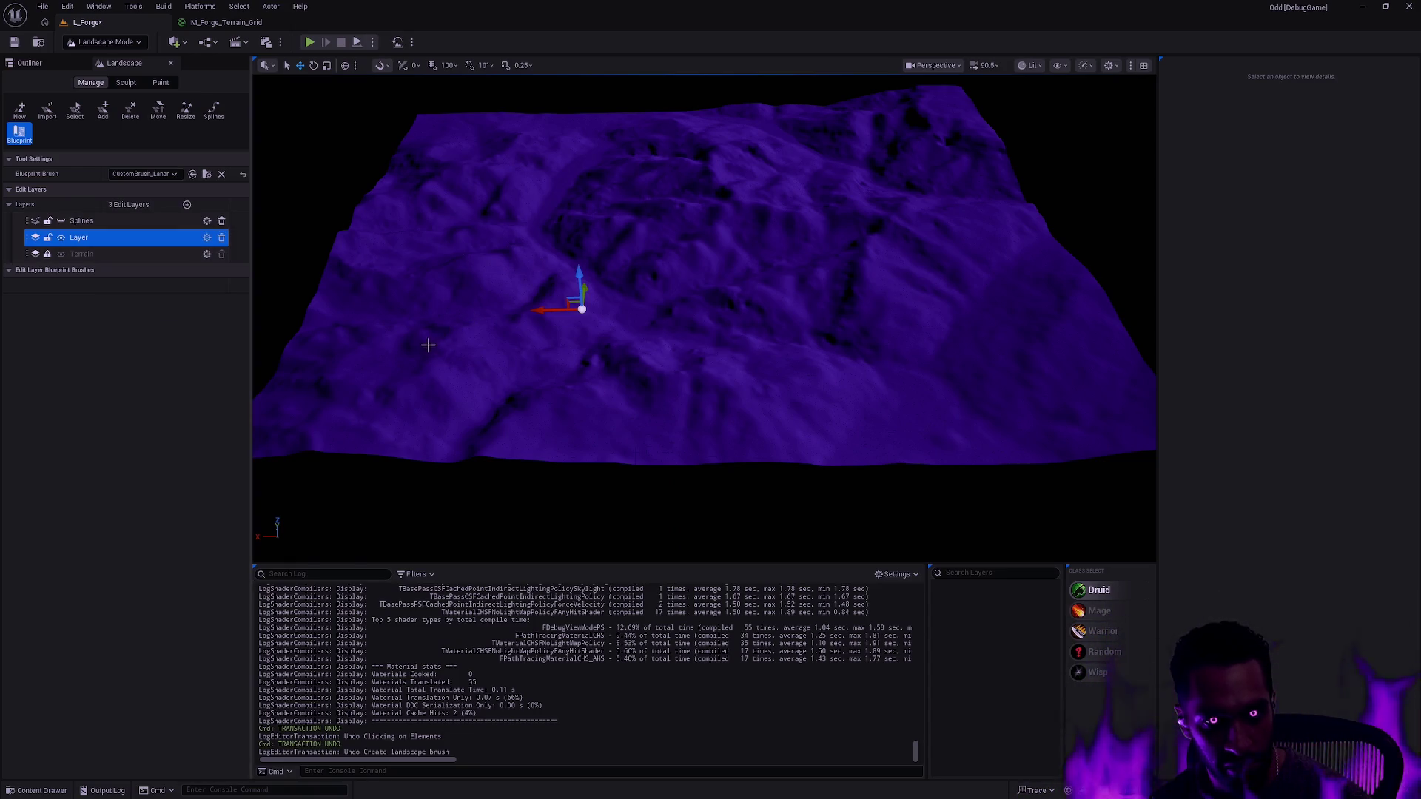
{"action": "left_click", "coordinate": [428, 344]}
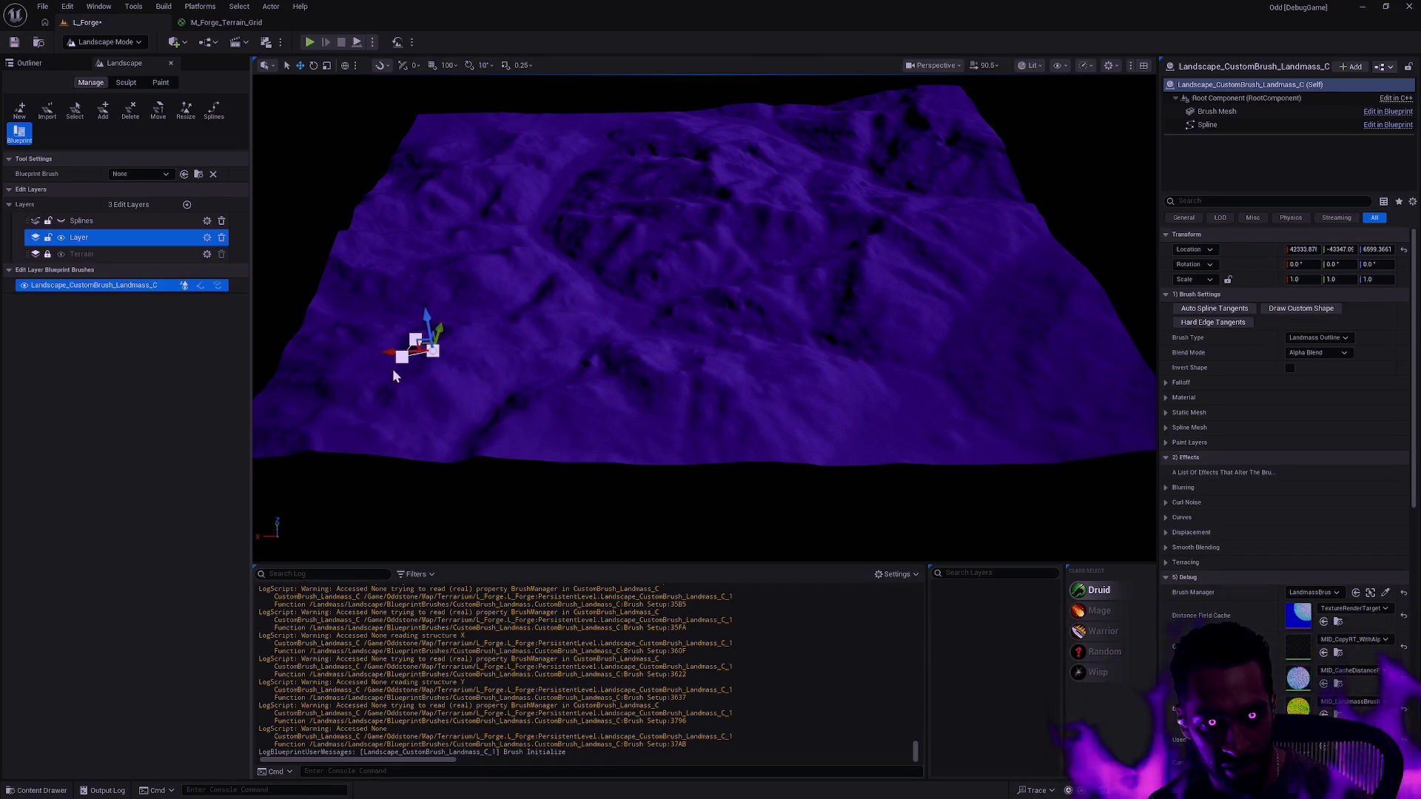
{"action": "left_click_drag", "start_coordinate": [433, 352], "coordinate": [656, 368]}
{"action": "left_click", "coordinate": [478, 348]}
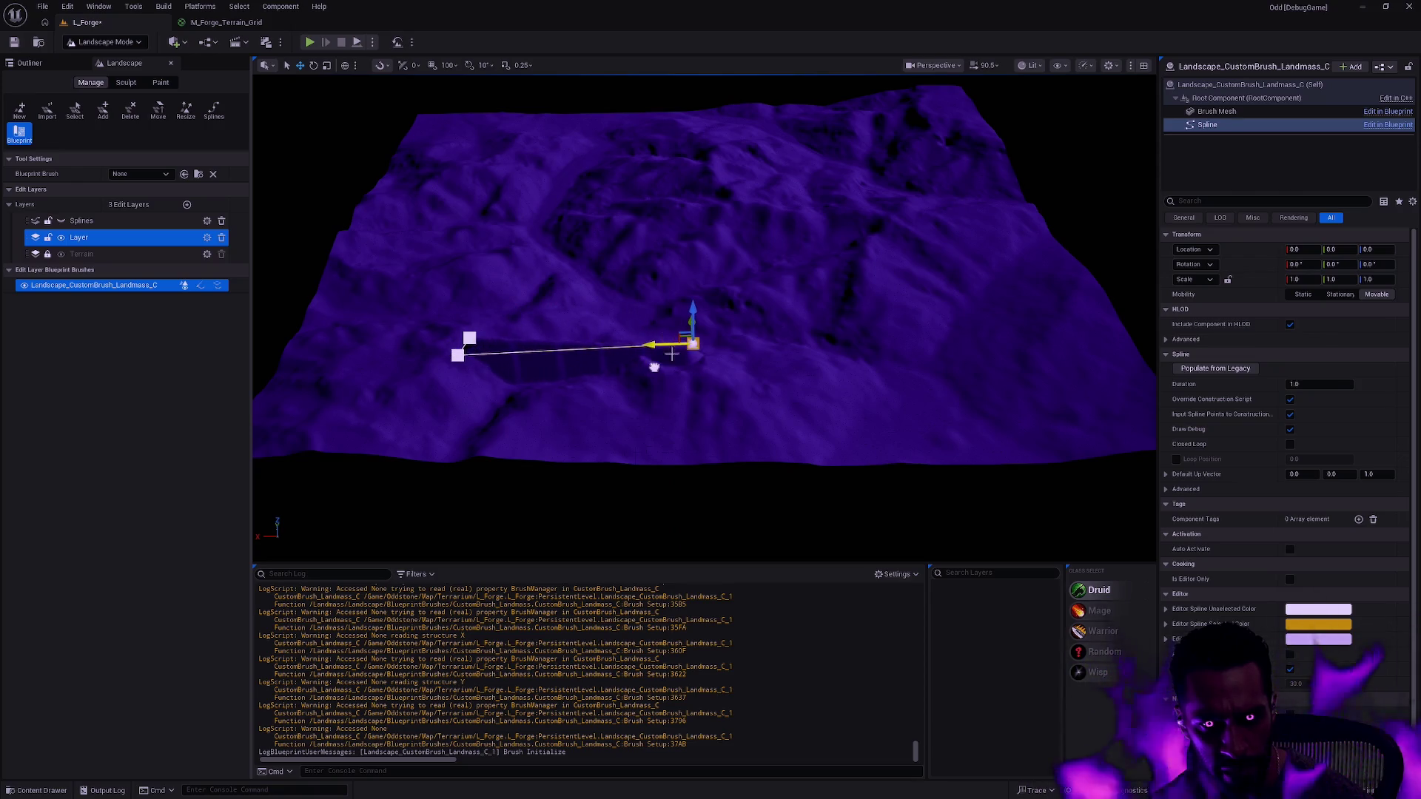
- Drag the spline's lower point far sideways to stretch the Landmass outline into a V
{"action": "key", "text": "f"}
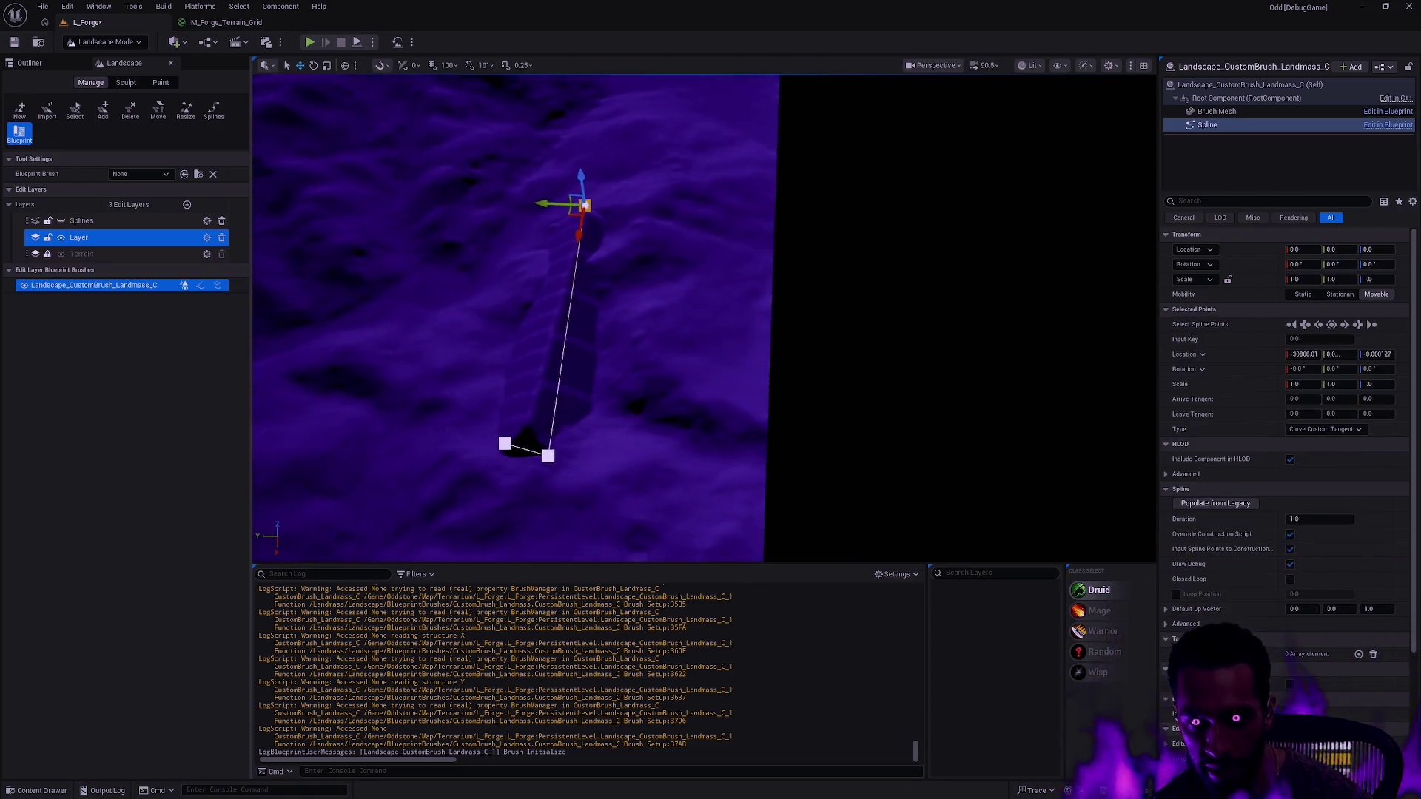
{"action": "left_click", "coordinate": [650, 198]}
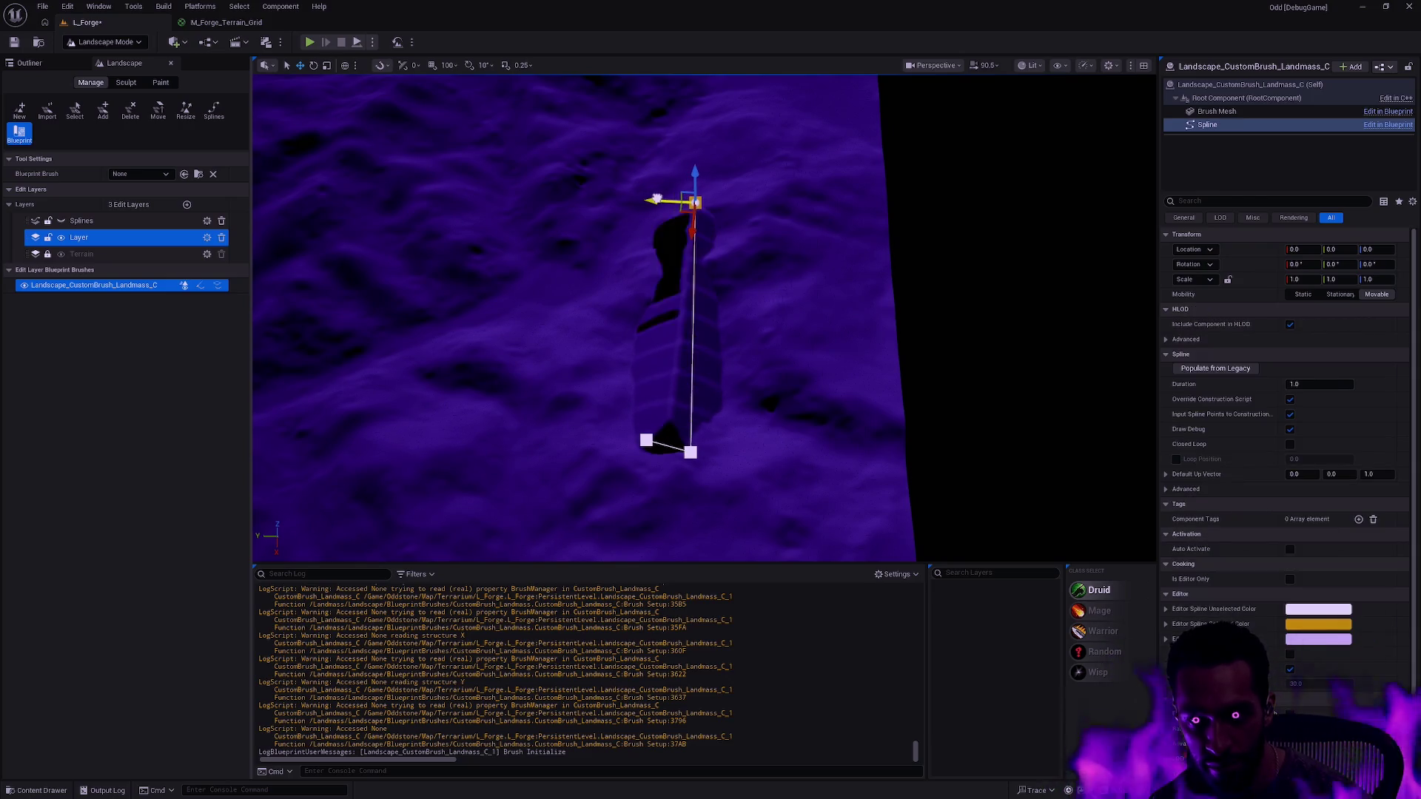
{"action": "left_click", "coordinate": [648, 439]}
{"action": "mouse_move", "coordinate": [602, 439]}
{"action": "left_mouse_down"}
{"action": "mouse_move", "coordinate": [326, 393]}
{"action": "mouse_move", "coordinate": [297, 419]}
{"action": "left_mouse_up"}
{"action": "mouse_move", "coordinate": [467, 334]}
{"action": "left_mouse_down"}
{"action": "mouse_move", "coordinate": [577, 304]}
{"action": "mouse_move", "coordinate": [518, 341]}
{"action": "left_mouse_up"}
{"action": "mouse_move", "coordinate": [774, 269]}
{"action": "left_mouse_down"}
{"action": "mouse_move", "coordinate": [748, 281]}
{"action": "mouse_move", "coordinate": [775, 269]}
{"action": "left_mouse_up"}
- Reselect the Landmass brush actor after toggling between the landscape and tool modes
{"action": "left_click", "coordinate": [723, 243]}
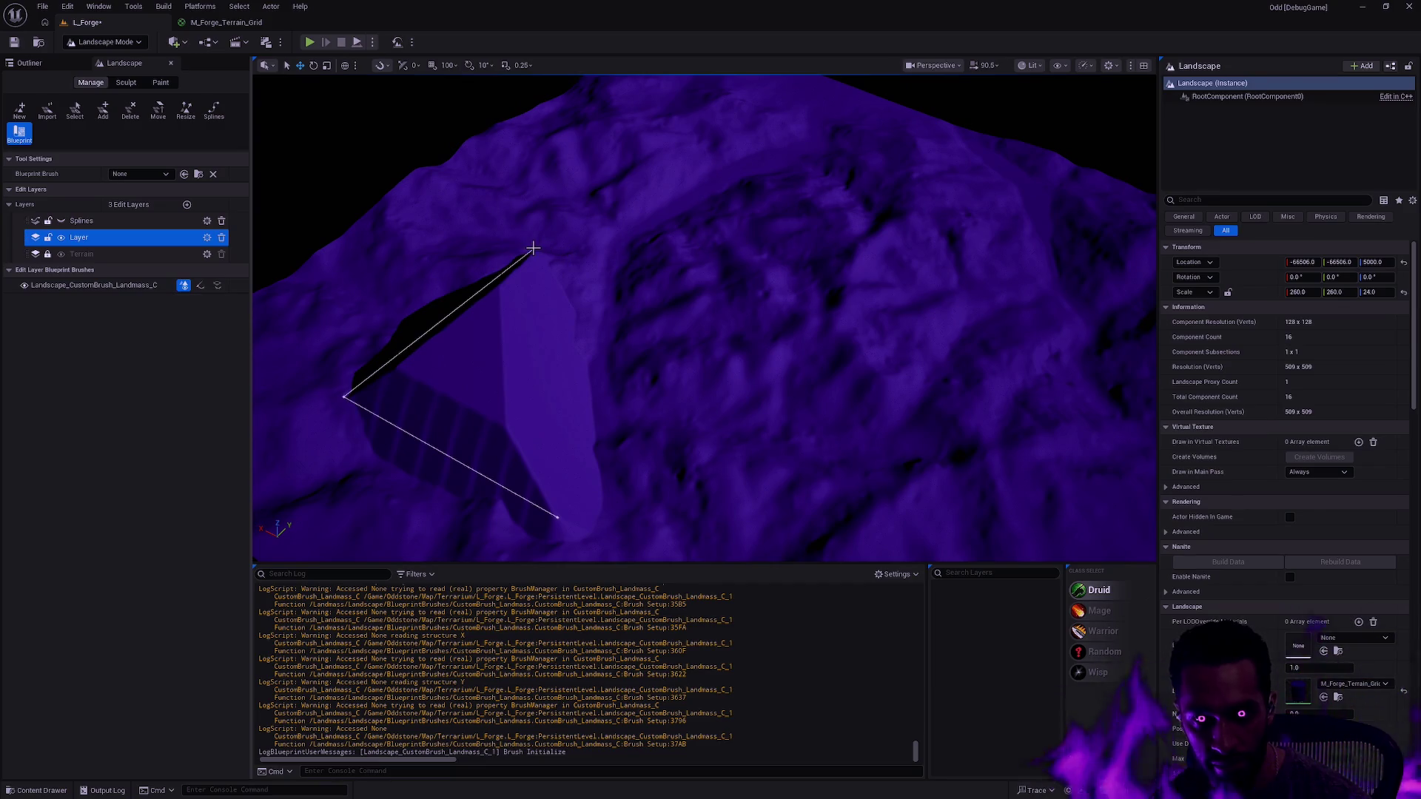
{"action": "left_click", "coordinate": [533, 248]}
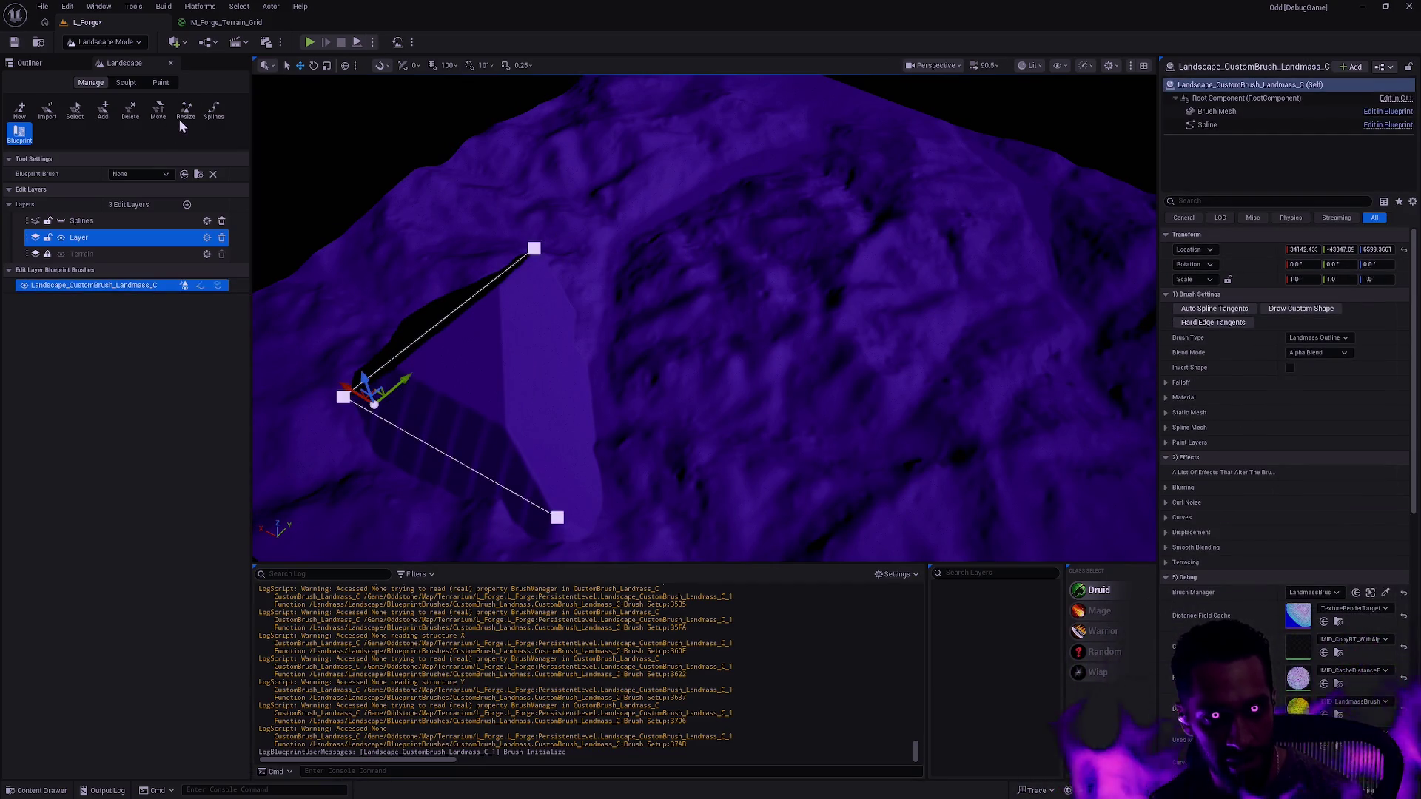
{"action": "left_click", "coordinate": [103, 110]}
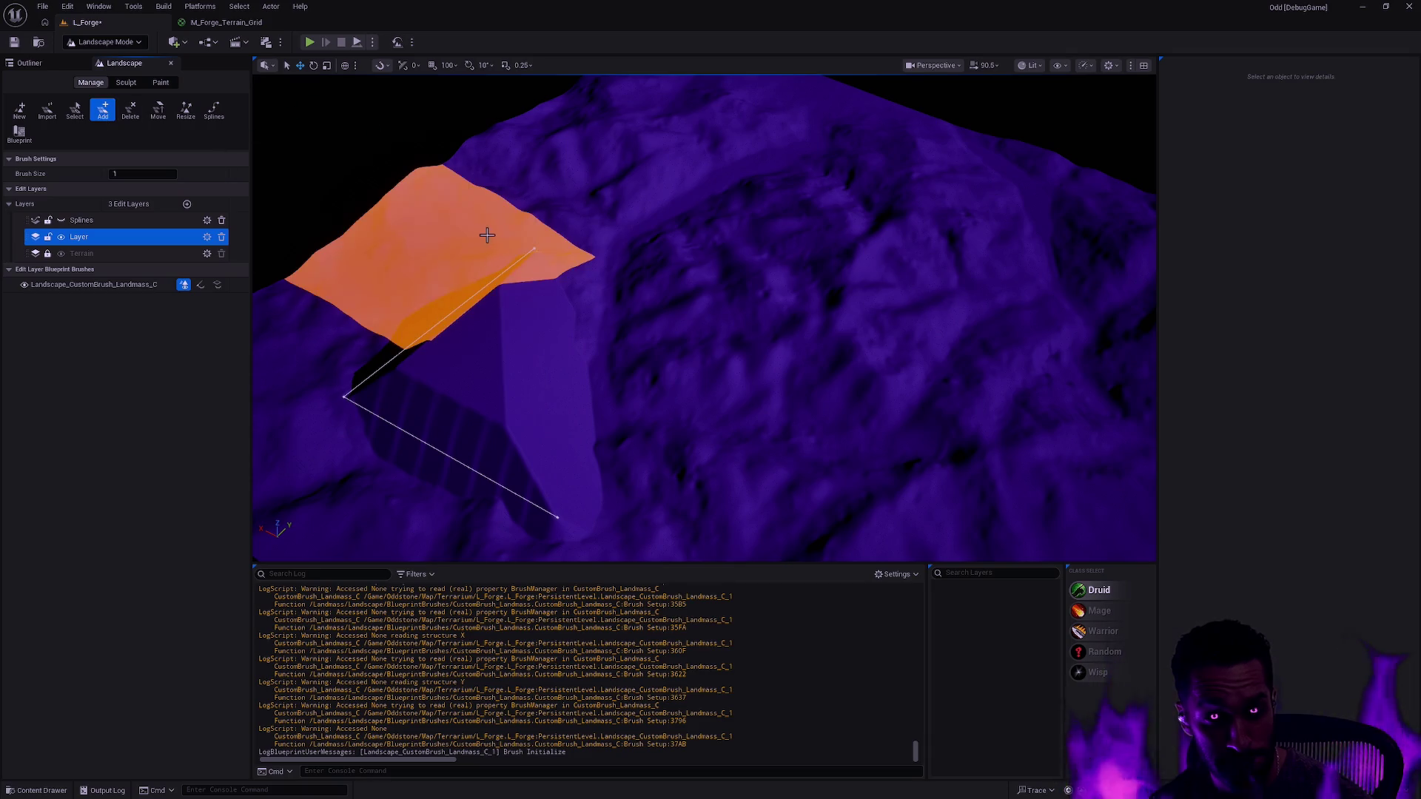
{"action": "left_click", "coordinate": [20, 133]}
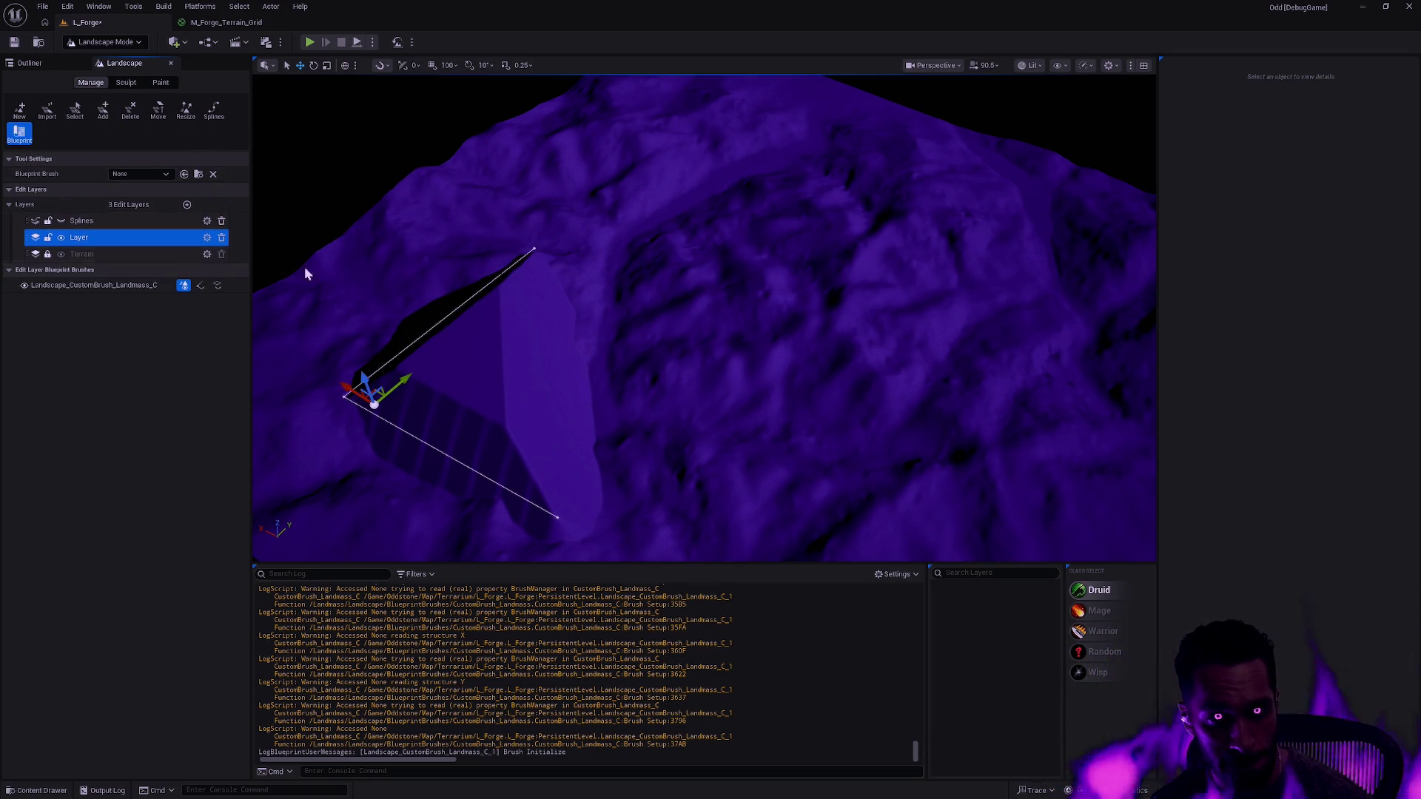
{"action": "left_click", "coordinate": [537, 247]}
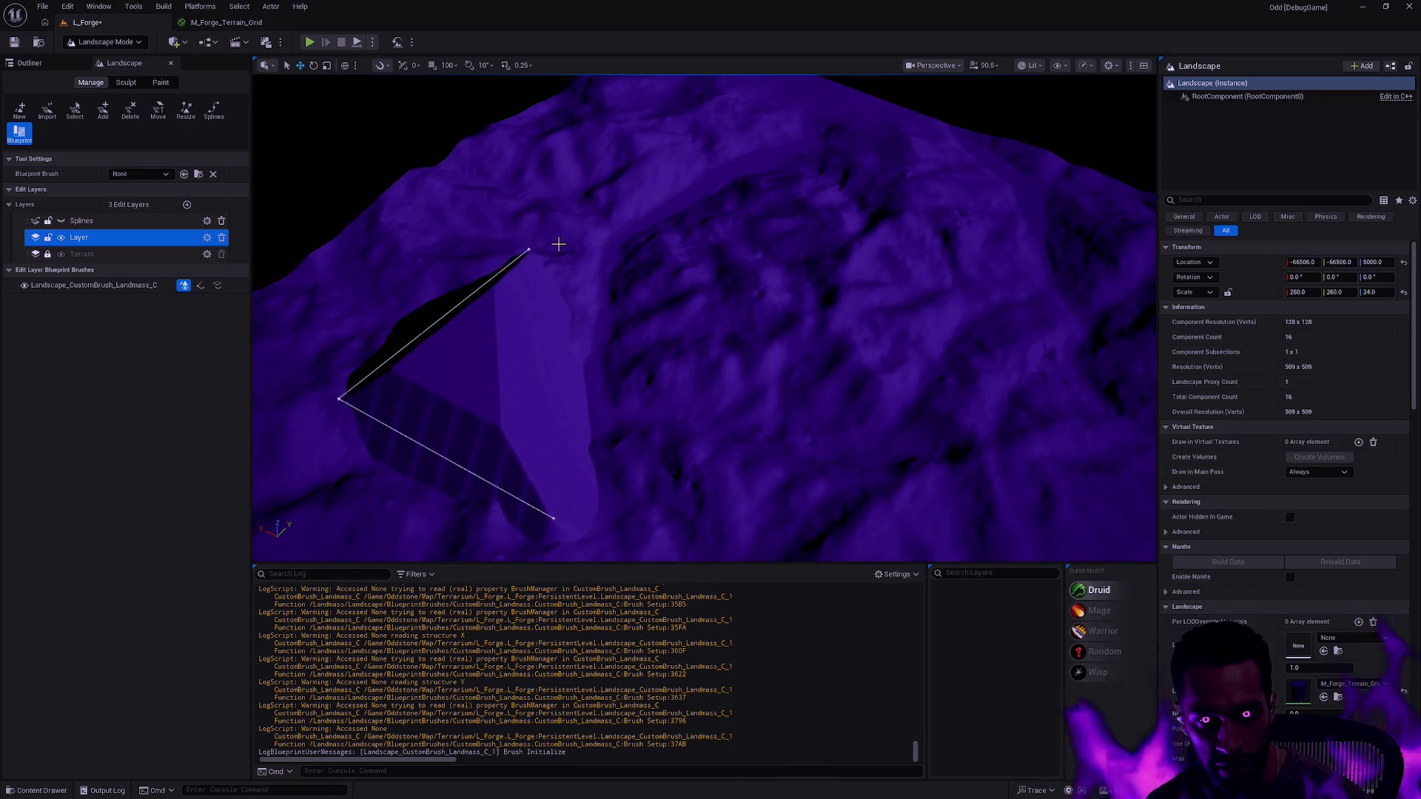
{"action": "left_click", "coordinate": [527, 248]}
- Select the spline's top point, jump to the last spline point, then reselect the brush
{"action": "key", "text": "f"}
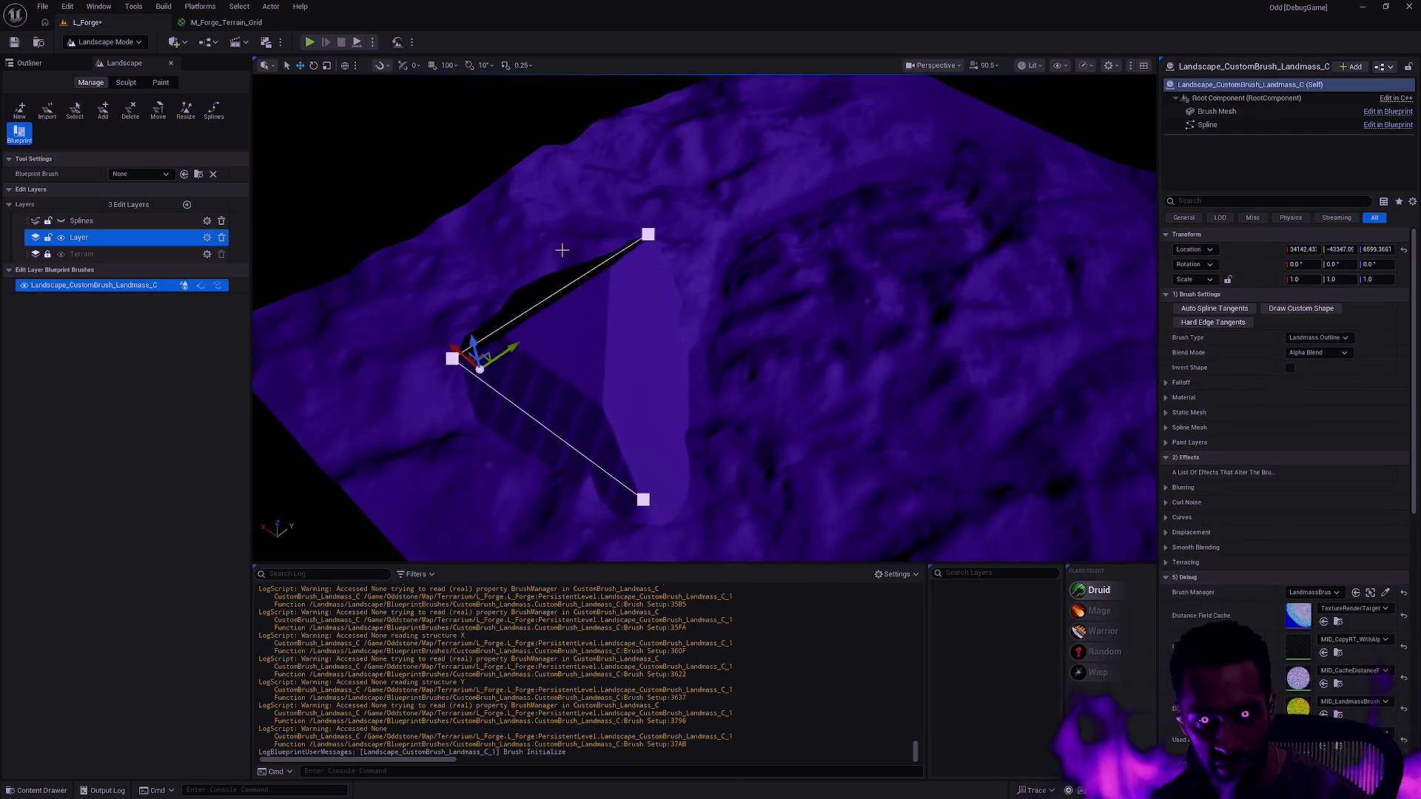
{"action": "left_click", "coordinate": [646, 234]}
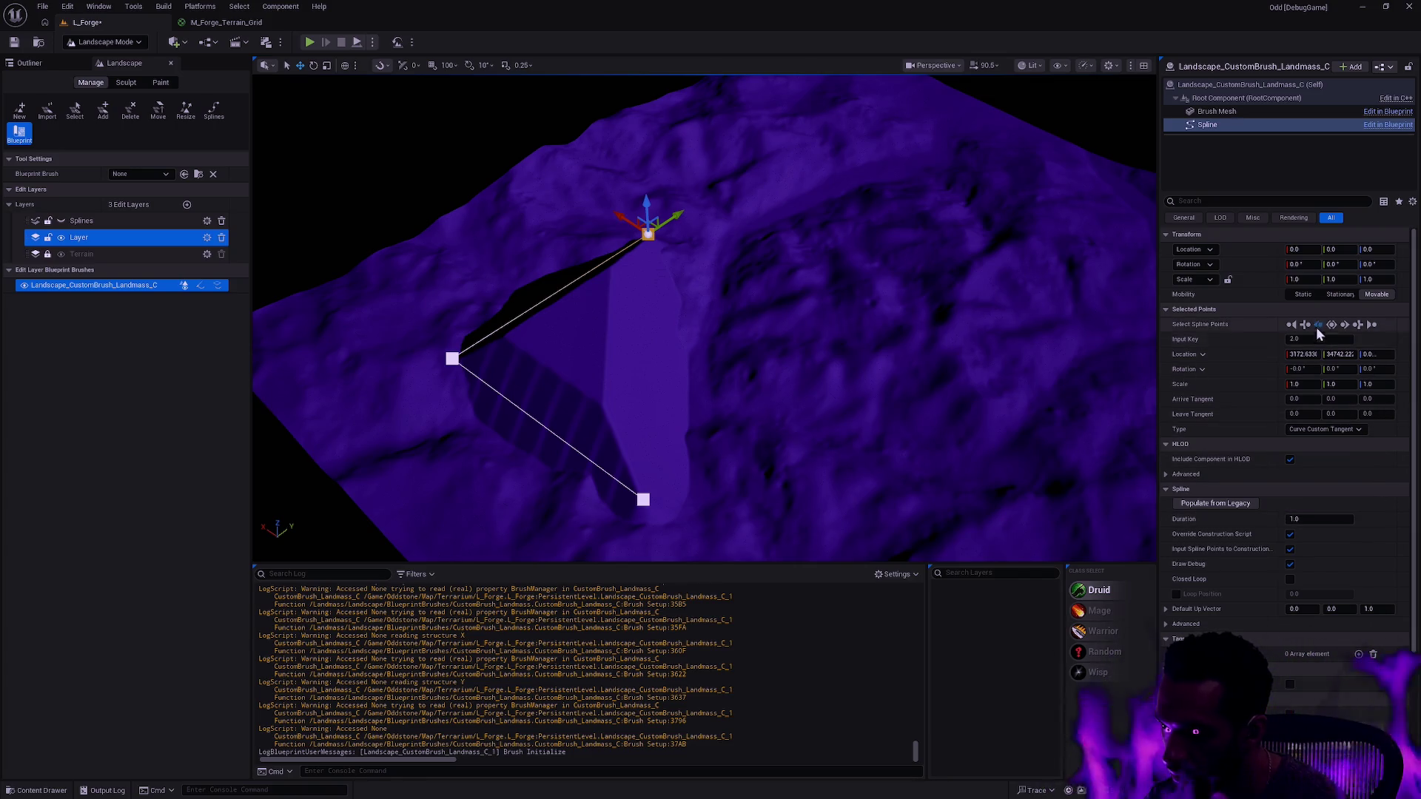
{"action": "left_click", "coordinate": [1361, 326]}
{"action": "scroll", "coordinate": [1286, 433], "scroll_direction": "down", "scroll_amount": 3}
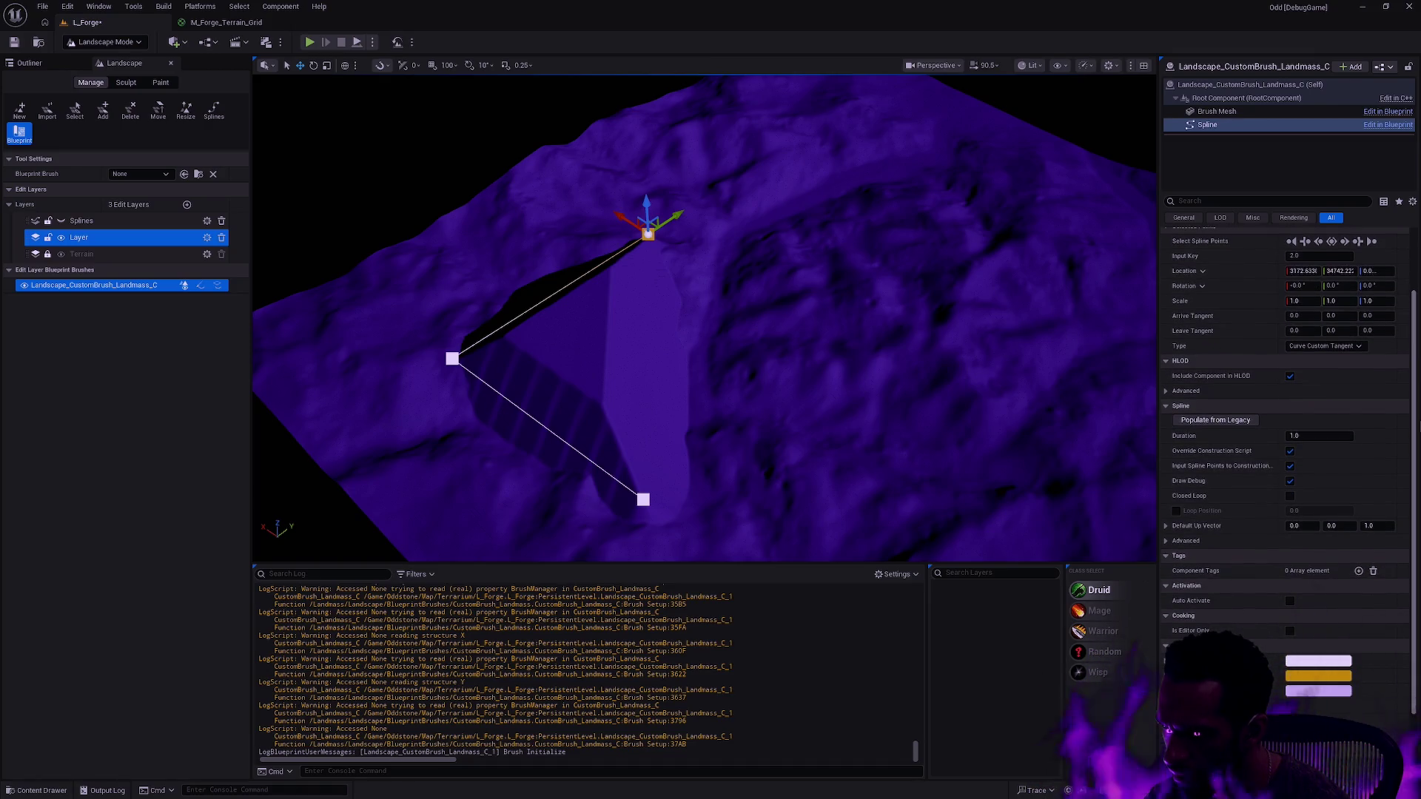
{"action": "scroll", "coordinate": [1286, 433], "scroll_direction": "up", "scroll_amount": 2}
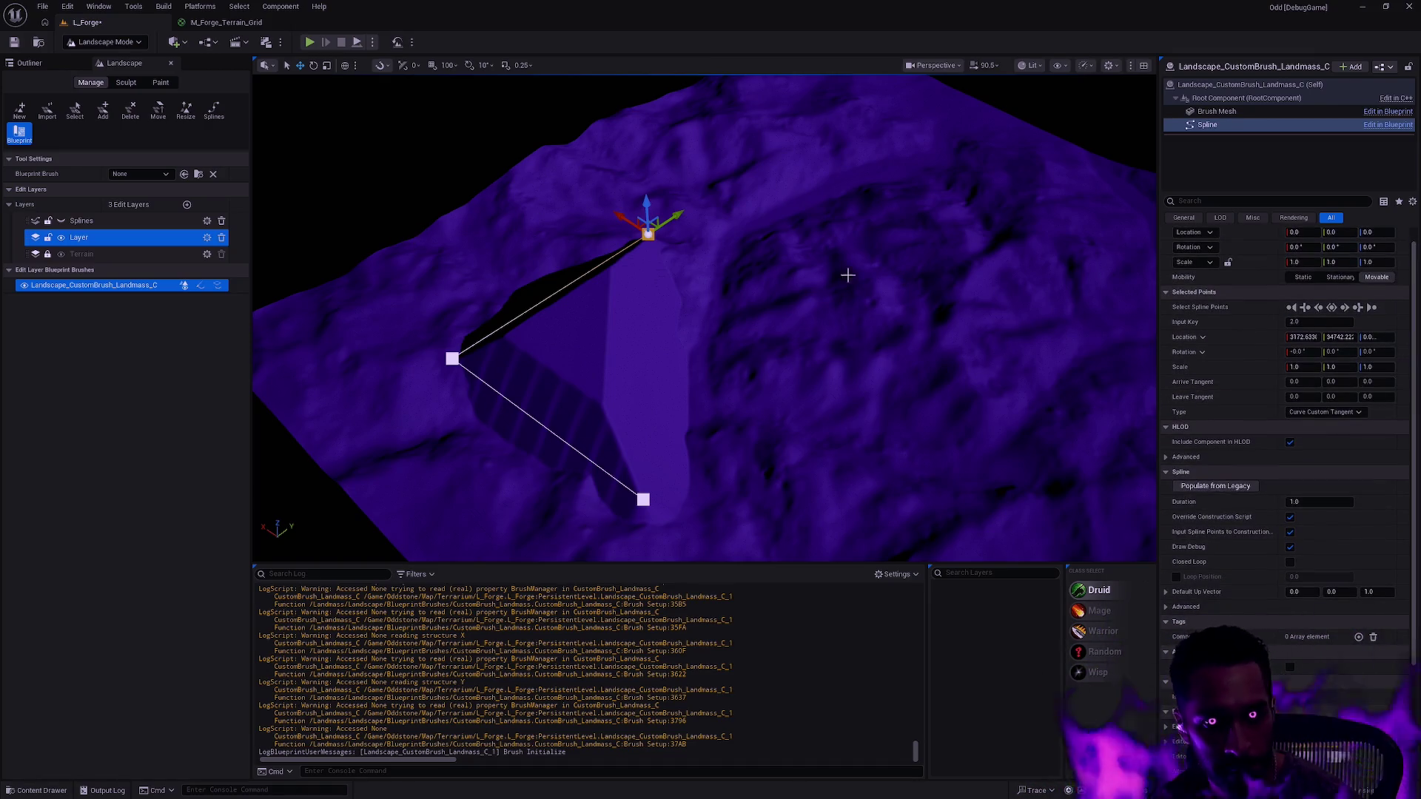
{"action": "left_click", "coordinate": [819, 250]}
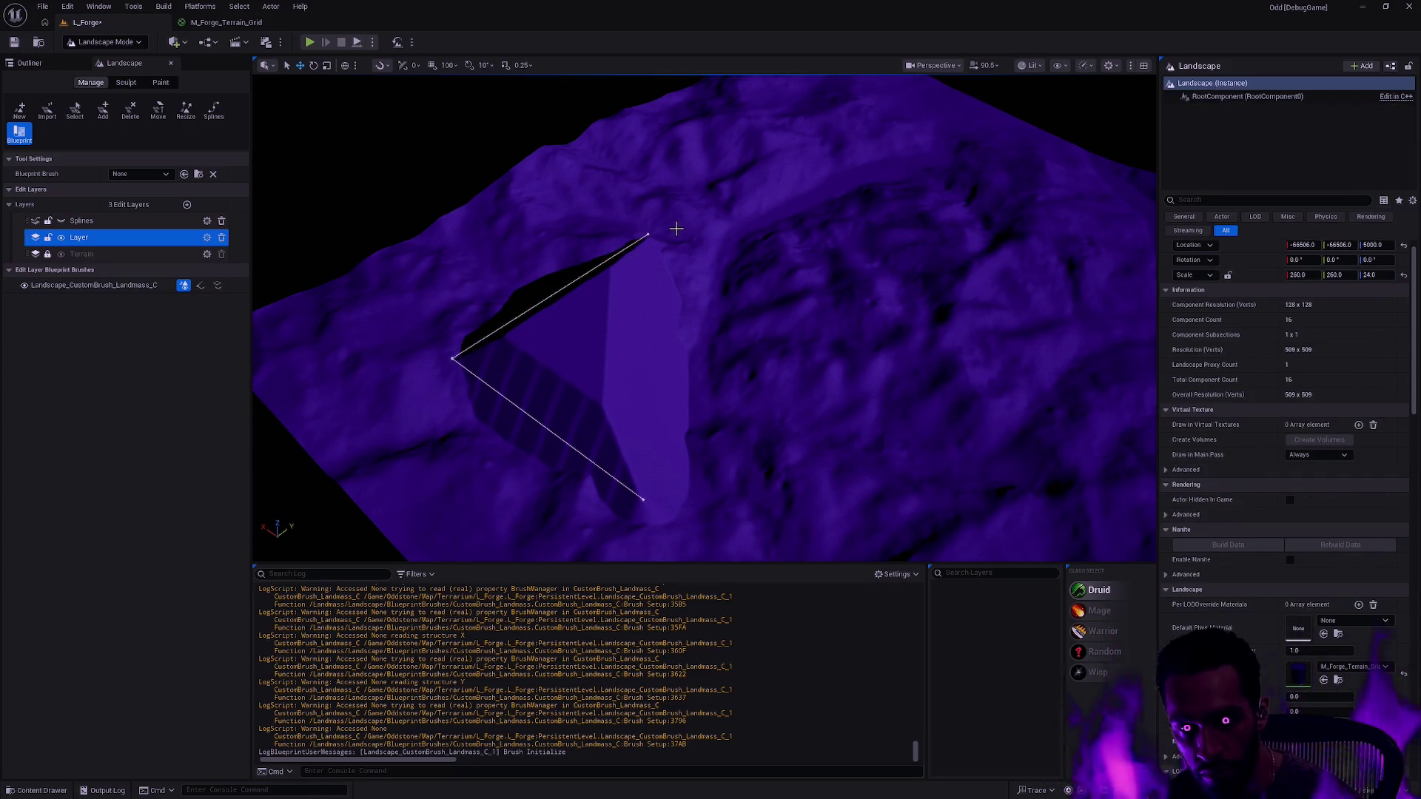
{"action": "left_click", "coordinate": [644, 234]}
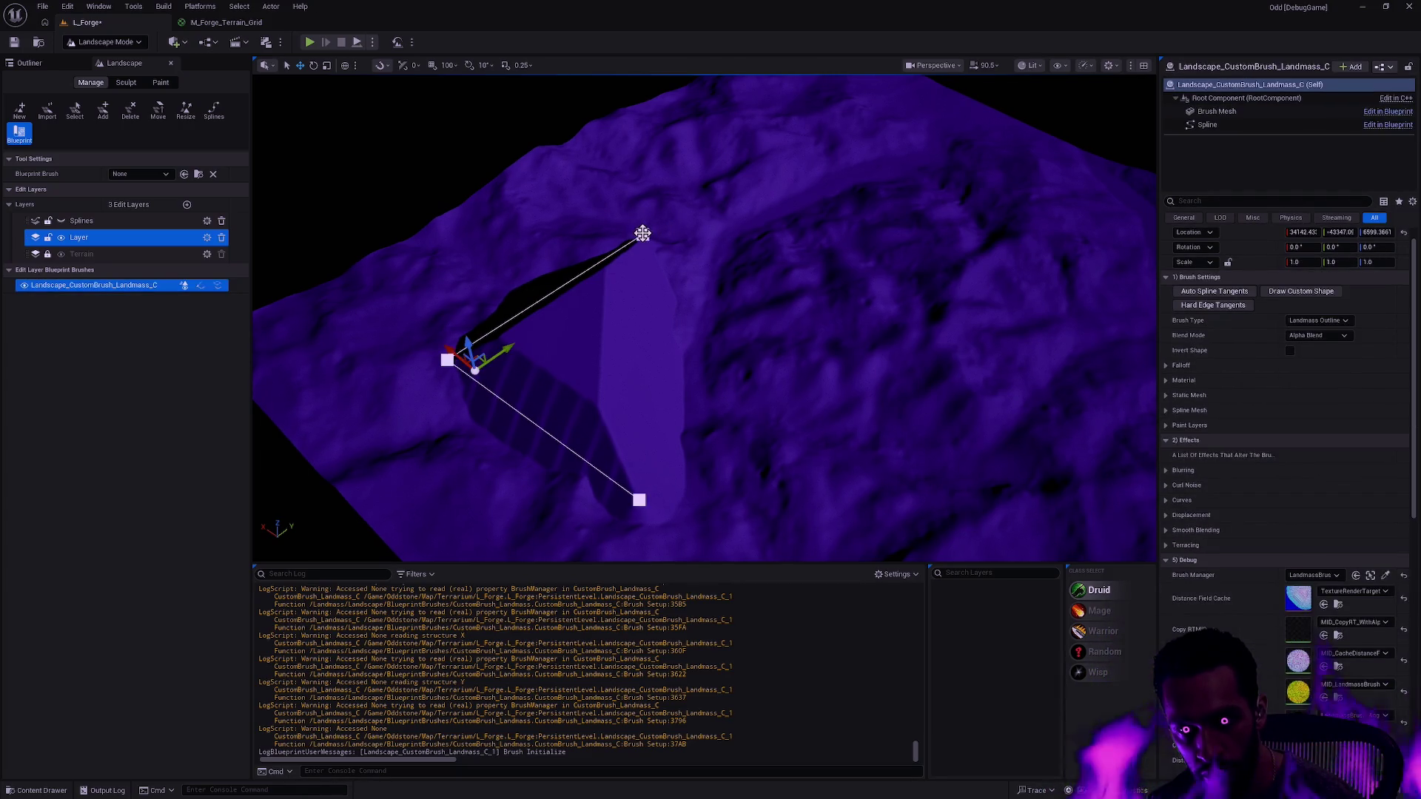
- Drag the left spline point upward to reshape the trench, then reselect the Landmass brush
{"action": "left_click", "coordinate": [775, 241], "text": "ctrl"}
{"action": "left_click", "coordinate": [447, 360]}
{"action": "mouse_move", "coordinate": [431, 336]}
{"action": "left_mouse_down"}
{"action": "mouse_move", "coordinate": [393, 299]}
{"action": "mouse_move", "coordinate": [488, 369]}
{"action": "mouse_move", "coordinate": [384, 342]}
{"action": "mouse_move", "coordinate": [463, 369]}
{"action": "mouse_move", "coordinate": [445, 363]}
{"action": "mouse_move", "coordinate": [433, 287]}
{"action": "left_mouse_up"}
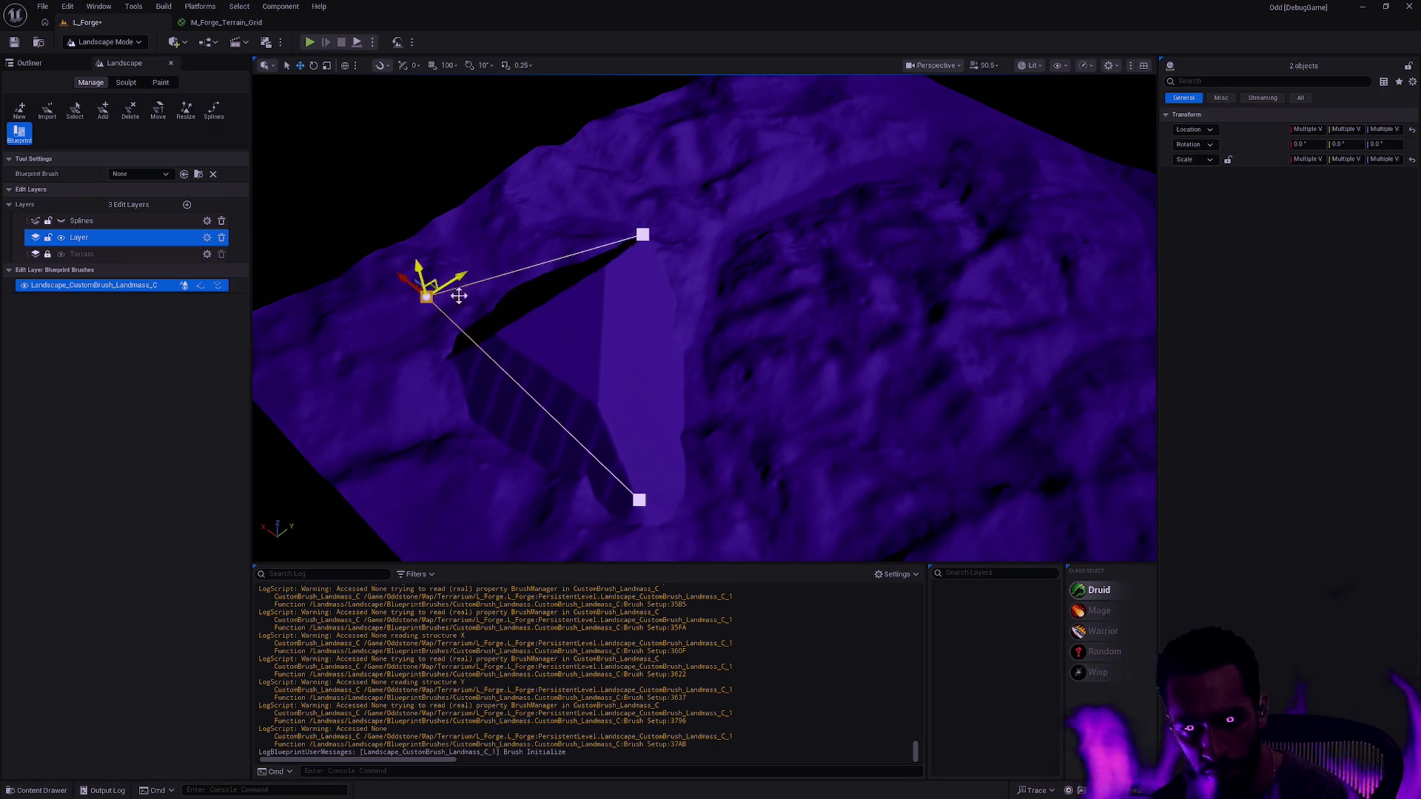
{"action": "scroll", "coordinate": [603, 408], "scroll_direction": "up", "scroll_amount": 5}
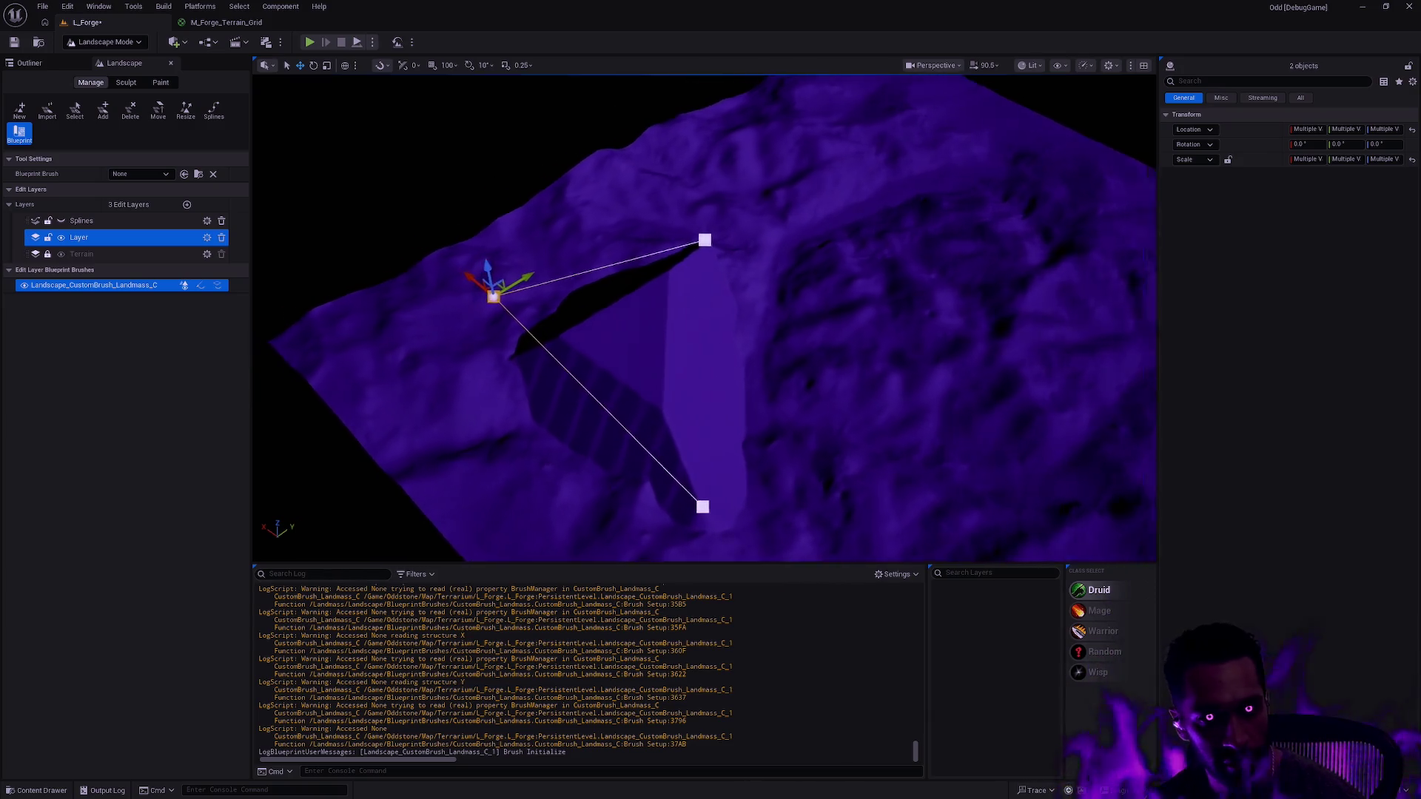
{"action": "left_click", "coordinate": [570, 413]}
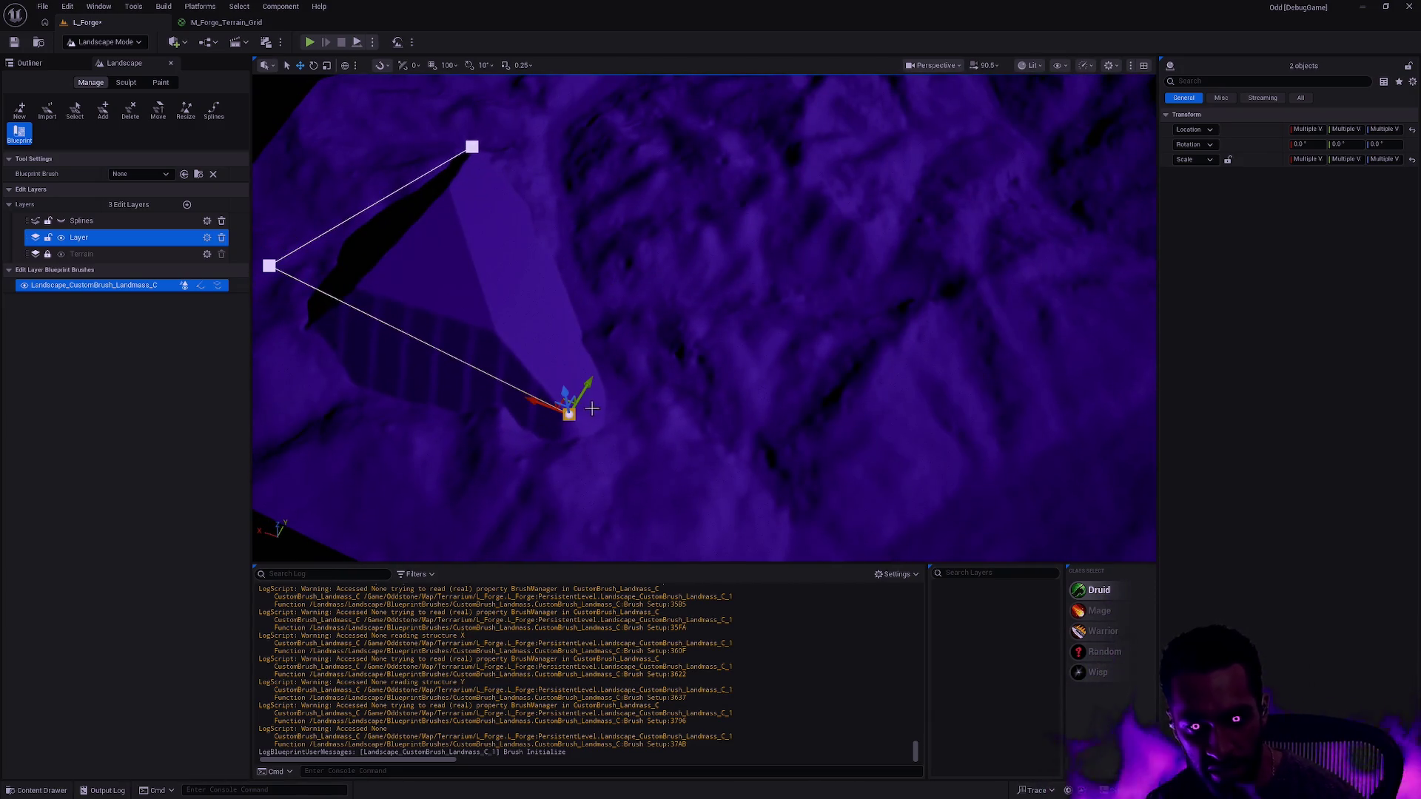
{"action": "left_click", "coordinate": [724, 405]}
{"action": "left_click", "coordinate": [569, 413]}
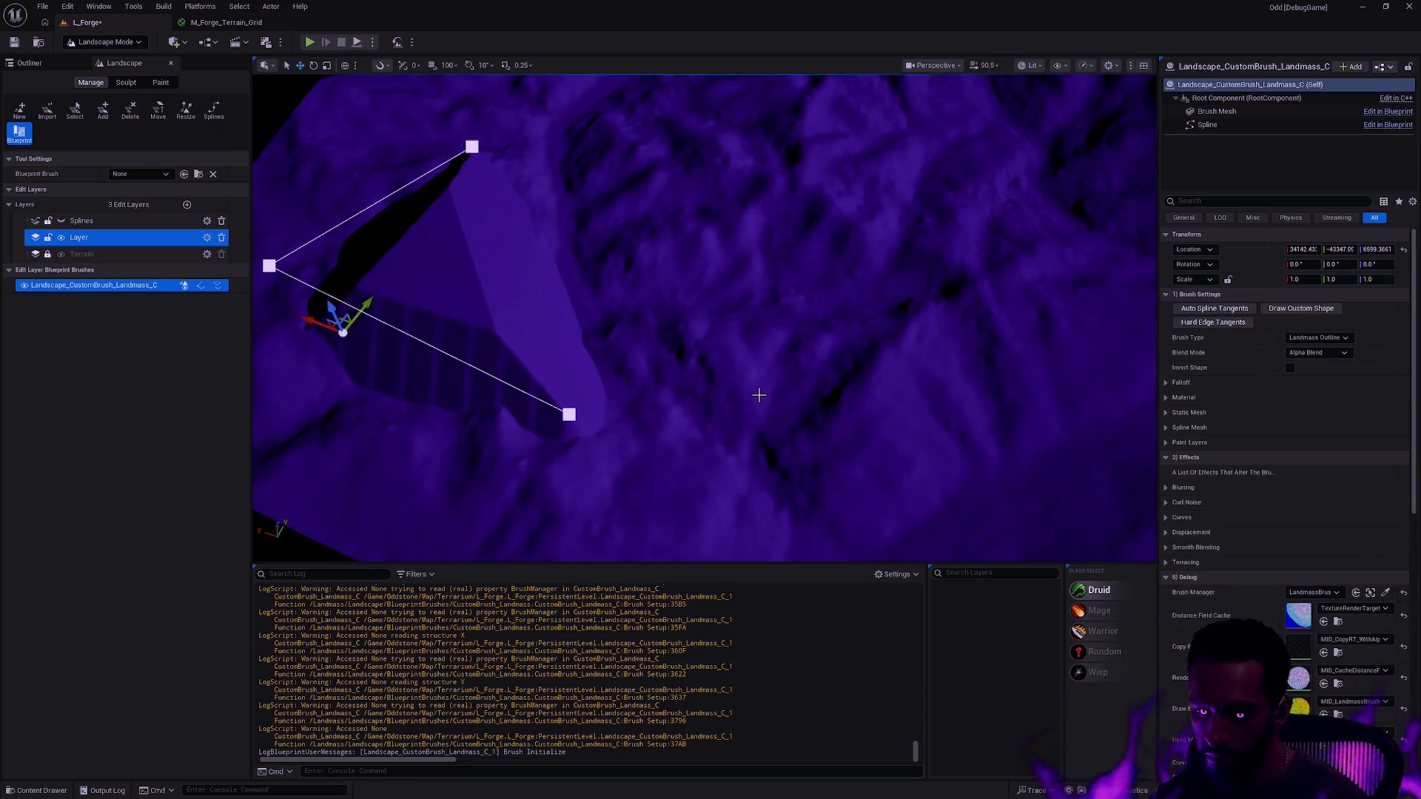
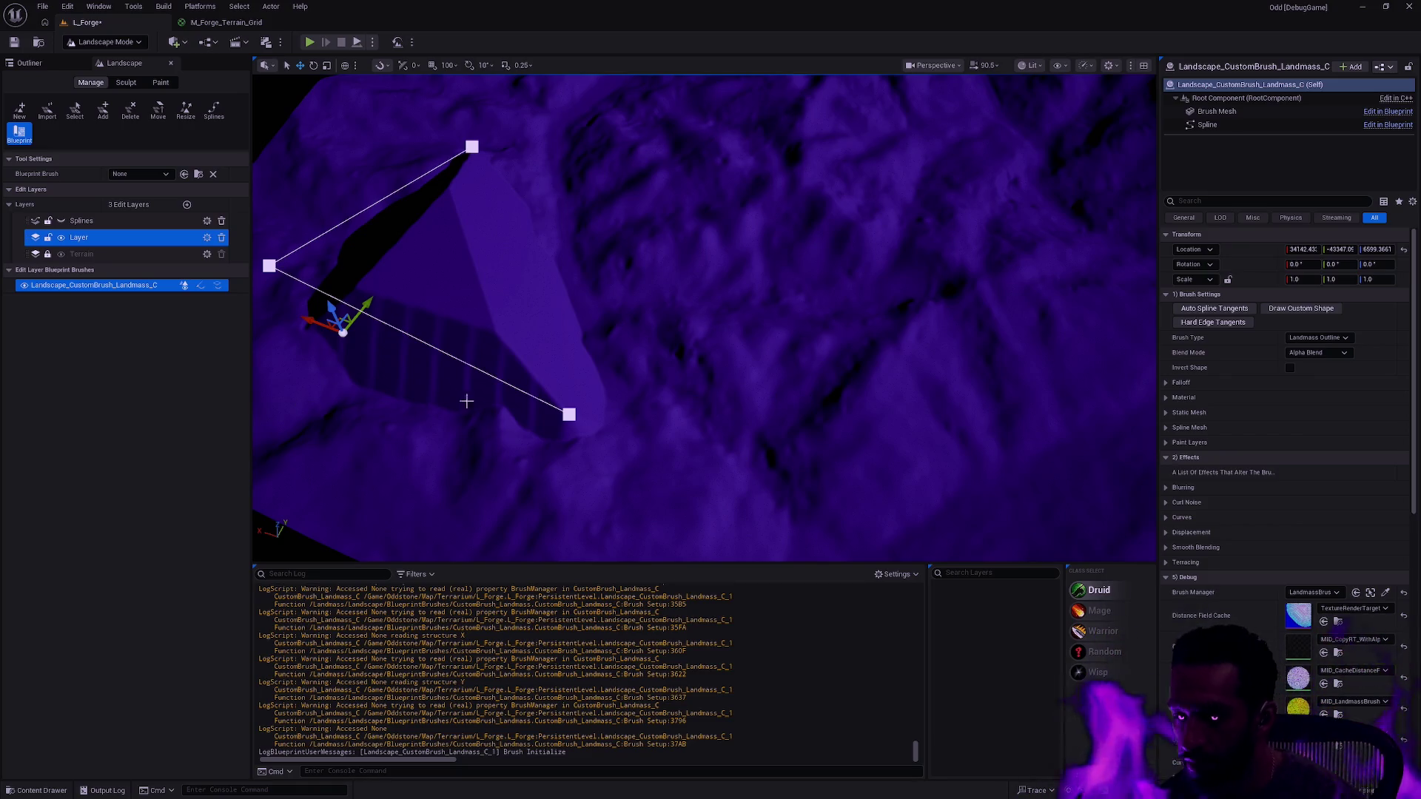
- Extend the brush outline with a new point and slide the top-left point to the right
{"action": "left_click", "coordinate": [477, 146]}
{"action": "left_click_drag", "start_coordinate": [441, 133], "coordinate": [634, 190]}
{"action": "key", "text": "f"}
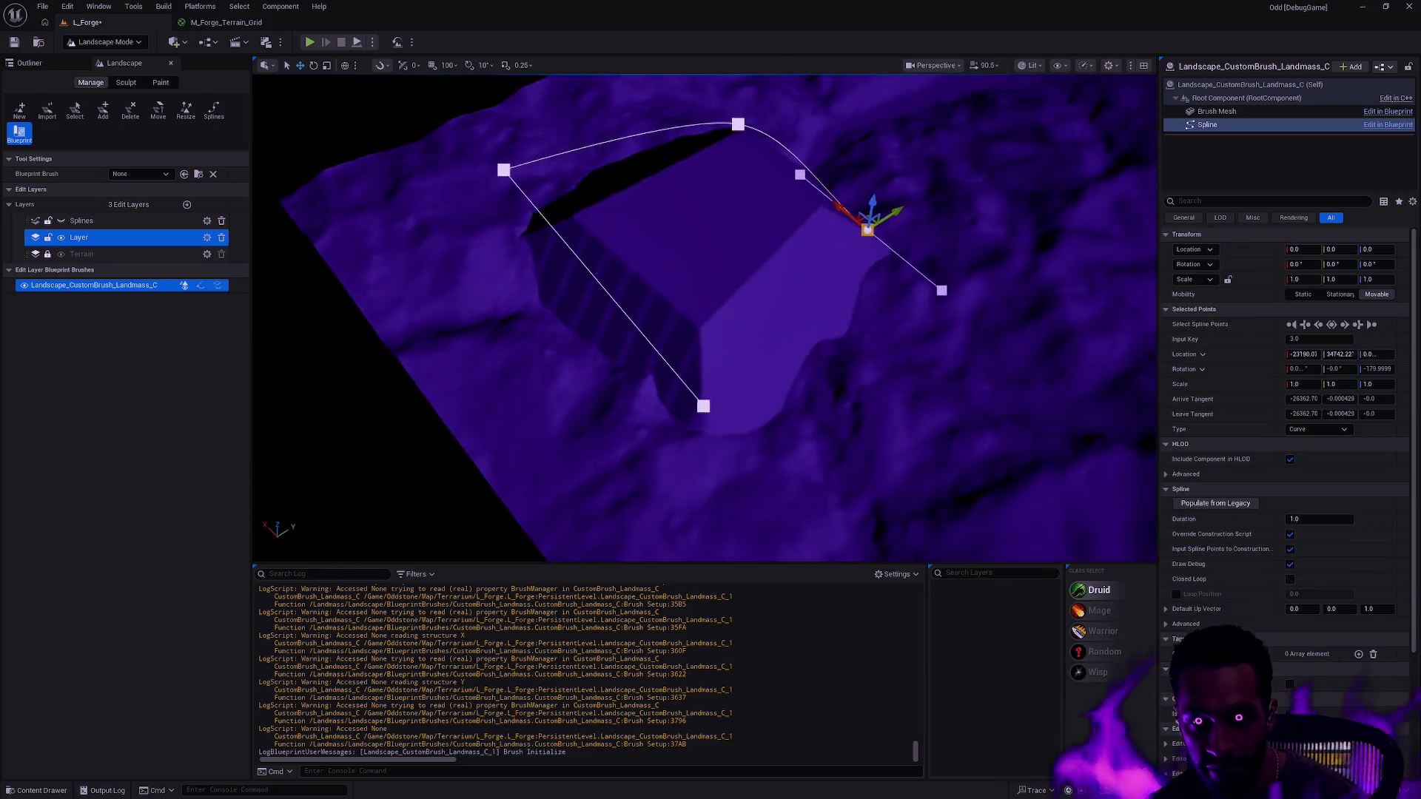
{"action": "mouse_move", "coordinate": [715, 328]}
{"action": "left_mouse_down"}
{"action": "mouse_move", "coordinate": [820, 302]}
{"action": "mouse_move", "coordinate": [779, 306]}
{"action": "left_mouse_up"}
{"action": "left_click", "coordinate": [425, 219]}
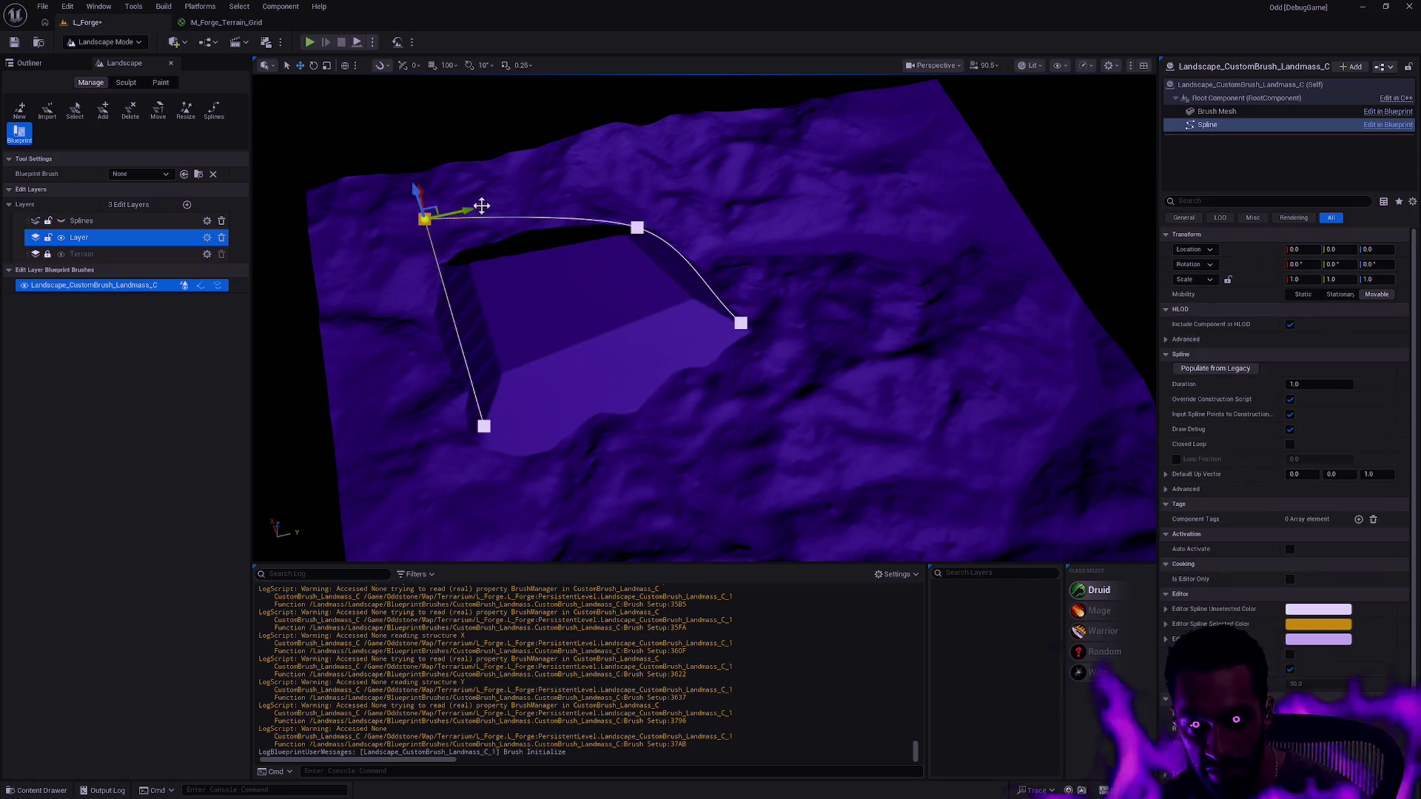
{"action": "mouse_move", "coordinate": [468, 208]}
{"action": "left_mouse_down"}
{"action": "mouse_move", "coordinate": [558, 194]}
{"action": "mouse_move", "coordinate": [519, 198]}
{"action": "left_mouse_up"}
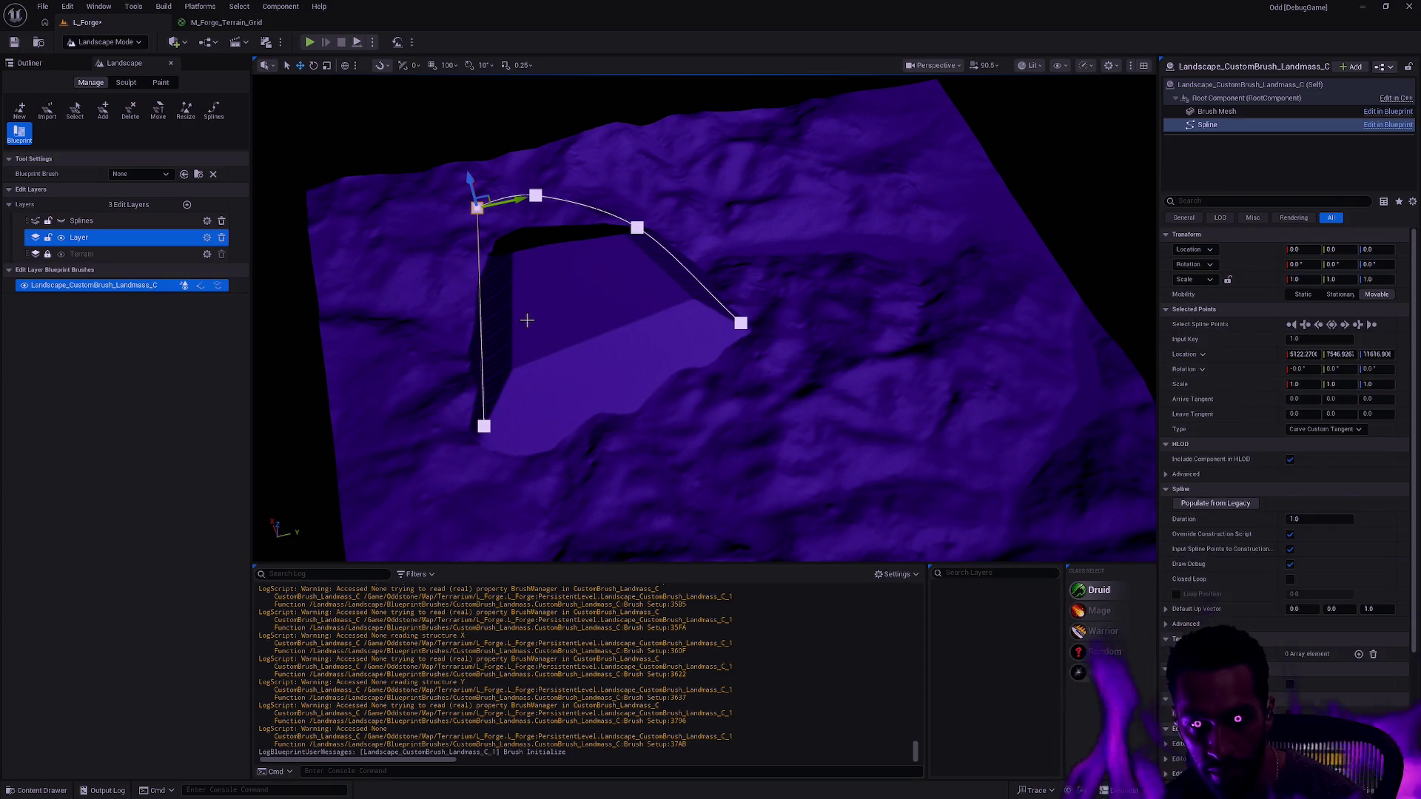
- Pull a new point from the bottom-left corner and re-angle the outline's last segment
{"action": "left_click", "coordinate": [485, 426]}
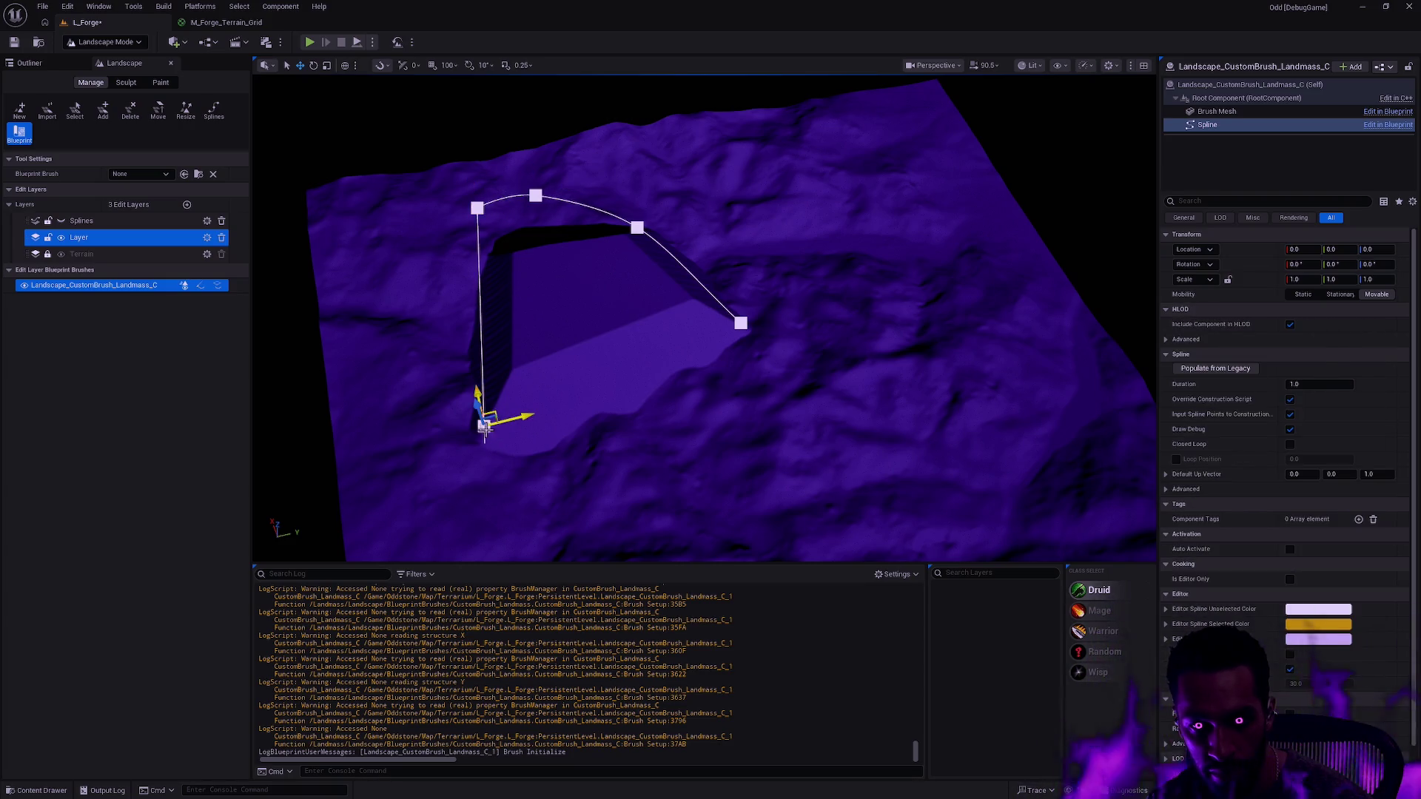
{"action": "mouse_move", "coordinate": [513, 412]}
{"action": "left_mouse_down"}
{"action": "mouse_move", "coordinate": [604, 365]}
{"action": "mouse_move", "coordinate": [614, 433]}
{"action": "mouse_move", "coordinate": [600, 459]}
{"action": "mouse_move", "coordinate": [562, 450]}
{"action": "left_mouse_up"}
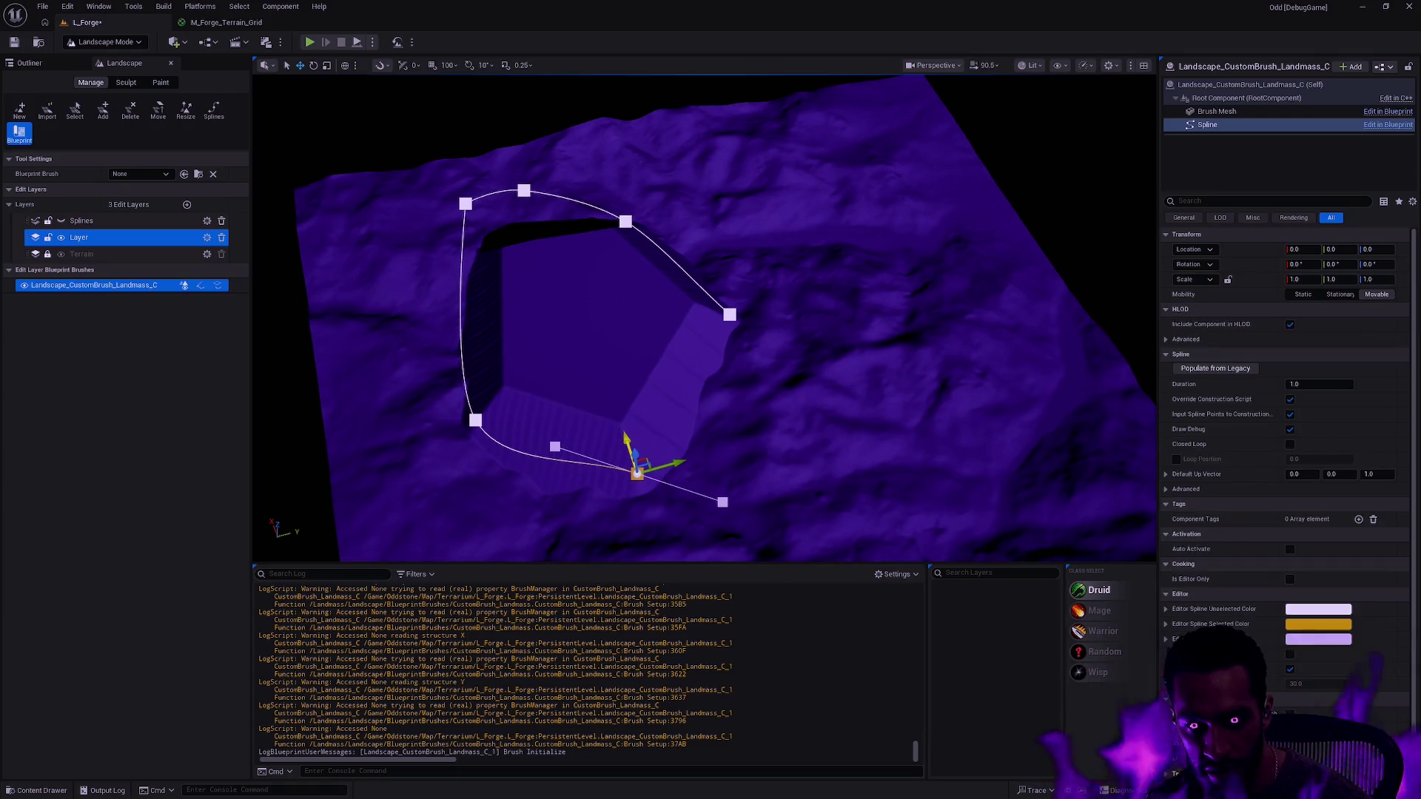
{"action": "mouse_move", "coordinate": [631, 448]}
{"action": "left_mouse_down"}
{"action": "mouse_move", "coordinate": [637, 471]}
{"action": "mouse_move", "coordinate": [621, 429]}
{"action": "left_mouse_up"}
{"action": "left_click", "coordinate": [555, 444]}
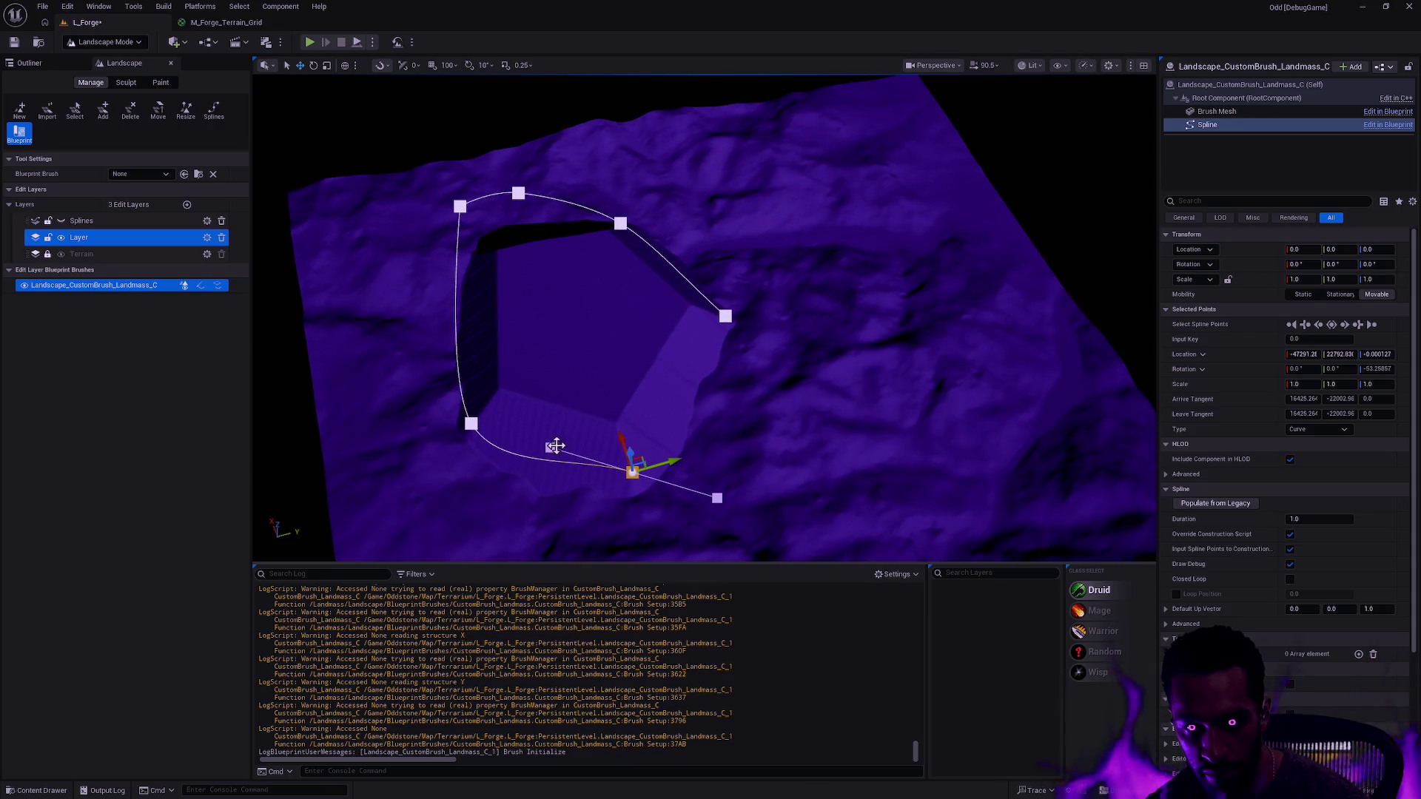
{"action": "mouse_move", "coordinate": [555, 442]}
{"action": "left_mouse_down"}
{"action": "mouse_move", "coordinate": [564, 326]}
{"action": "mouse_move", "coordinate": [568, 425]}
{"action": "mouse_move", "coordinate": [631, 425]}
{"action": "left_mouse_up"}
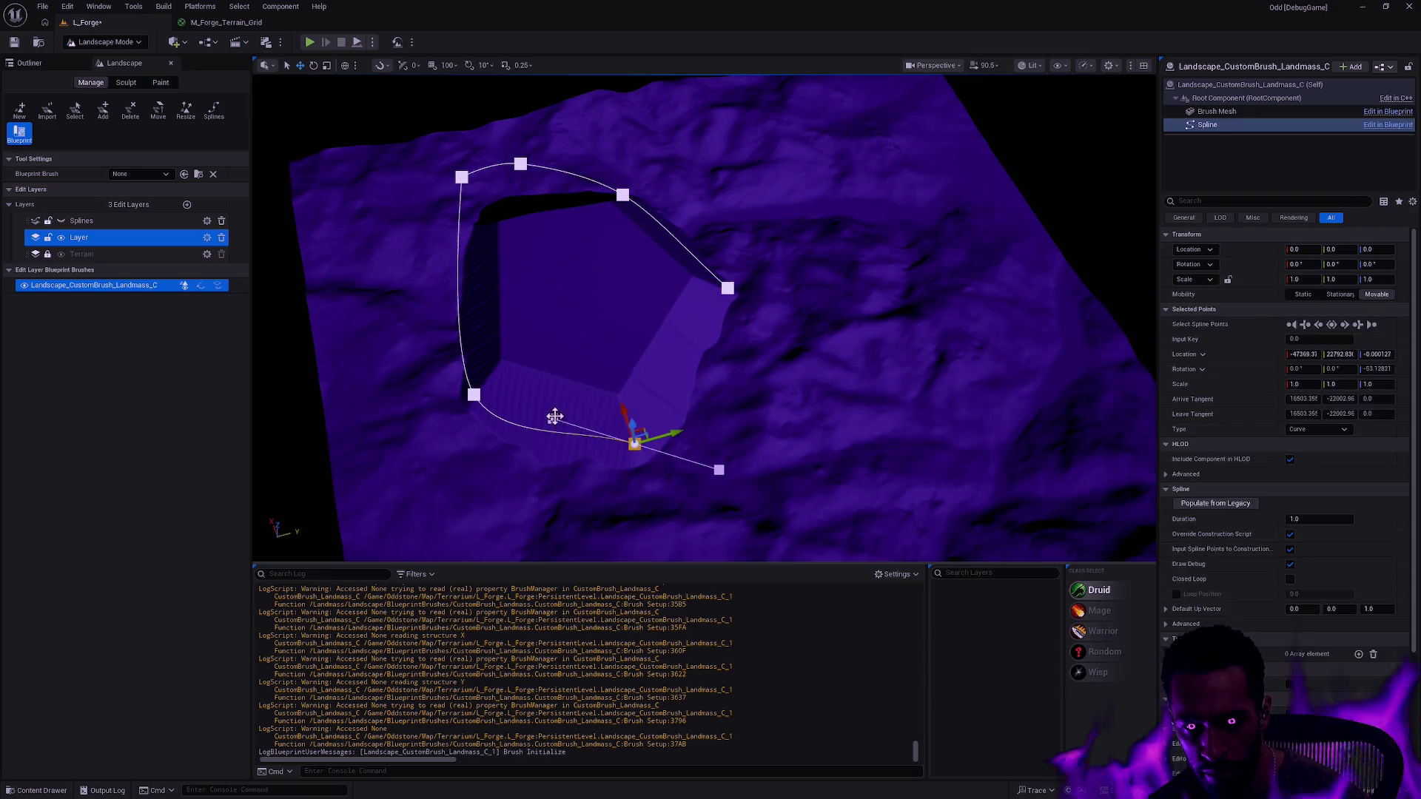
- Add a spline point on the outline curve and drag it down to bulge the plateau
{"action": "right_click", "coordinate": [554, 417]}
{"action": "left_click", "coordinate": [592, 476]}
{"action": "left_click_drag", "start_coordinate": [549, 423], "coordinate": [592, 480]}
{"action": "left_click_drag", "start_coordinate": [666, 444], "coordinate": [607, 385]}
{"action": "mouse_move", "coordinate": [703, 318]}
{"action": "left_mouse_down"}
{"action": "mouse_move", "coordinate": [688, 296]}
{"action": "mouse_move", "coordinate": [666, 341]}
{"action": "mouse_move", "coordinate": [681, 318]}
{"action": "left_mouse_up"}
{"action": "mouse_move", "coordinate": [733, 385]}
{"action": "left_mouse_down"}
{"action": "mouse_move", "coordinate": [729, 348]}
{"action": "mouse_move", "coordinate": [733, 386]}
{"action": "left_mouse_up"}
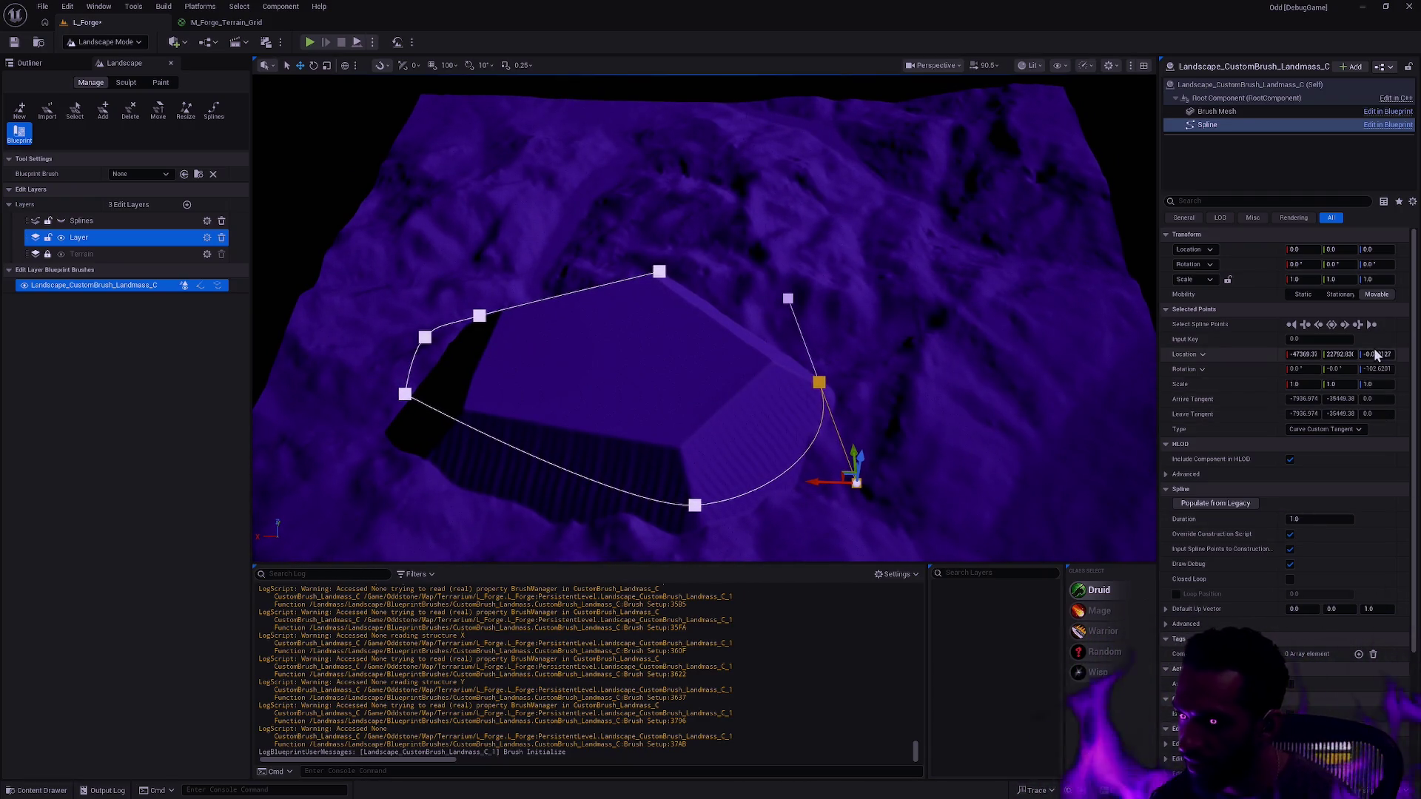
- Review the Spline component's properties in the Details panel
{"action": "scroll", "coordinate": [1414, 430], "scroll_direction": "down", "scroll_amount": 3}
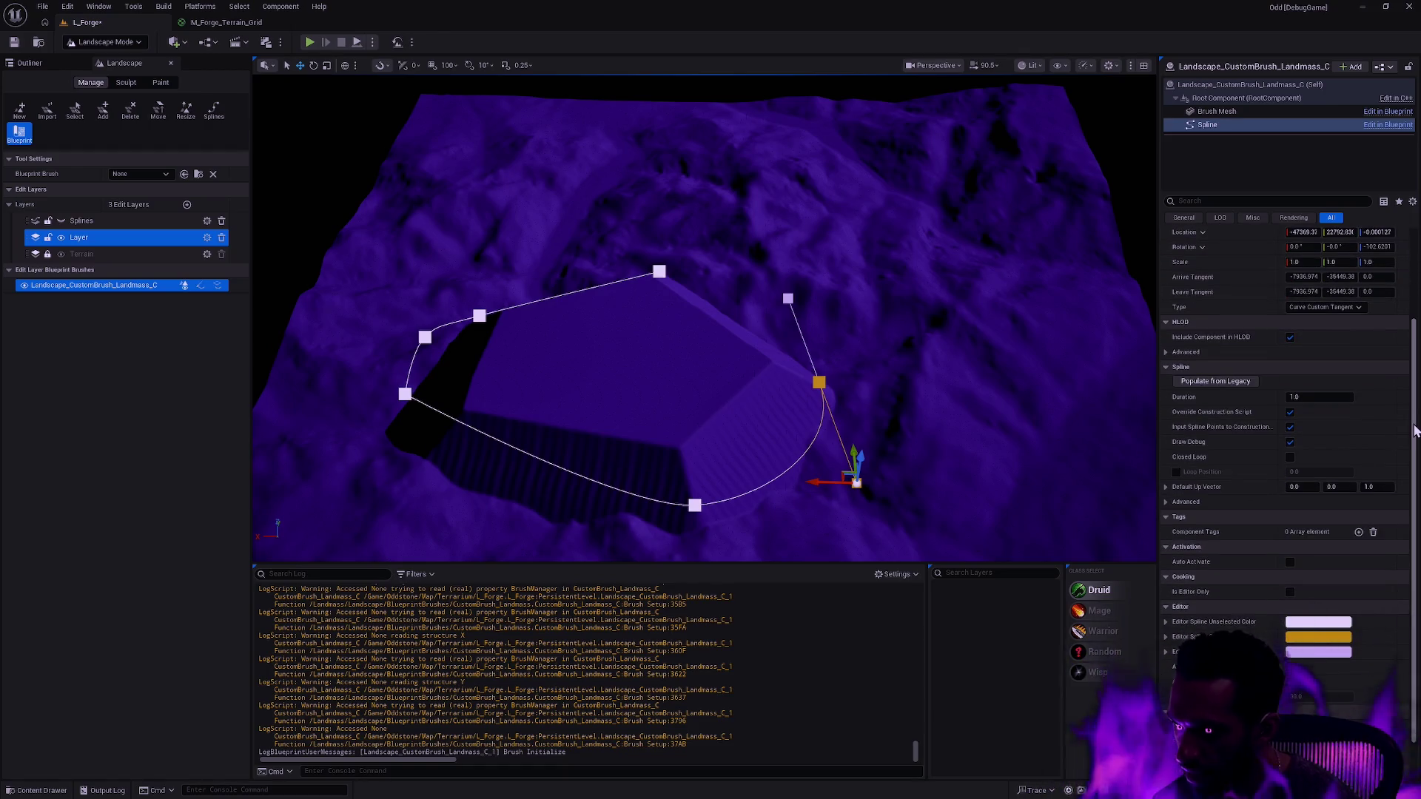
{"action": "scroll", "coordinate": [1414, 430], "scroll_direction": "down", "scroll_amount": 1}
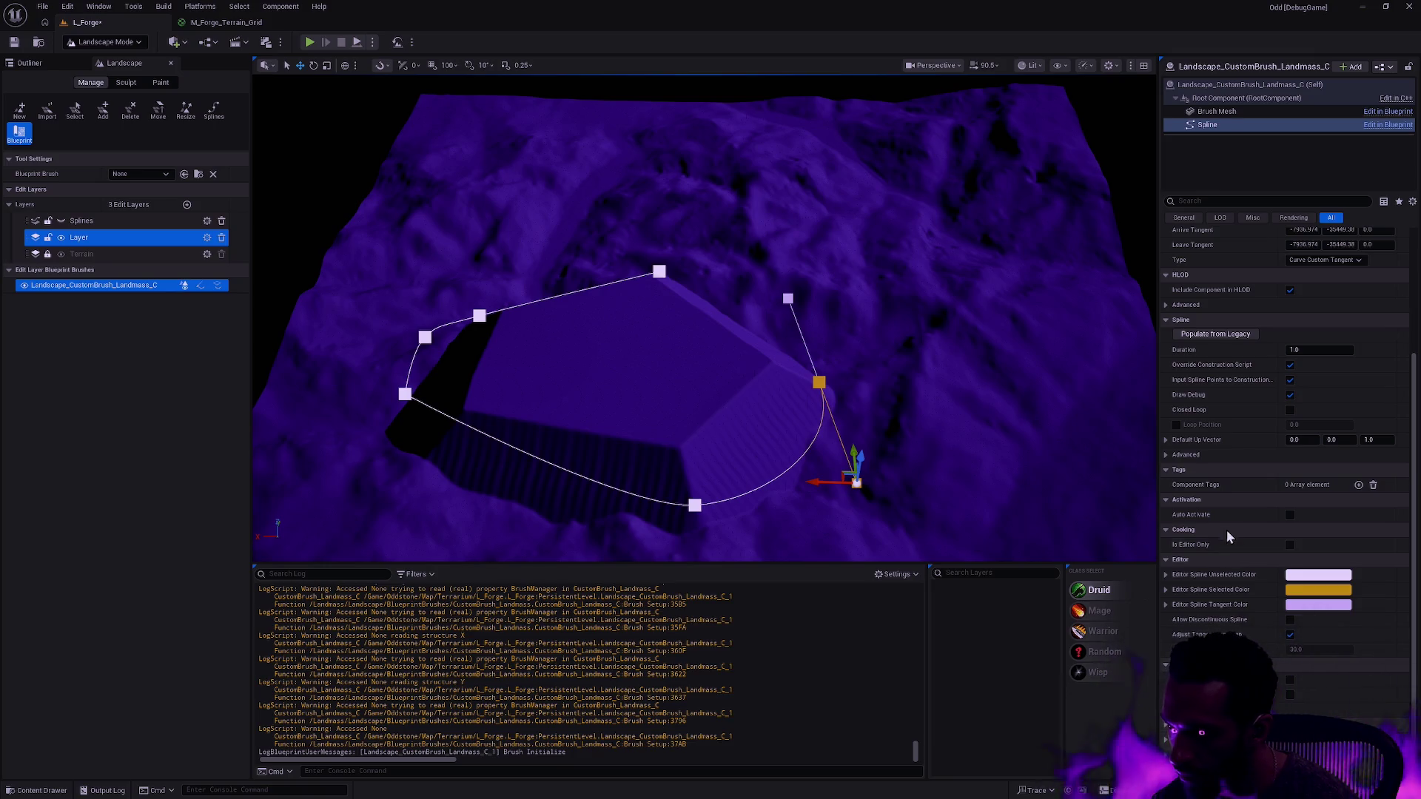
{"action": "scroll", "coordinate": [1231, 529], "scroll_direction": "up", "scroll_amount": 3}
{"action": "scroll", "coordinate": [1232, 531], "scroll_direction": "down", "scroll_amount": 3}
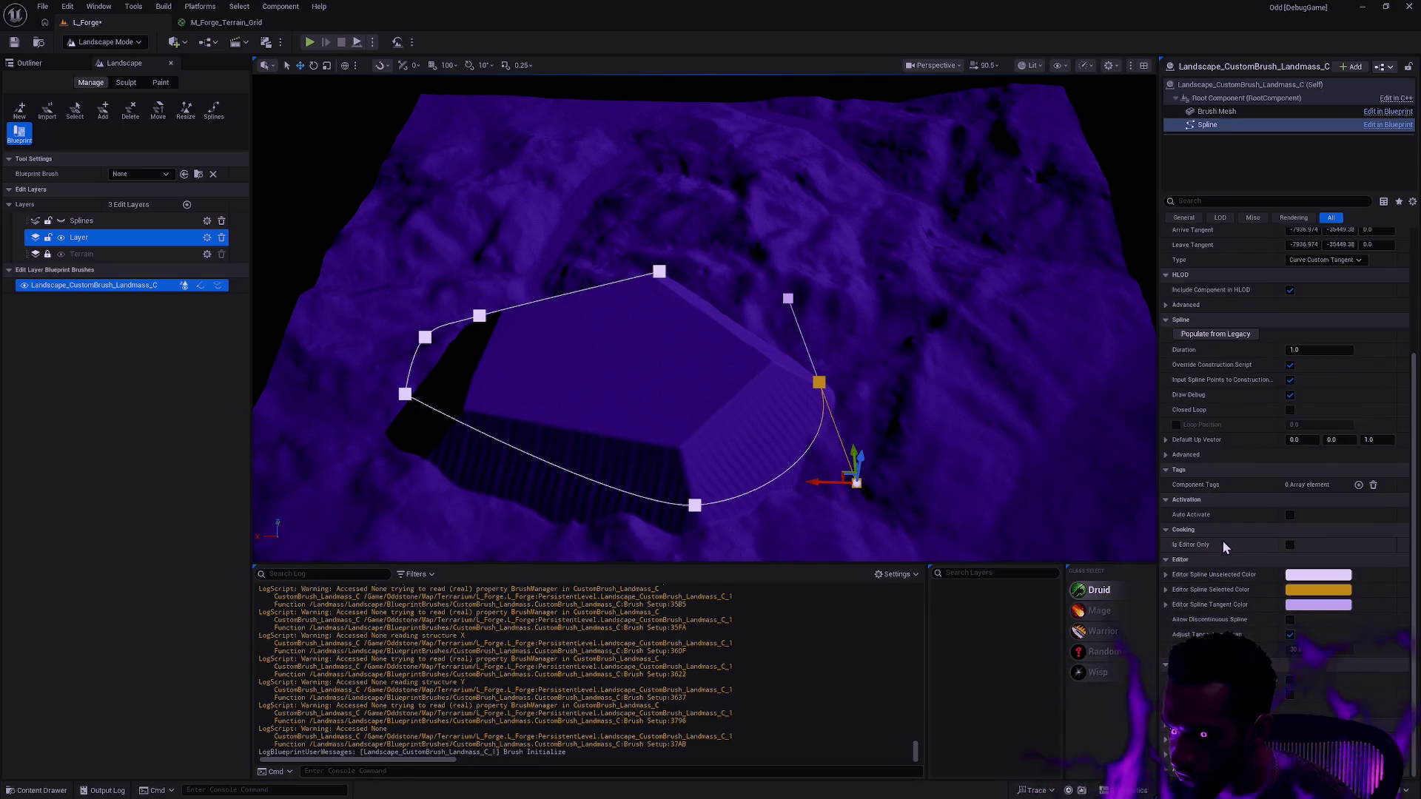
- Review the Brush Mesh properties, then return to the Landmass brush's (Self) settings
{"action": "left_click", "coordinate": [1237, 119]}
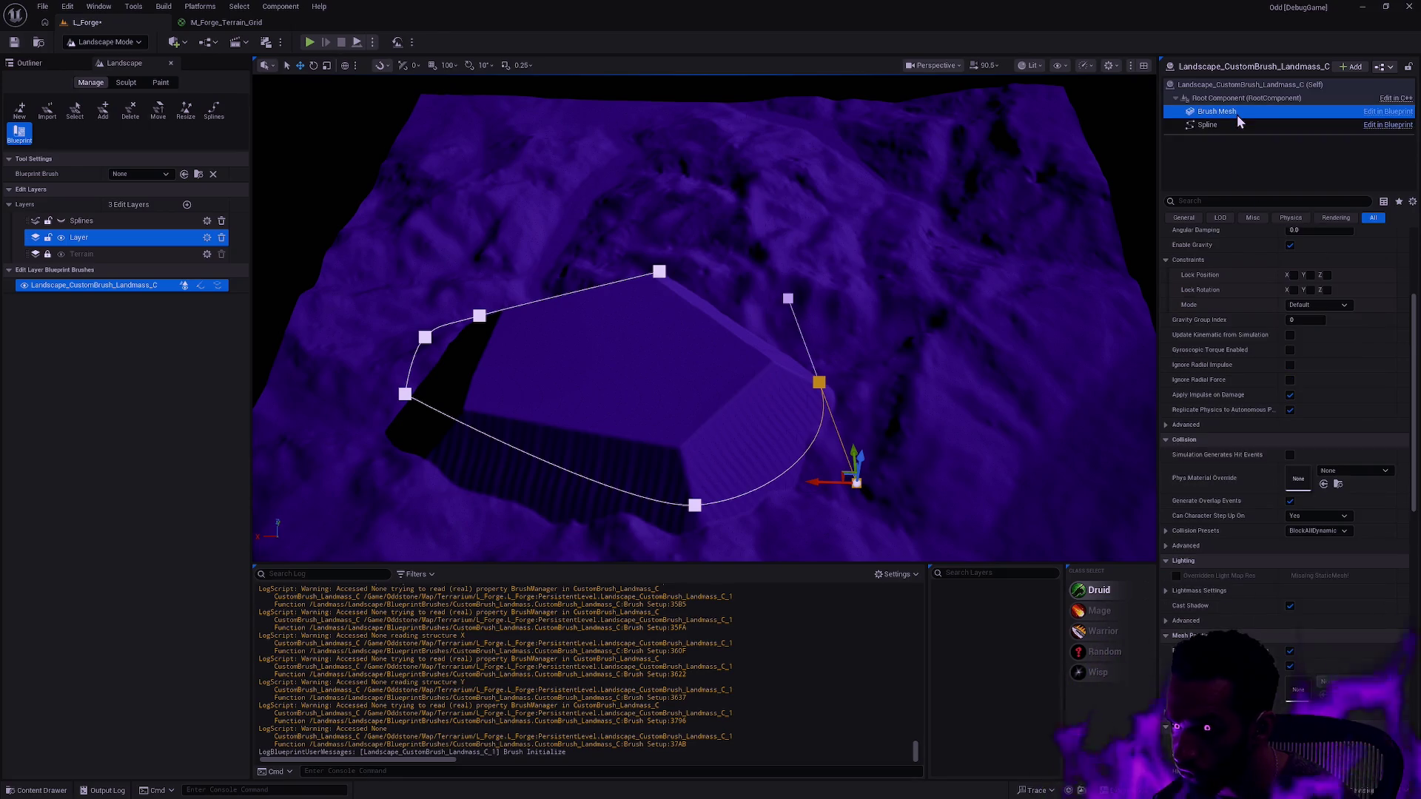
{"action": "scroll", "coordinate": [1414, 359], "scroll_direction": "down", "scroll_amount": 1}
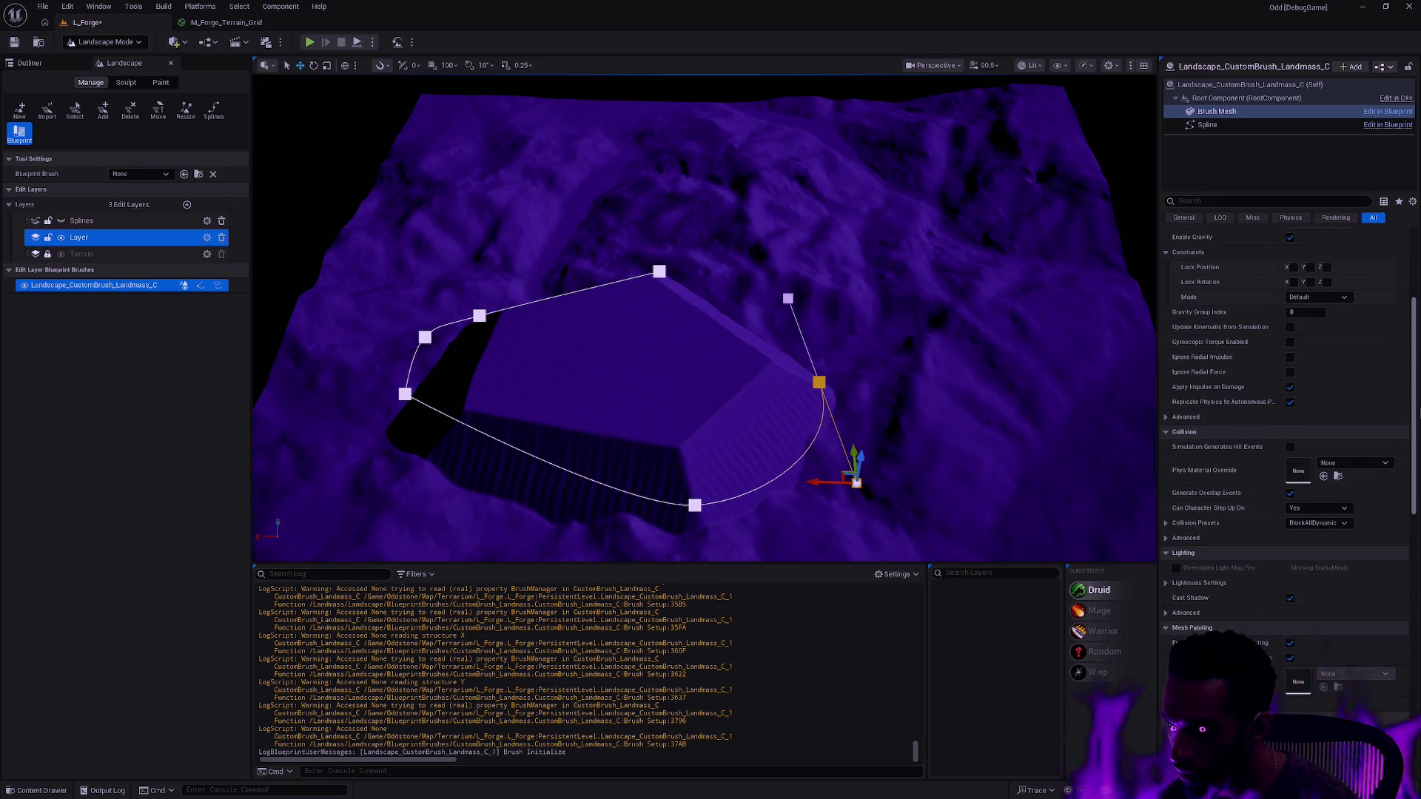
{"action": "scroll", "coordinate": [1415, 359], "scroll_direction": "down", "scroll_amount": 3}
{"action": "scroll", "coordinate": [1415, 359], "scroll_direction": "down", "scroll_amount": 2}
{"action": "scroll", "coordinate": [1288, 429], "scroll_direction": "down", "scroll_amount": 6}
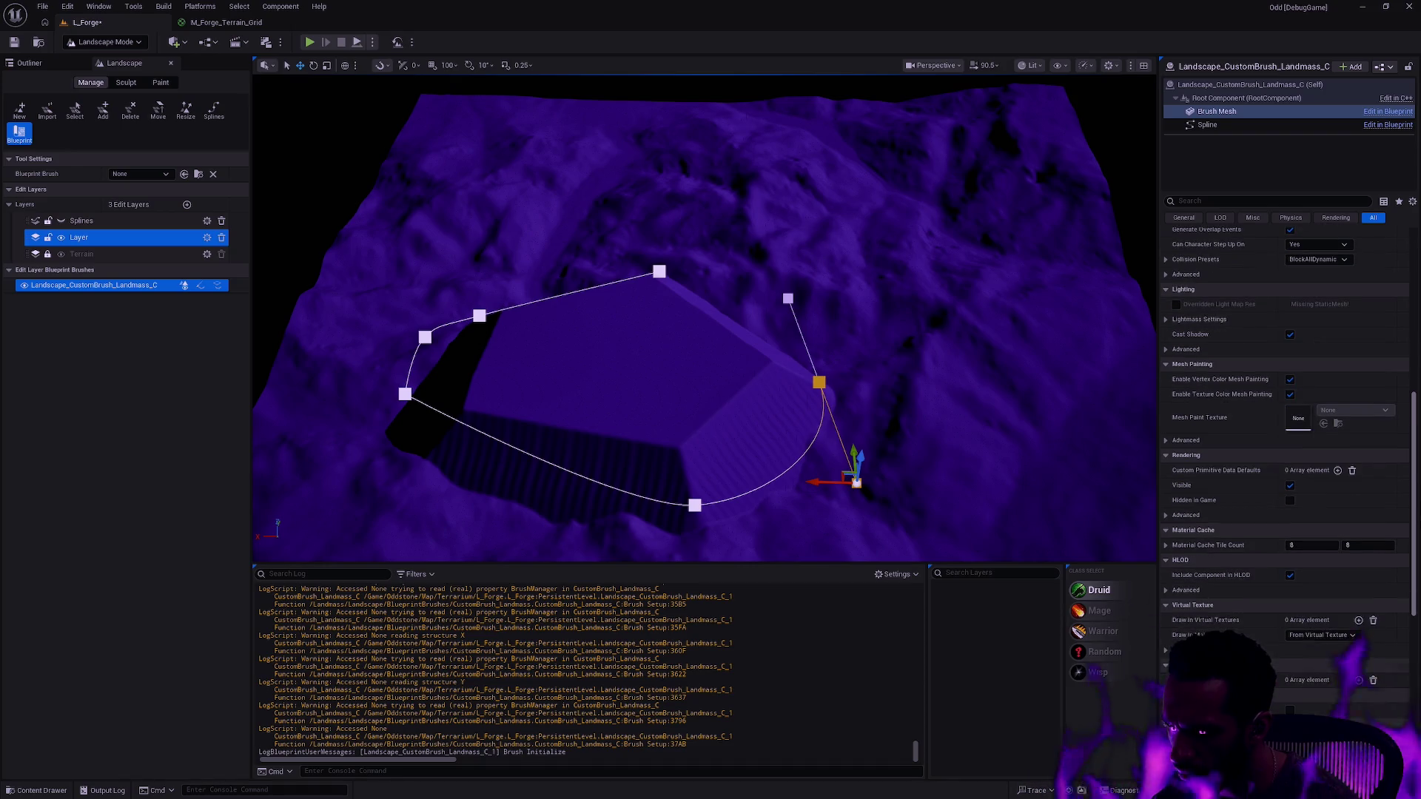
{"action": "scroll", "coordinate": [1415, 624], "scroll_direction": "down", "scroll_amount": 7}
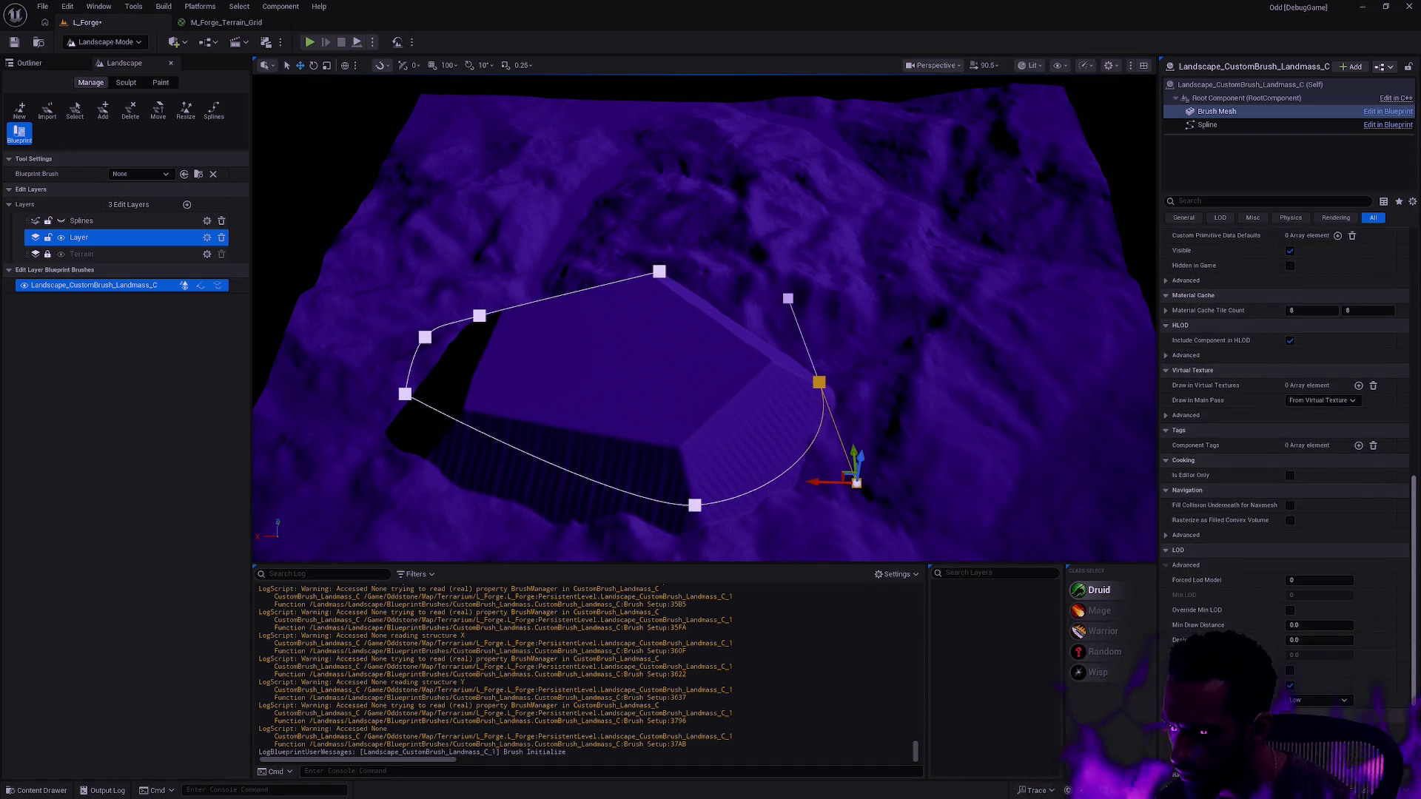
{"action": "scroll", "coordinate": [1415, 624], "scroll_direction": "up", "scroll_amount": 15}
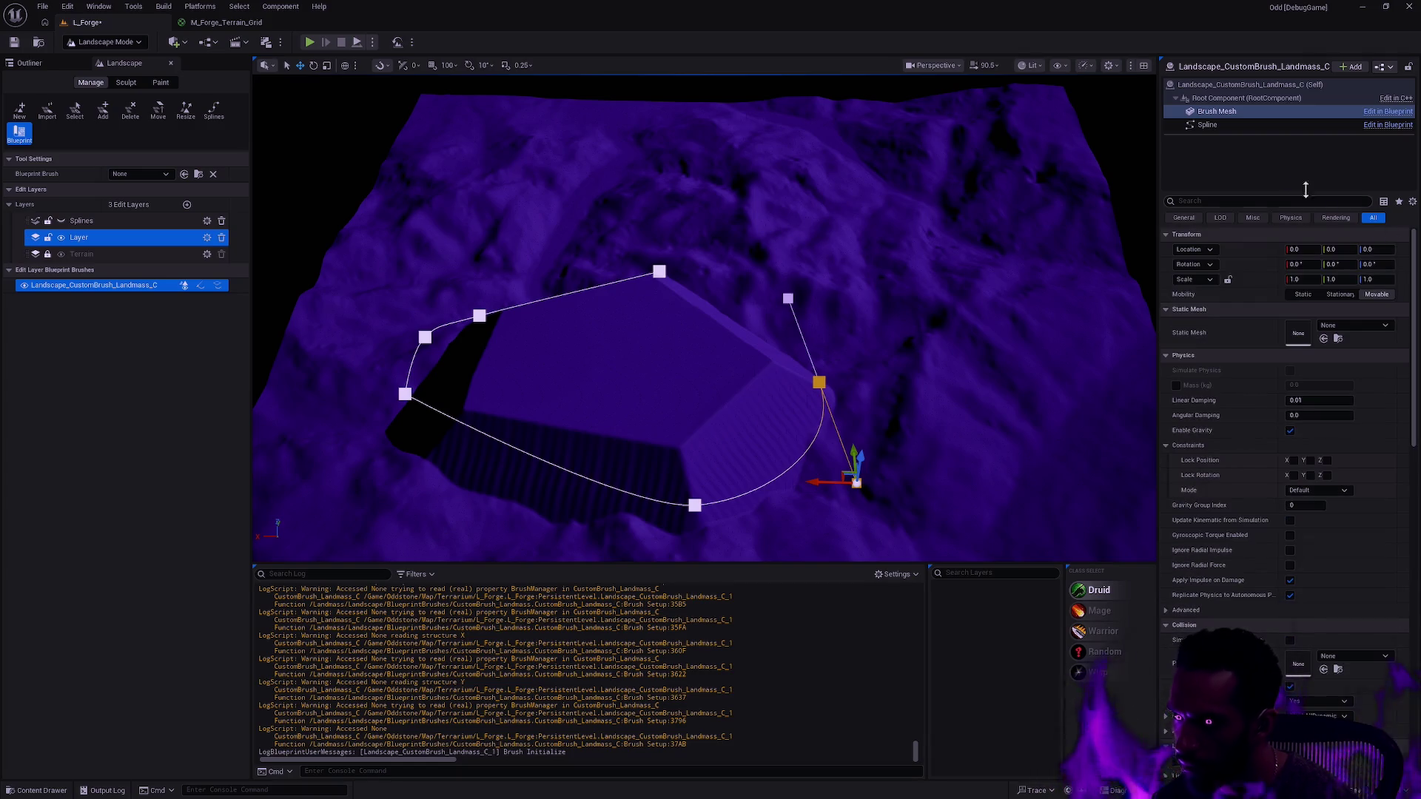
{"action": "left_click", "coordinate": [1230, 86]}
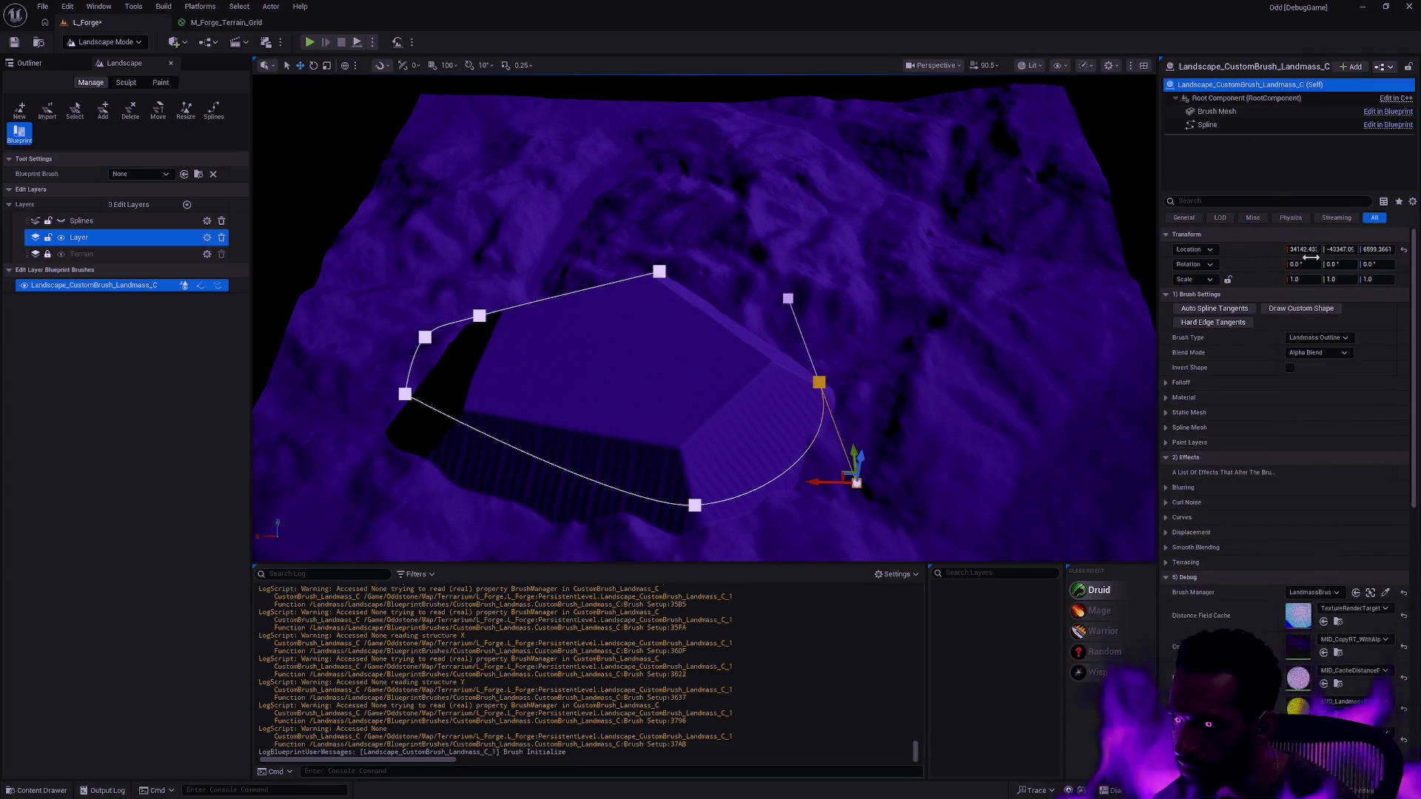
{"action": "left_click_drag", "start_coordinate": [1415, 358], "coordinate": [1417, 362]}
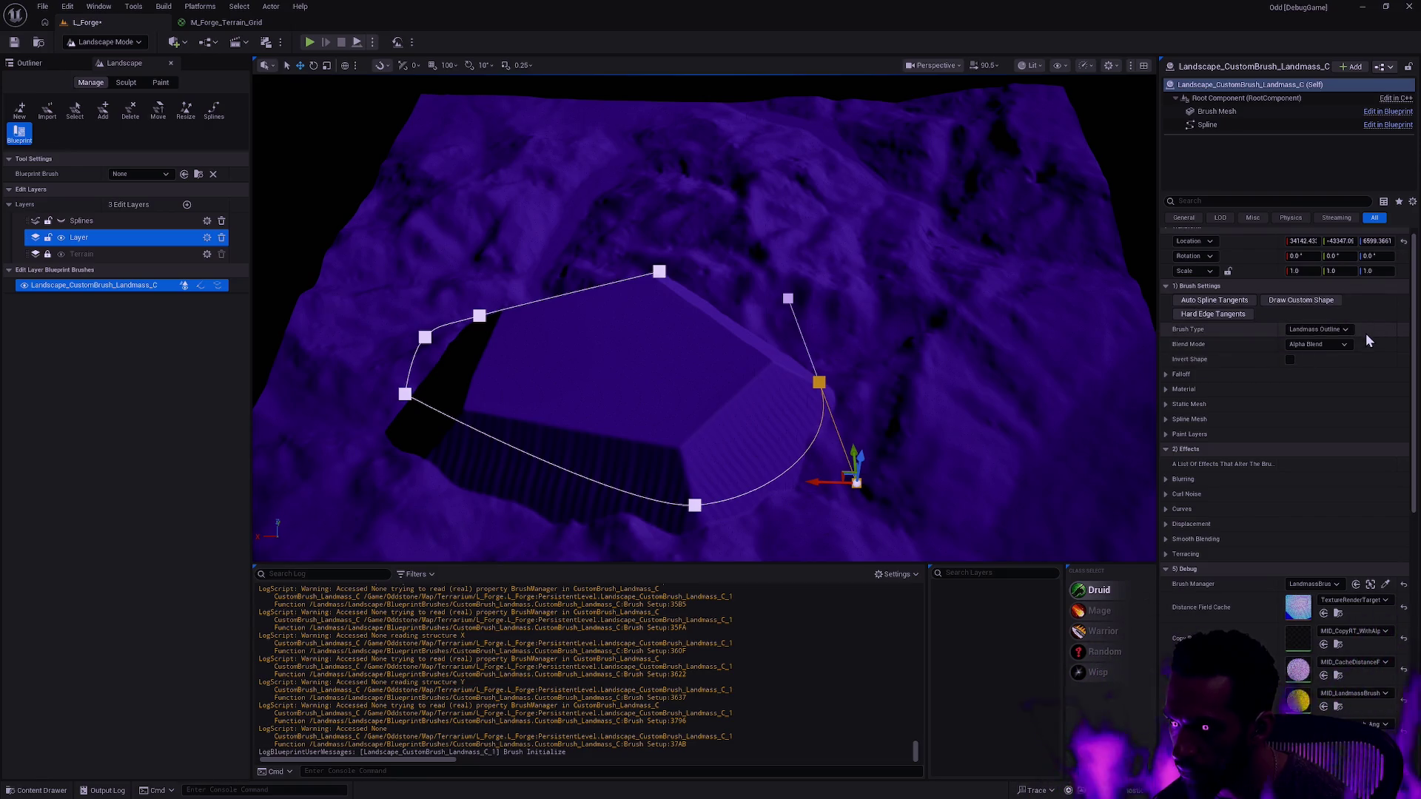
{"action": "left_click", "coordinate": [1291, 360]}
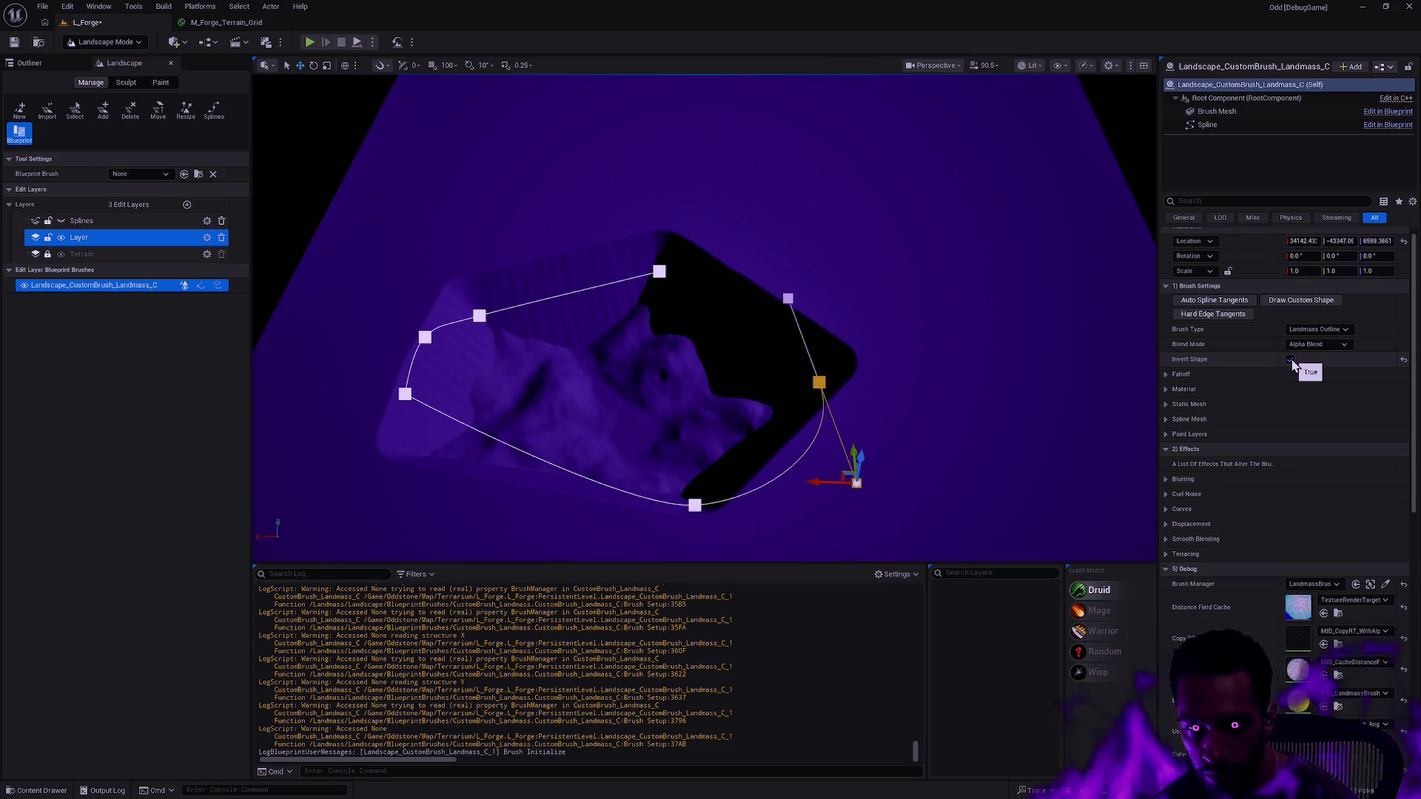
{"action": "mouse_move", "coordinate": [1132, 308]}
{"action": "left_mouse_down"}
{"action": "mouse_move", "coordinate": [1088, 329]}
{"action": "mouse_move", "coordinate": [1059, 285]}
{"action": "left_mouse_up"}
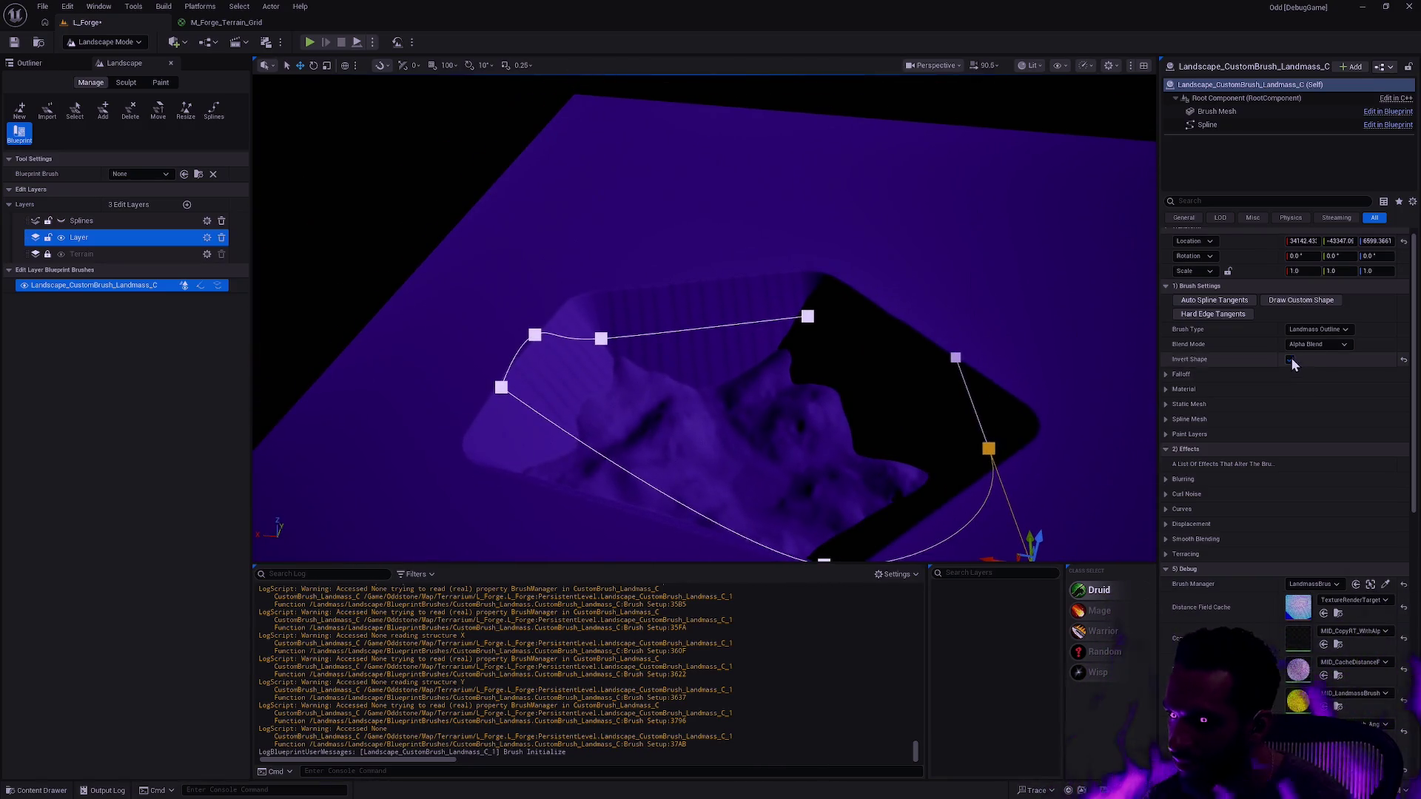
{"action": "left_click", "coordinate": [1291, 359]}
{"action": "left_click", "coordinate": [1166, 375]}
{"action": "left_click", "coordinate": [1290, 390]}
{"action": "left_click", "coordinate": [1290, 390]}
{"action": "left_click", "coordinate": [1290, 390]}
{"action": "left_click", "coordinate": [1290, 391]}
{"action": "left_click_drag", "start_coordinate": [1288, 404], "coordinate": [1262, 404]}
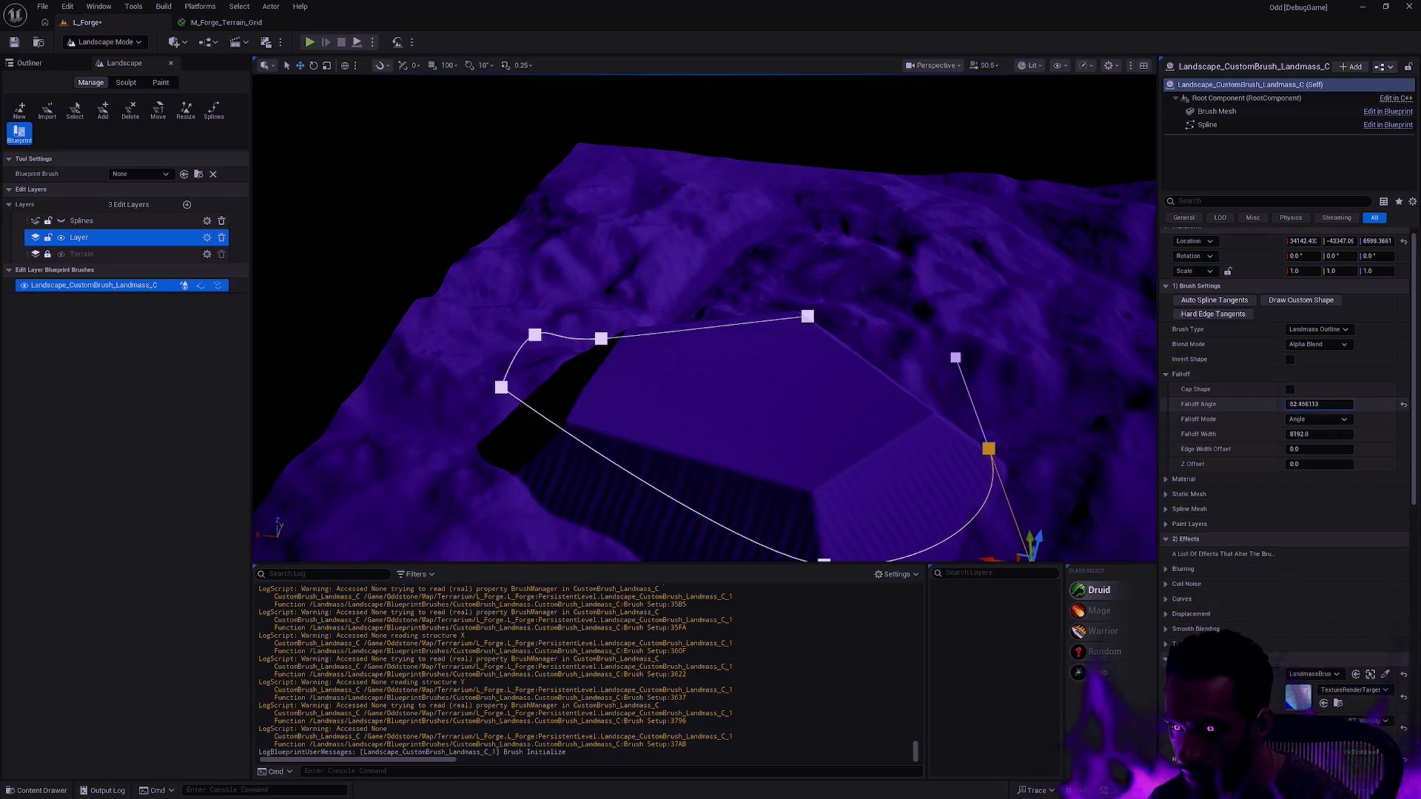
{"action": "left_click", "coordinate": [1404, 405]}
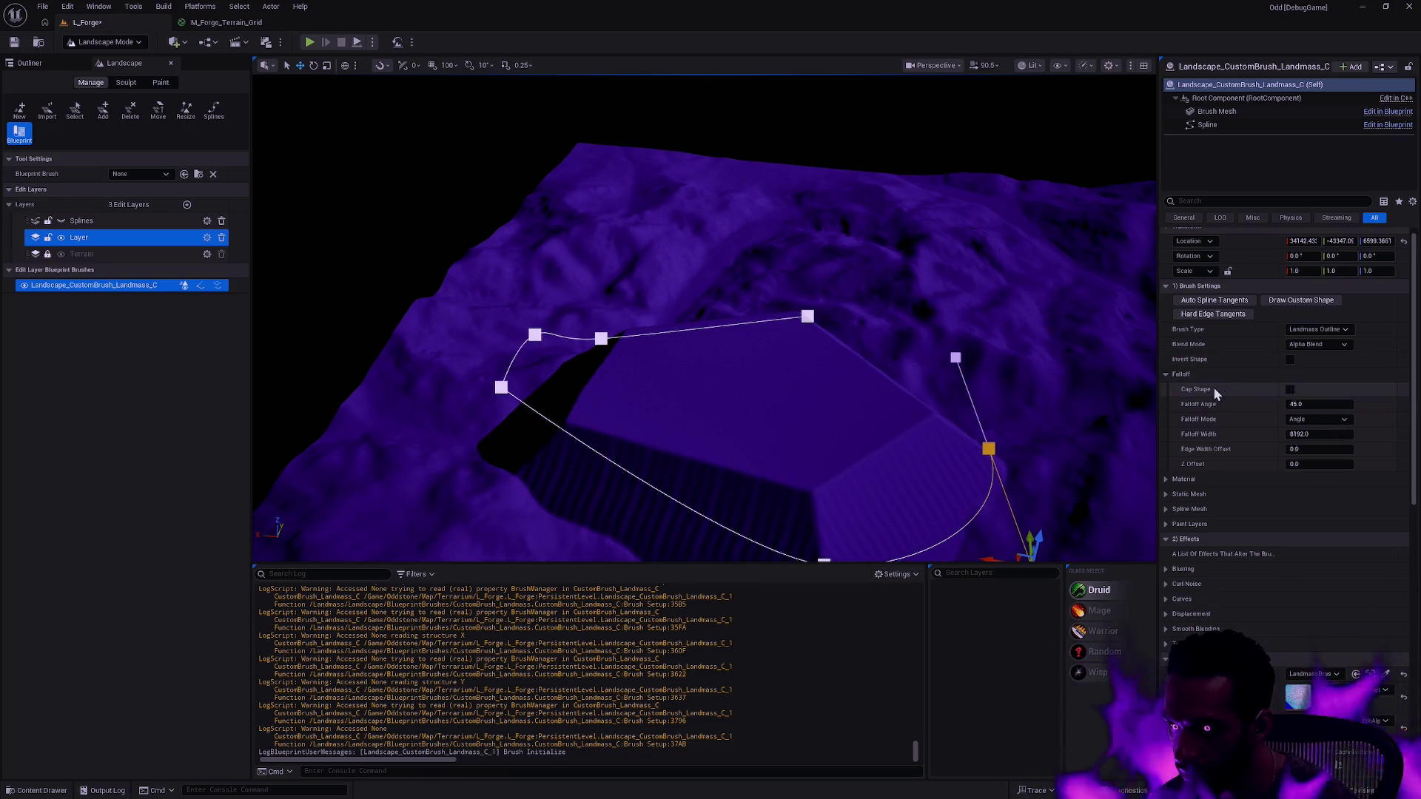
{"action": "left_click", "coordinate": [1166, 374]}
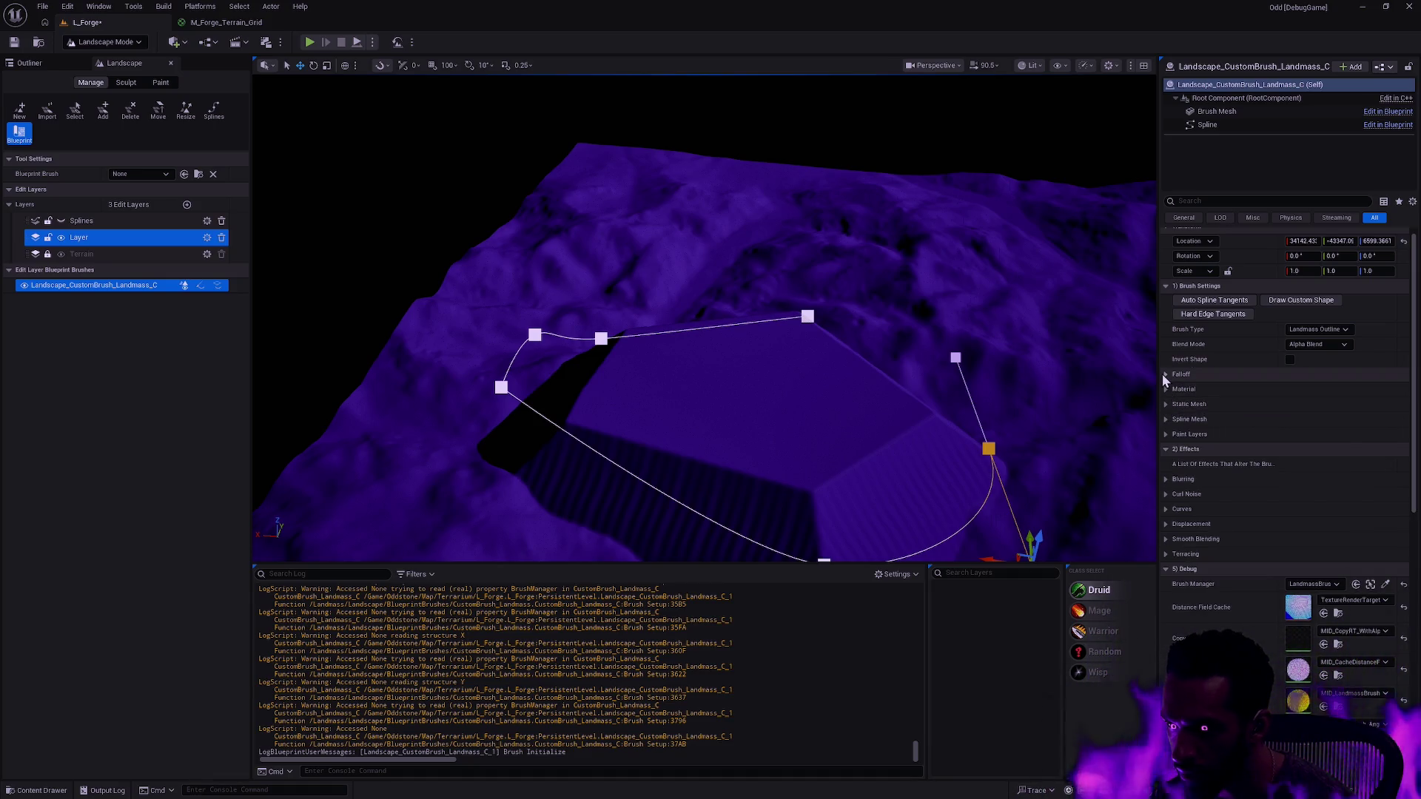
- Set Curl 1 and Curl 2 Strength to 1.0 in the Curl Noise settings
{"action": "left_click", "coordinate": [1166, 494]}
{"action": "left_click", "coordinate": [1302, 509]}
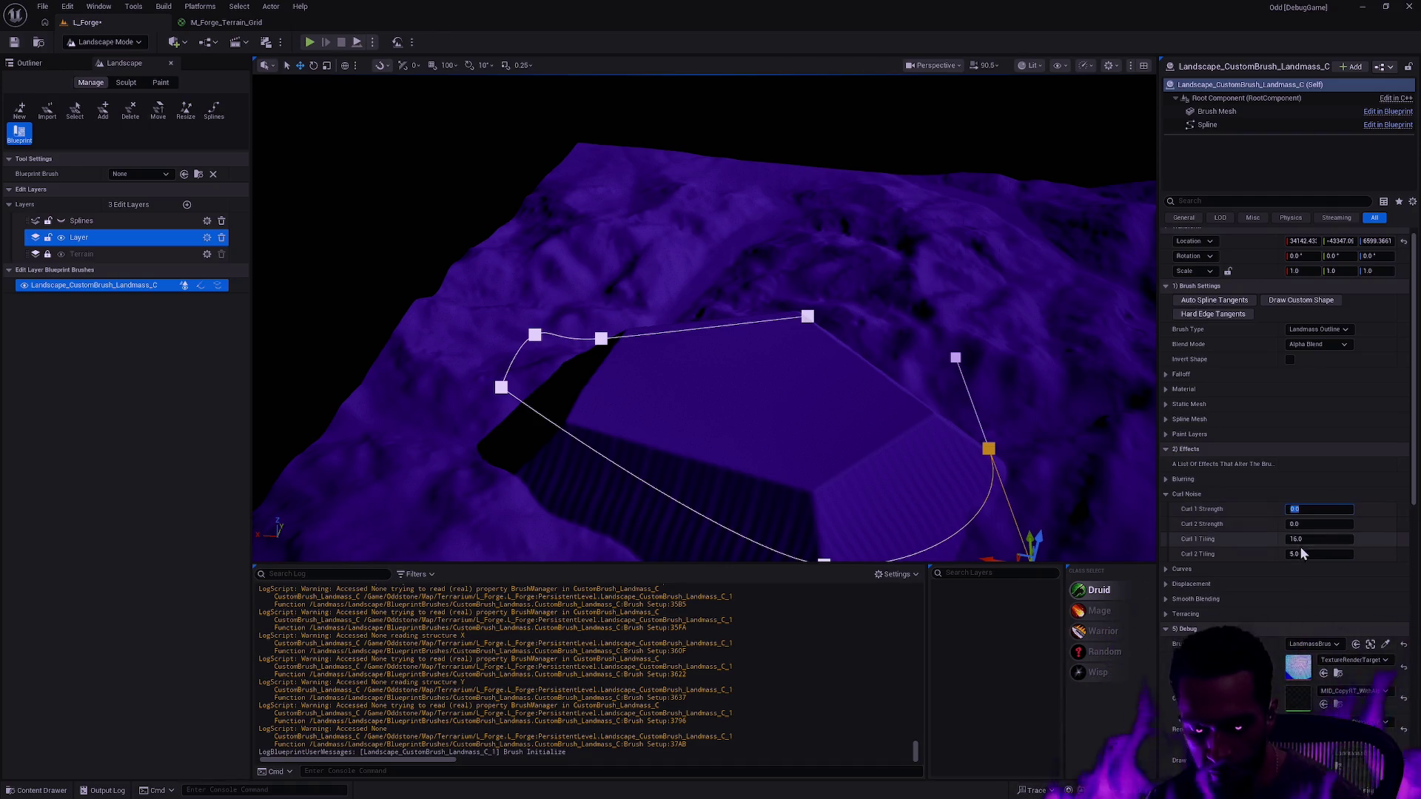
{"action": "type", "text": "1"}
{"action": "left_click", "coordinate": [1330, 528]}
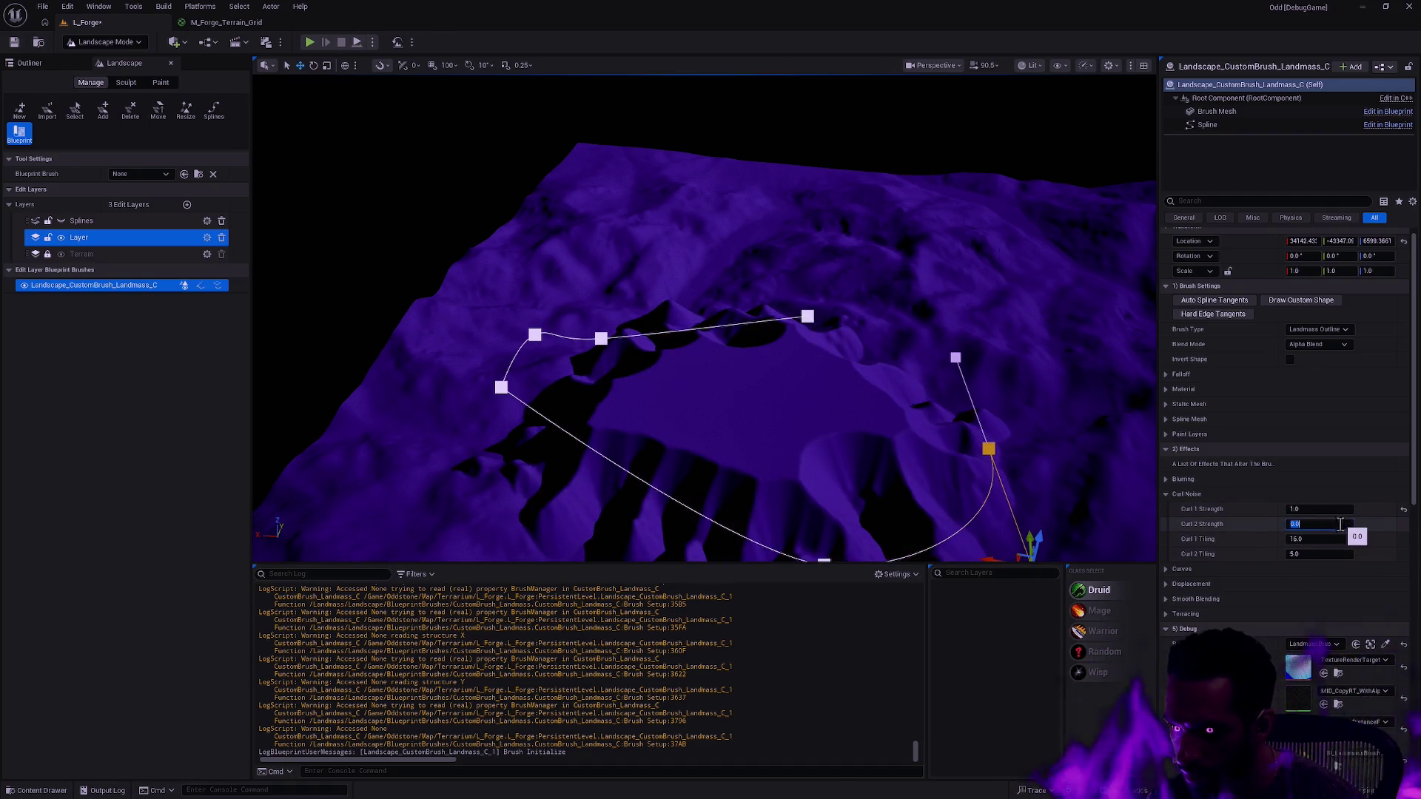
{"action": "type", "text": "1"}
{"action": "left_click", "coordinate": [1331, 538]}
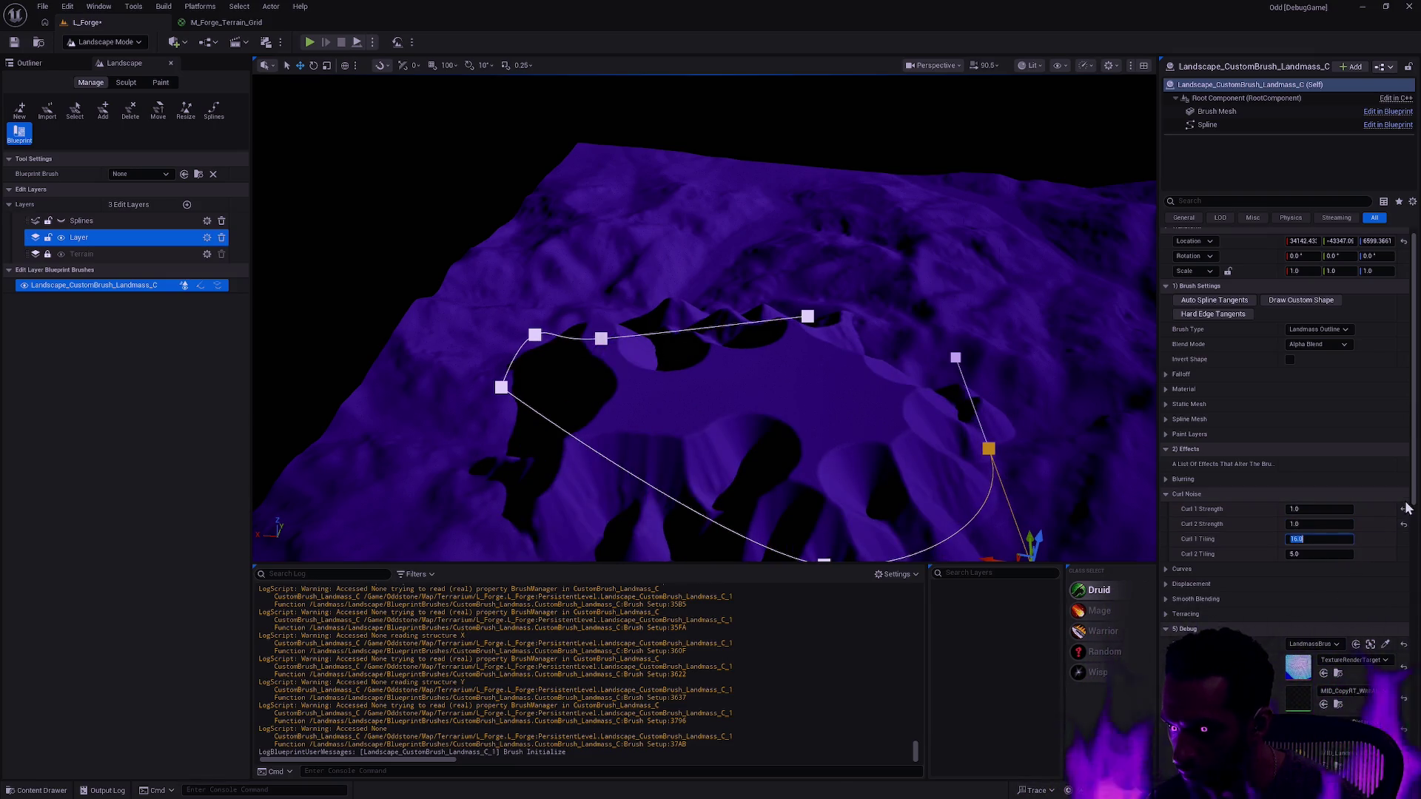
- Scroll the Details panel and briefly expand and collapse the Terracing settings
{"action": "left_click_drag", "start_coordinate": [1413, 508], "coordinate": [1413, 517]}
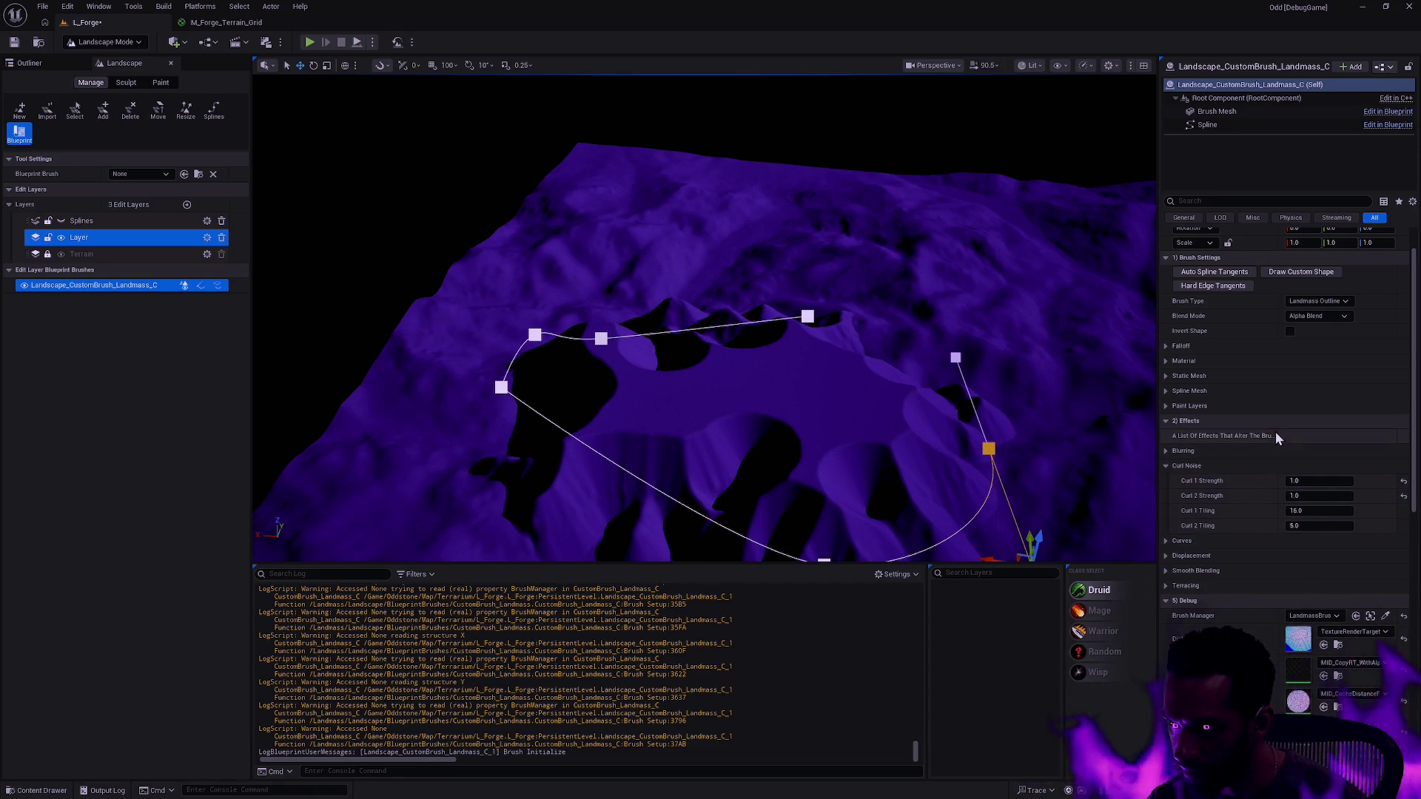
{"action": "left_click_drag", "start_coordinate": [1416, 364], "coordinate": [1415, 413]}
{"action": "scroll", "coordinate": [1415, 412], "scroll_direction": "down", "scroll_amount": 3}
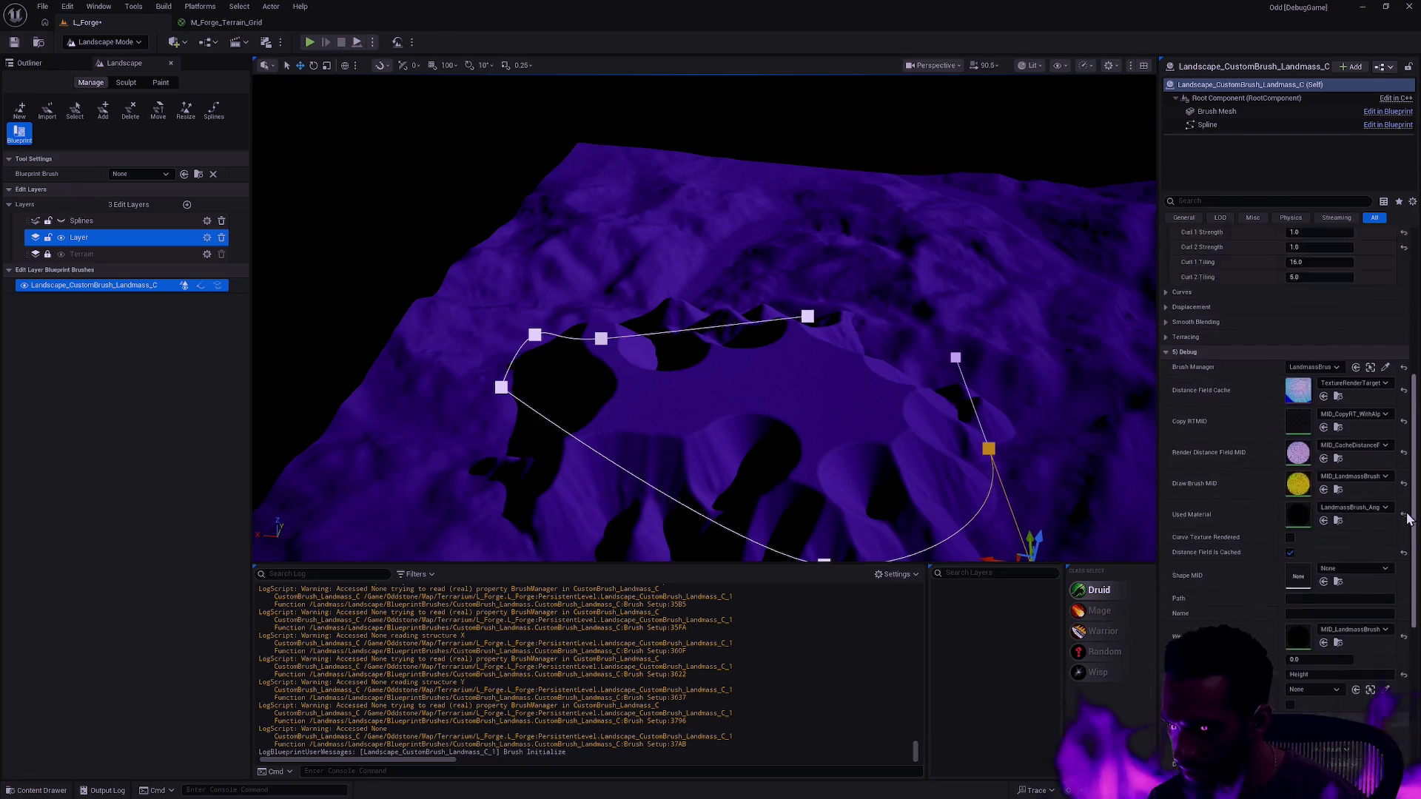
{"action": "scroll", "coordinate": [1319, 486], "scroll_direction": "up", "scroll_amount": 2}
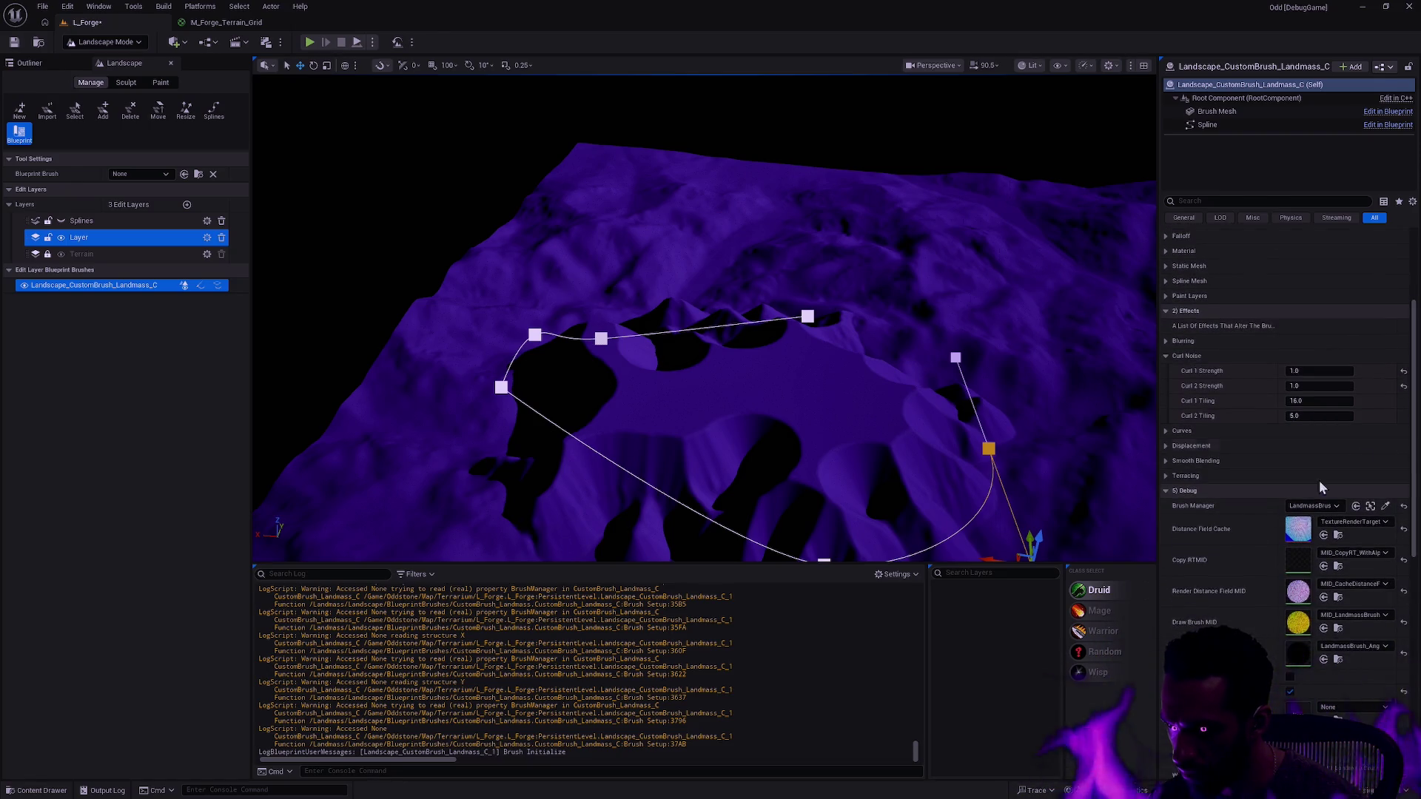
{"action": "left_click", "coordinate": [1169, 477]}
{"action": "left_click", "coordinate": [1169, 477]}
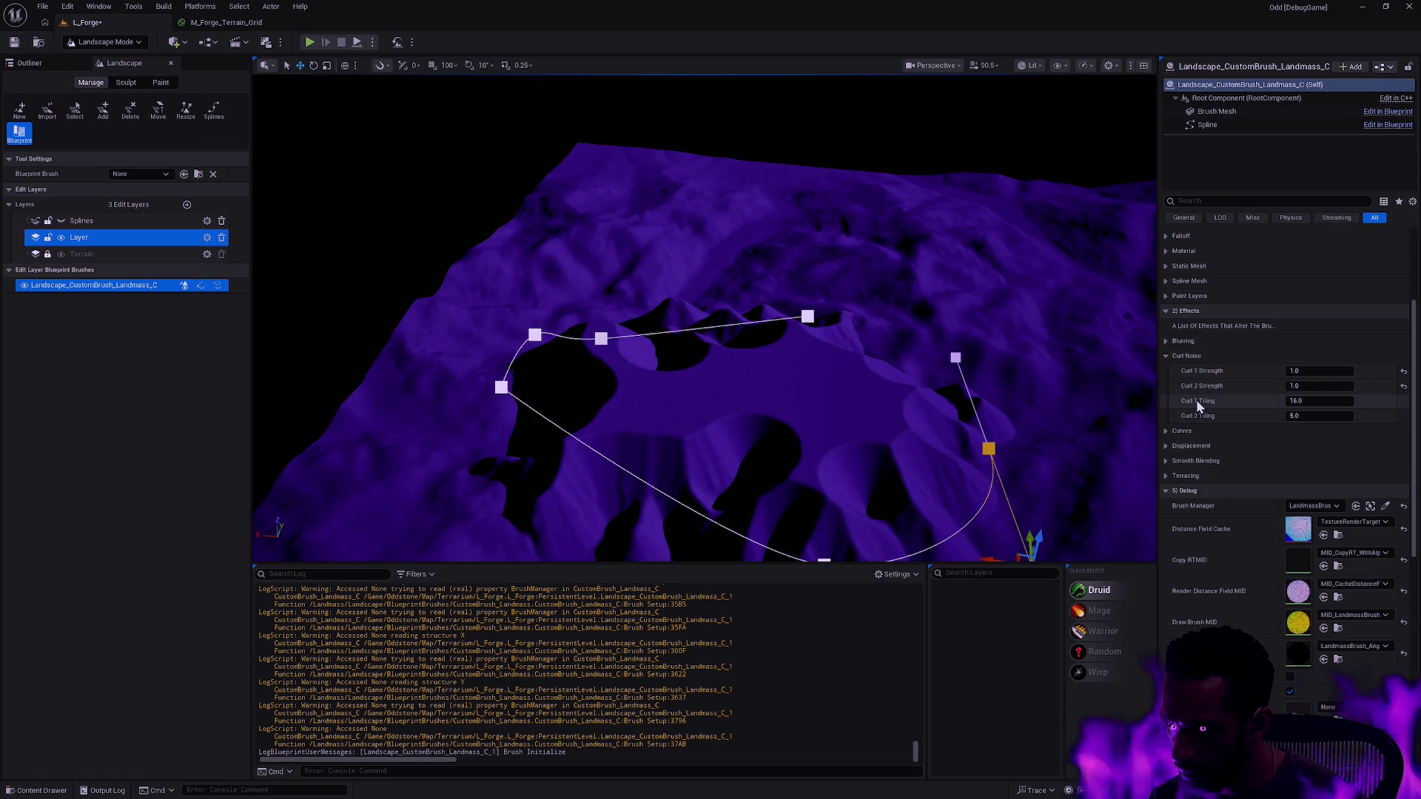
- Try Blur Size values 2, 3, 4 and 5 under Blurring, settling on 2
{"action": "left_click", "coordinate": [1167, 341]}
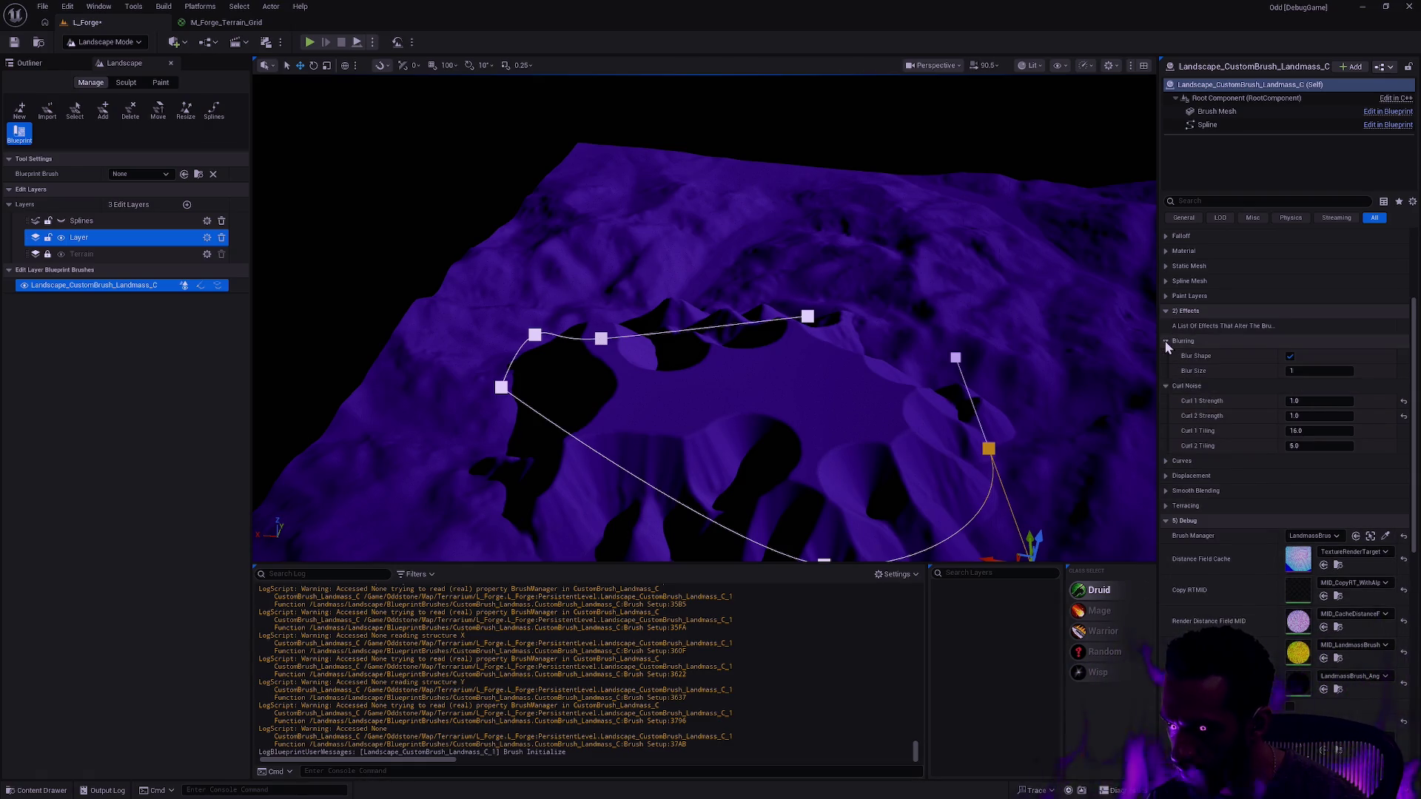
{"action": "left_click", "coordinate": [1317, 371]}
{"action": "type", "text": "2"}
{"action": "key", "text": "Return"}
{"action": "type", "text": "3"}
{"action": "left_click", "coordinate": [1320, 401]}
{"action": "key", "text": "Return"}
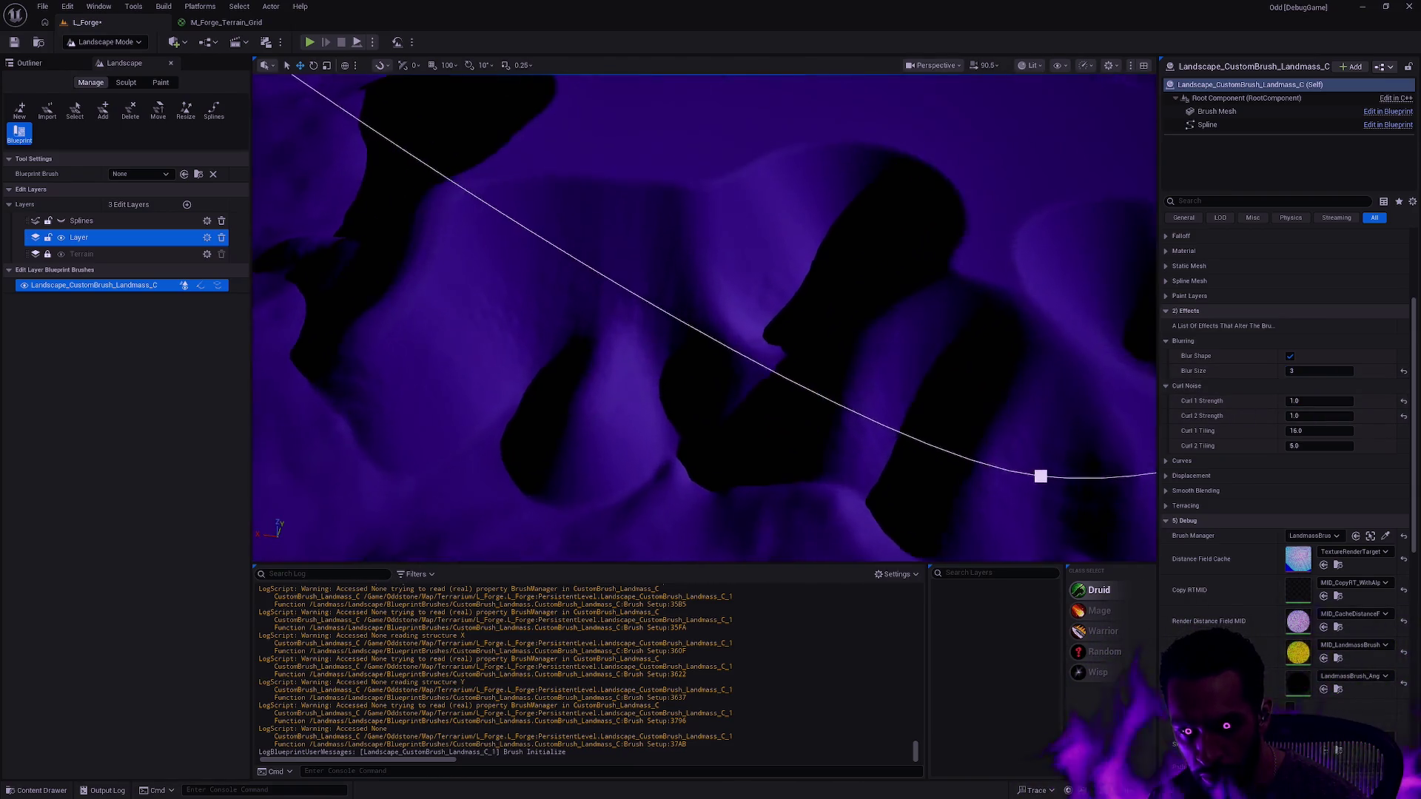
{"action": "key", "text": "shift+Tab"}
{"action": "type", "text": "4"}
{"action": "key", "text": "Tab"}
{"action": "key", "text": "shift+Tab"}
{"action": "type", "text": "5"}
{"action": "key", "text": "Tab"}
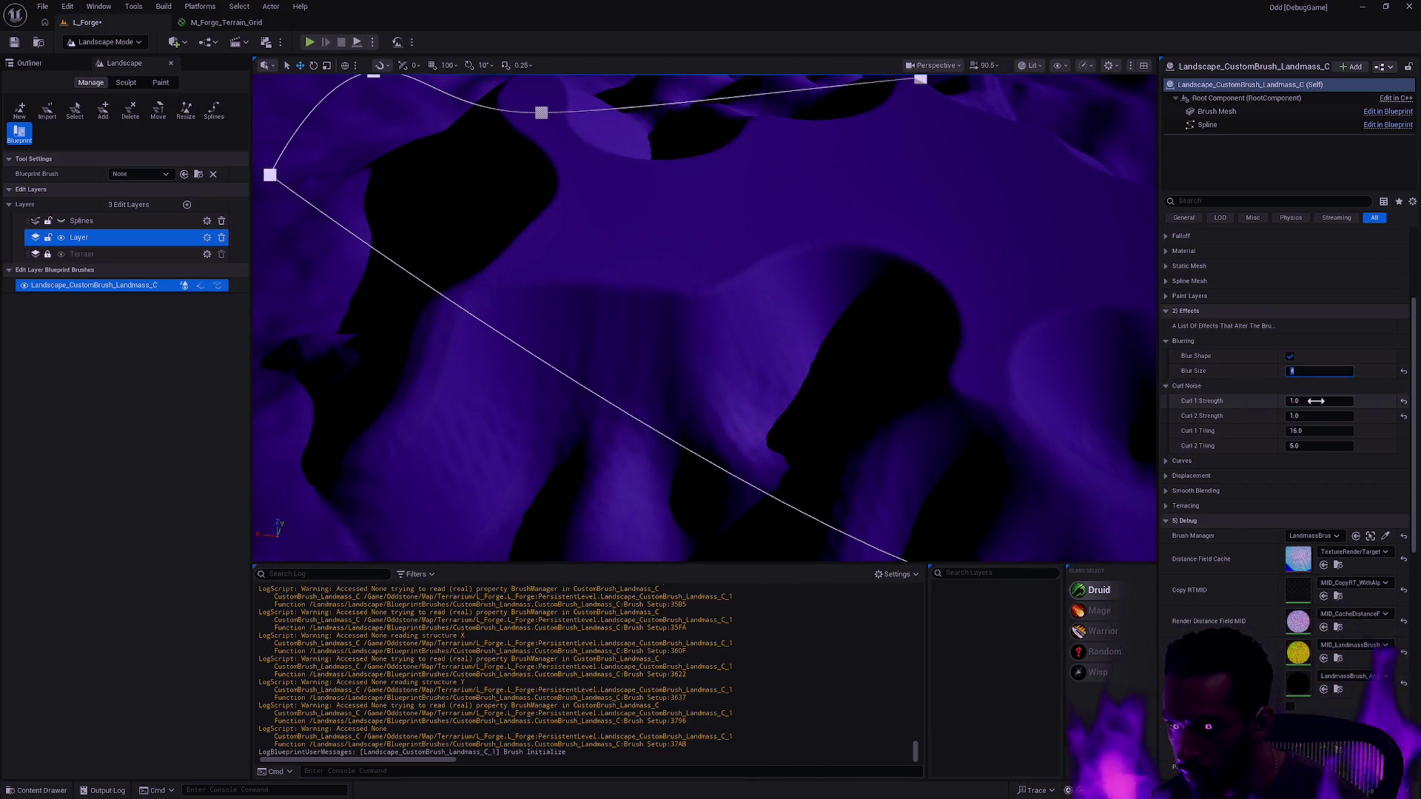
{"action": "key", "text": "shift+Tab"}
{"action": "type", "text": "2"}
{"action": "key", "text": "Tab"}
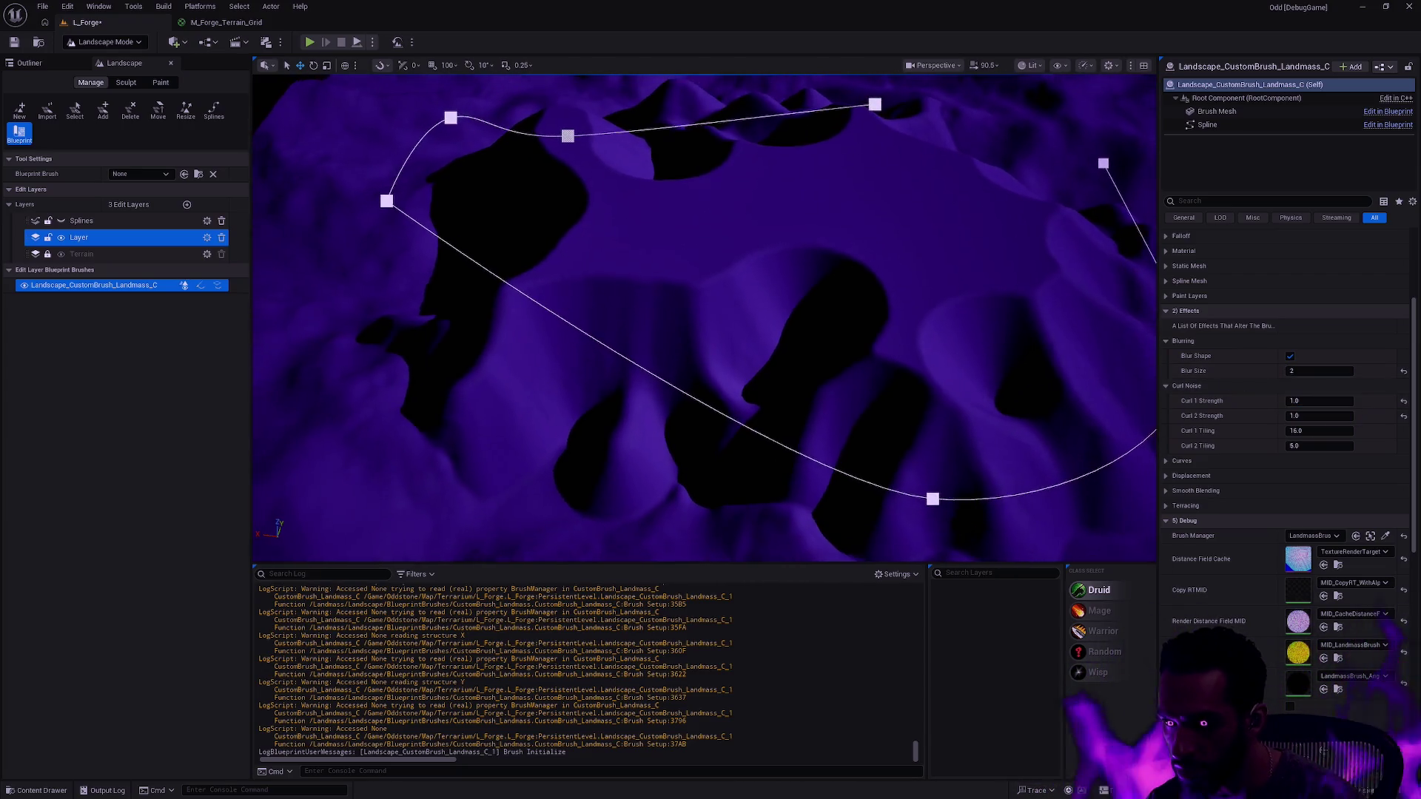
- Nudge the Displacement Midpoint value and briefly peek at the Curves settings
{"action": "left_click", "coordinate": [1177, 478]}
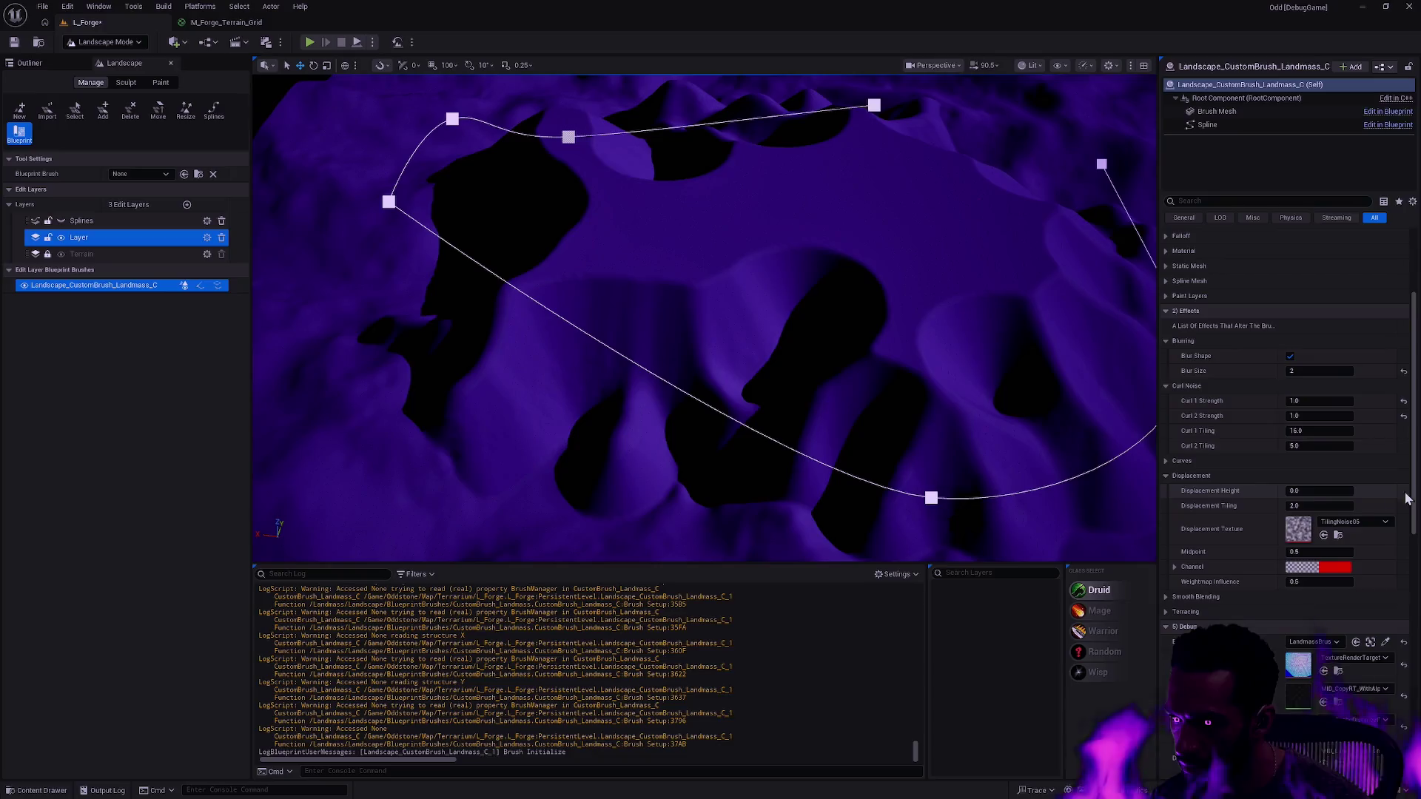
{"action": "left_click_drag", "start_coordinate": [1318, 551], "coordinate": [1340, 551]}
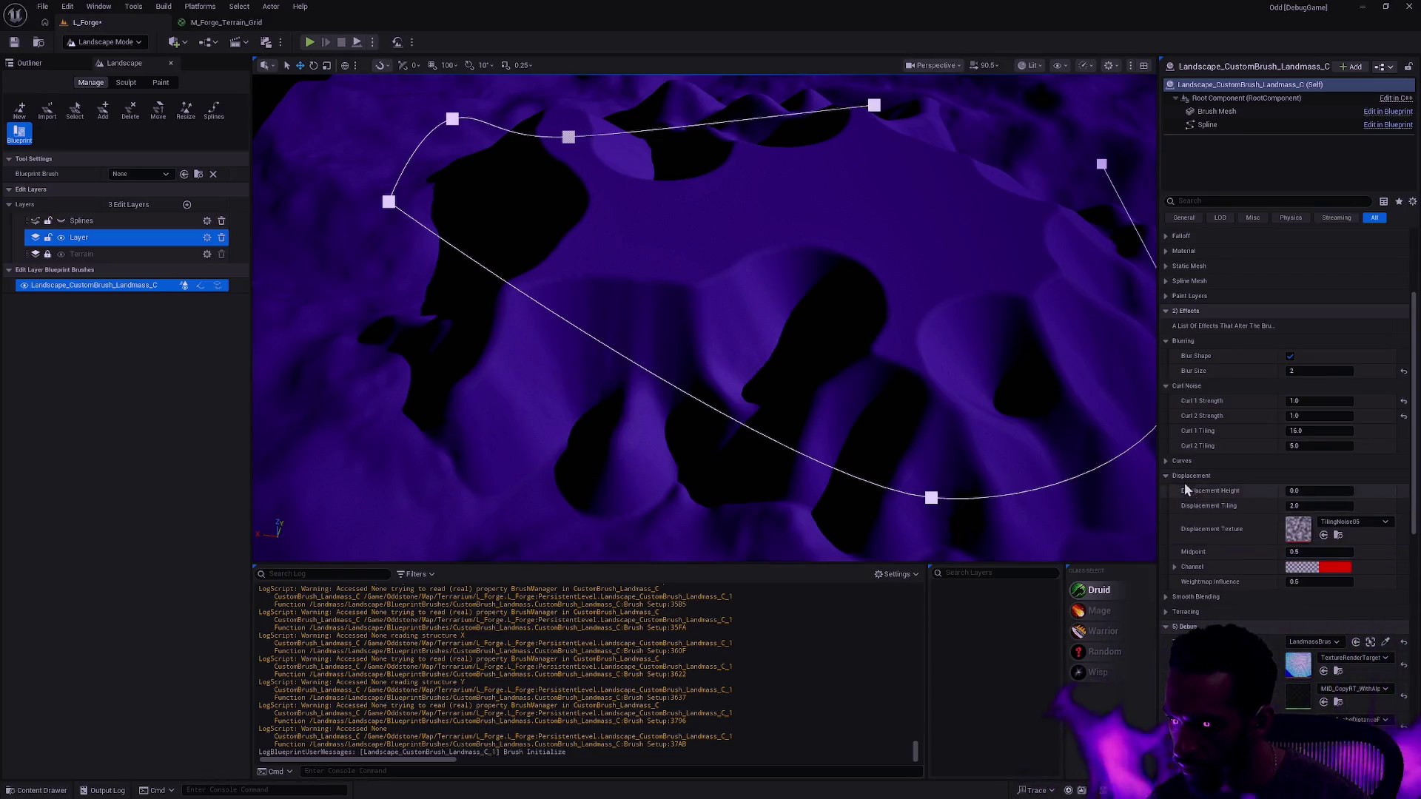
{"action": "left_click", "coordinate": [1166, 476]}
{"action": "left_click", "coordinate": [1166, 461]}
{"action": "left_click", "coordinate": [1165, 461]}
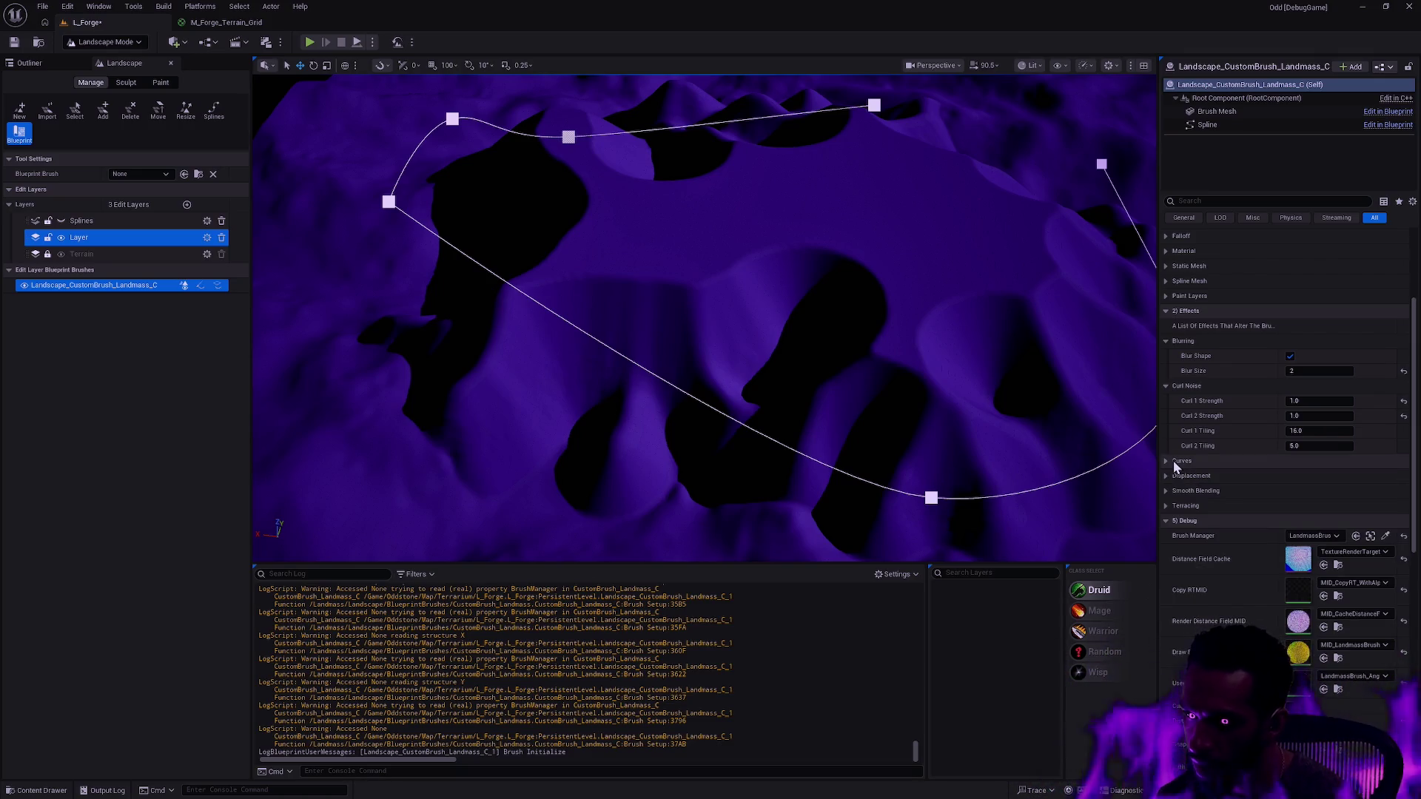
{"action": "scroll", "coordinate": [1418, 429], "scroll_direction": "down", "scroll_amount": 2}
{"action": "left_click_drag", "start_coordinate": [1417, 429], "coordinate": [1413, 474]}
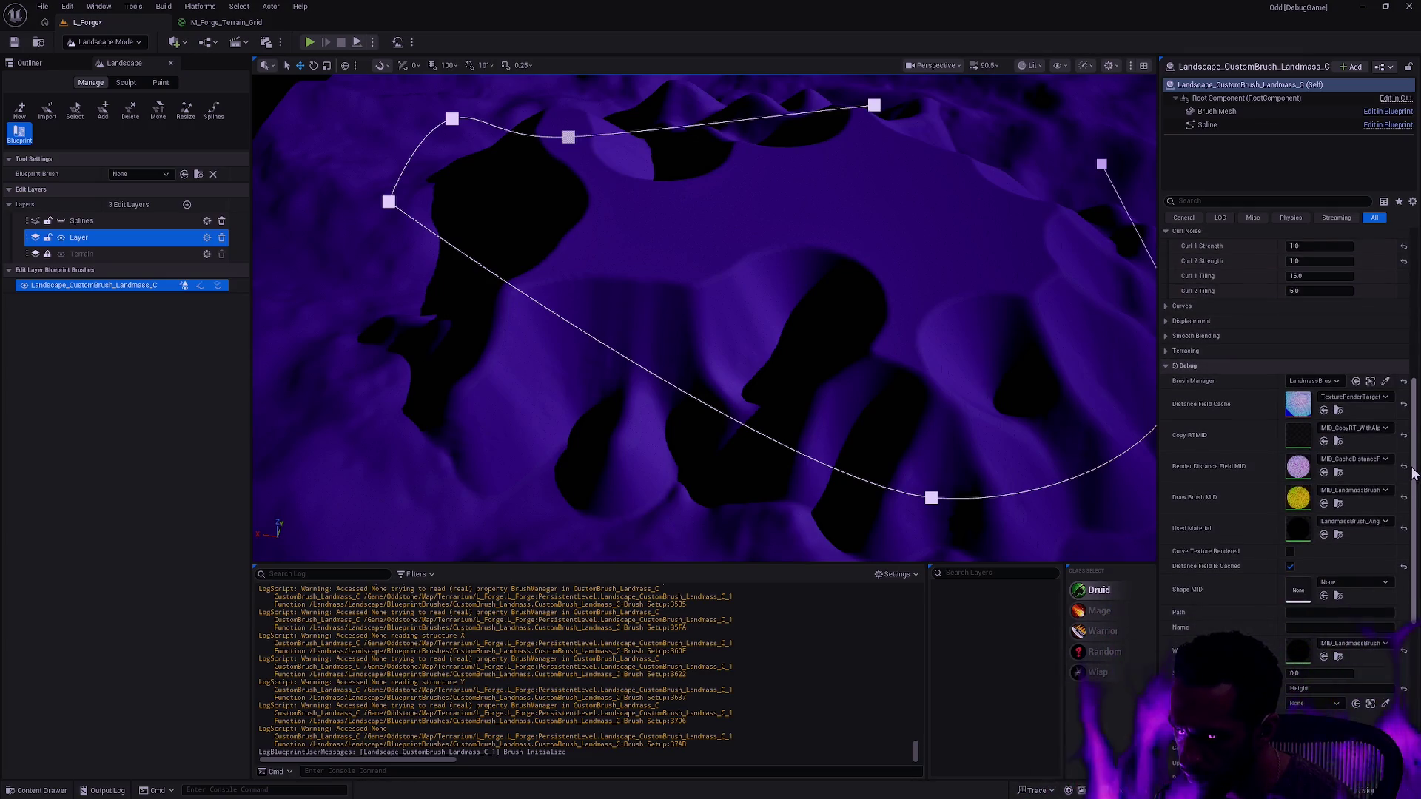
{"action": "mouse_move", "coordinate": [1412, 474]}
{"action": "left_mouse_down"}
{"action": "mouse_move", "coordinate": [1413, 488]}
{"action": "mouse_move", "coordinate": [1418, 425]}
{"action": "left_mouse_up"}
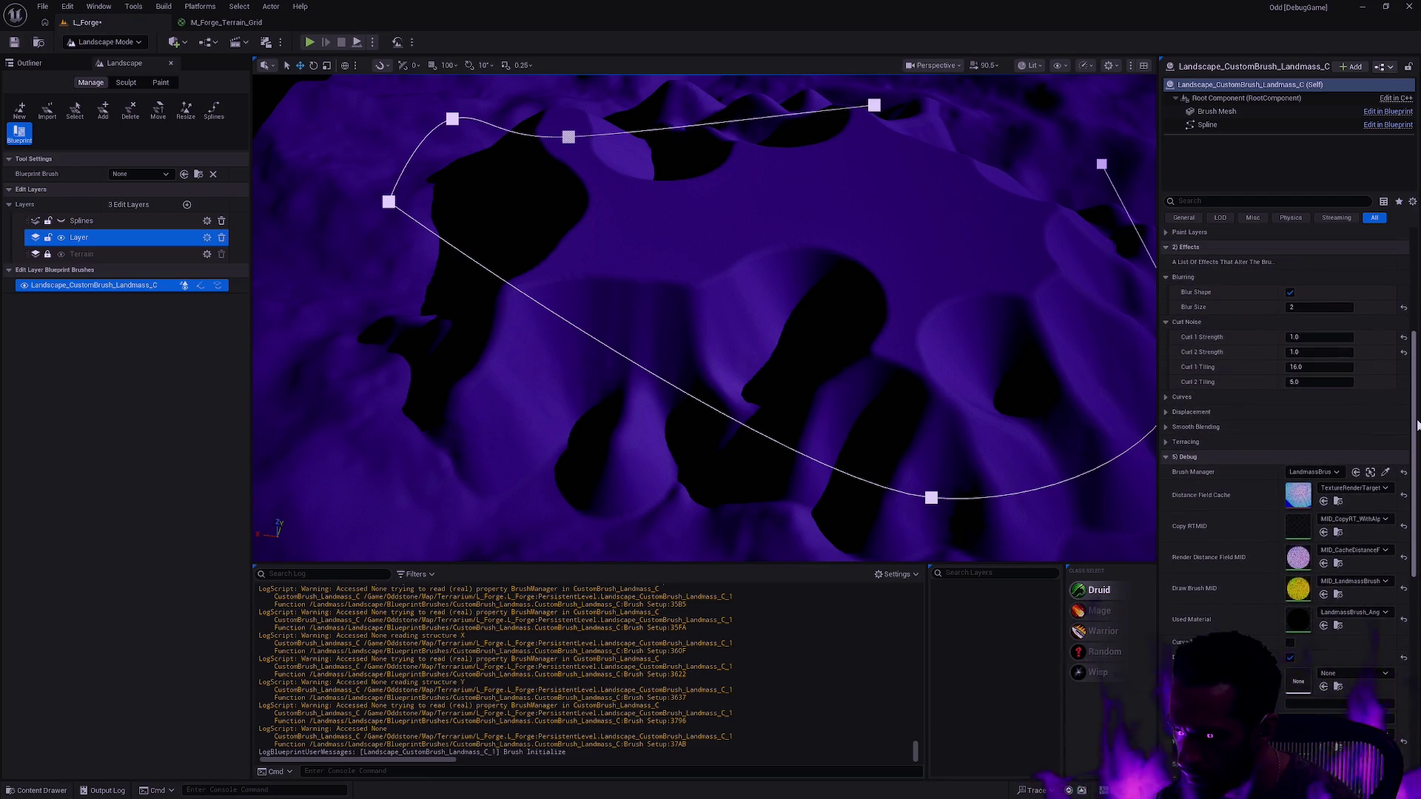
{"action": "left_click", "coordinate": [1167, 443]}
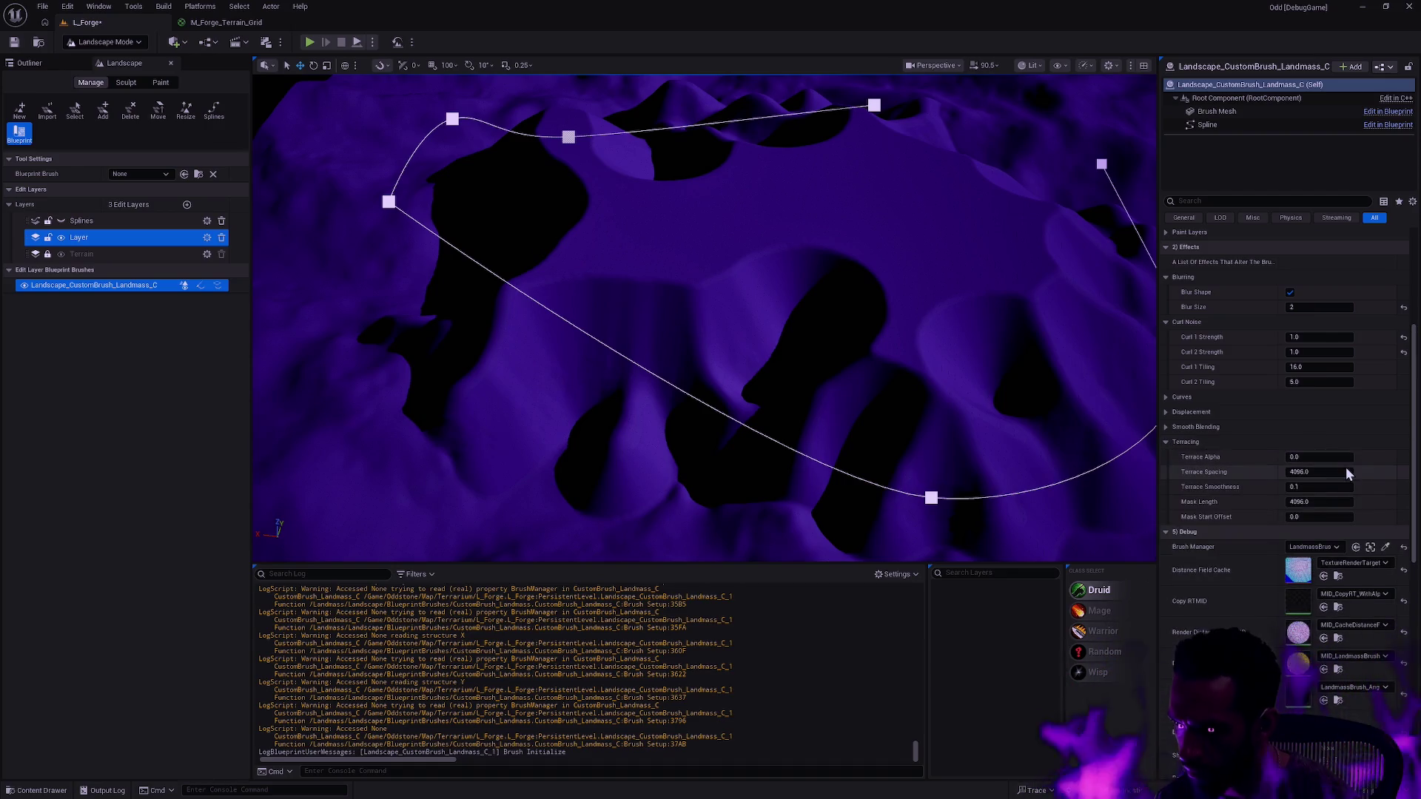
- Set Terrace Alpha to 2.0 with Terrace Spacing 4096, then frame the brush spline
{"action": "left_click", "coordinate": [1319, 457]}
{"action": "type", "text": "2"}
{"action": "left_click", "coordinate": [1327, 472]}
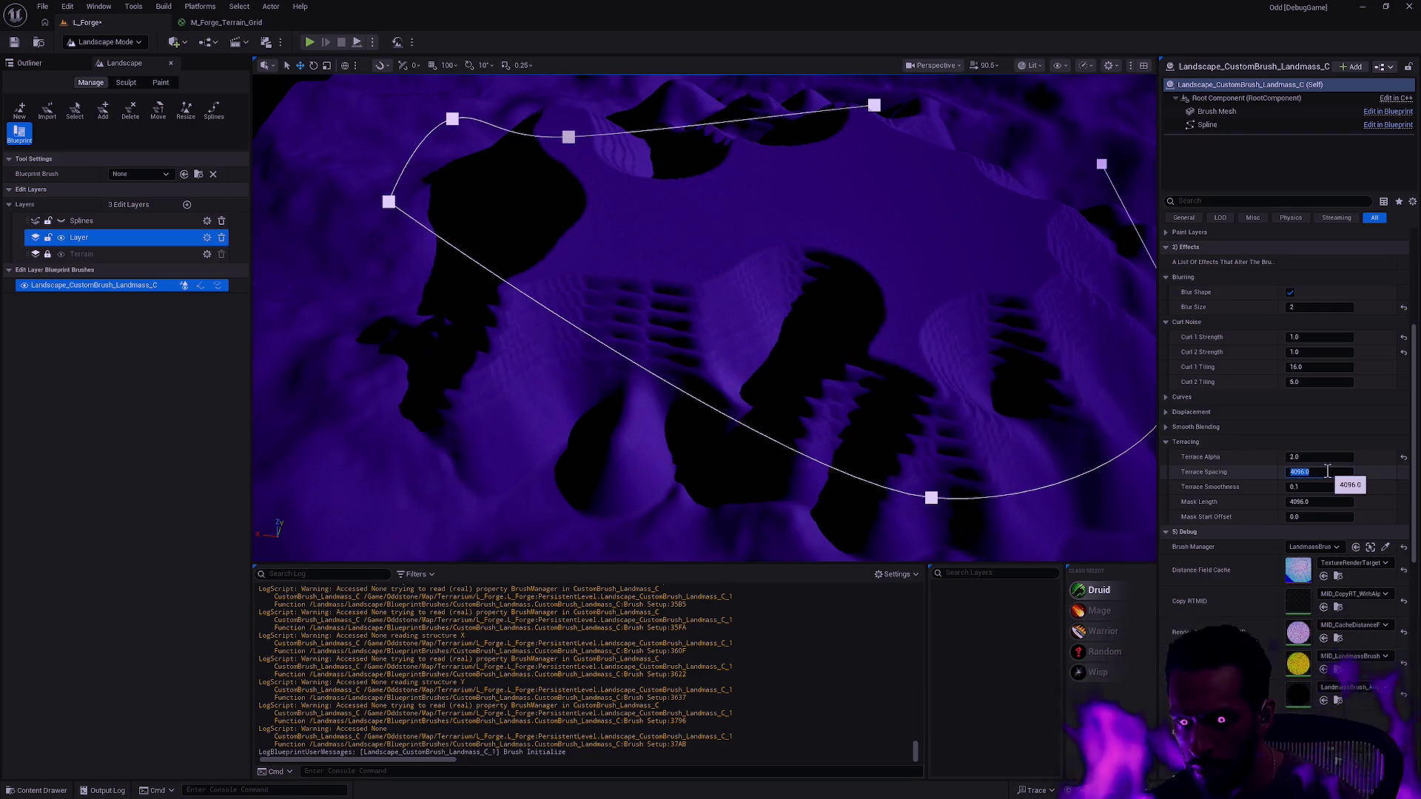
{"action": "scroll", "coordinate": [907, 391], "scroll_direction": "up", "scroll_amount": 10}
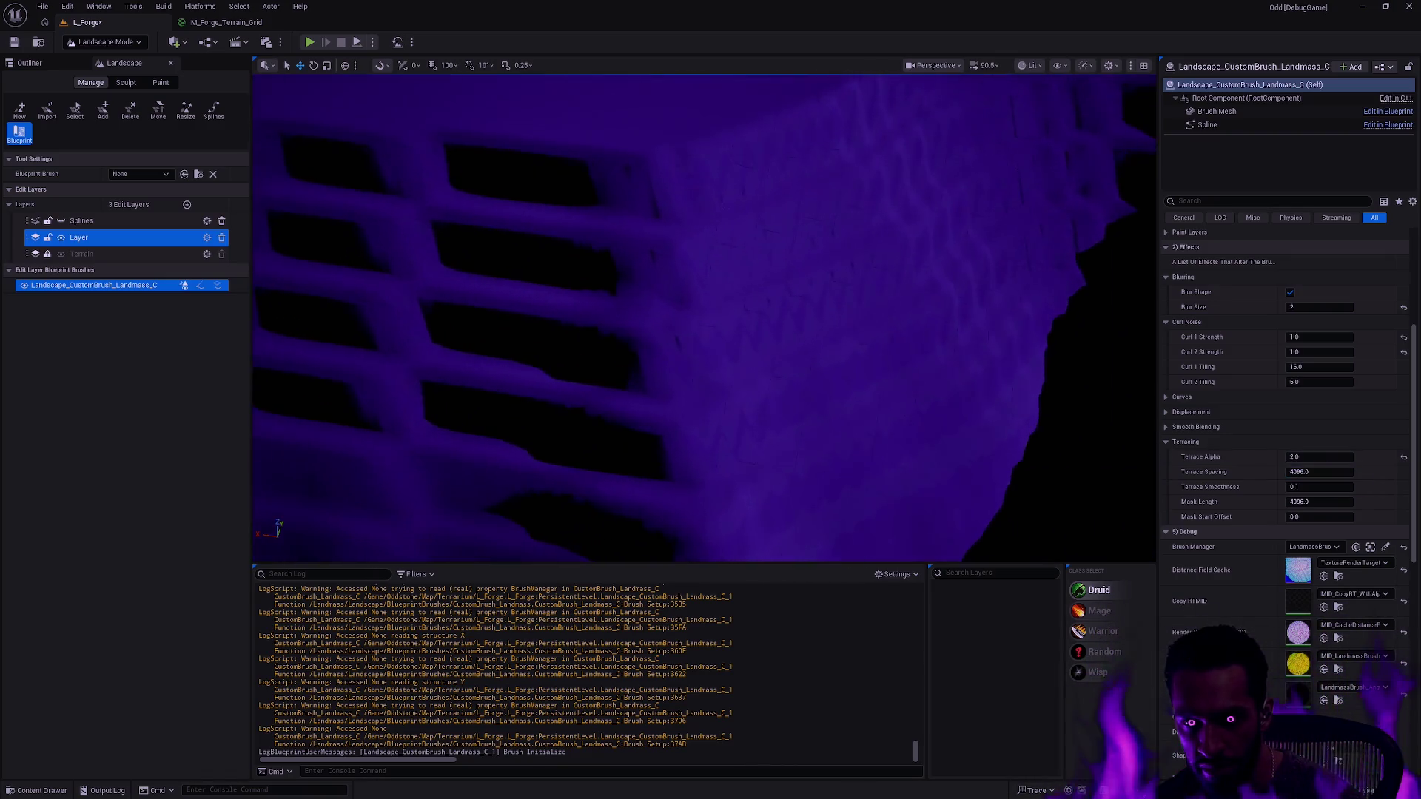
{"action": "mouse_move", "coordinate": [703, 318]}
{"action": "left_mouse_down"}
{"action": "mouse_move", "coordinate": [651, 326]}
{"action": "mouse_move", "coordinate": [1068, 406]}
{"action": "left_mouse_up"}
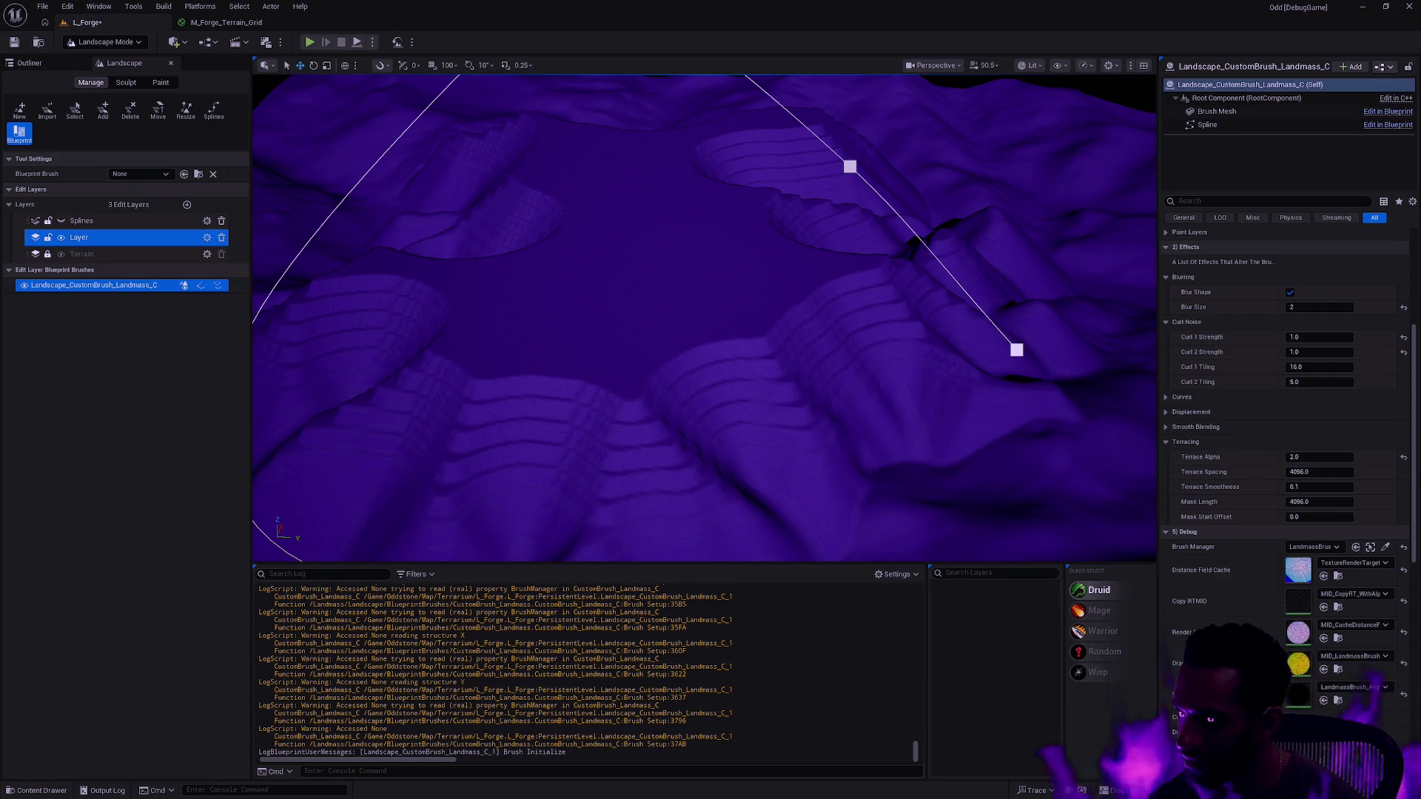
{"action": "key", "text": "f"}
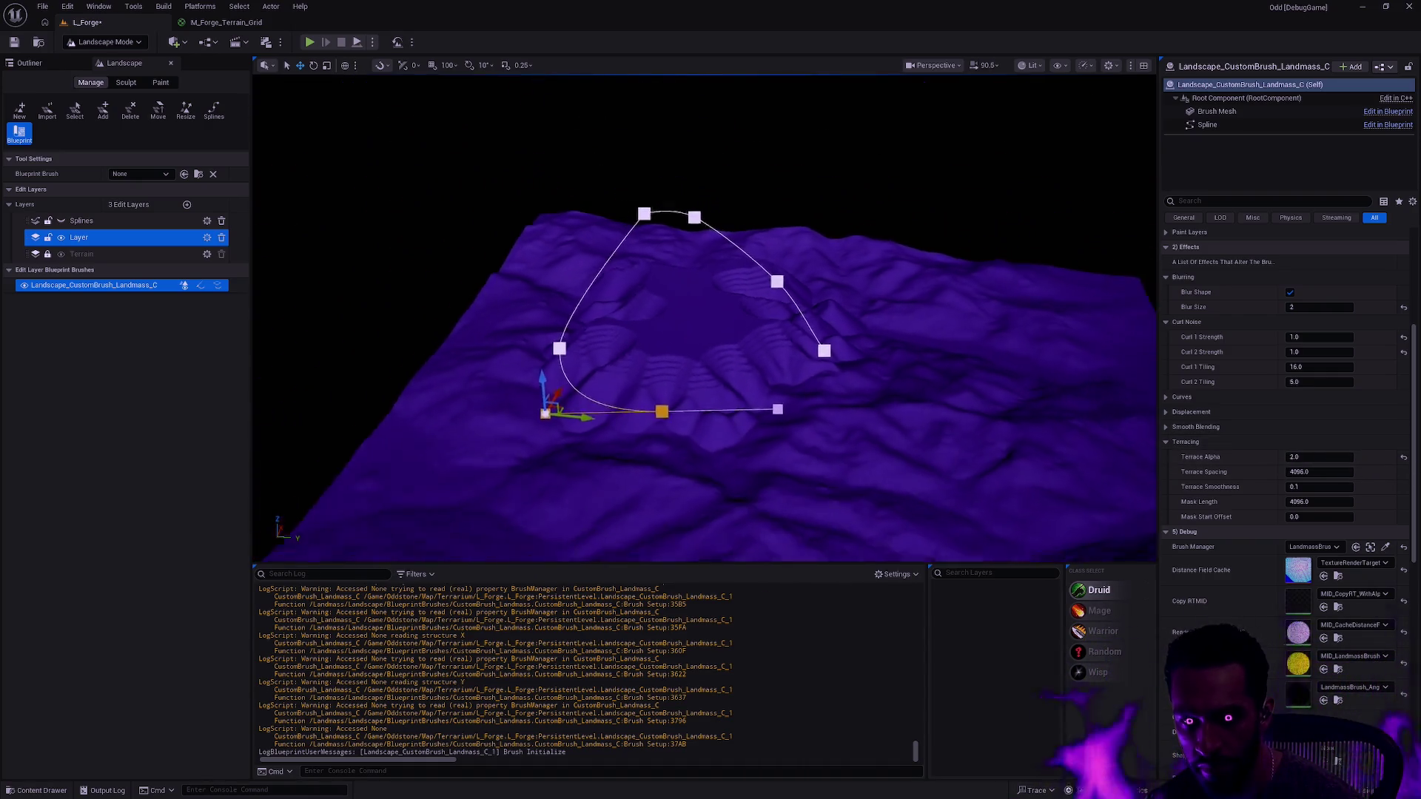
{"action": "scroll", "coordinate": [977, 390], "scroll_direction": "up", "scroll_amount": 5}
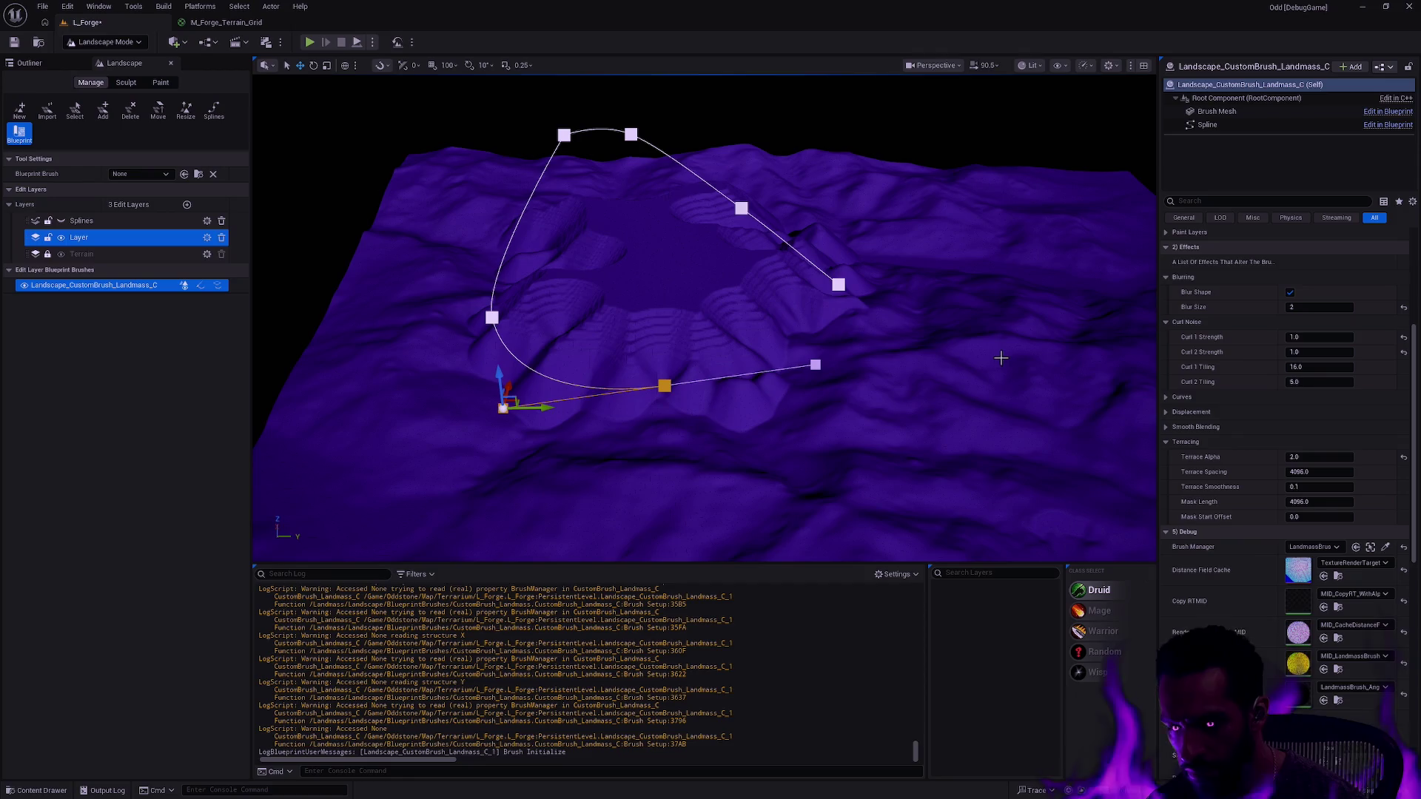
{"action": "left_click", "coordinate": [1168, 413]}
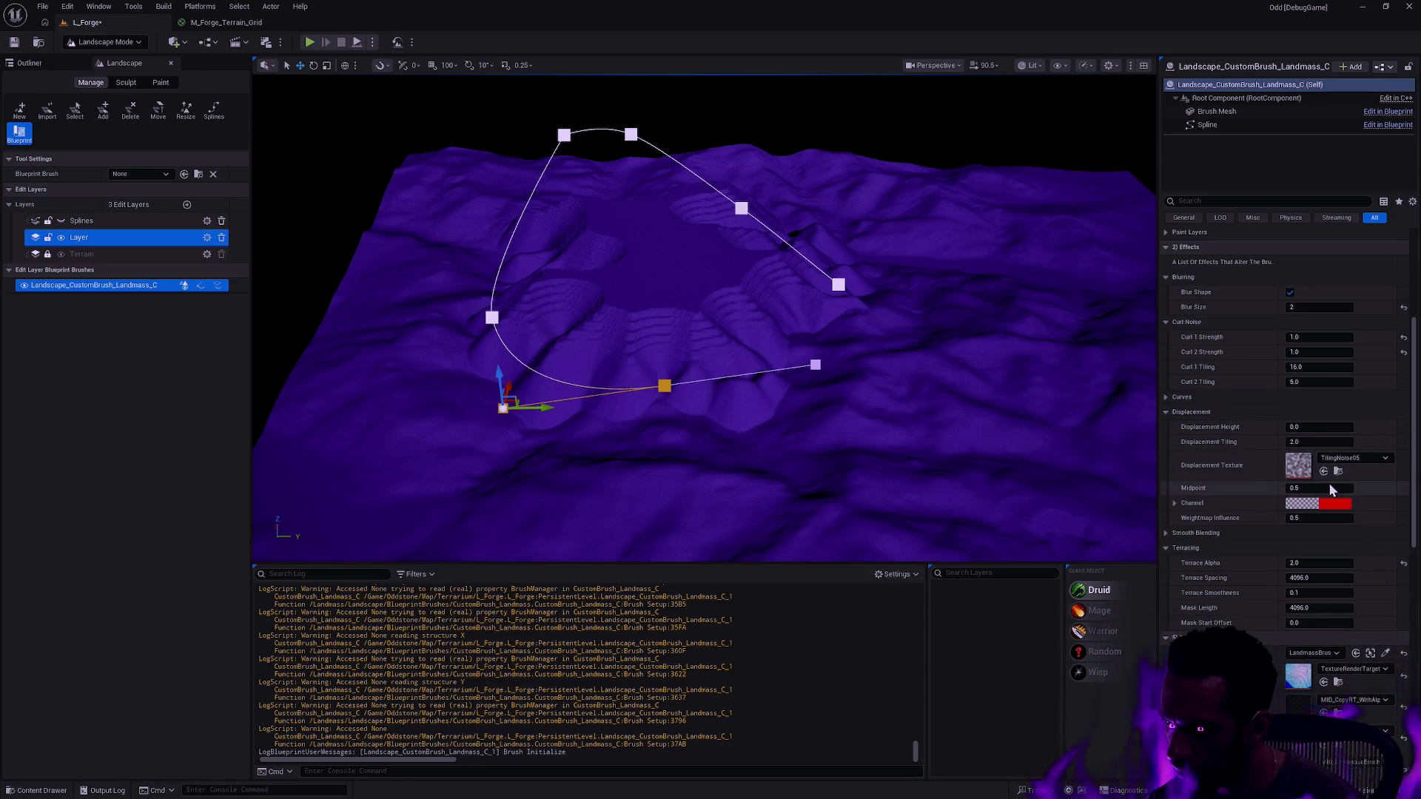
{"action": "left_click", "coordinate": [1317, 518]}
{"action": "type", "text": "1"}
{"action": "key", "text": "shift+Tab"}
{"action": "left_click", "coordinate": [1404, 518]}
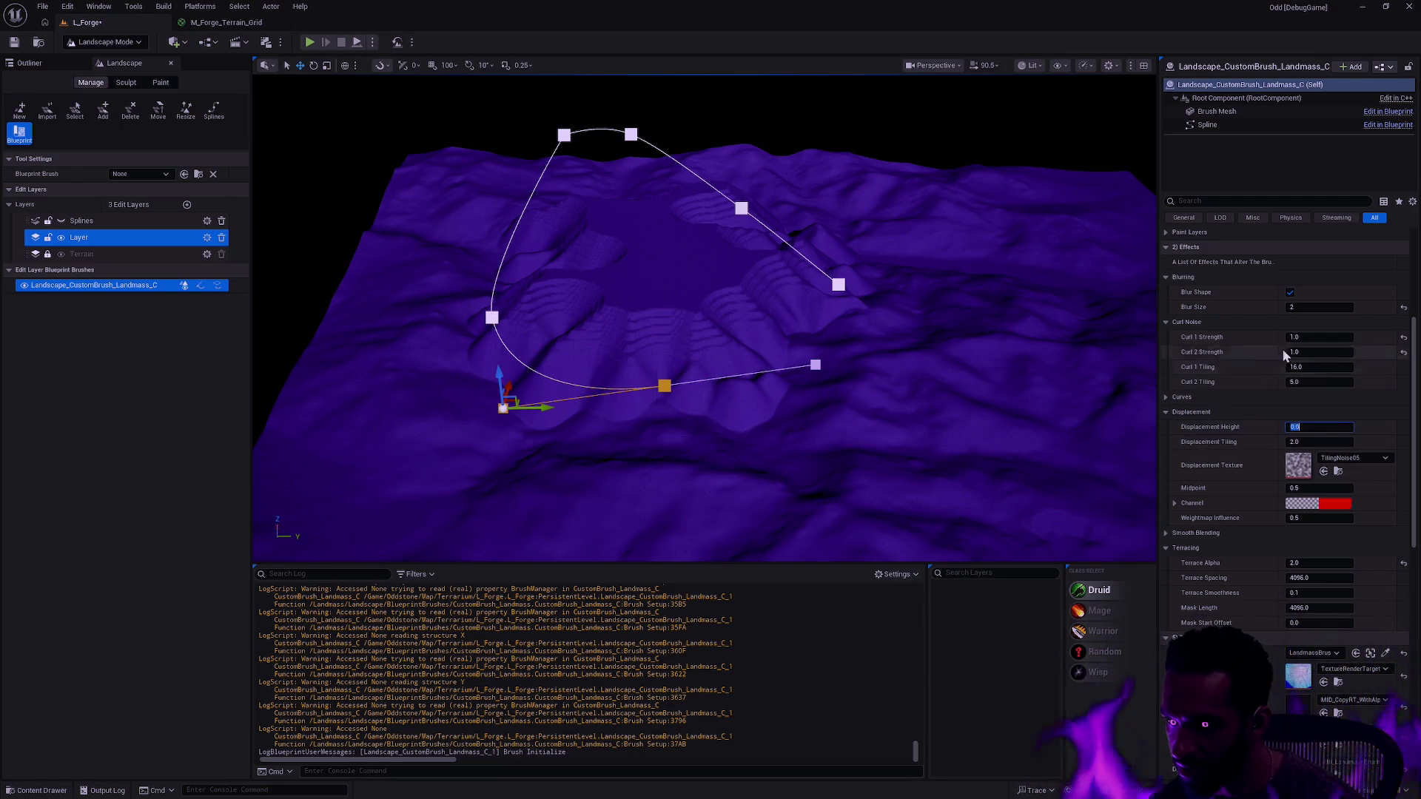
{"action": "scroll", "coordinate": [1284, 356], "scroll_direction": "up", "scroll_amount": 4}
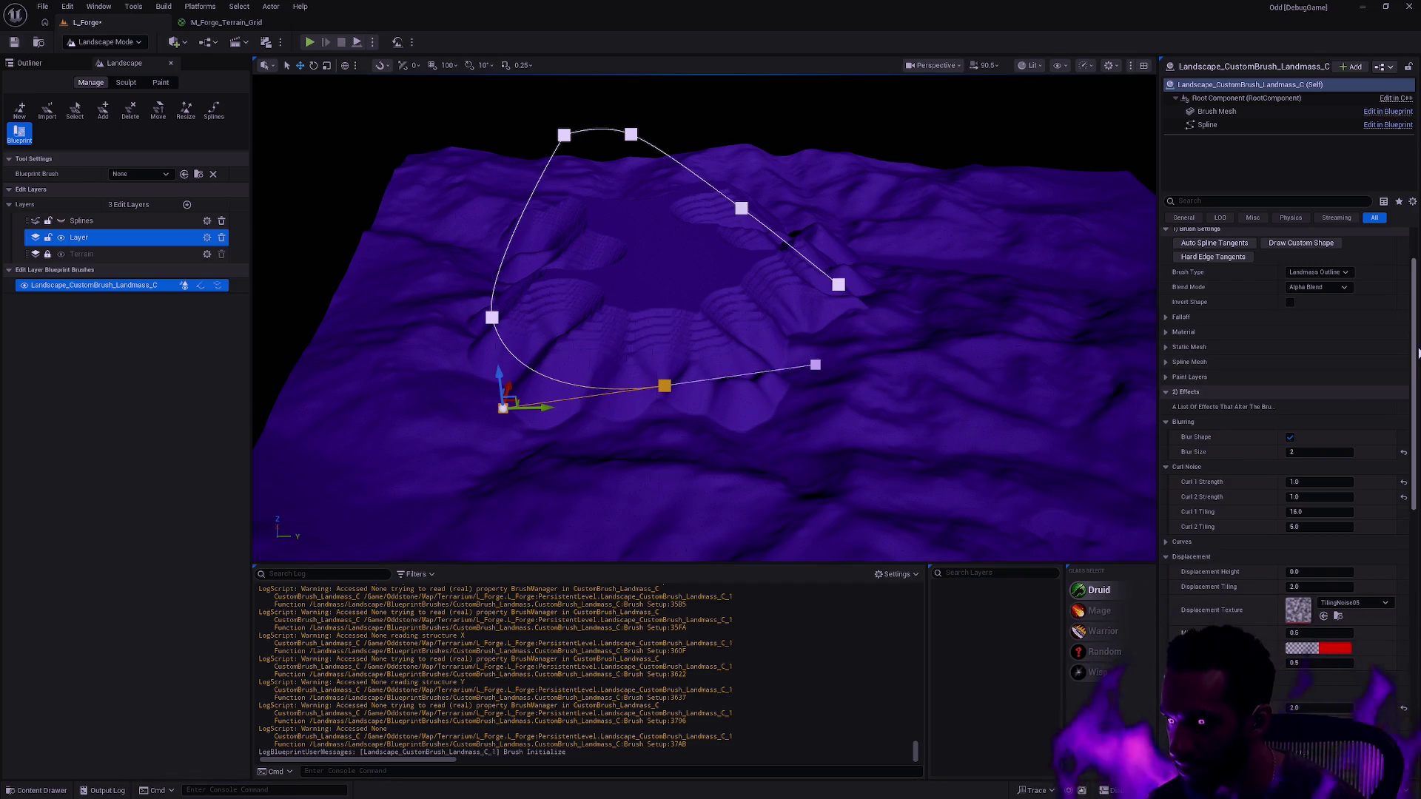
{"action": "scroll", "coordinate": [1412, 310], "scroll_direction": "up", "scroll_amount": 2}
{"action": "mouse_move", "coordinate": [838, 360]}
{"action": "left_mouse_down"}
{"action": "mouse_move", "coordinate": [747, 296]}
{"action": "mouse_move", "coordinate": [651, 311]}
{"action": "mouse_move", "coordinate": [839, 360]}
{"action": "left_mouse_up"}
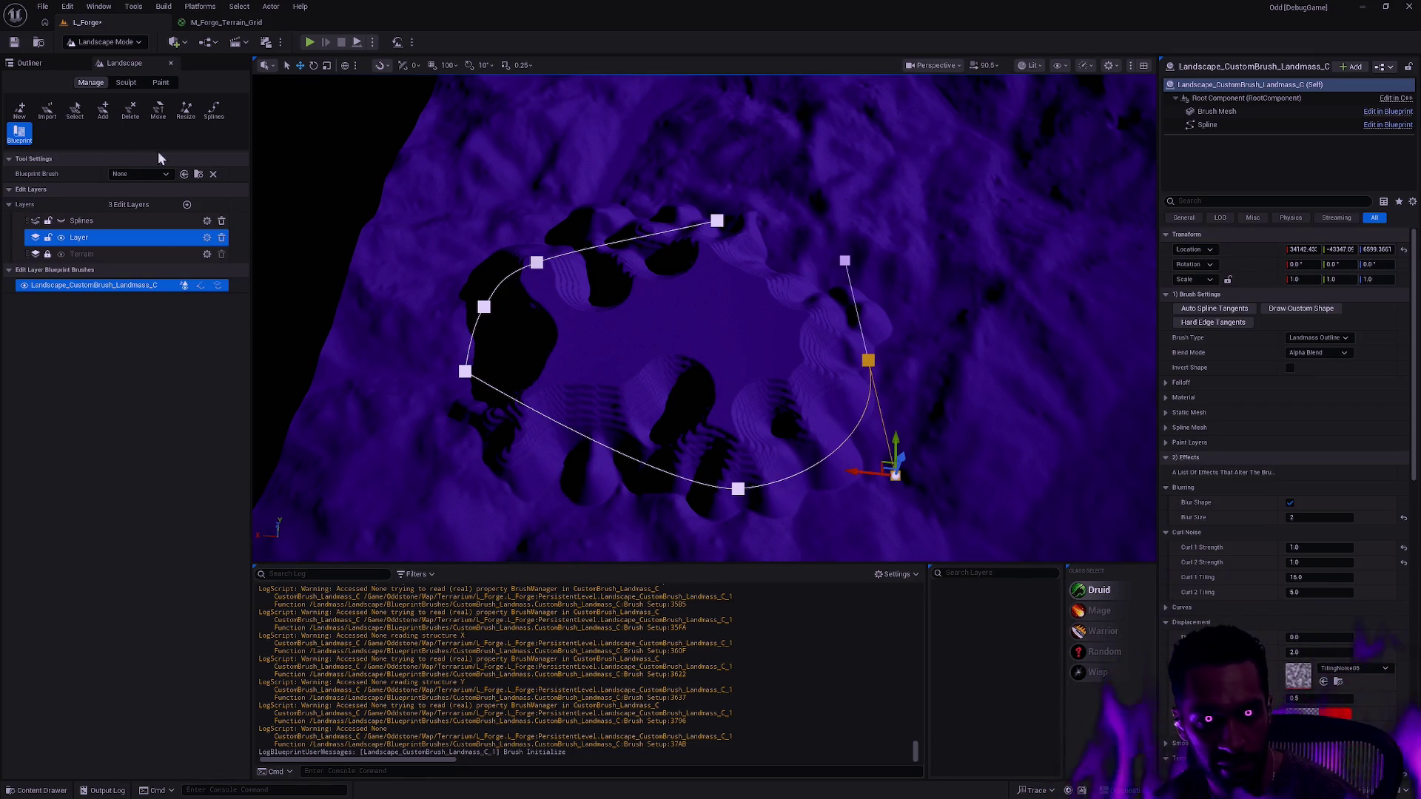
- Drag the bottom spline point up and left, forming a tall terraced ridge, then zoom out
{"action": "left_click", "coordinate": [846, 262]}
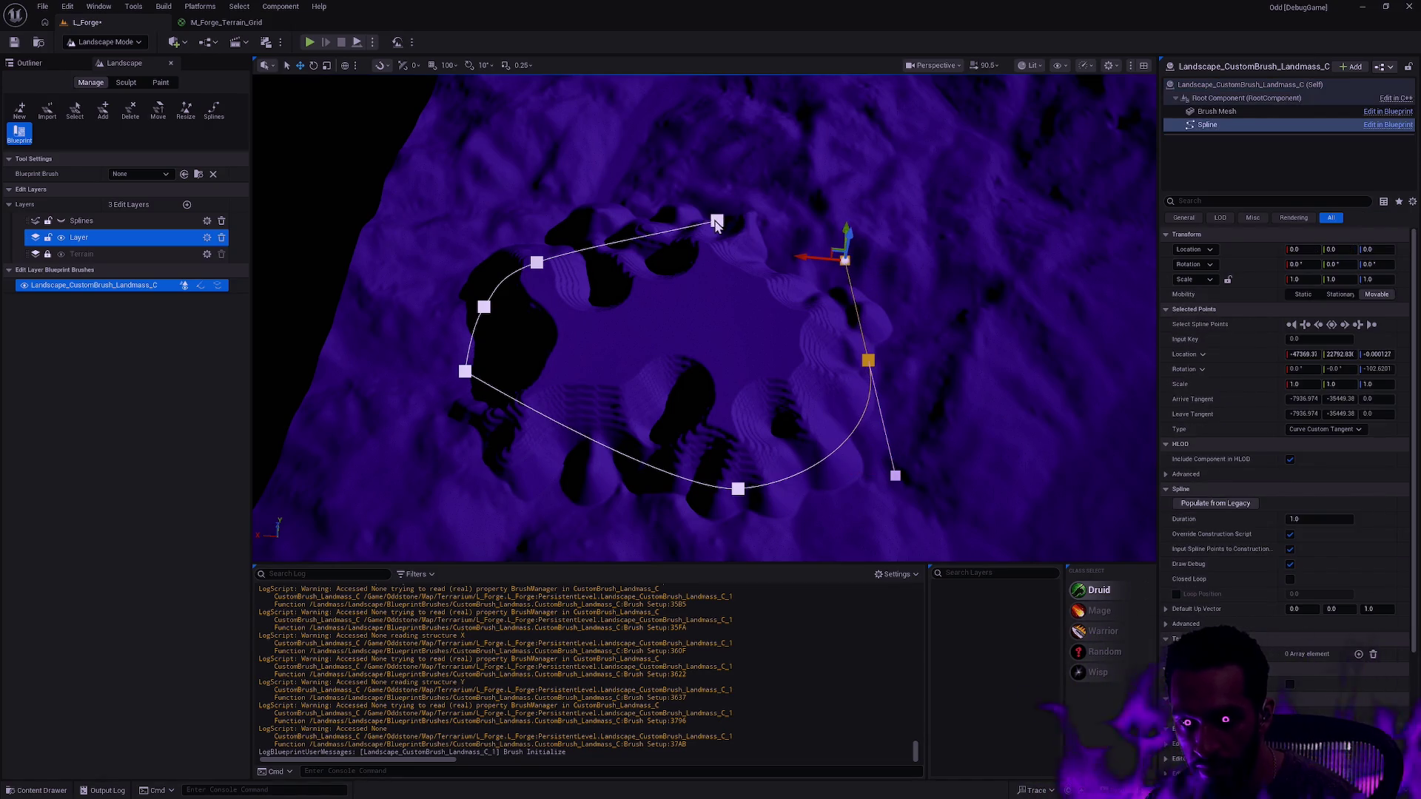
{"action": "left_click", "coordinate": [484, 306]}
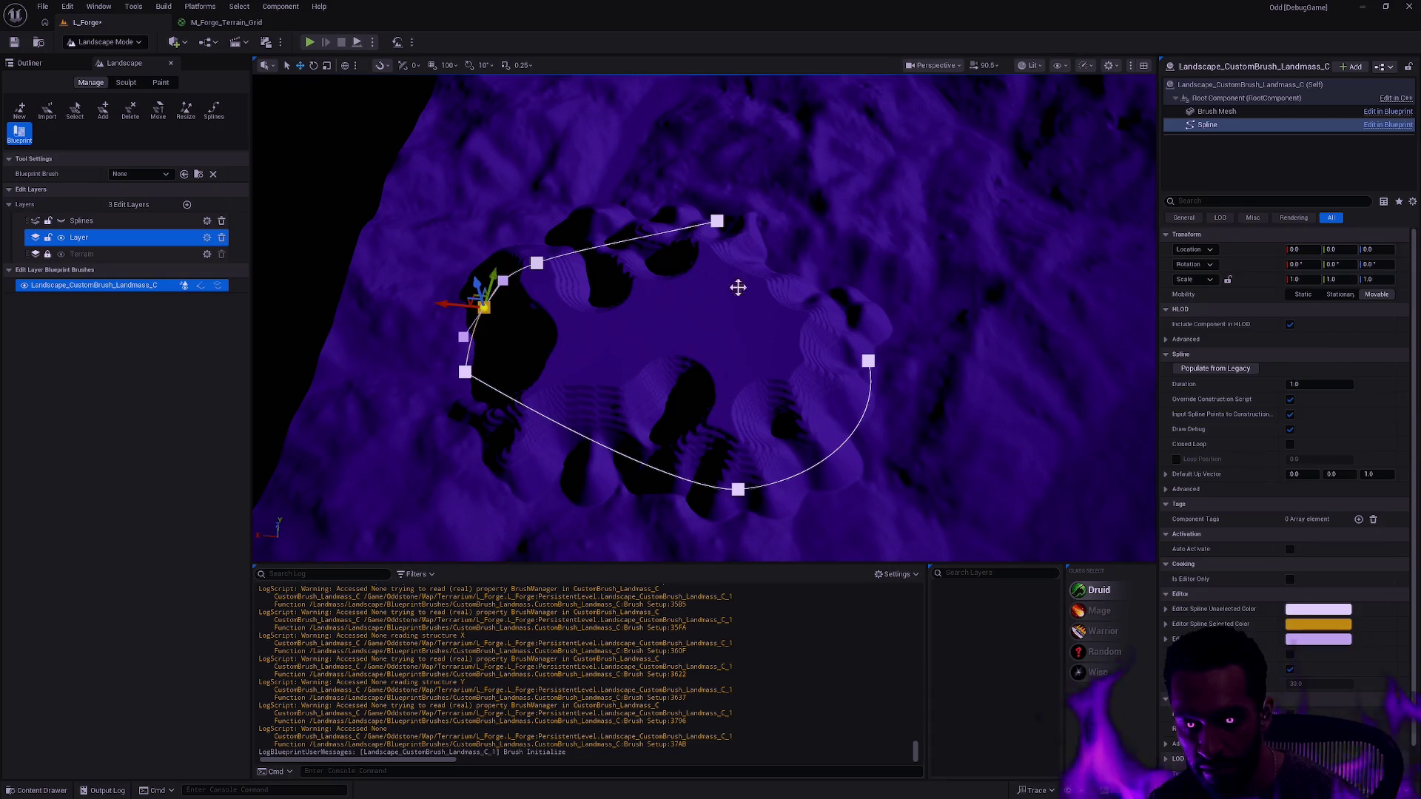
{"action": "left_click", "coordinate": [1251, 84]}
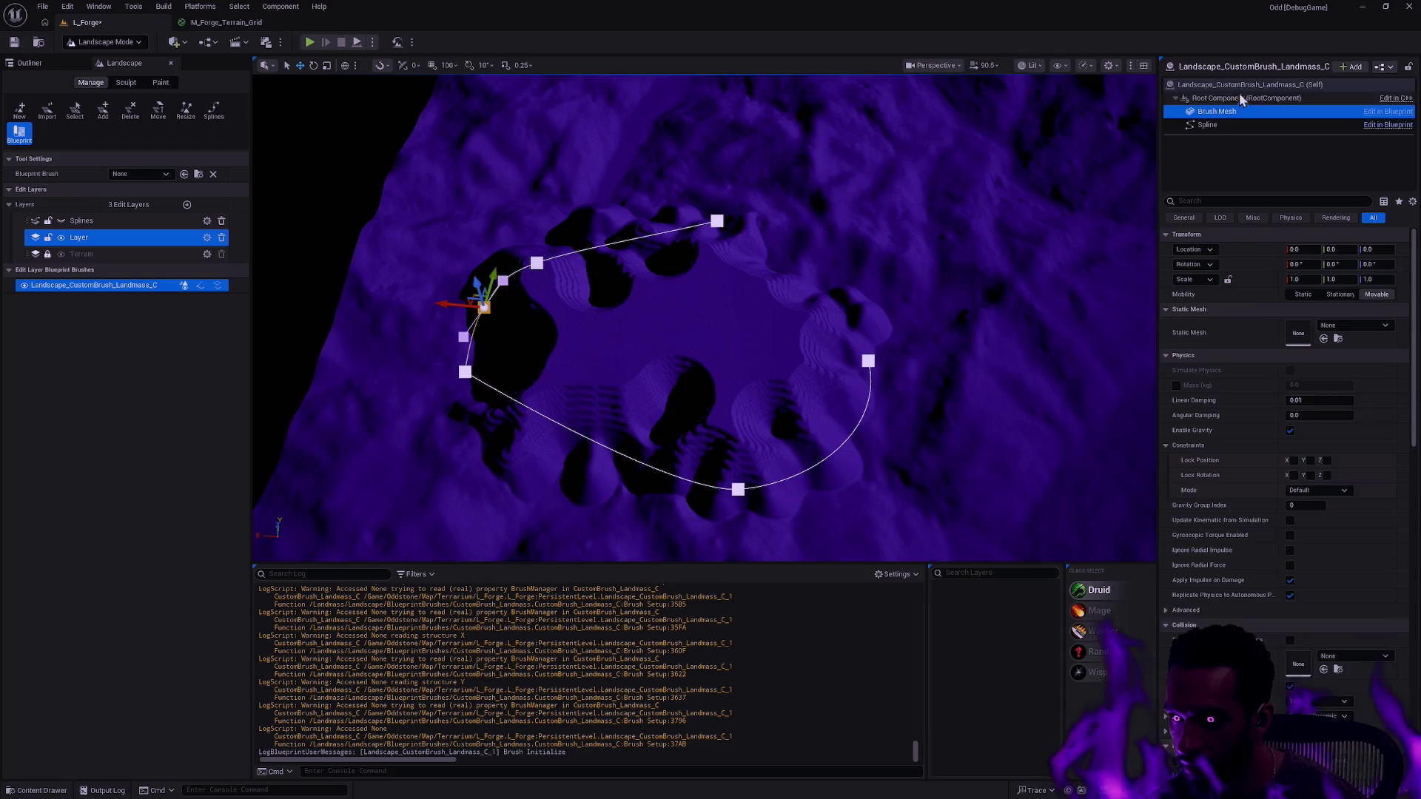
{"action": "left_click", "coordinate": [753, 487]}
{"action": "mouse_move", "coordinate": [746, 483]}
{"action": "left_mouse_down"}
{"action": "mouse_move", "coordinate": [678, 353]}
{"action": "mouse_move", "coordinate": [685, 326]}
{"action": "mouse_move", "coordinate": [632, 272]}
{"action": "mouse_move", "coordinate": [645, 238]}
{"action": "left_mouse_up"}
{"action": "key", "text": "f"}
{"action": "mouse_move", "coordinate": [784, 343]}
{"action": "left_mouse_down"}
{"action": "mouse_move", "coordinate": [726, 363]}
{"action": "mouse_move", "coordinate": [868, 352]}
{"action": "mouse_move", "coordinate": [768, 307]}
{"action": "mouse_move", "coordinate": [898, 328]}
{"action": "mouse_move", "coordinate": [818, 314]}
{"action": "left_mouse_up"}
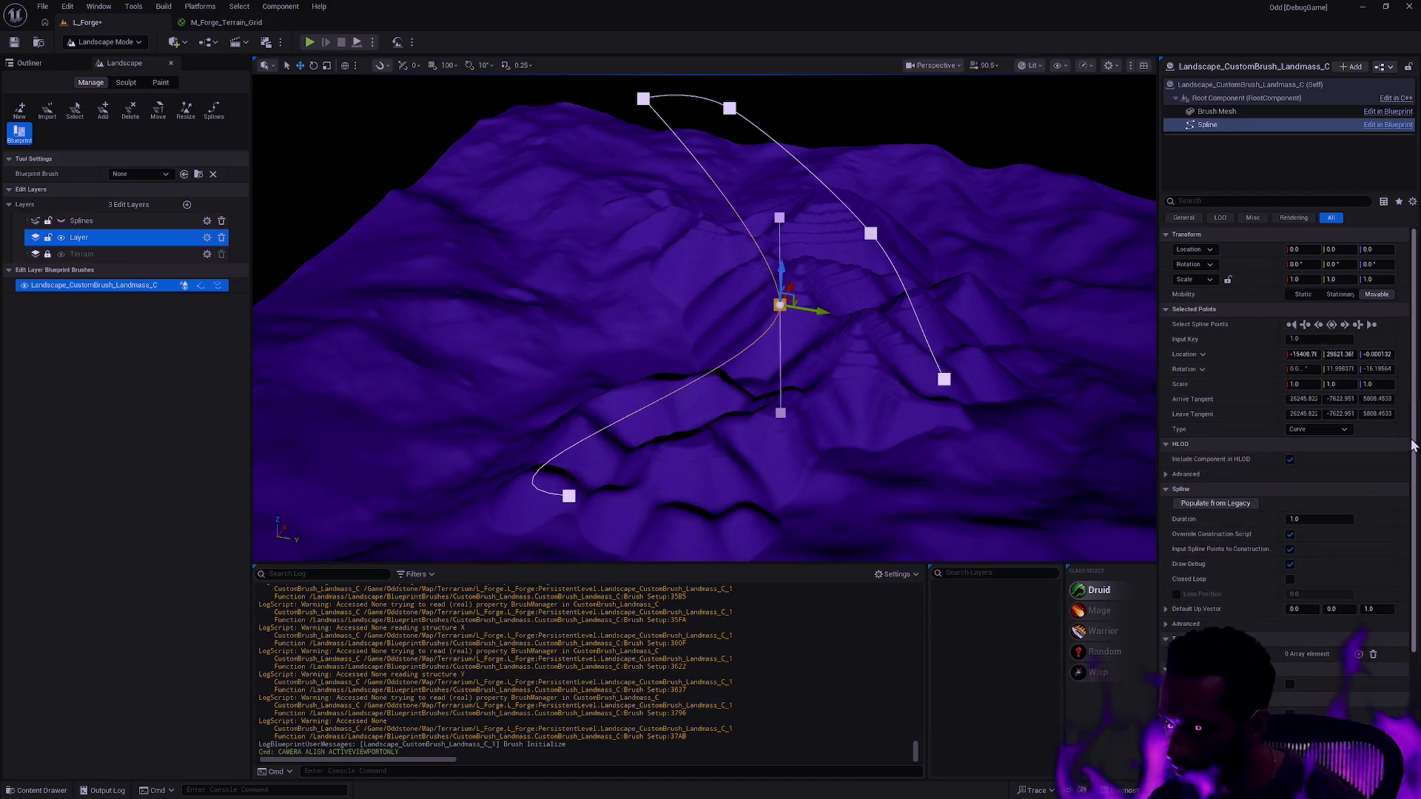
- Reset Terrace Alpha to 0.0 and set Displacement Height to 20000
{"action": "left_click", "coordinate": [1229, 85]}
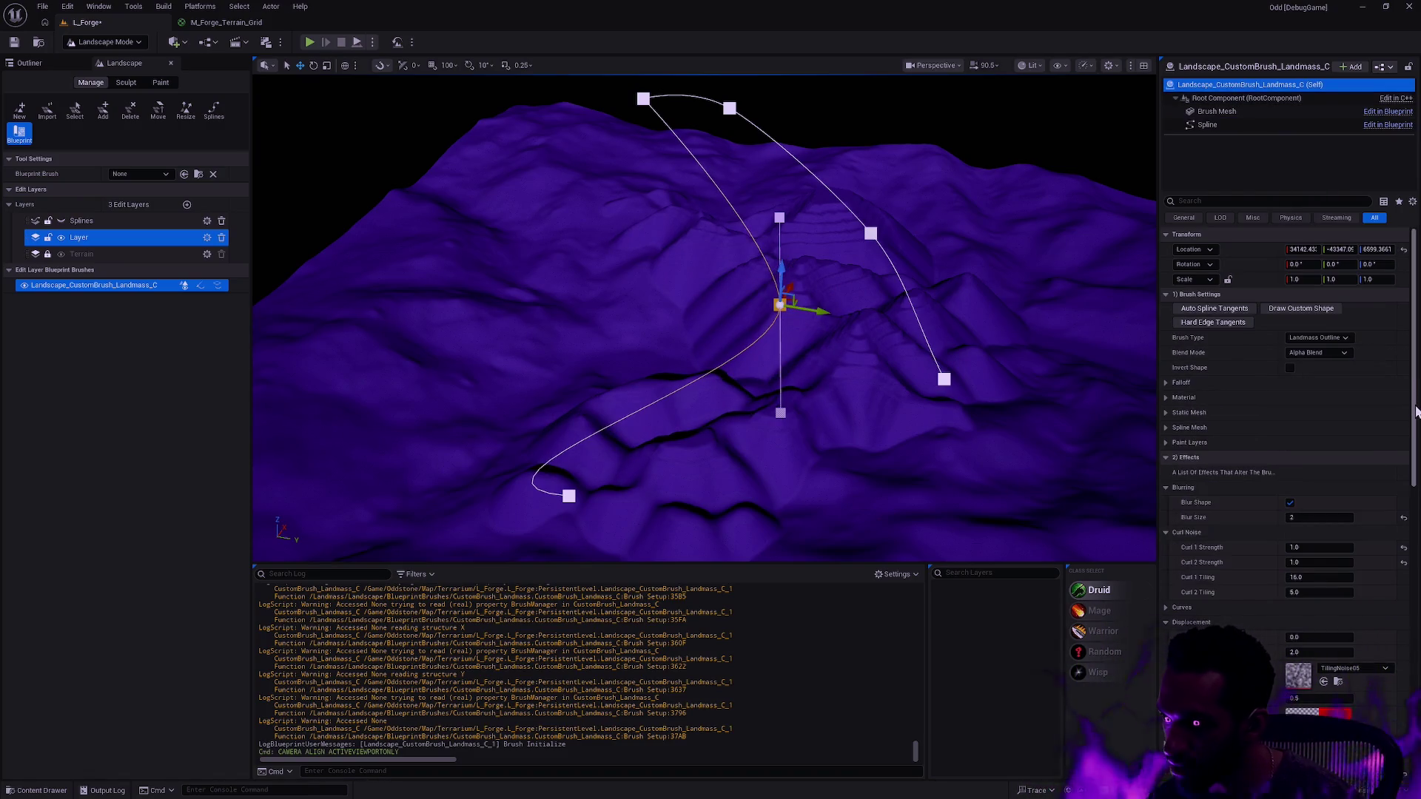
{"action": "left_click_drag", "start_coordinate": [1416, 411], "coordinate": [1416, 500]}
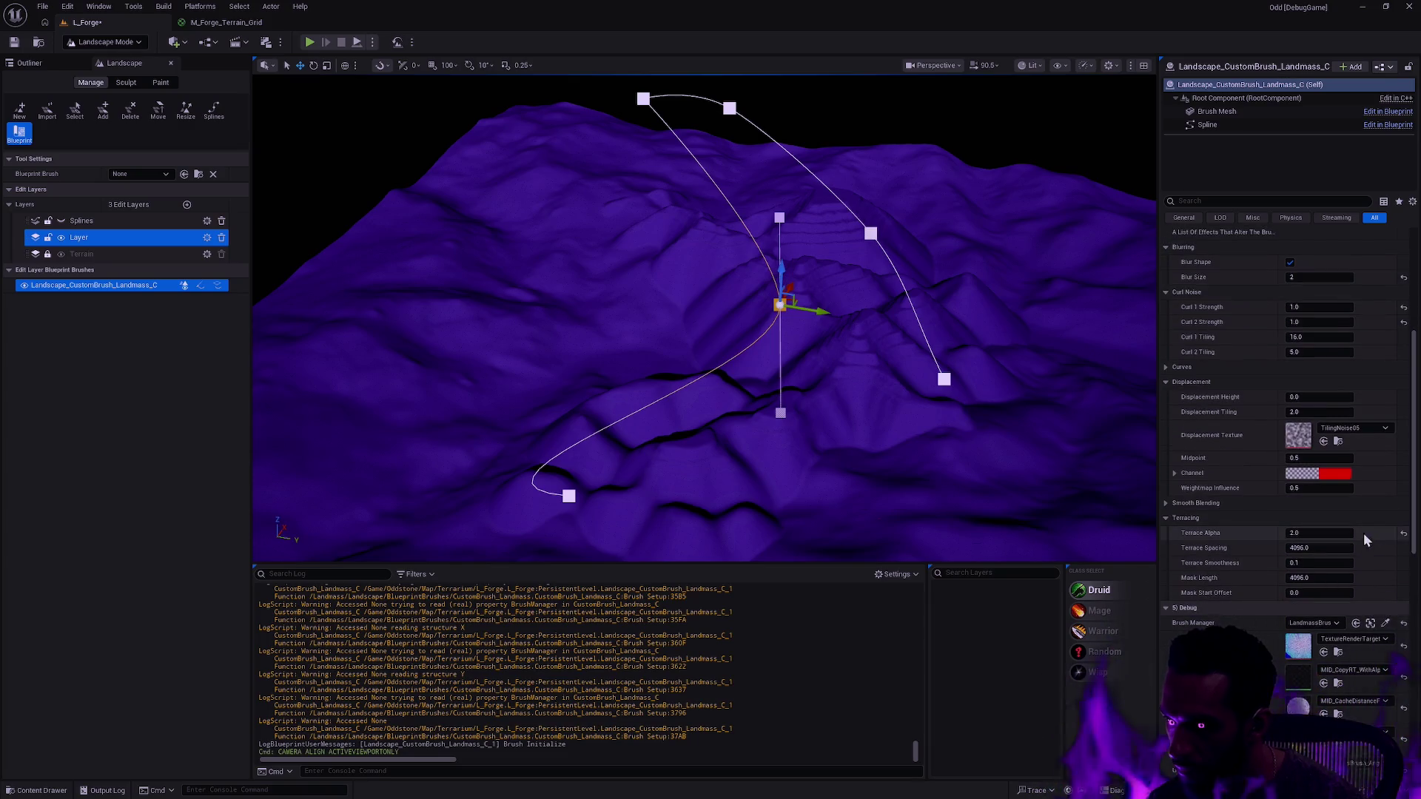
{"action": "left_click", "coordinate": [1404, 533]}
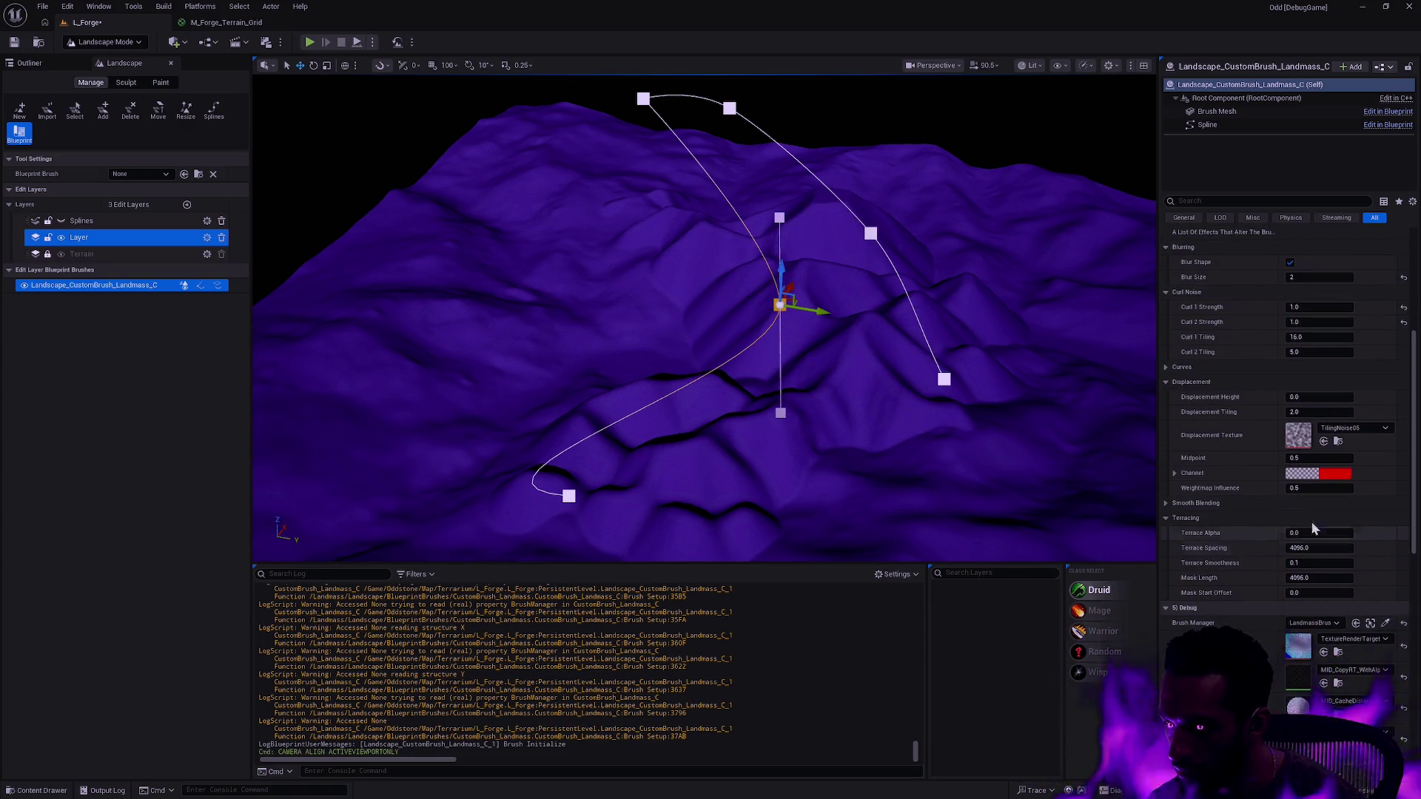
{"action": "left_click", "coordinate": [1317, 398]}
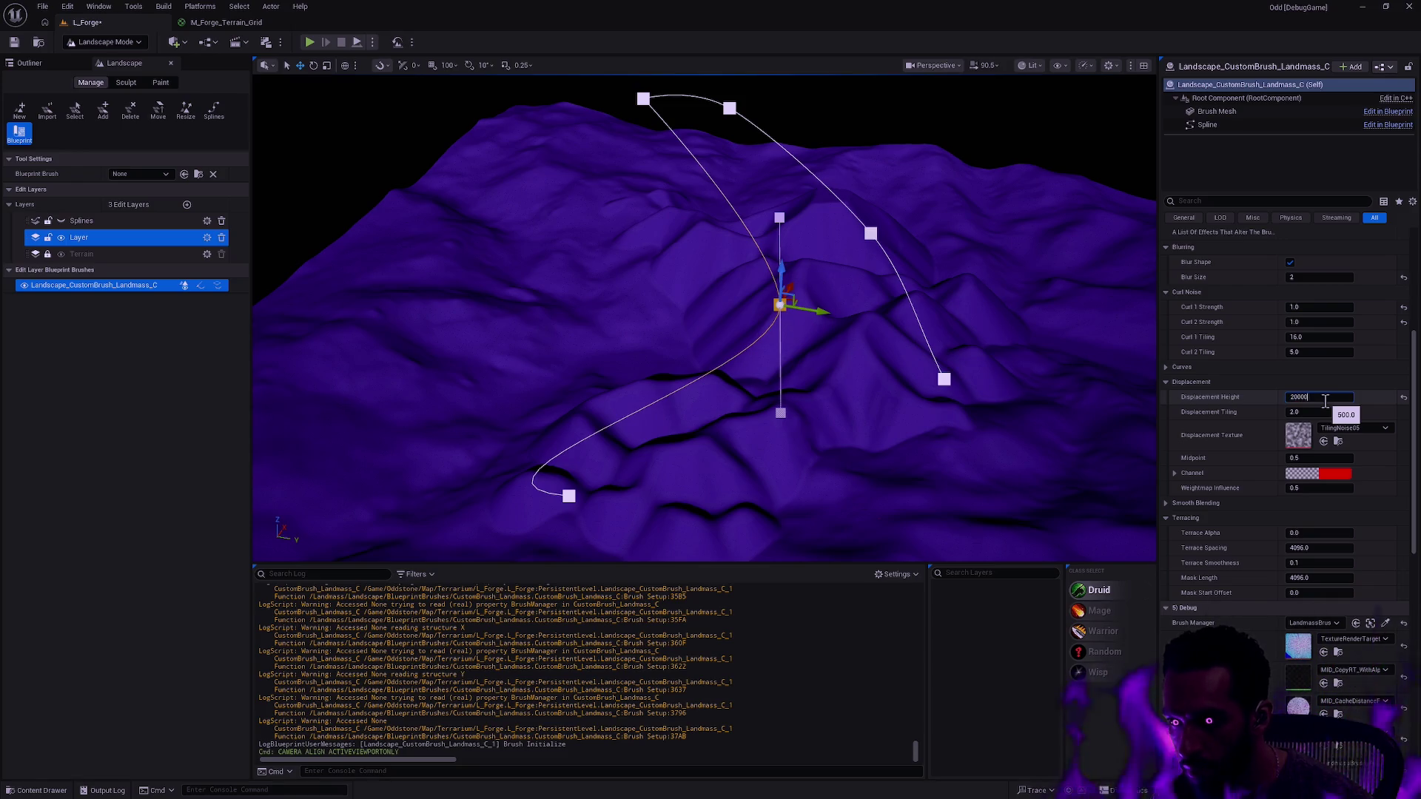
{"action": "key", "text": "Return"}
{"action": "scroll", "coordinate": [703, 318], "scroll_direction": "up", "scroll_amount": 5}
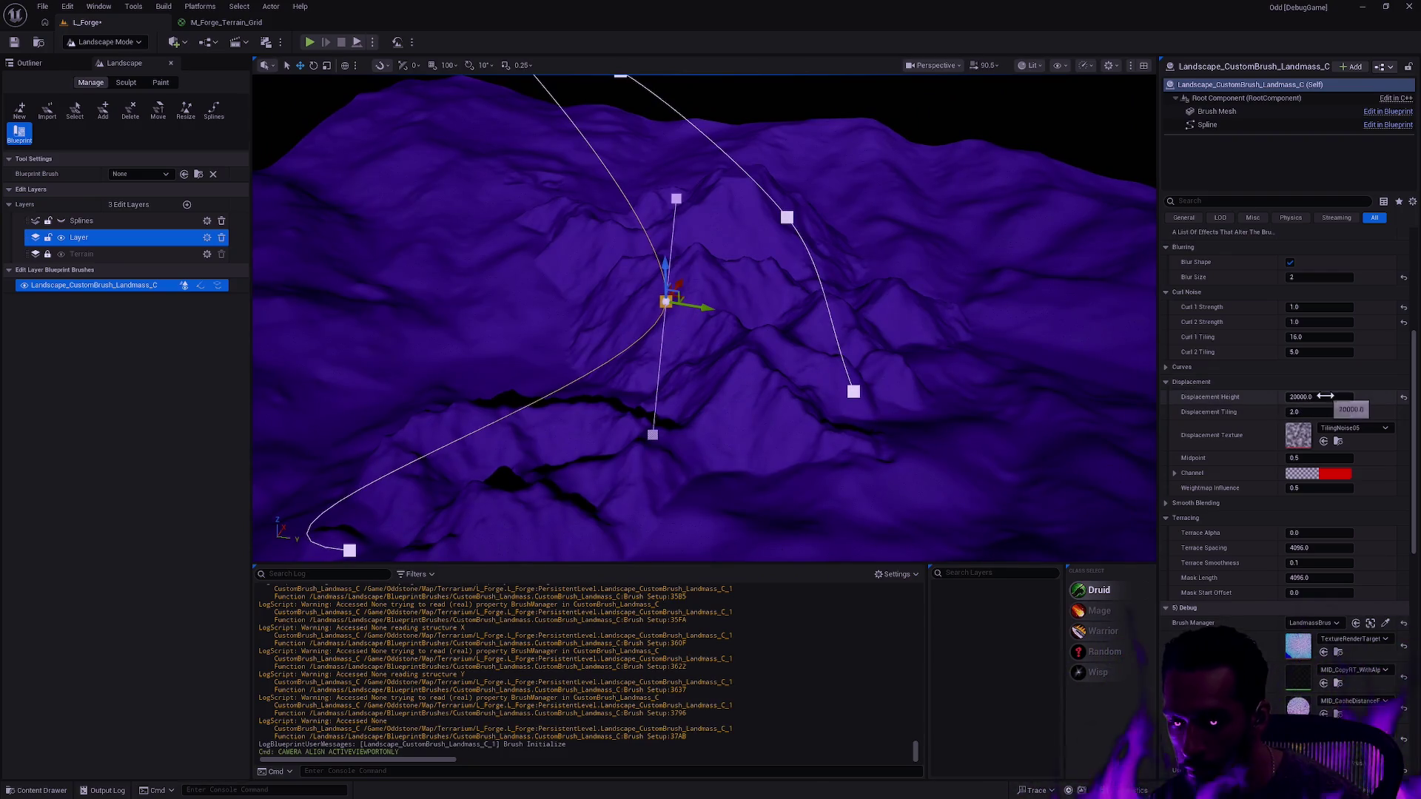
{"action": "mouse_move", "coordinate": [1021, 377]}
{"action": "left_mouse_down"}
{"action": "mouse_move", "coordinate": [984, 385]}
{"action": "mouse_move", "coordinate": [940, 362]}
{"action": "mouse_move", "coordinate": [741, 427]}
{"action": "mouse_move", "coordinate": [447, 419]}
{"action": "mouse_move", "coordinate": [580, 419]}
{"action": "mouse_move", "coordinate": [518, 393]}
{"action": "mouse_move", "coordinate": [522, 348]}
{"action": "left_mouse_up"}
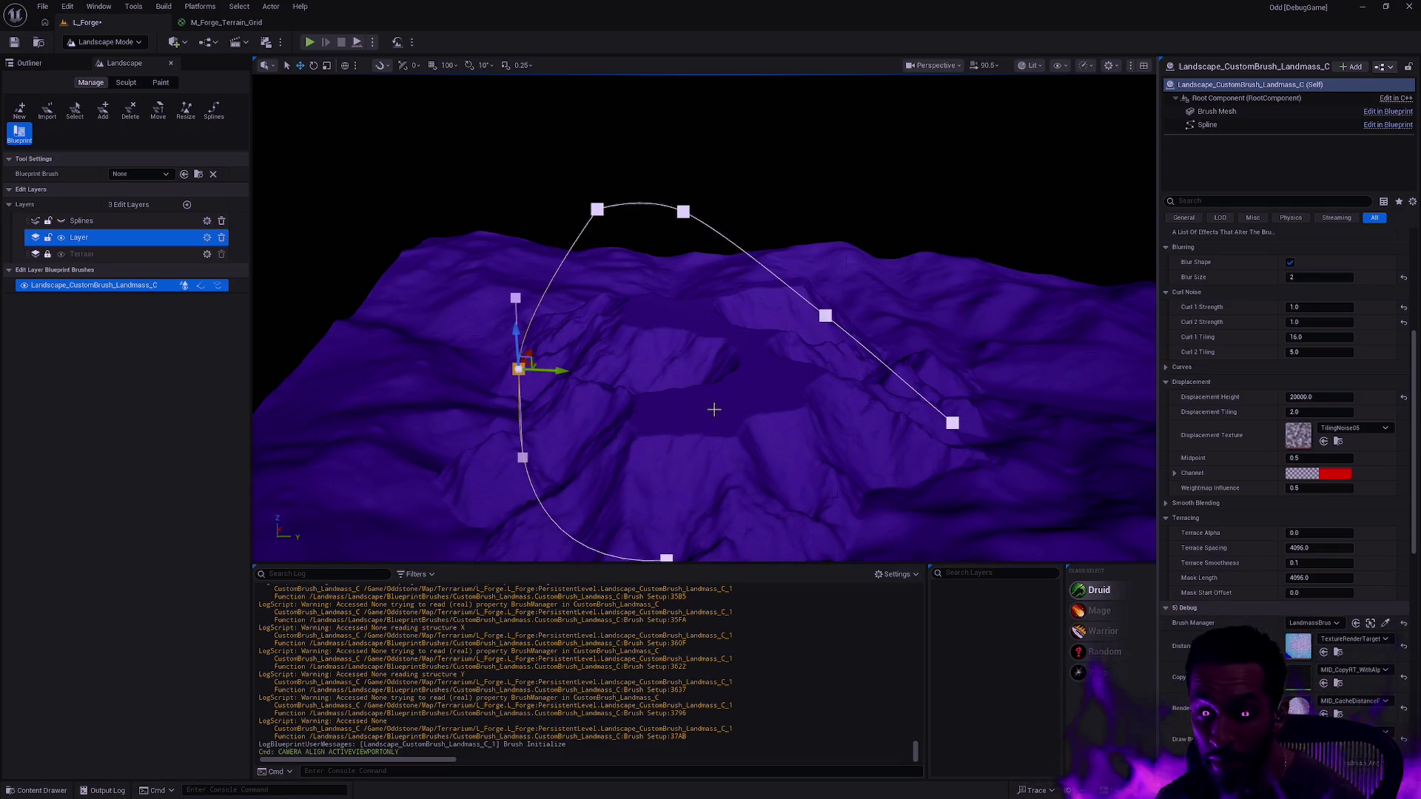
{"action": "left_click_drag", "start_coordinate": [795, 447], "coordinate": [796, 402]}
{"action": "mouse_move", "coordinate": [678, 350]}
{"action": "left_mouse_down"}
{"action": "mouse_move", "coordinate": [710, 350]}
{"action": "mouse_move", "coordinate": [688, 352]}
{"action": "left_mouse_up"}
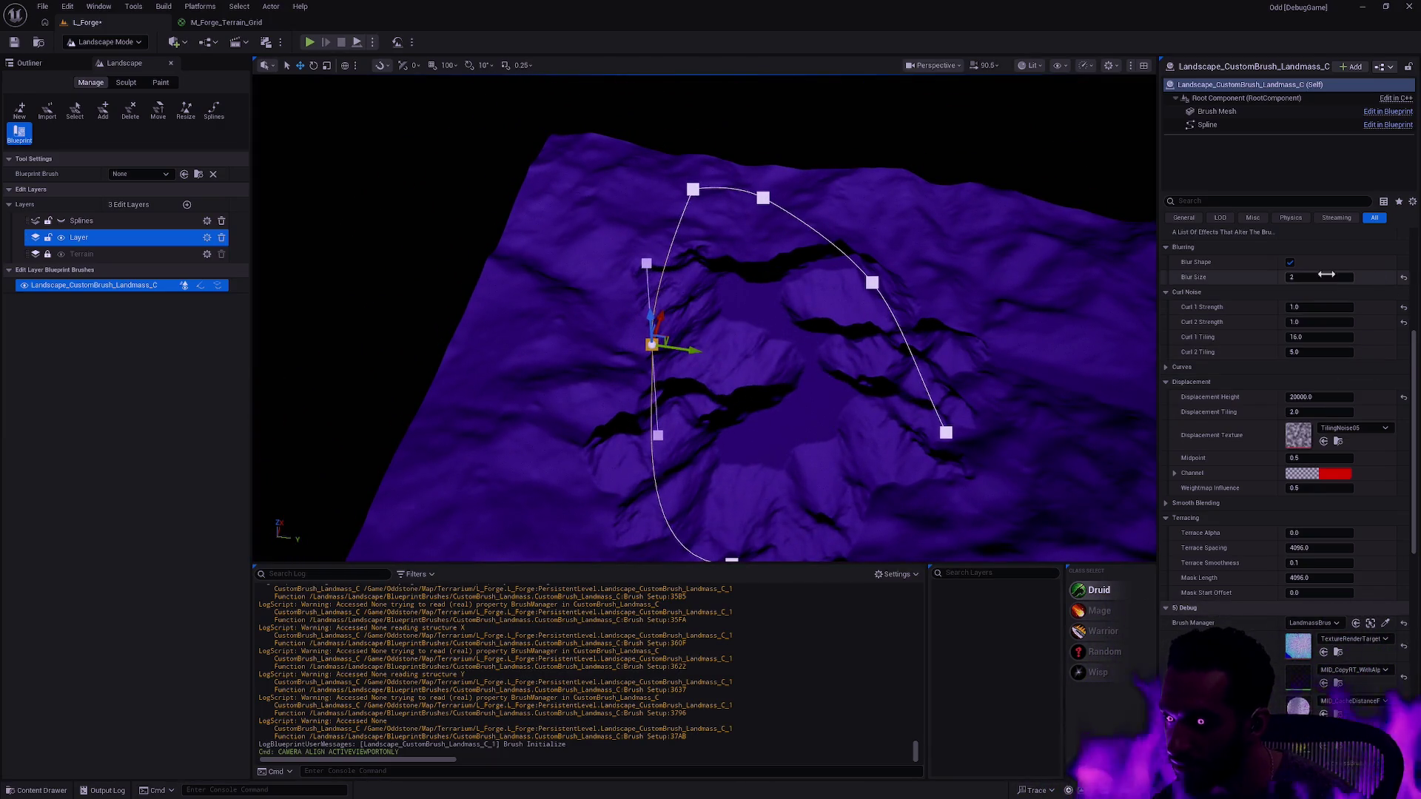
{"action": "scroll", "coordinate": [1325, 281], "scroll_direction": "up", "scroll_amount": 4}
{"action": "left_click", "coordinate": [1292, 369]}
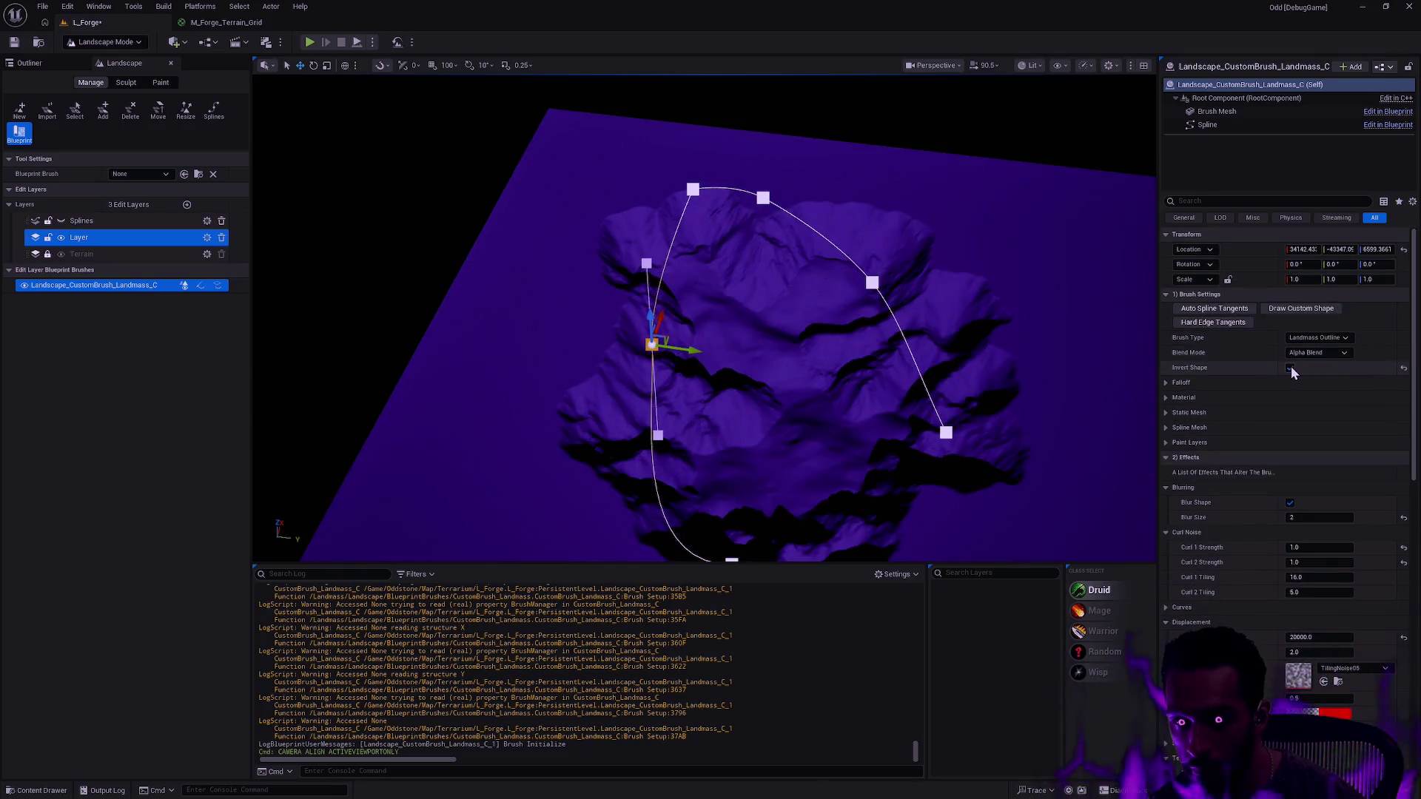
{"action": "mouse_move", "coordinate": [685, 347]}
{"action": "left_mouse_down"}
{"action": "mouse_move", "coordinate": [926, 381]}
{"action": "mouse_move", "coordinate": [777, 361]}
{"action": "mouse_move", "coordinate": [752, 305]}
{"action": "mouse_move", "coordinate": [753, 339]}
{"action": "mouse_move", "coordinate": [753, 304]}
{"action": "left_mouse_up"}
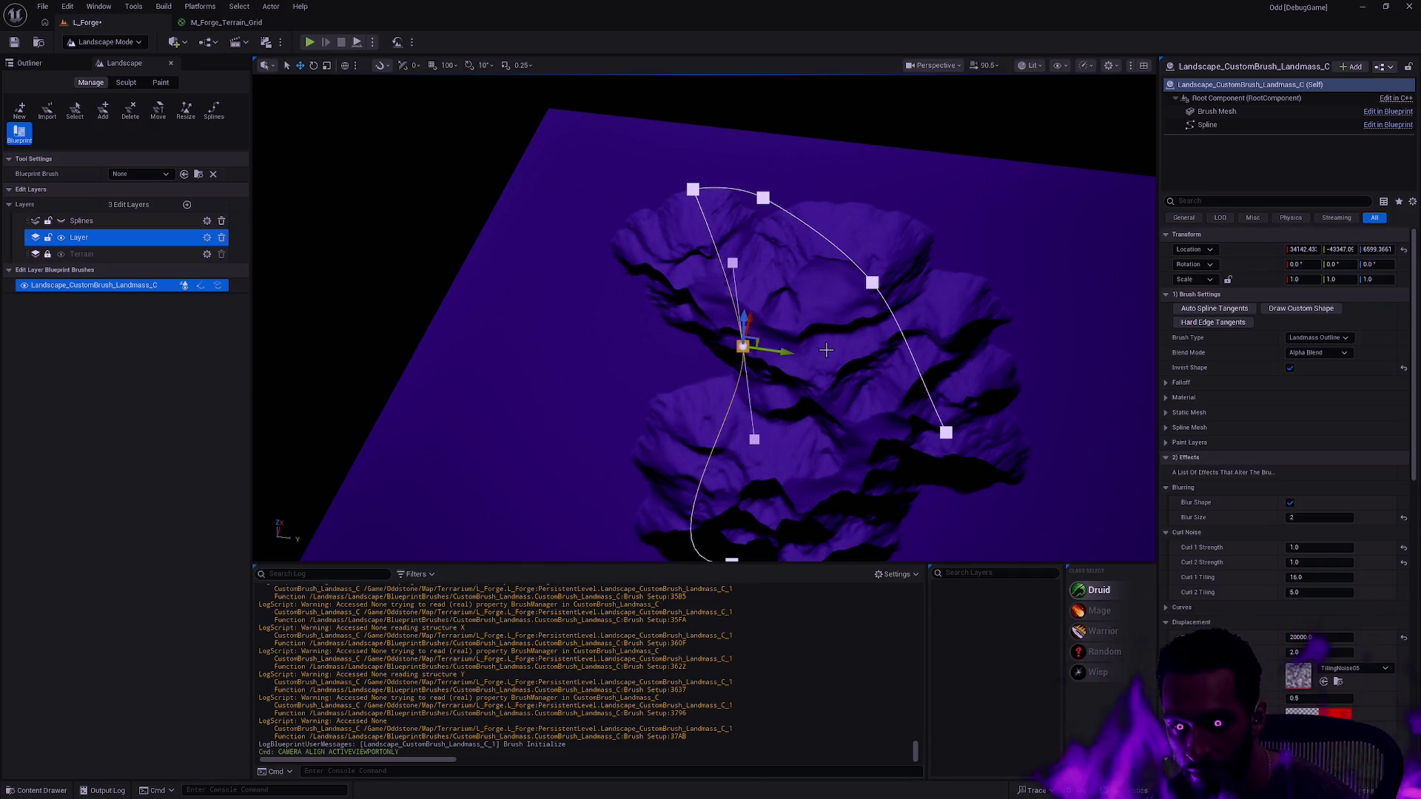
{"action": "key", "text": "ctrl+z"}
{"action": "key", "text": "f"}
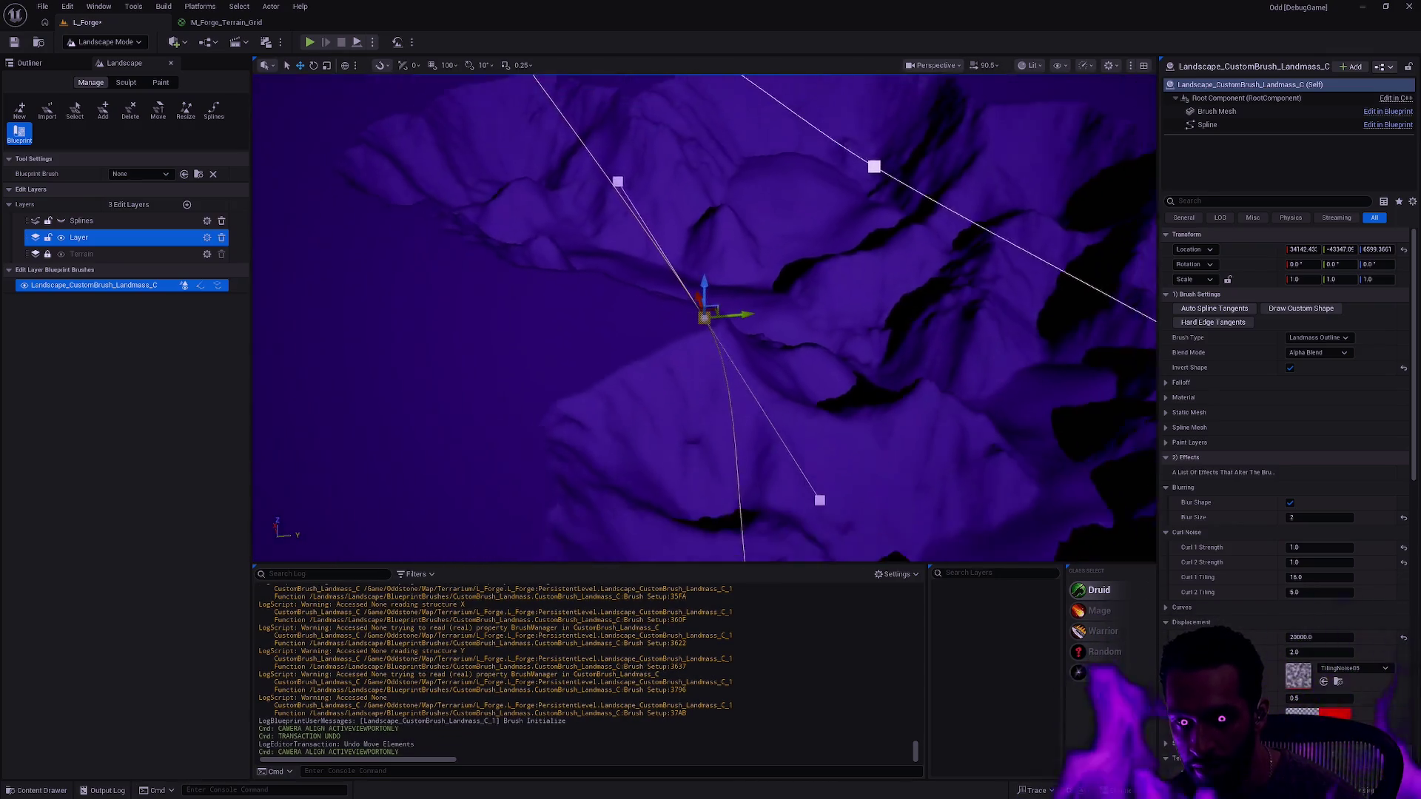
{"action": "scroll", "coordinate": [922, 404], "scroll_direction": "down", "scroll_amount": 10}
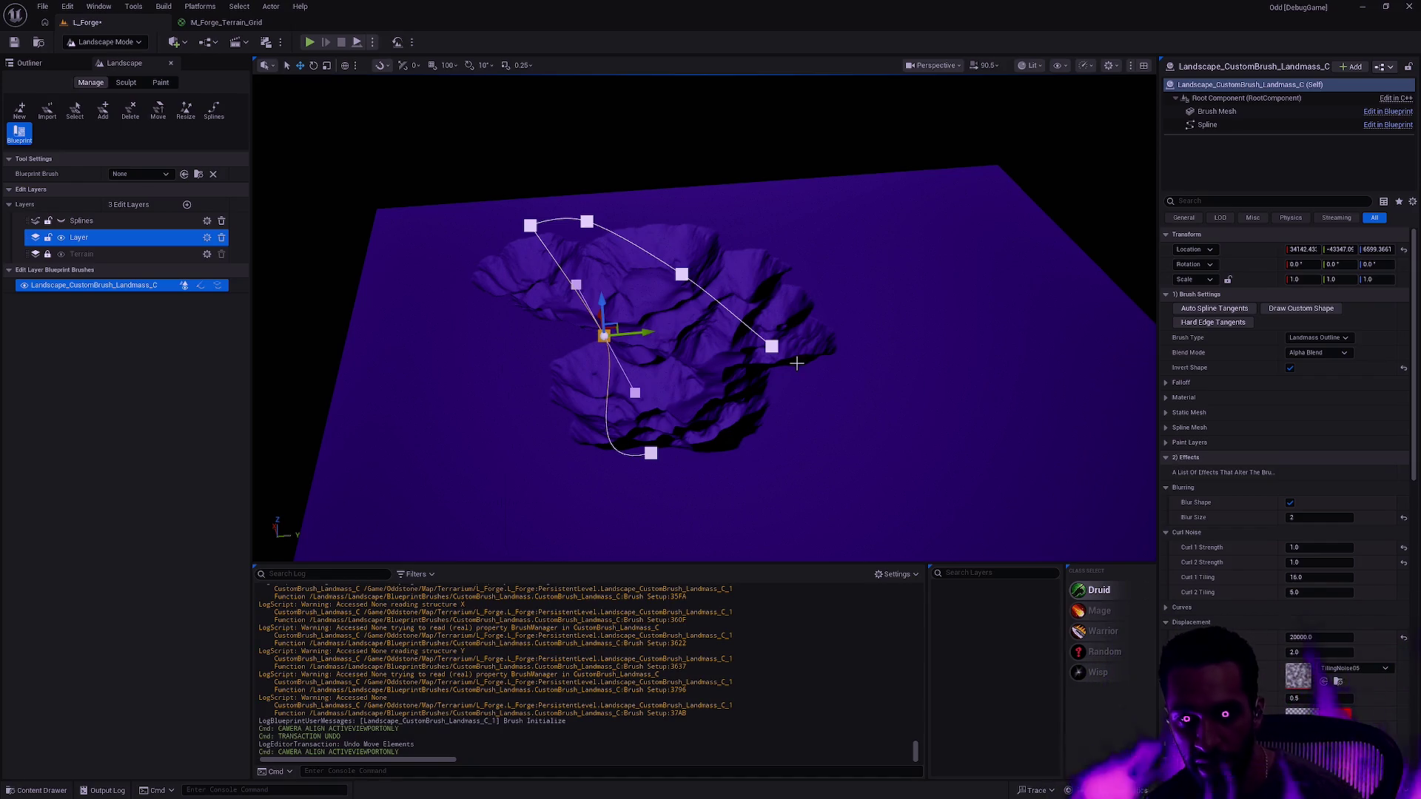
{"action": "left_click", "coordinate": [1291, 367]}
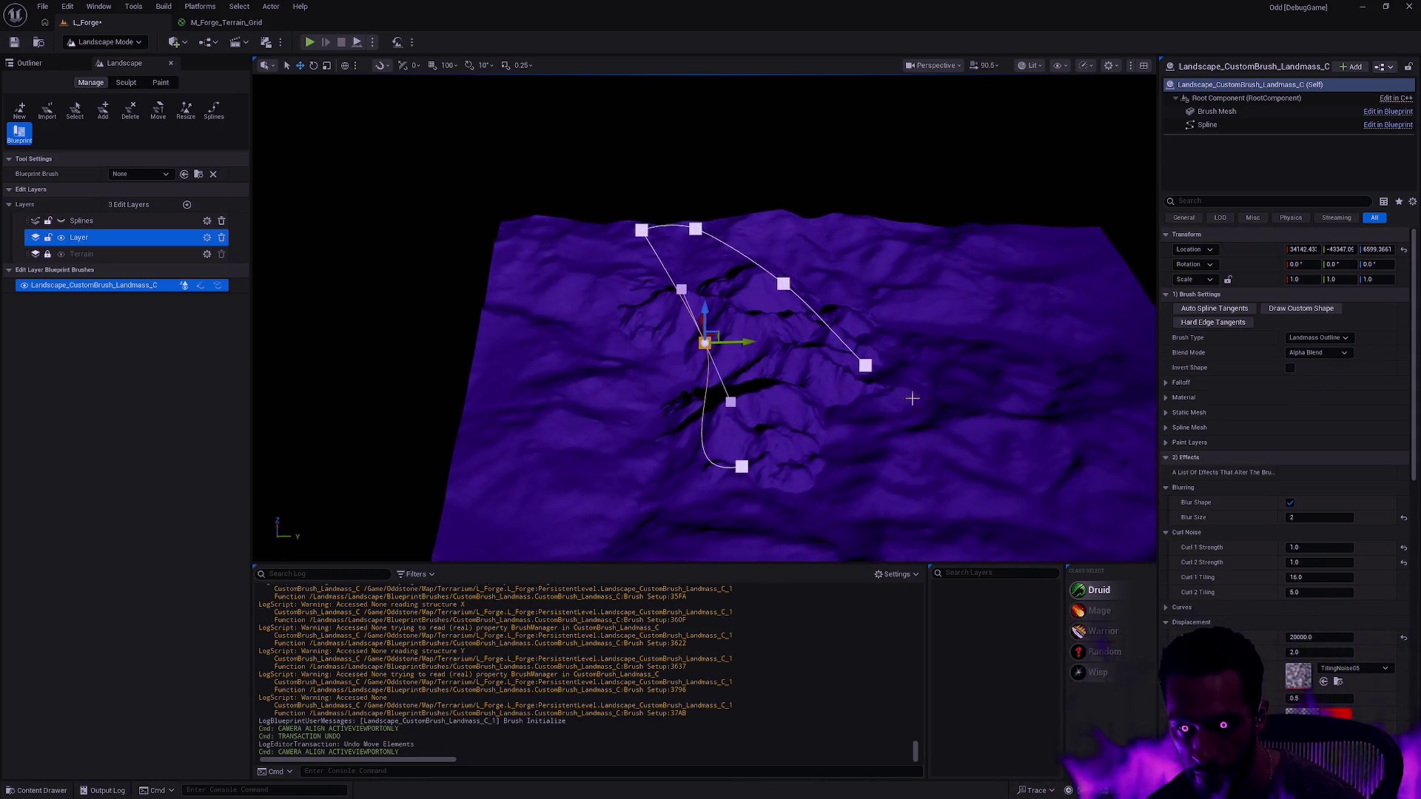
- Slide a landmass spline point along X to reshape the terrain
{"action": "left_click", "coordinate": [783, 284]}
{"action": "mouse_move", "coordinate": [820, 283]}
{"action": "left_mouse_down"}
{"action": "mouse_move", "coordinate": [992, 287]}
{"action": "mouse_move", "coordinate": [919, 285]}
{"action": "left_mouse_up"}
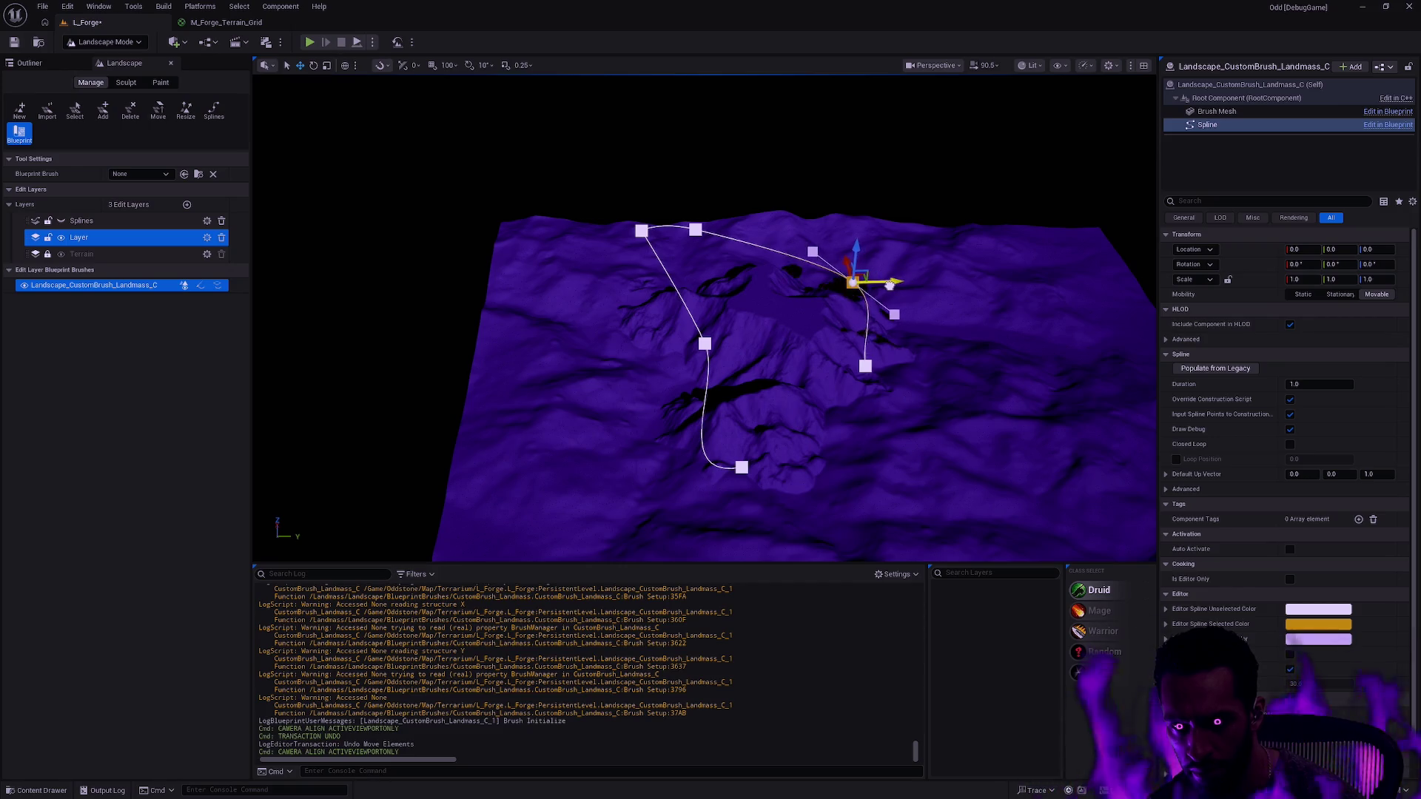
{"action": "mouse_move", "coordinate": [875, 292]}
{"action": "left_mouse_down"}
{"action": "mouse_move", "coordinate": [1046, 292]}
{"action": "mouse_move", "coordinate": [912, 291]}
{"action": "left_mouse_up"}
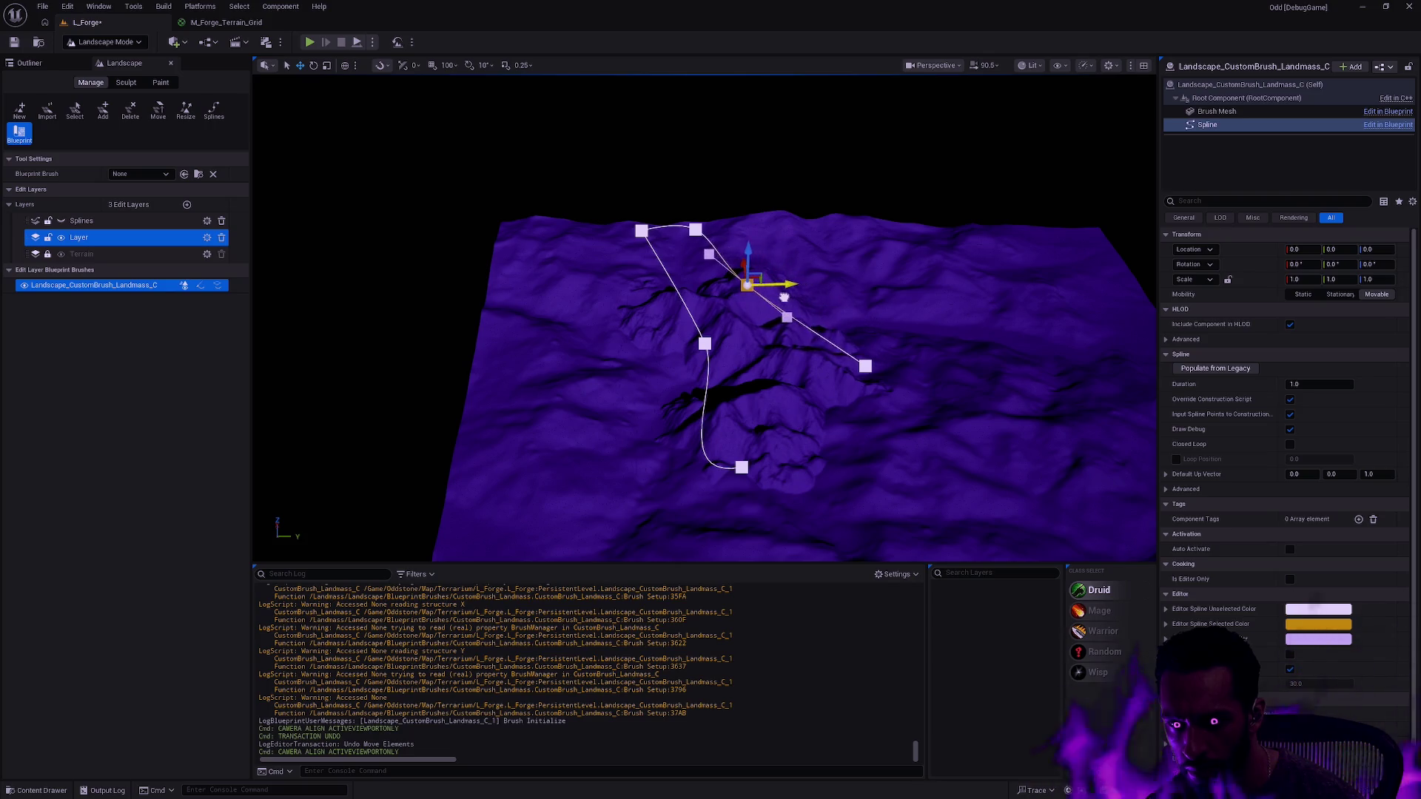
- Undo the spline deselection, select the brush's Self settings, and scroll down to Effects
{"action": "left_click", "coordinate": [784, 297]}
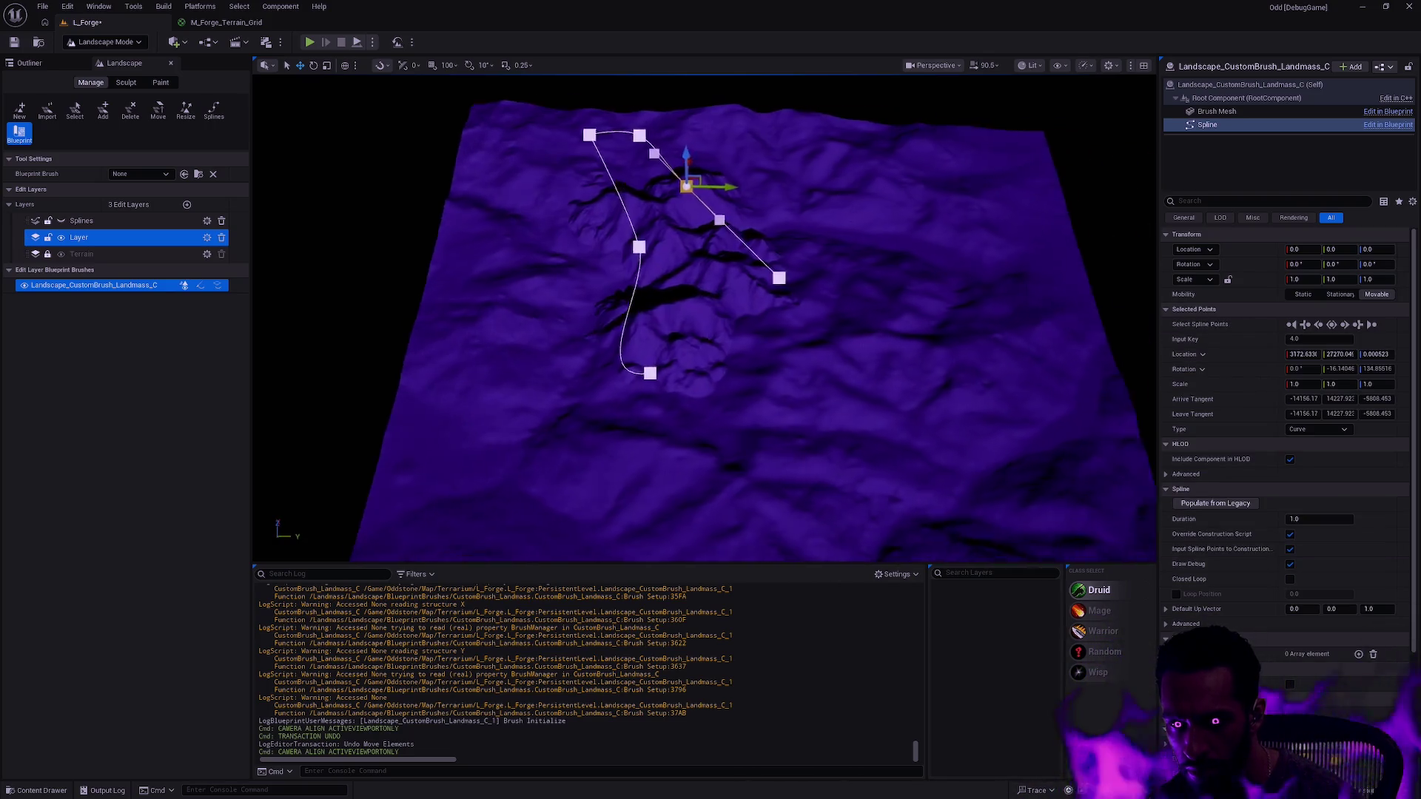
{"action": "key", "text": "Escape"}
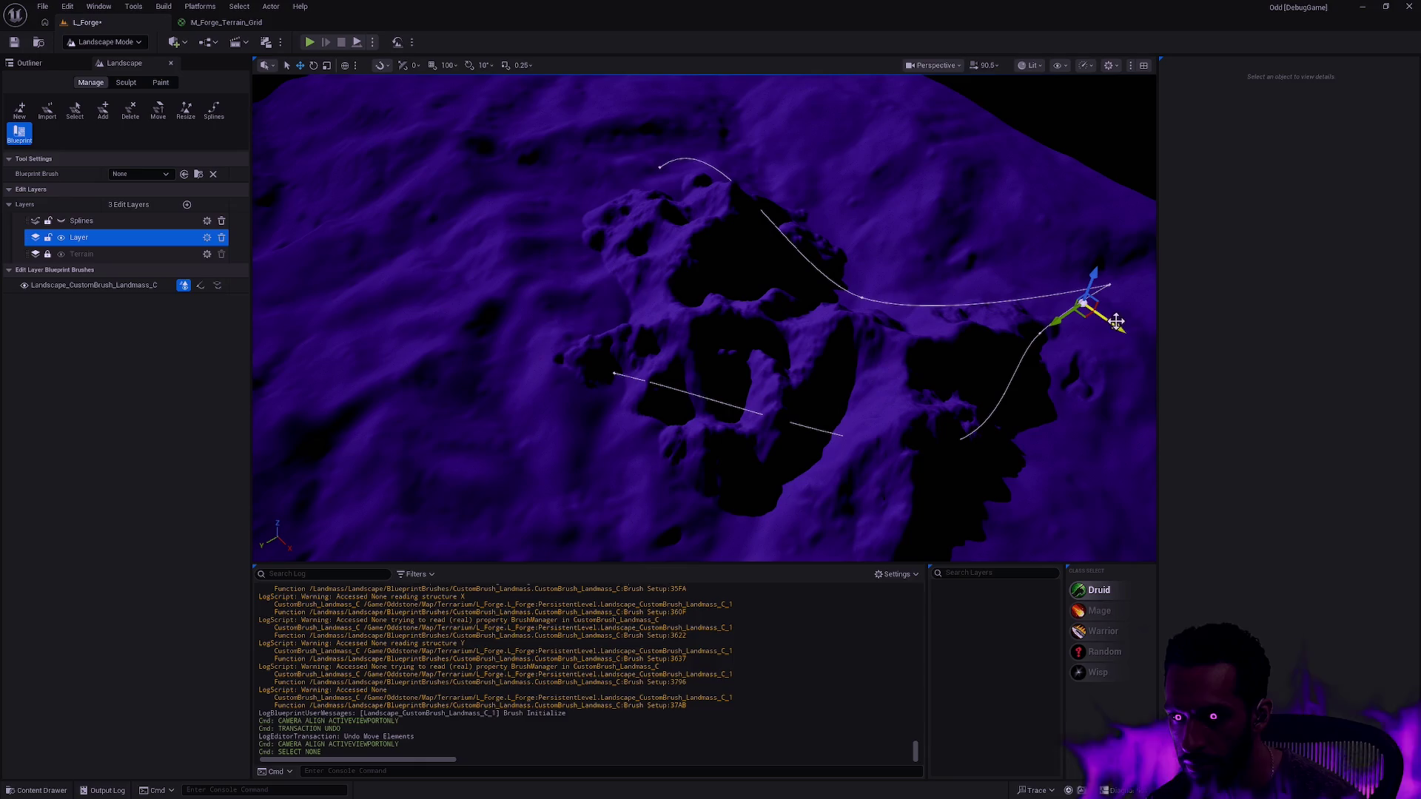
{"action": "key", "text": "ctrl+z"}
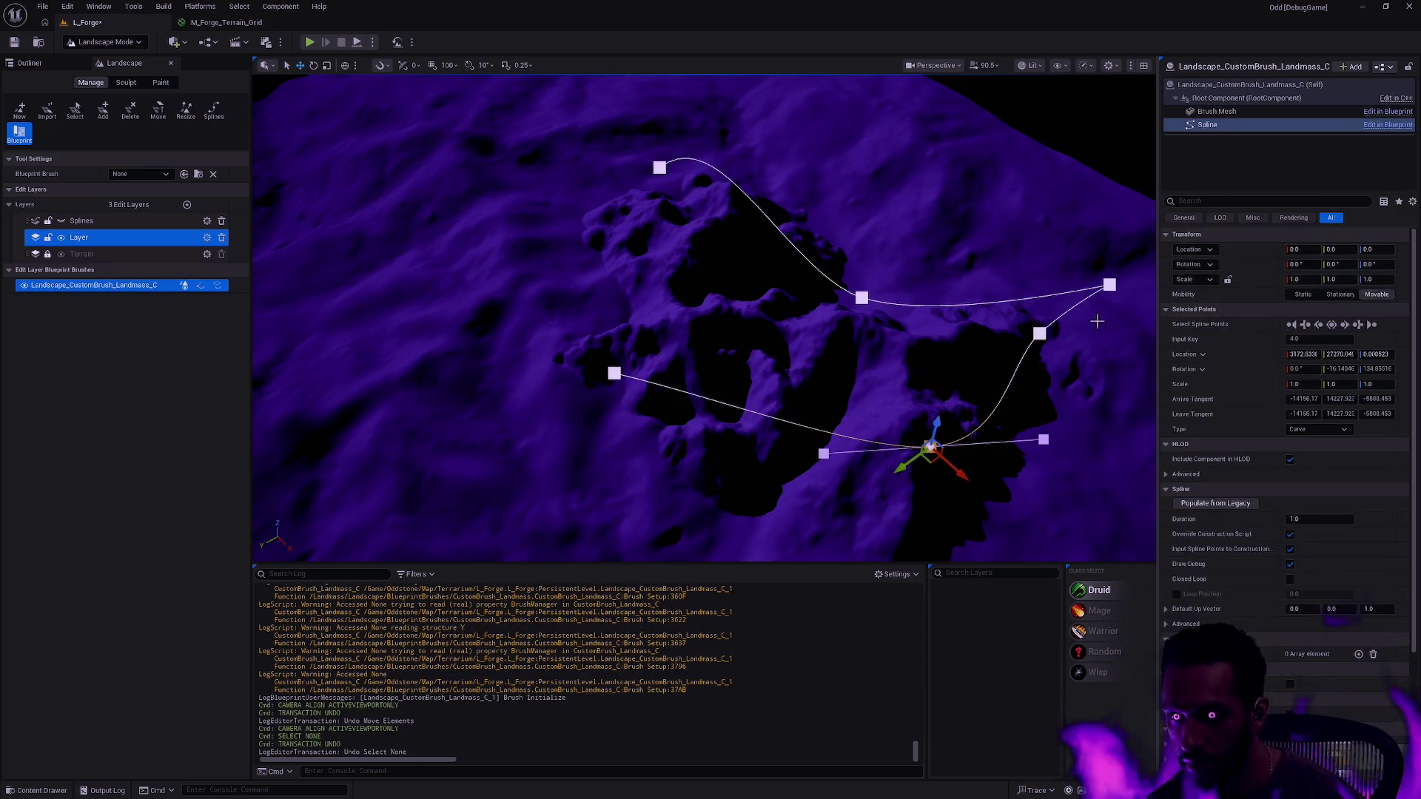
{"action": "left_click", "coordinate": [1238, 86]}
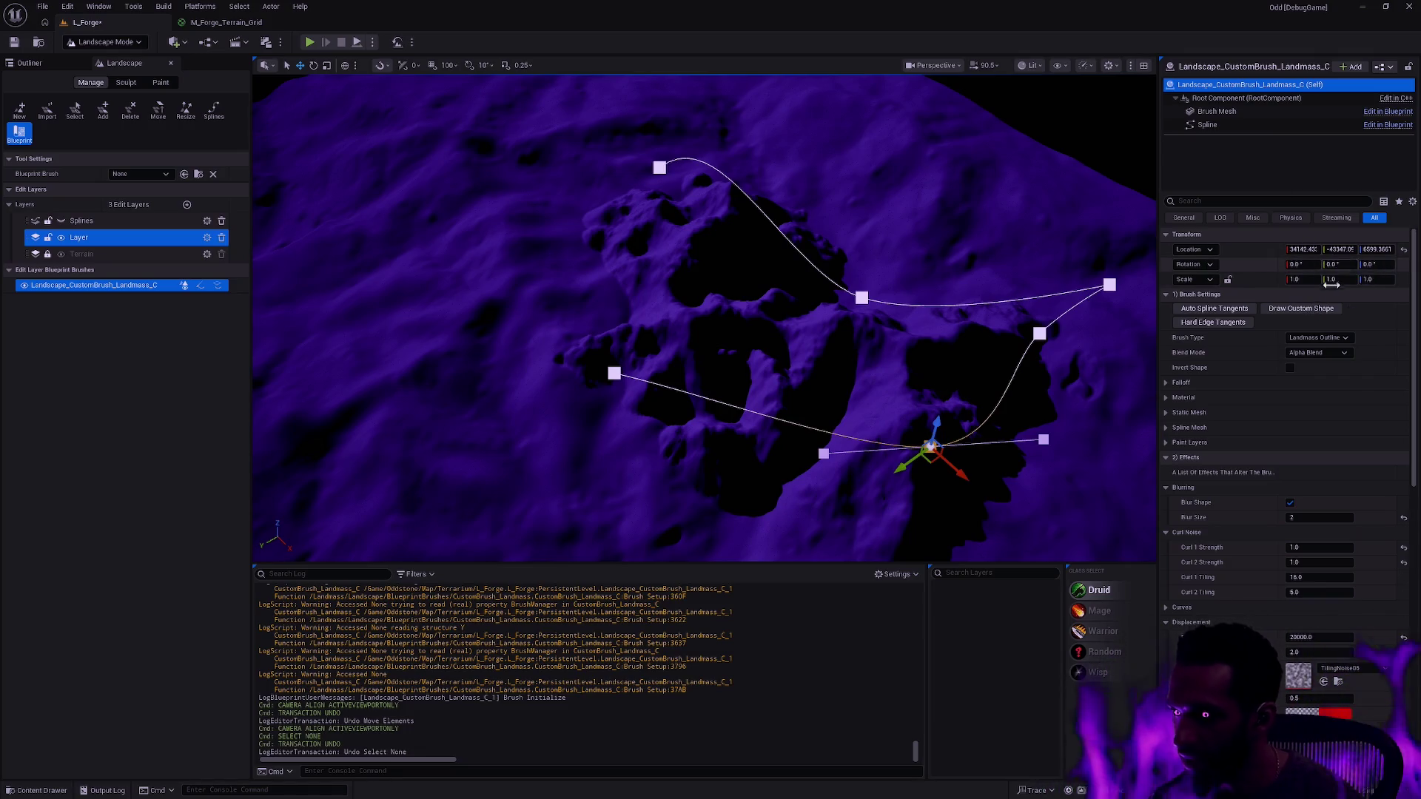
{"action": "left_click_drag", "start_coordinate": [1416, 306], "coordinate": [1416, 524]}
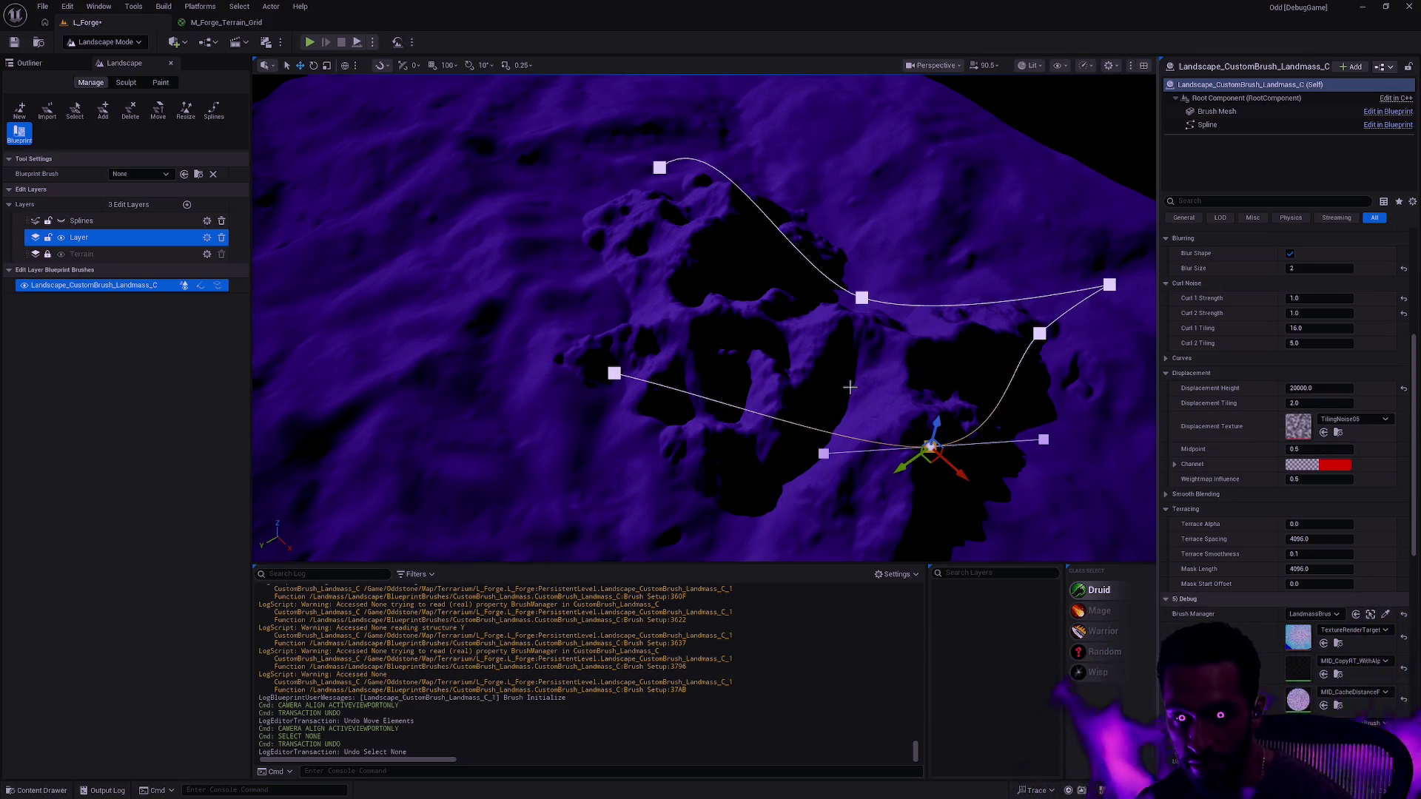
- Fly closer to the spline and slide one point left, then back right
{"action": "left_click_drag", "start_coordinate": [868, 368], "coordinate": [744, 259]}
{"action": "left_click_drag", "start_coordinate": [820, 359], "coordinate": [819, 359]}
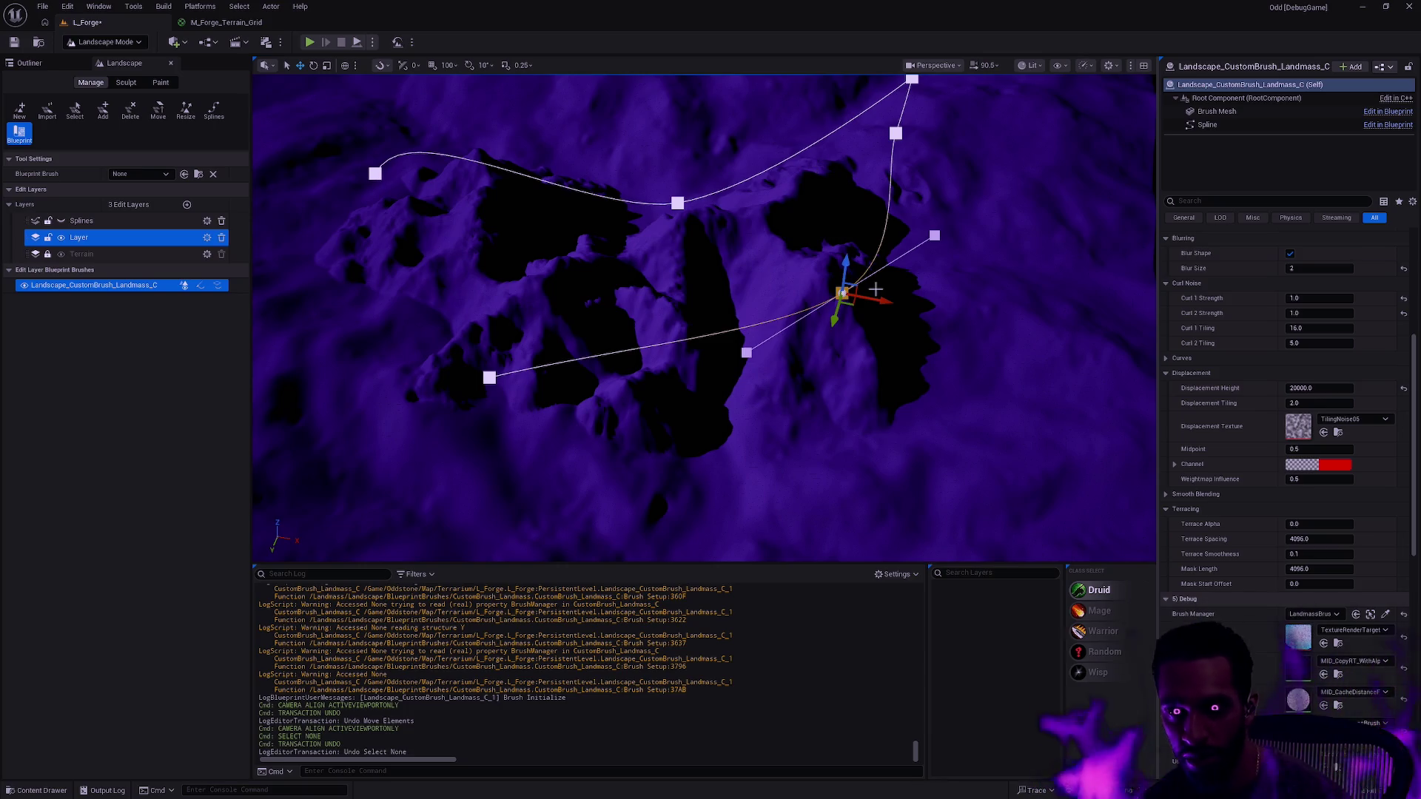
{"action": "mouse_move", "coordinate": [922, 310]}
{"action": "left_mouse_down"}
{"action": "mouse_move", "coordinate": [903, 331]}
{"action": "mouse_move", "coordinate": [863, 308]}
{"action": "left_mouse_up"}
{"action": "mouse_move", "coordinate": [752, 276]}
{"action": "left_mouse_down"}
{"action": "mouse_move", "coordinate": [766, 279]}
{"action": "mouse_move", "coordinate": [705, 257]}
{"action": "mouse_move", "coordinate": [743, 272]}
{"action": "left_mouse_up"}
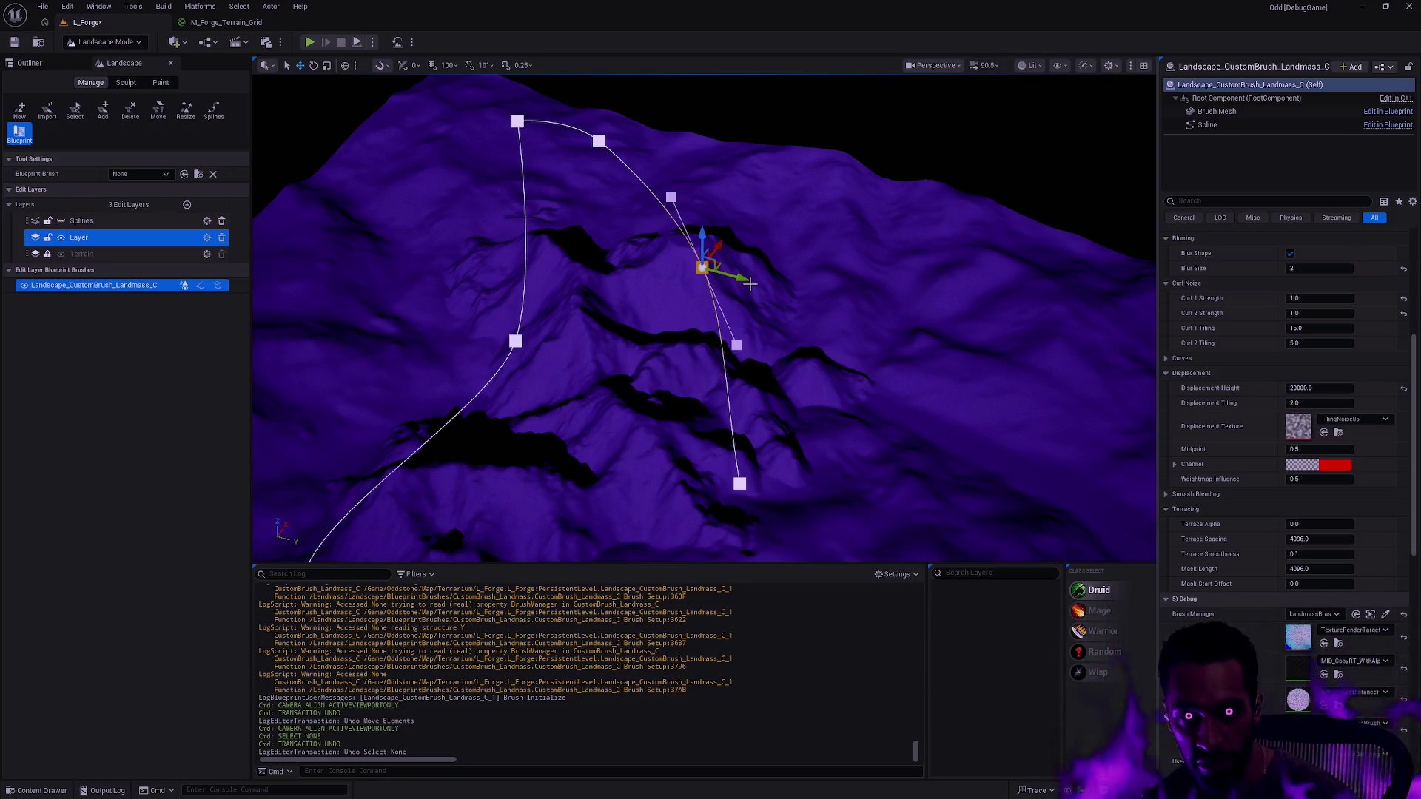
{"action": "mouse_move", "coordinate": [739, 271]}
{"action": "left_mouse_down"}
{"action": "mouse_move", "coordinate": [690, 269]}
{"action": "mouse_move", "coordinate": [708, 270]}
{"action": "left_mouse_up"}
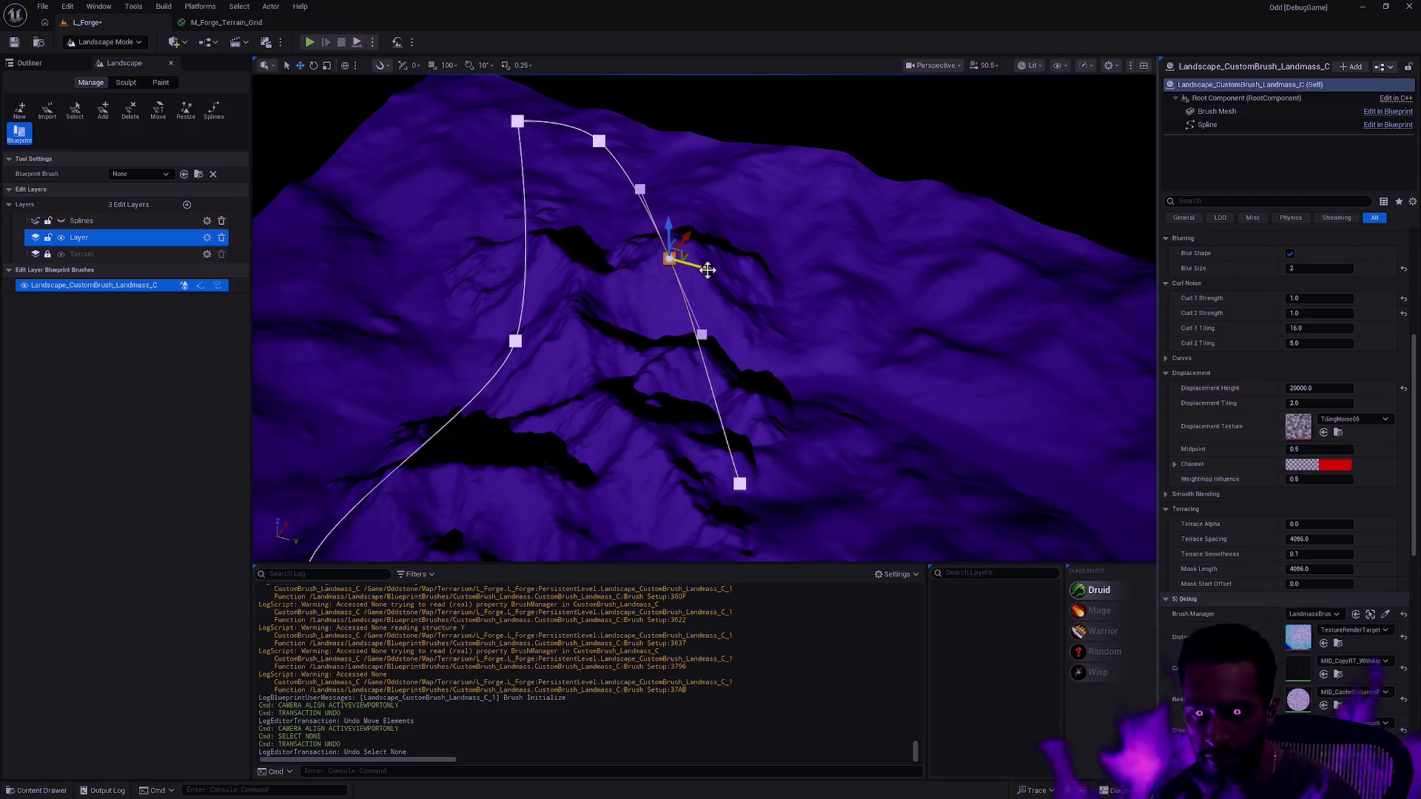
{"action": "mouse_move", "coordinate": [708, 270]}
{"action": "left_mouse_down"}
{"action": "mouse_move", "coordinate": [755, 275]}
{"action": "mouse_move", "coordinate": [728, 274]}
{"action": "left_mouse_up"}
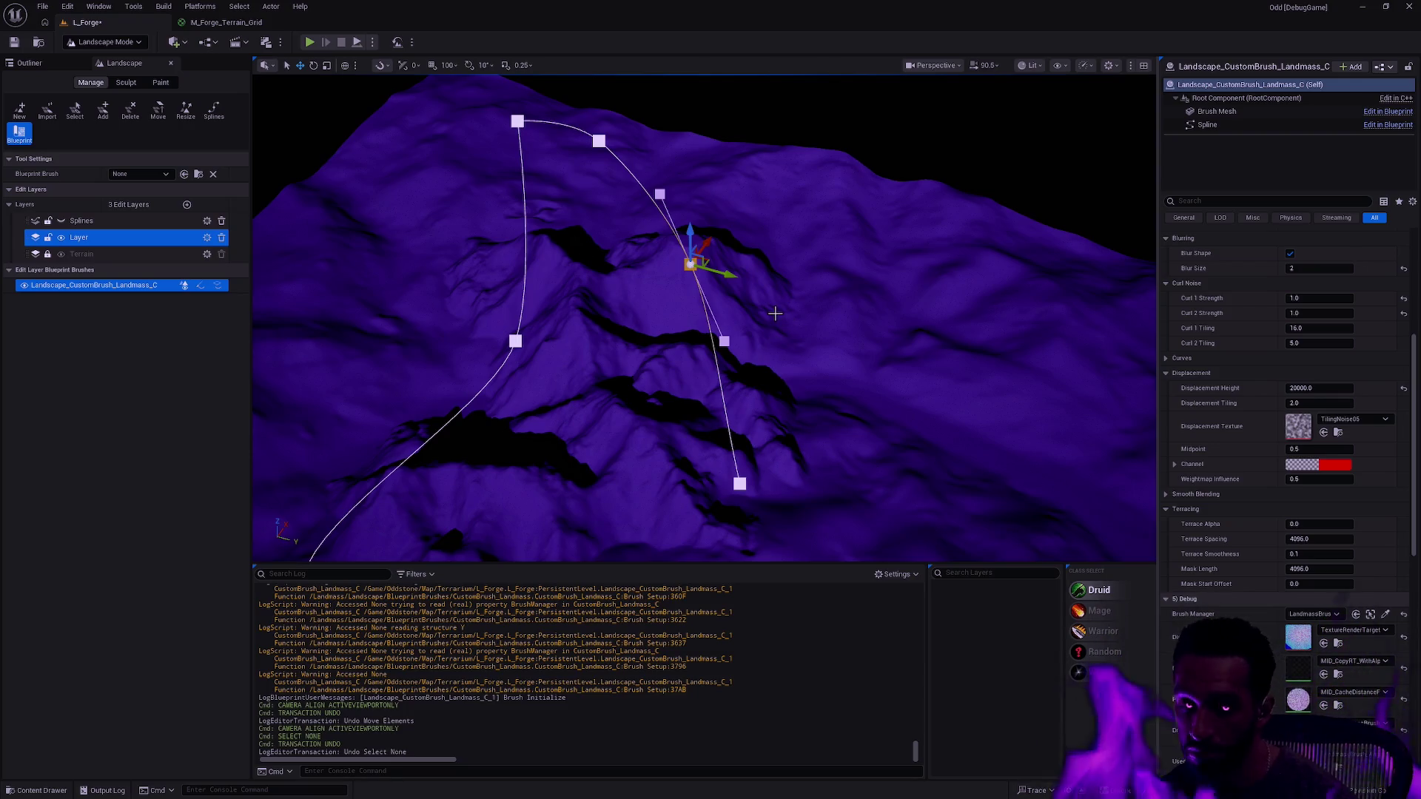
- Move a spline point down and right, then pull the end point far left
{"action": "mouse_move", "coordinate": [785, 314]}
{"action": "left_mouse_down"}
{"action": "mouse_move", "coordinate": [733, 307]}
{"action": "mouse_move", "coordinate": [834, 294]}
{"action": "left_mouse_up"}
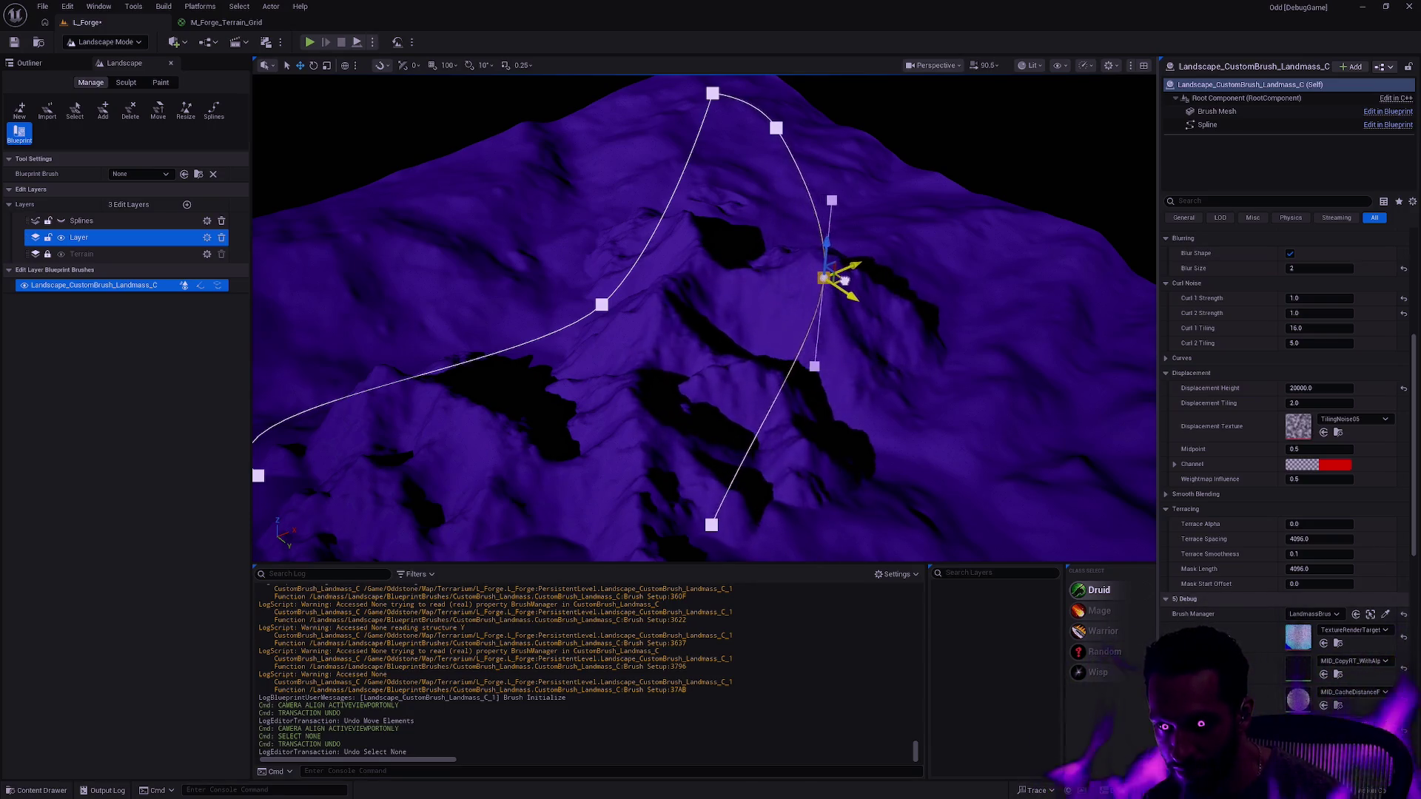
{"action": "mouse_move", "coordinate": [779, 281]}
{"action": "left_mouse_down"}
{"action": "mouse_move", "coordinate": [863, 276]}
{"action": "mouse_move", "coordinate": [804, 282]}
{"action": "mouse_move", "coordinate": [899, 305]}
{"action": "mouse_move", "coordinate": [733, 305]}
{"action": "mouse_move", "coordinate": [914, 340]}
{"action": "left_mouse_up"}
{"action": "mouse_move", "coordinate": [774, 298]}
{"action": "left_mouse_down"}
{"action": "mouse_move", "coordinate": [730, 285]}
{"action": "mouse_move", "coordinate": [794, 304]}
{"action": "mouse_move", "coordinate": [725, 268]}
{"action": "mouse_move", "coordinate": [859, 260]}
{"action": "mouse_move", "coordinate": [738, 255]}
{"action": "mouse_move", "coordinate": [718, 274]}
{"action": "mouse_move", "coordinate": [866, 300]}
{"action": "mouse_move", "coordinate": [897, 275]}
{"action": "mouse_move", "coordinate": [942, 288]}
{"action": "left_mouse_up"}
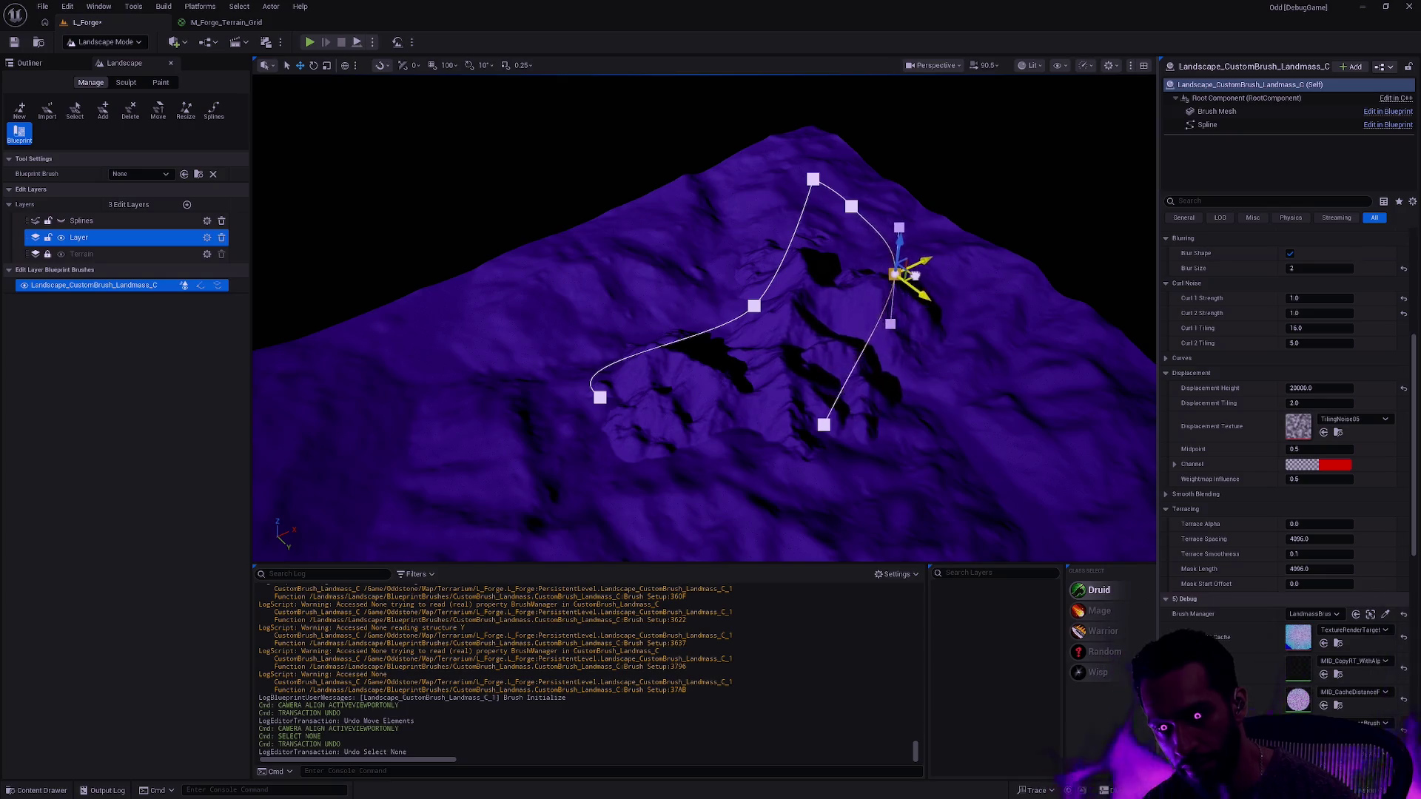
{"action": "left_click", "coordinate": [600, 397]}
{"action": "mouse_move", "coordinate": [601, 399]}
{"action": "left_mouse_down"}
{"action": "mouse_move", "coordinate": [453, 372]}
{"action": "mouse_move", "coordinate": [580, 322]}
{"action": "mouse_move", "coordinate": [489, 332]}
{"action": "mouse_move", "coordinate": [552, 327]}
{"action": "mouse_move", "coordinate": [534, 326]}
{"action": "left_mouse_up"}
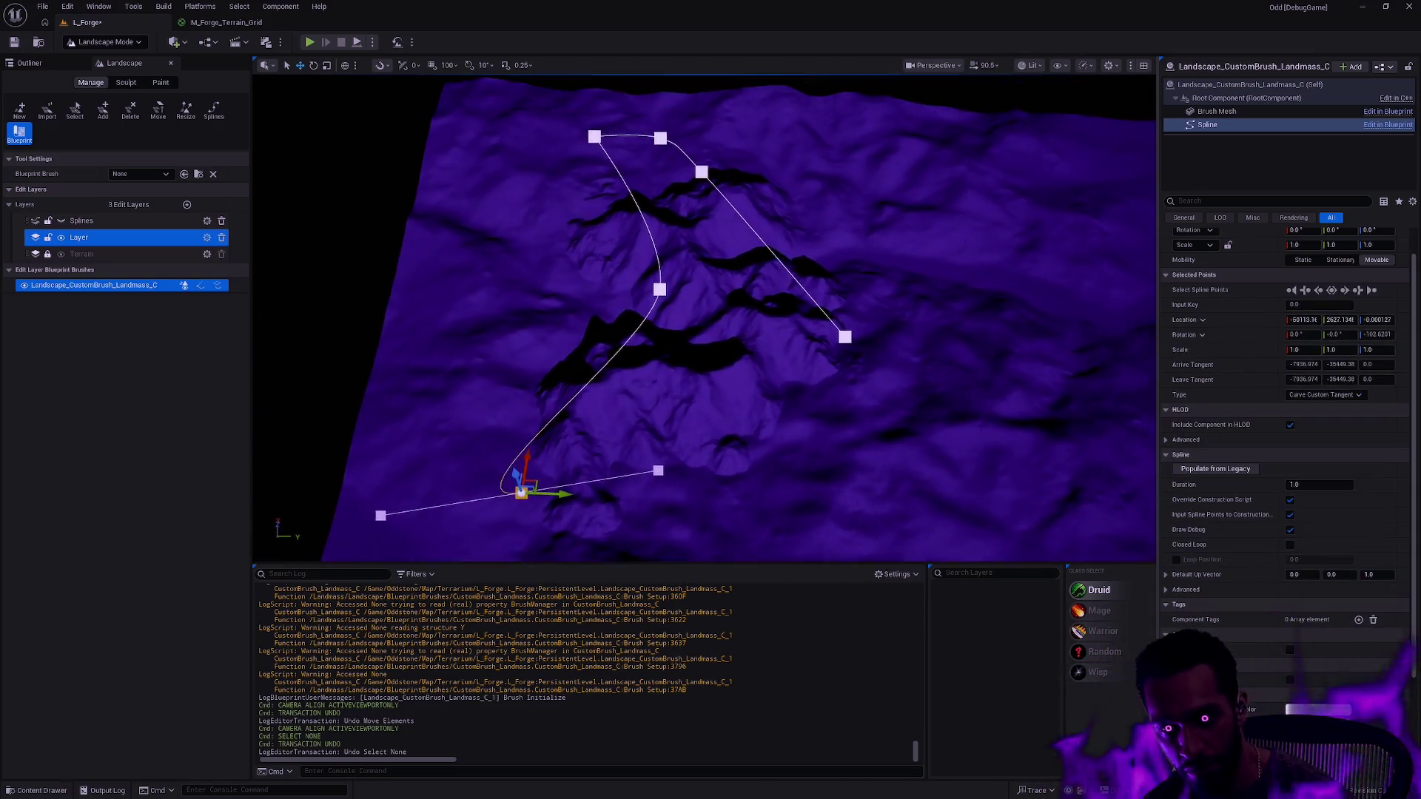
- Reshape the curve at the spline's lower end and nudge the middle point slightly down
{"action": "scroll", "coordinate": [667, 369], "scroll_direction": "up", "scroll_amount": 3}
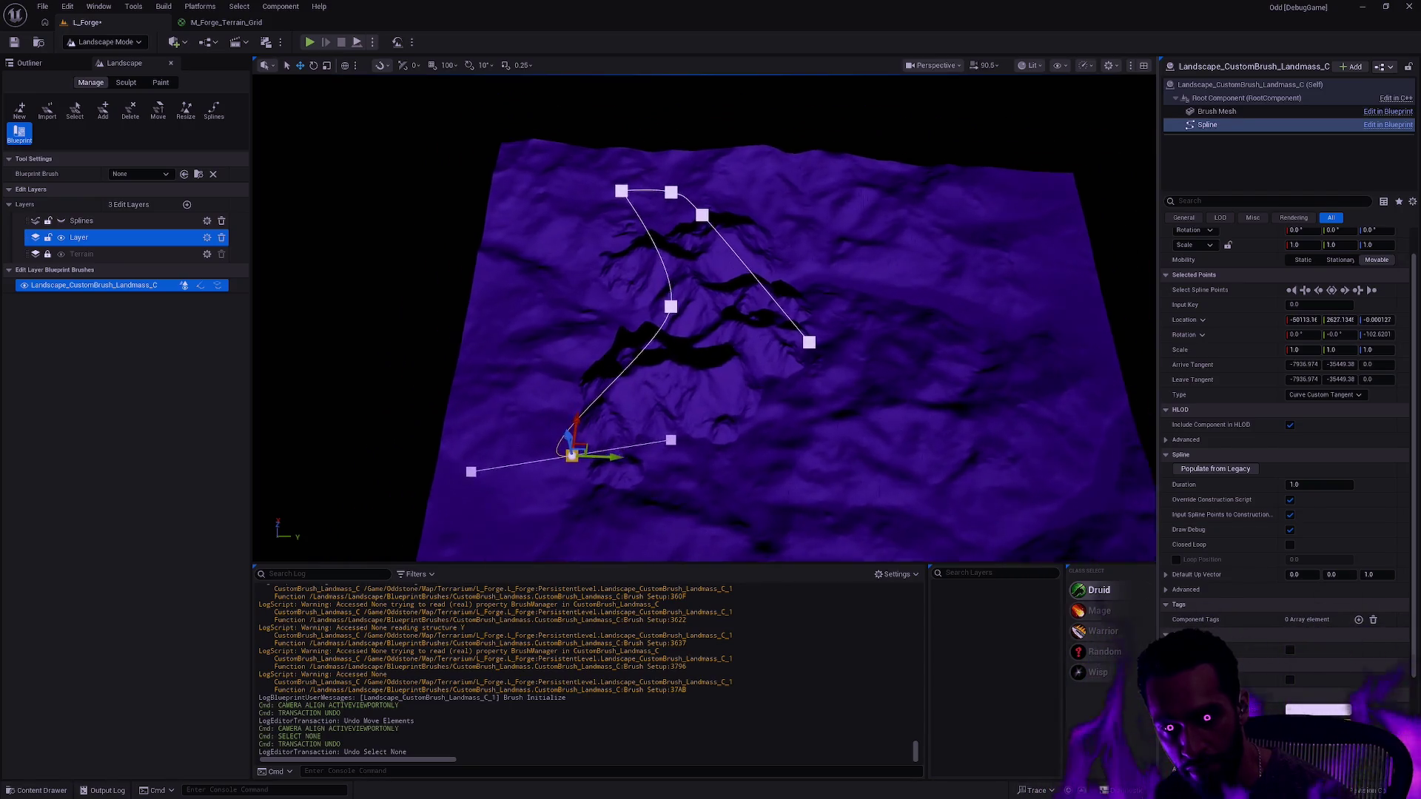
{"action": "mouse_move", "coordinate": [837, 342]}
{"action": "left_mouse_down"}
{"action": "mouse_move", "coordinate": [831, 316]}
{"action": "mouse_move", "coordinate": [852, 291]}
{"action": "mouse_move", "coordinate": [929, 253]}
{"action": "mouse_move", "coordinate": [806, 265]}
{"action": "mouse_move", "coordinate": [743, 247]}
{"action": "mouse_move", "coordinate": [778, 261]}
{"action": "left_mouse_up"}
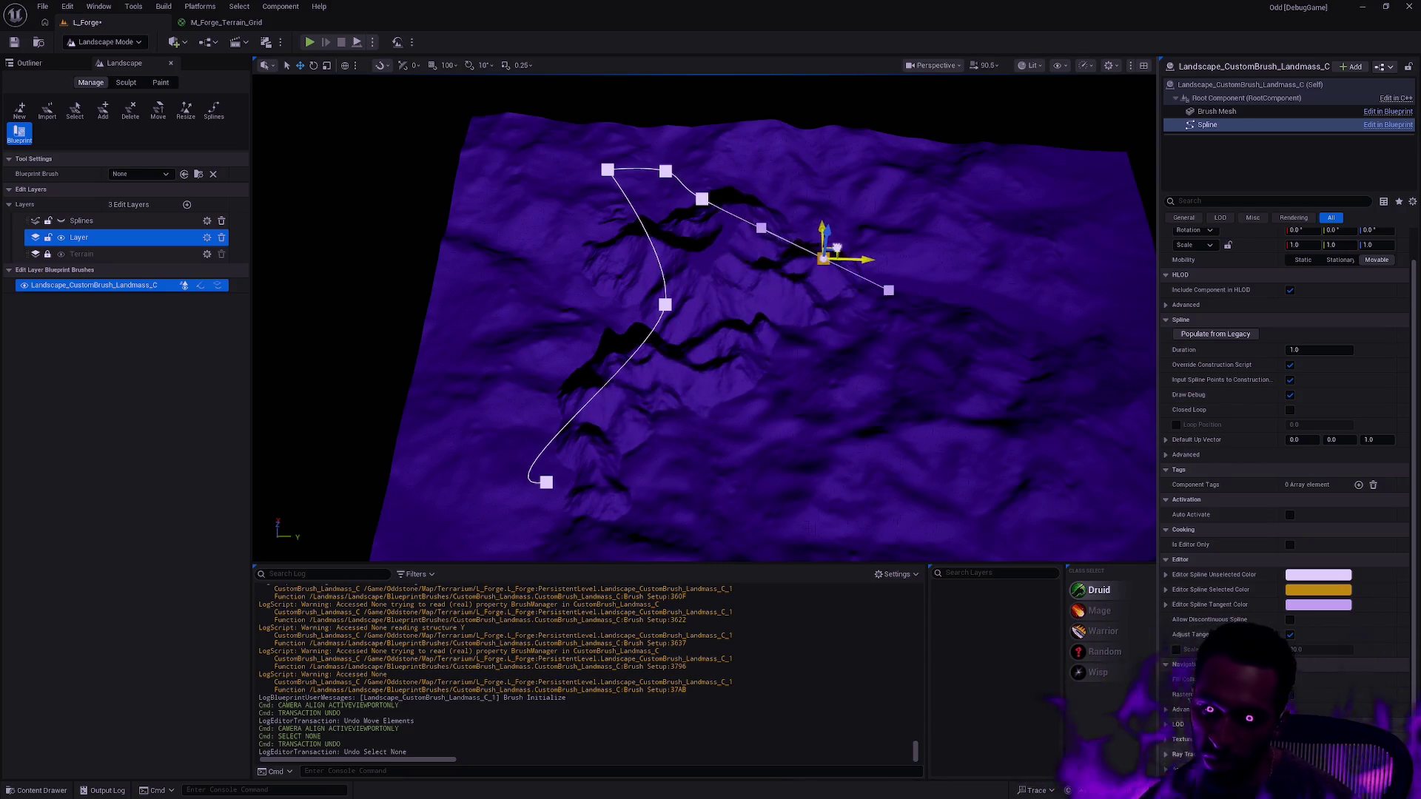
{"action": "mouse_move", "coordinate": [881, 285]}
{"action": "left_mouse_down"}
{"action": "mouse_move", "coordinate": [963, 311]}
{"action": "mouse_move", "coordinate": [856, 228]}
{"action": "left_mouse_up"}
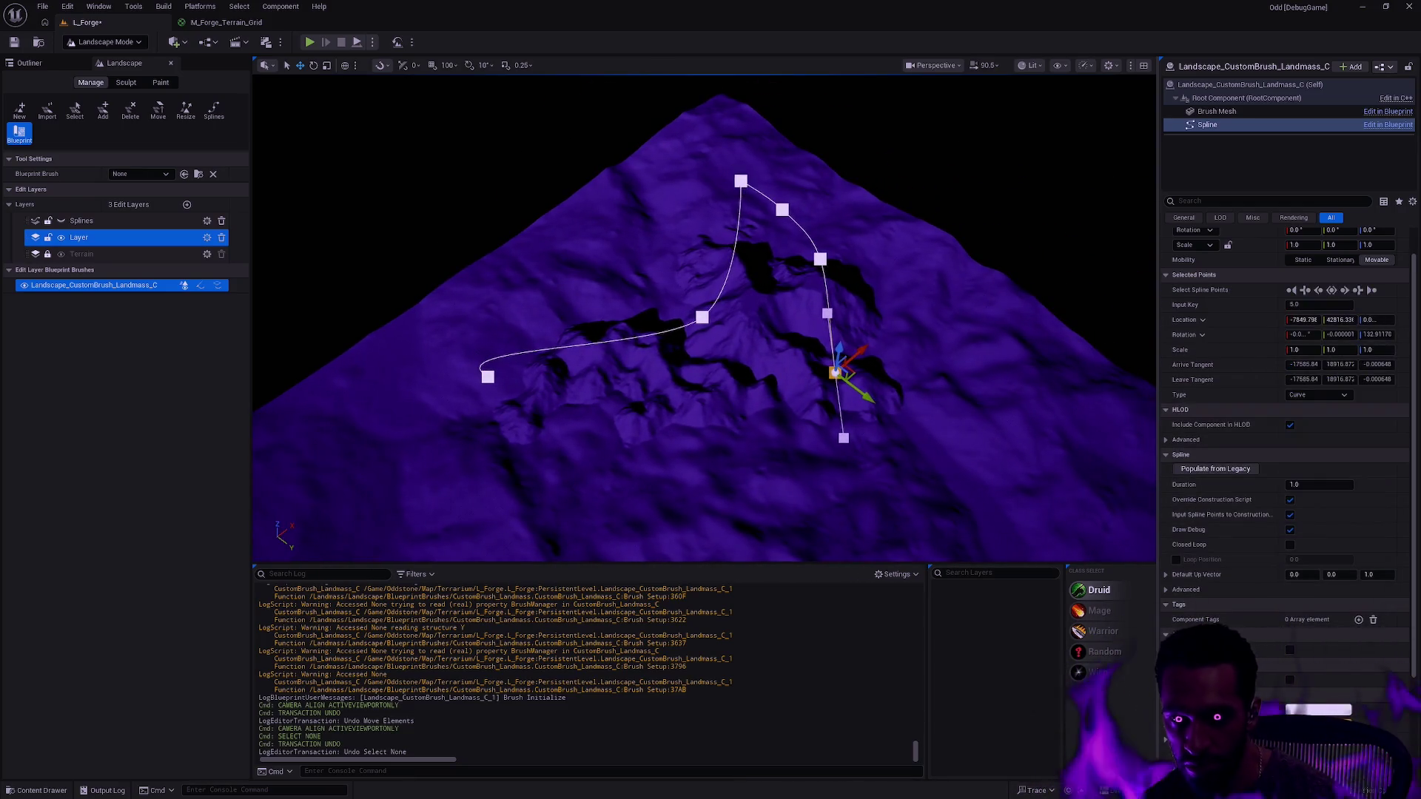
{"action": "left_click", "coordinate": [743, 182]}
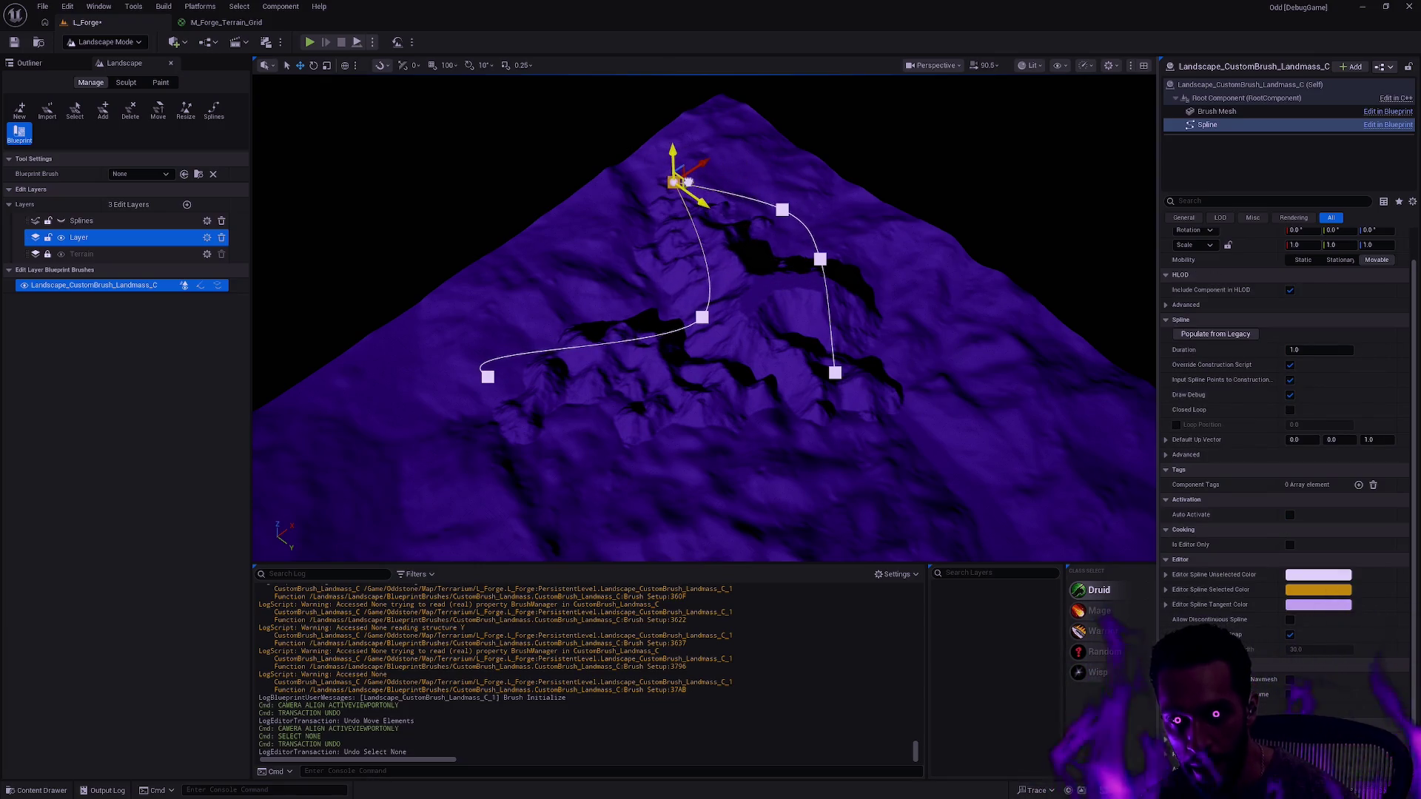
{"action": "left_click_drag", "start_coordinate": [699, 180], "coordinate": [844, 236]}
{"action": "left_click_drag", "start_coordinate": [740, 245], "coordinate": [771, 285]}
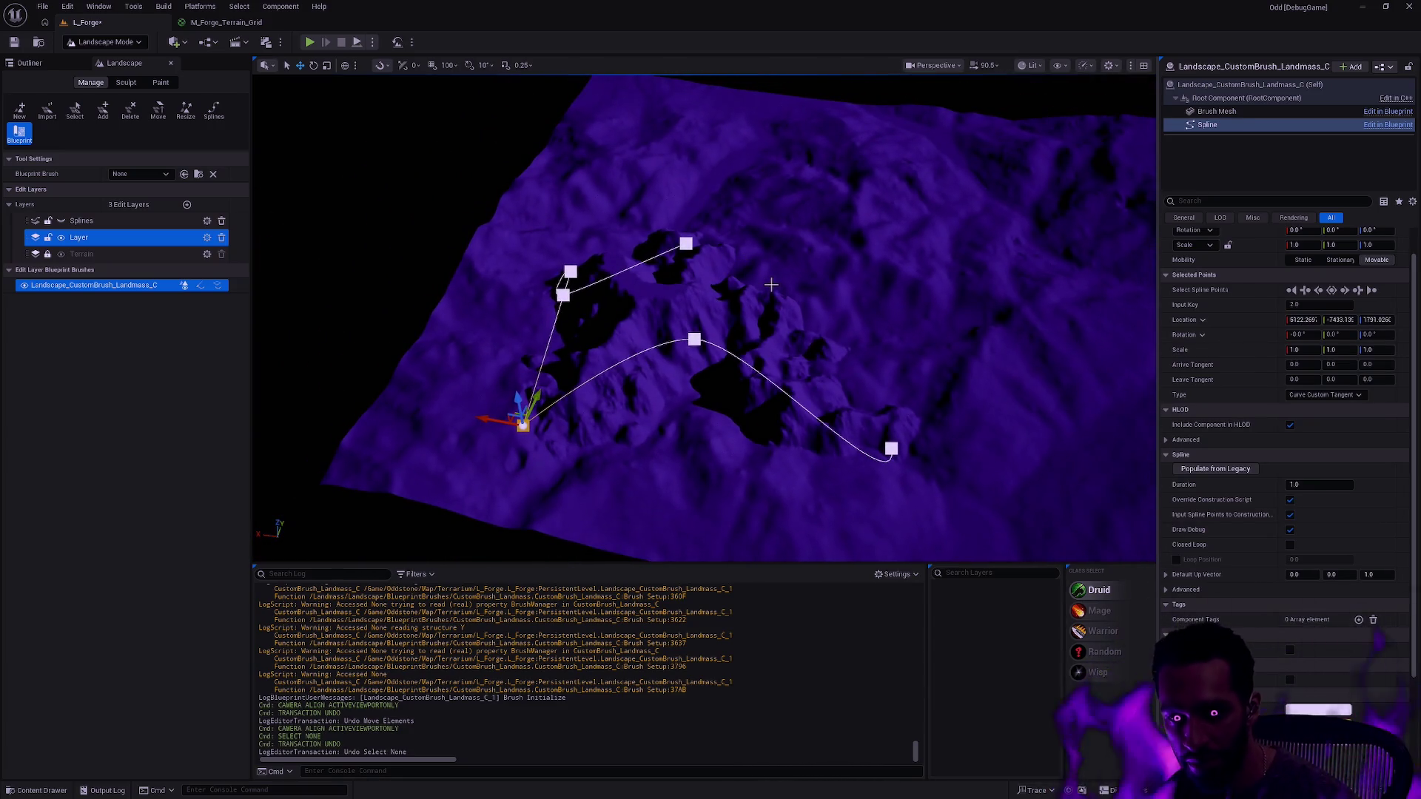
{"action": "left_click", "coordinate": [698, 339]}
{"action": "mouse_move", "coordinate": [698, 339]}
{"action": "left_mouse_down"}
{"action": "mouse_move", "coordinate": [682, 347]}
{"action": "mouse_move", "coordinate": [692, 365]}
{"action": "left_mouse_up"}
{"action": "mouse_move", "coordinate": [797, 352]}
{"action": "left_mouse_down"}
{"action": "mouse_move", "coordinate": [886, 379]}
{"action": "mouse_move", "coordinate": [799, 403]}
{"action": "mouse_move", "coordinate": [889, 388]}
{"action": "left_mouse_up"}
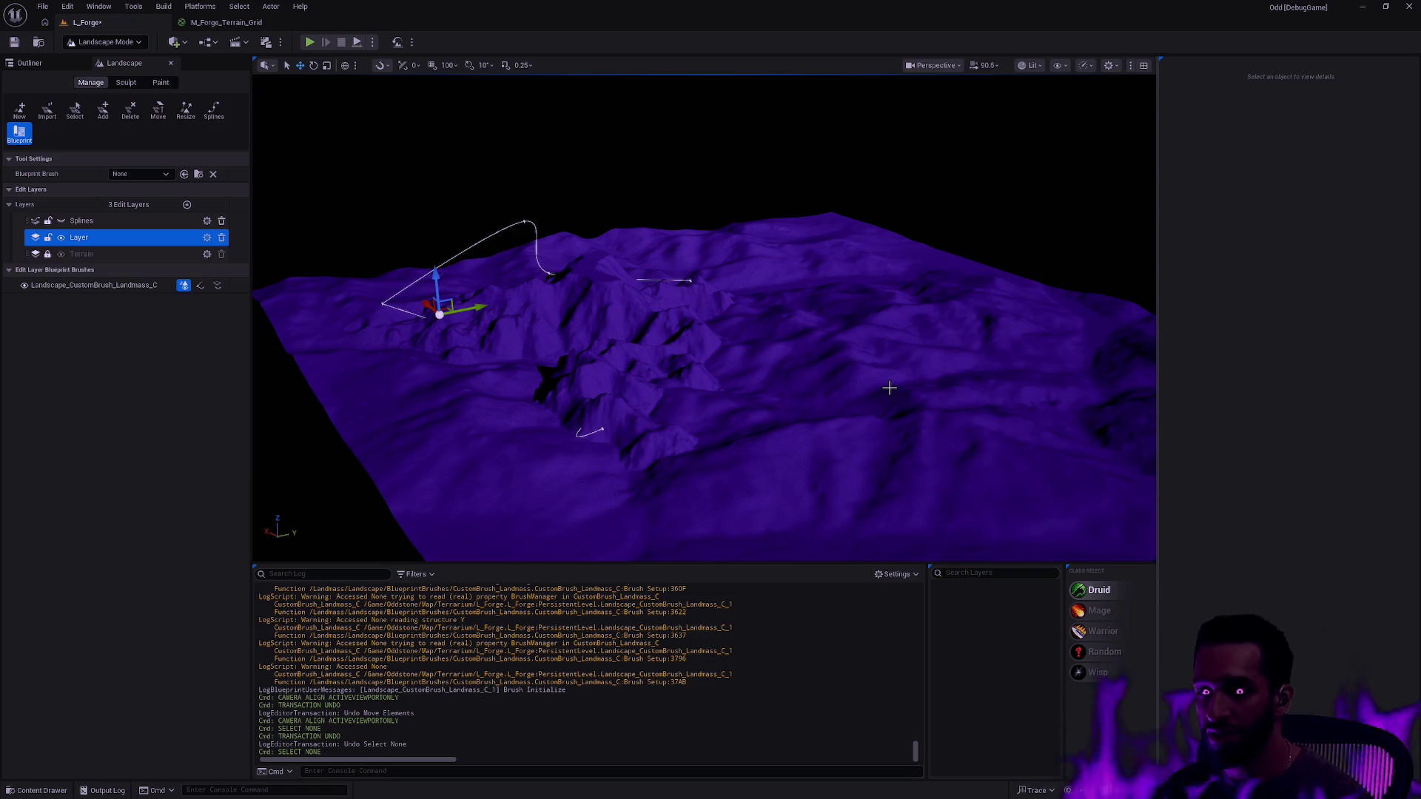
{"action": "left_click_drag", "start_coordinate": [909, 395], "coordinate": [933, 436]}
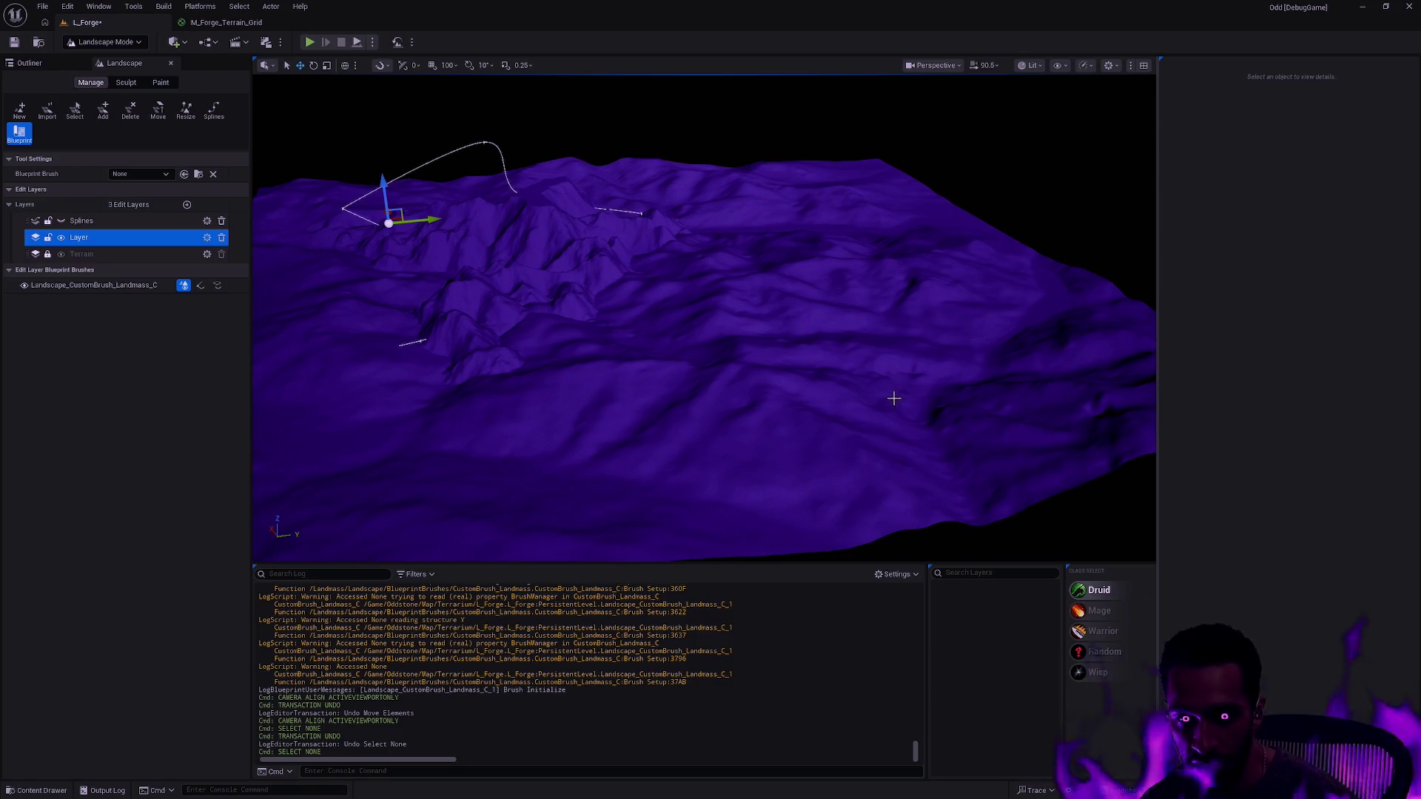
{"action": "left_click_drag", "start_coordinate": [874, 385], "coordinate": [851, 377]}
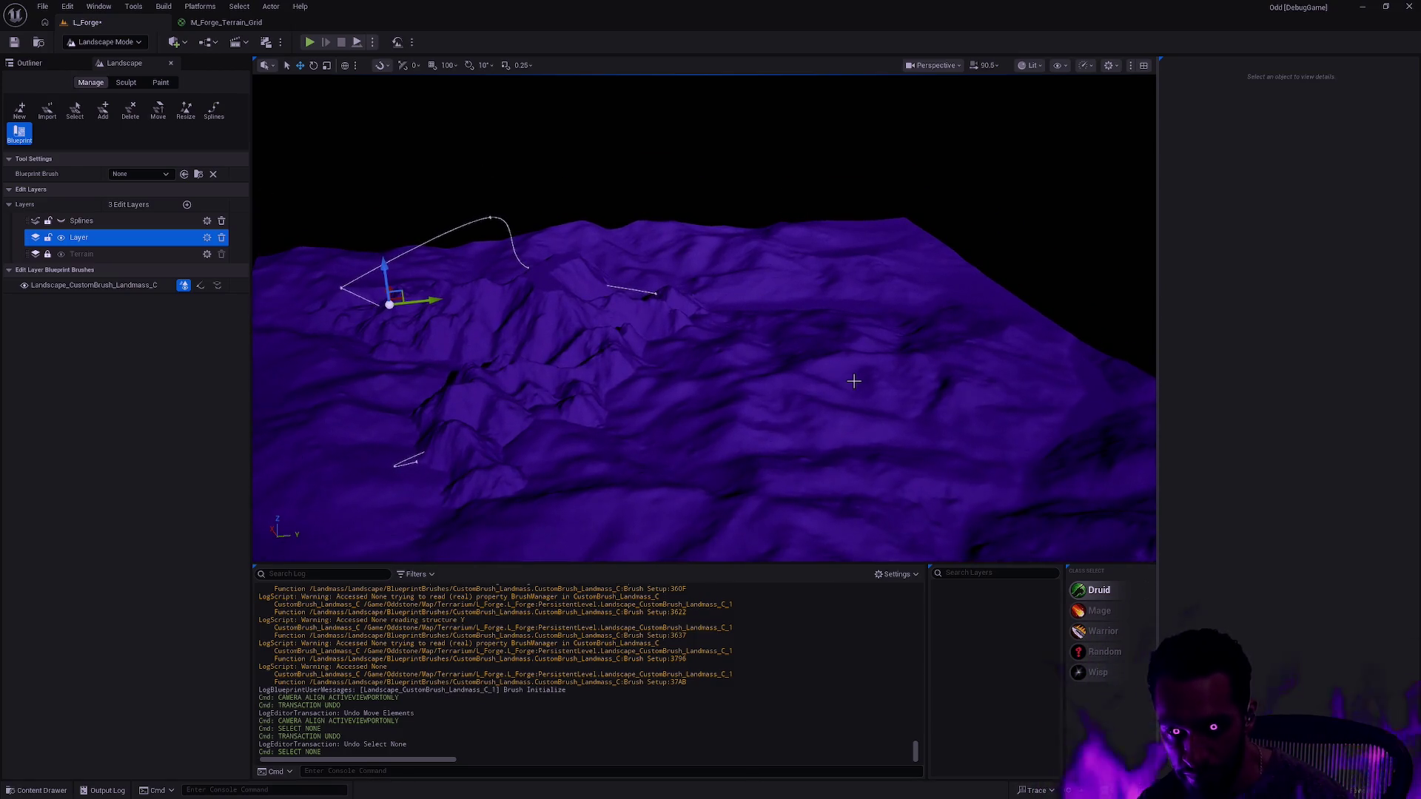
{"action": "scroll", "coordinate": [851, 379], "scroll_direction": "up", "scroll_amount": 2}
{"action": "key", "text": "Right"}
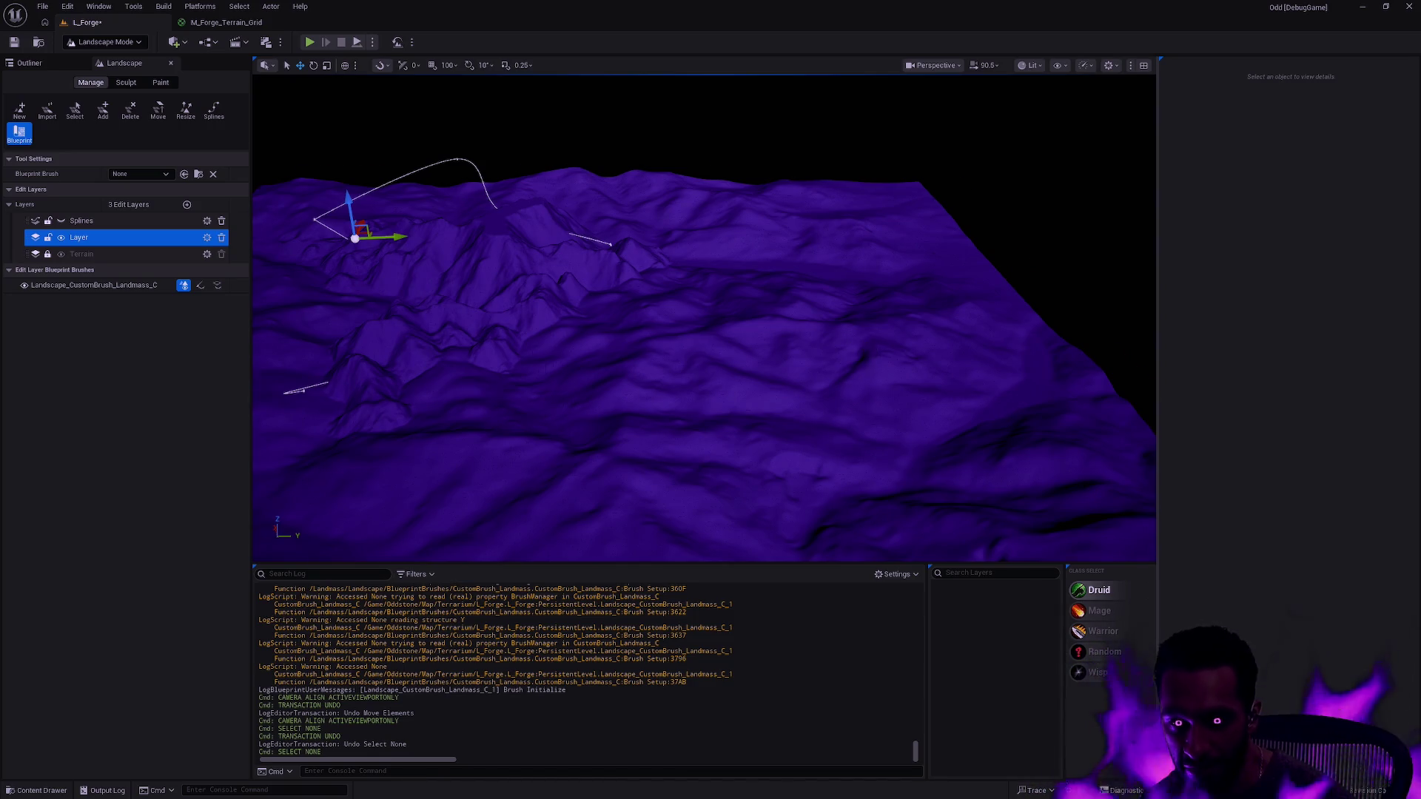
{"action": "key", "text": "Down"}
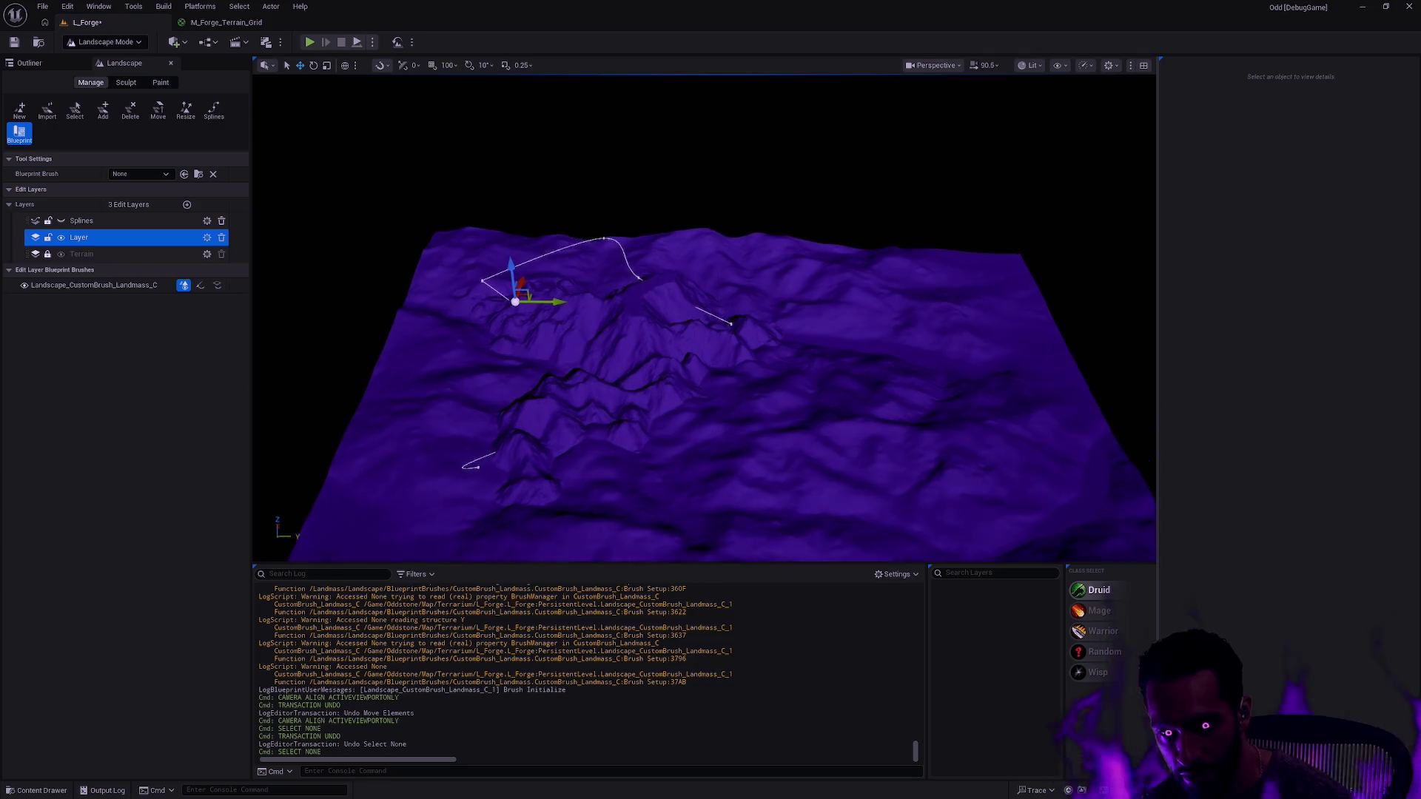
{"action": "key", "text": "Up"}
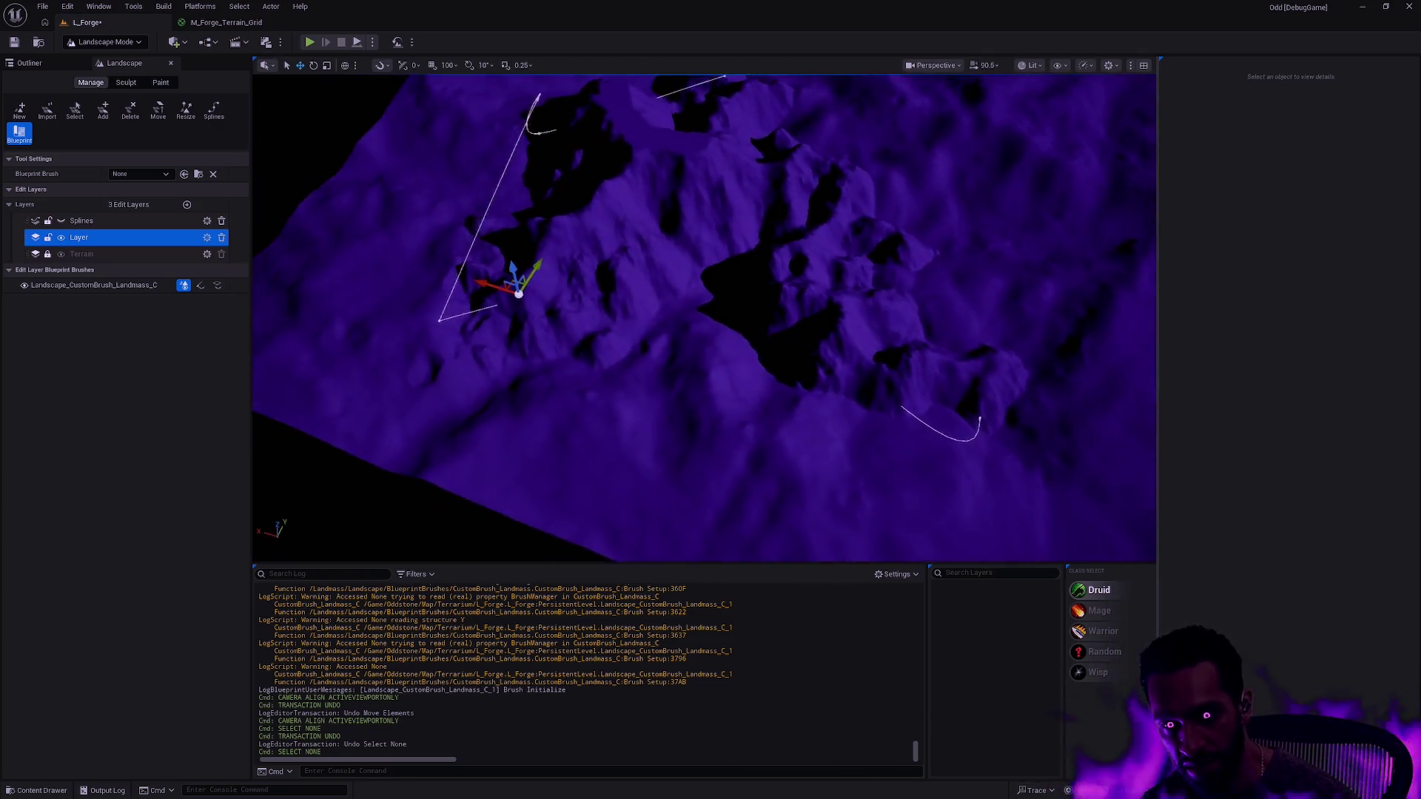
- Reselect the Landmass brush and move its lower-left spline point along the gizmo axis
{"action": "key", "text": "Down"}
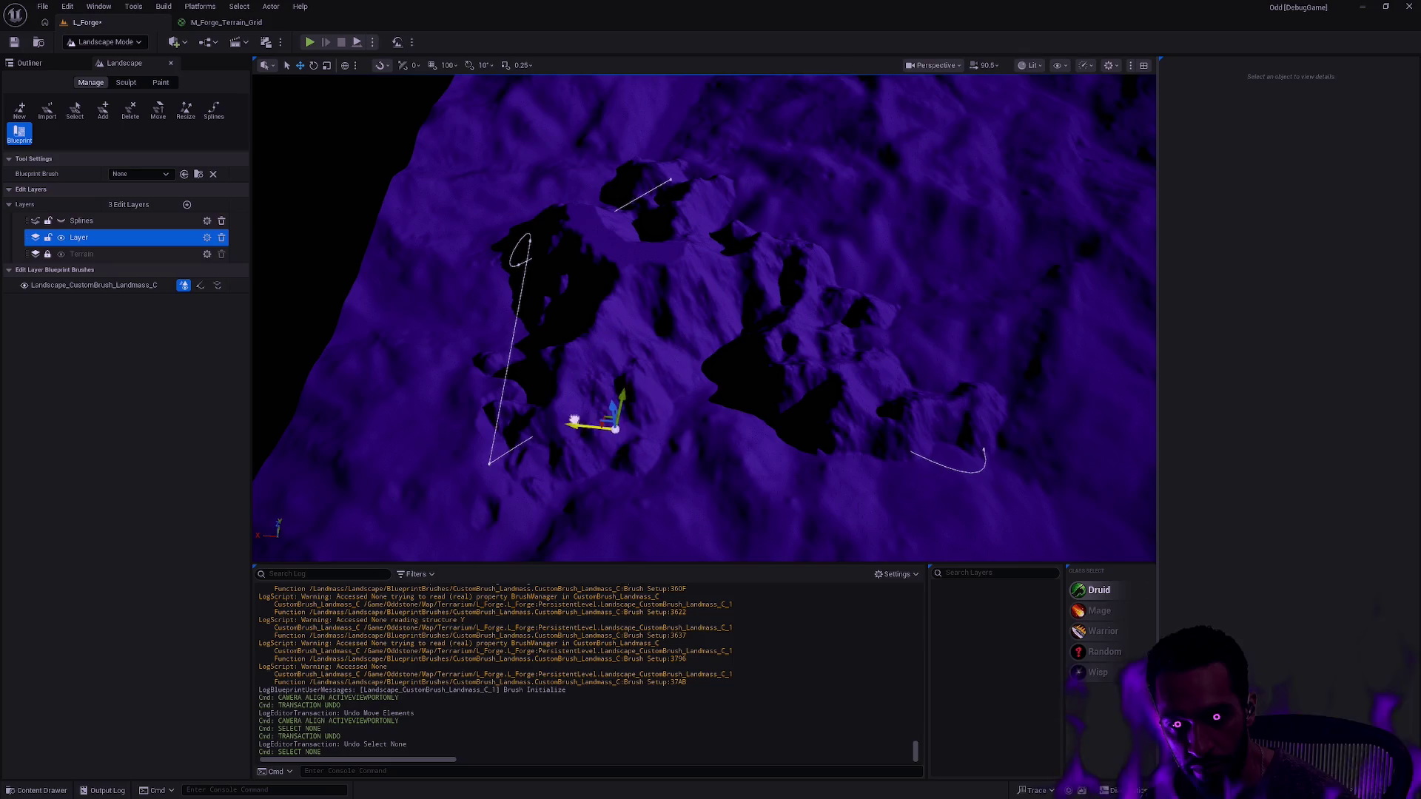
{"action": "key", "text": "ctrl+z"}
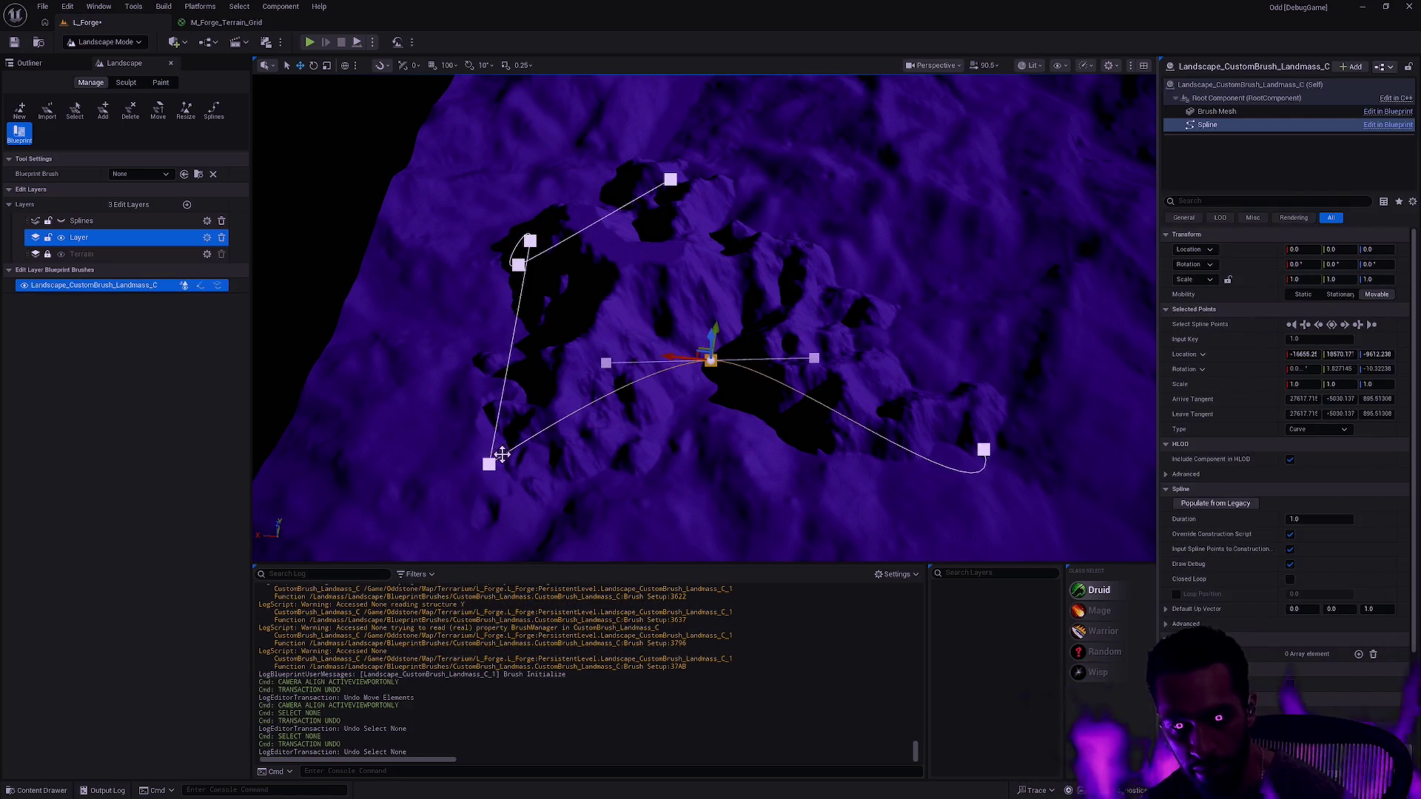
{"action": "left_click", "coordinate": [490, 464]}
{"action": "mouse_move", "coordinate": [456, 459]}
{"action": "left_mouse_down"}
{"action": "mouse_move", "coordinate": [646, 476]}
{"action": "mouse_move", "coordinate": [330, 427]}
{"action": "mouse_move", "coordinate": [399, 437]}
{"action": "left_mouse_up"}
{"action": "mouse_move", "coordinate": [524, 412]}
{"action": "left_mouse_down"}
{"action": "mouse_move", "coordinate": [645, 423]}
{"action": "mouse_move", "coordinate": [538, 417]}
{"action": "mouse_move", "coordinate": [595, 425]}
{"action": "left_mouse_up"}
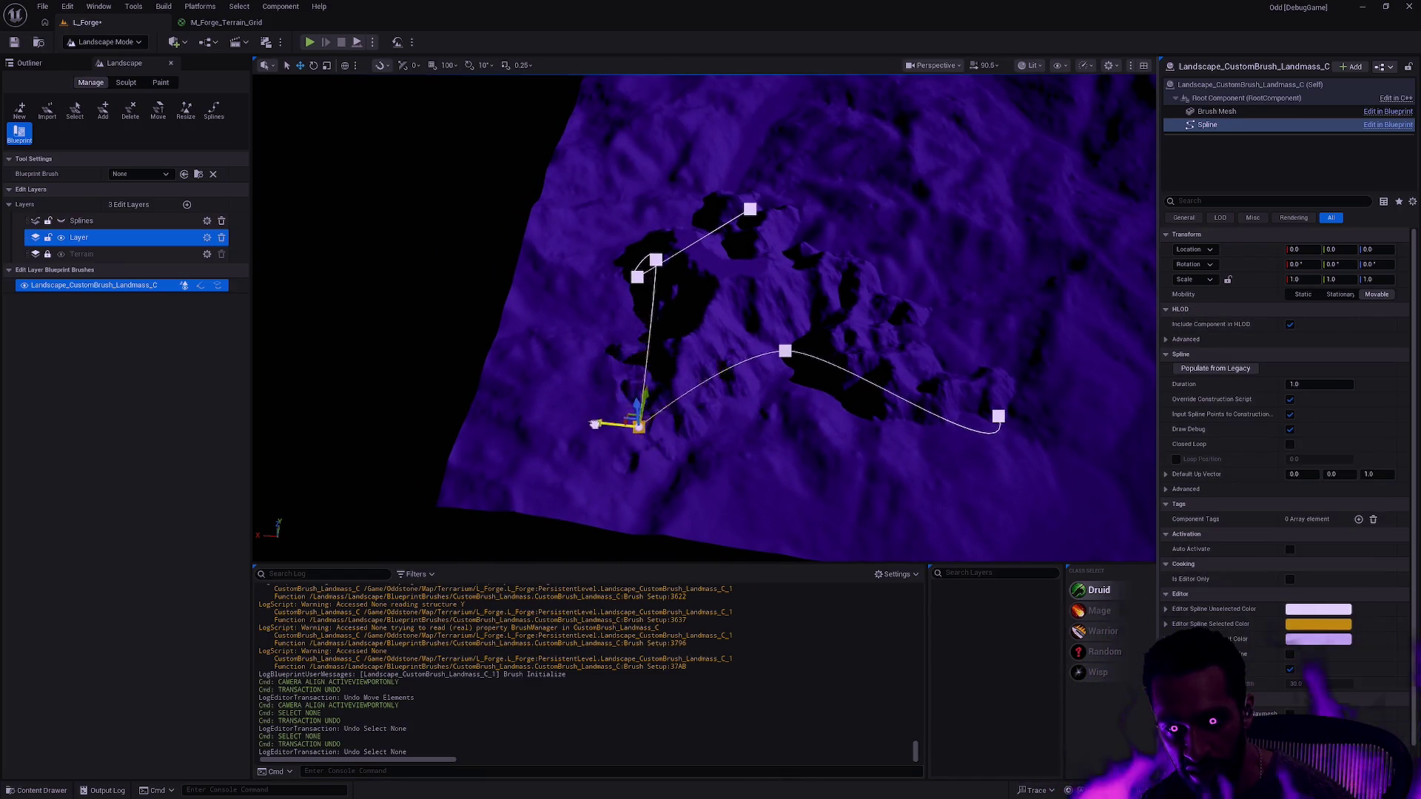
- Deselect the brush and make Splines the active edit layer
{"action": "left_click", "coordinate": [904, 406]}
{"action": "left_click_drag", "start_coordinate": [905, 405], "coordinate": [863, 383]}
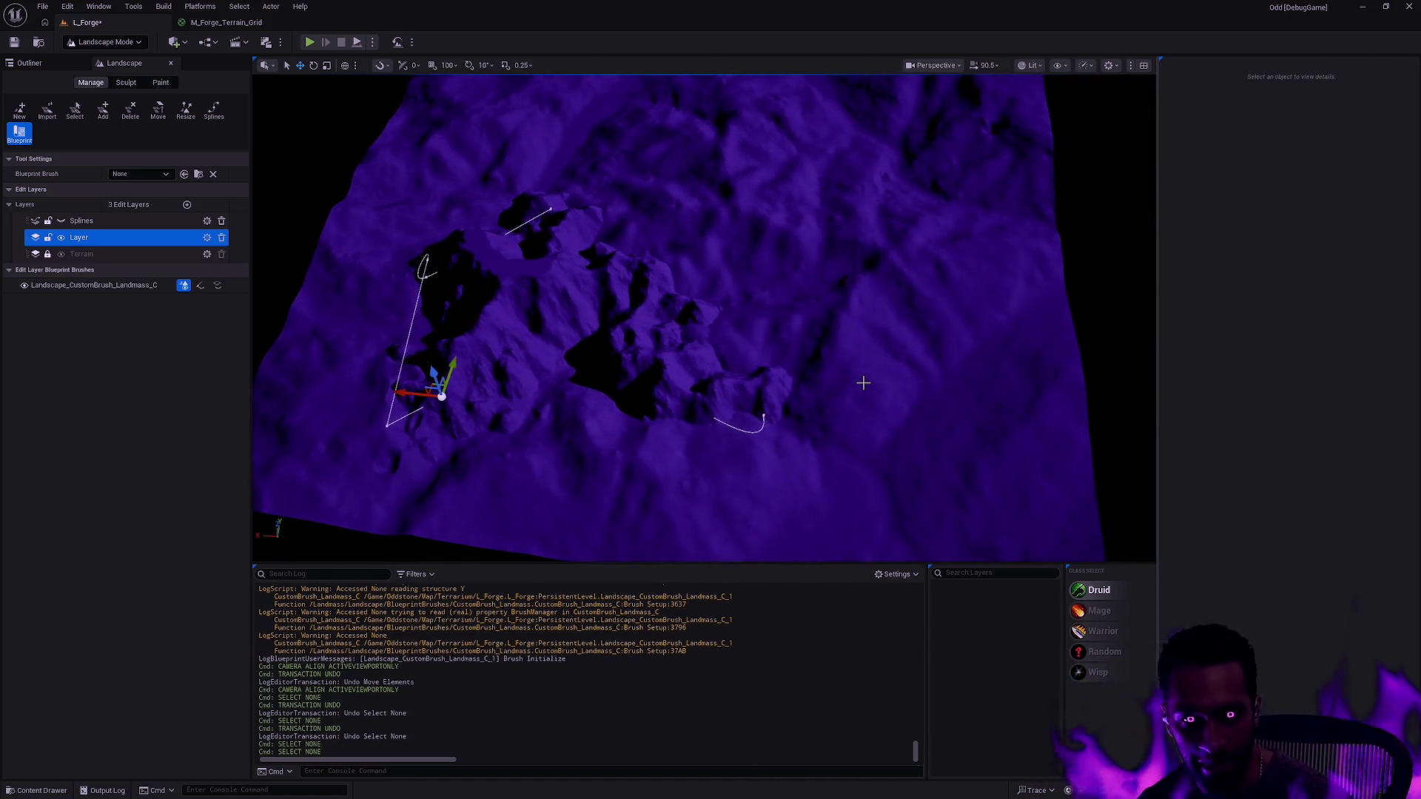
{"action": "scroll", "coordinate": [859, 382], "scroll_direction": "up", "scroll_amount": 3}
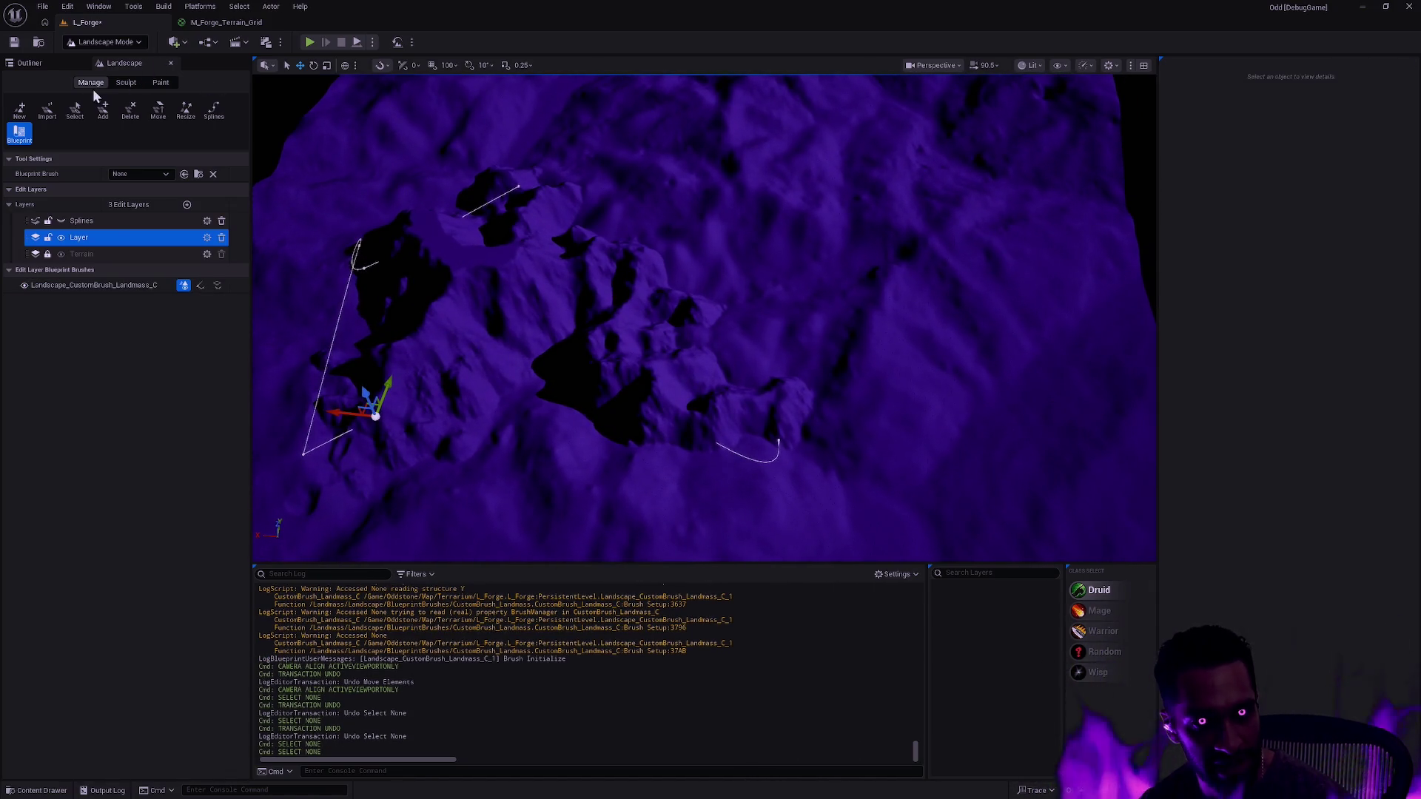
{"action": "left_click", "coordinate": [117, 220]}
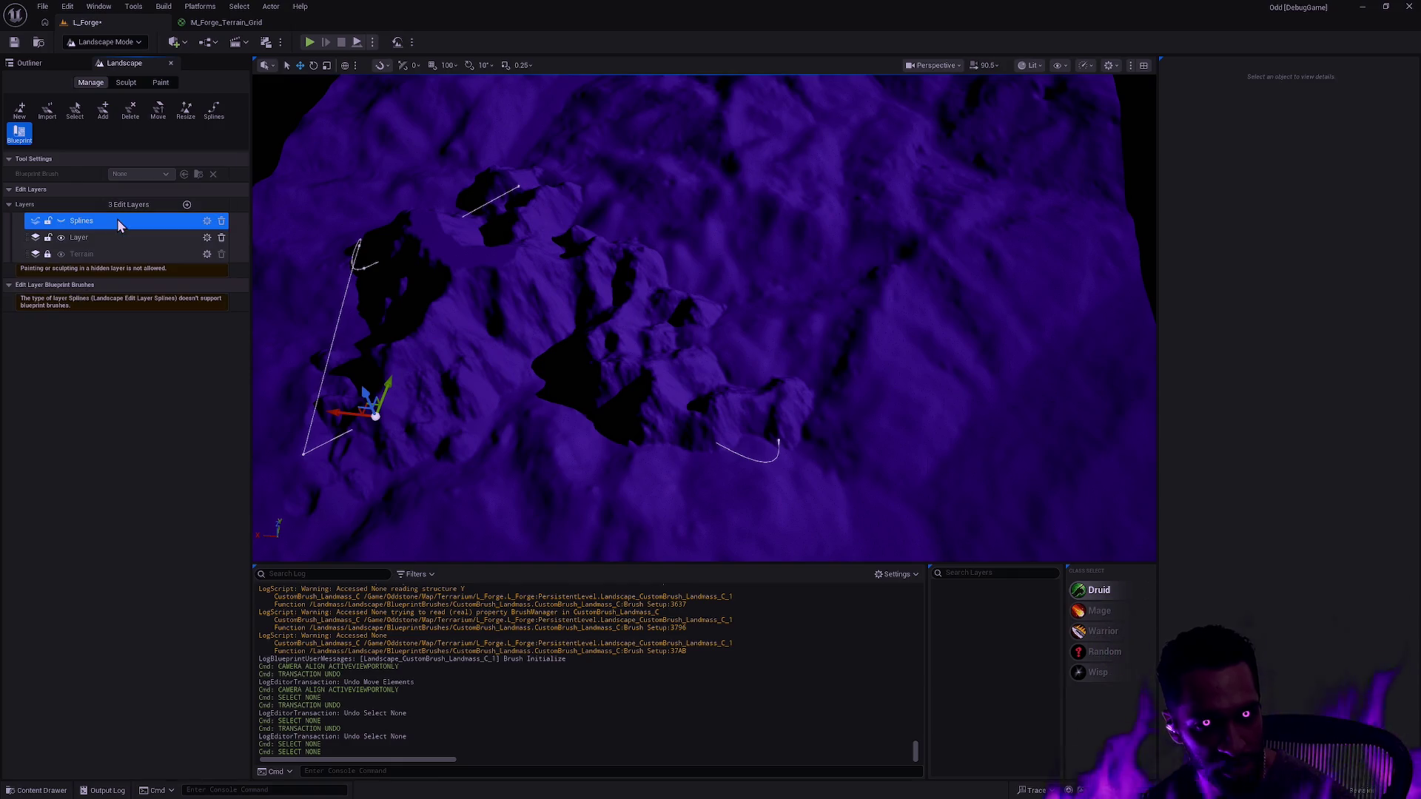
- Switch to the Landscape Splines tool, dismiss the hidden-layer warning, and unhide the Splines layer
{"action": "left_click", "coordinate": [213, 111]}
{"action": "left_click_drag", "start_coordinate": [698, 403], "coordinate": [847, 368]}
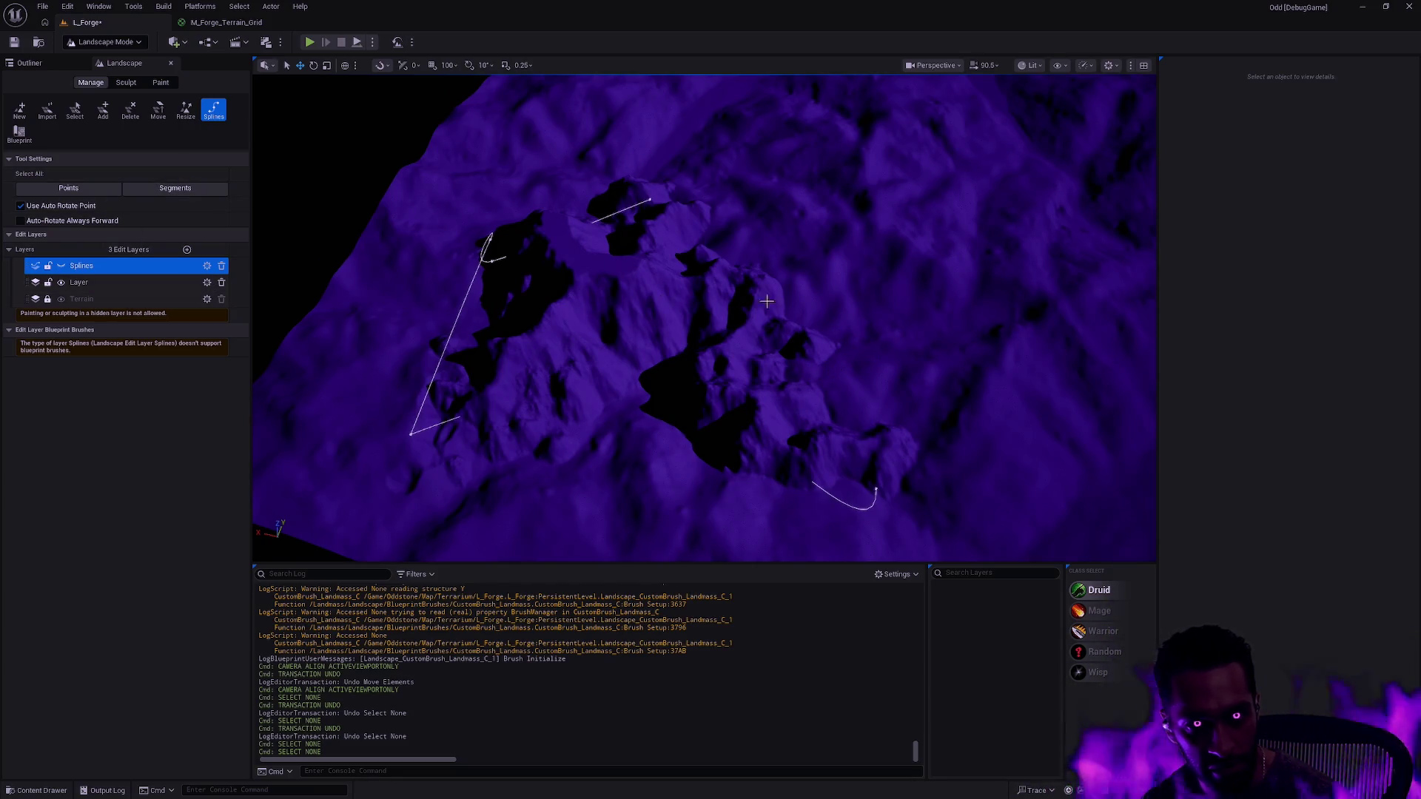
{"action": "left_click", "coordinate": [859, 371], "text": "ctrl"}
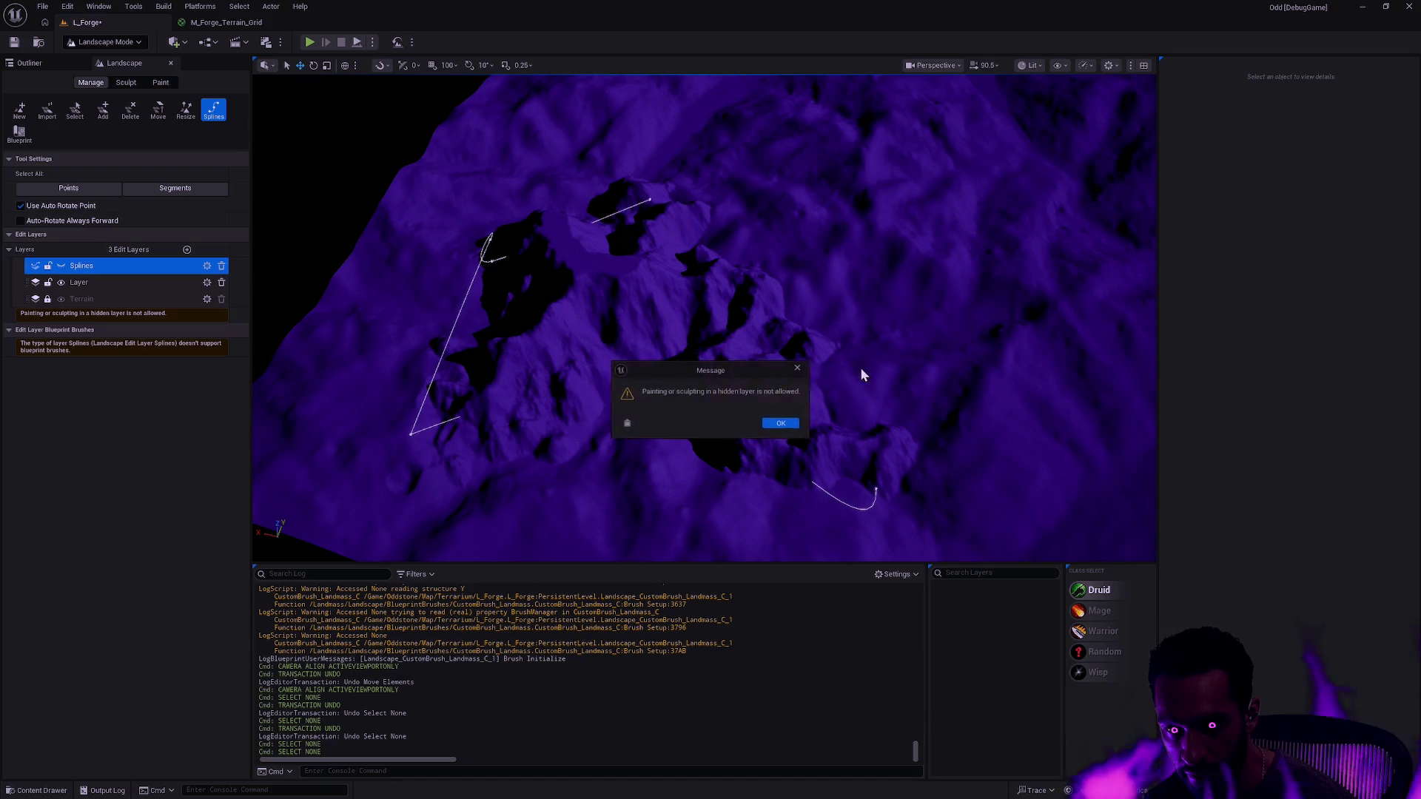
{"action": "left_click", "coordinate": [784, 424]}
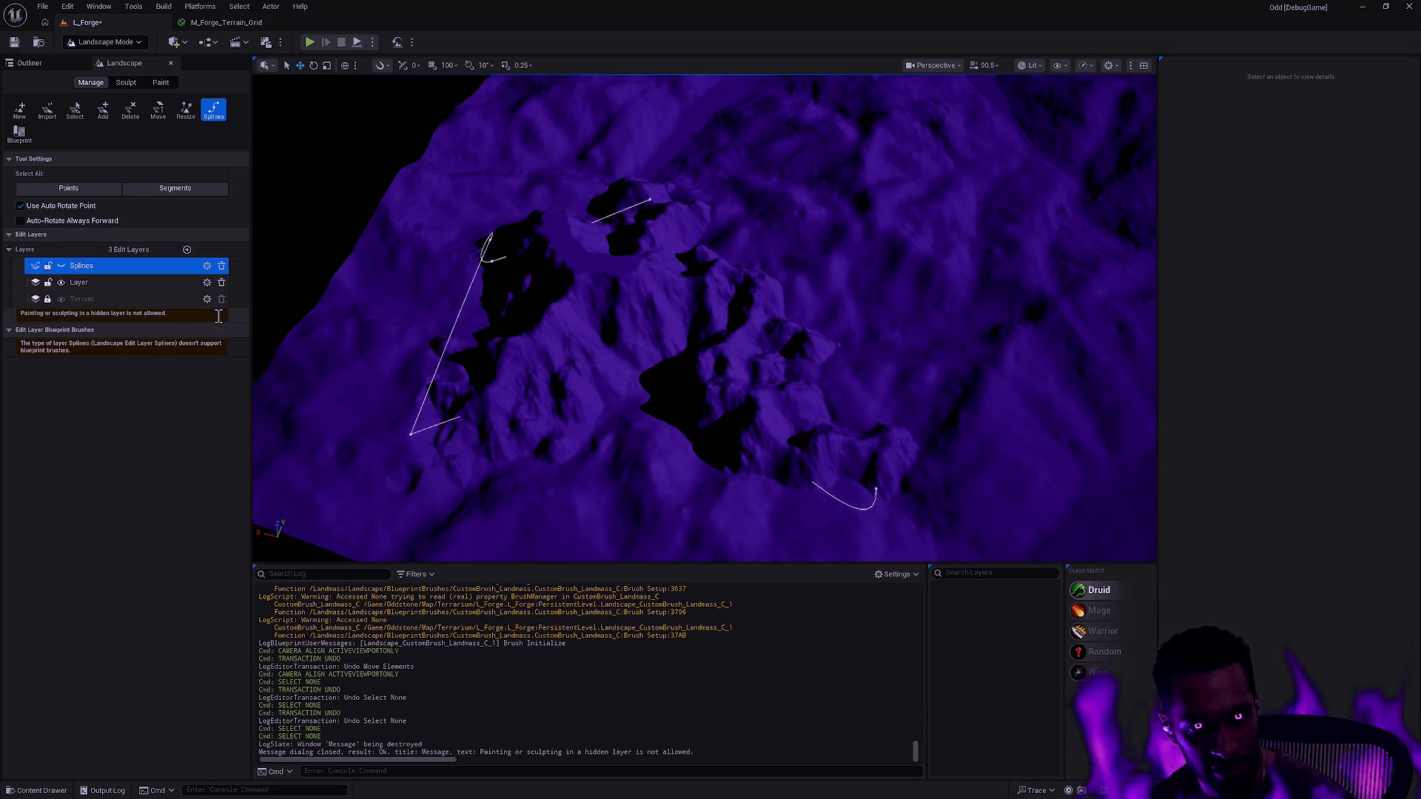
{"action": "left_click", "coordinate": [62, 266]}
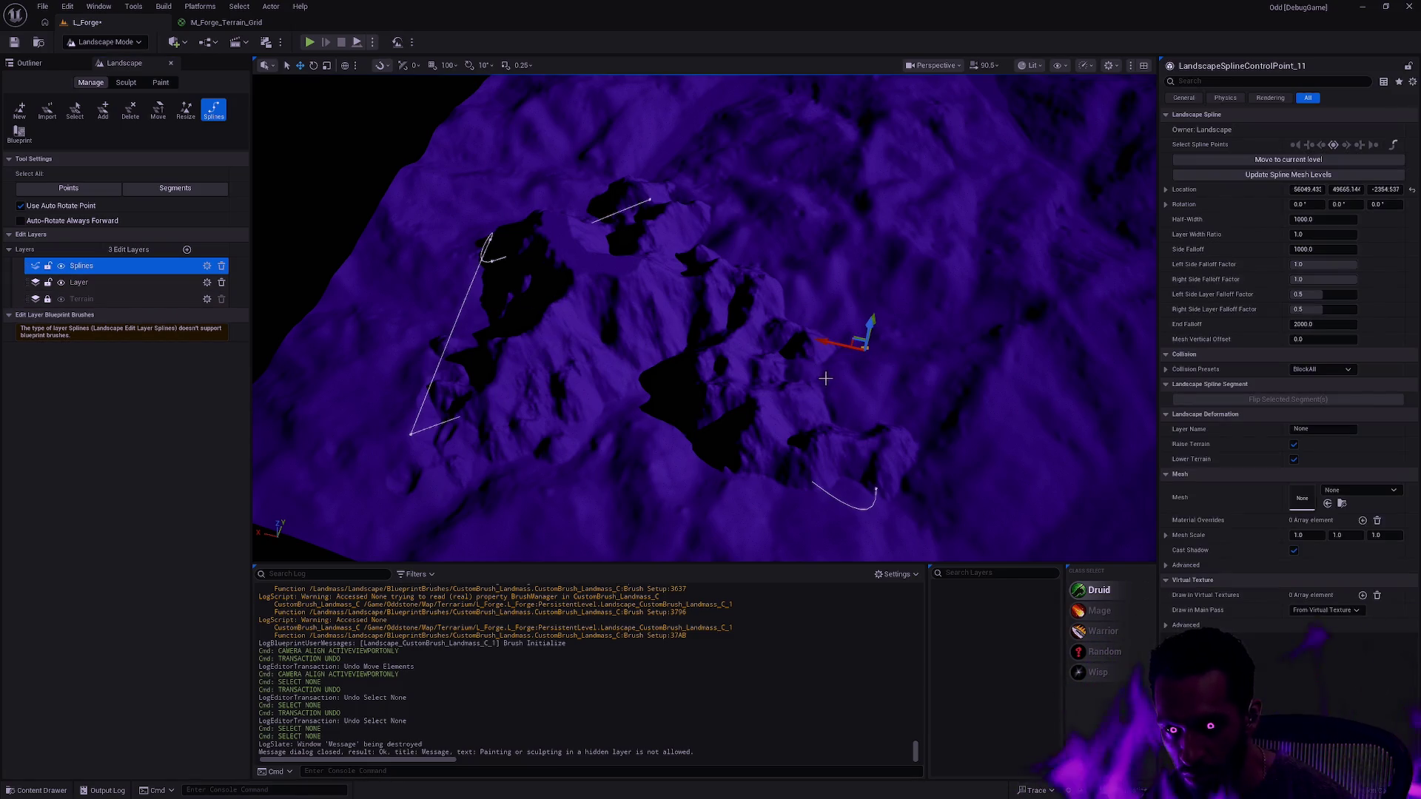
- Add spline control points across the terrain, undoing a stray one, and drag the last point down the slope
{"action": "left_click", "coordinate": [458, 444], "text": "ctrl"}
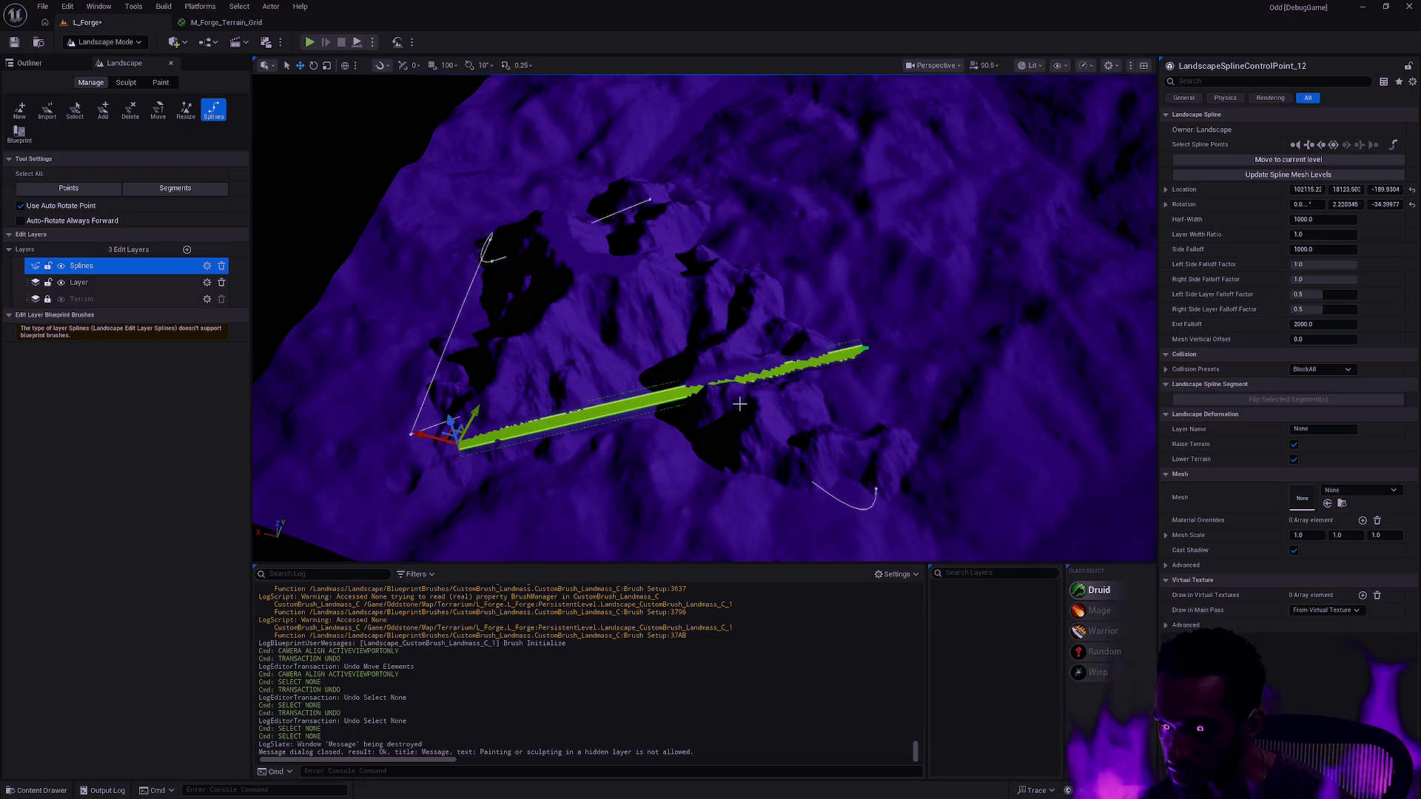
{"action": "key", "text": "ctrl+z"}
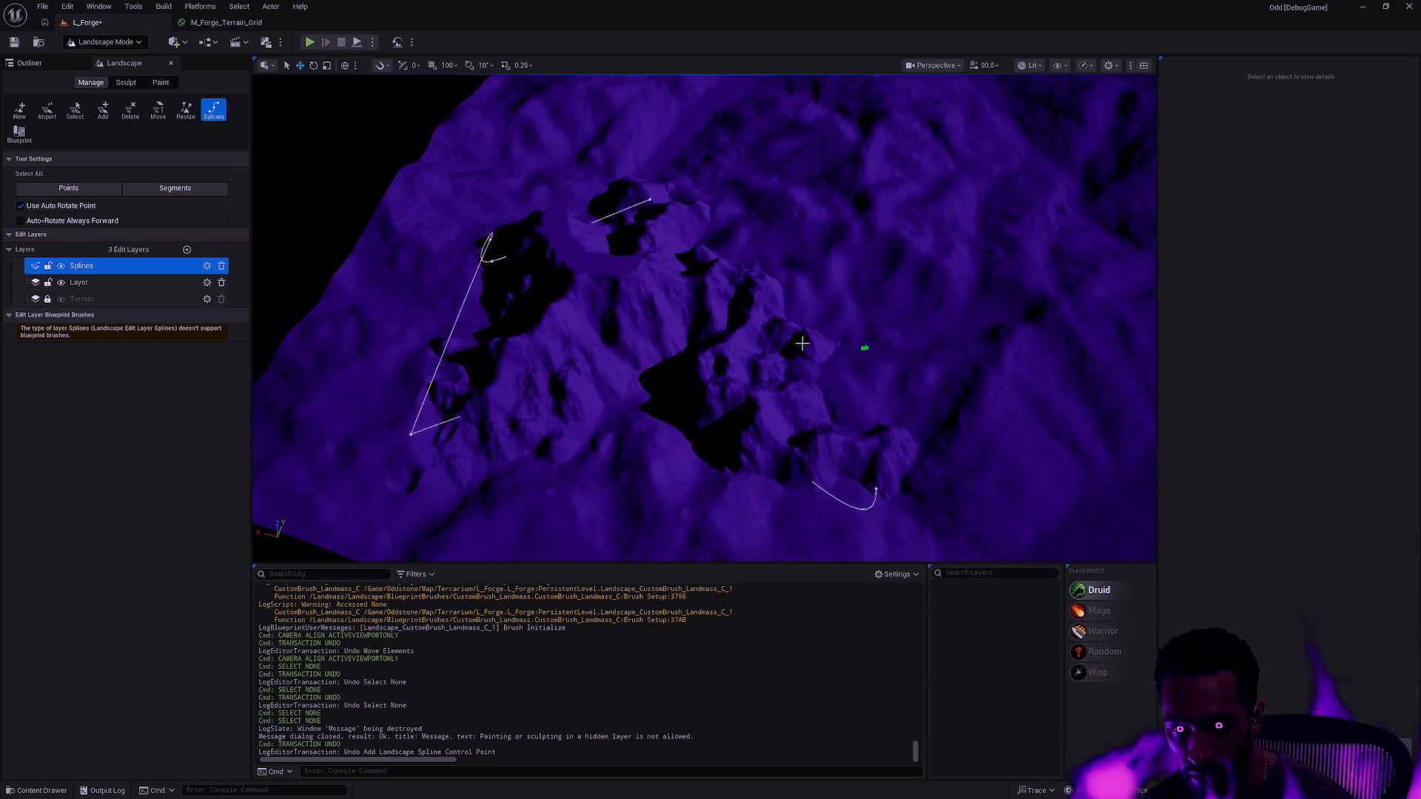
{"action": "left_click", "coordinate": [483, 438], "text": "ctrl"}
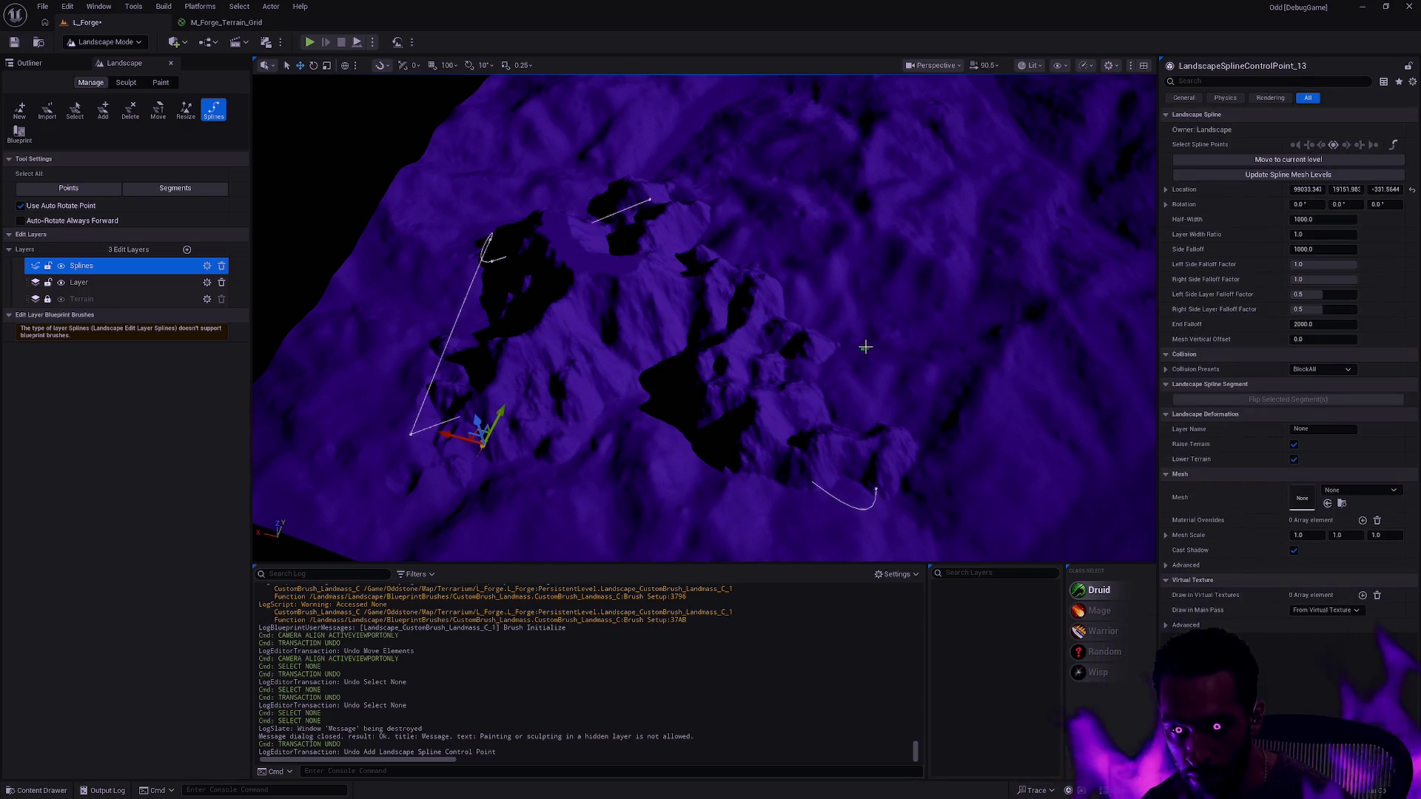
{"action": "left_click", "coordinate": [866, 347], "text": "ctrl"}
{"action": "left_click", "coordinate": [679, 381], "text": "ctrl"}
{"action": "mouse_move", "coordinate": [678, 379]}
{"action": "left_mouse_down"}
{"action": "mouse_move", "coordinate": [656, 317]}
{"action": "mouse_move", "coordinate": [678, 431]}
{"action": "left_mouse_up"}
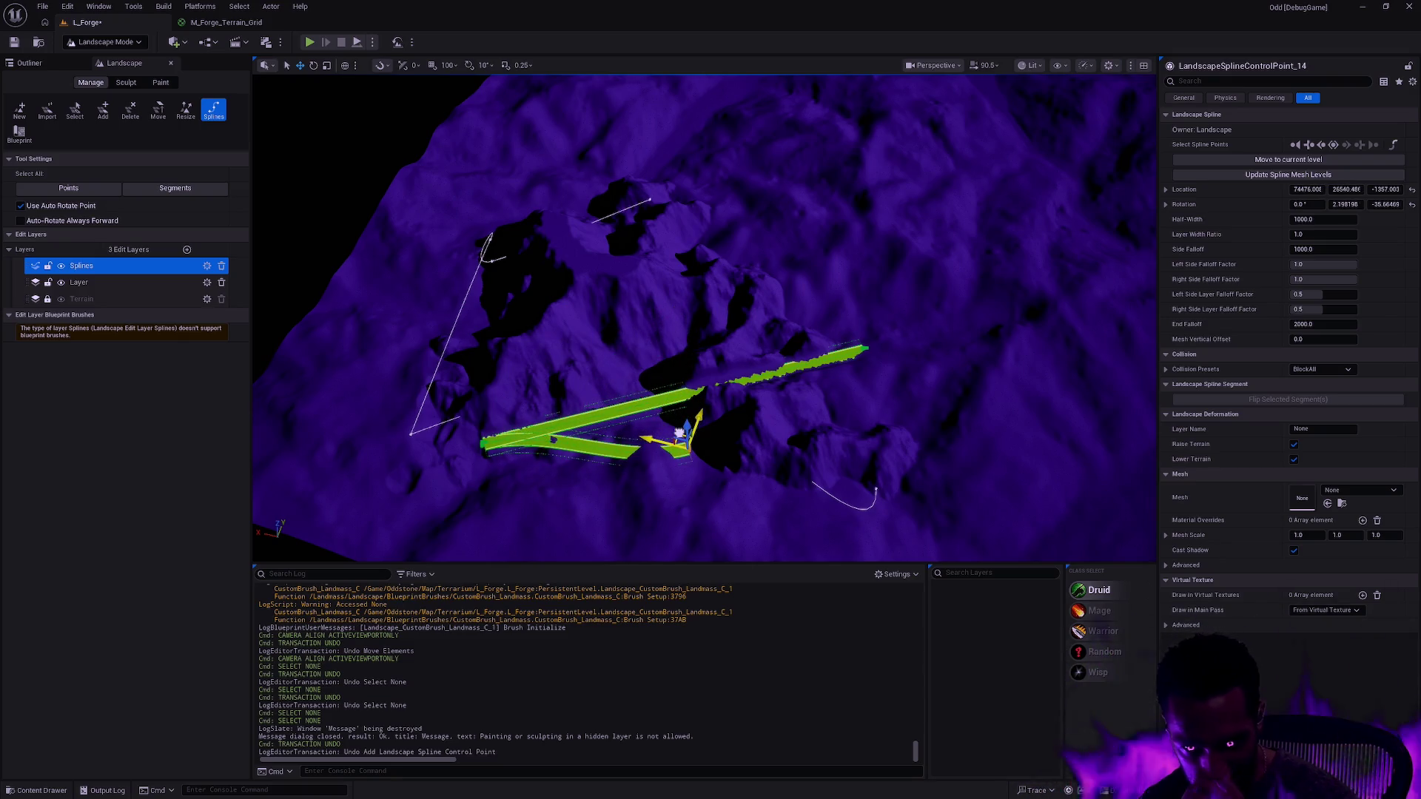
- Inspect the long spline segment, then select a control point on the path
{"action": "left_click", "coordinate": [709, 386]}
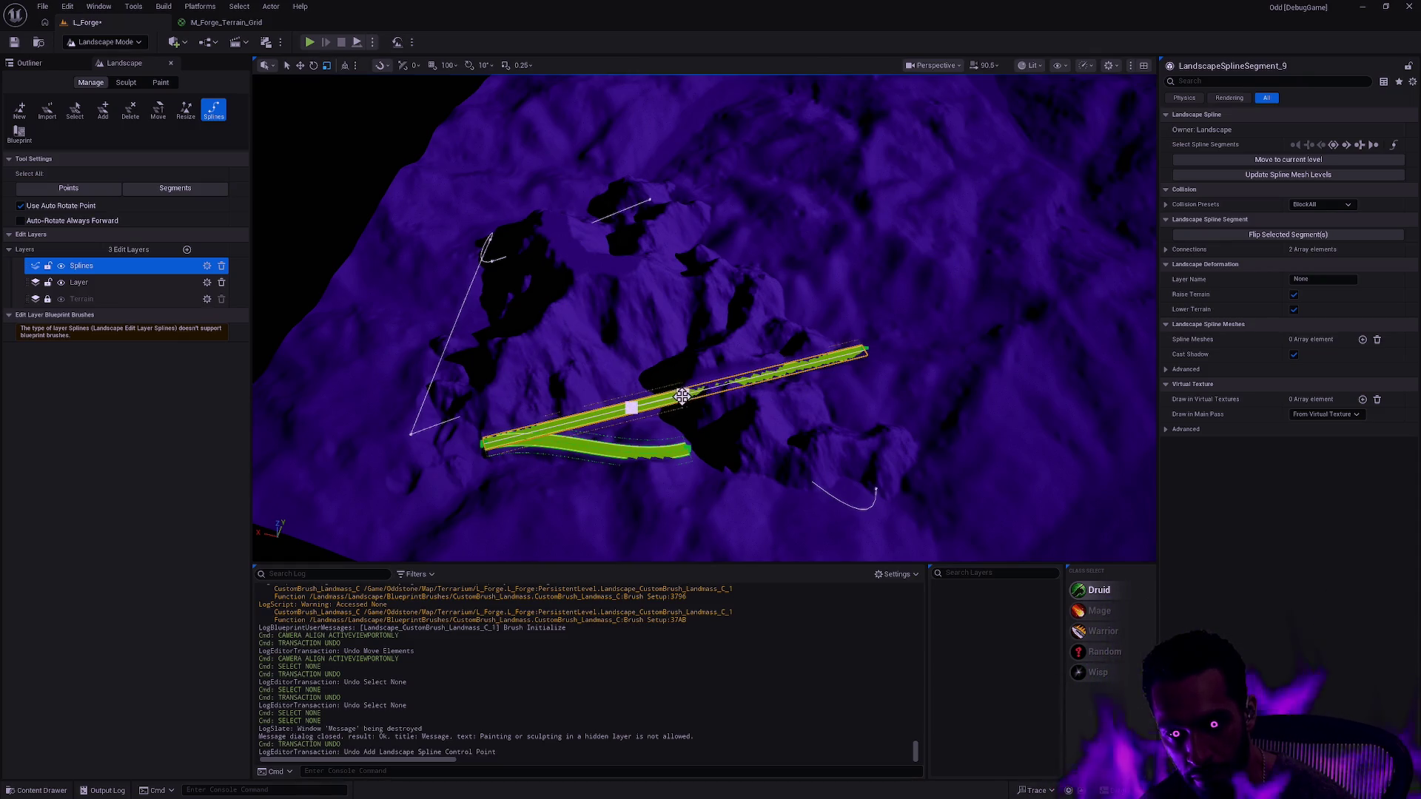
{"action": "key", "text": "Escape"}
{"action": "left_click_drag", "start_coordinate": [682, 397], "coordinate": [634, 404]}
{"action": "left_click", "coordinate": [635, 403]}
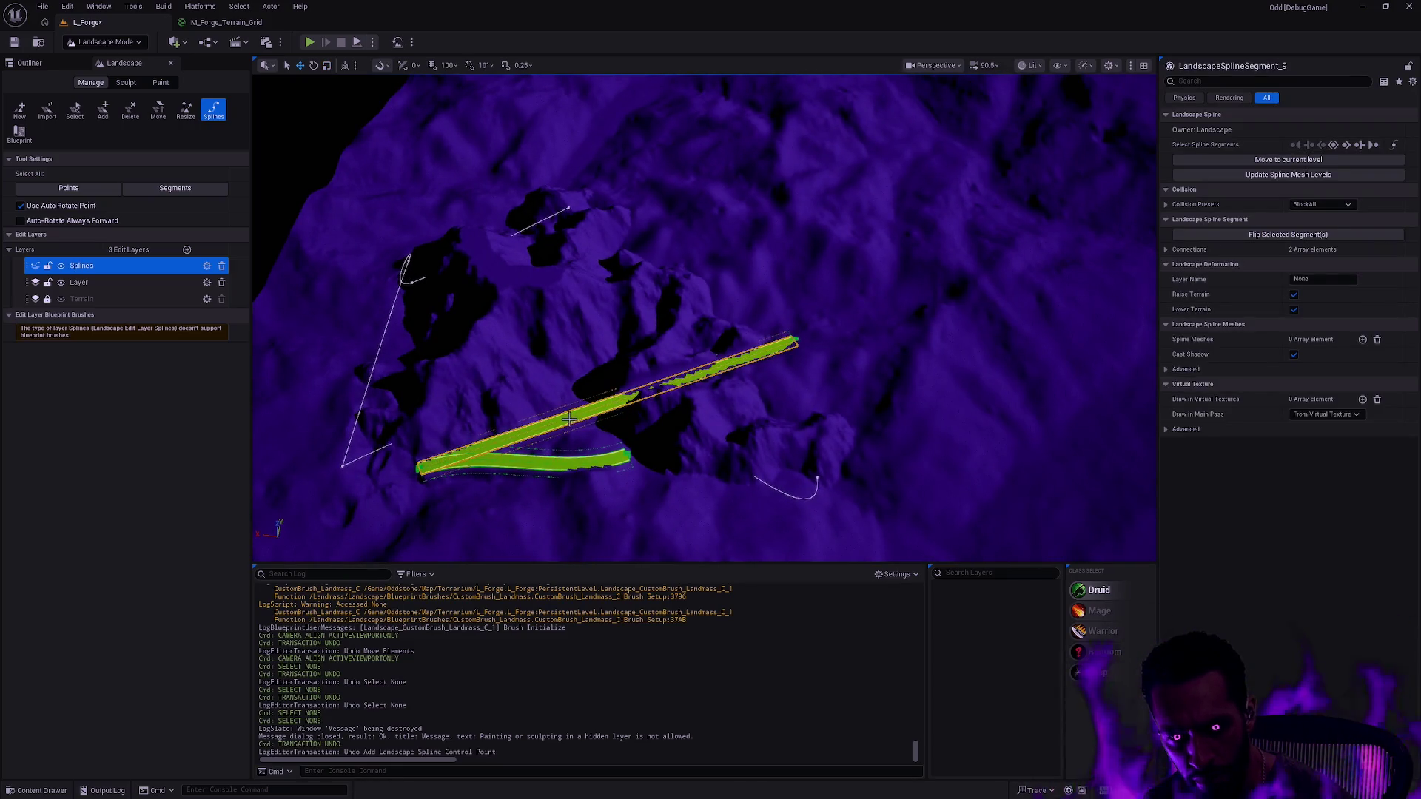
{"action": "key", "text": "Escape"}
{"action": "mouse_move", "coordinate": [603, 402]}
{"action": "left_mouse_down"}
{"action": "mouse_move", "coordinate": [648, 395]}
{"action": "mouse_move", "coordinate": [678, 366]}
{"action": "left_mouse_up"}
{"action": "left_click", "coordinate": [690, 352]}
{"action": "key", "text": "ctrl+z"}
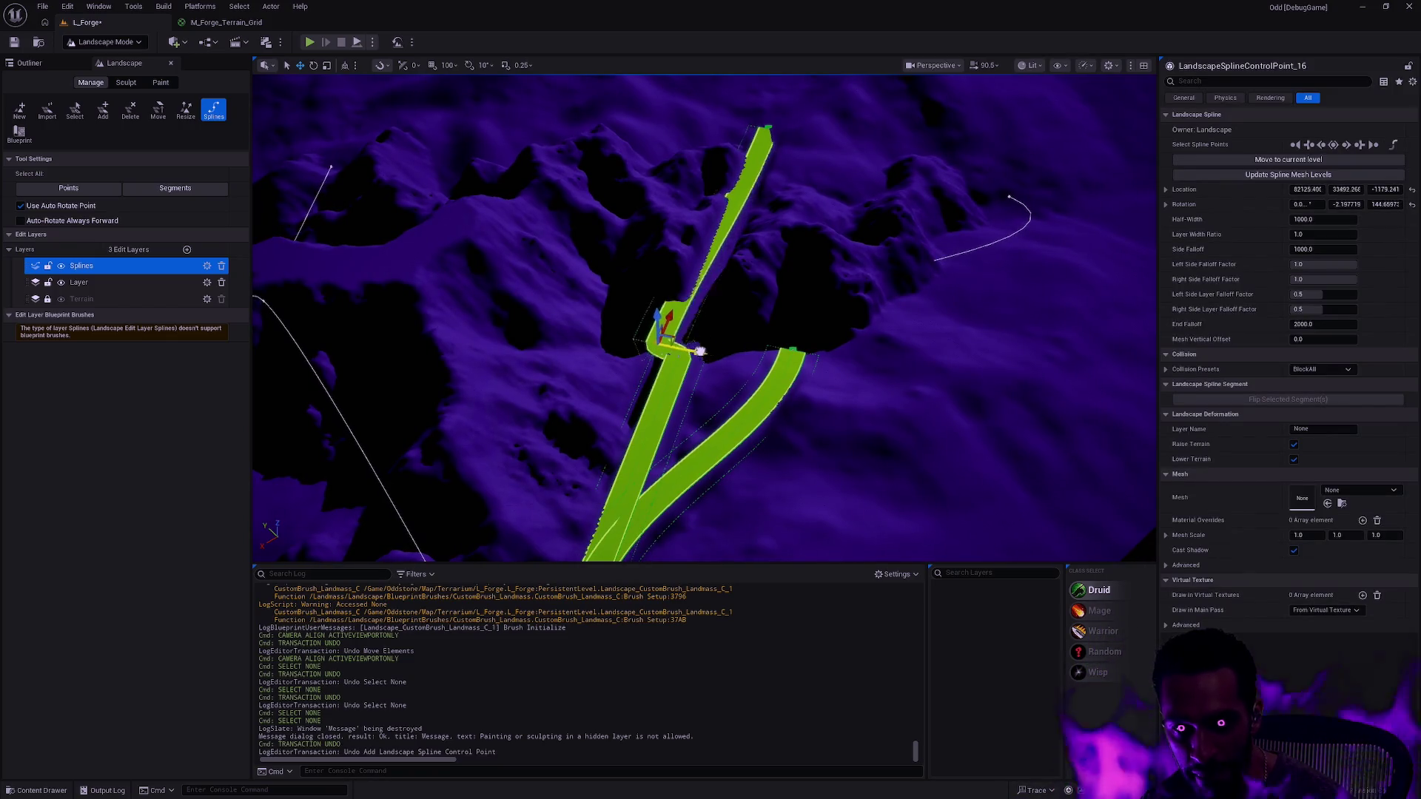
- Drag the new bend point to reshape the green path
{"action": "mouse_move", "coordinate": [702, 355]}
{"action": "left_mouse_down"}
{"action": "mouse_move", "coordinate": [682, 348]}
{"action": "mouse_move", "coordinate": [634, 387]}
{"action": "mouse_move", "coordinate": [703, 412]}
{"action": "left_mouse_up"}
{"action": "scroll", "coordinate": [704, 412], "scroll_direction": "up", "scroll_amount": 5}
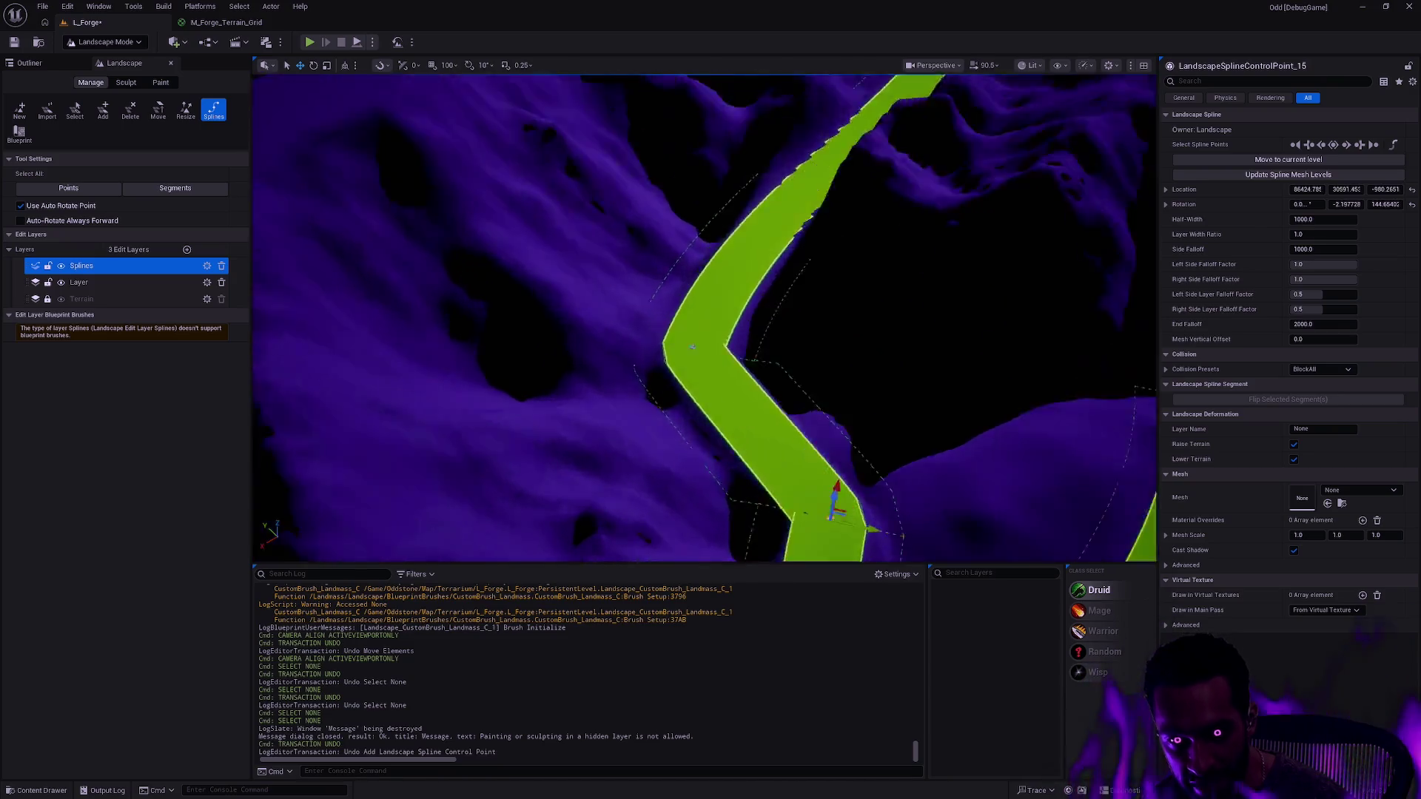
{"action": "scroll", "coordinate": [704, 318], "scroll_direction": "up", "scroll_amount": 5}
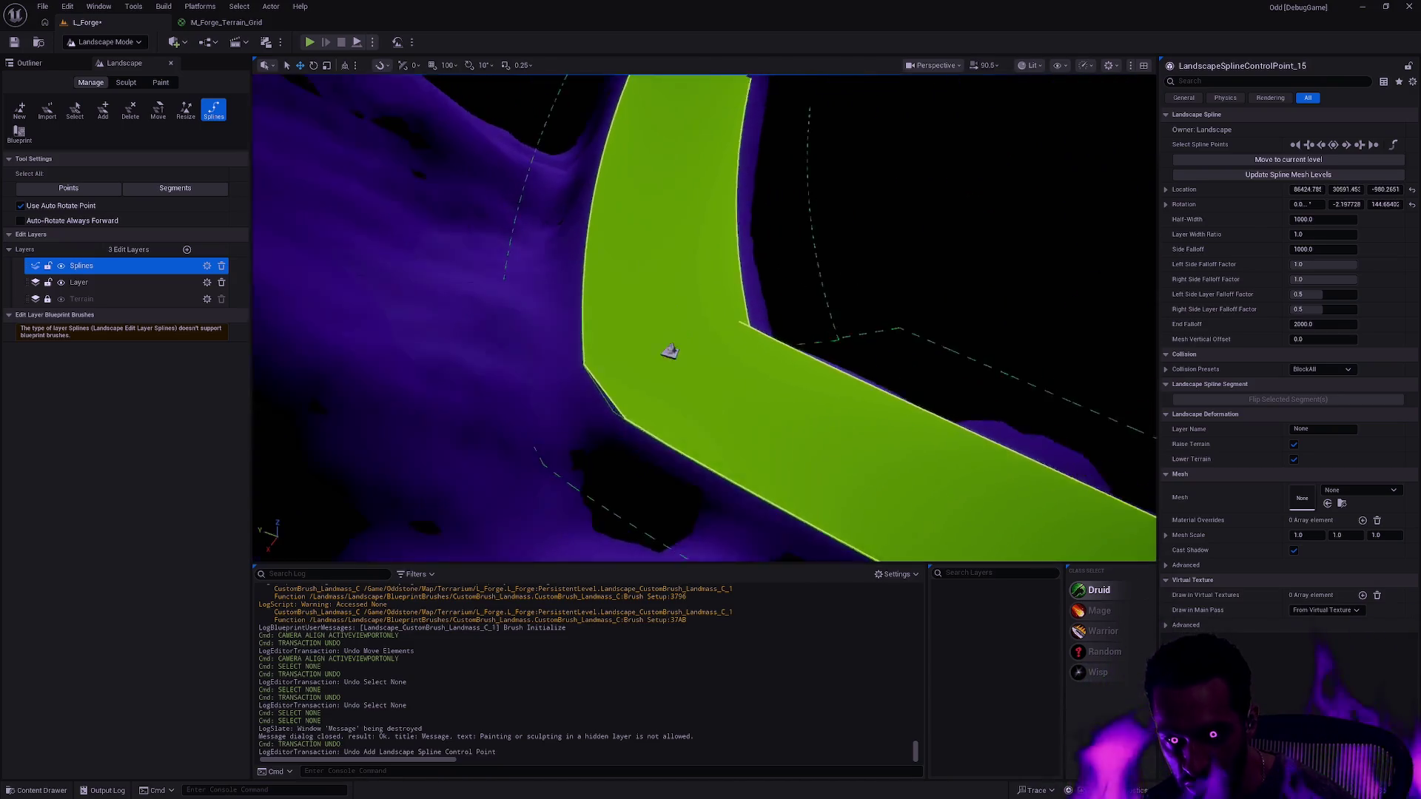
{"action": "mouse_move", "coordinate": [704, 318]}
{"action": "left_mouse_down"}
{"action": "mouse_move", "coordinate": [666, 296]}
{"action": "mouse_move", "coordinate": [651, 310]}
{"action": "mouse_move", "coordinate": [670, 326]}
{"action": "mouse_move", "coordinate": [629, 351]}
{"action": "mouse_move", "coordinate": [563, 326]}
{"action": "left_mouse_up"}
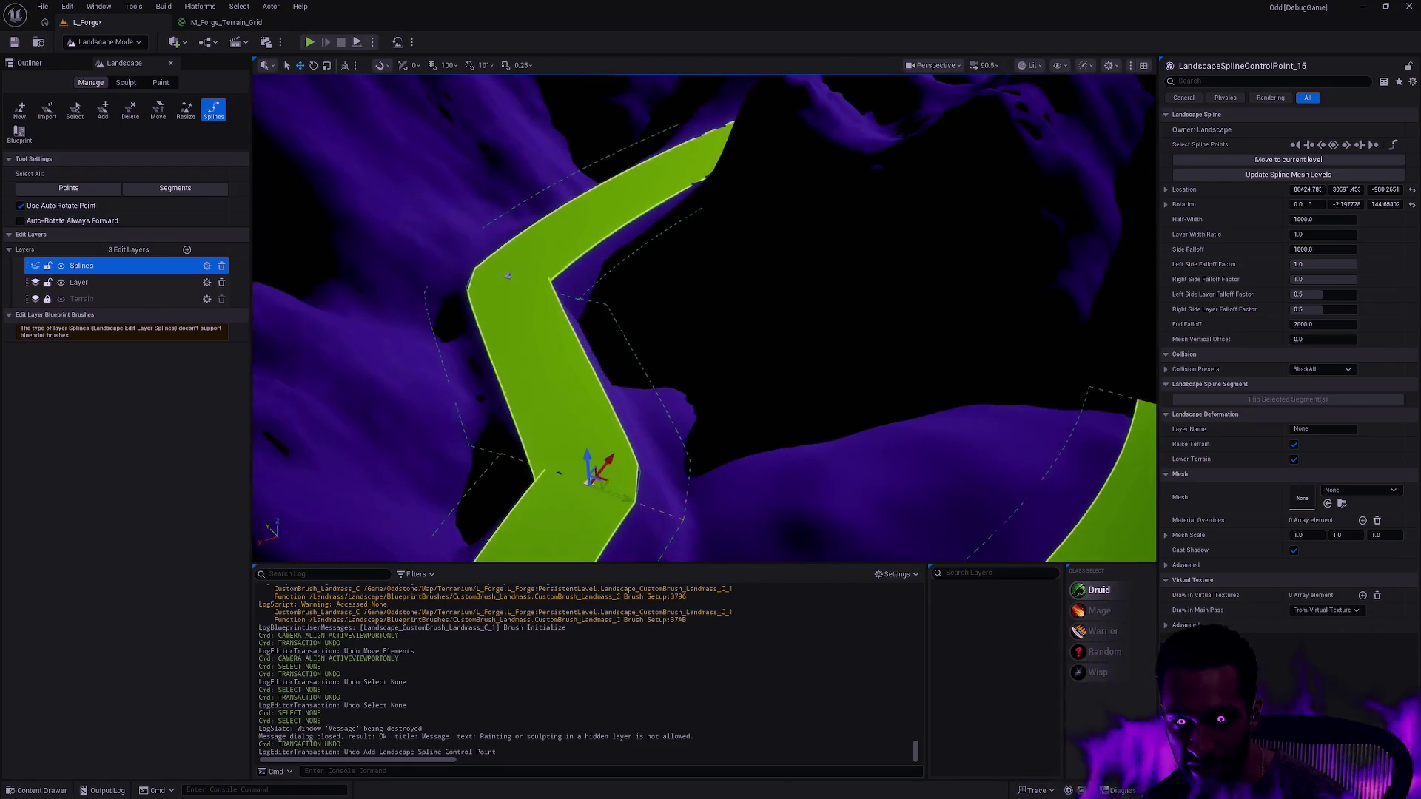
{"action": "left_click_drag", "start_coordinate": [696, 411], "coordinate": [706, 414]}
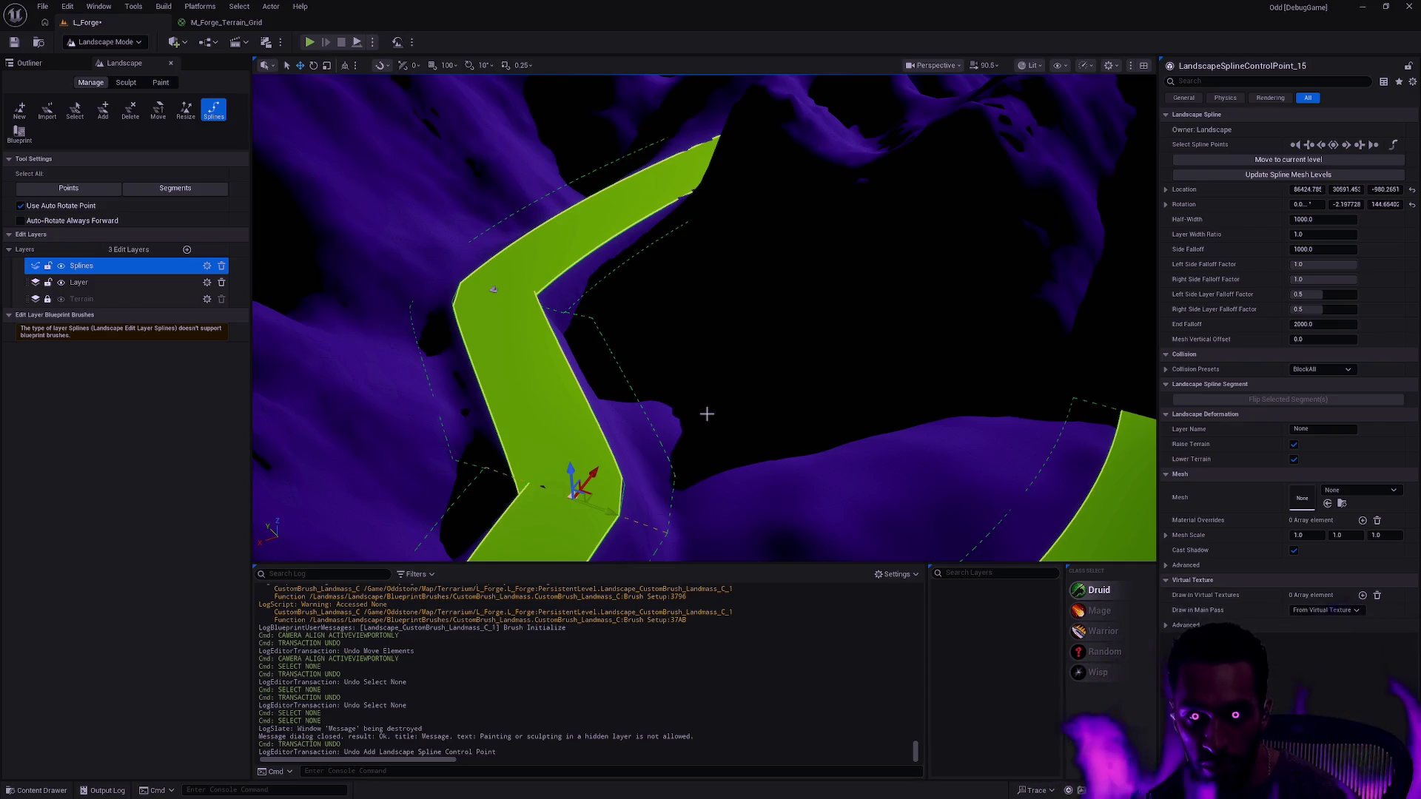
- Set rotation snapping to 15° and move the path junction down and right
{"action": "key", "text": "]"}
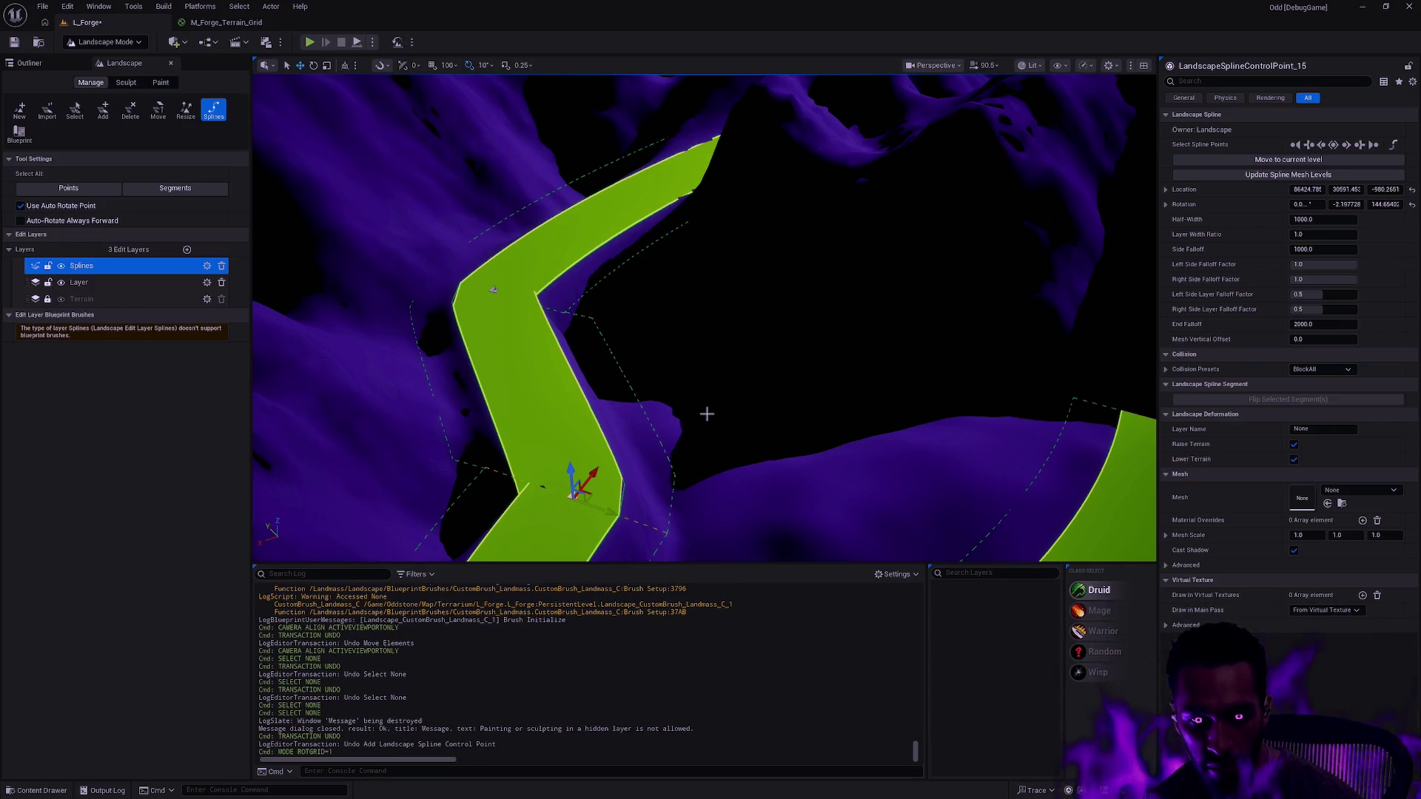
{"action": "mouse_move", "coordinate": [730, 374]}
{"action": "left_mouse_down"}
{"action": "mouse_move", "coordinate": [735, 436]}
{"action": "mouse_move", "coordinate": [696, 411]}
{"action": "left_mouse_up"}
{"action": "mouse_move", "coordinate": [789, 363]}
{"action": "left_mouse_down"}
{"action": "mouse_move", "coordinate": [812, 399]}
{"action": "mouse_move", "coordinate": [851, 407]}
{"action": "mouse_move", "coordinate": [684, 370]}
{"action": "mouse_move", "coordinate": [720, 406]}
{"action": "mouse_move", "coordinate": [711, 400]}
{"action": "mouse_move", "coordinate": [778, 421]}
{"action": "mouse_move", "coordinate": [706, 435]}
{"action": "left_mouse_up"}
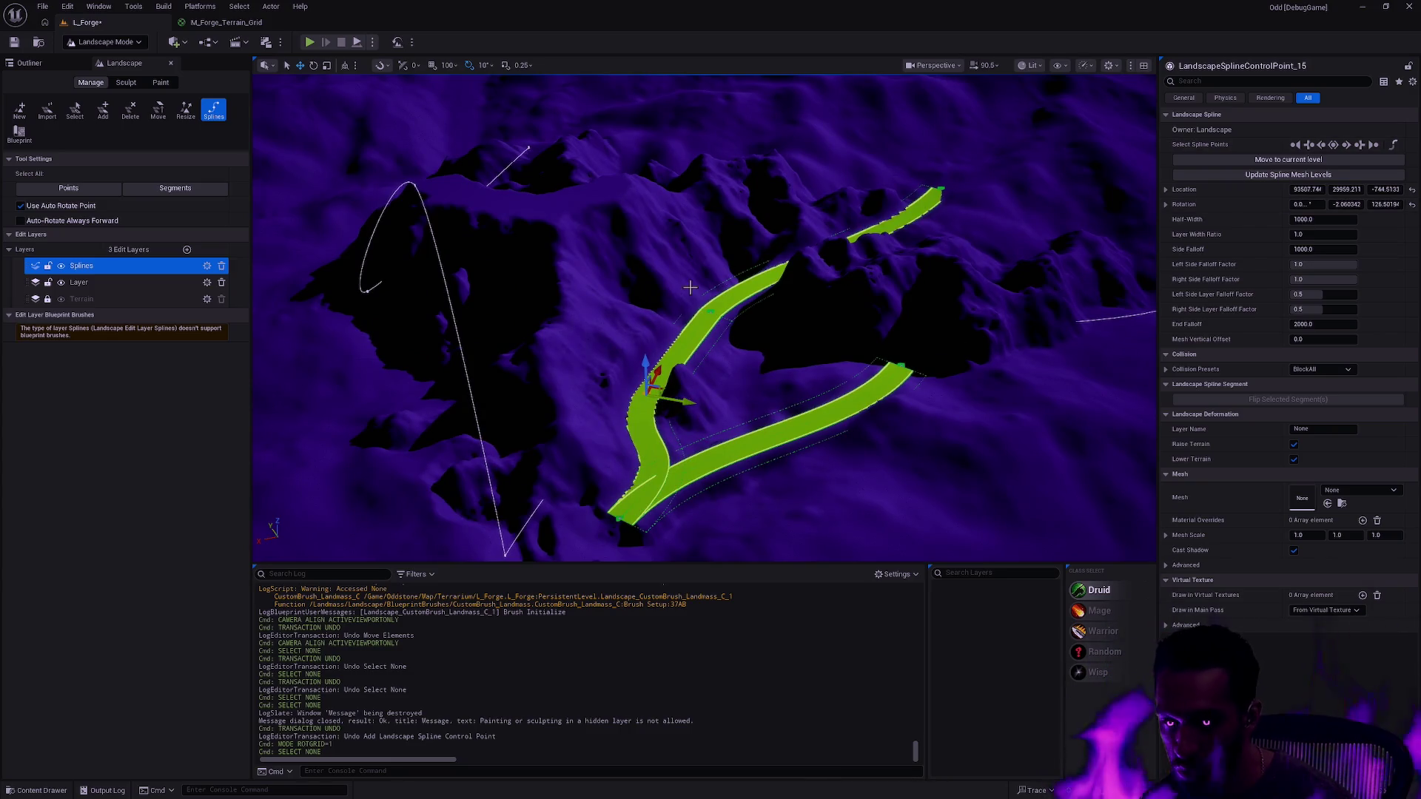
- Rotate the lower-end control point to bend the path, then focus on the right-end point and review its properties
{"action": "left_click", "coordinate": [628, 513]}
{"action": "mouse_move", "coordinate": [628, 513]}
{"action": "left_mouse_down"}
{"action": "mouse_move", "coordinate": [580, 498]}
{"action": "mouse_move", "coordinate": [682, 517]}
{"action": "mouse_move", "coordinate": [602, 491]}
{"action": "mouse_move", "coordinate": [626, 501]}
{"action": "left_mouse_up"}
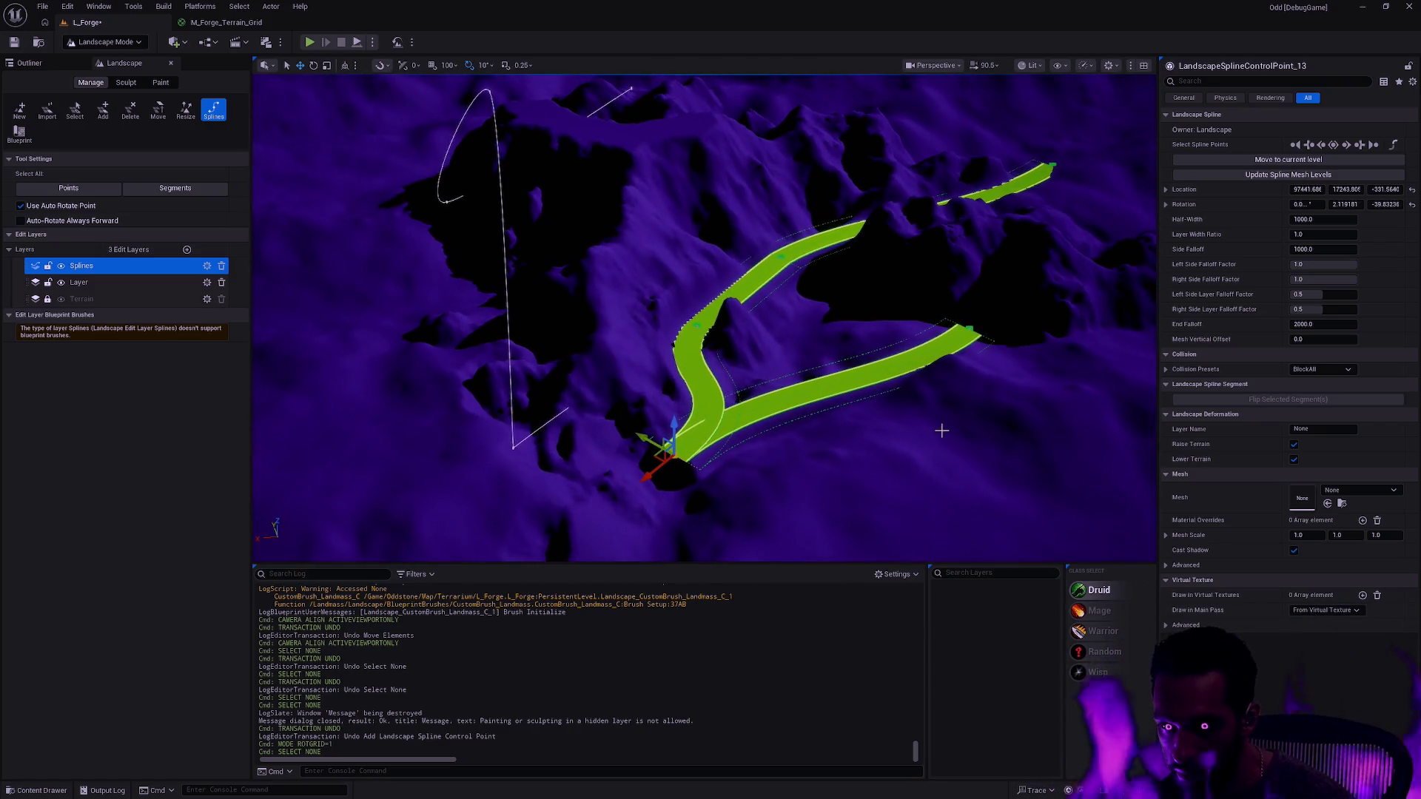
{"action": "left_click", "coordinate": [976, 333]}
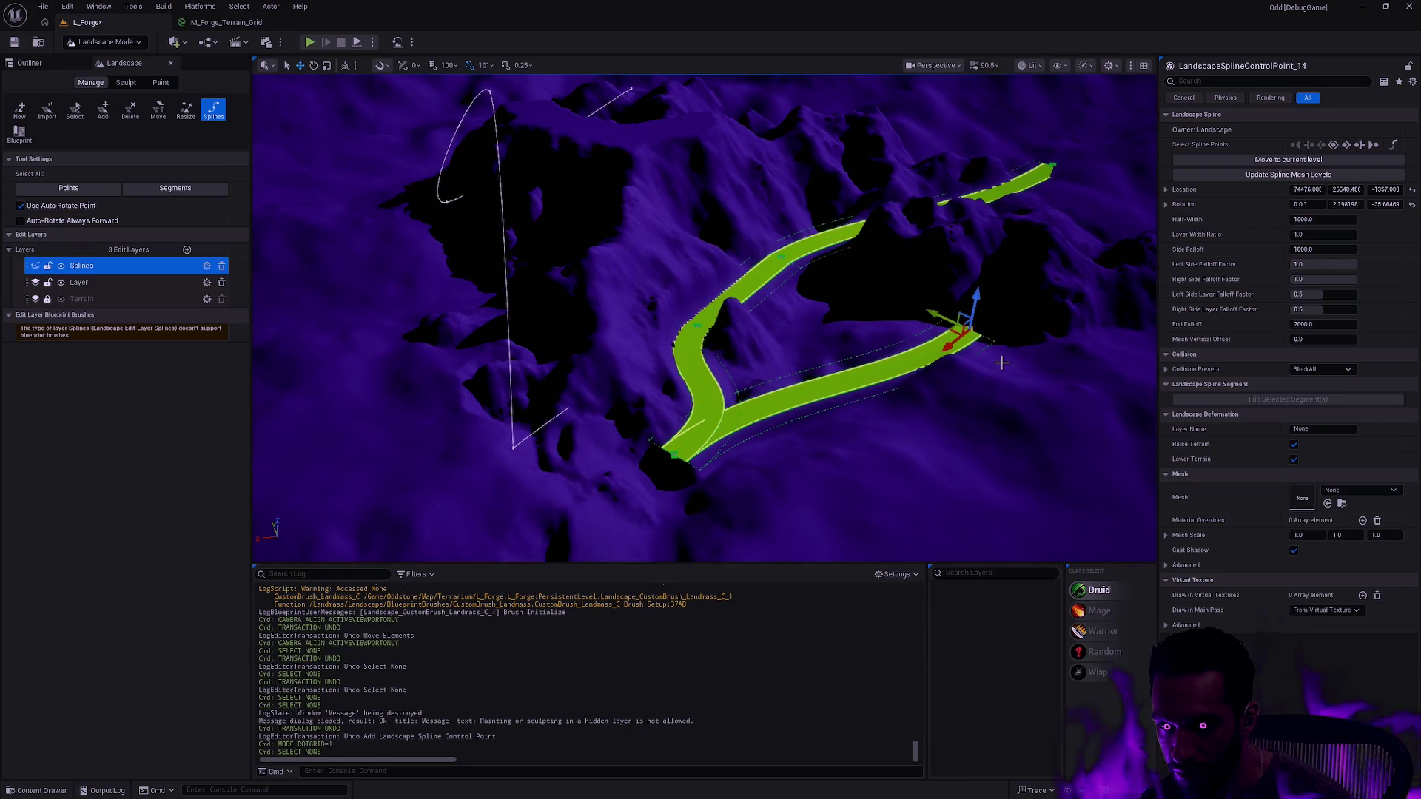
{"action": "key", "text": "f"}
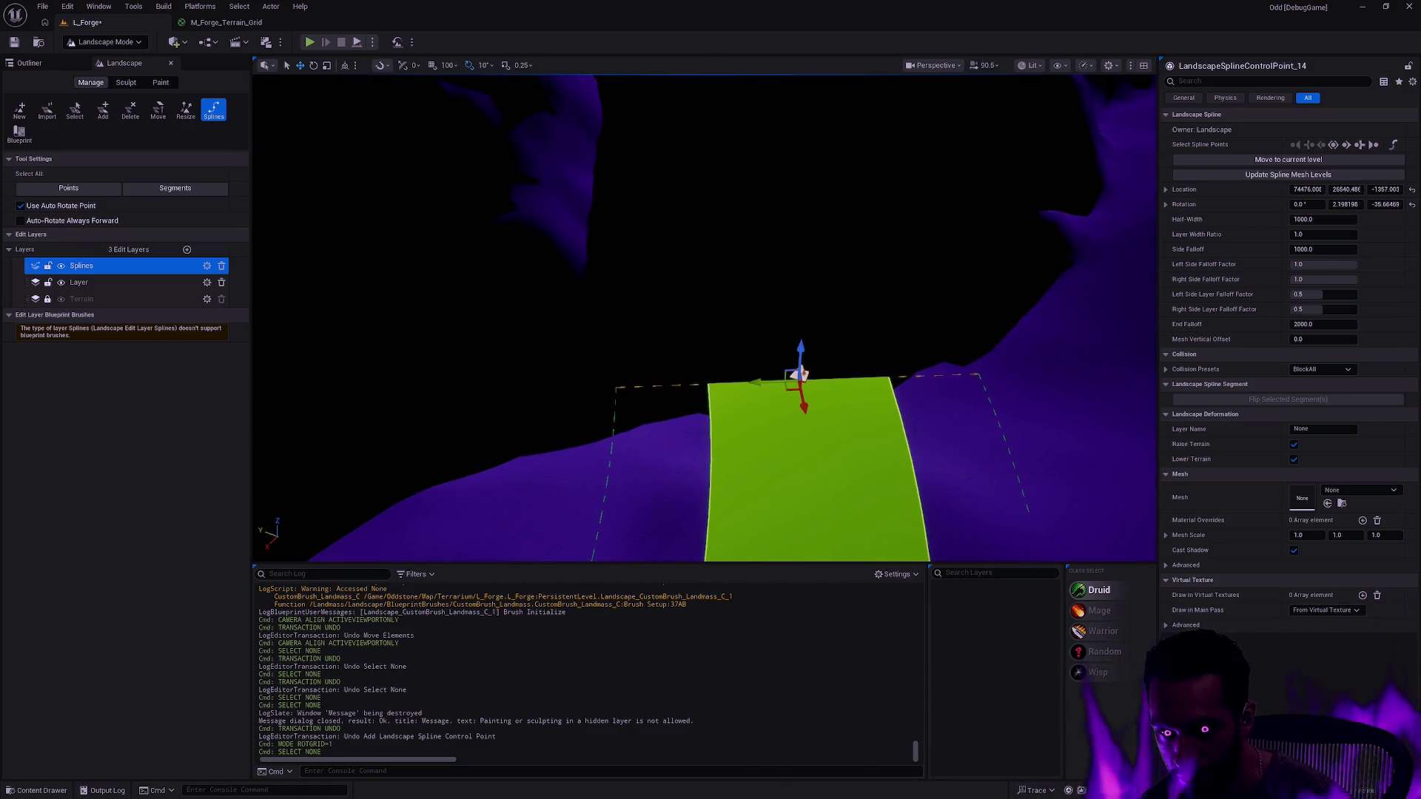
{"action": "scroll", "coordinate": [1027, 350], "scroll_direction": "down", "scroll_amount": 5}
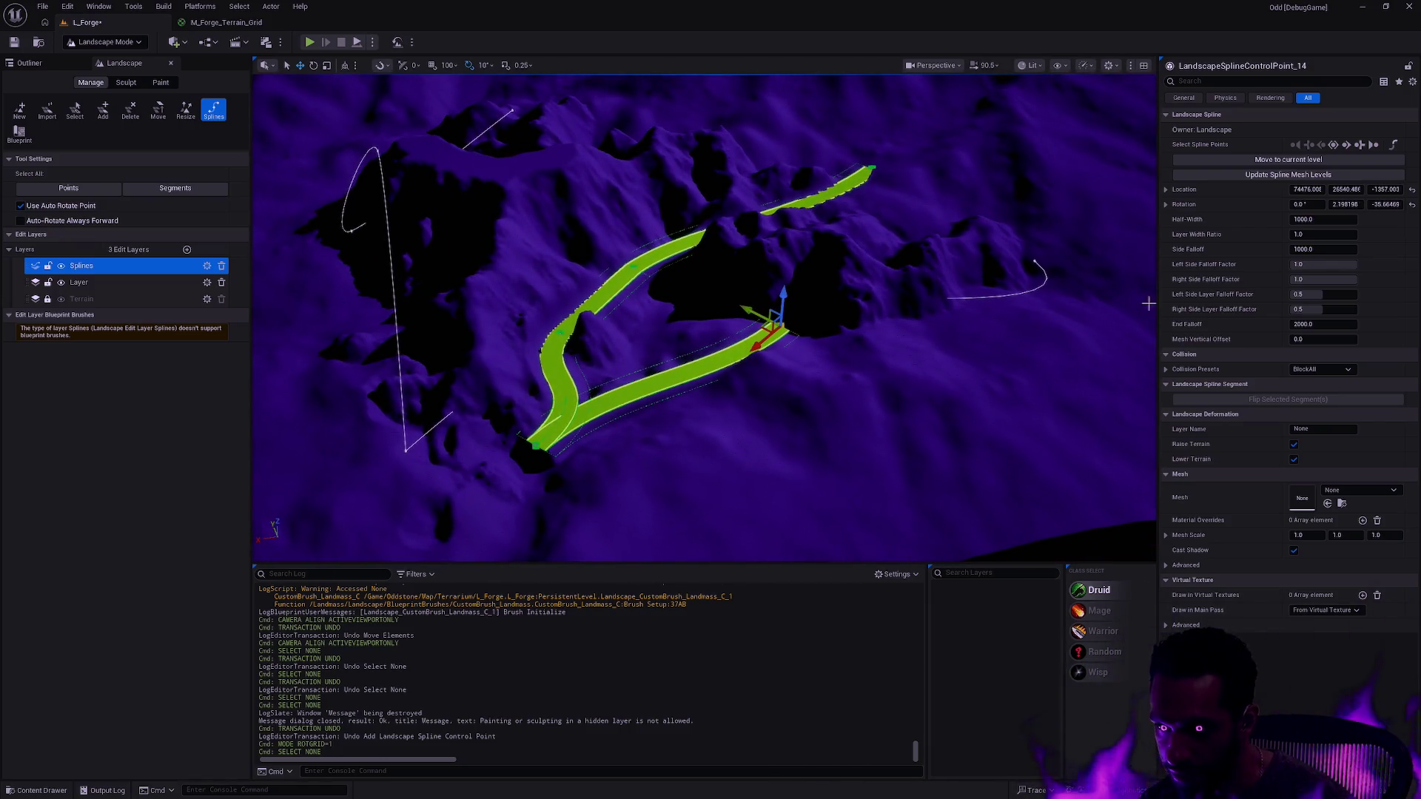
{"action": "left_click", "coordinate": [1192, 98]}
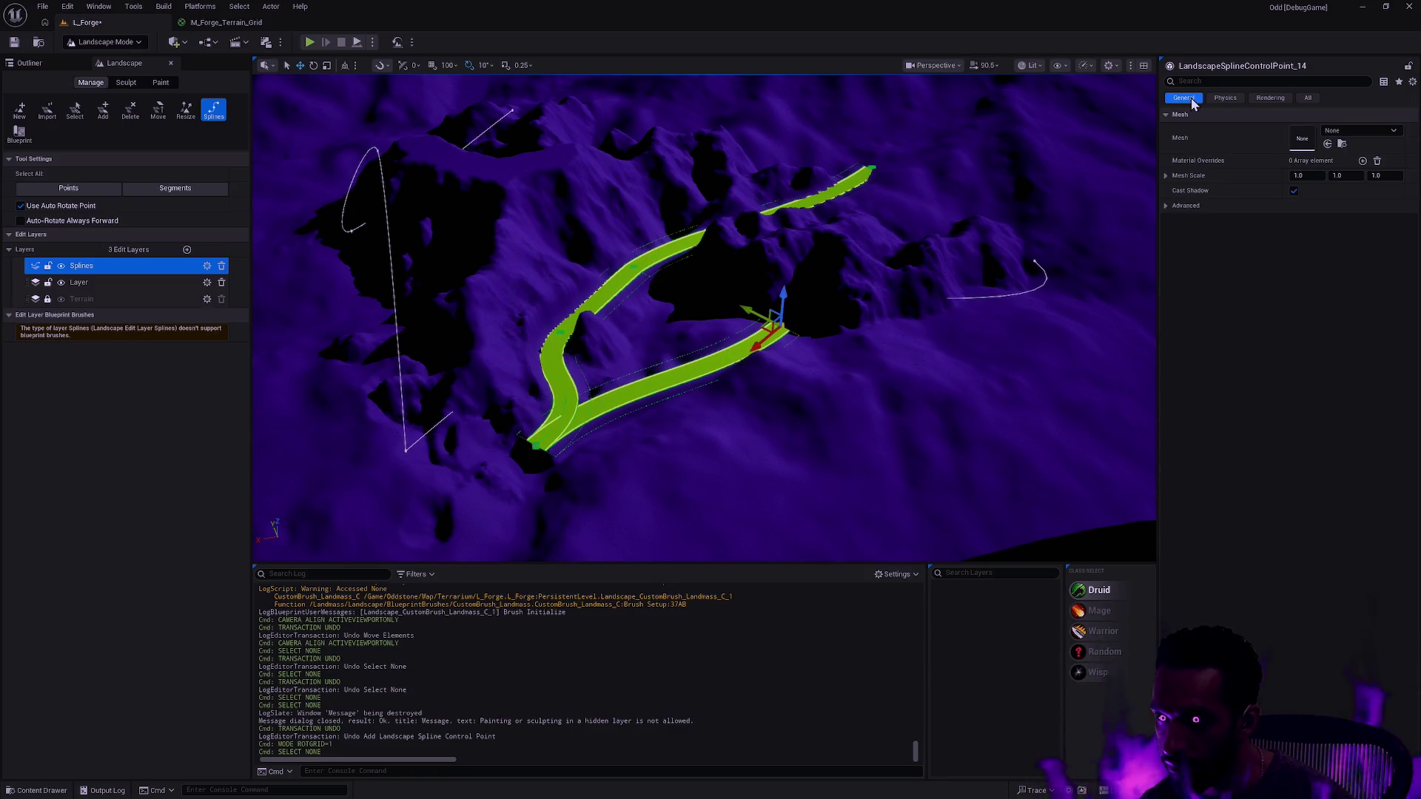
{"action": "left_click", "coordinate": [1312, 97]}
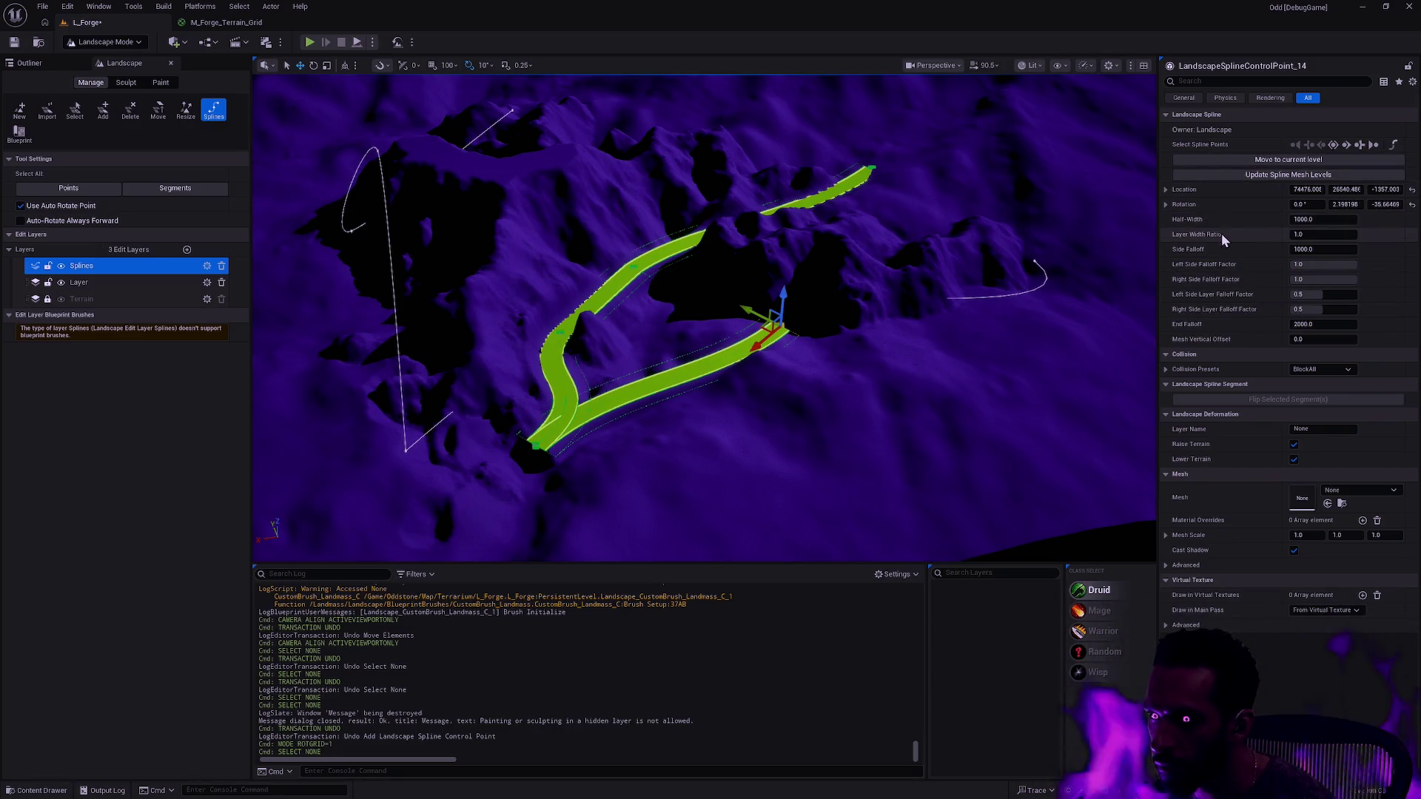
- Widen the path end's Half-Width to 3171.29 so the ramp flares into the path, viewing it from above
{"action": "mouse_move", "coordinate": [1316, 221]}
{"action": "left_mouse_down"}
{"action": "mouse_move", "coordinate": [1377, 219]}
{"action": "mouse_move", "coordinate": [1299, 219]}
{"action": "left_mouse_up"}
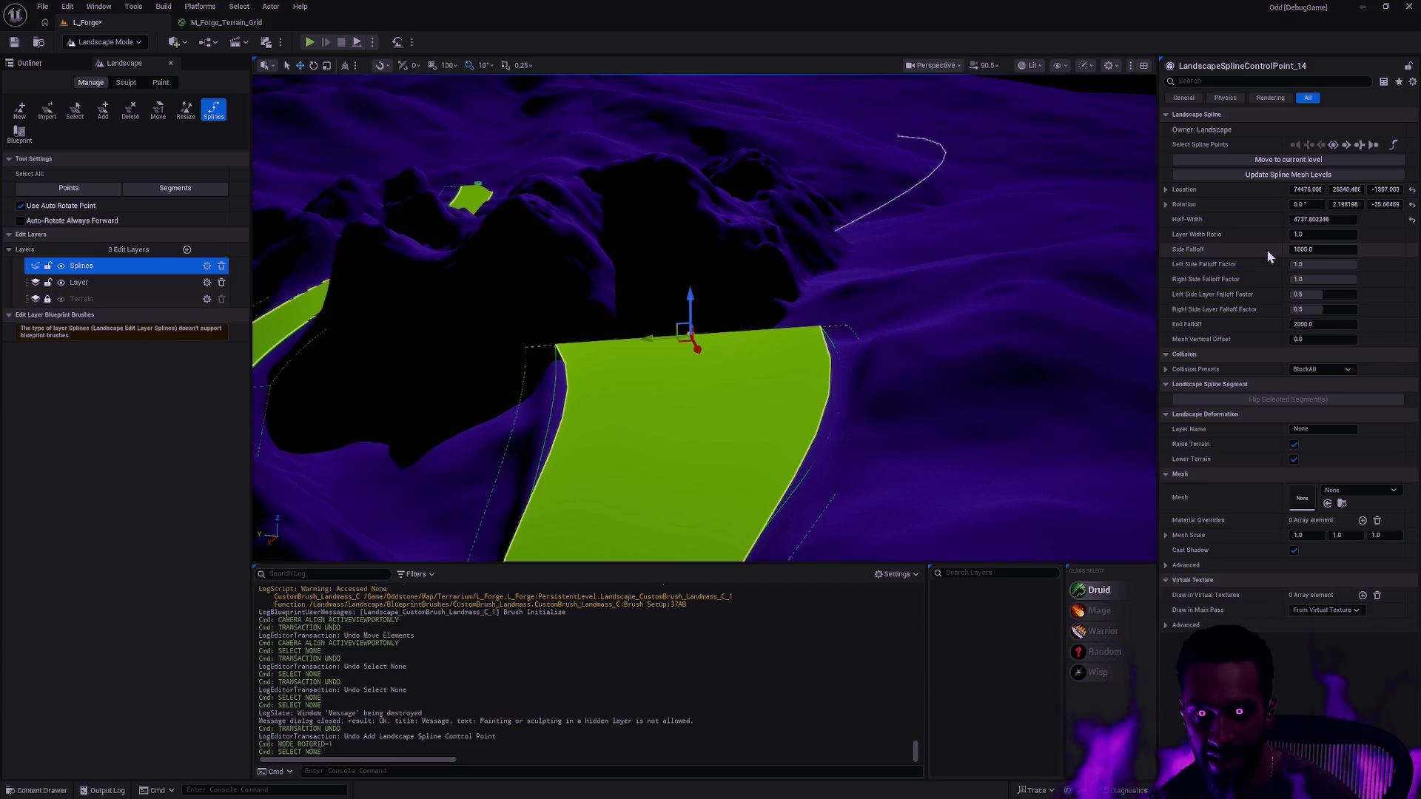
{"action": "mouse_move", "coordinate": [942, 232]}
{"action": "left_mouse_down"}
{"action": "mouse_move", "coordinate": [942, 289]}
{"action": "mouse_move", "coordinate": [918, 296]}
{"action": "mouse_move", "coordinate": [829, 307]}
{"action": "mouse_move", "coordinate": [696, 290]}
{"action": "mouse_move", "coordinate": [943, 236]}
{"action": "left_mouse_up"}
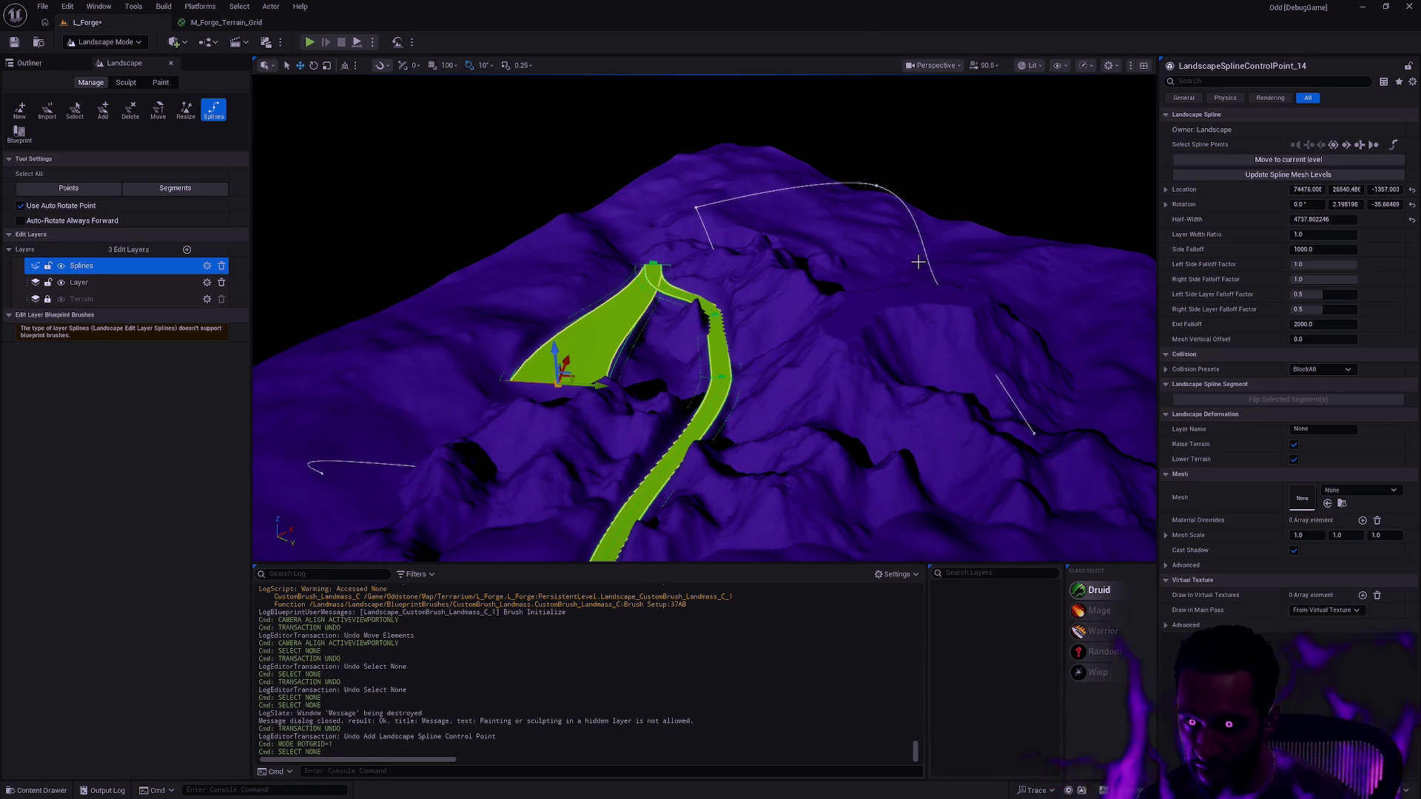
{"action": "mouse_move", "coordinate": [912, 285]}
{"action": "left_mouse_down"}
{"action": "mouse_move", "coordinate": [866, 274]}
{"action": "mouse_move", "coordinate": [844, 296]}
{"action": "mouse_move", "coordinate": [921, 287]}
{"action": "left_mouse_up"}
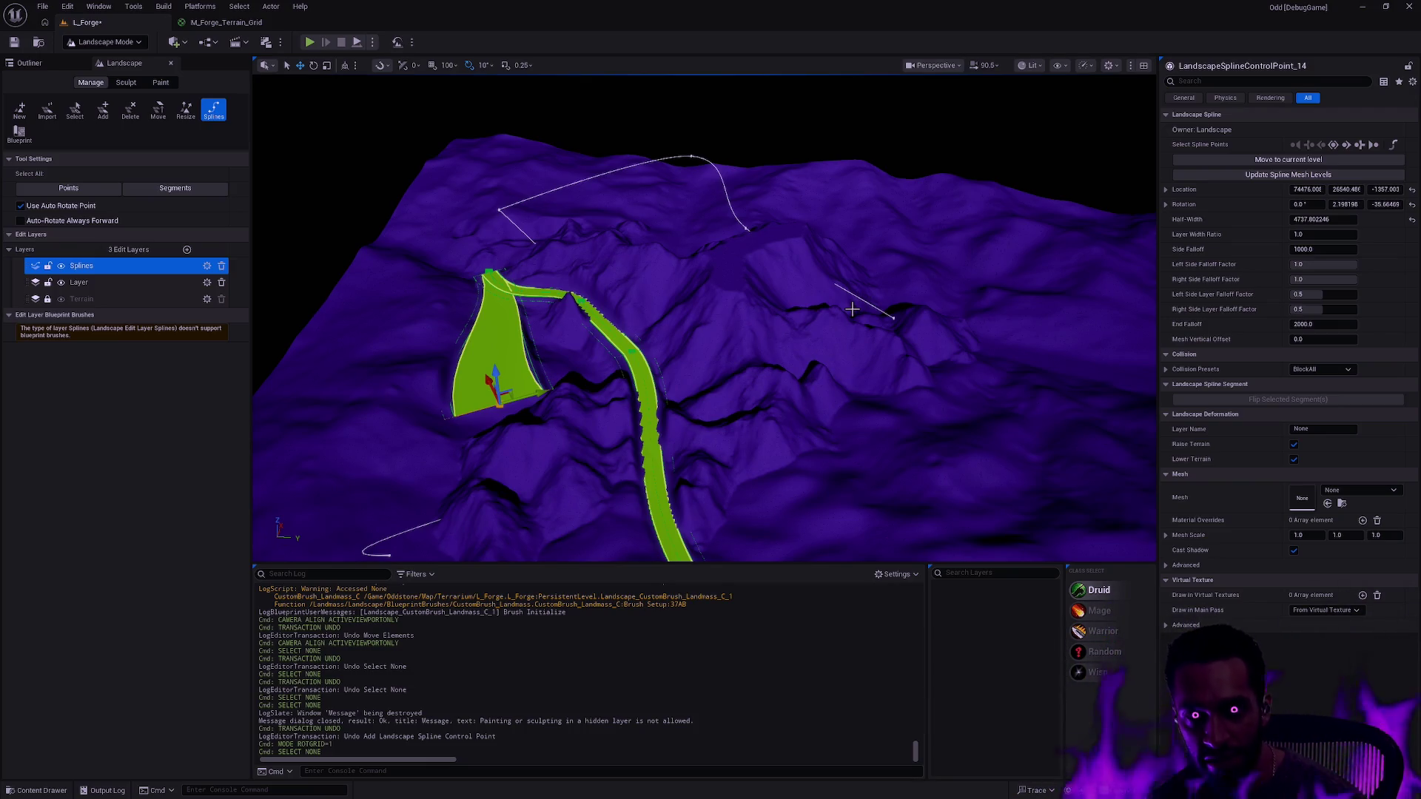
{"action": "mouse_move", "coordinate": [857, 318]}
{"action": "left_mouse_down"}
{"action": "mouse_move", "coordinate": [948, 411]}
{"action": "mouse_move", "coordinate": [948, 326]}
{"action": "mouse_move", "coordinate": [978, 334]}
{"action": "mouse_move", "coordinate": [932, 333]}
{"action": "left_mouse_up"}
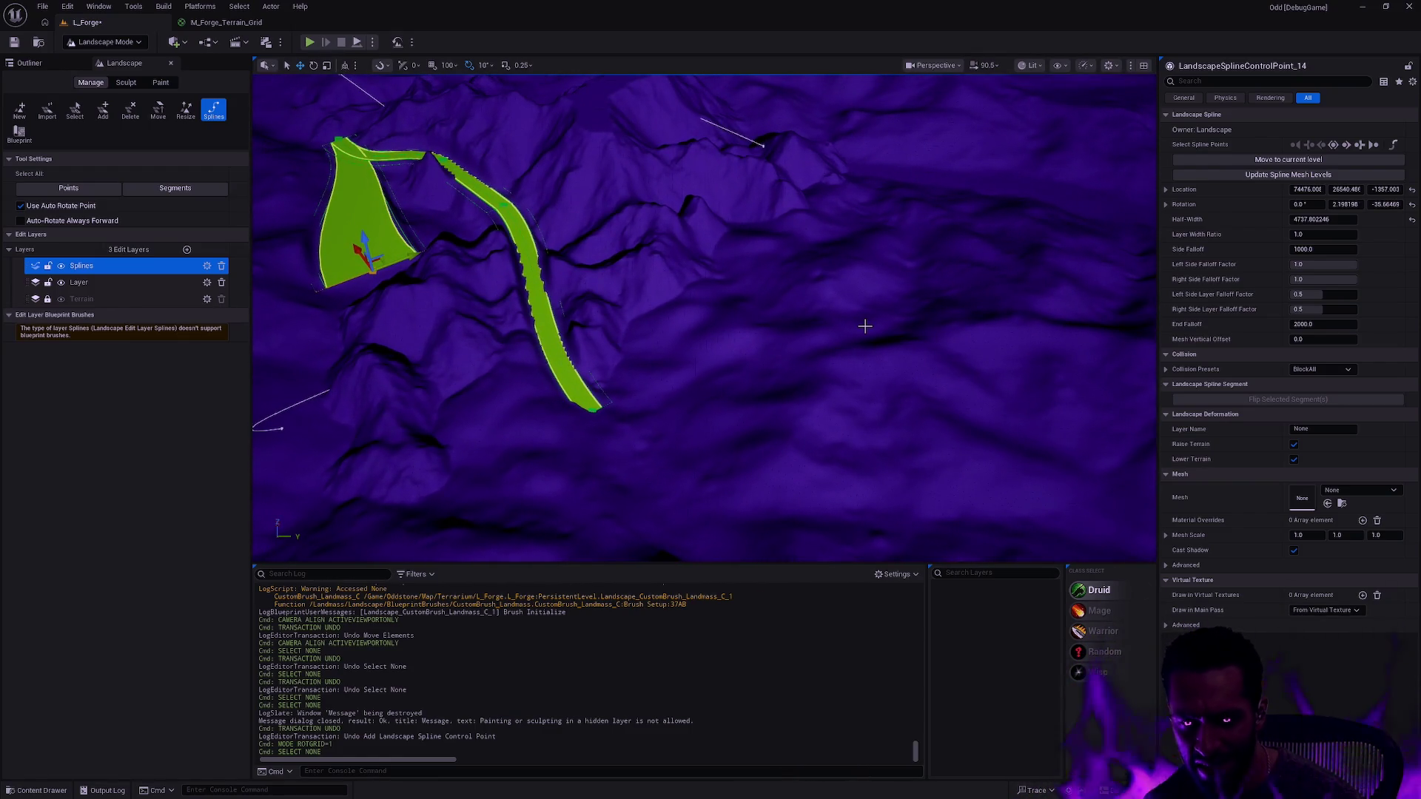
{"action": "left_click_drag", "start_coordinate": [820, 314], "coordinate": [880, 299]}
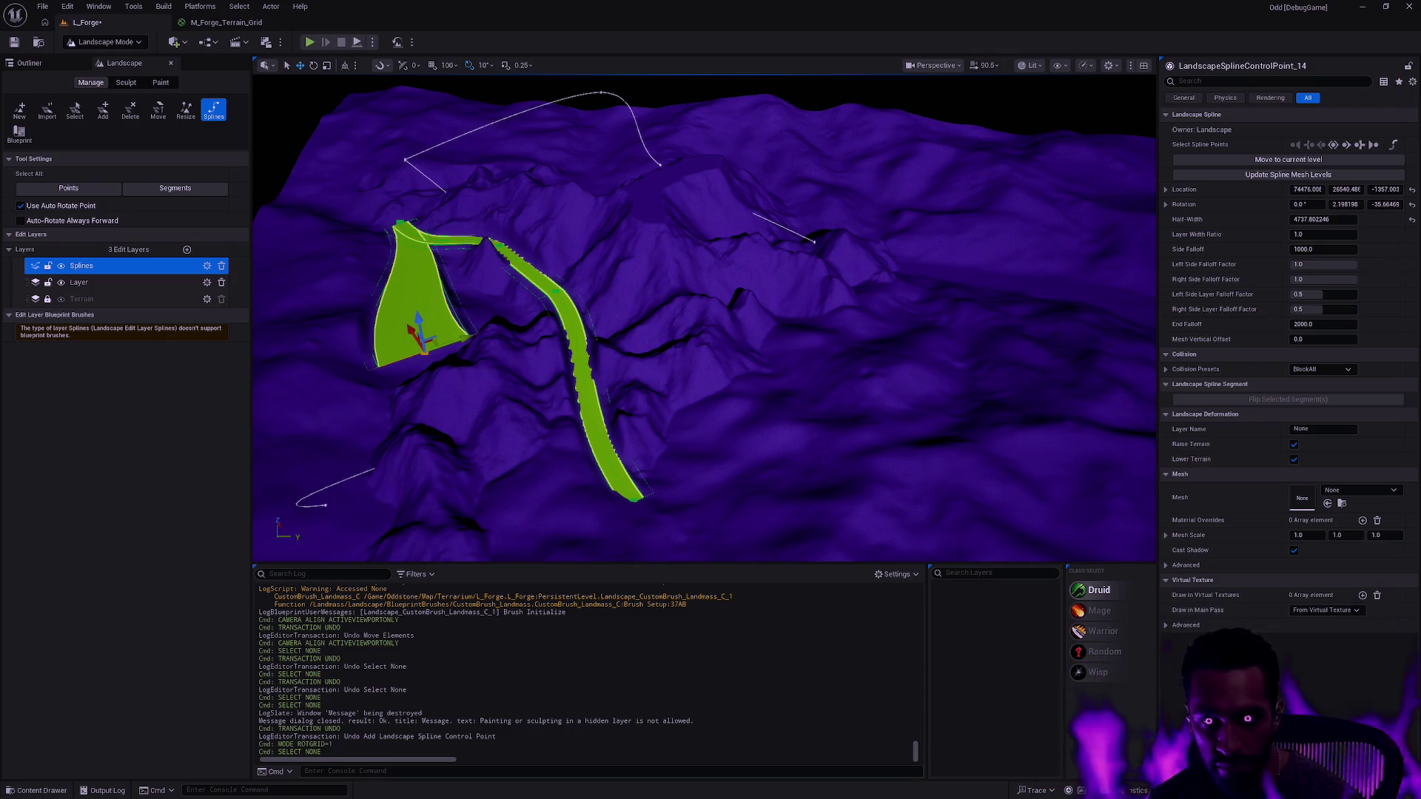
{"action": "mouse_move", "coordinate": [840, 303]}
{"action": "left_mouse_down"}
{"action": "mouse_move", "coordinate": [844, 350]}
{"action": "mouse_move", "coordinate": [913, 318]}
{"action": "left_mouse_up"}
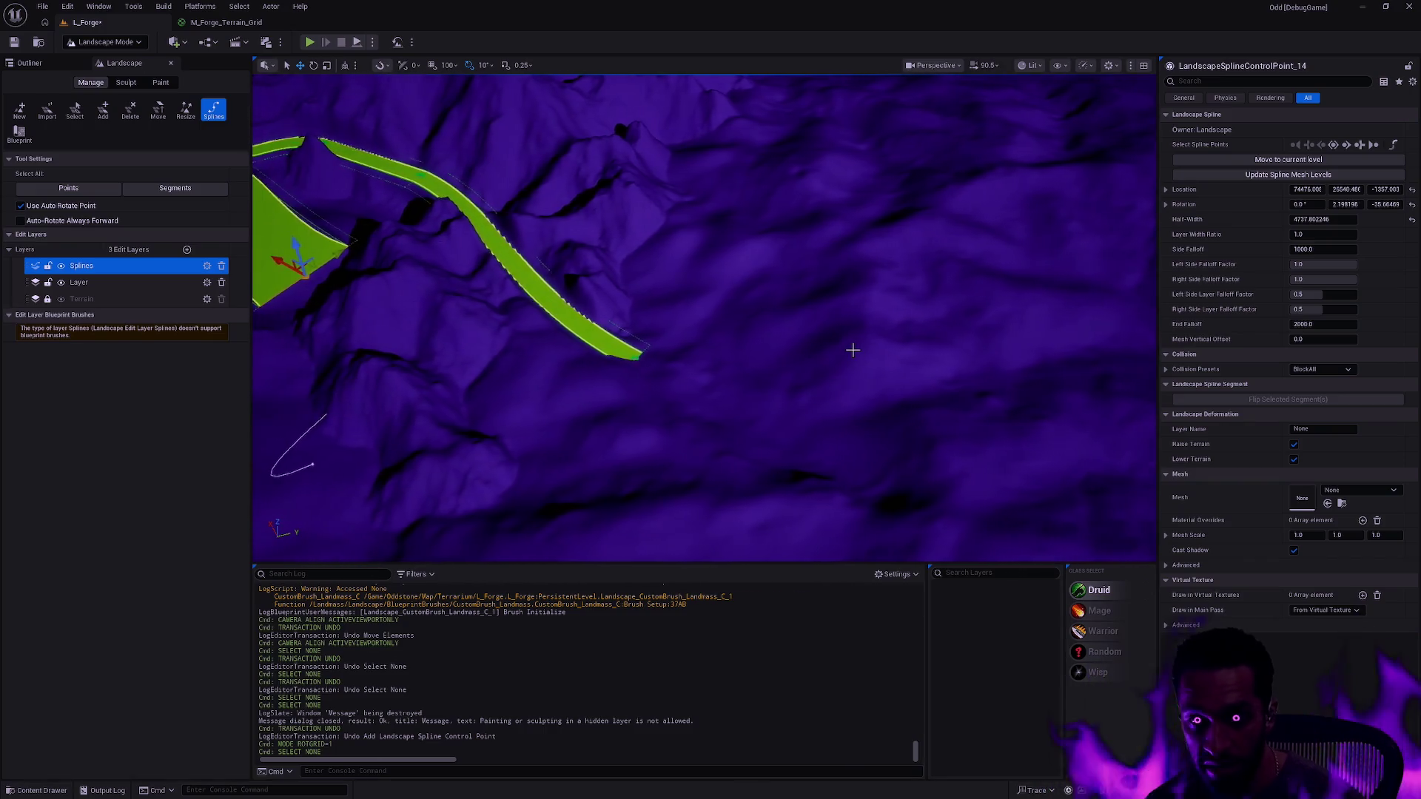
{"action": "scroll", "coordinate": [852, 350], "scroll_direction": "down", "scroll_amount": 5}
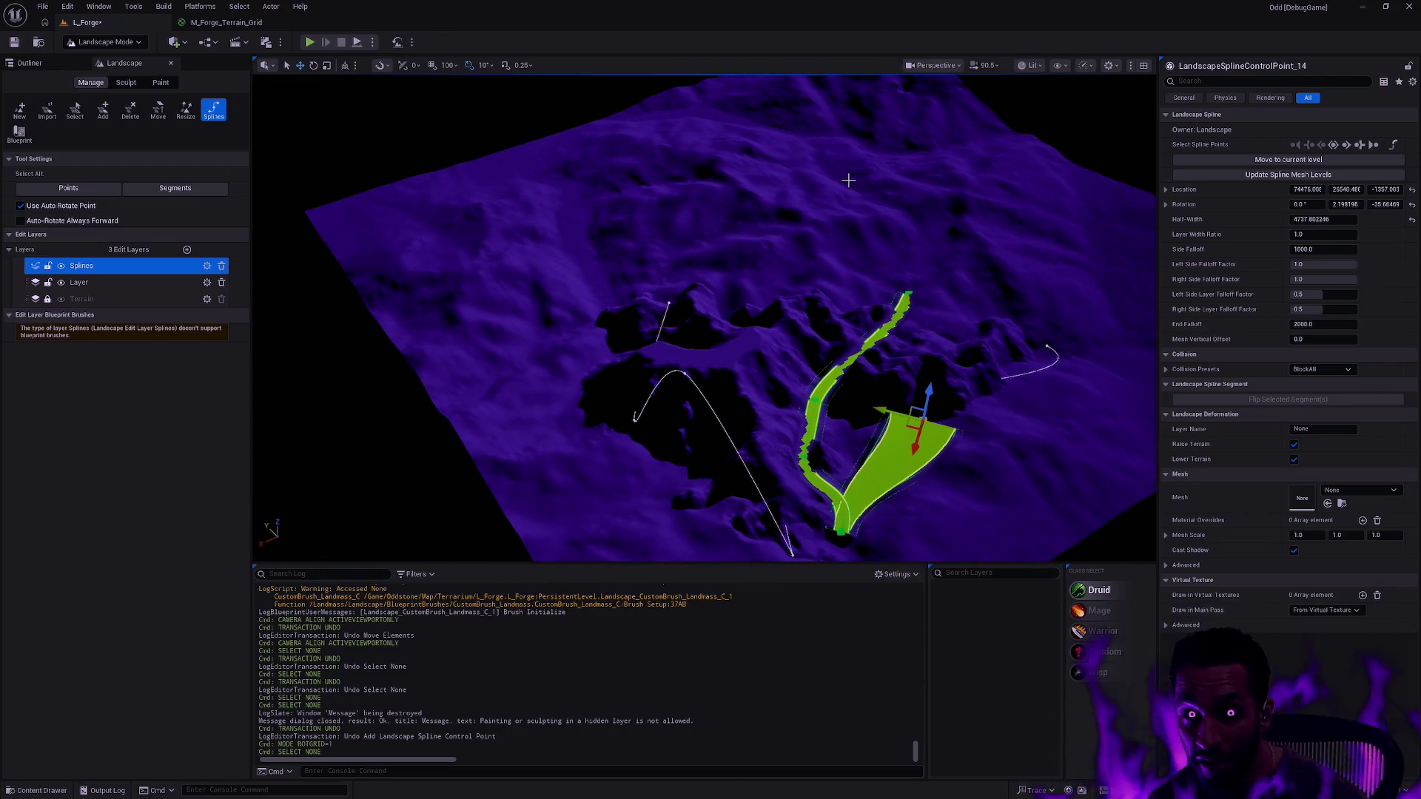
- On the Sculpt tab, unlock the Terrain edit layer and set its alpha to 0.1
{"action": "left_click", "coordinate": [125, 82]}
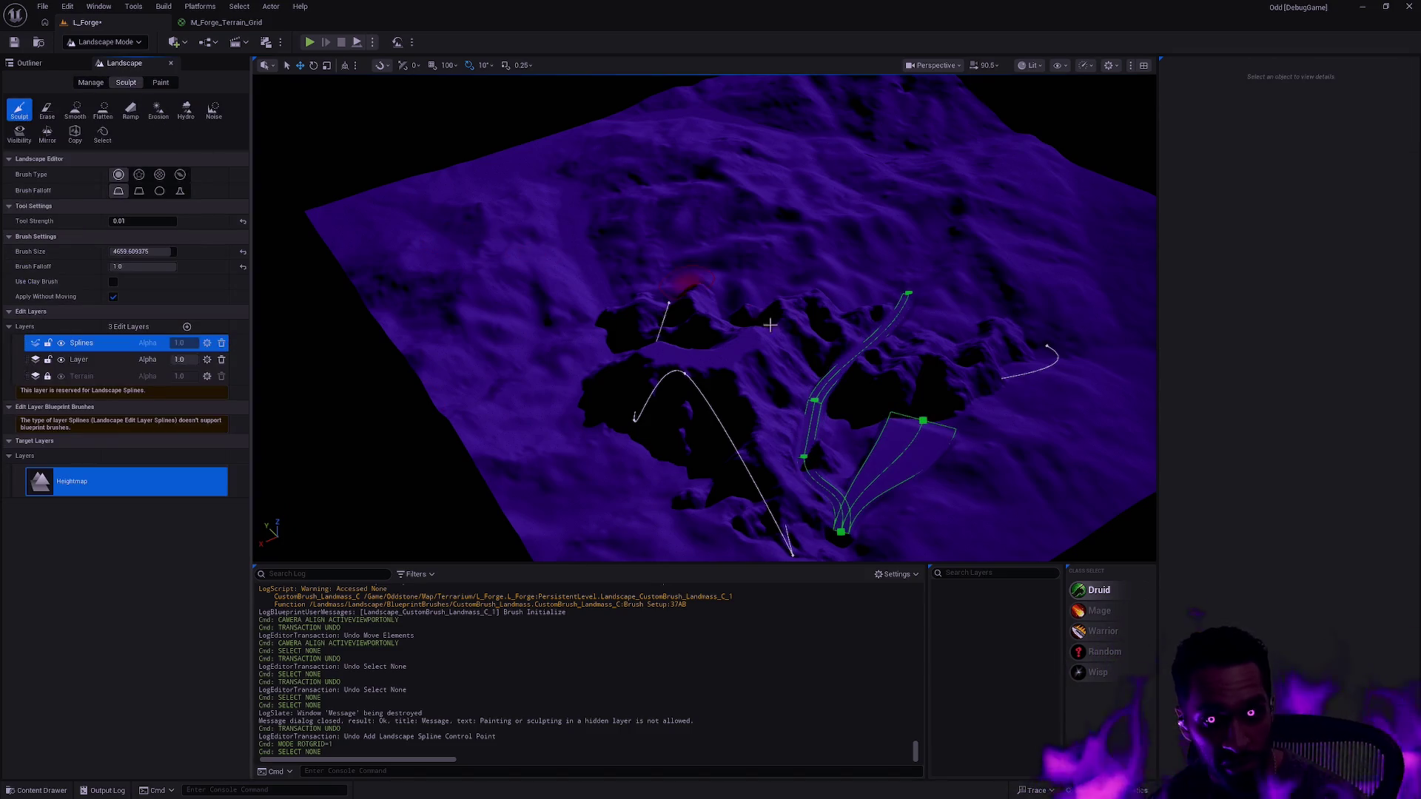
{"action": "left_click", "coordinate": [101, 377]}
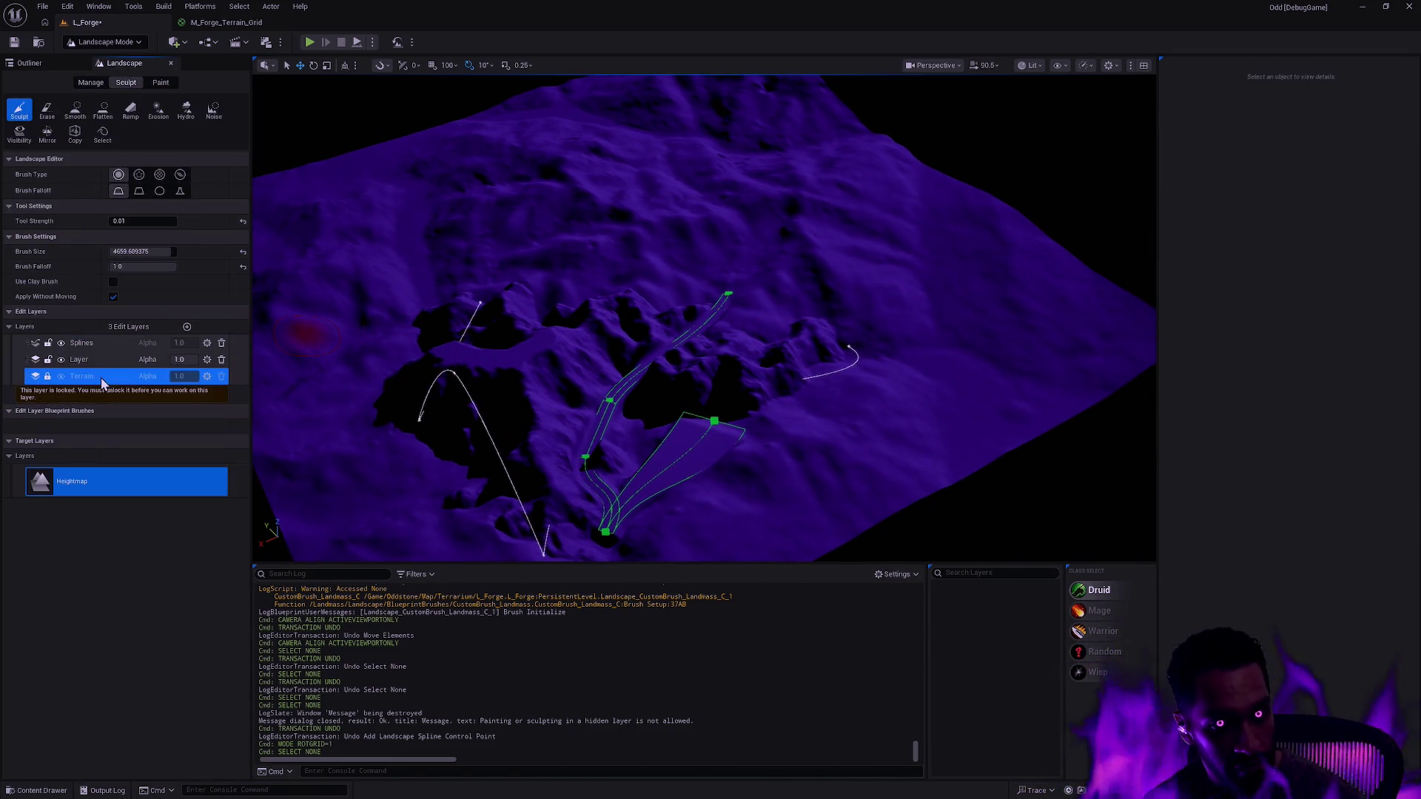
{"action": "left_click", "coordinate": [47, 376]}
{"action": "left_click", "coordinate": [179, 376]}
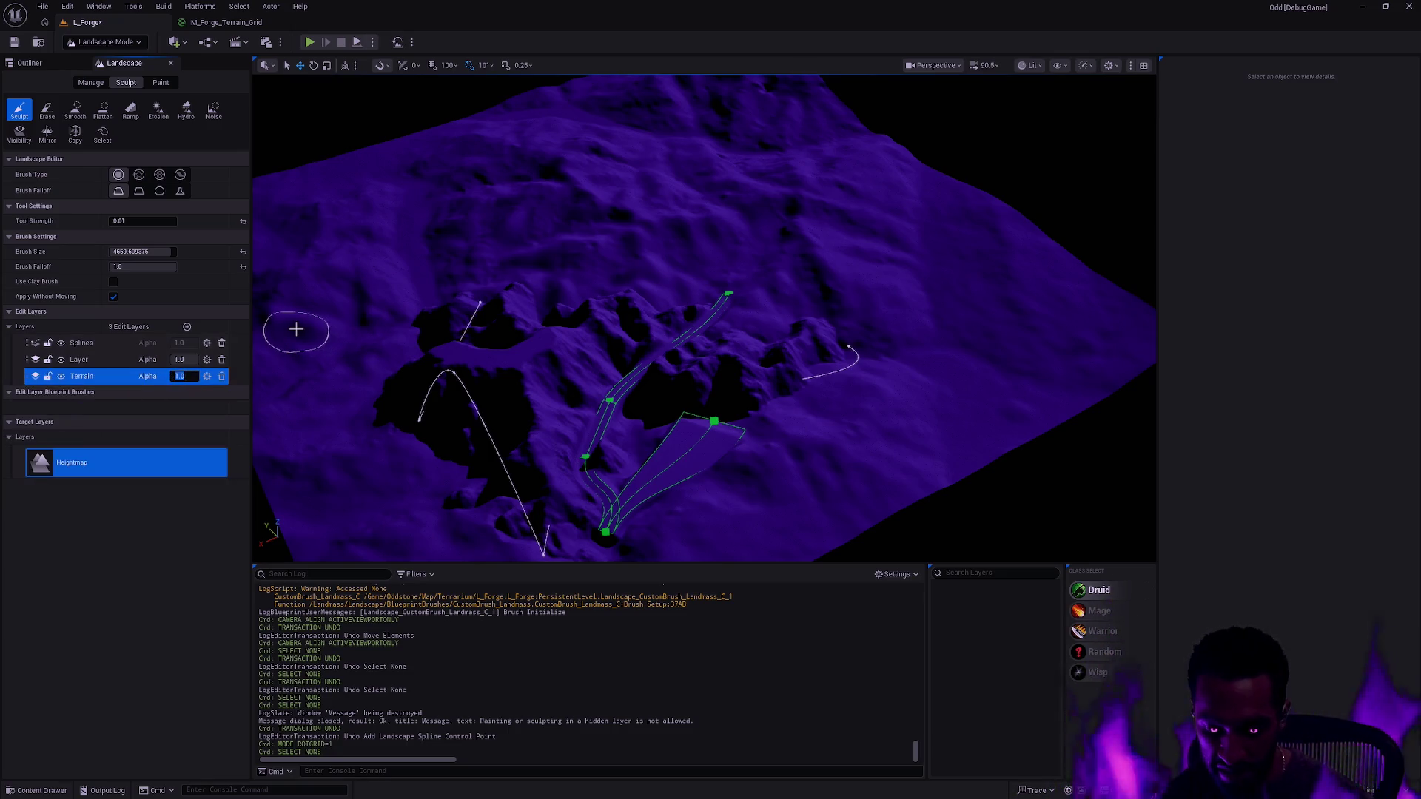
{"action": "type", "text": "0.1"}
{"action": "key", "text": "Return"}
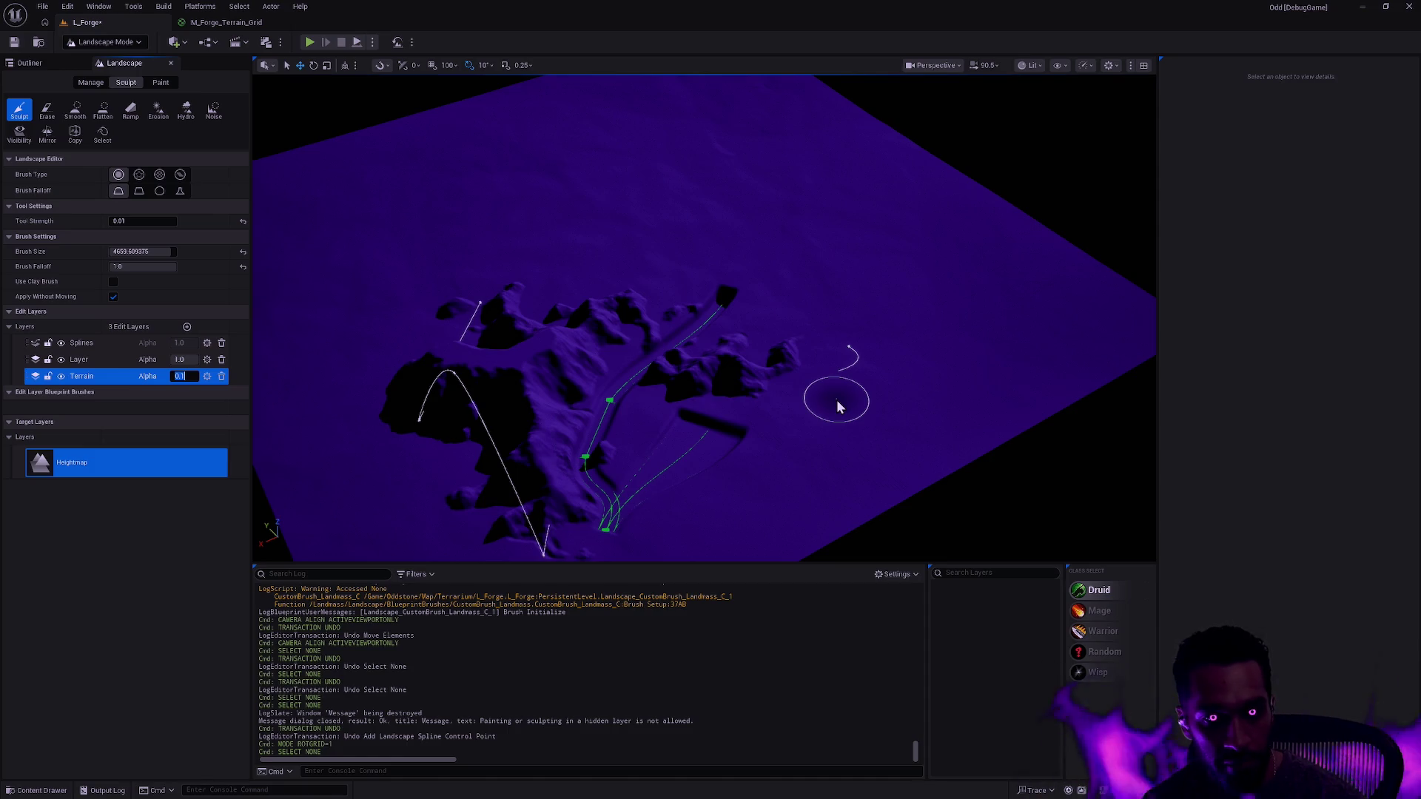
- Compare Terrain alpha 1.0 against 0.1, leaving it at 0.1, and look over the flattened terrain
{"action": "type", "text": "1"}
{"action": "key", "text": "Return"}
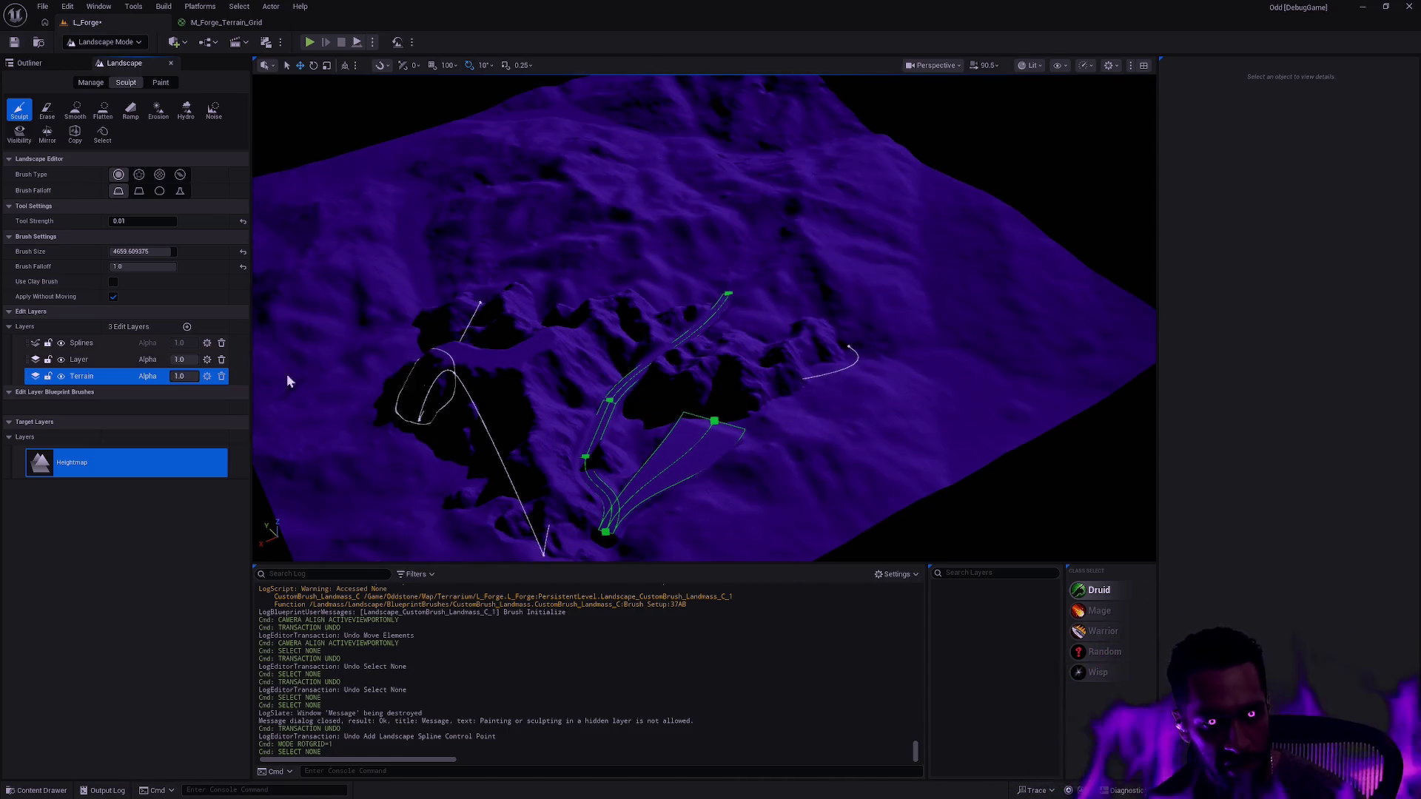
{"action": "type", "text": "0.1"}
{"action": "key", "text": "Return"}
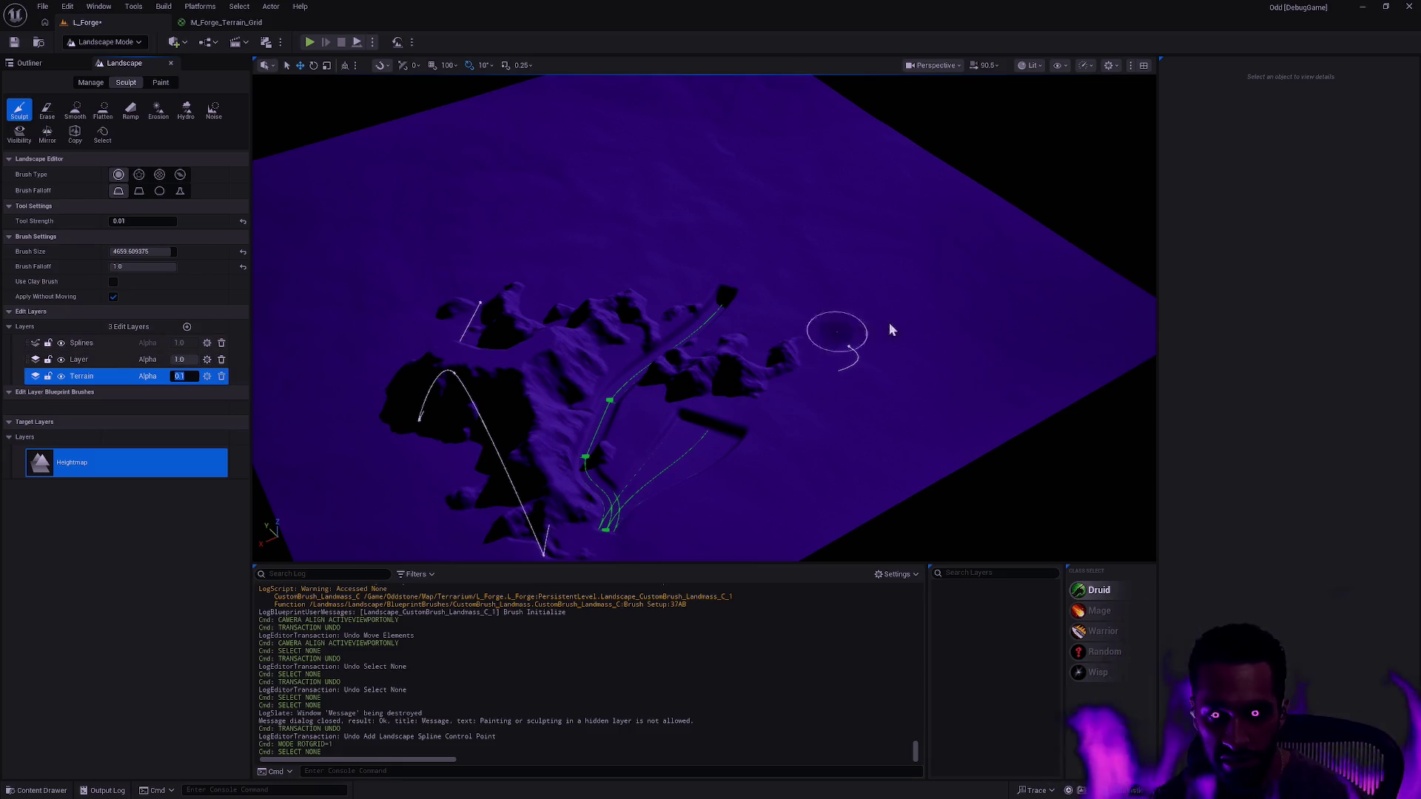
{"action": "mouse_move", "coordinate": [935, 320]}
{"action": "left_mouse_down"}
{"action": "mouse_move", "coordinate": [999, 259]}
{"action": "mouse_move", "coordinate": [999, 296]}
{"action": "left_mouse_up"}
{"action": "mouse_move", "coordinate": [920, 381]}
{"action": "left_mouse_down"}
{"action": "mouse_move", "coordinate": [888, 381]}
{"action": "mouse_move", "coordinate": [893, 398]}
{"action": "mouse_move", "coordinate": [866, 389]}
{"action": "mouse_move", "coordinate": [845, 441]}
{"action": "mouse_move", "coordinate": [909, 378]}
{"action": "left_mouse_up"}
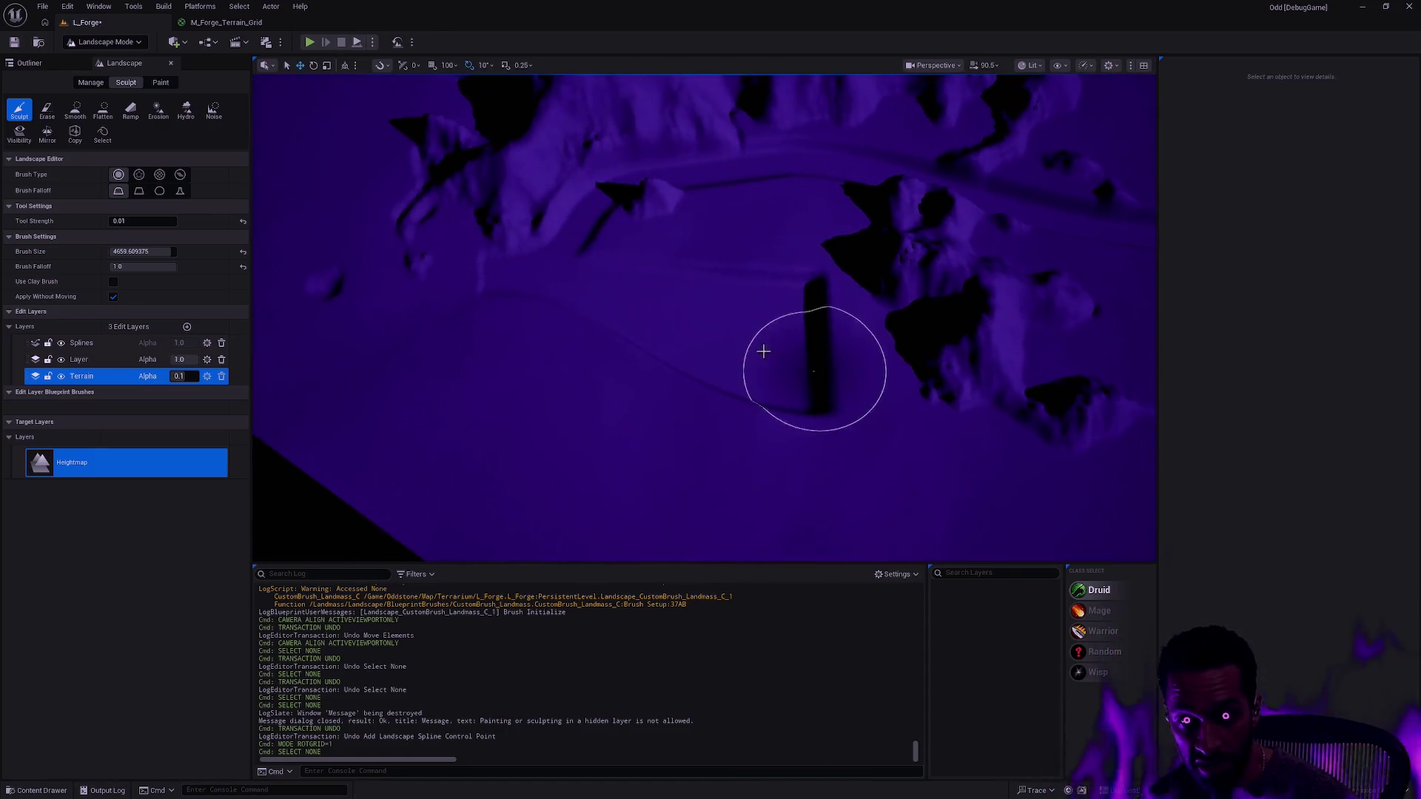
- Select the Splines edit layer and toggle its visibility off and back on
{"action": "left_click", "coordinate": [95, 344]}
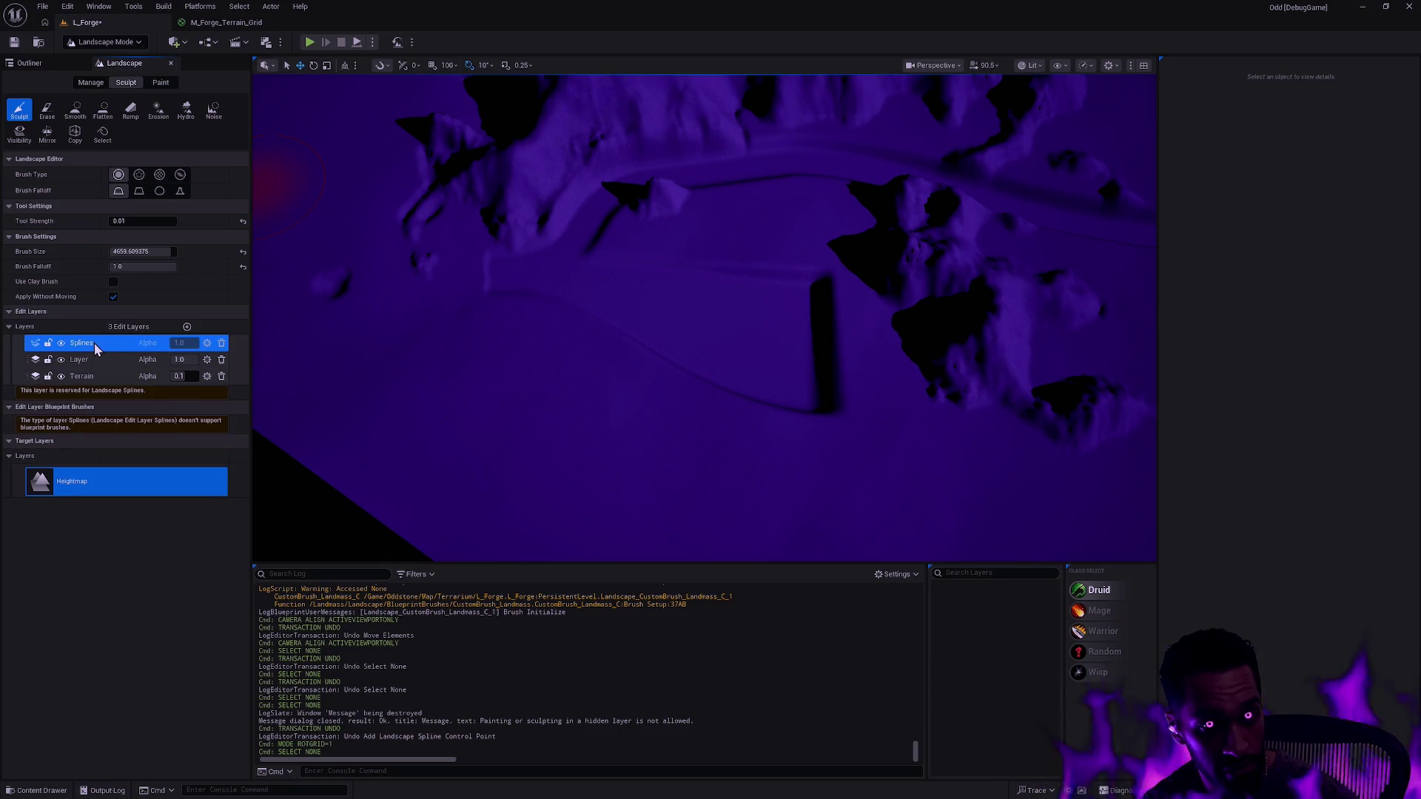
{"action": "left_click", "coordinate": [61, 344]}
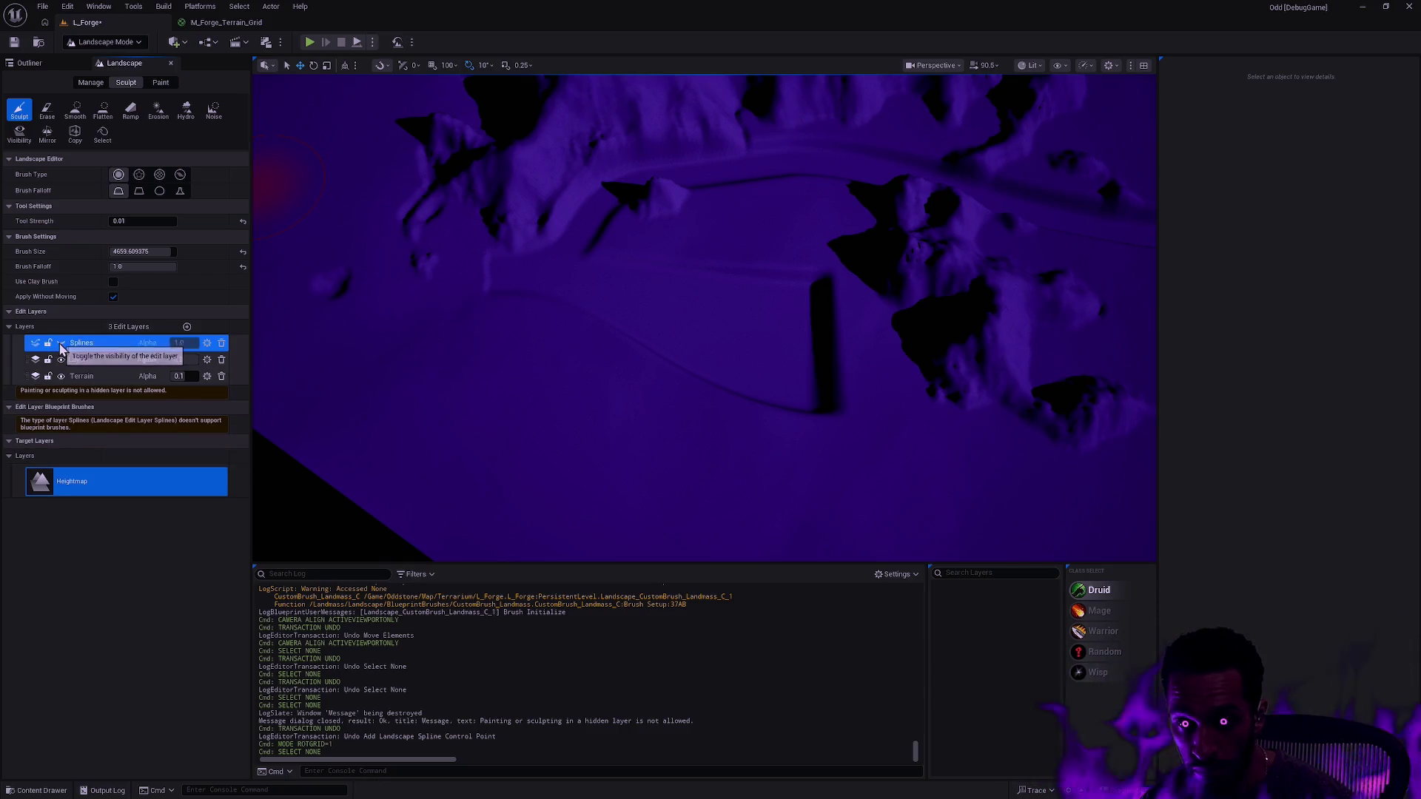
{"action": "left_click", "coordinate": [62, 343]}
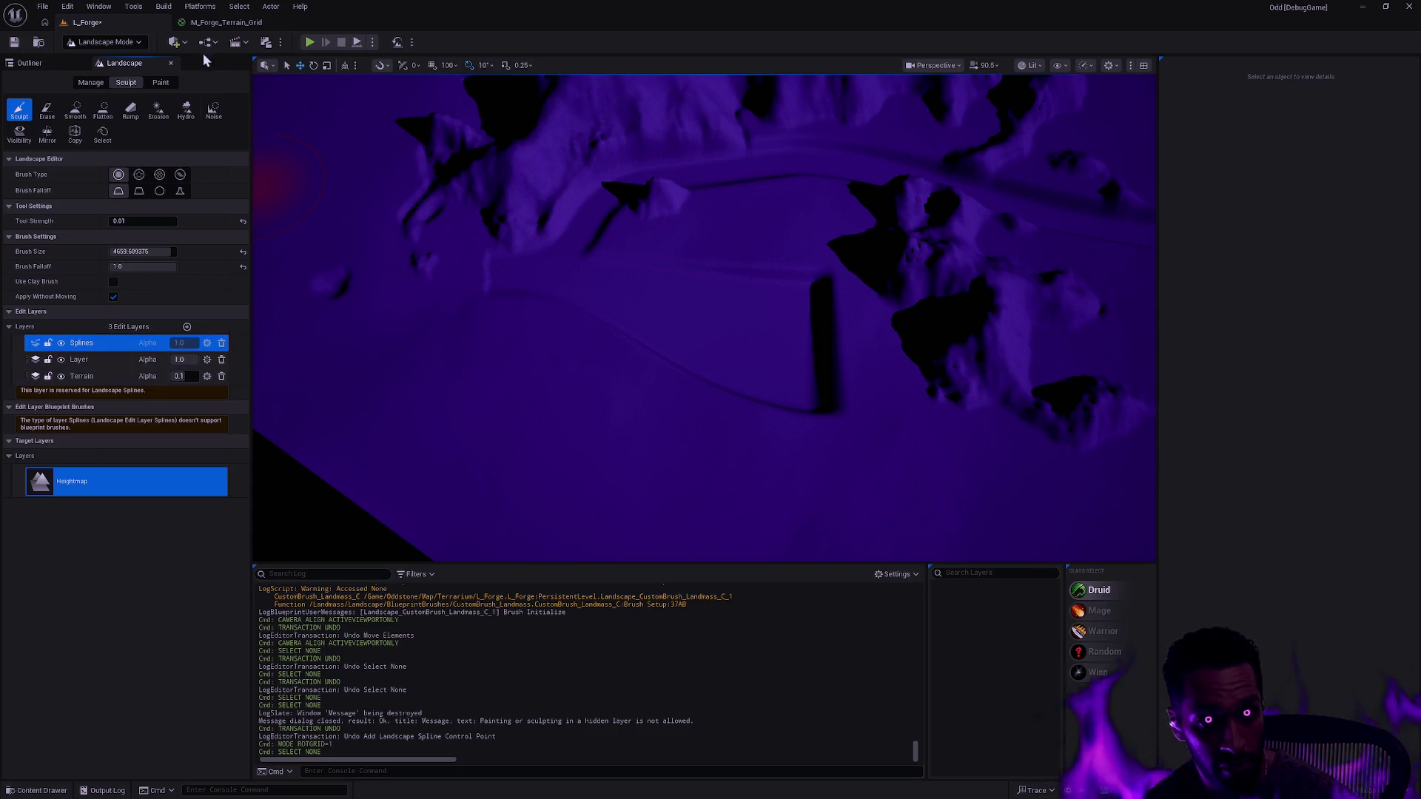
- Return to the Manage tab's Splines tool and box-select spline points
{"action": "left_click", "coordinate": [89, 83]}
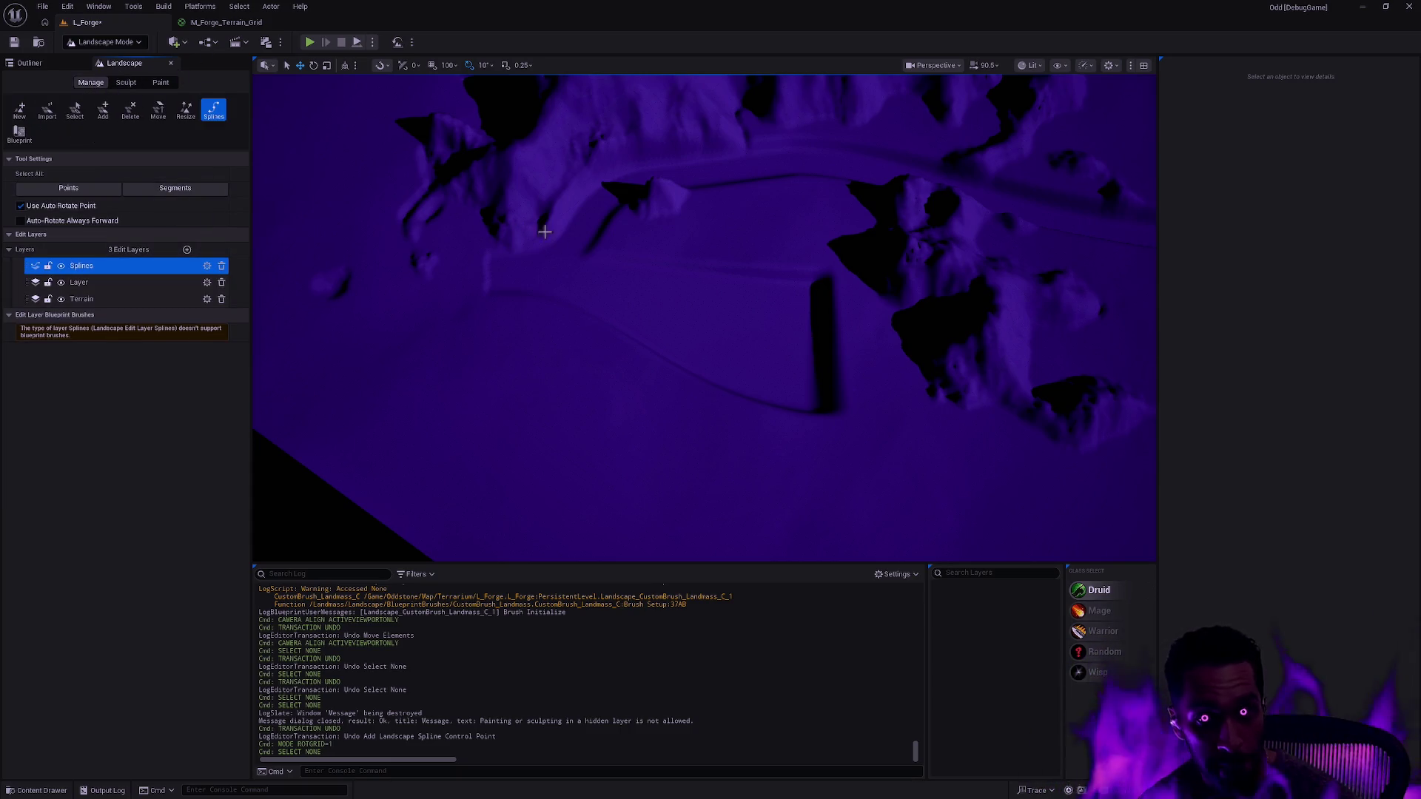
{"action": "scroll", "coordinate": [636, 296], "scroll_direction": "down", "scroll_amount": 10}
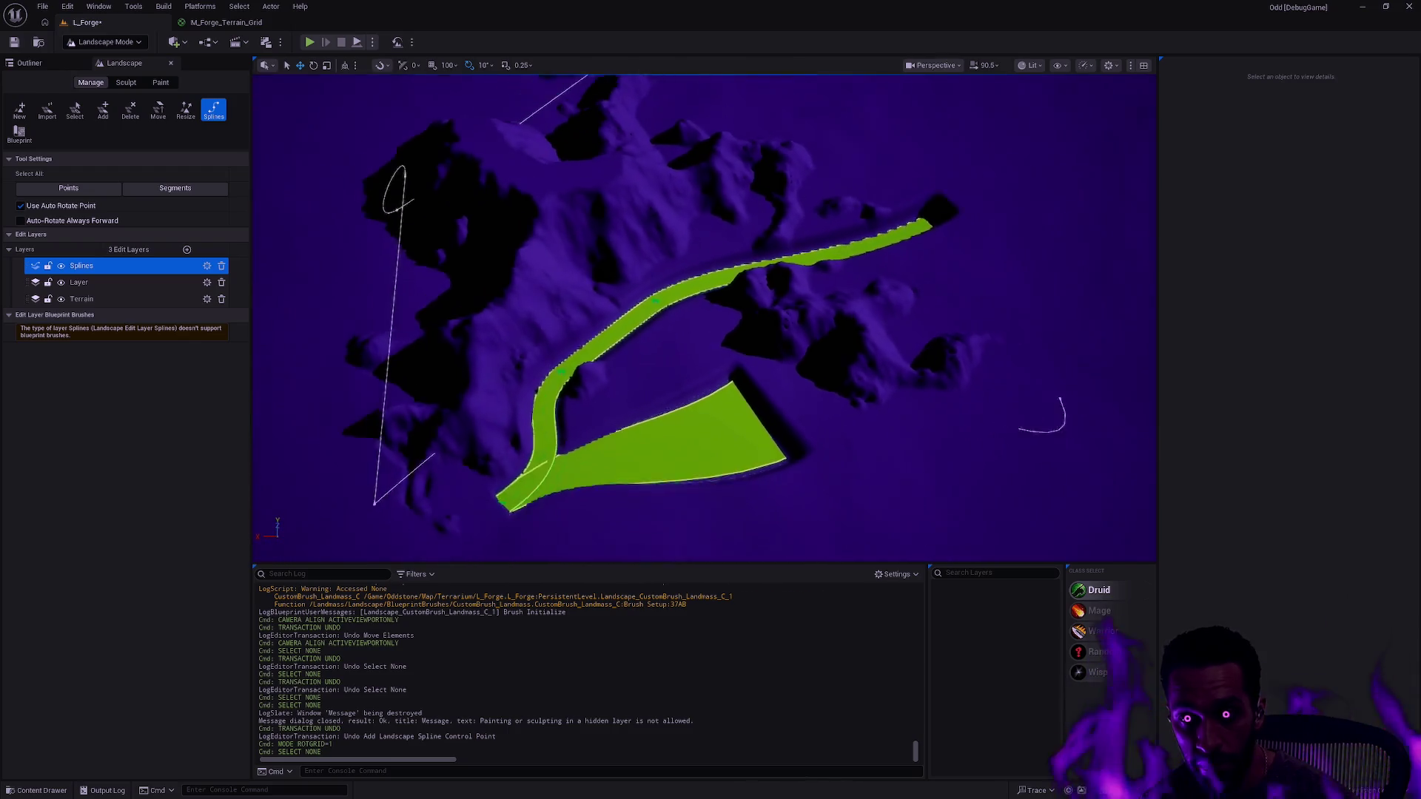
{"action": "mouse_move", "coordinate": [1009, 452]}
{"action": "left_mouse_down"}
{"action": "mouse_move", "coordinate": [761, 286]}
{"action": "mouse_move", "coordinate": [528, 180]}
{"action": "left_mouse_up"}
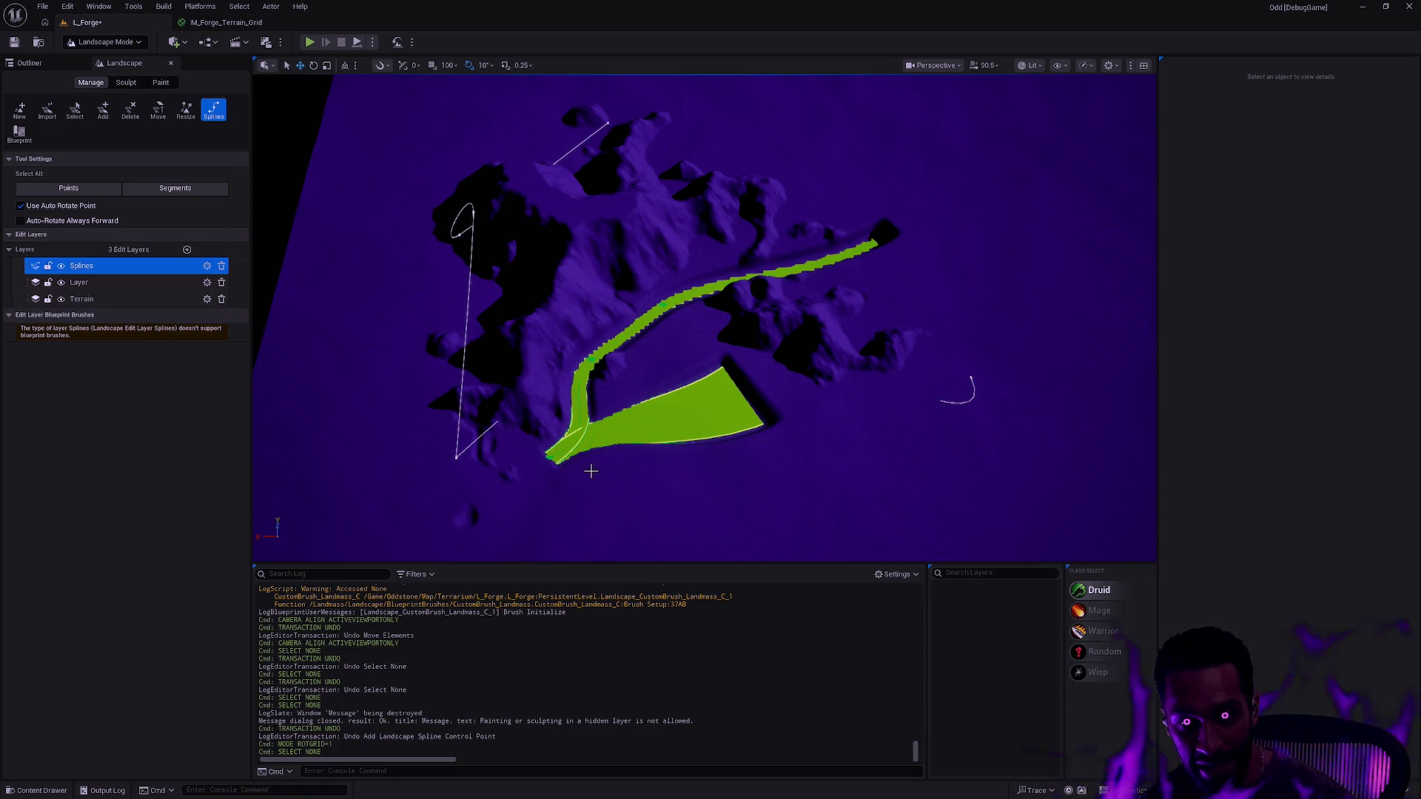
{"action": "scroll", "coordinate": [591, 471], "scroll_direction": "up", "scroll_amount": 10}
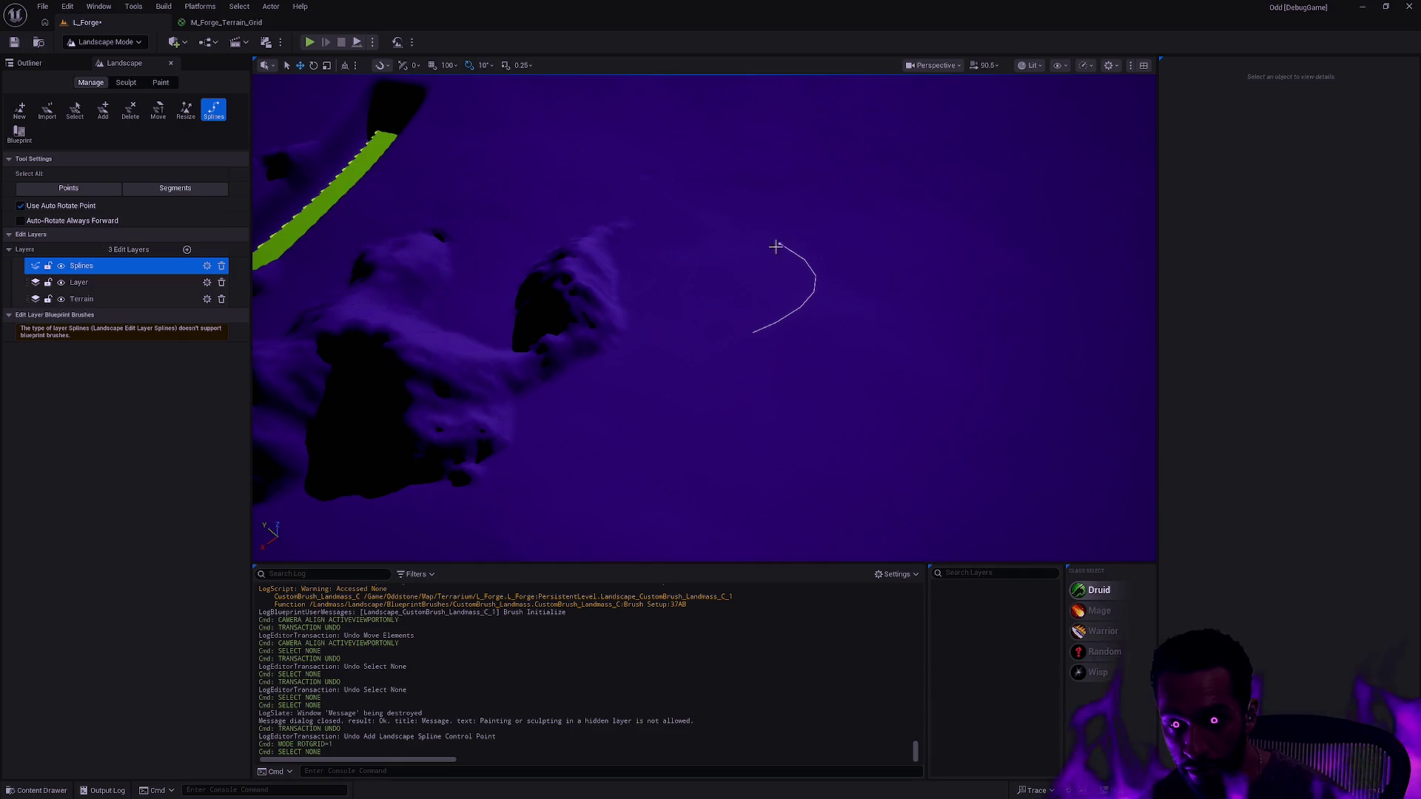
{"action": "scroll", "coordinate": [732, 314], "scroll_direction": "up", "scroll_amount": 10}
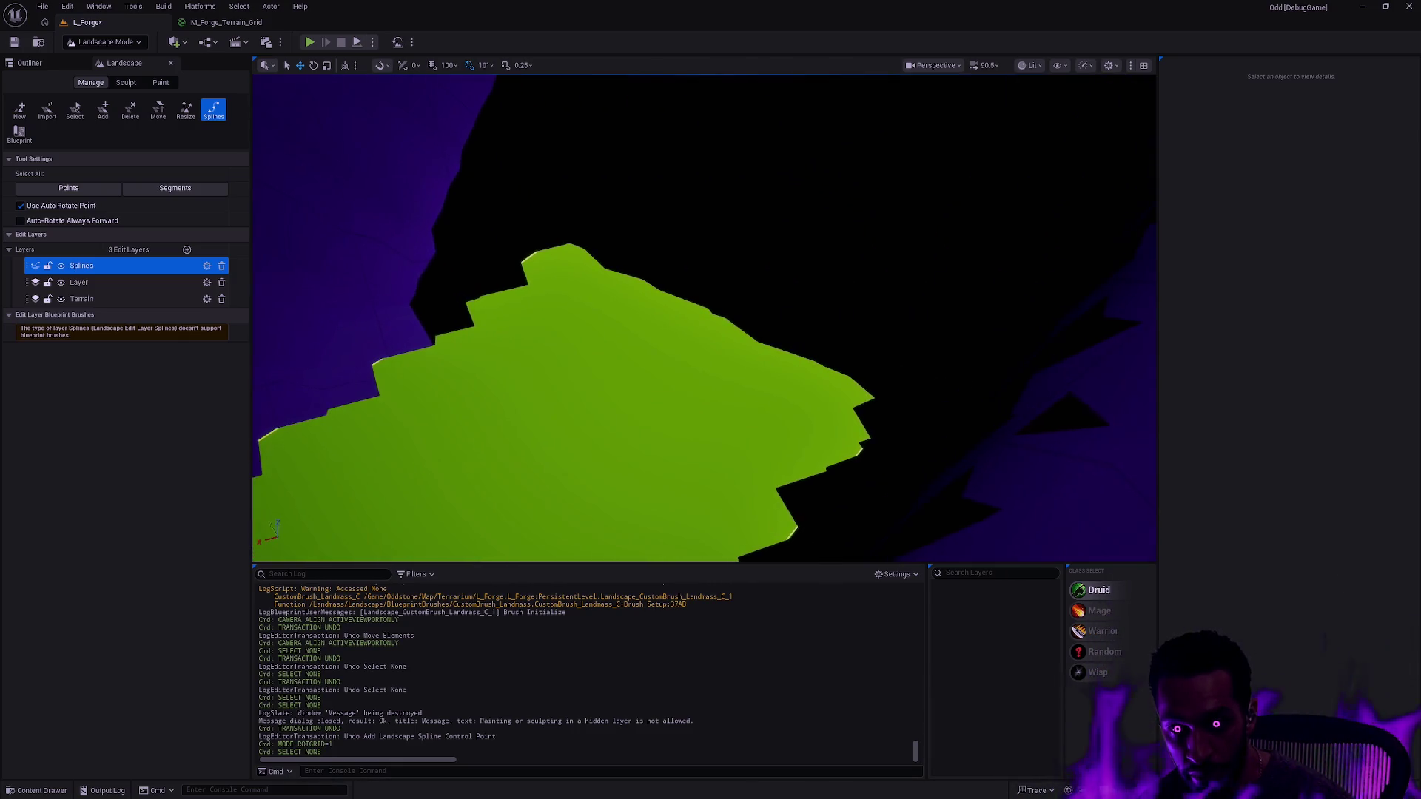
{"action": "scroll", "coordinate": [796, 330], "scroll_direction": "down", "scroll_amount": 10}
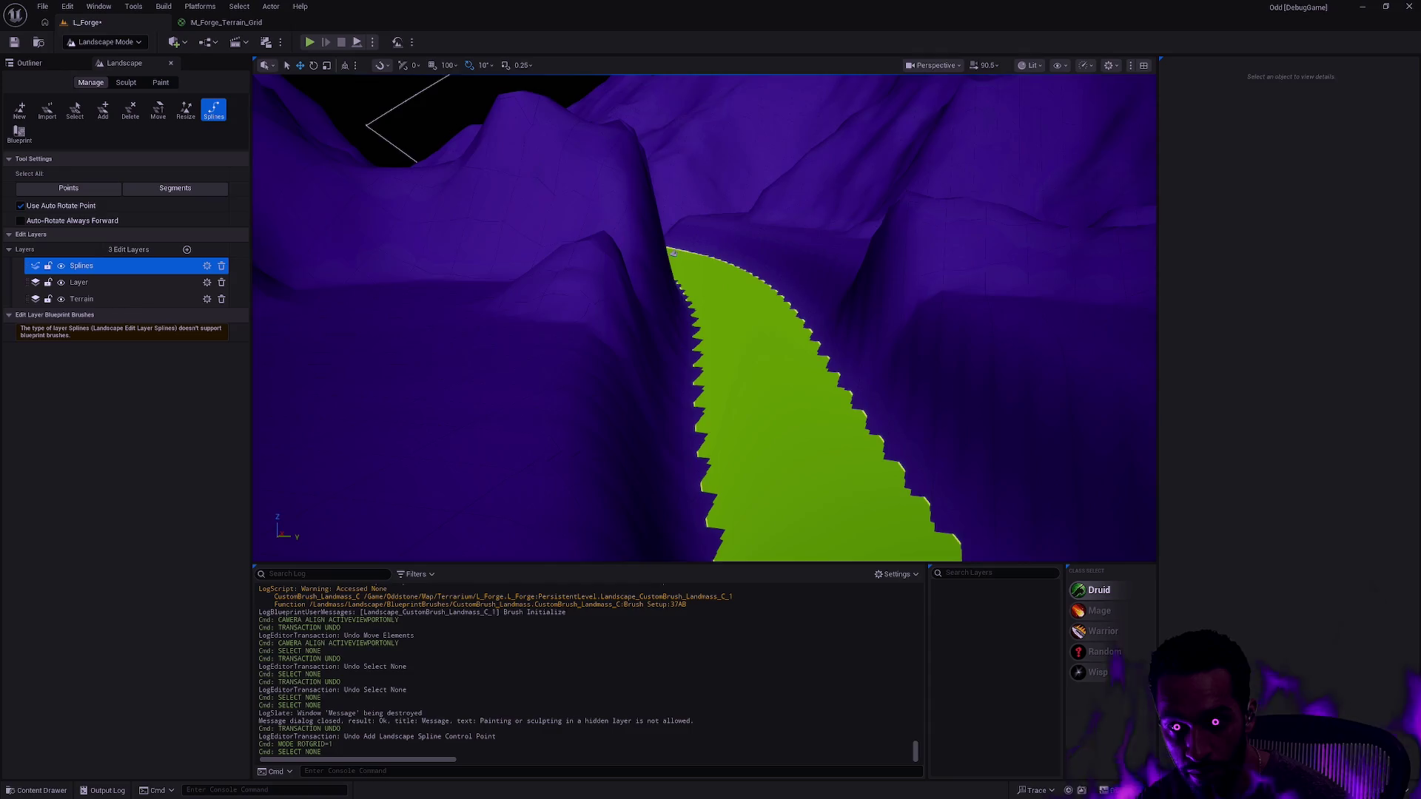
- Select a green path control point, frame it with F, and drag it to a new spot
{"action": "left_click", "coordinate": [668, 215]}
{"action": "key", "text": "f"}
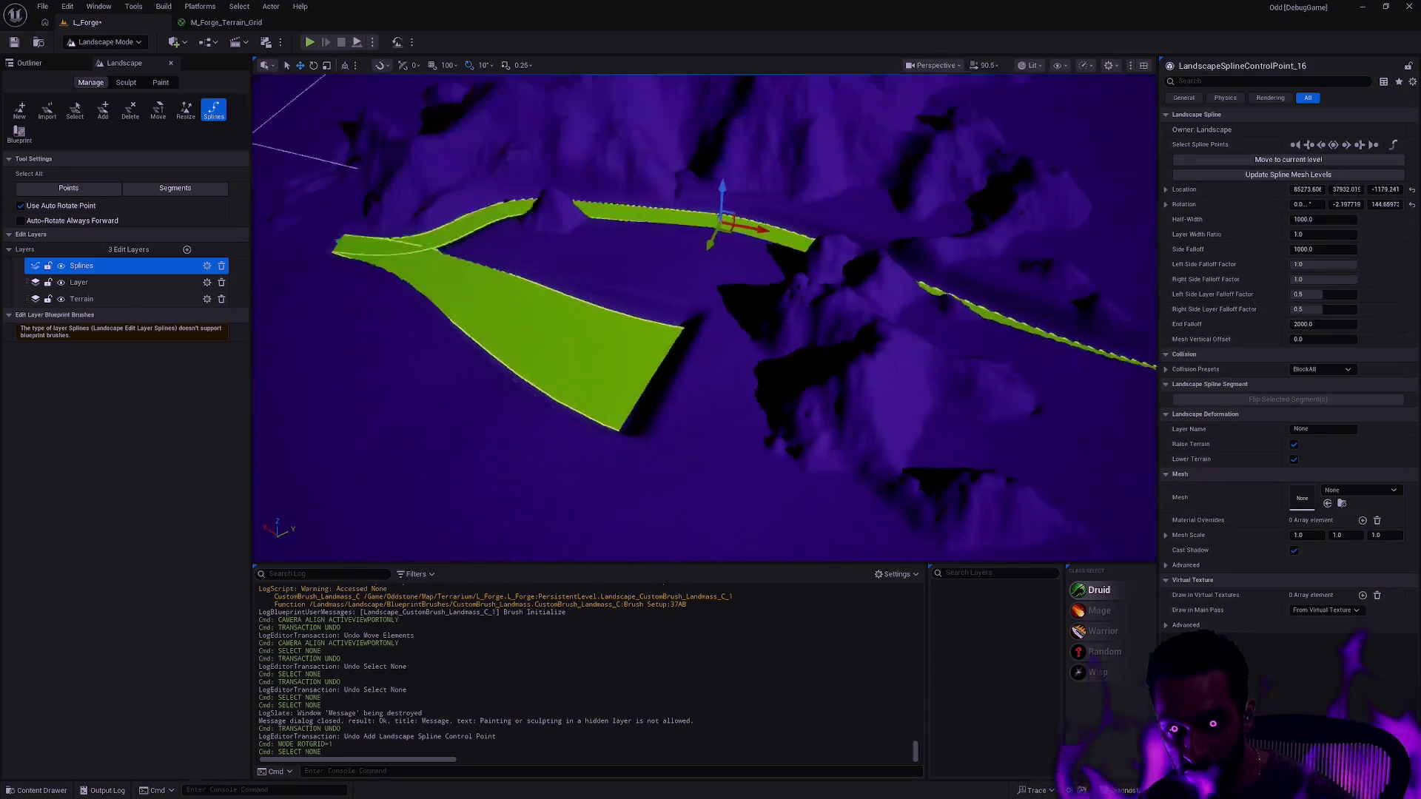
{"action": "scroll", "coordinate": [703, 311], "scroll_direction": "down", "scroll_amount": 5}
{"action": "mouse_move", "coordinate": [724, 326]}
{"action": "left_mouse_down"}
{"action": "mouse_move", "coordinate": [761, 319]}
{"action": "mouse_move", "coordinate": [719, 363]}
{"action": "left_mouse_up"}
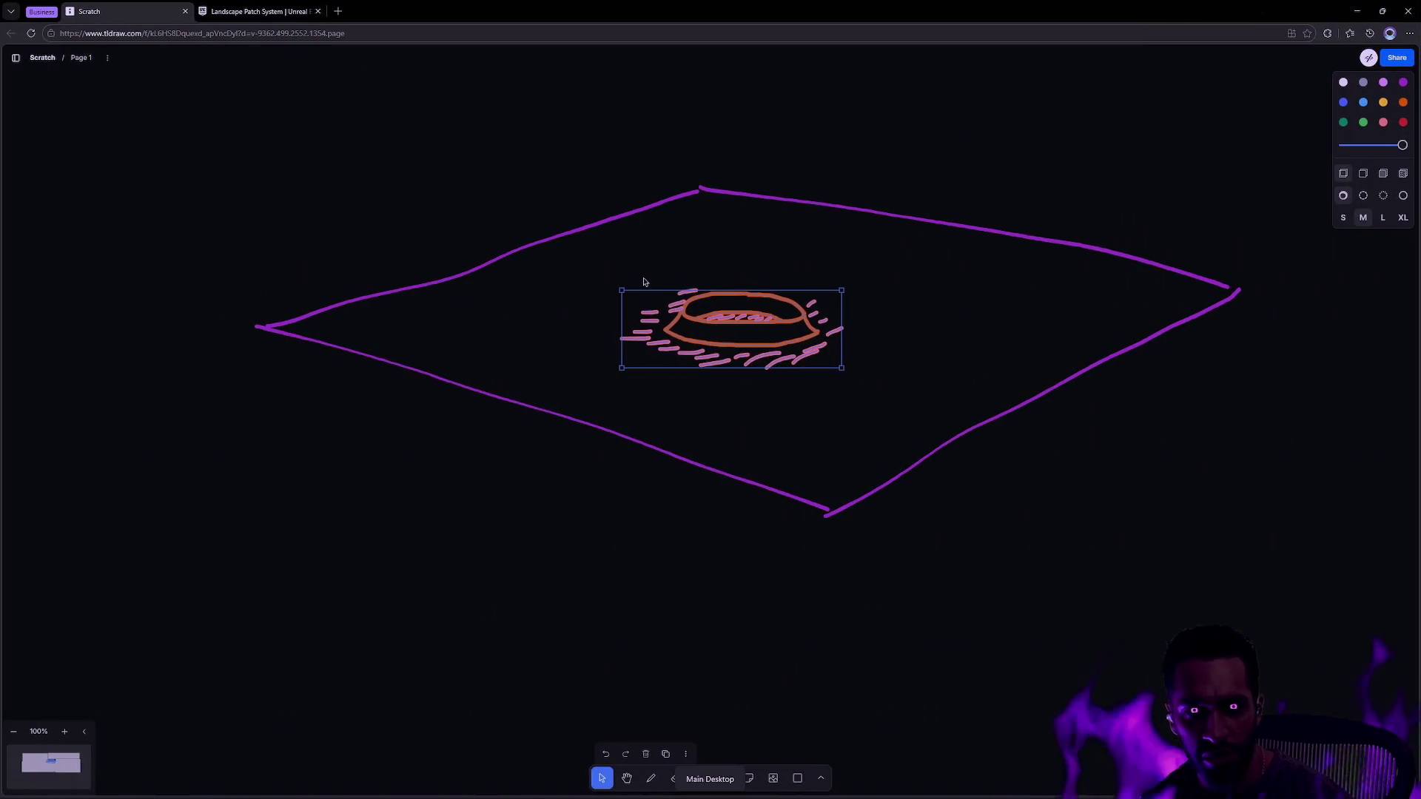
- Open a new empty tab in Edge
{"action": "key", "text": "ctrl+t"}
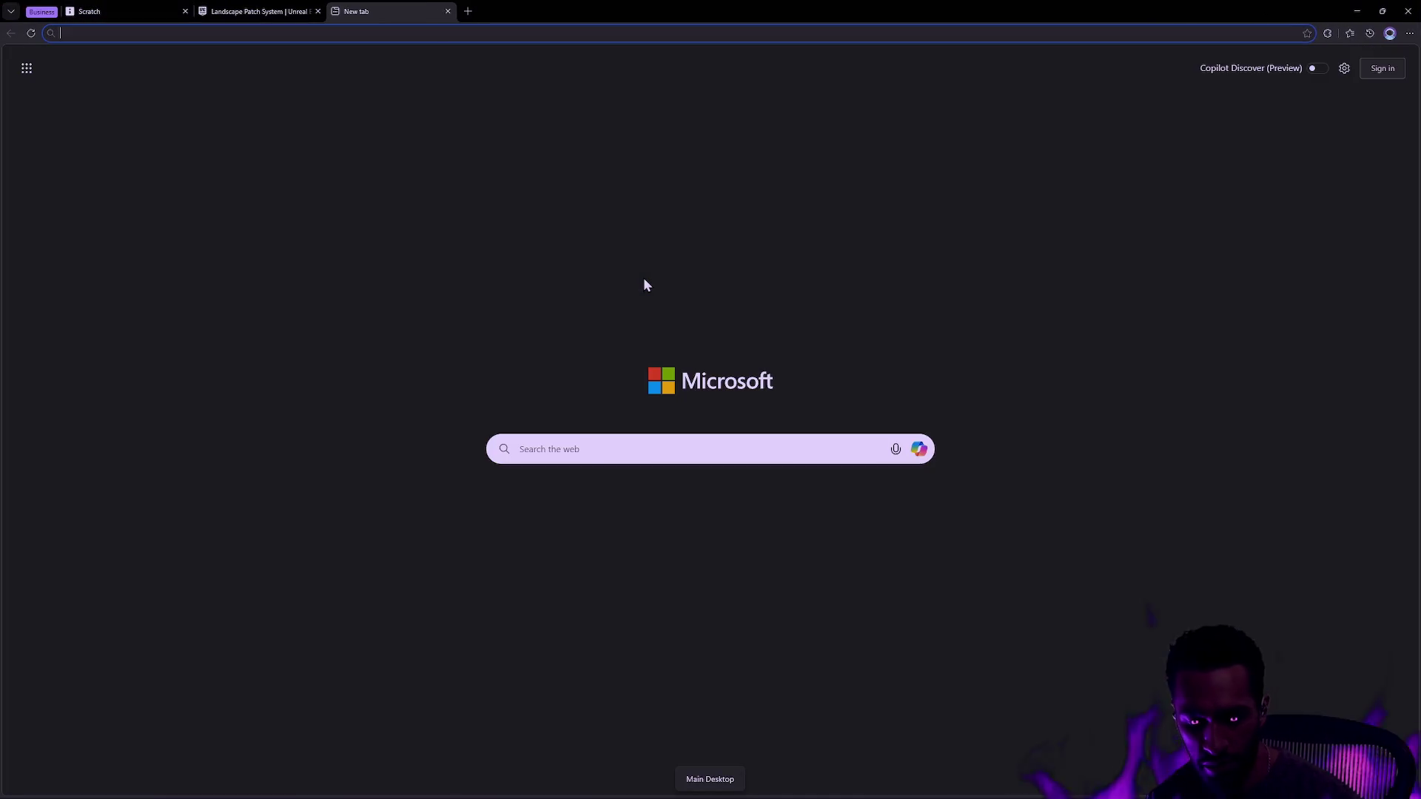
- Go to twitchtracker.com, search for the streamer's channel name, and open its overview page
{"action": "type", "text": "twitchtracker.com"}
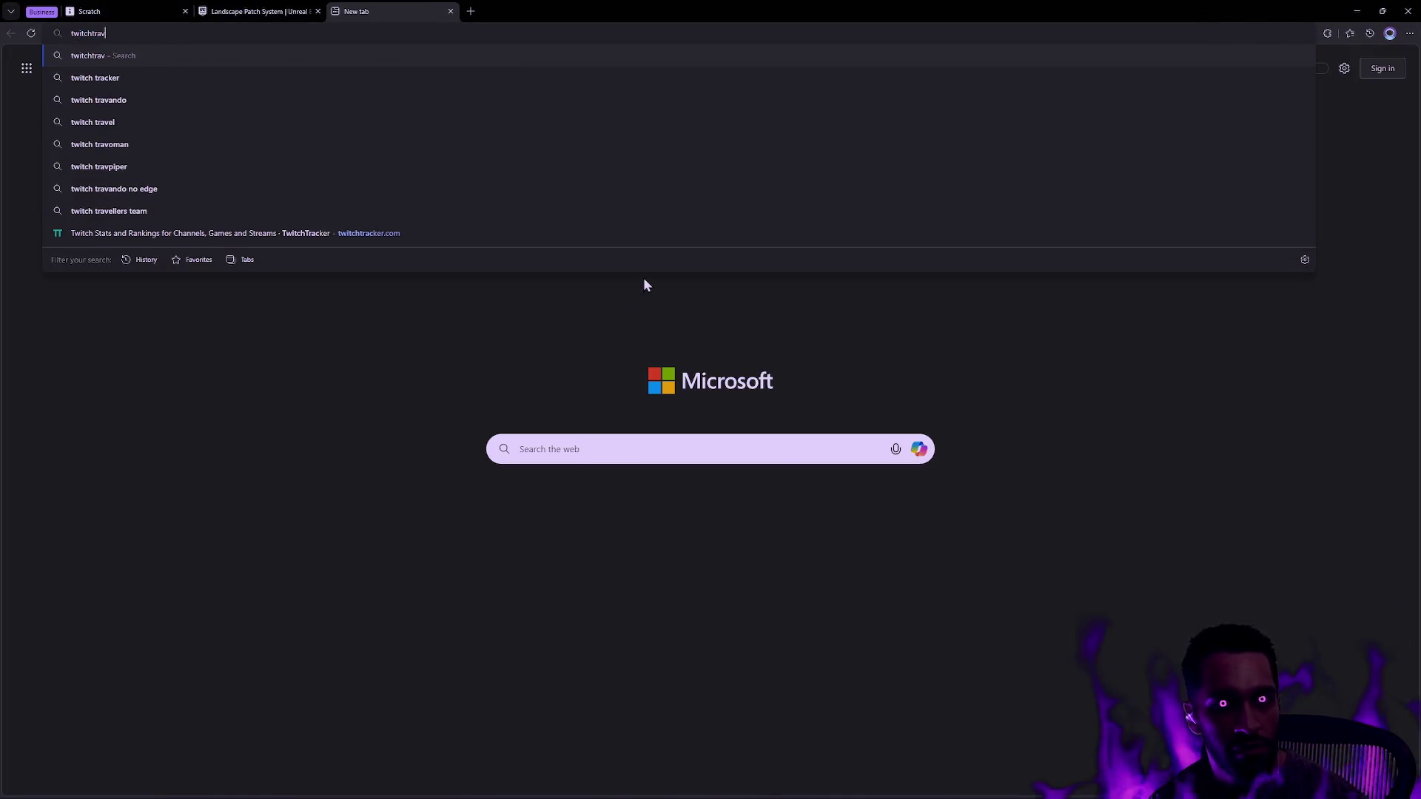
{"action": "key", "text": "Return"}
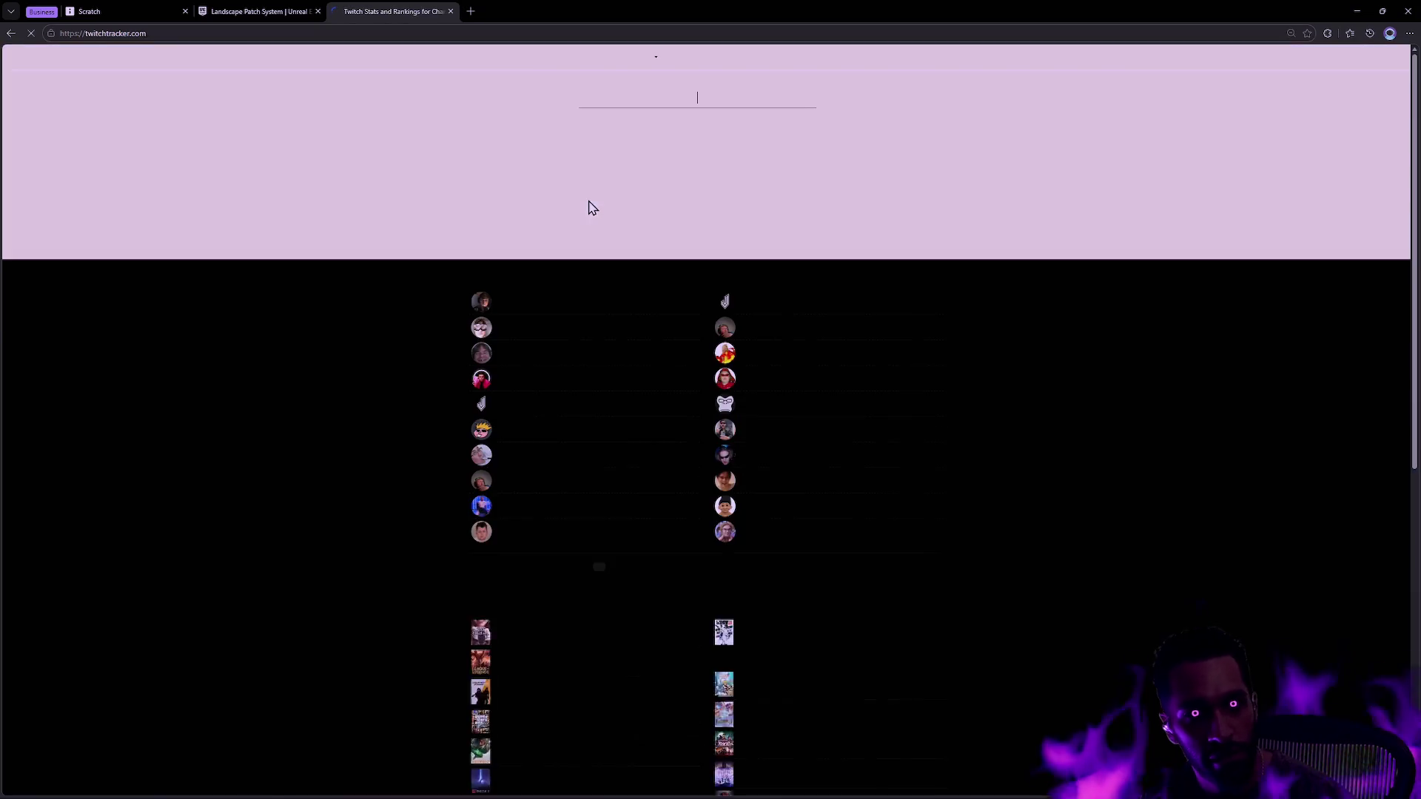
{"action": "type", "text": "oddoculus"}
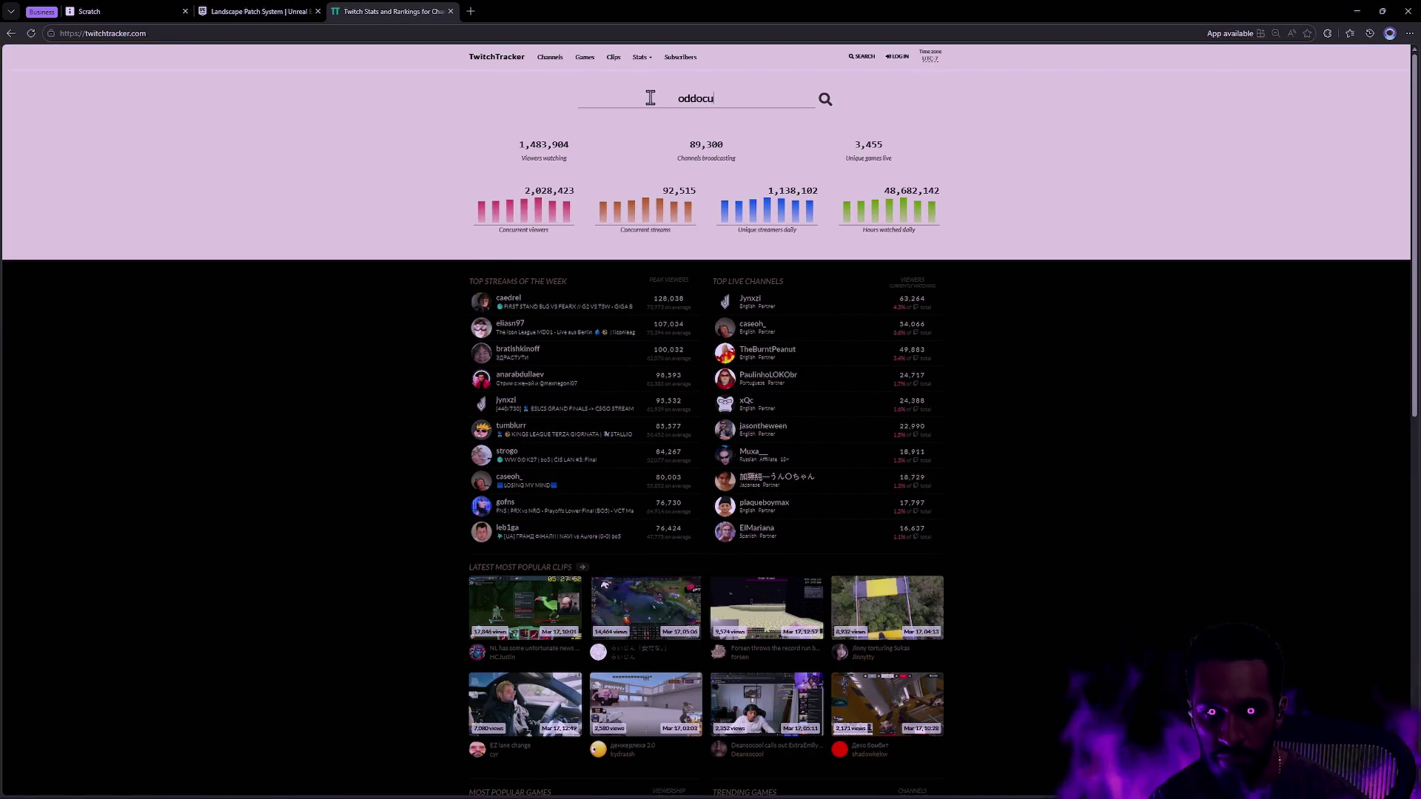
{"action": "key", "text": "Return"}
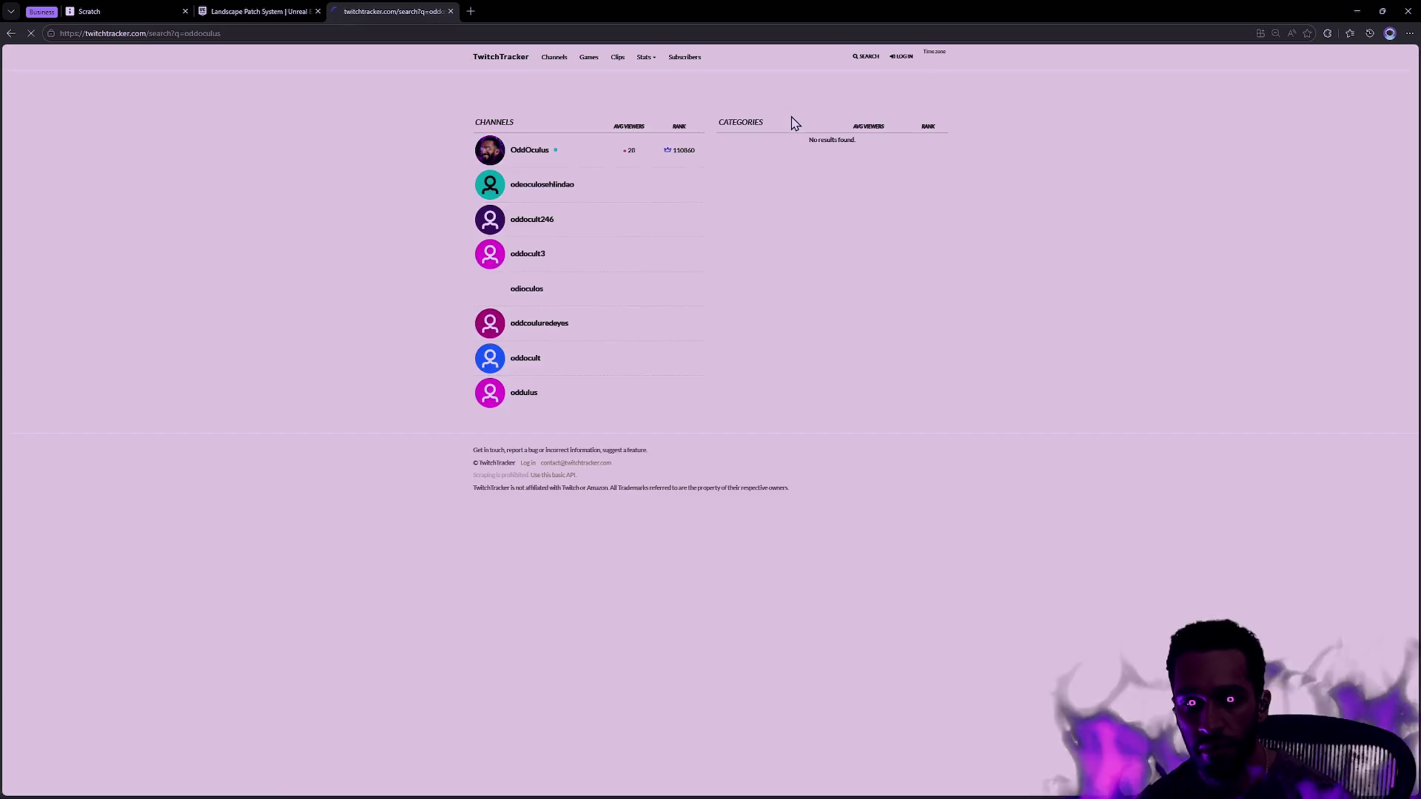
{"action": "left_click", "coordinate": [533, 149]}
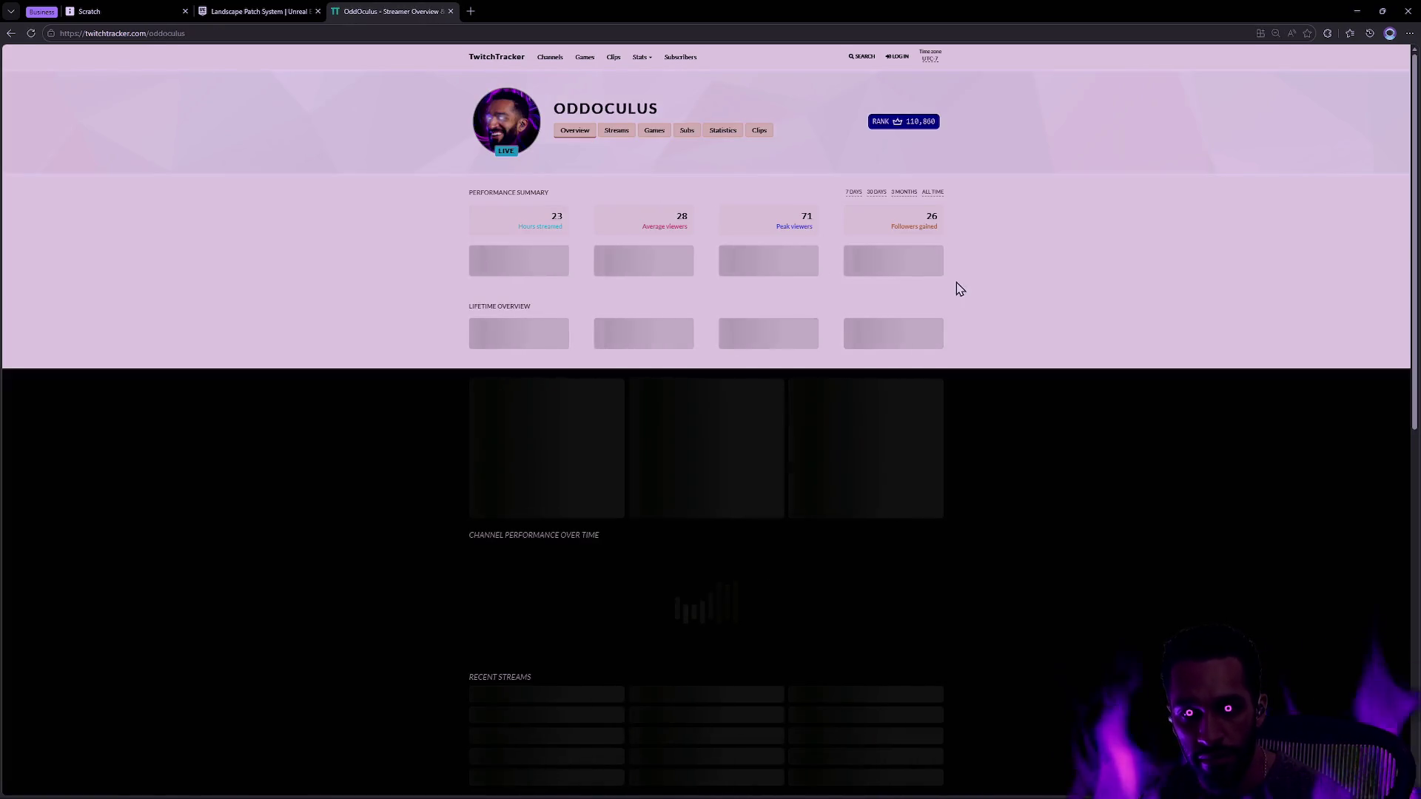
- Scroll through the channel overview and open its Streams page
{"action": "scroll", "coordinate": [1056, 383], "scroll_direction": "down", "scroll_amount": 4}
{"action": "scroll", "coordinate": [1059, 379], "scroll_direction": "down", "scroll_amount": 5}
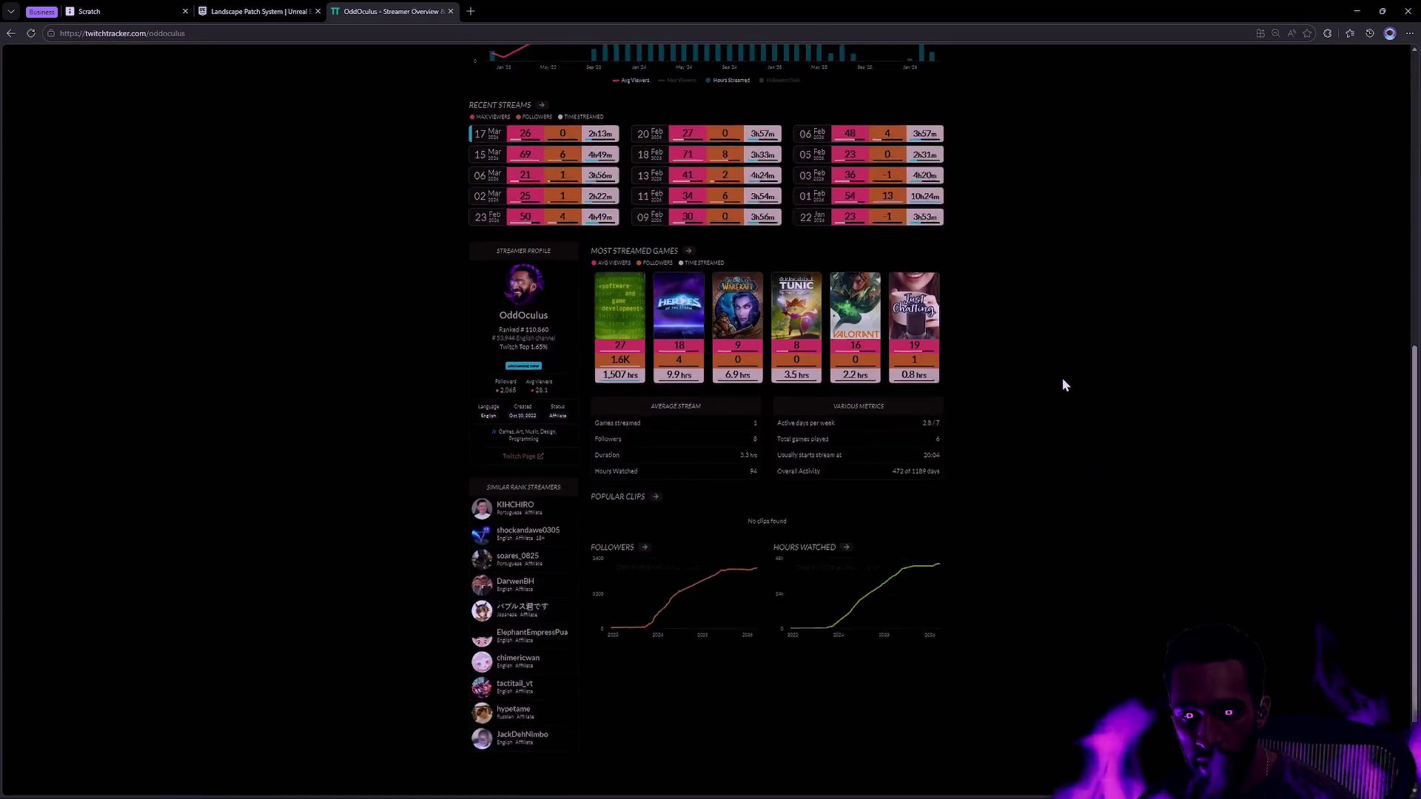
{"action": "scroll", "coordinate": [1064, 379], "scroll_direction": "up", "scroll_amount": 8}
{"action": "scroll", "coordinate": [1063, 389], "scroll_direction": "up", "scroll_amount": 1}
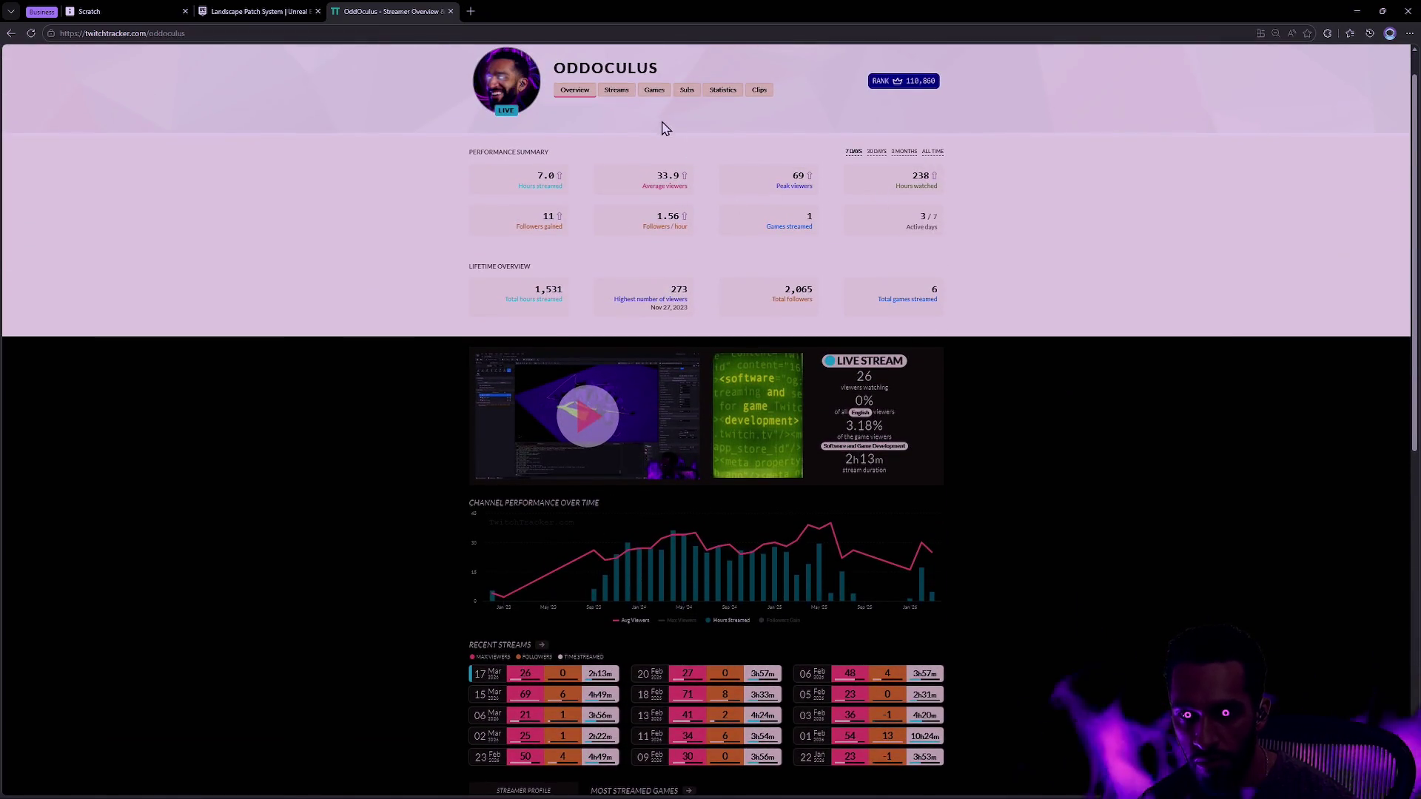
{"action": "left_click", "coordinate": [617, 90]}
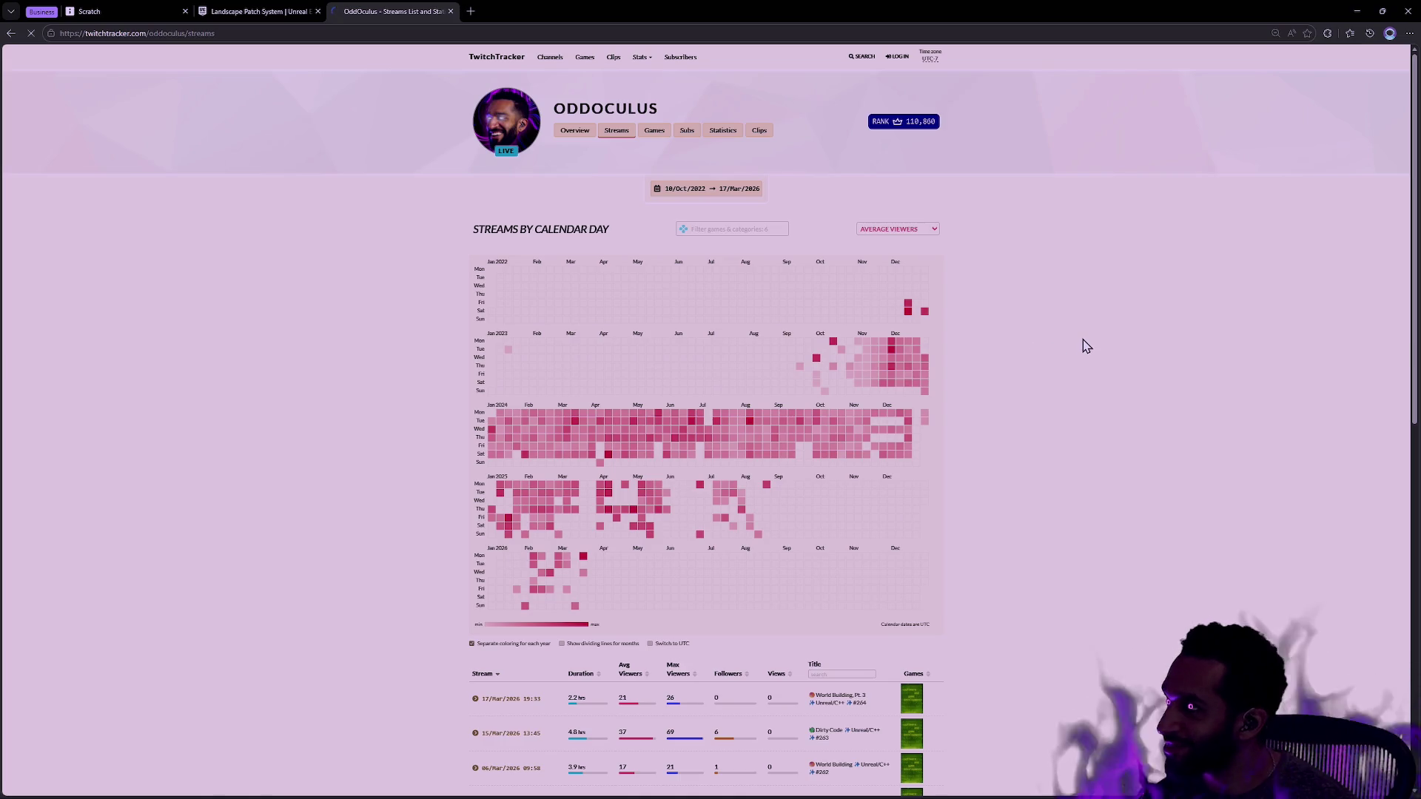
{"action": "left_click", "coordinate": [1328, 33]}
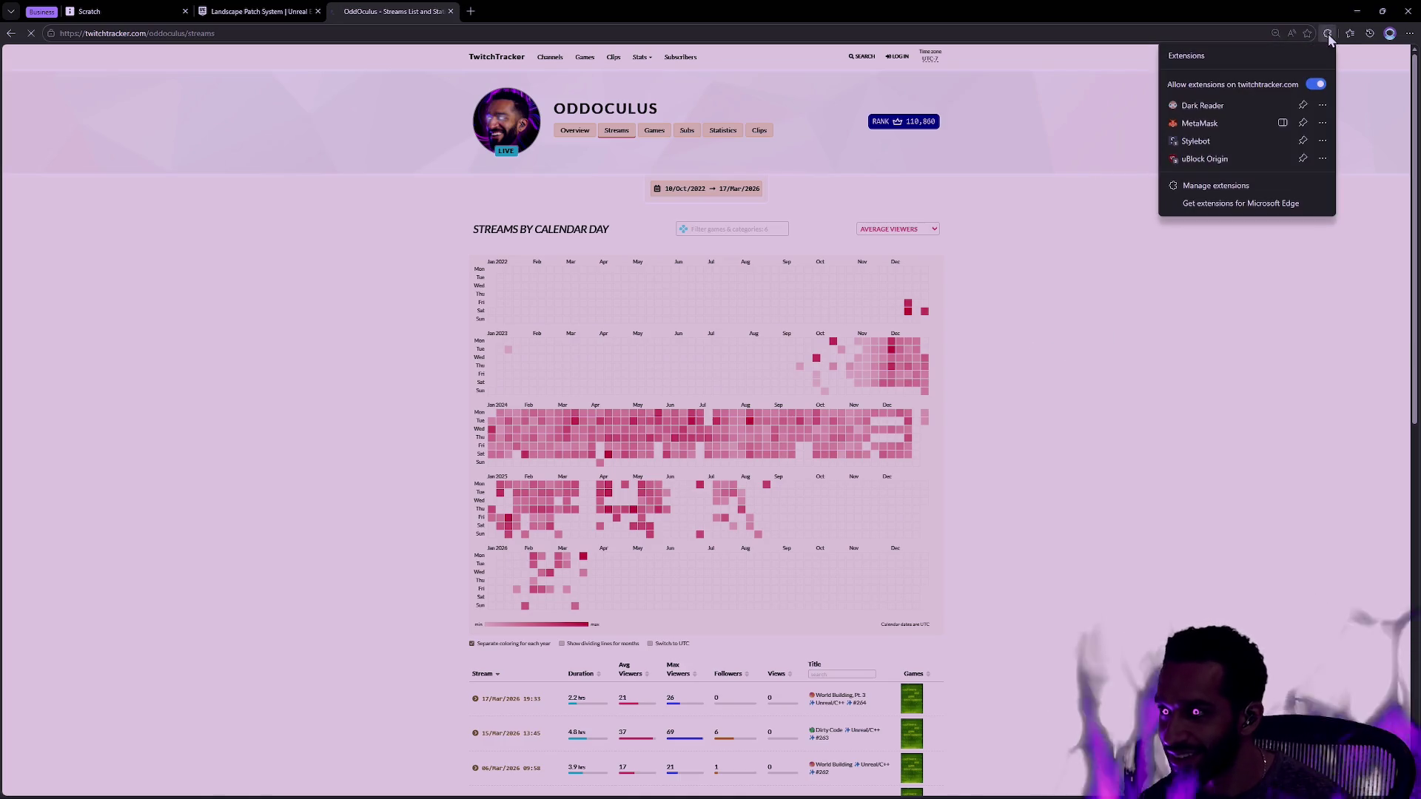
- Check Dark Reader for twitchtracker.com, then switch off its Stylebot custom style
{"action": "left_click", "coordinate": [1227, 105]}
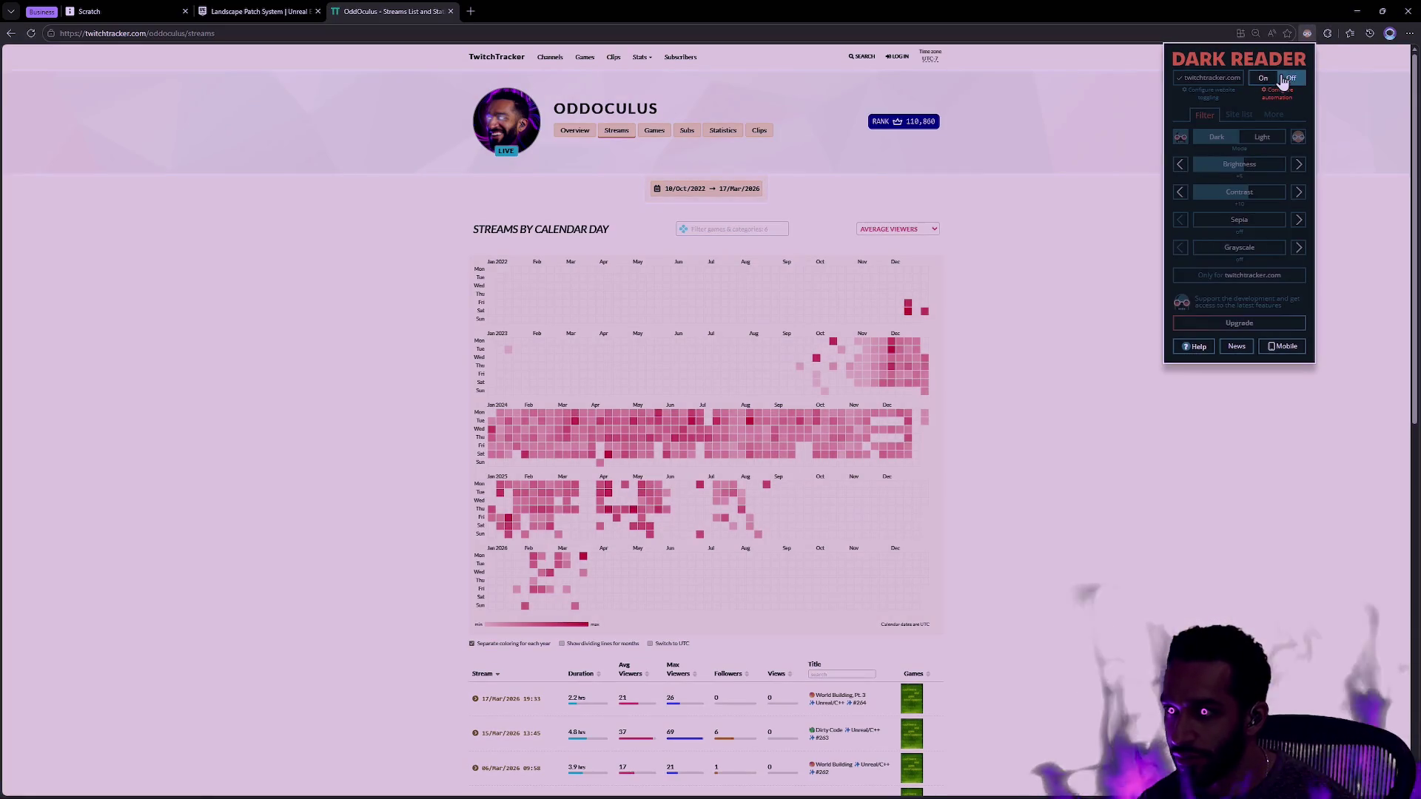
{"action": "left_click", "coordinate": [1328, 33]}
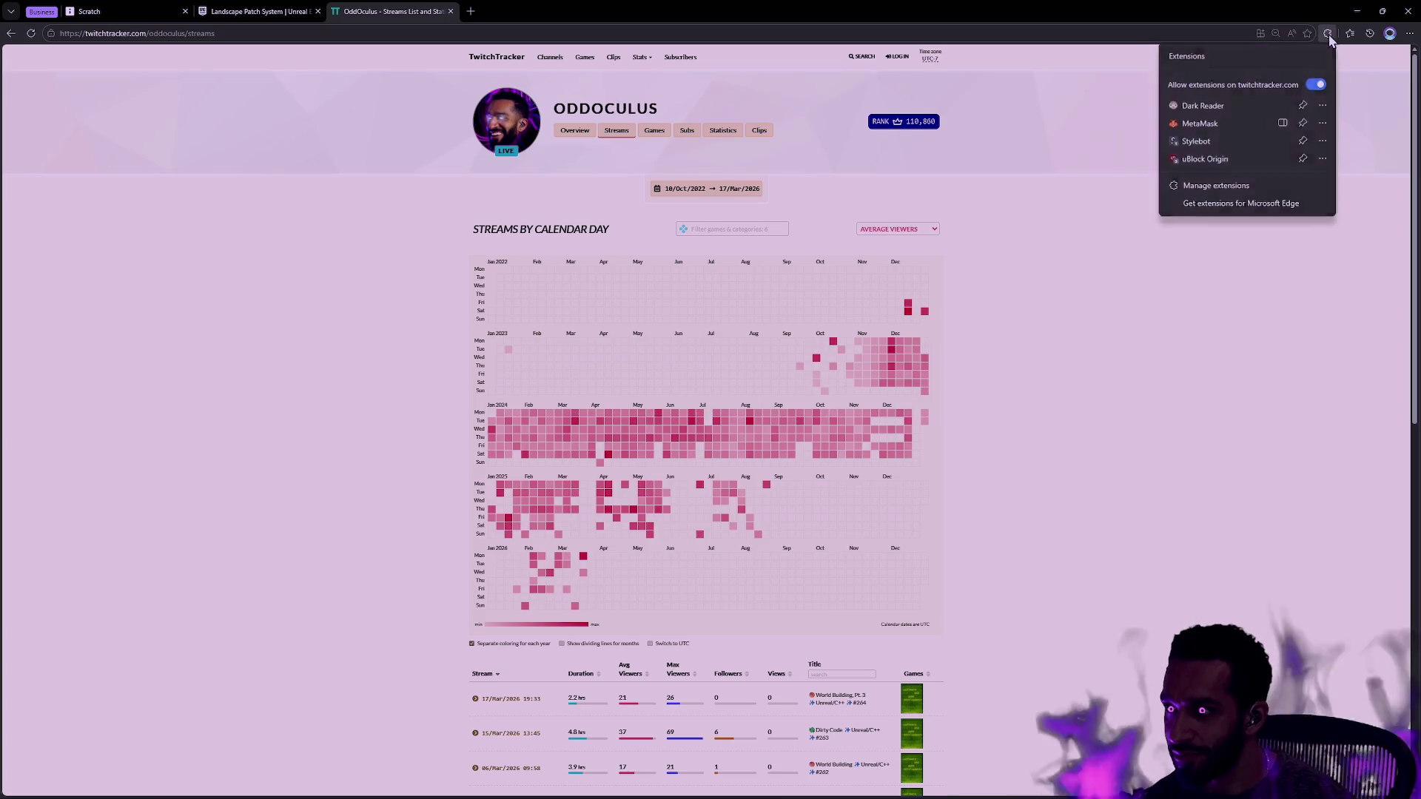
{"action": "left_click", "coordinate": [1226, 141]}
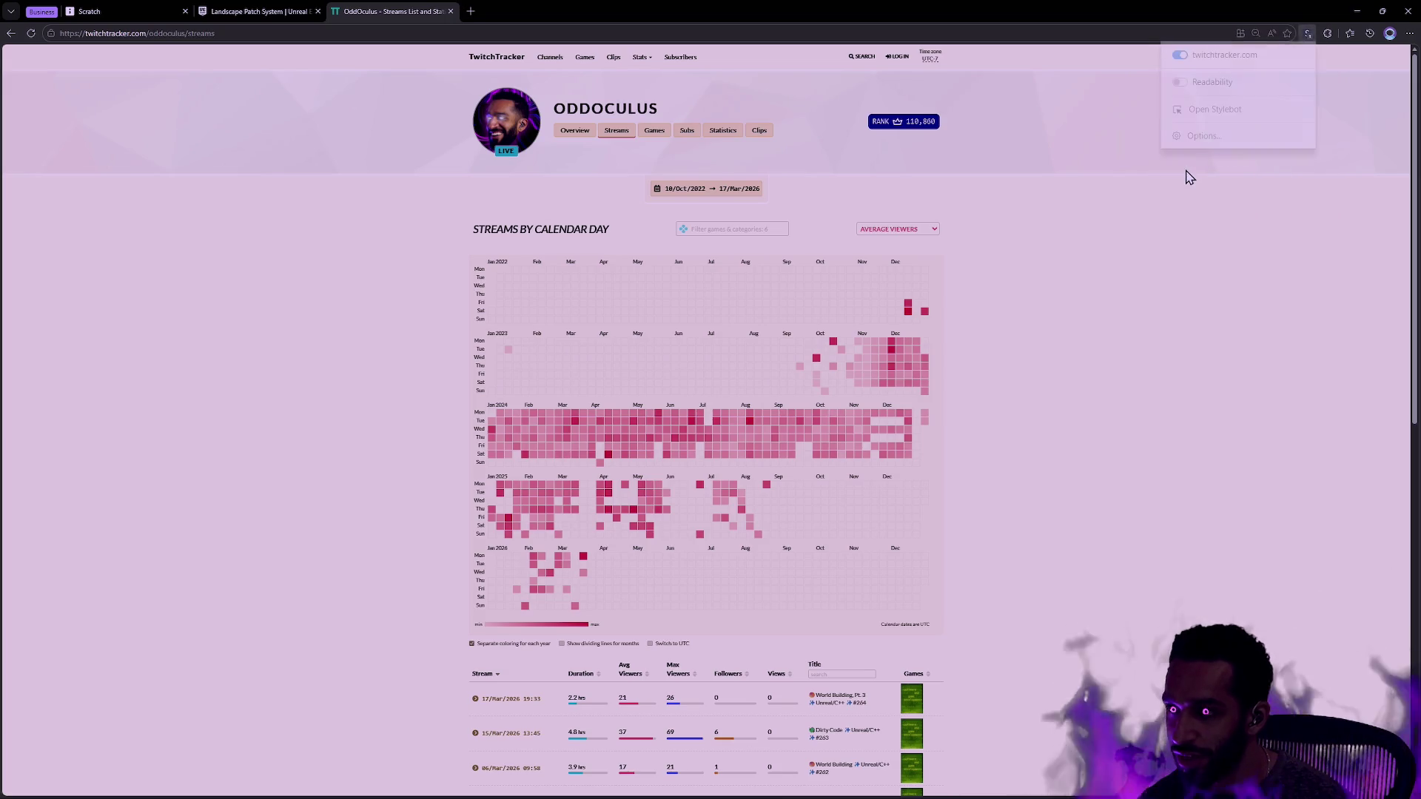
{"action": "left_click", "coordinate": [1180, 57]}
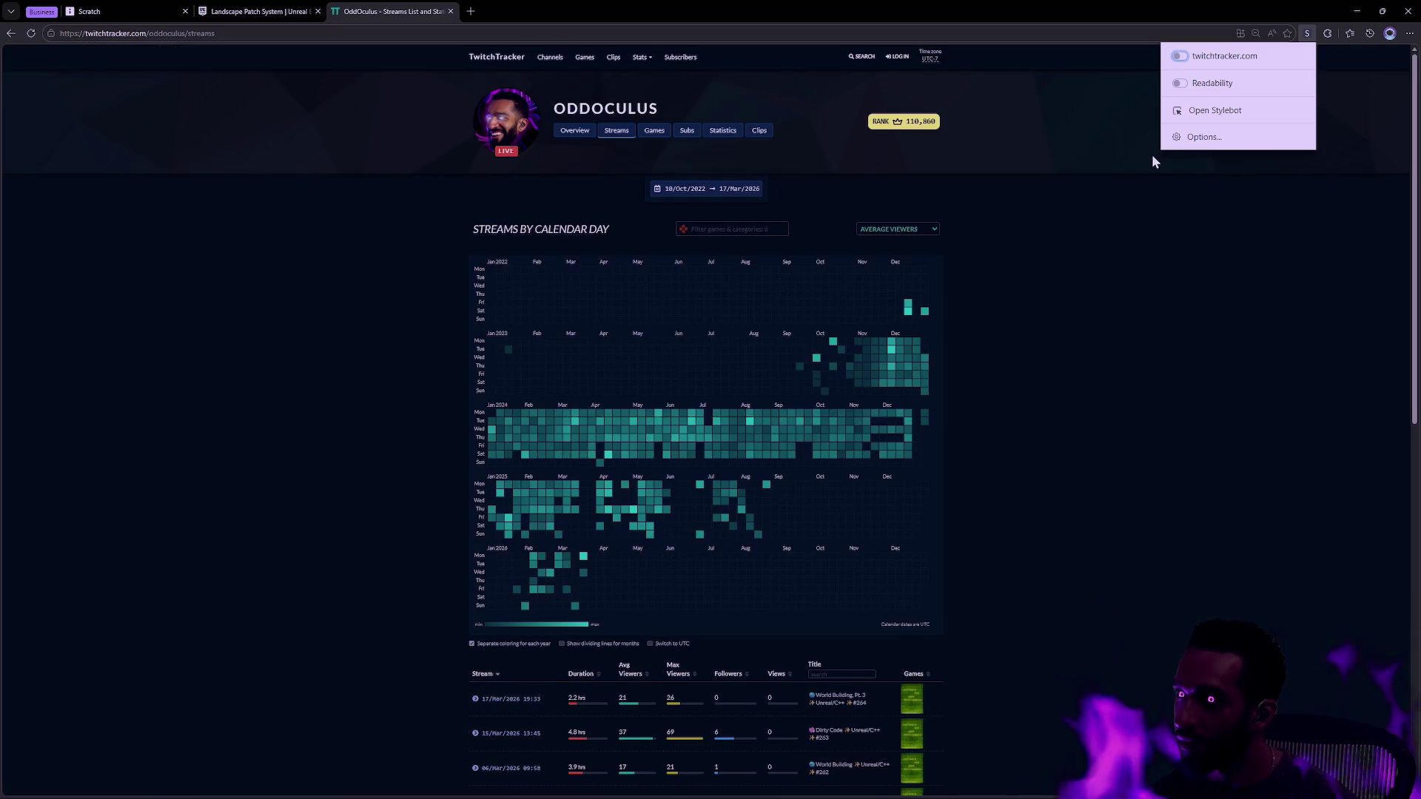
{"action": "left_click", "coordinate": [1131, 229]}
{"action": "scroll", "coordinate": [1057, 396], "scroll_direction": "down", "scroll_amount": 2}
{"action": "scroll", "coordinate": [1029, 436], "scroll_direction": "up", "scroll_amount": 2}
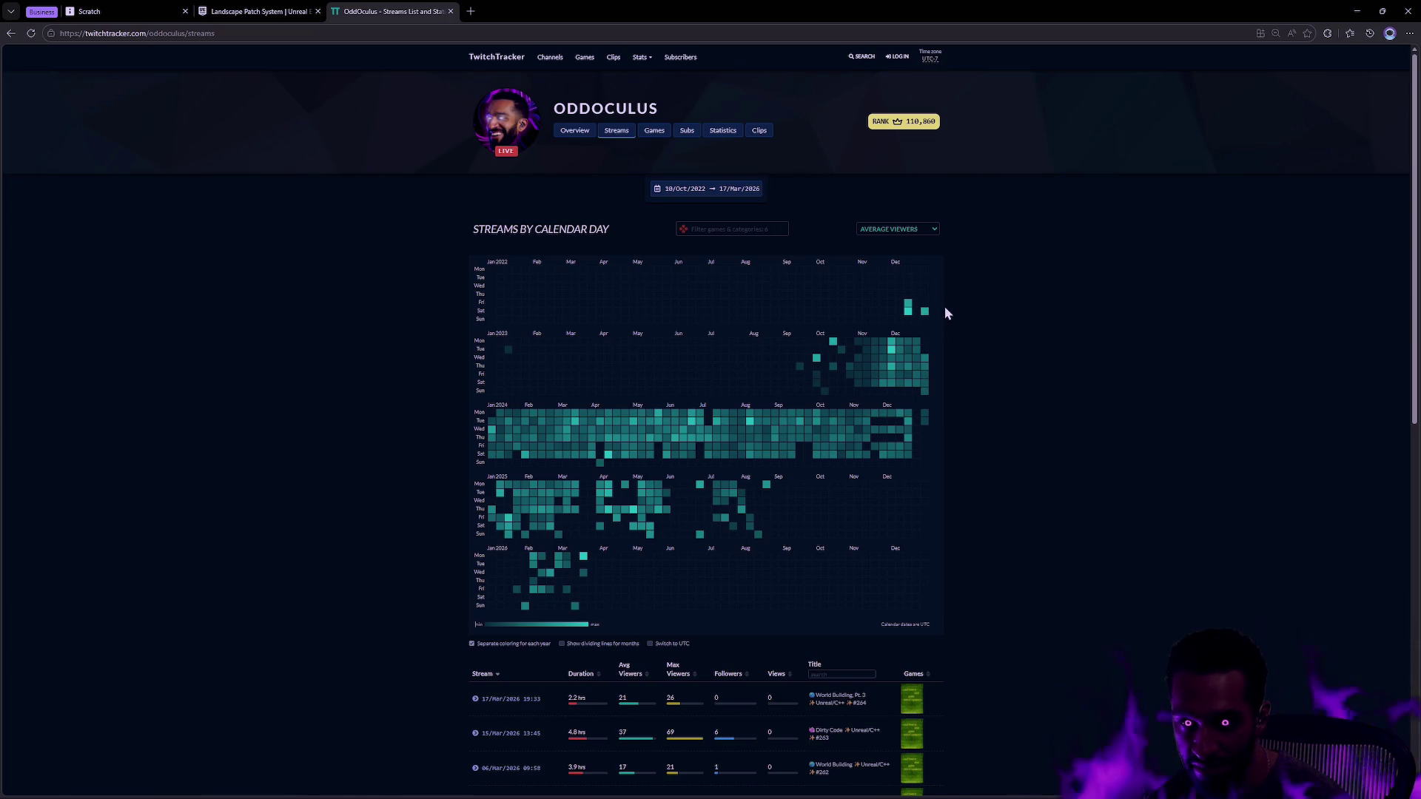
{"action": "mouse_move", "coordinate": [838, 361]}
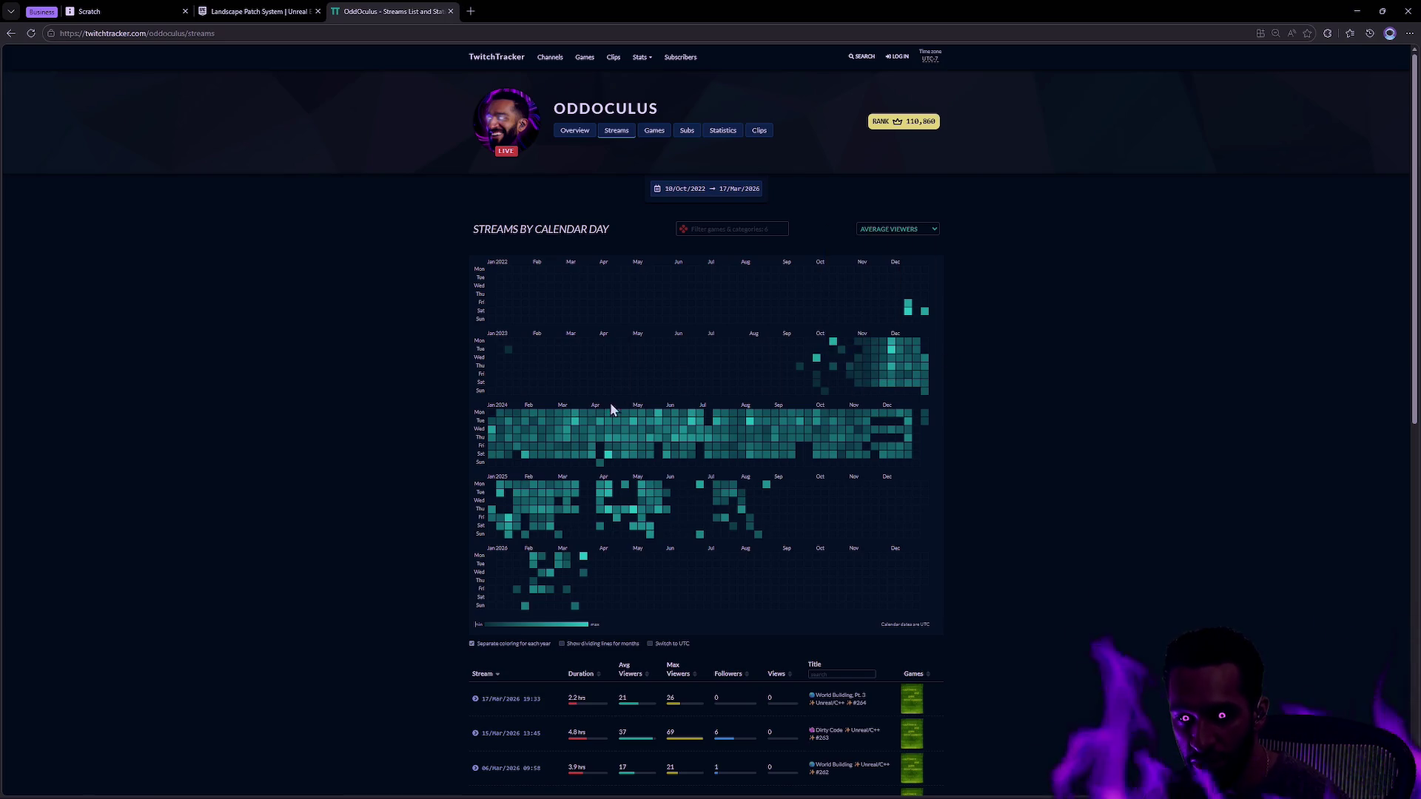
{"action": "mouse_move", "coordinate": [560, 500]}
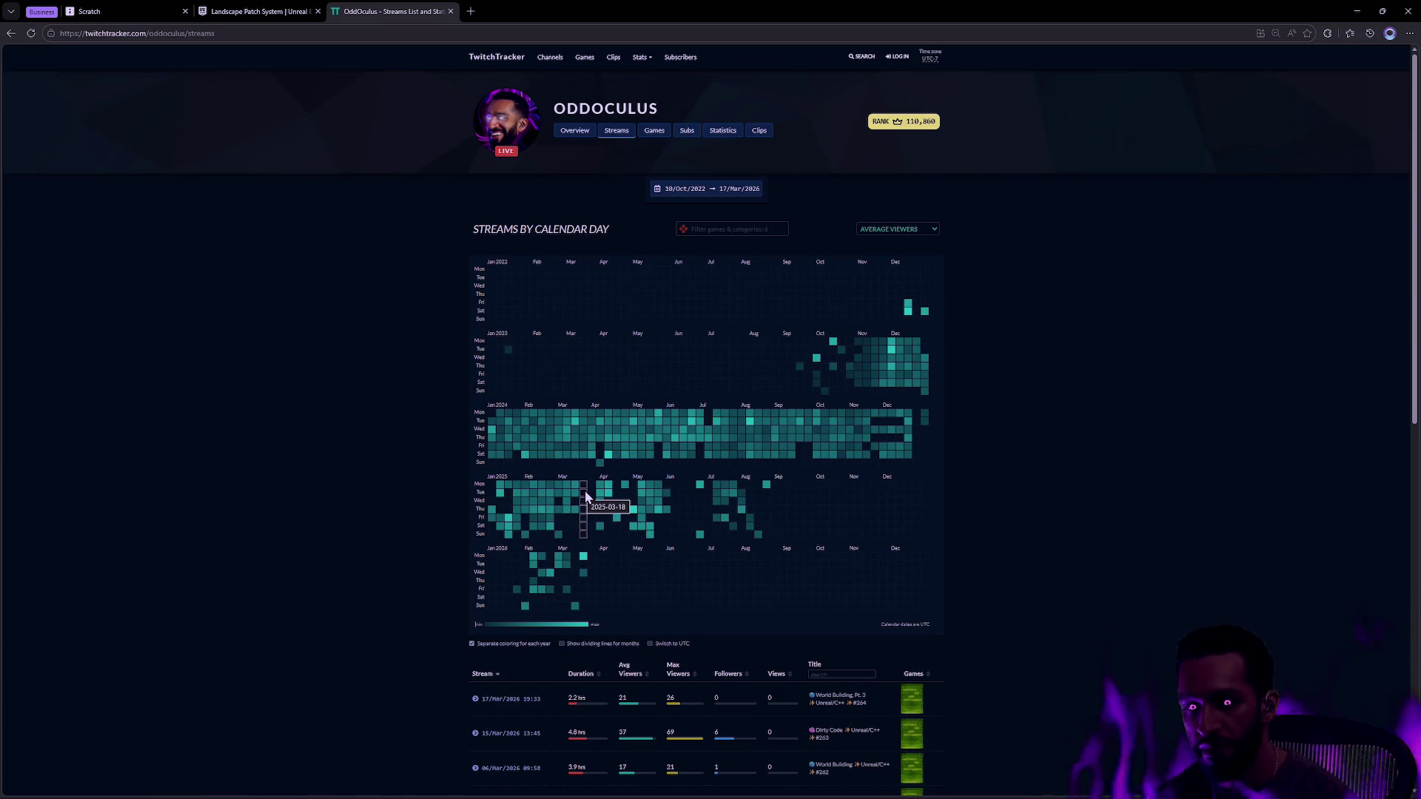
{"action": "mouse_move", "coordinate": [618, 495]}
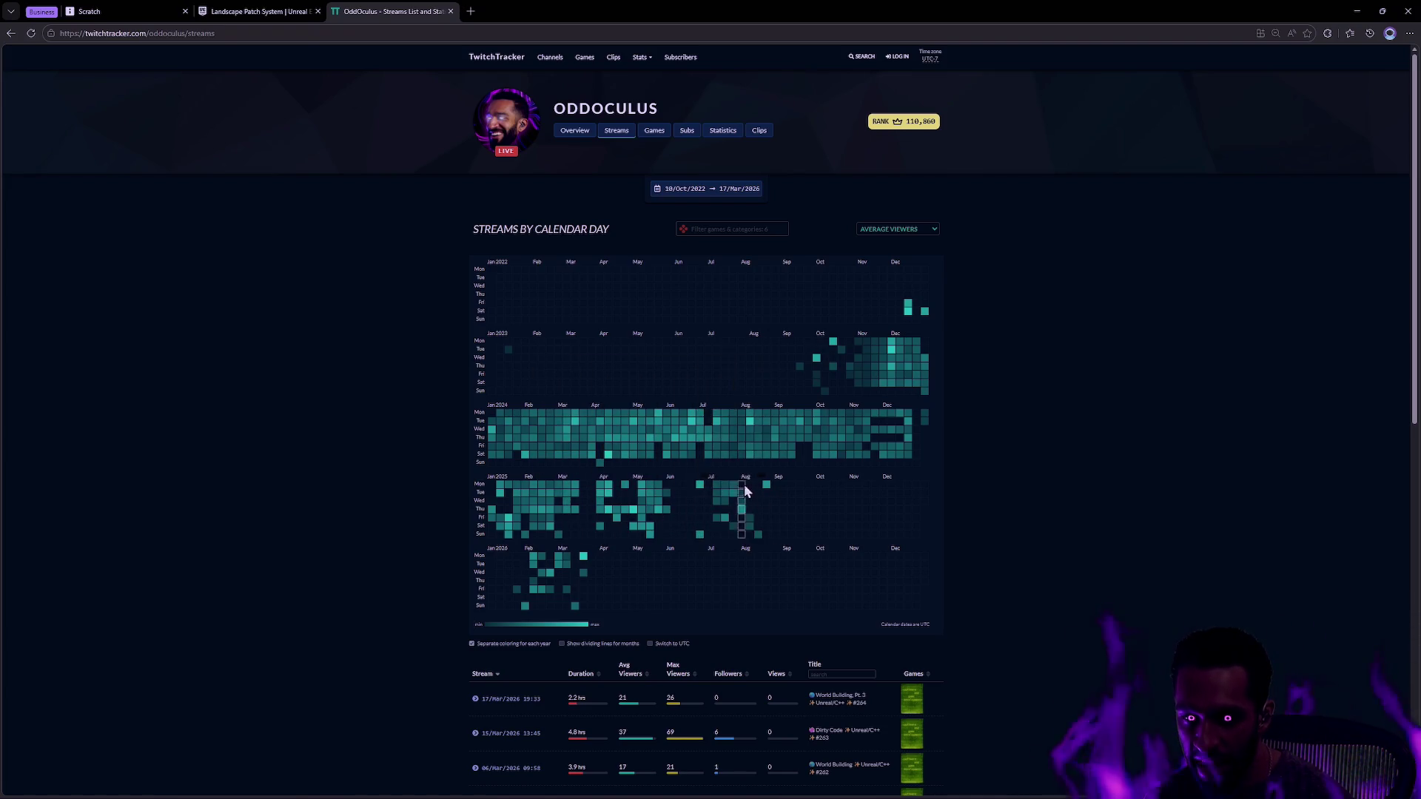
{"action": "mouse_move", "coordinate": [732, 494]}
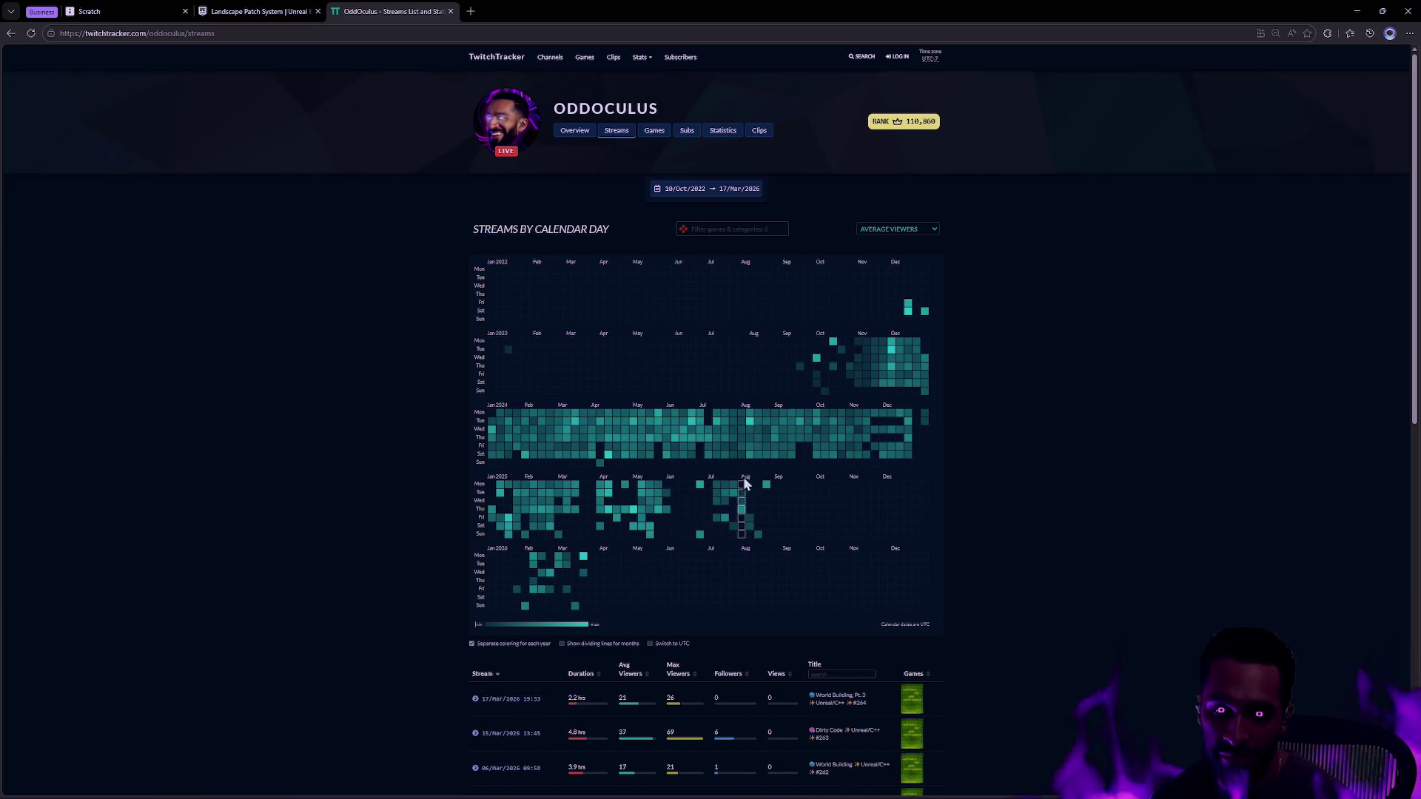
- Back in Unreal, open the Content Drawer and save the L_Forge level
{"action": "key", "text": "alt+Tab"}
{"action": "key", "text": "alt+Tab"}
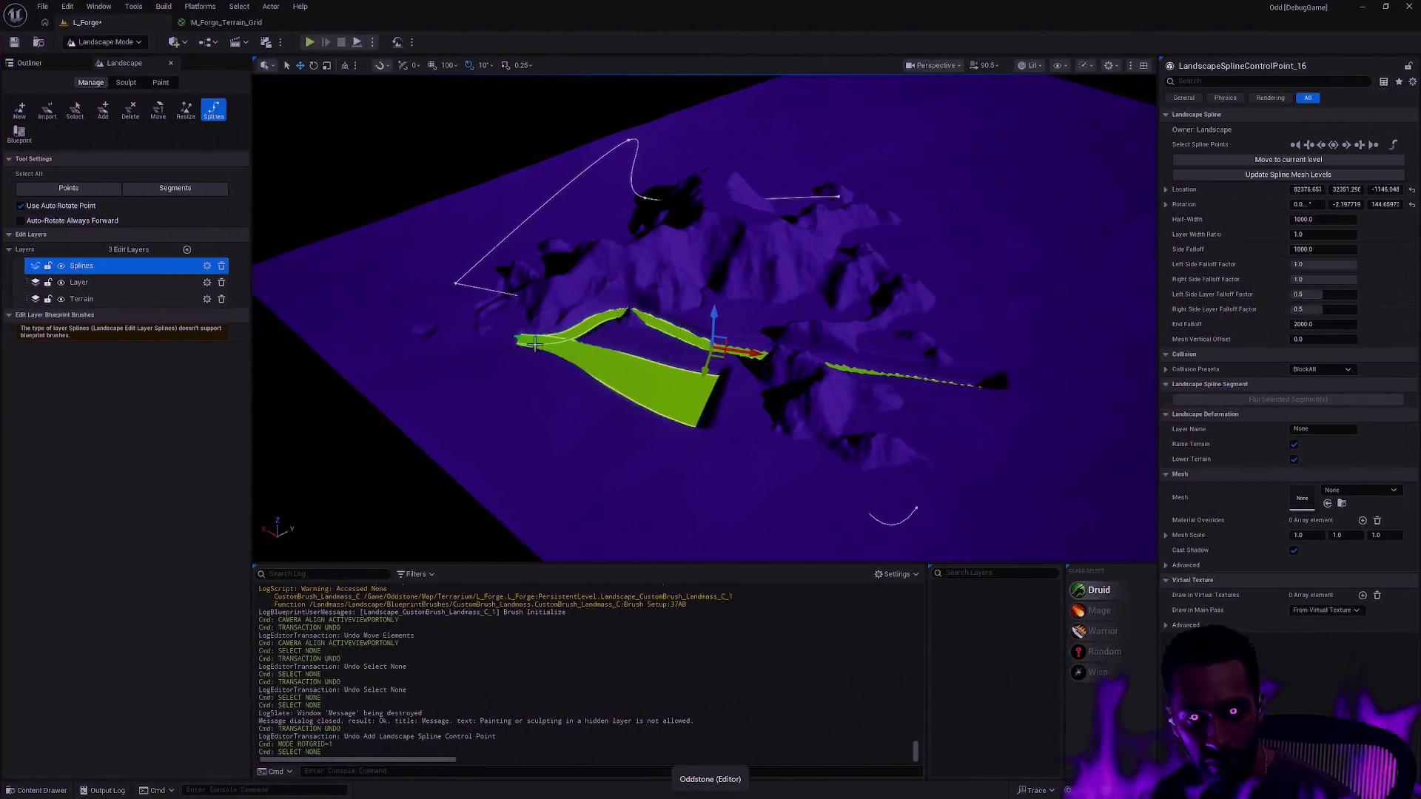
{"action": "key", "text": "ctrl+space"}
{"action": "key", "text": "ctrl+s"}
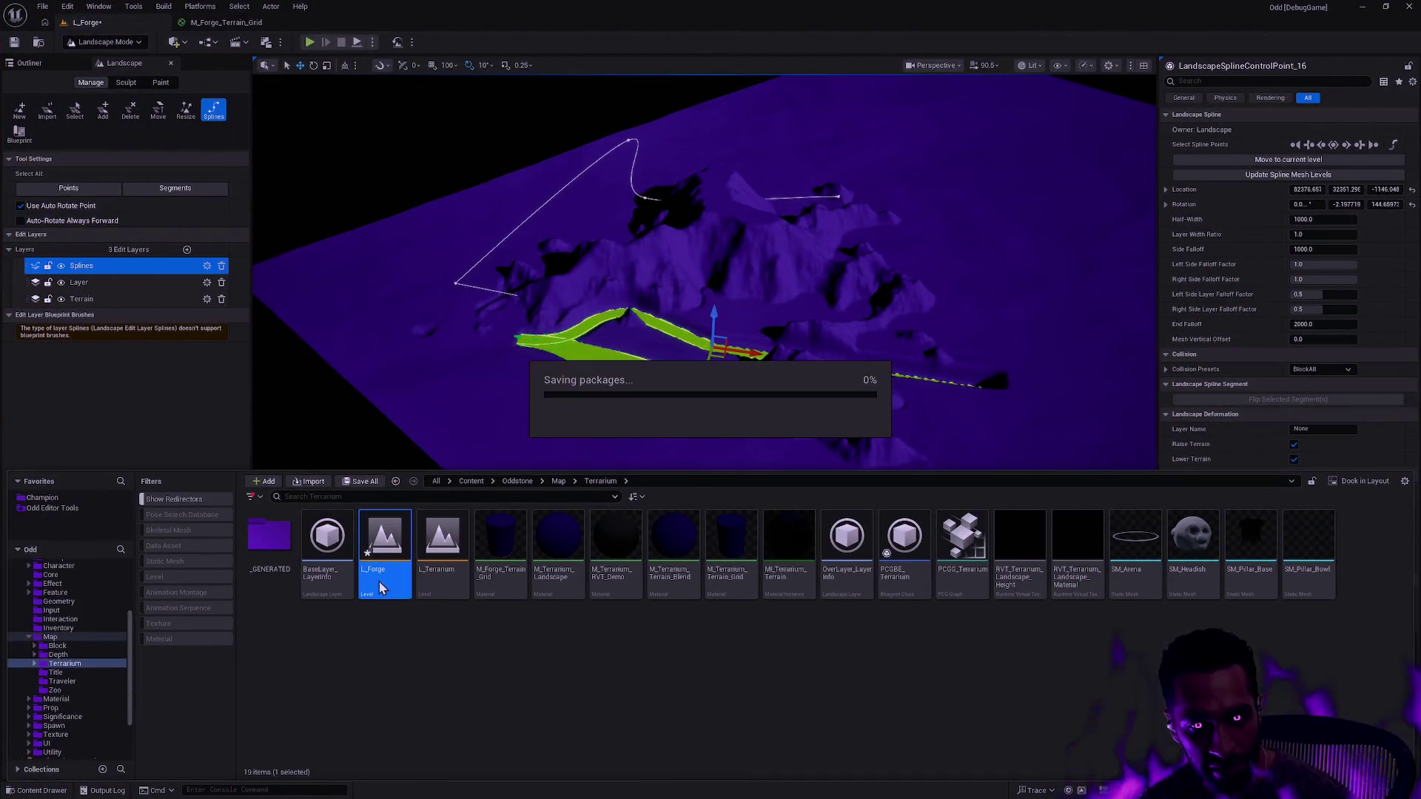
- Browse to FantasyForest/DemoScenes and open the L_VioletWood level
{"action": "scroll", "coordinate": [95, 694], "scroll_direction": "down", "scroll_amount": 4}
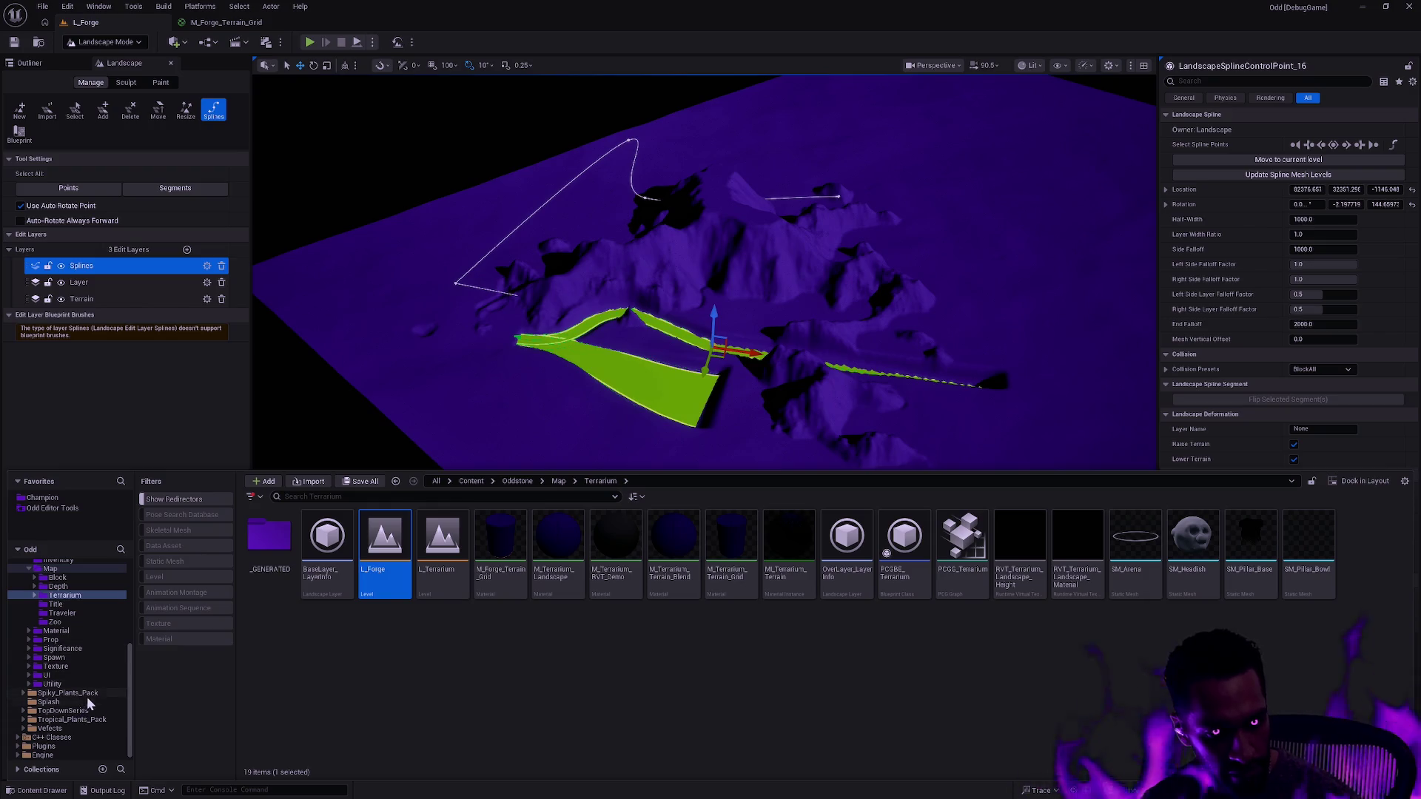
{"action": "left_click", "coordinate": [67, 711]}
{"action": "double_click", "coordinate": [277, 536]}
{"action": "double_click", "coordinate": [278, 536]}
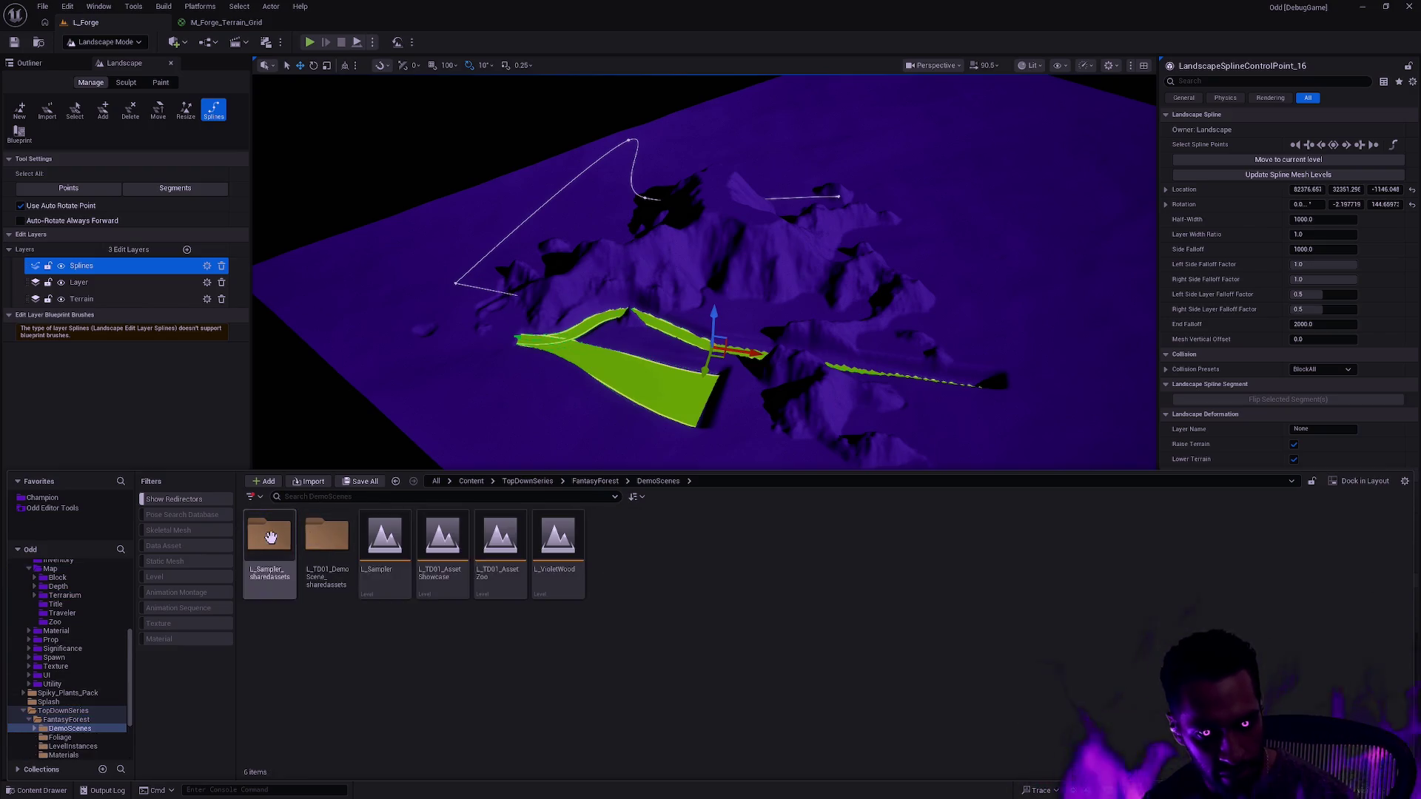
{"action": "double_click", "coordinate": [558, 539]}
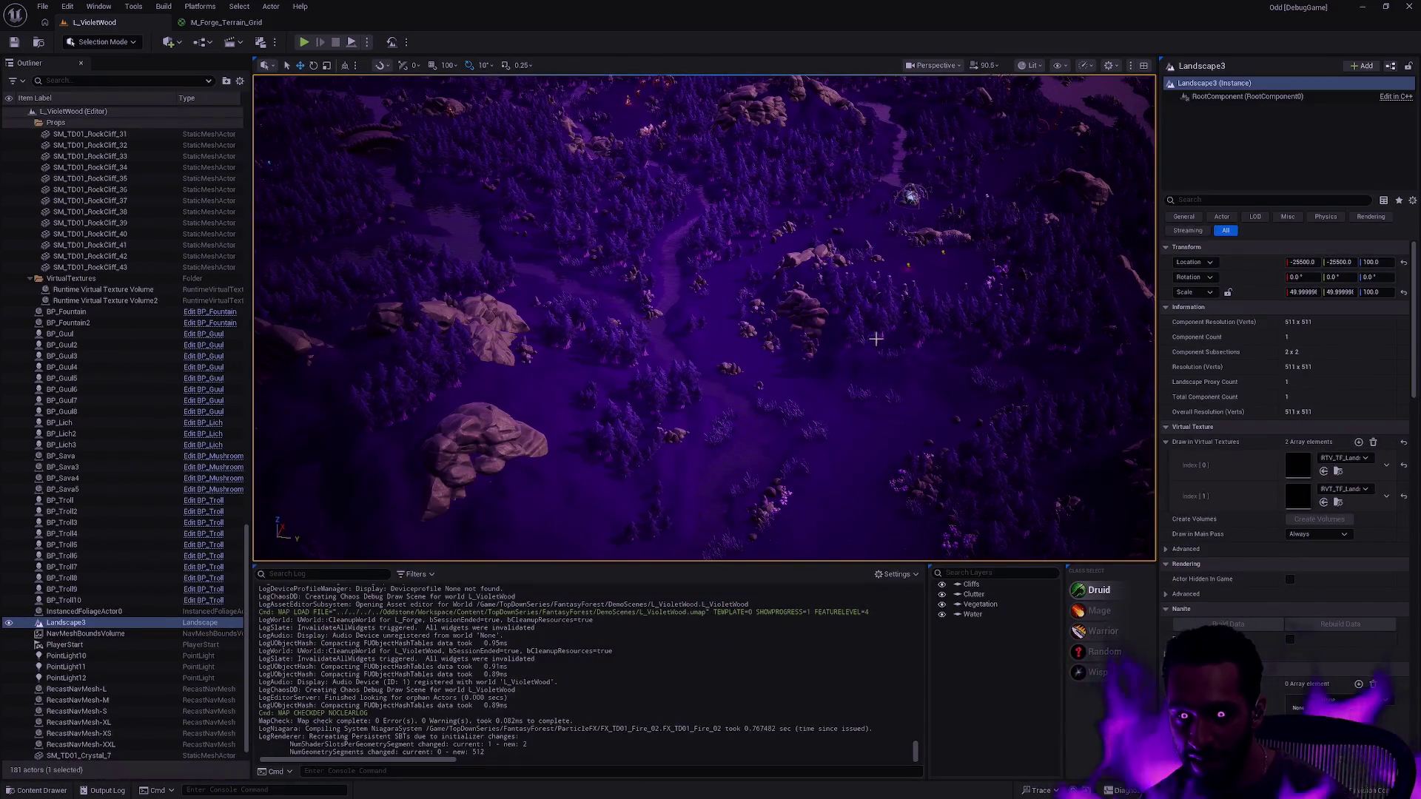
- Tilt the viewport to a low angle and Play In Editor with Alt+P
{"action": "left_click_drag", "start_coordinate": [889, 319], "coordinate": [889, 223]}
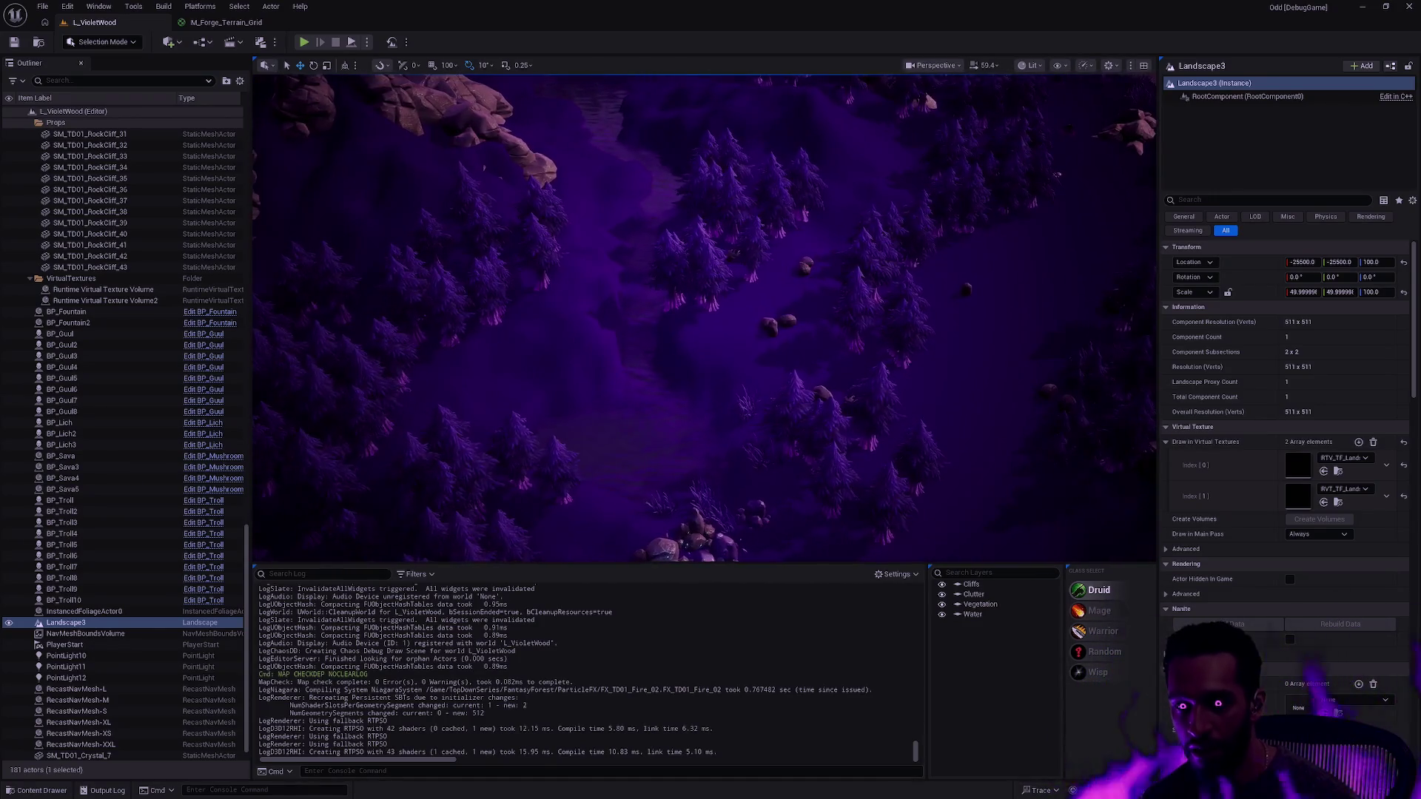
{"action": "key", "text": "alt+p"}
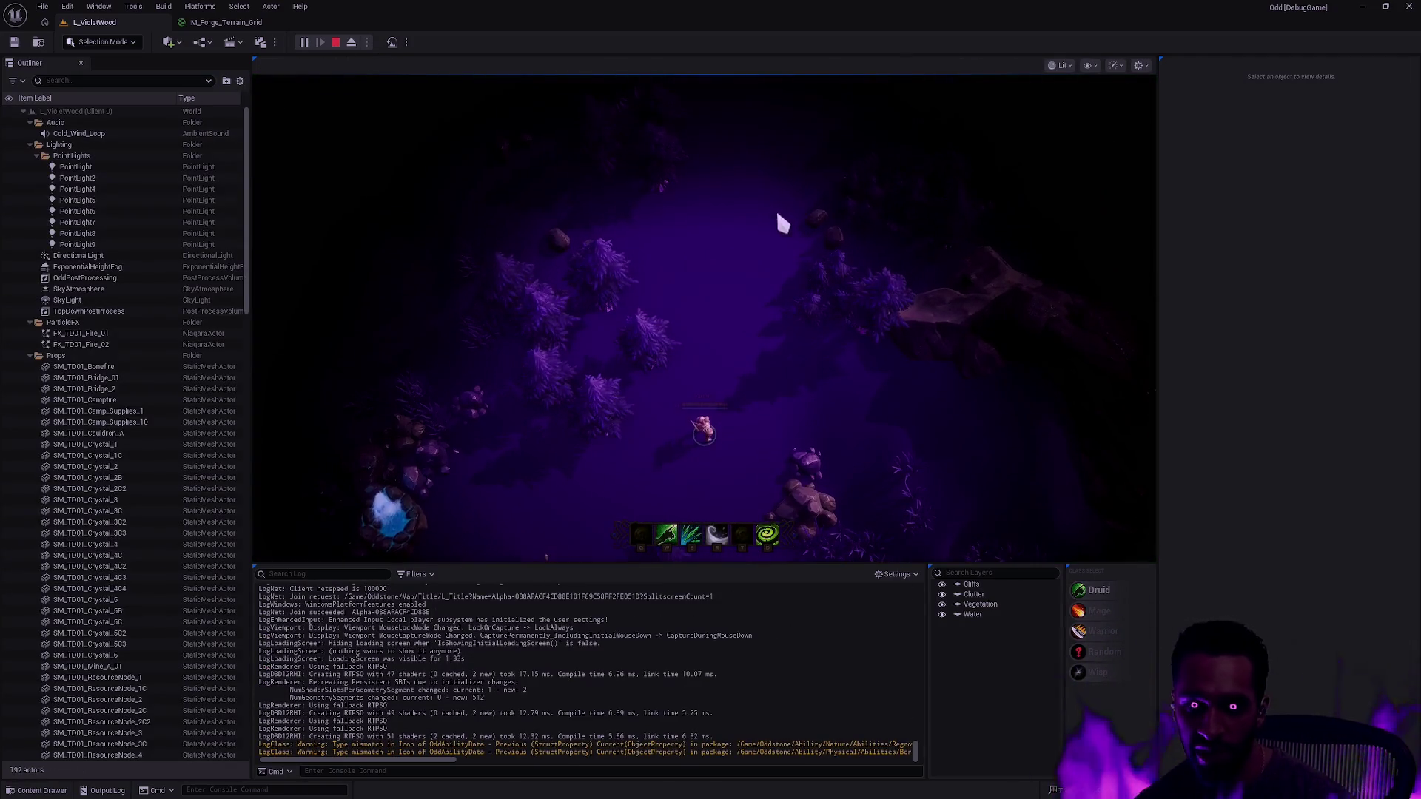
- Move the character across the clearing, dash with R, and go fullscreen with F11
{"action": "left_click", "coordinate": [778, 247]}
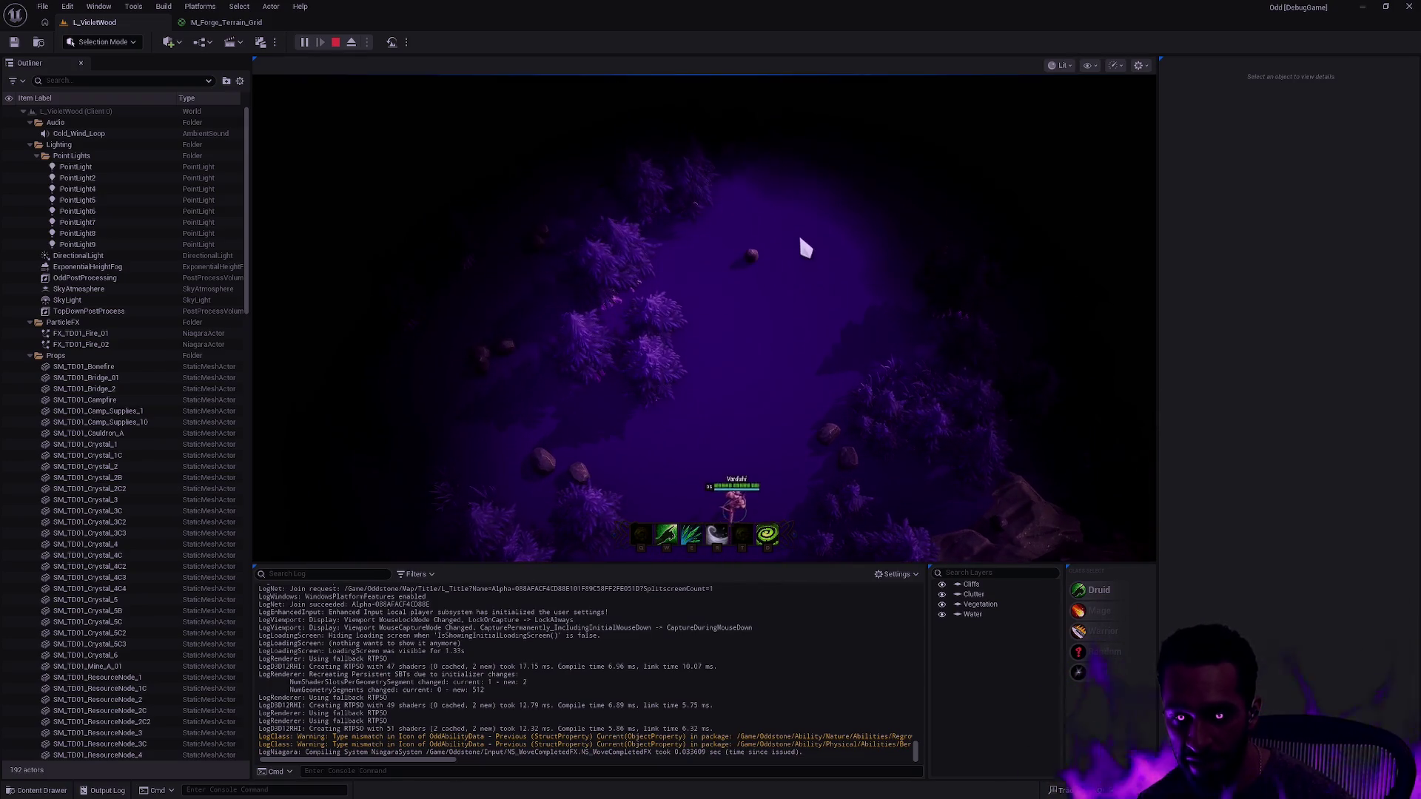
{"action": "key", "text": "r"}
{"action": "key", "text": "F11"}
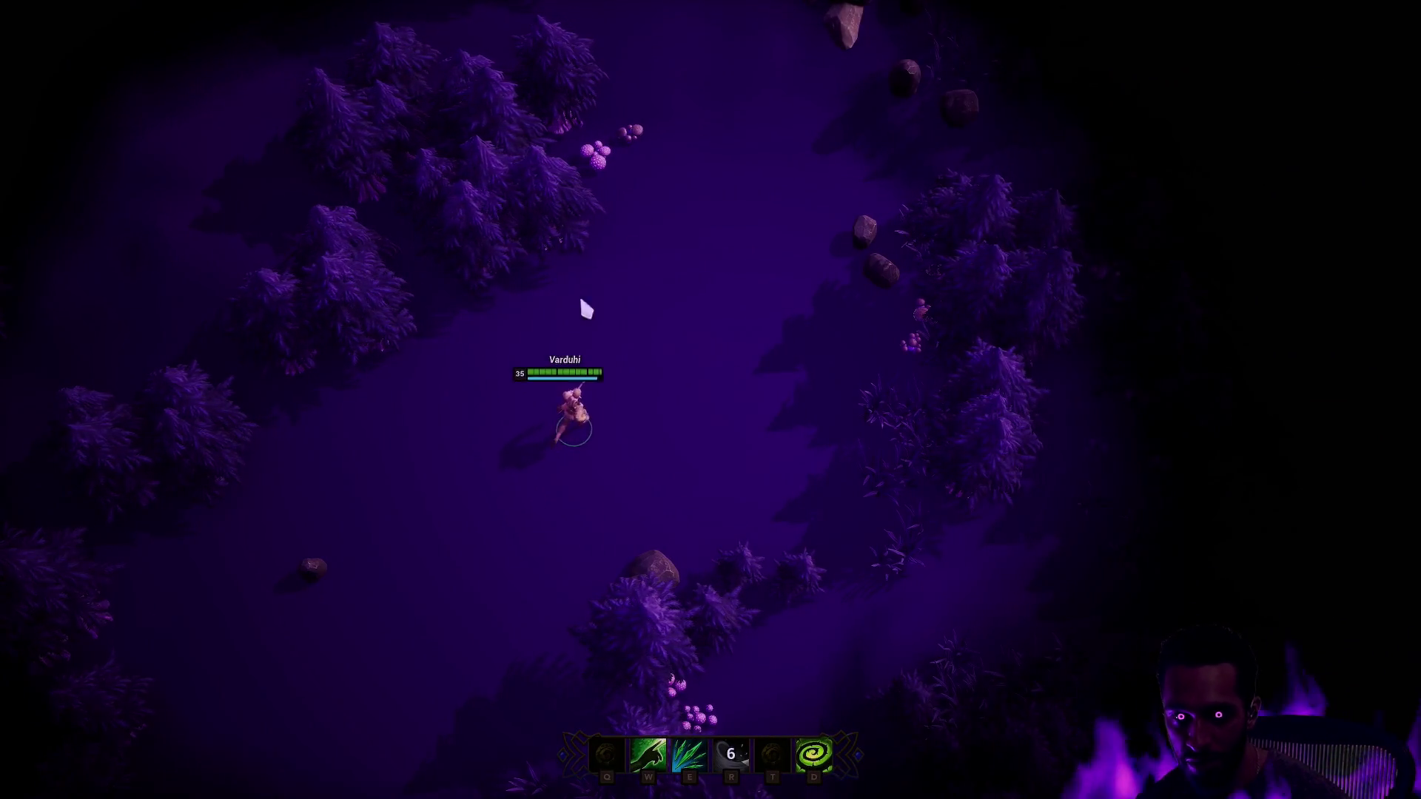
- Walk toward the enemy, cast the E ability at it, then end the session with Esc
{"action": "left_click", "coordinate": [847, 507]}
{"action": "left_click", "coordinate": [831, 499]}
{"action": "left_click", "coordinate": [682, 603]}
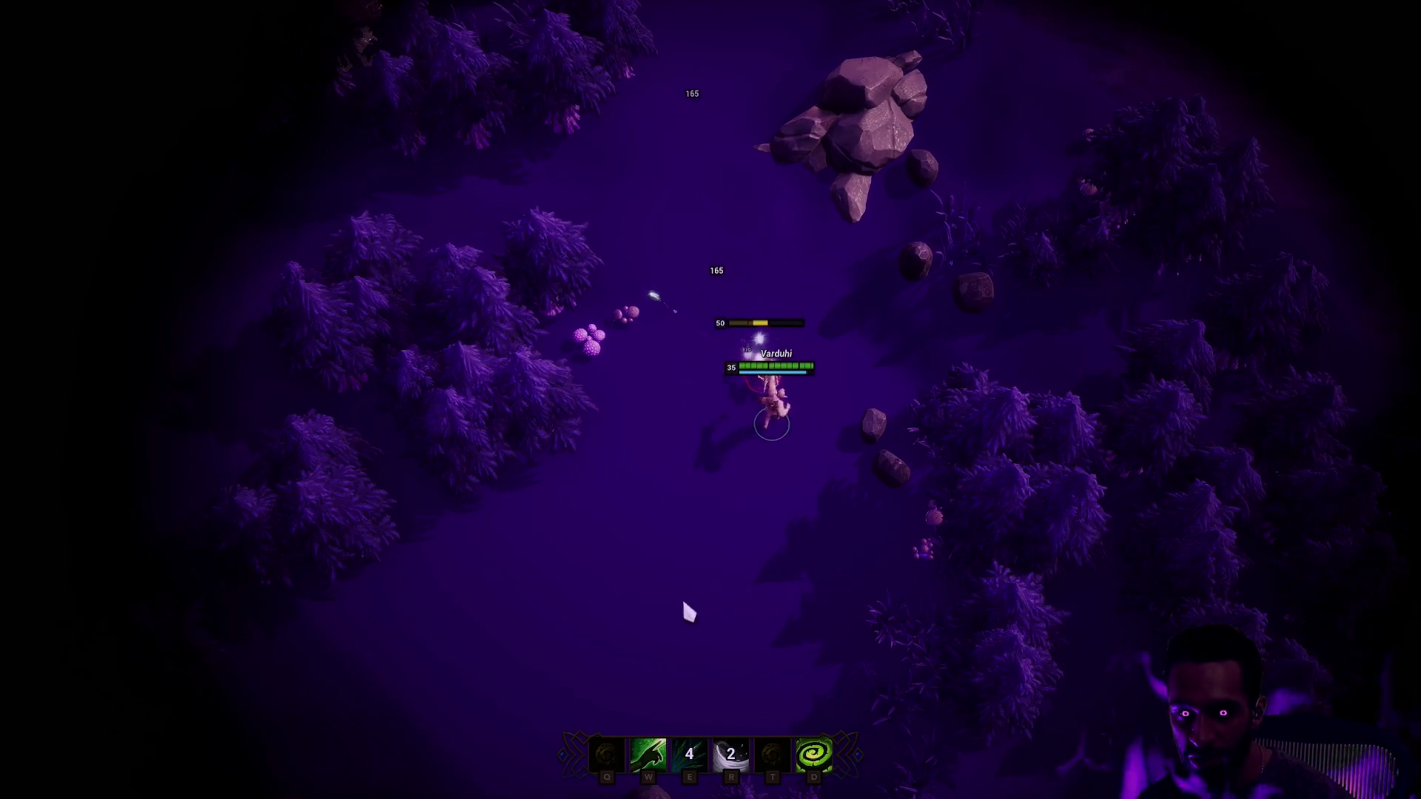
{"action": "key", "text": "e"}
{"action": "key", "text": "Escape"}
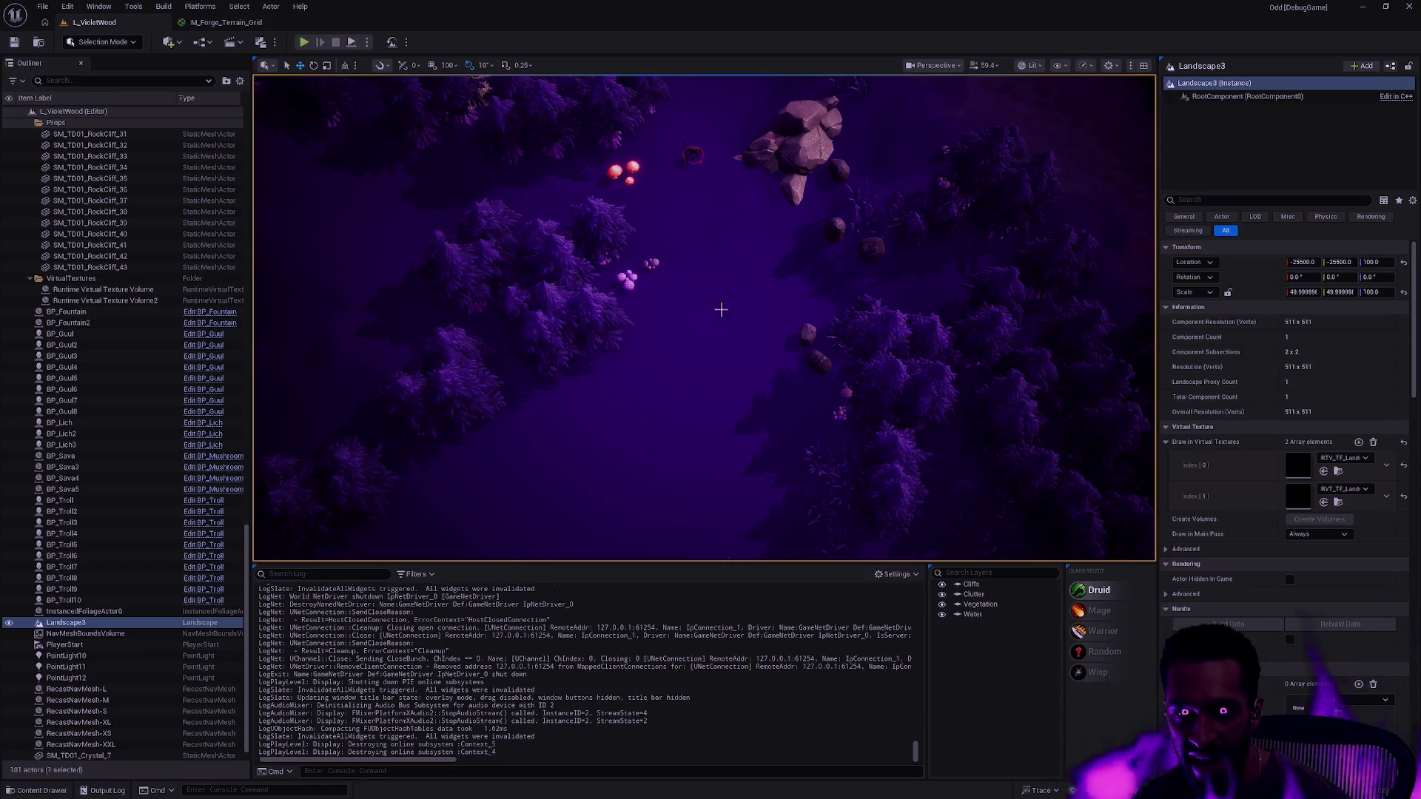
- Fly the viewport around the VioletWood forest, past the mushrooms and rock cliffs
{"action": "mouse_move", "coordinate": [675, 153]}
{"action": "left_mouse_down"}
{"action": "mouse_move", "coordinate": [676, 75]}
{"action": "mouse_move", "coordinate": [666, 92]}
{"action": "left_mouse_up"}
{"action": "key", "text": "Escape"}
{"action": "left_click_drag", "start_coordinate": [829, 400], "coordinate": [828, 400]}
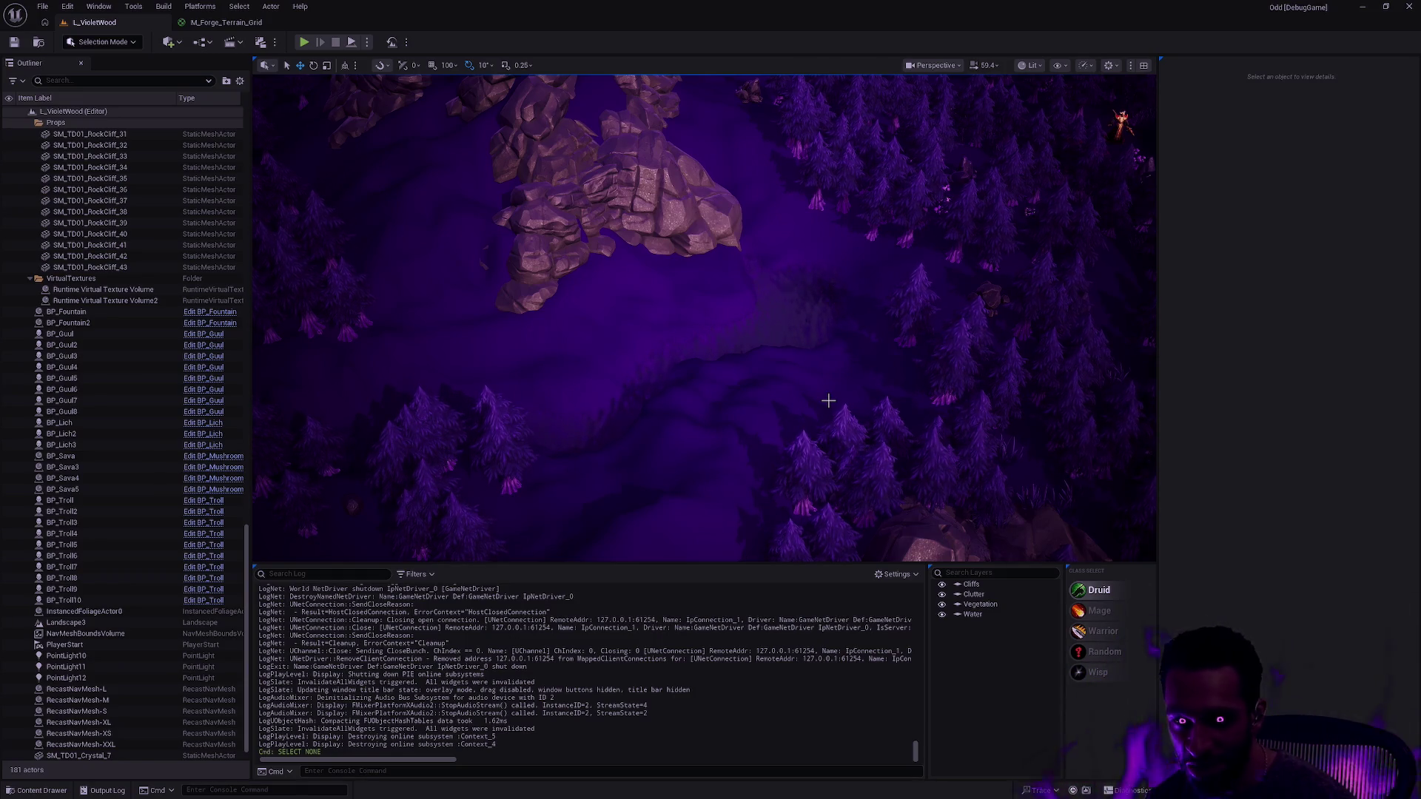
{"action": "left_click_drag", "start_coordinate": [876, 376], "coordinate": [870, 380]}
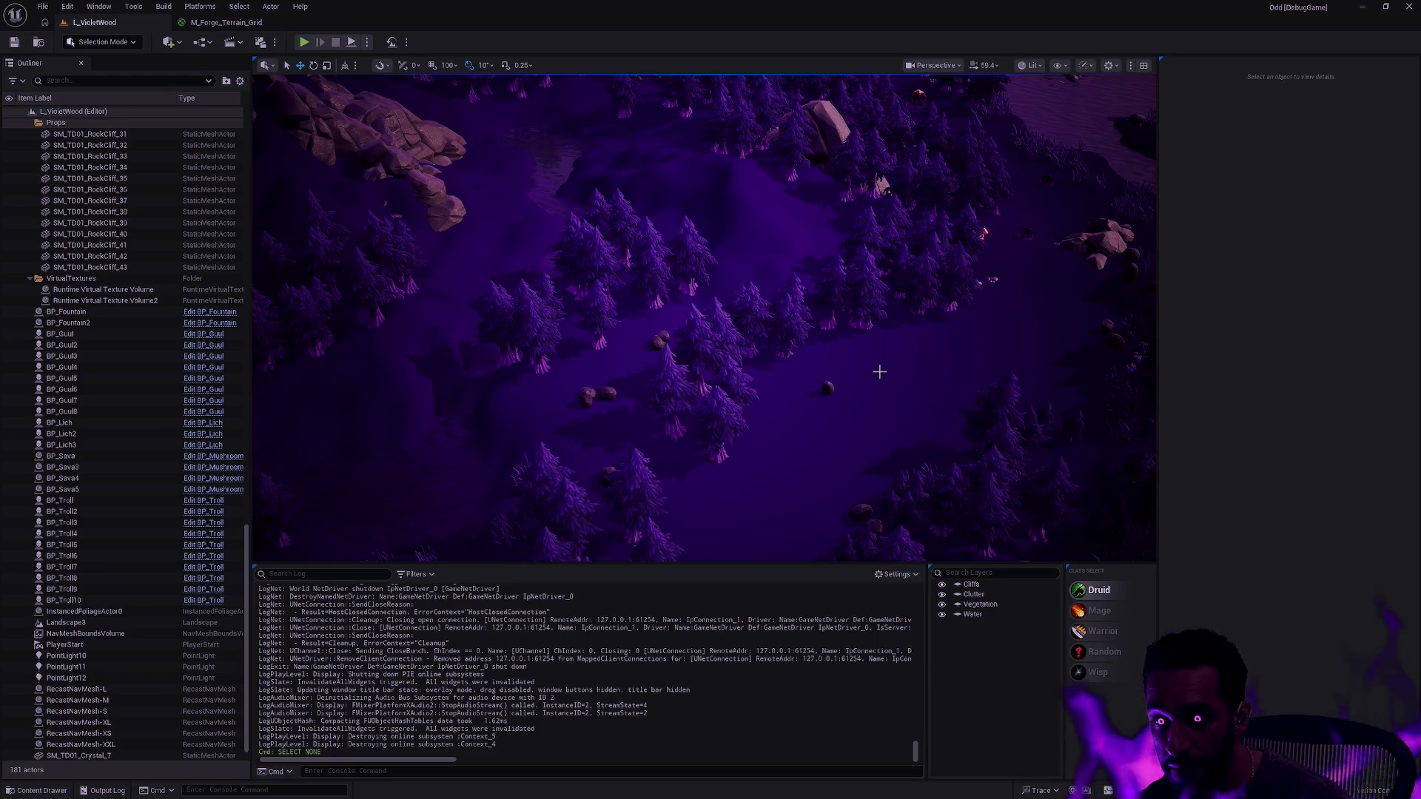
{"action": "left_click_drag", "start_coordinate": [943, 338], "coordinate": [943, 376]}
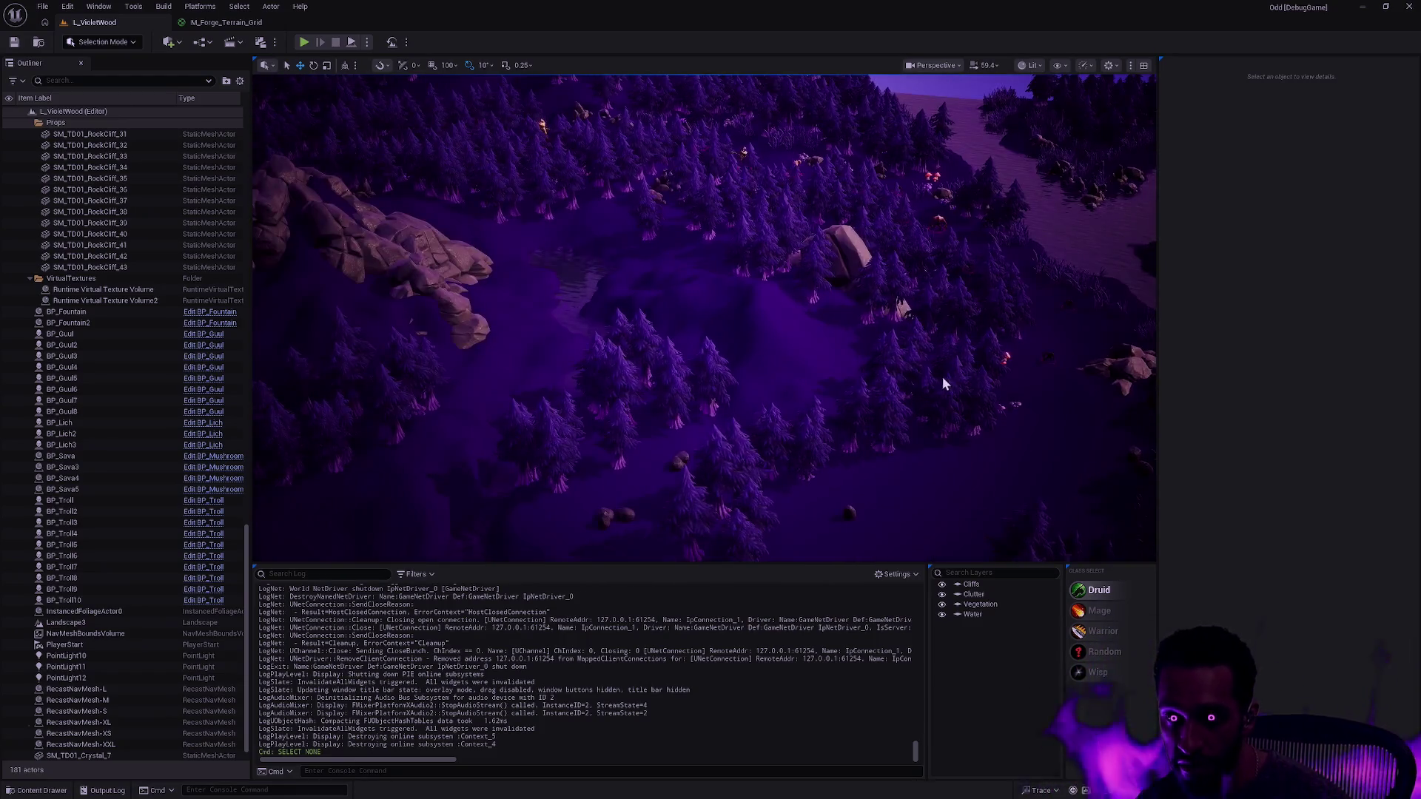
- Switch to the virtual desktop showing the TwitchTracker streams page
{"action": "key", "text": "alt+Tab"}
{"action": "key", "text": "ctrl+super+Left"}
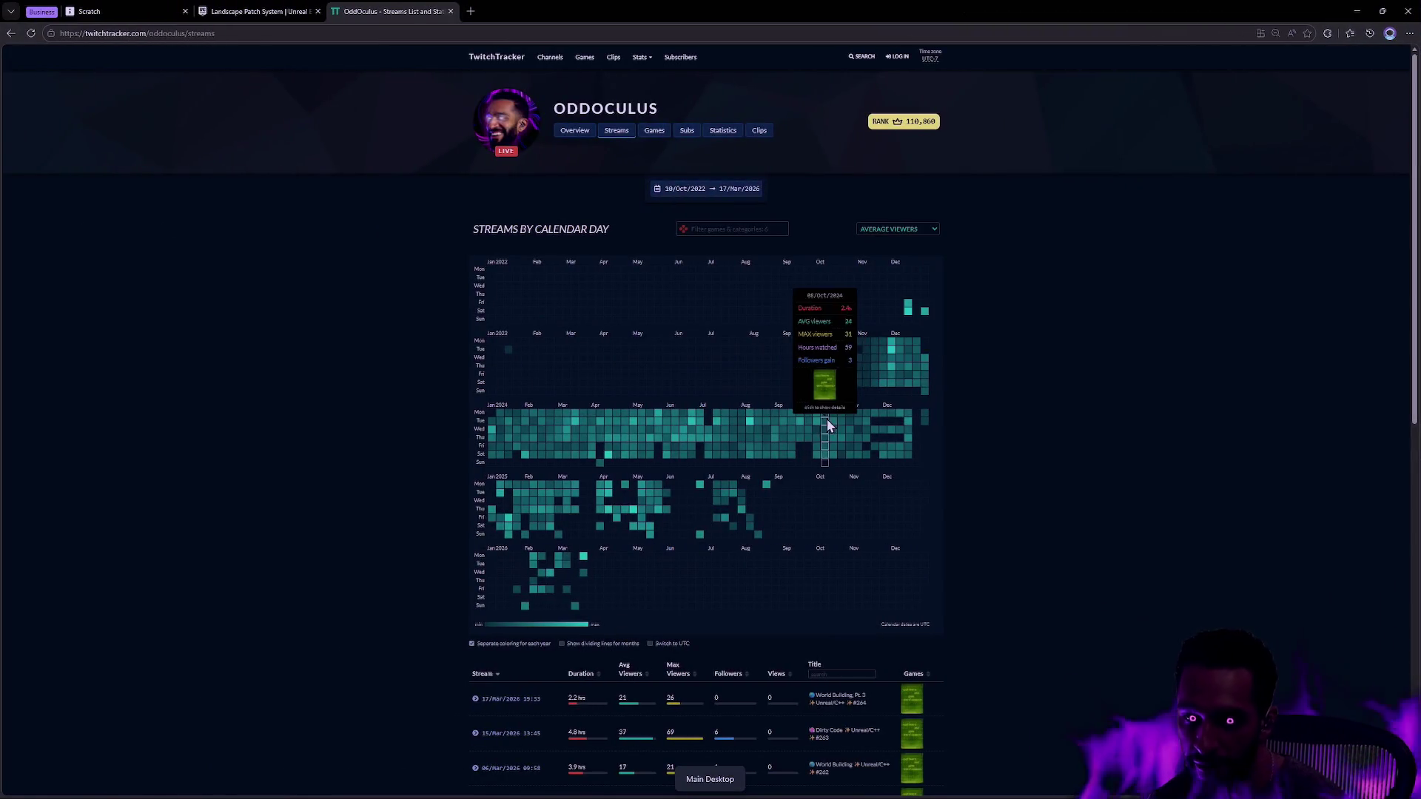
{"action": "mouse_move", "coordinate": [757, 502]}
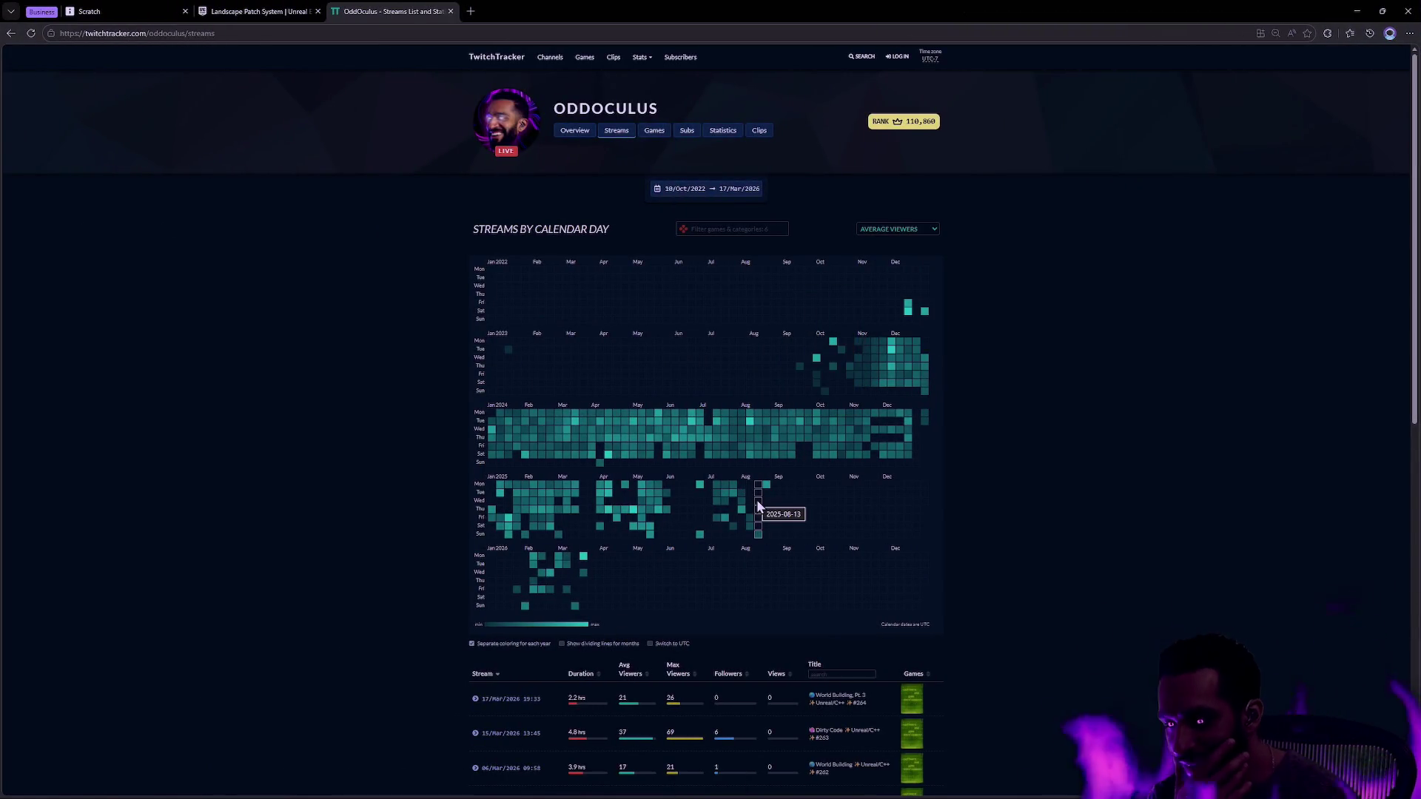